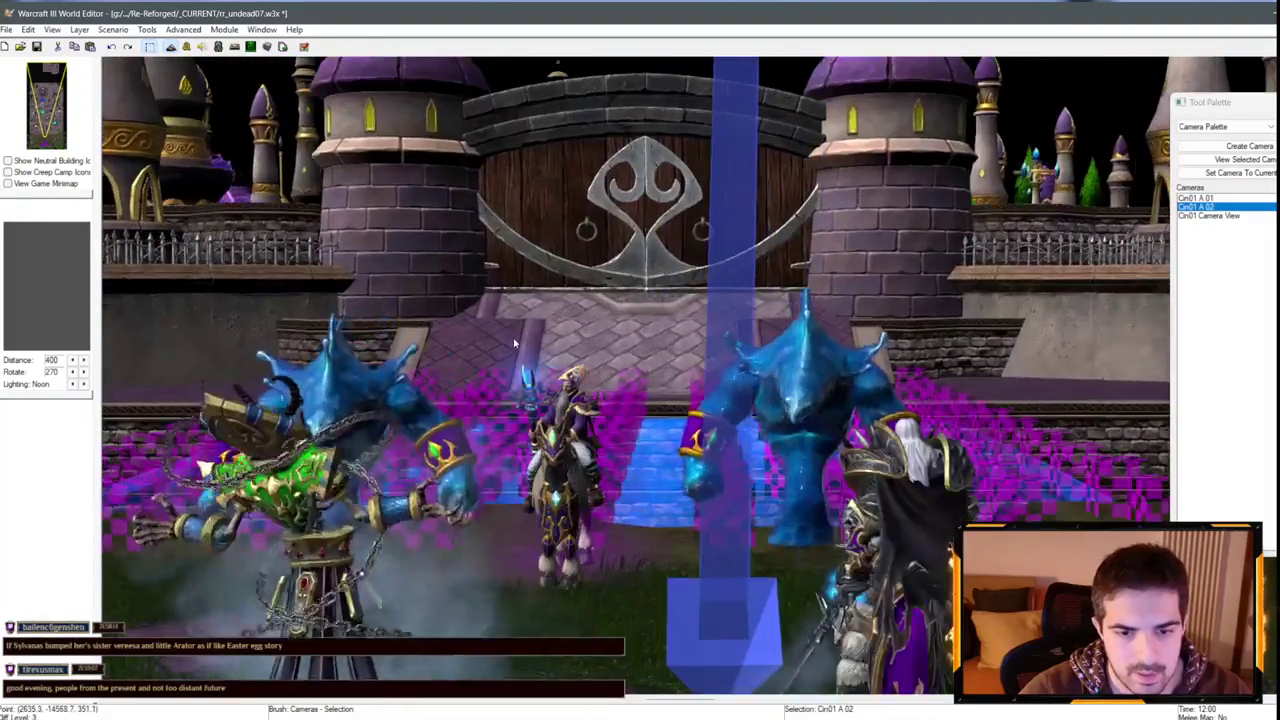
Step: Turn the view behind Arthas between the water elementals and create Camera 004 from it
key("Down")
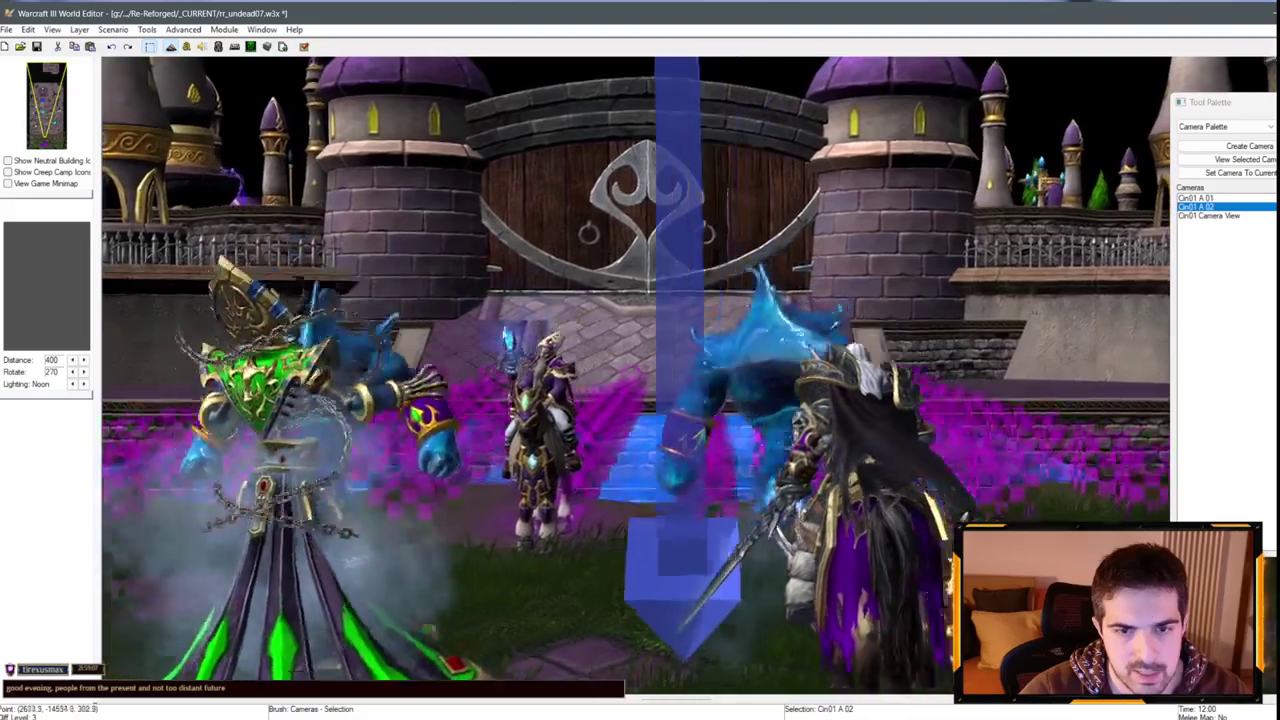
key("Left")
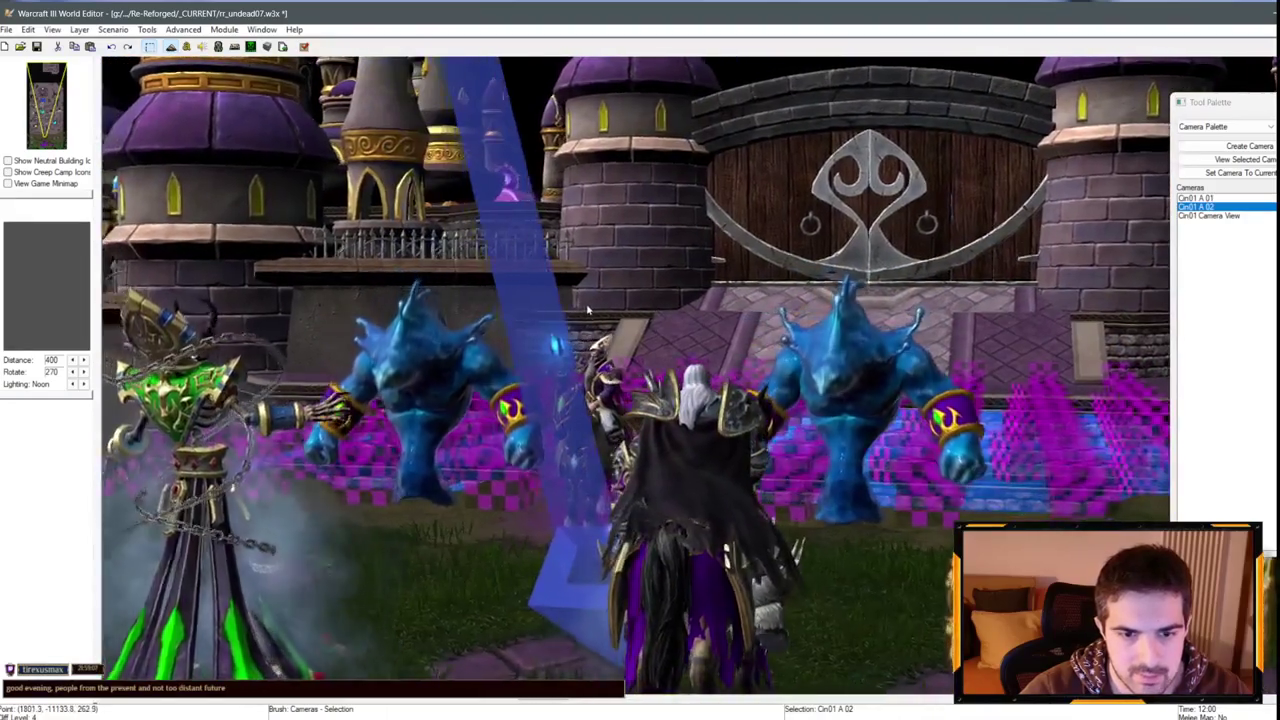
key("Left")
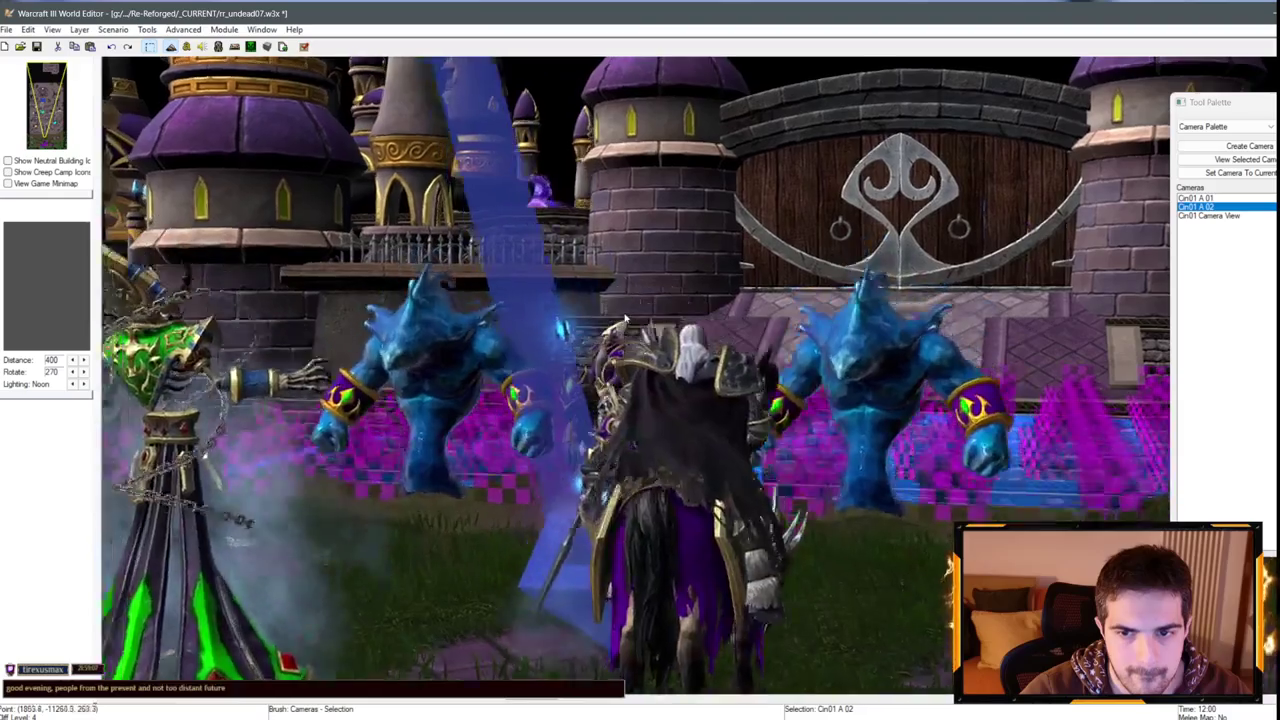
key("Left")
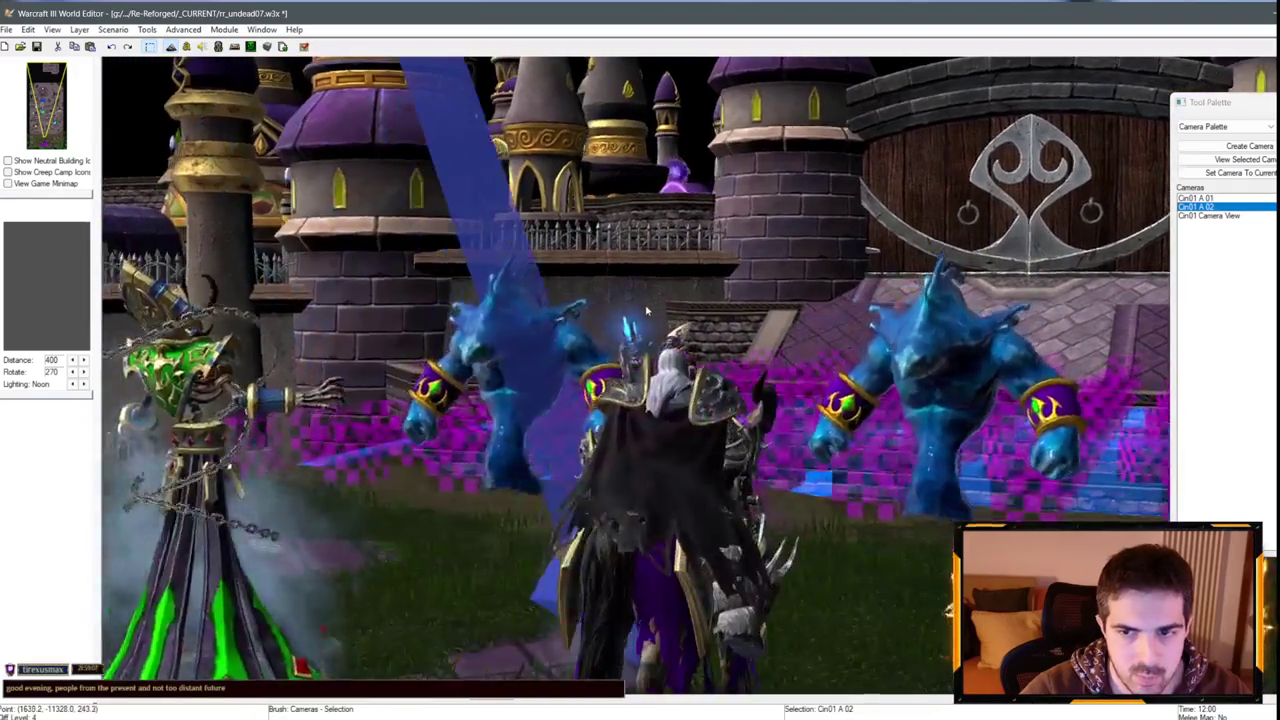
key("Left")
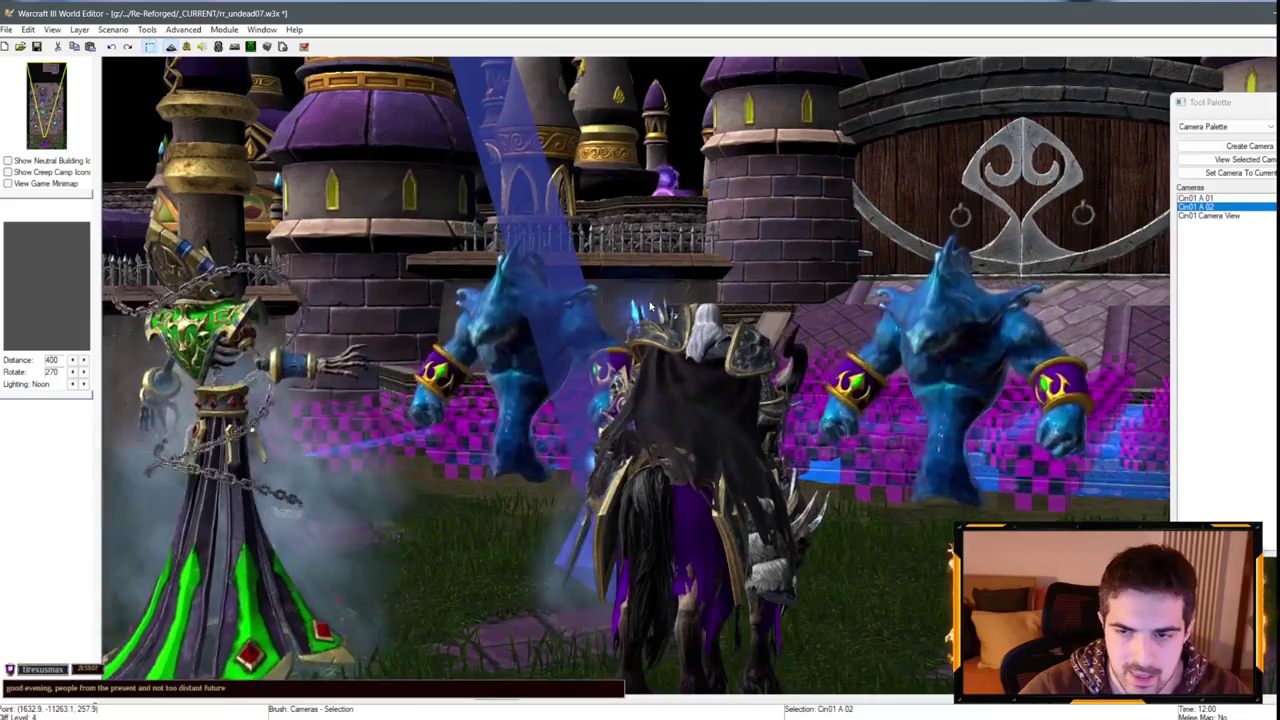
left_click(1248, 146)
right_click(1200, 228)
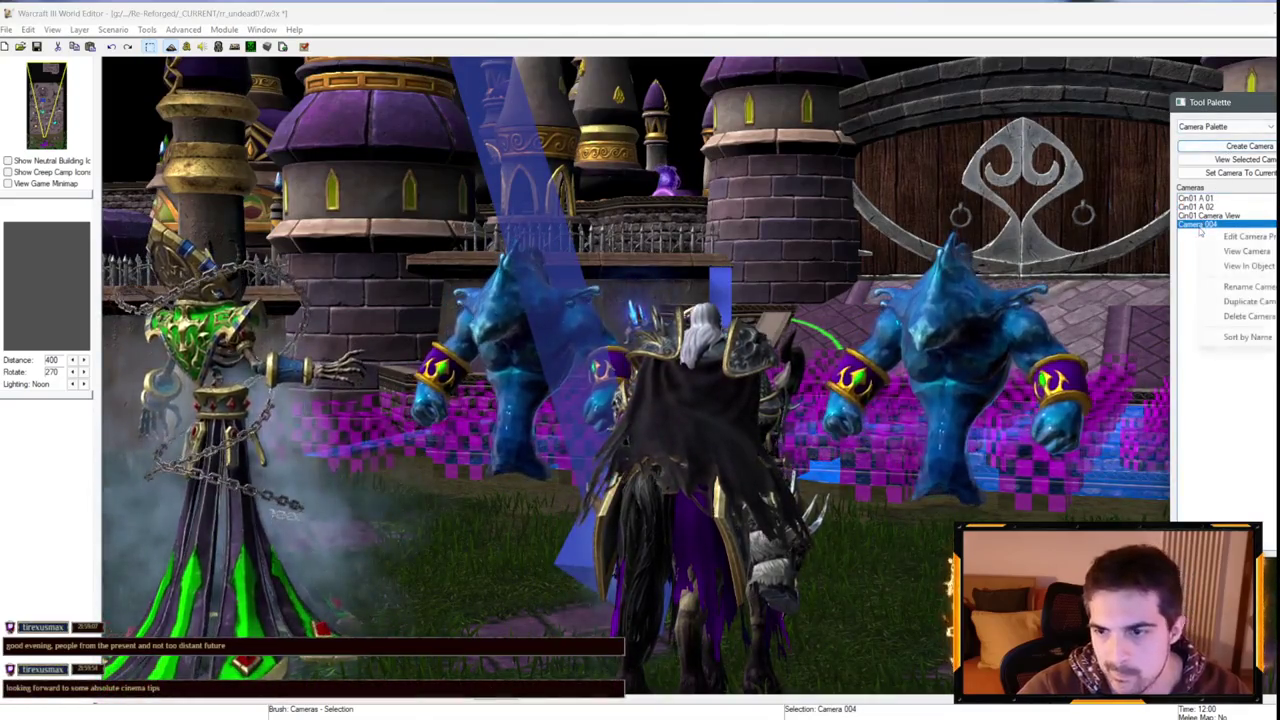
left_click(1215, 236)
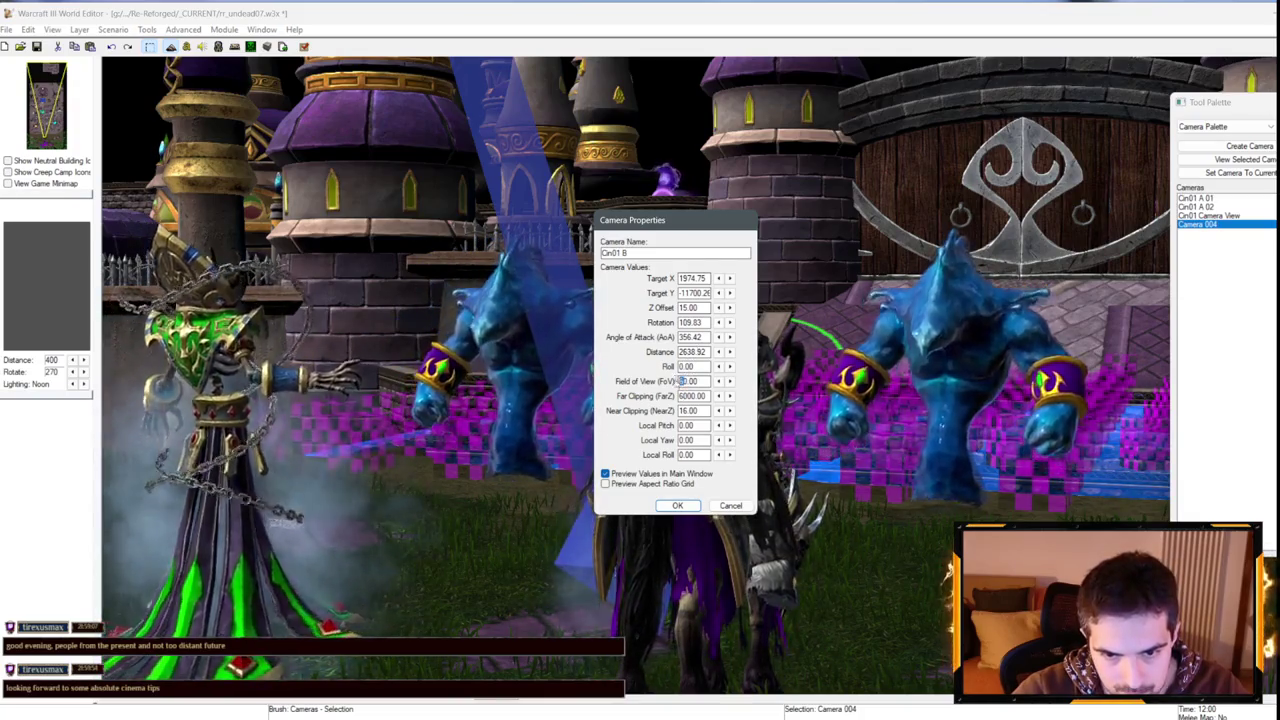
left_click(705, 352)
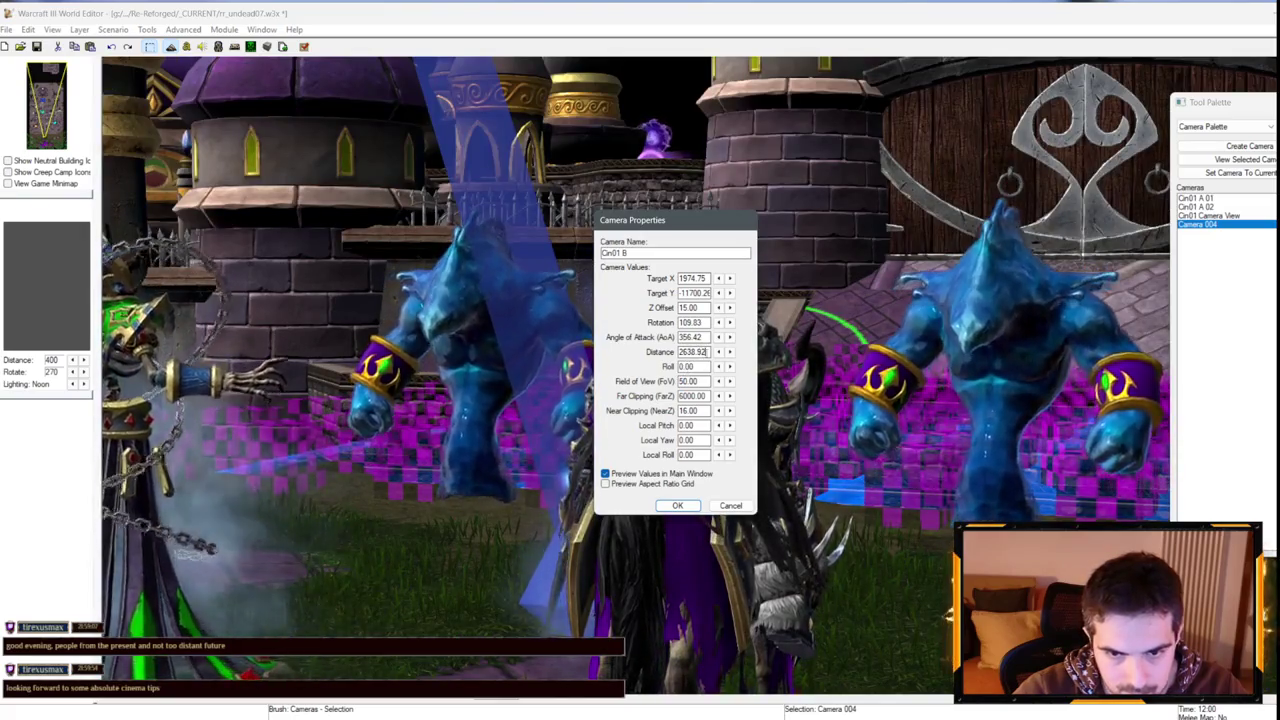
double_click(705, 352)
type("2500")
left_click(699, 307)
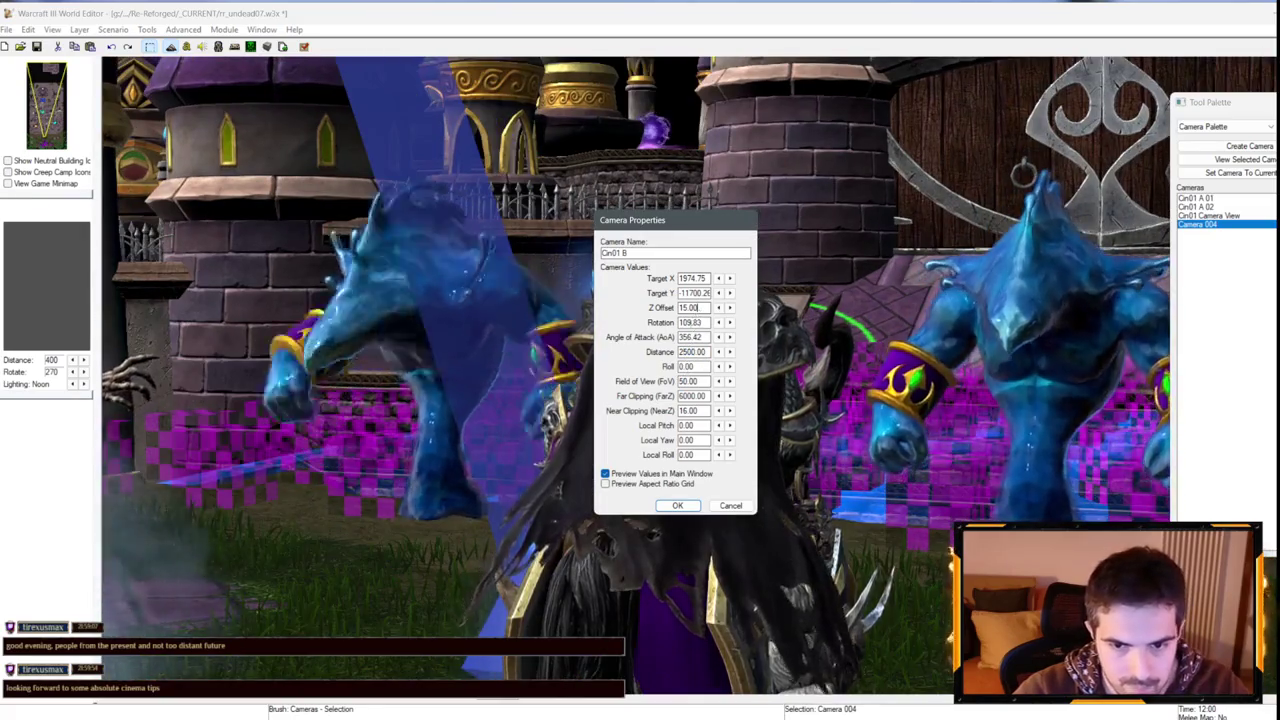
left_click(681, 352)
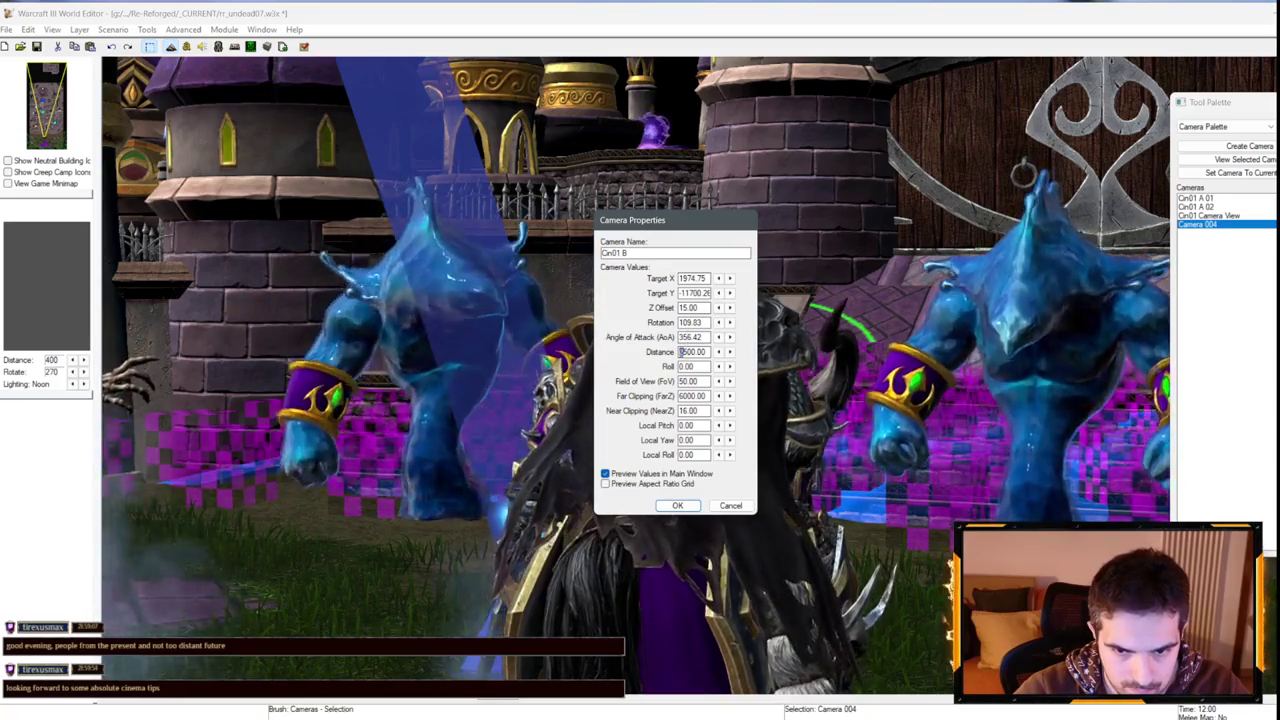
key("Delete")
type("3")
left_click(690, 337)
key("Delete")
type("2")
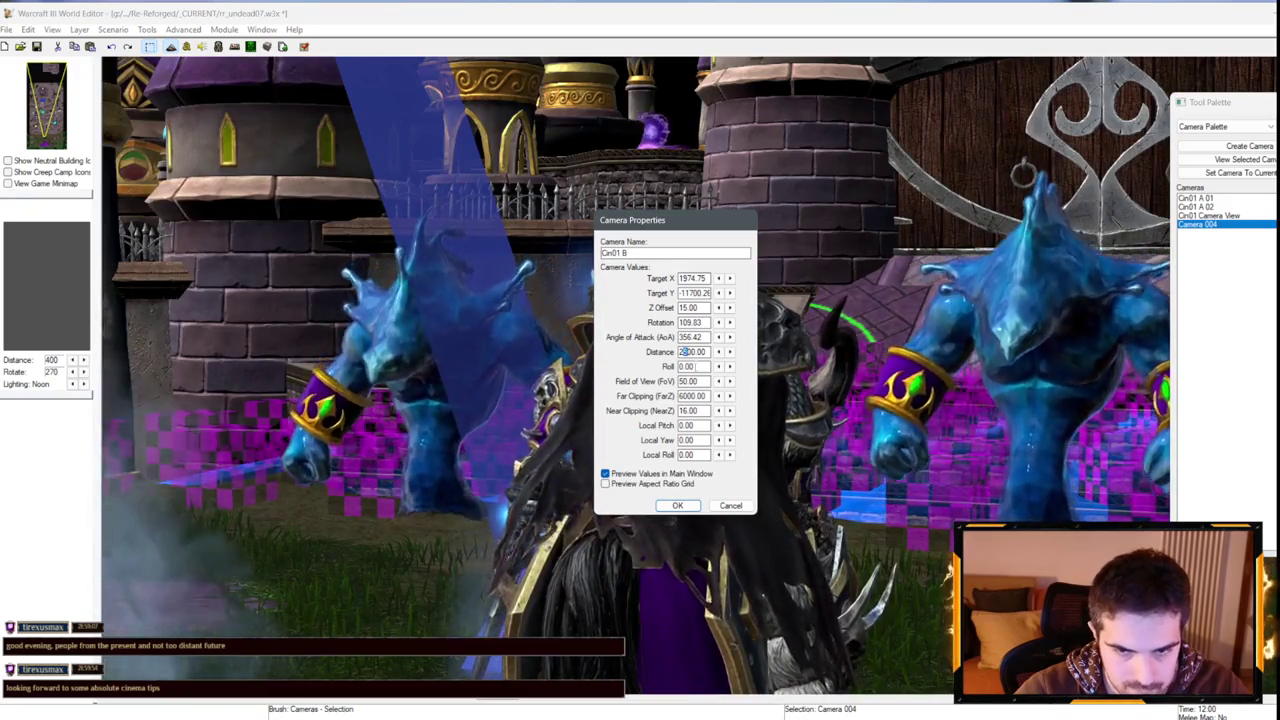
left_click(741, 507)
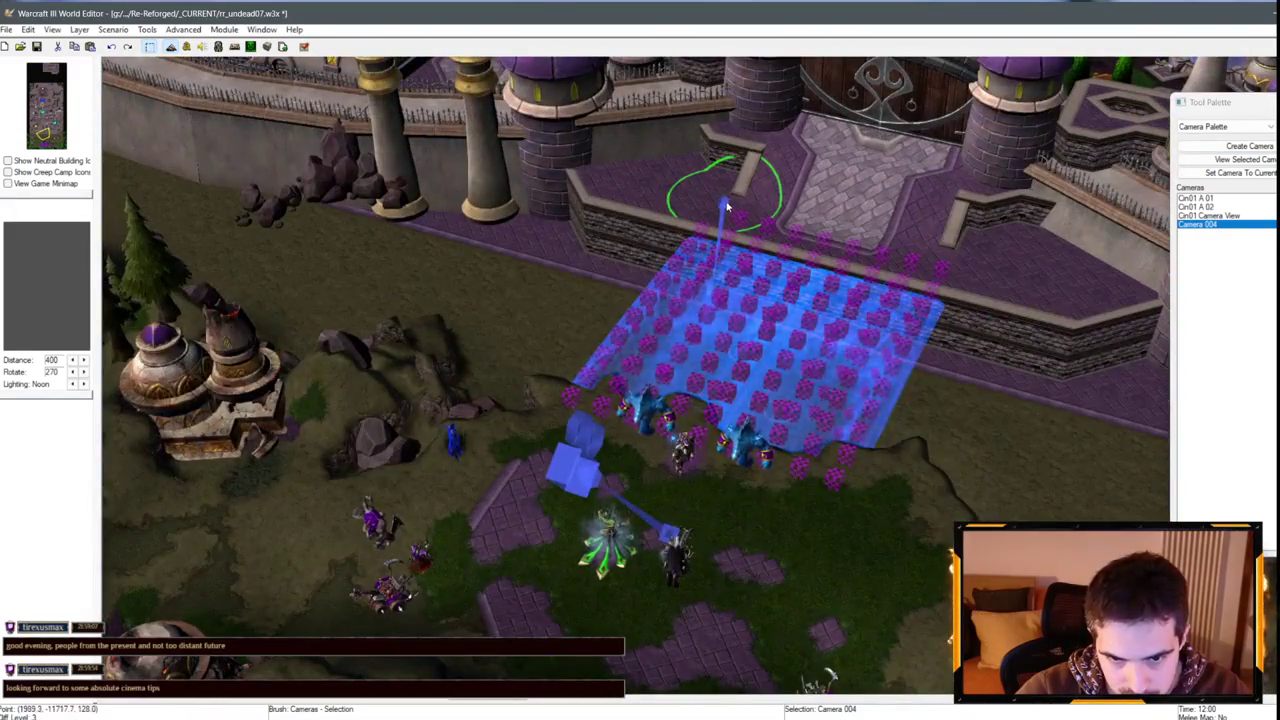
Step: Drag Camera 004 onto the units, preview it in the main window, and try distance 300
mouse_move(736, 230)
left_mouse_down()
mouse_move(675, 460)
mouse_move(683, 525)
left_mouse_up()
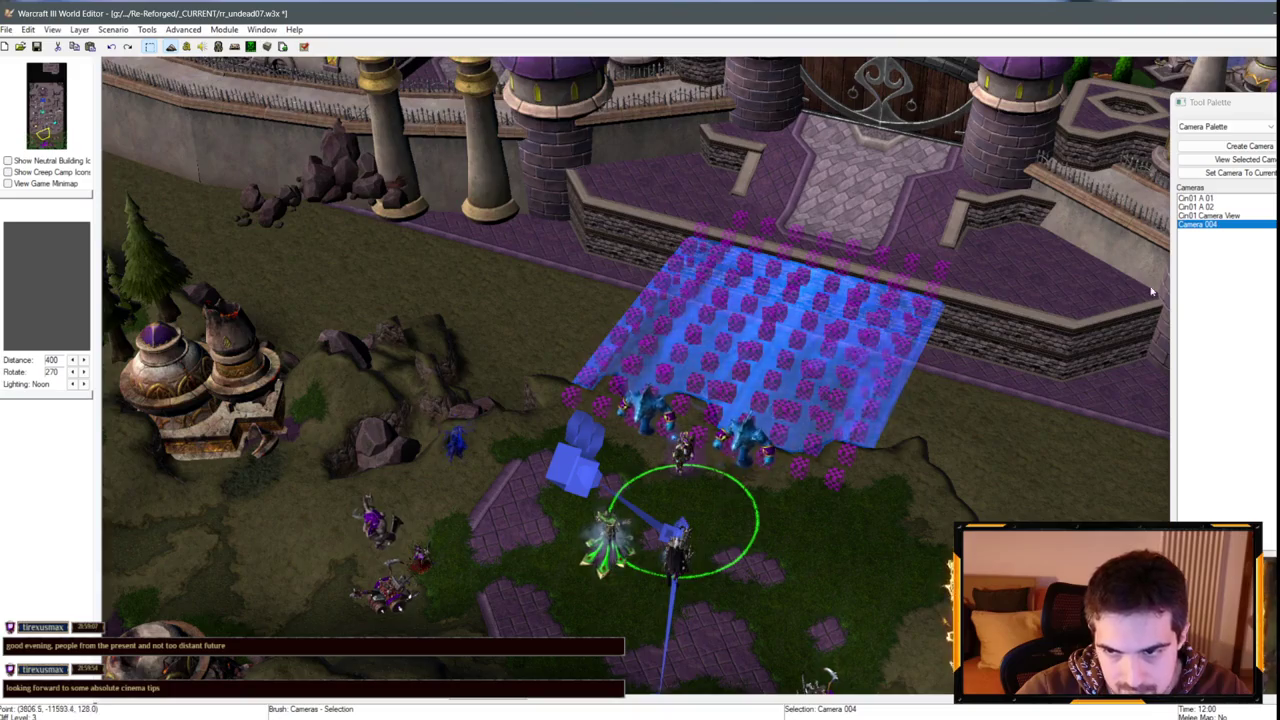
double_click(683, 525)
left_click(692, 474)
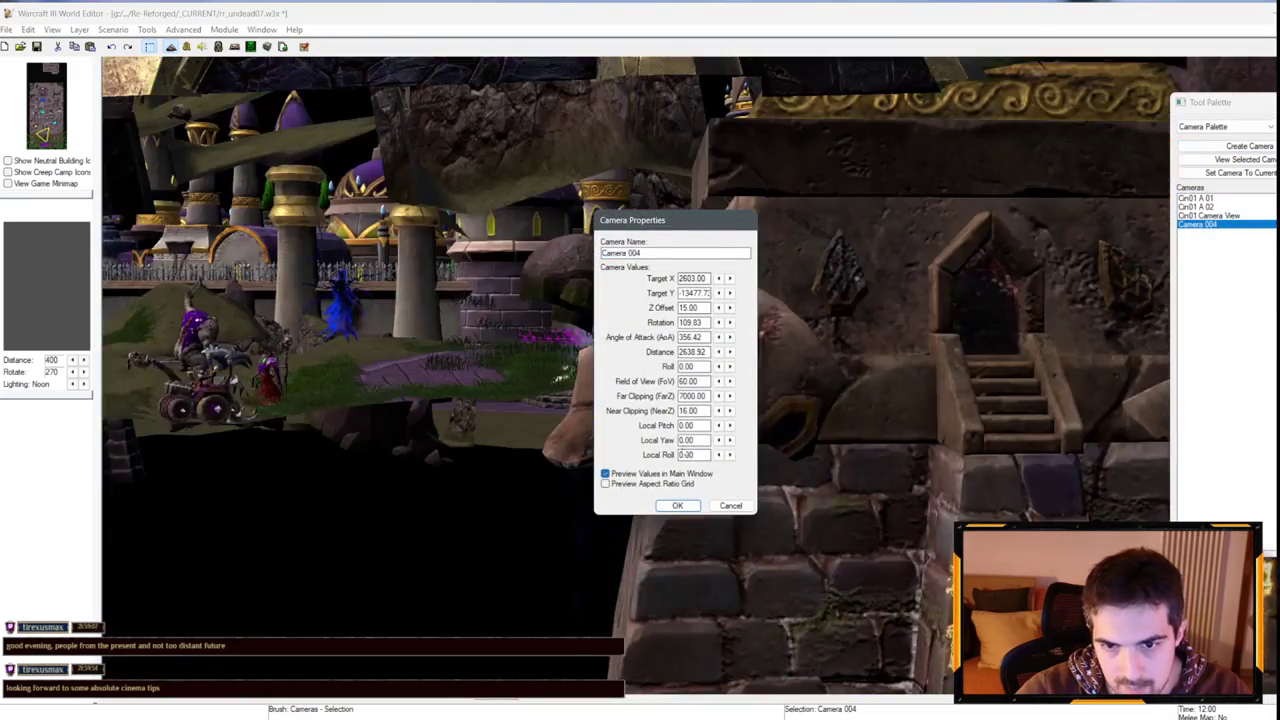
double_click(692, 351)
type("300")
left_click(700, 322)
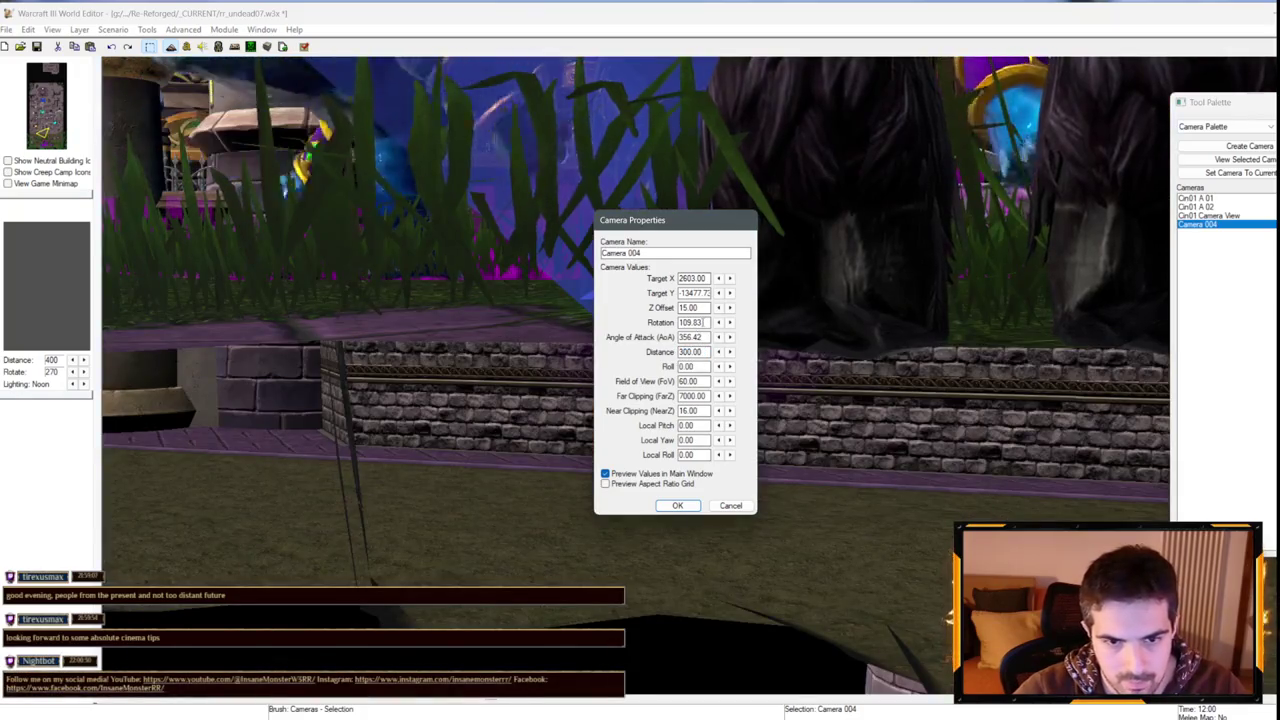
Step: Settle Camera 004 on distance 600 and Z offset 170
double_click(690, 307)
type("0")
left_click(688, 292)
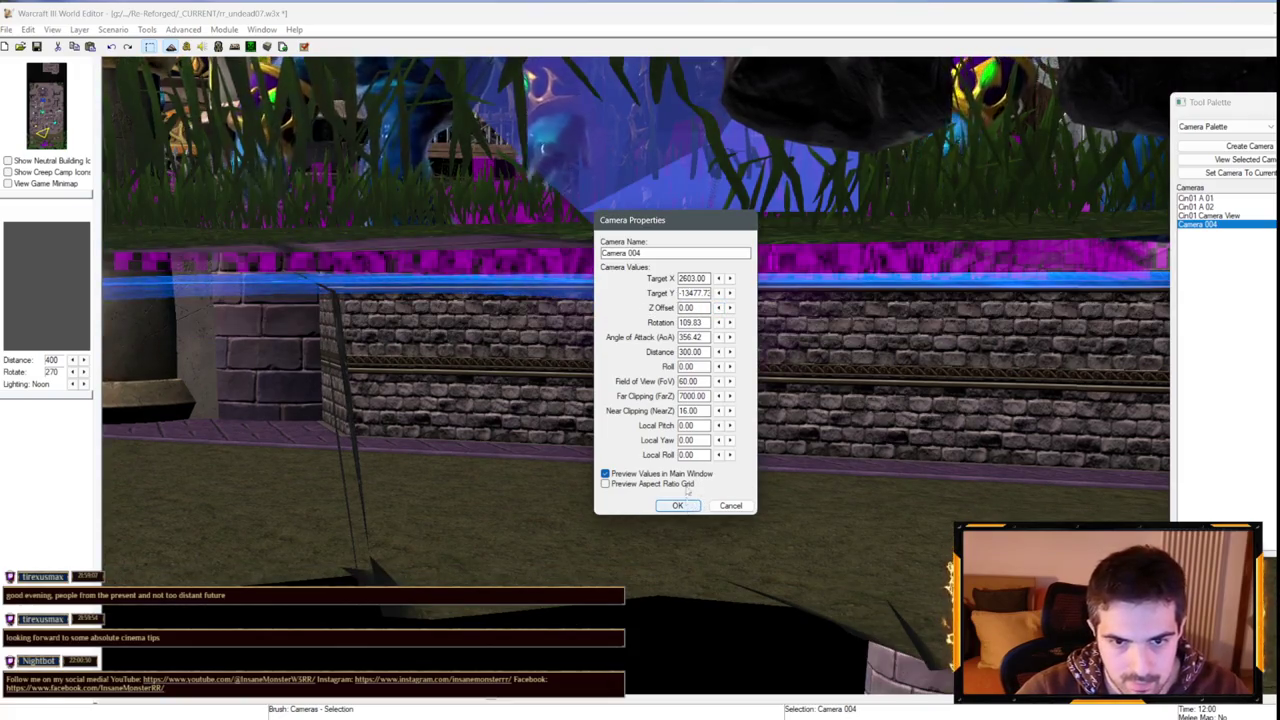
key("Tab")
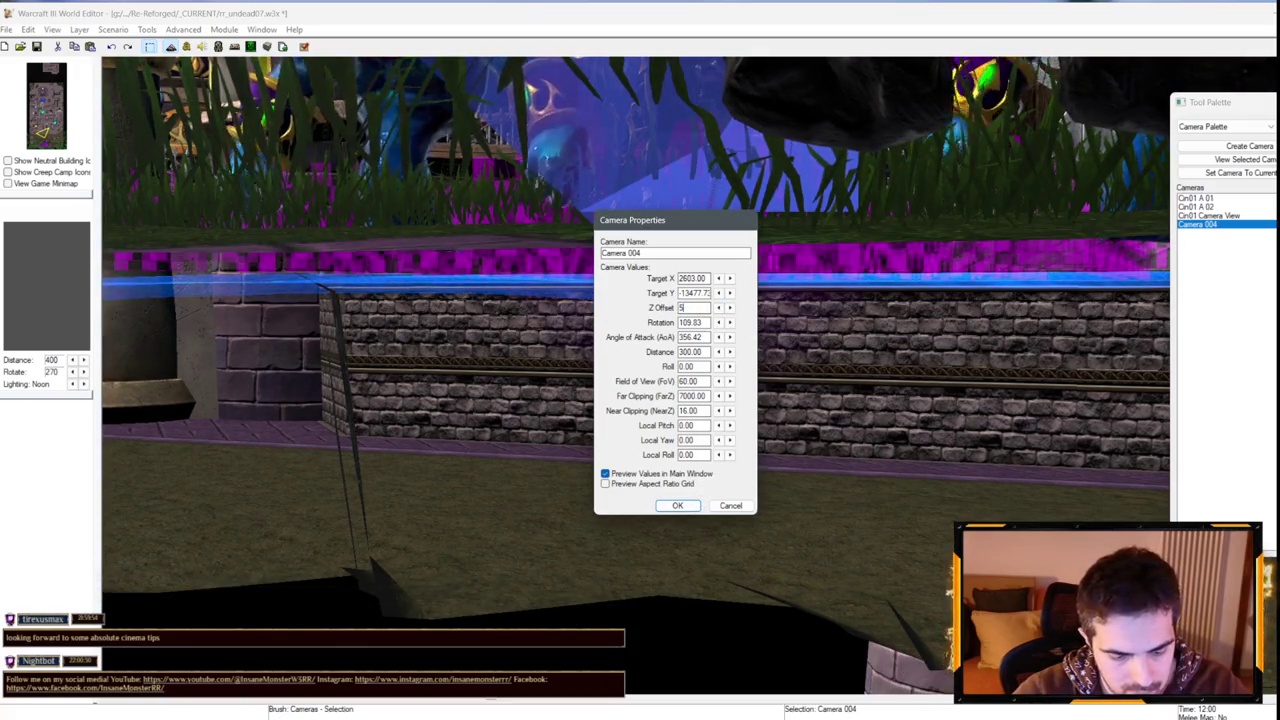
type("500")
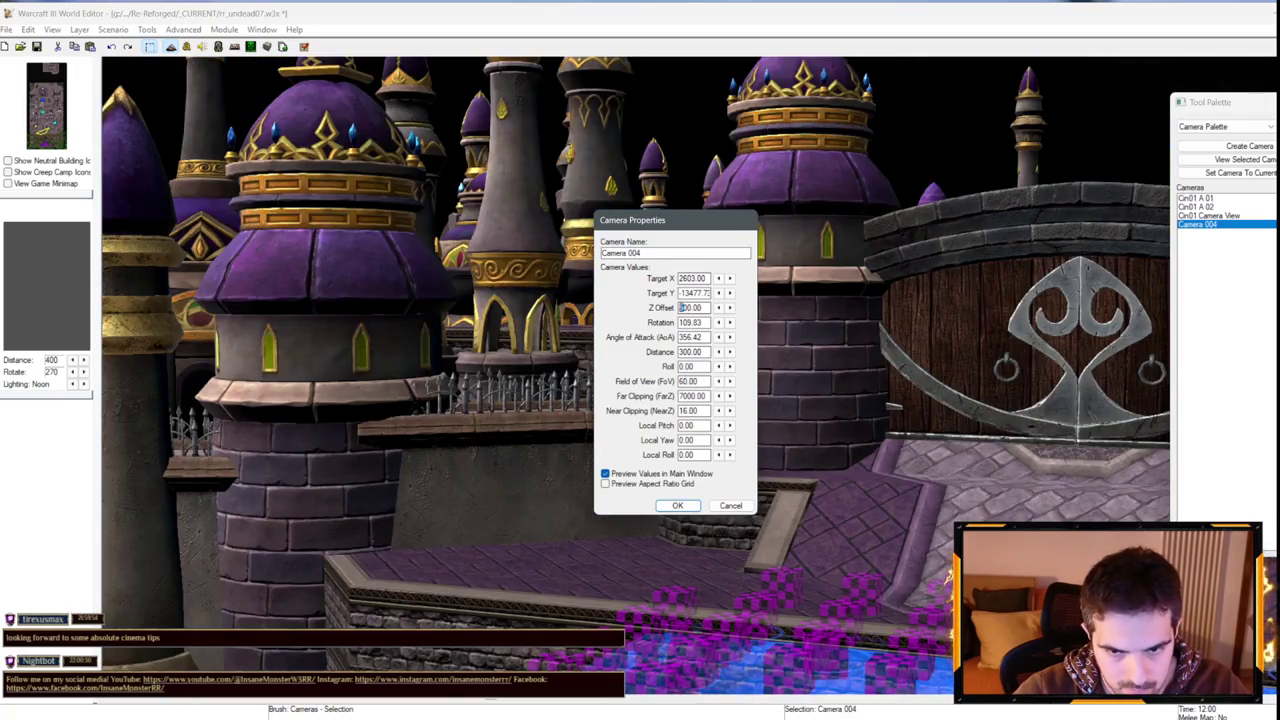
type("200")
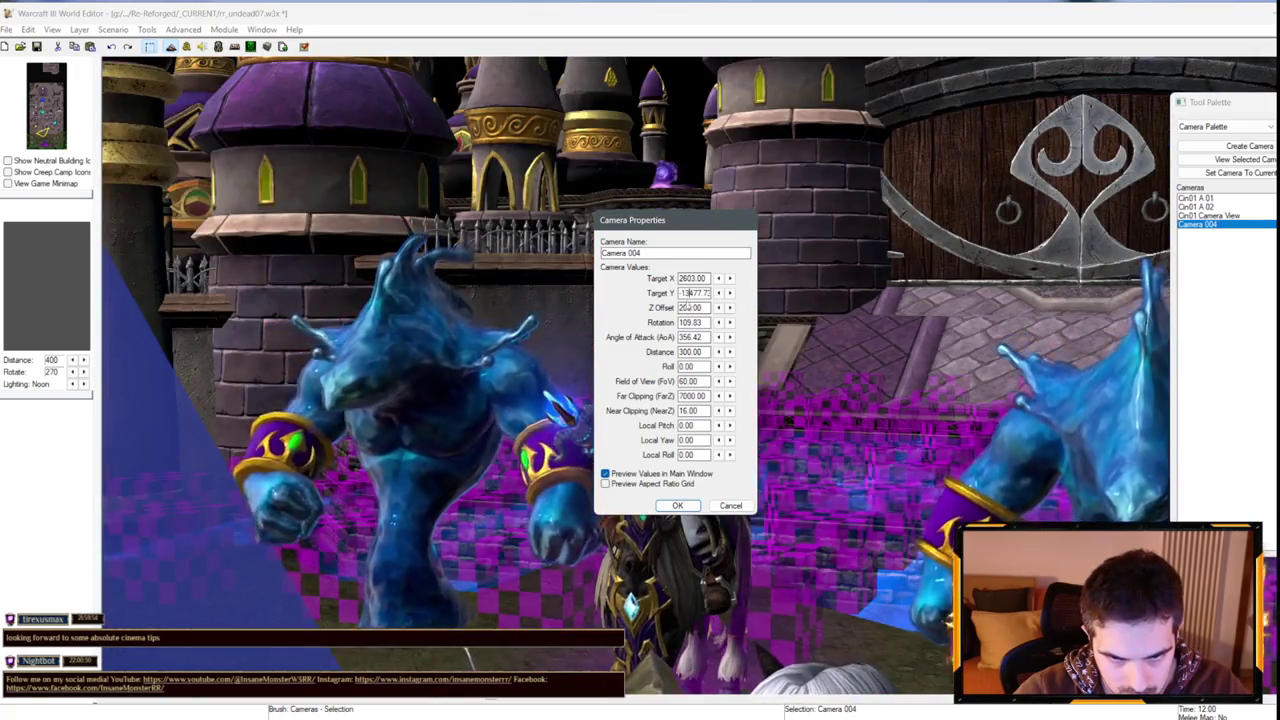
type("100")
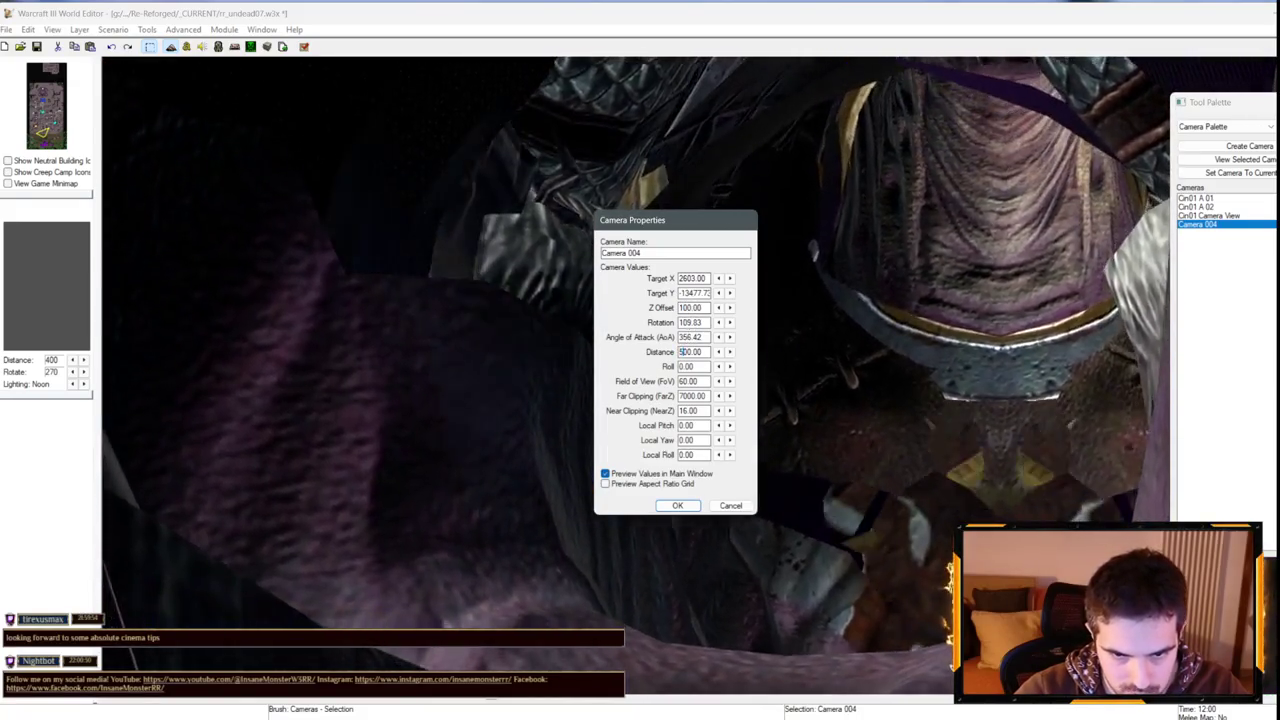
type("600")
left_click(694, 337)
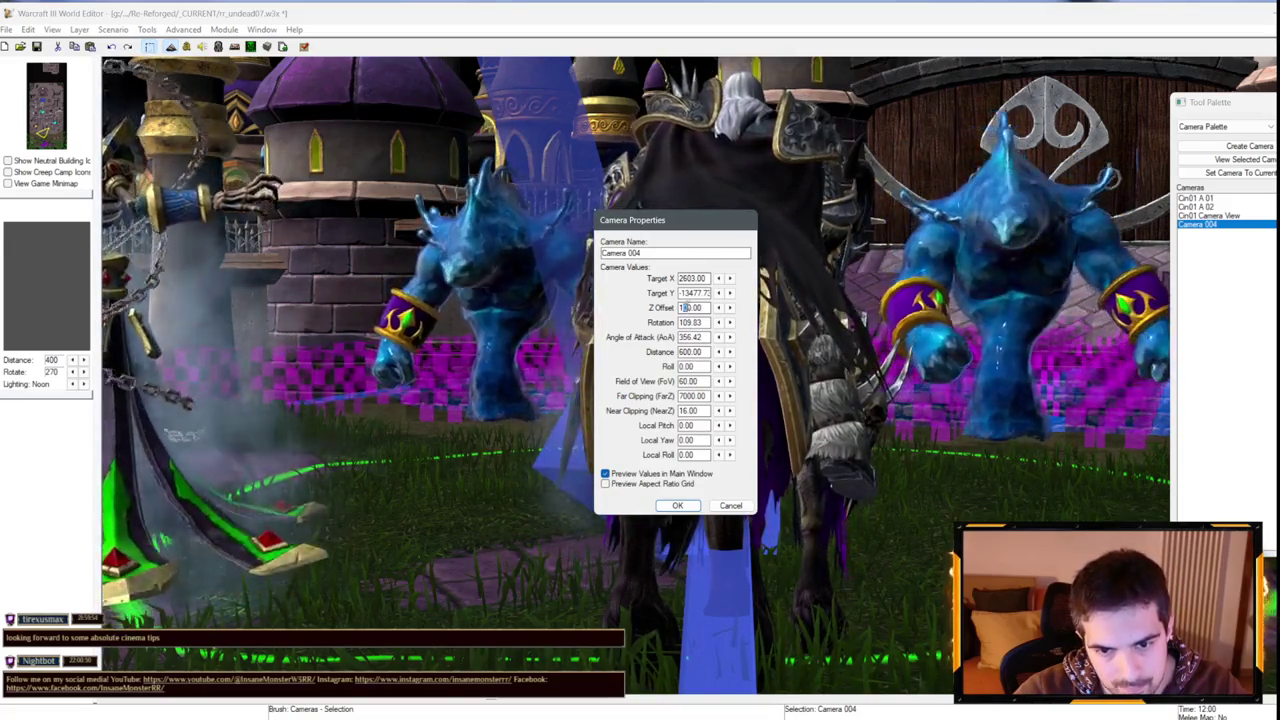
double_click(693, 307)
type("170")
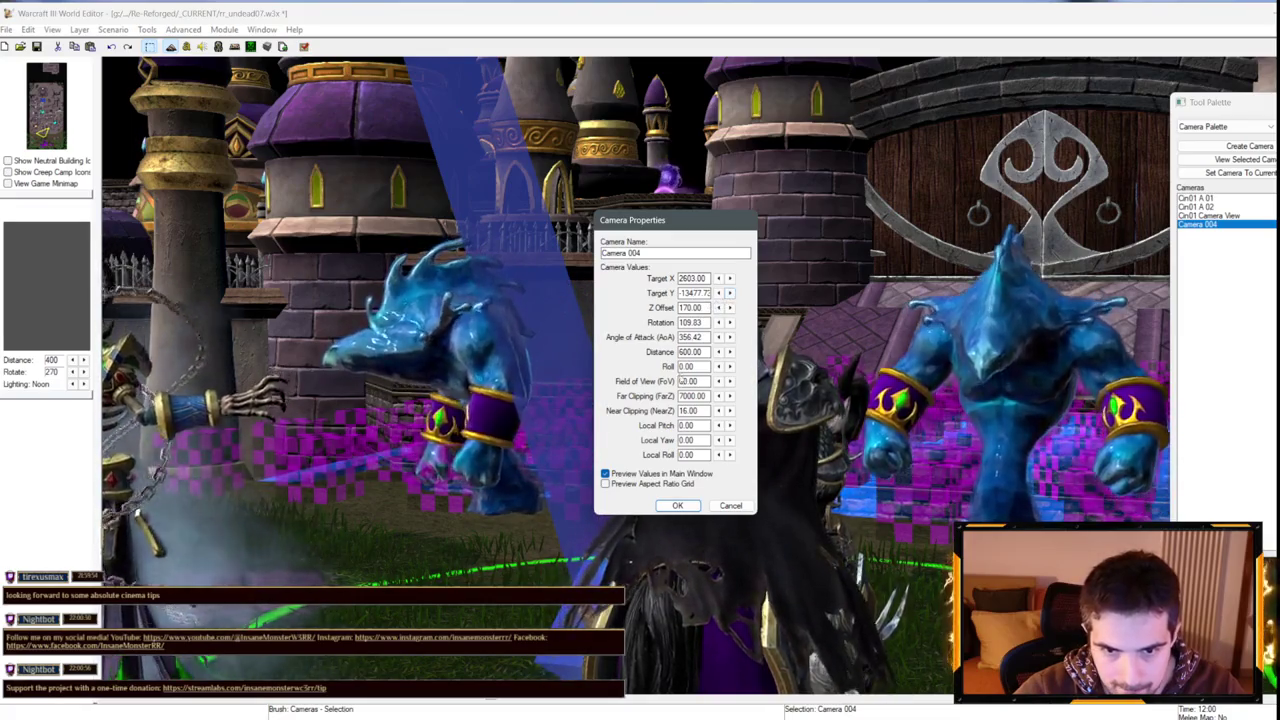
Step: Change Camera 004's distance to 900, then 750, and nudge its angle of attack
double_click(693, 351)
type("1200")
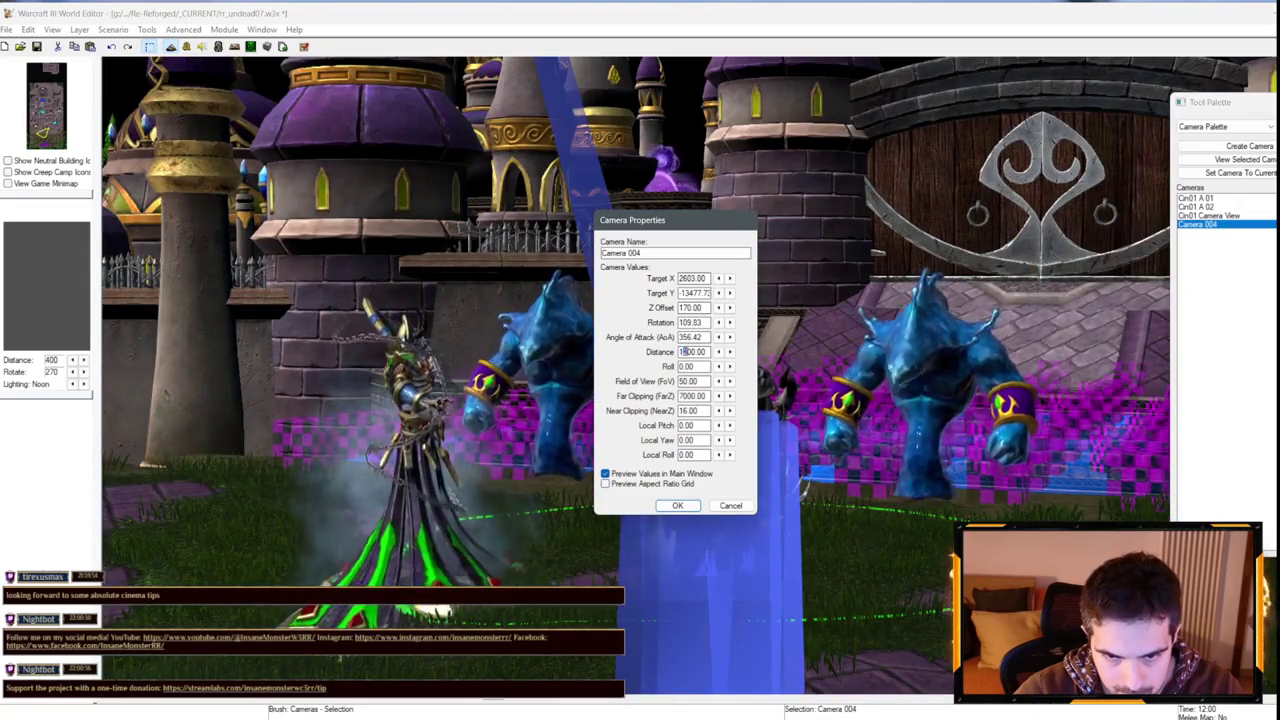
key("ctrl+z")
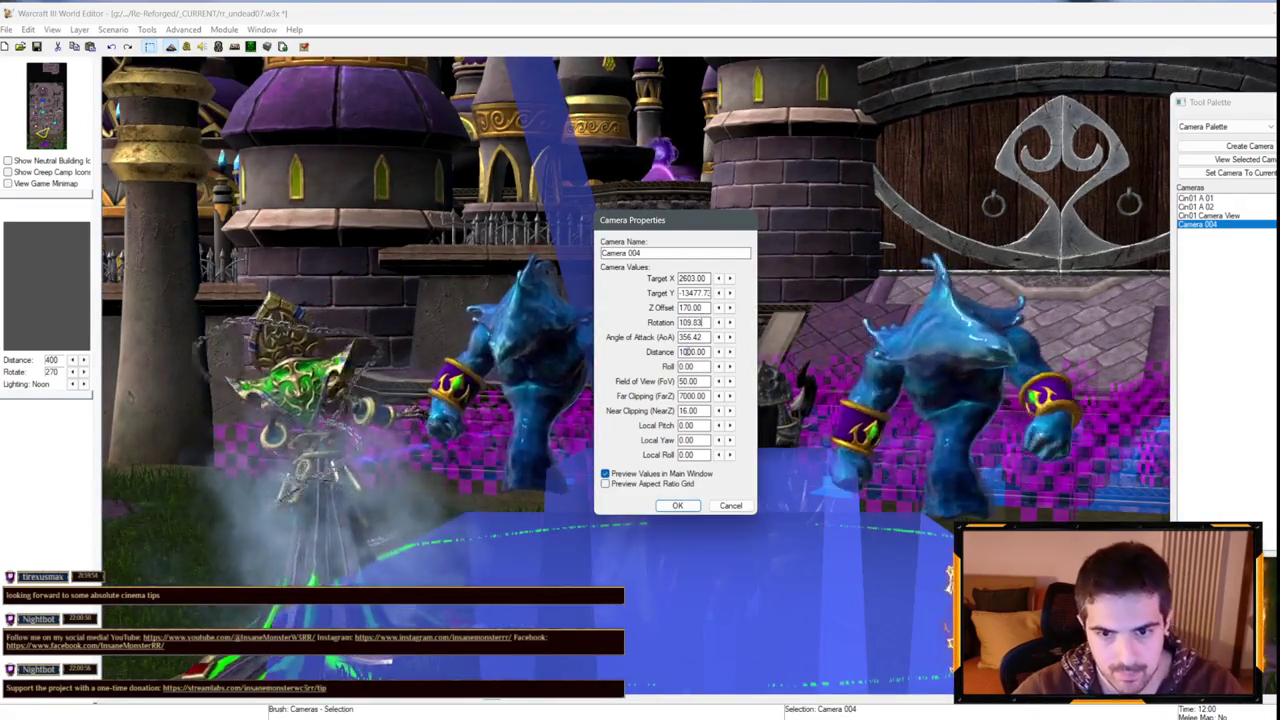
type("9")
left_click(690, 322)
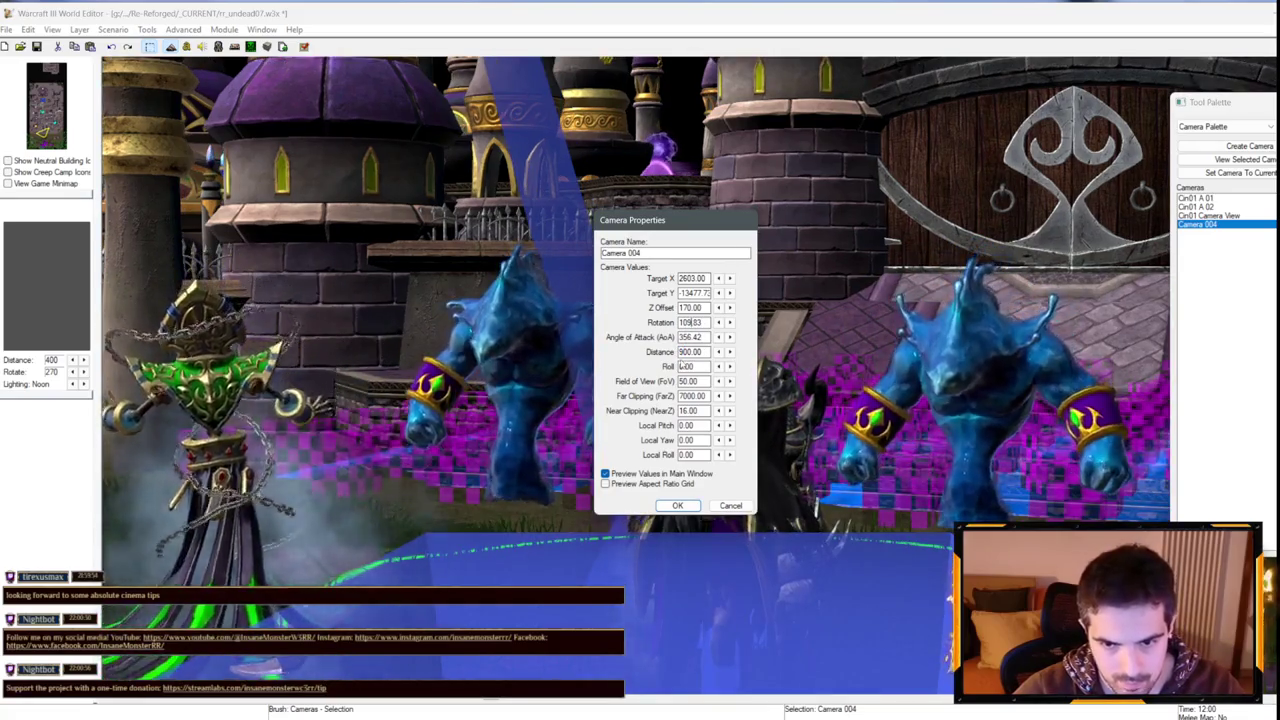
type("7")
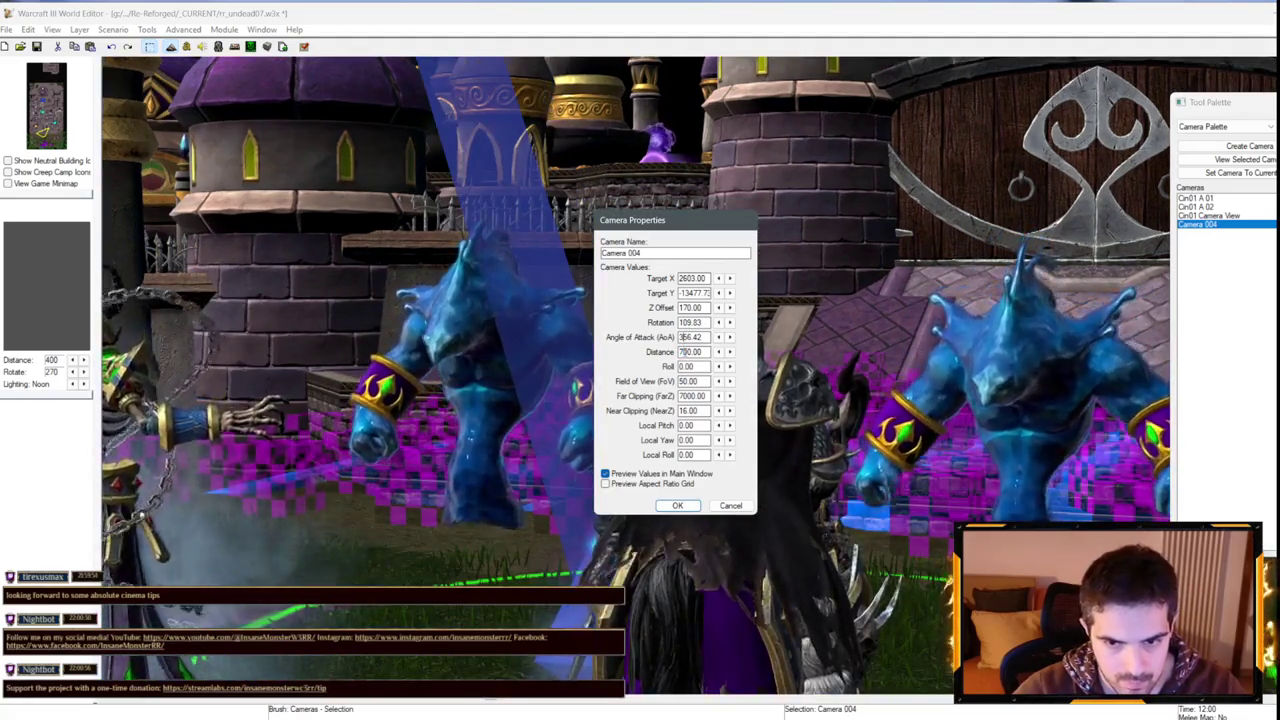
type("5")
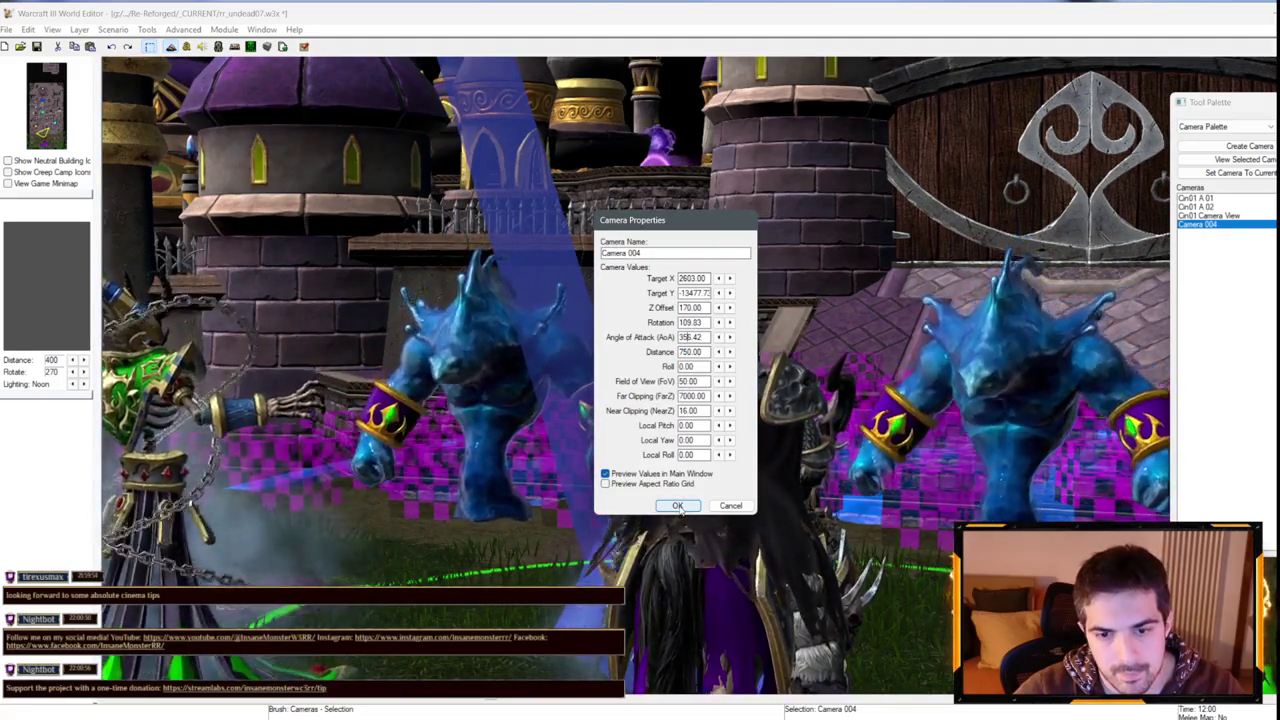
left_click(730, 338)
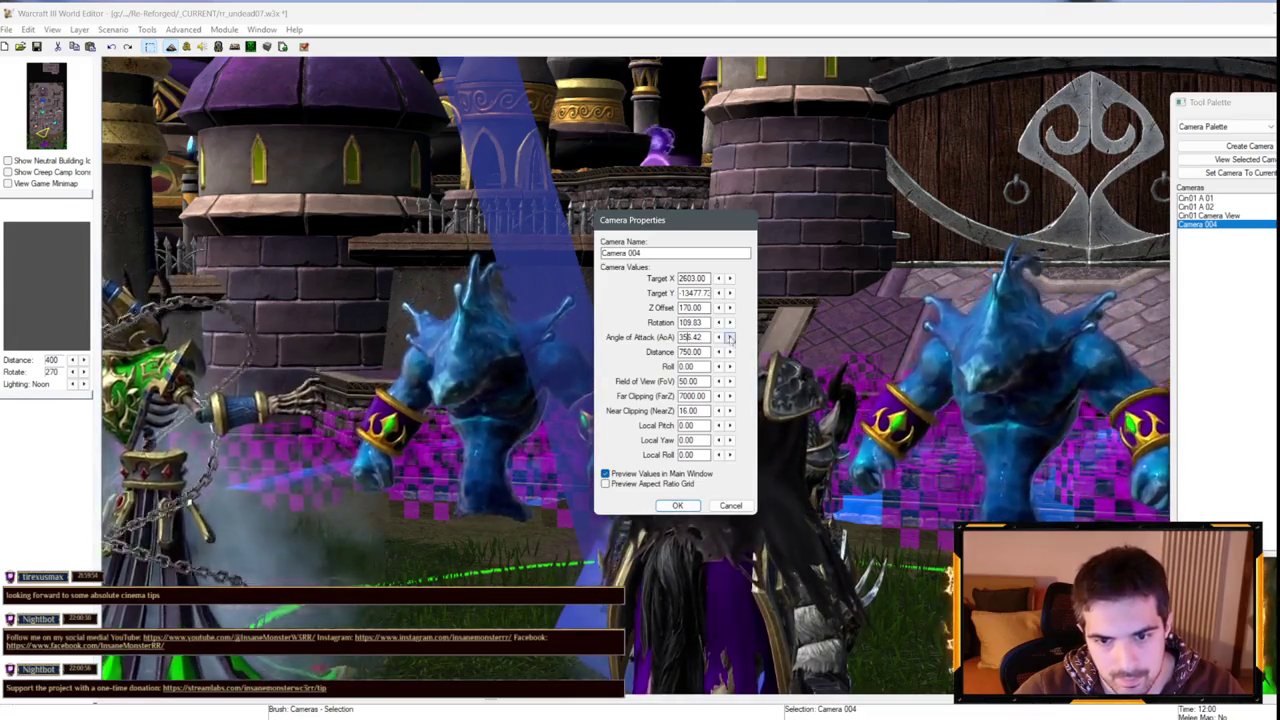
Step: Raise Camera 004's rotation to 114.83 and nudge its Z offset and target Y upward
left_click(730, 322)
left_click(730, 322)
left_click(730, 322)
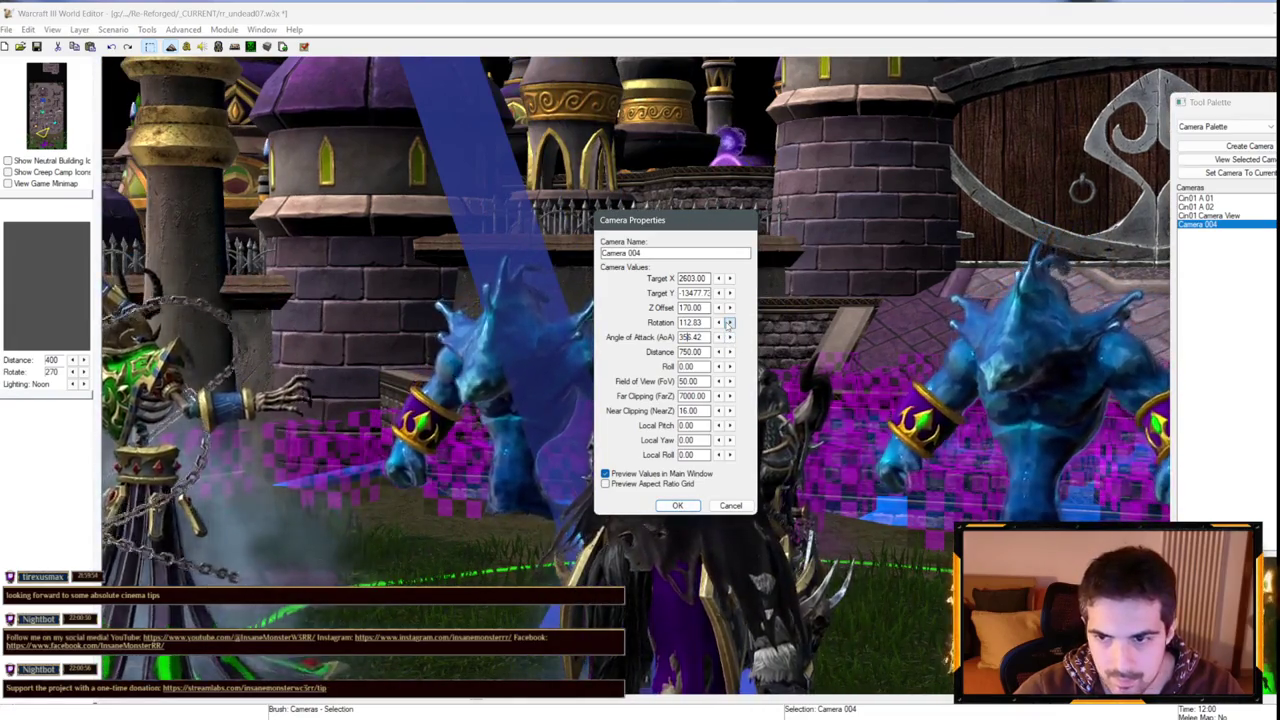
left_click(730, 322)
left_click(730, 322)
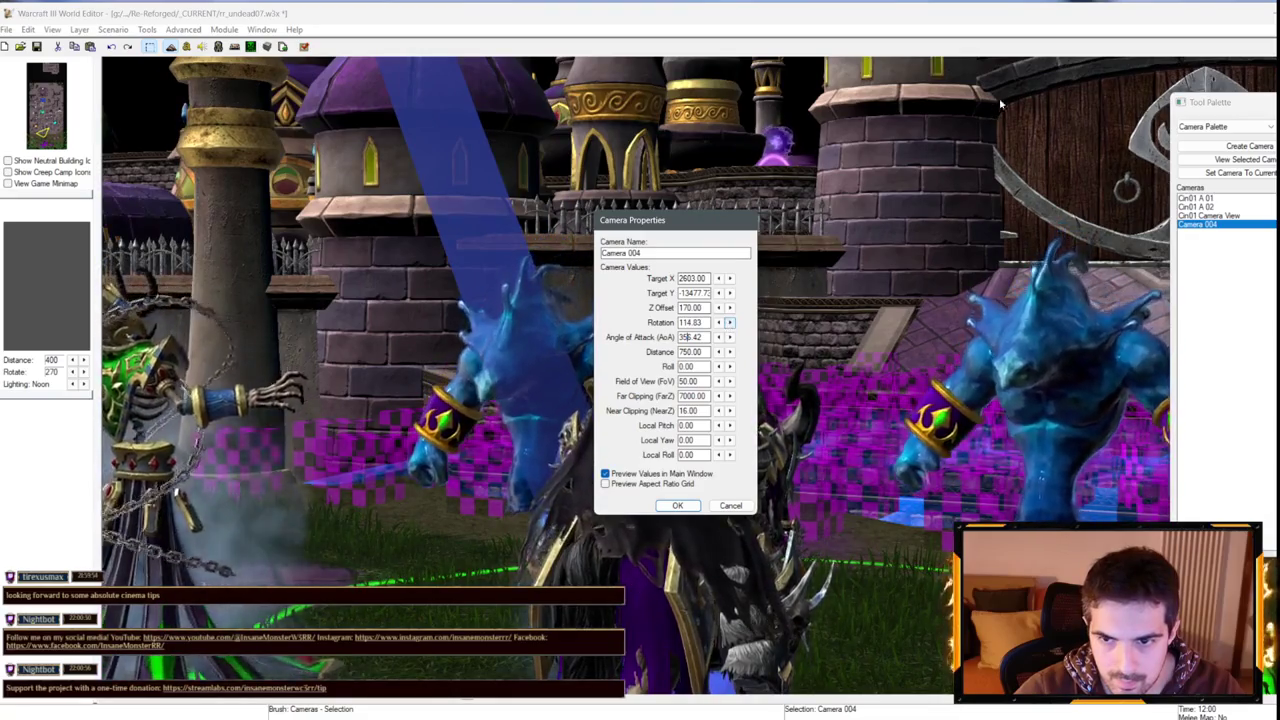
left_click(730, 307)
left_click(730, 293)
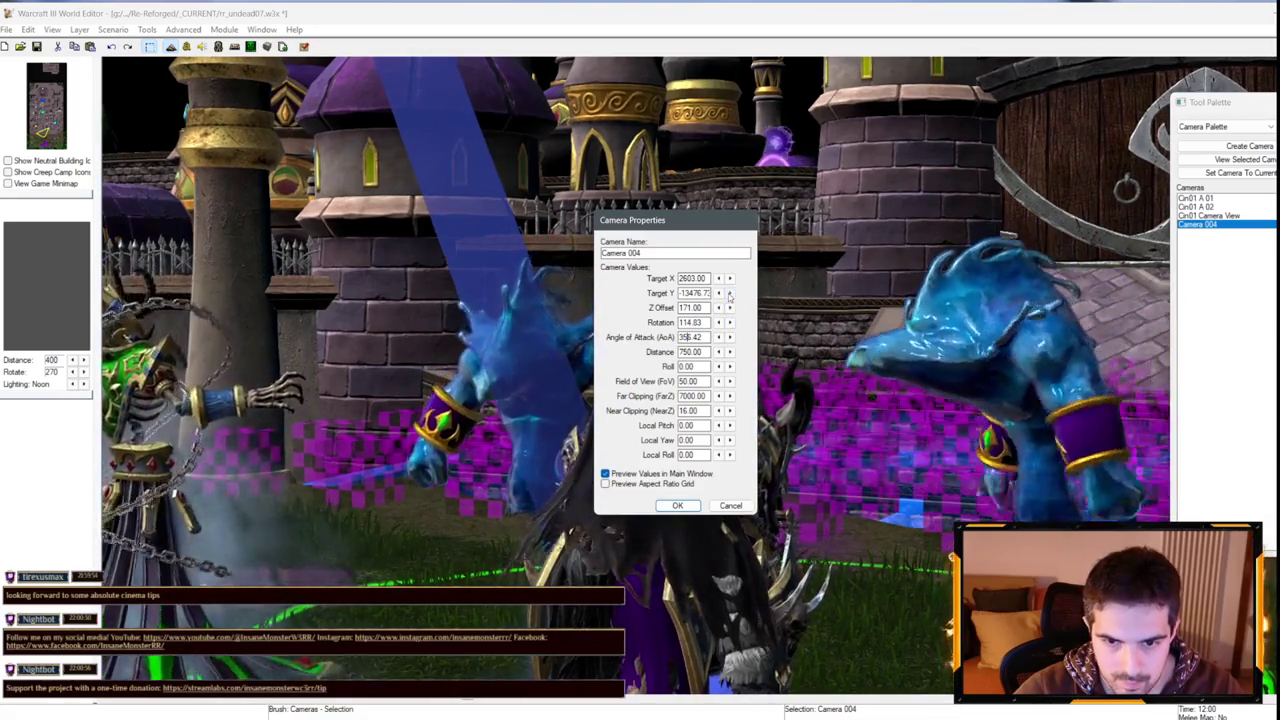
left_click(730, 293)
left_click(730, 293)
left_click(730, 293)
left_click(730, 293)
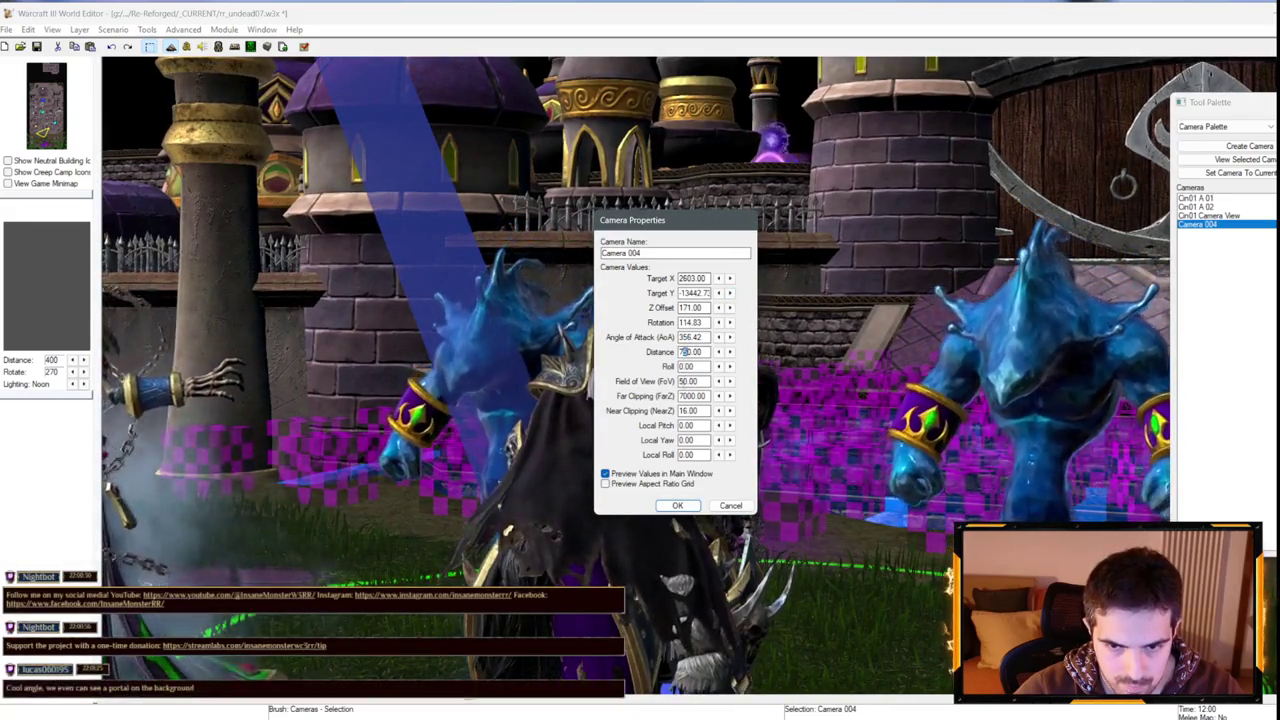
left_click(695, 381)
type("55")
Step: Set field of view 55 and adjust rotation up to 122.83, then back to 116.83
left_click(686, 352)
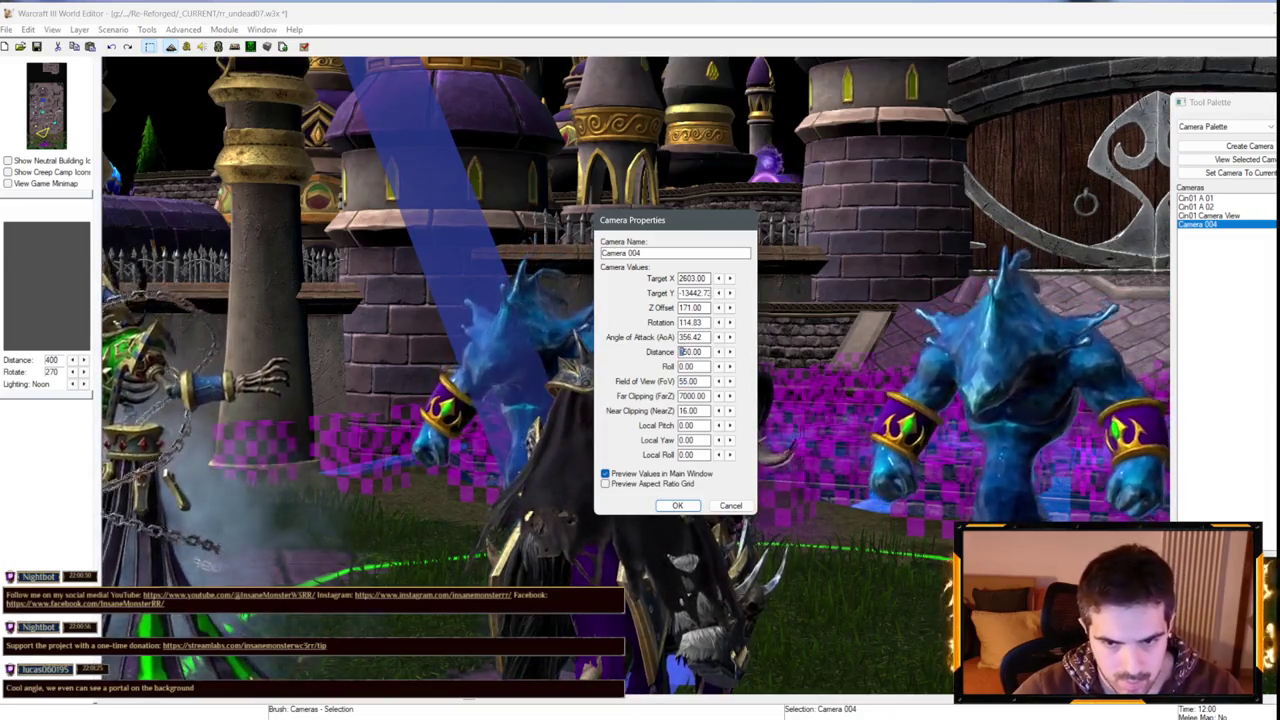
type("8")
left_click(692, 338)
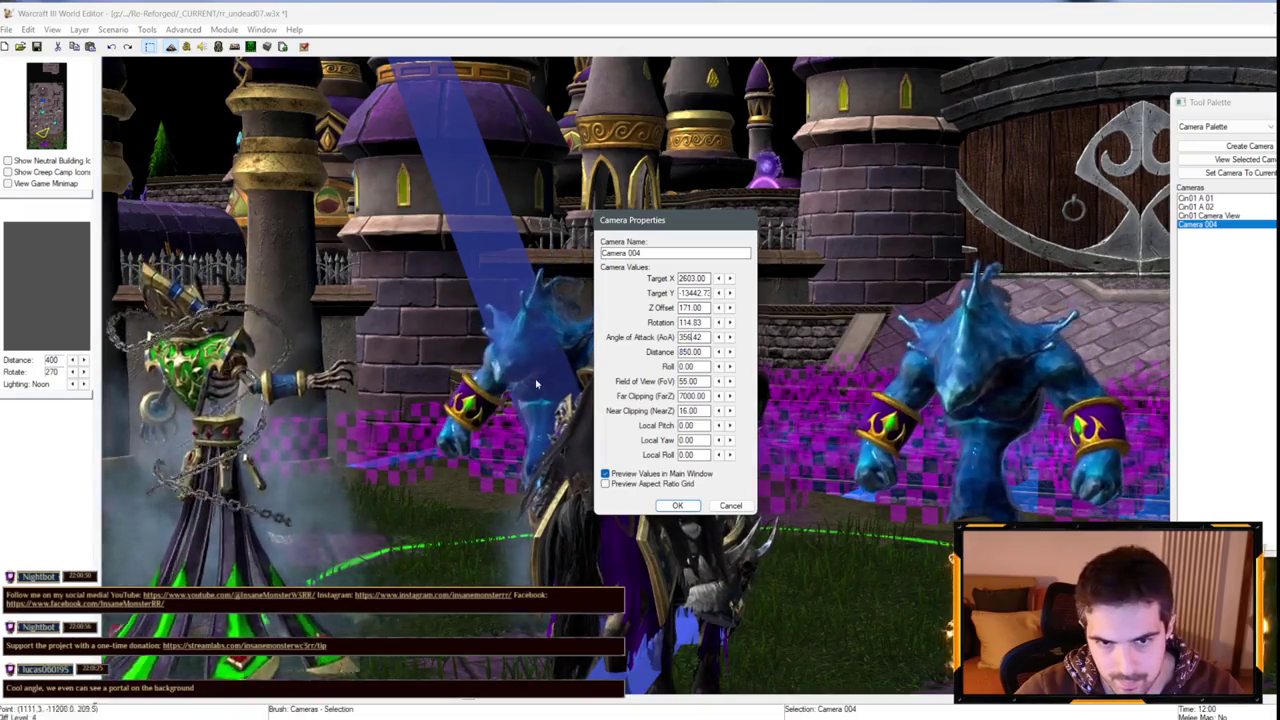
left_click(729, 322)
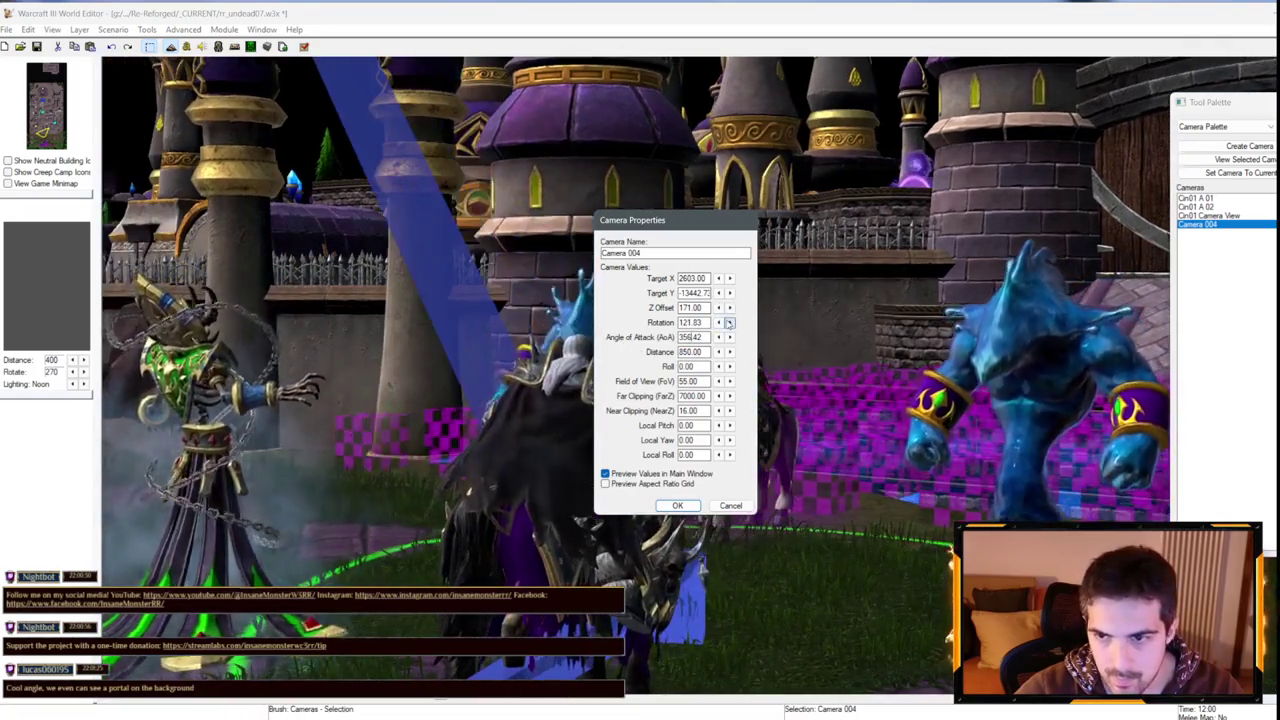
left_click(729, 322)
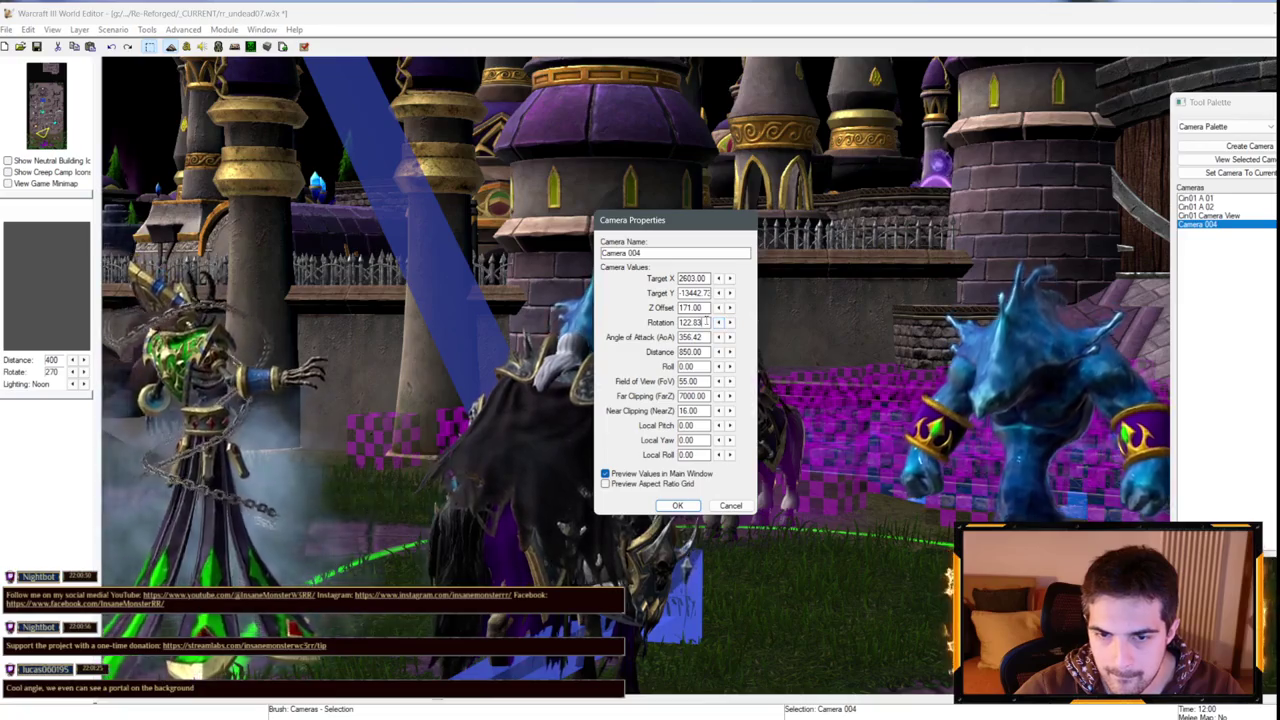
left_click(717, 322)
left_click(717, 322)
left_click(717, 322)
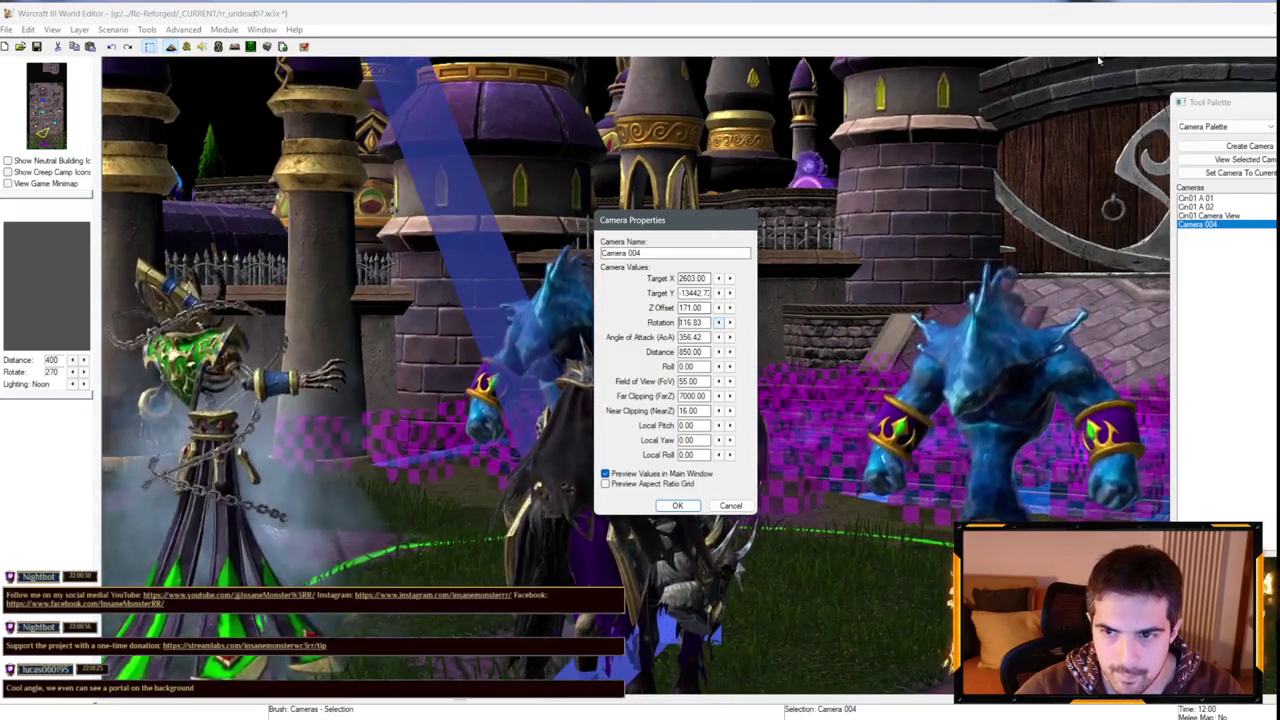
Step: Shift the camera target along Y and along X to 2623
left_click(729, 293)
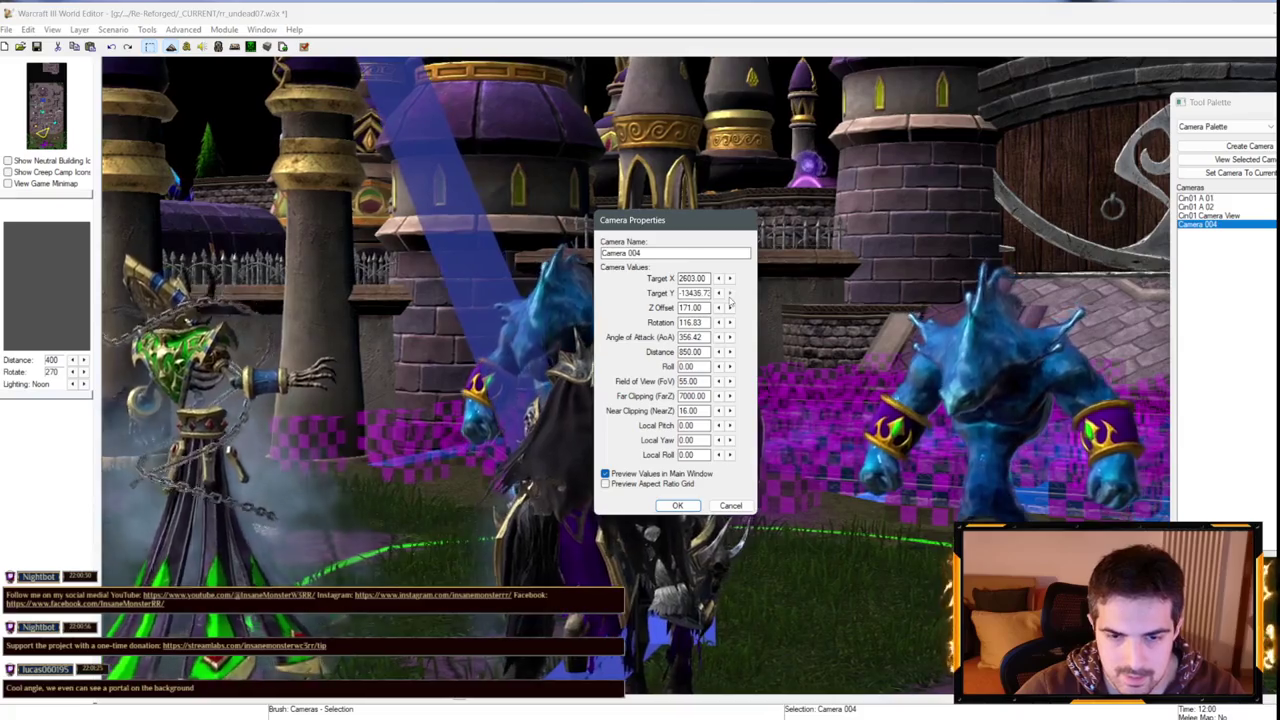
left_click(729, 293)
left_click(729, 293)
left_click(729, 293)
left_click(729, 293)
left_click(729, 278)
left_click(729, 279)
left_click(729, 279)
left_click(729, 279)
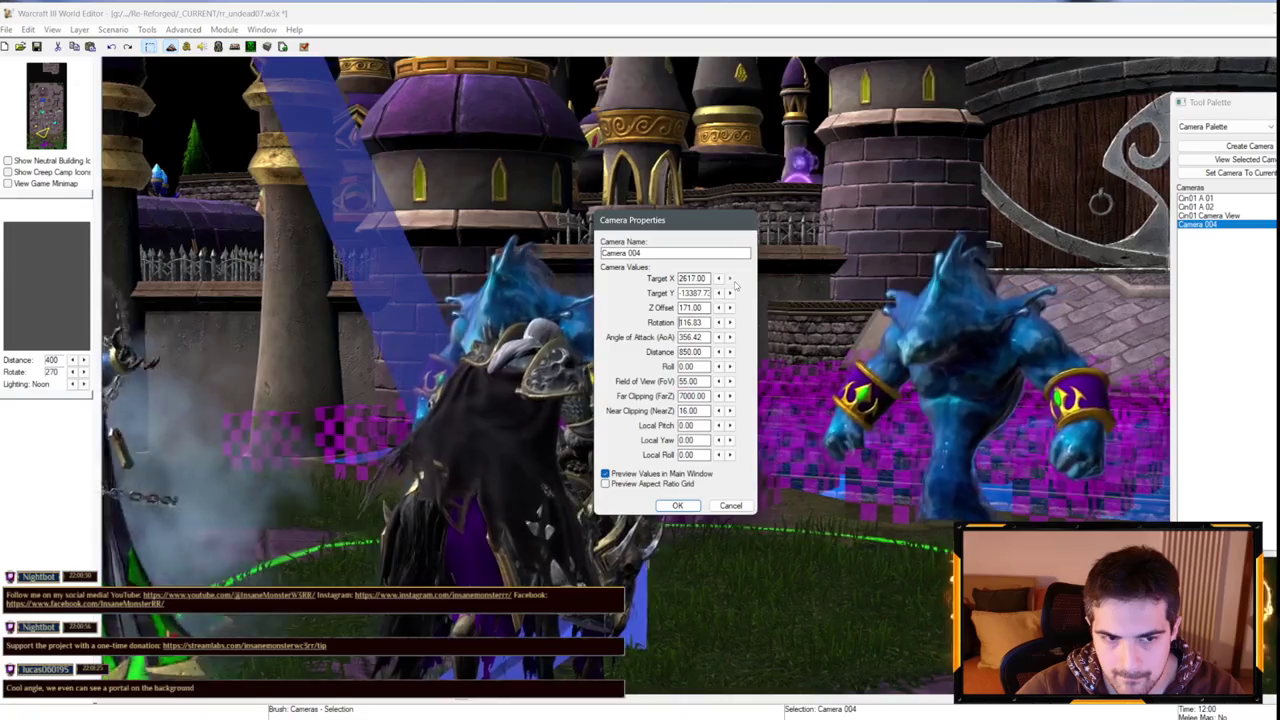
left_click(729, 279)
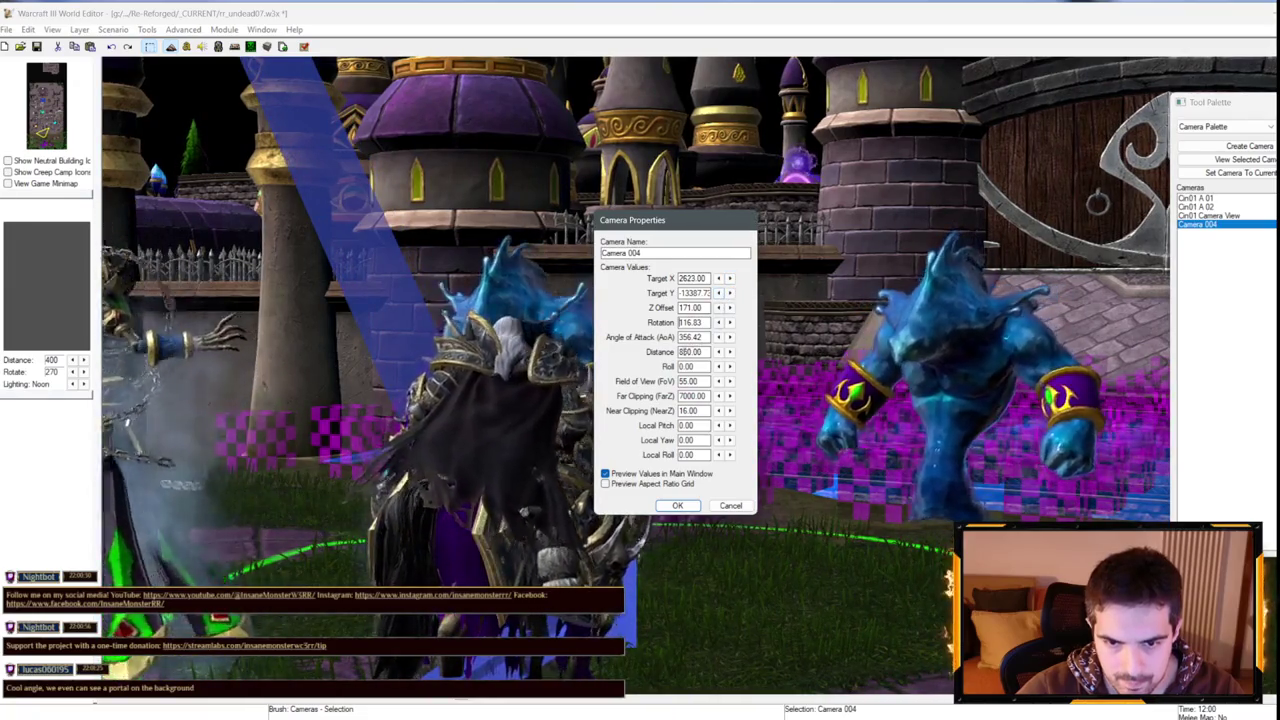
type("950")
Step: Set distance 950 and lower the rotation to 110.83
left_click(689, 322)
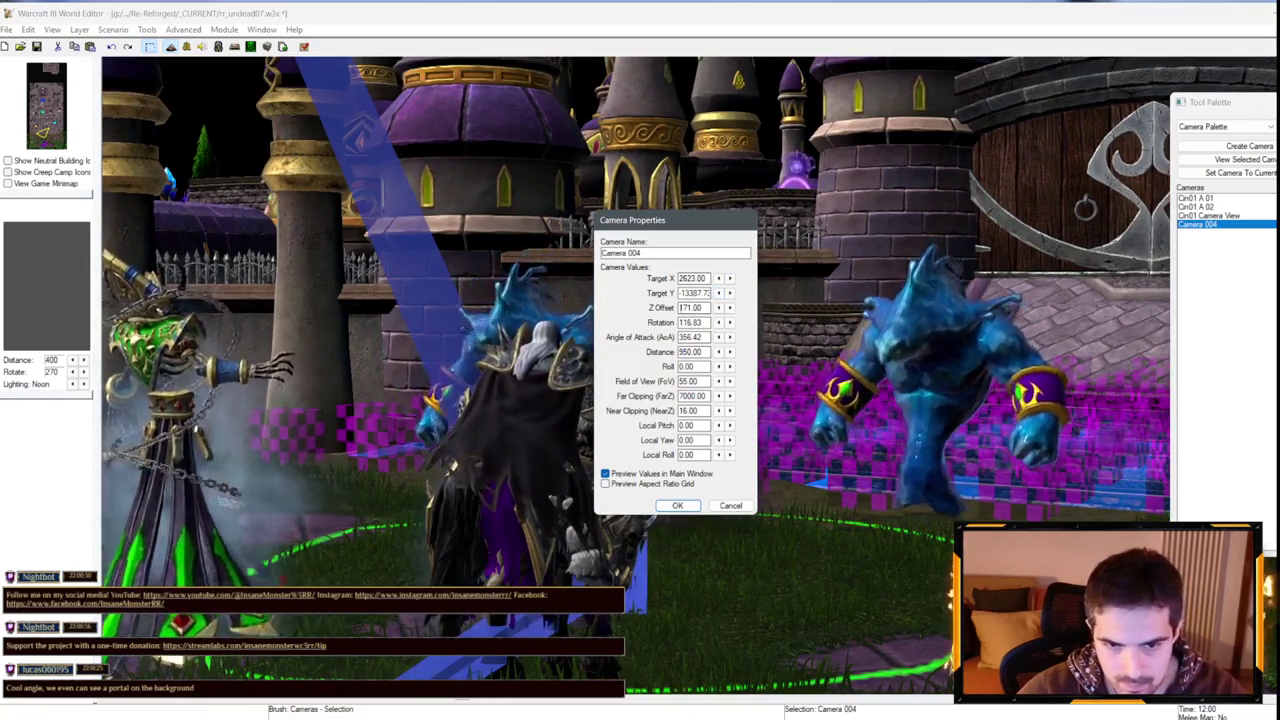
key("BackSpace")
type("8")
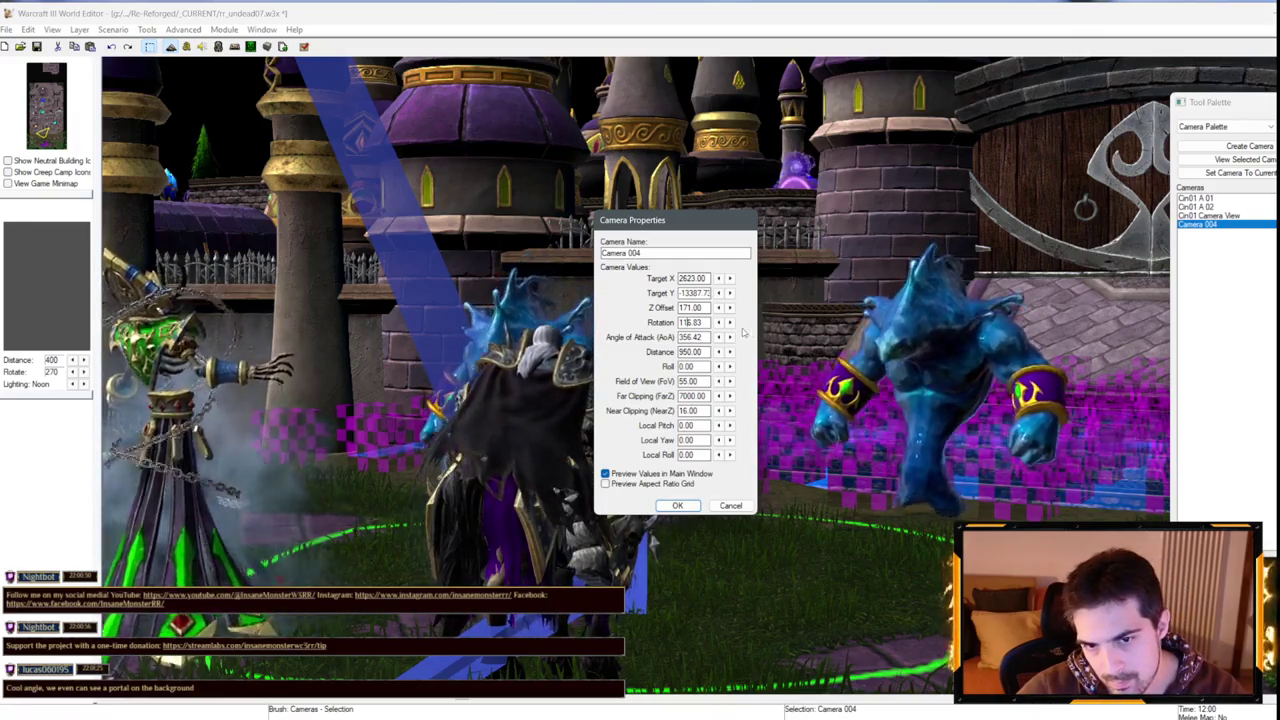
left_click(717, 322)
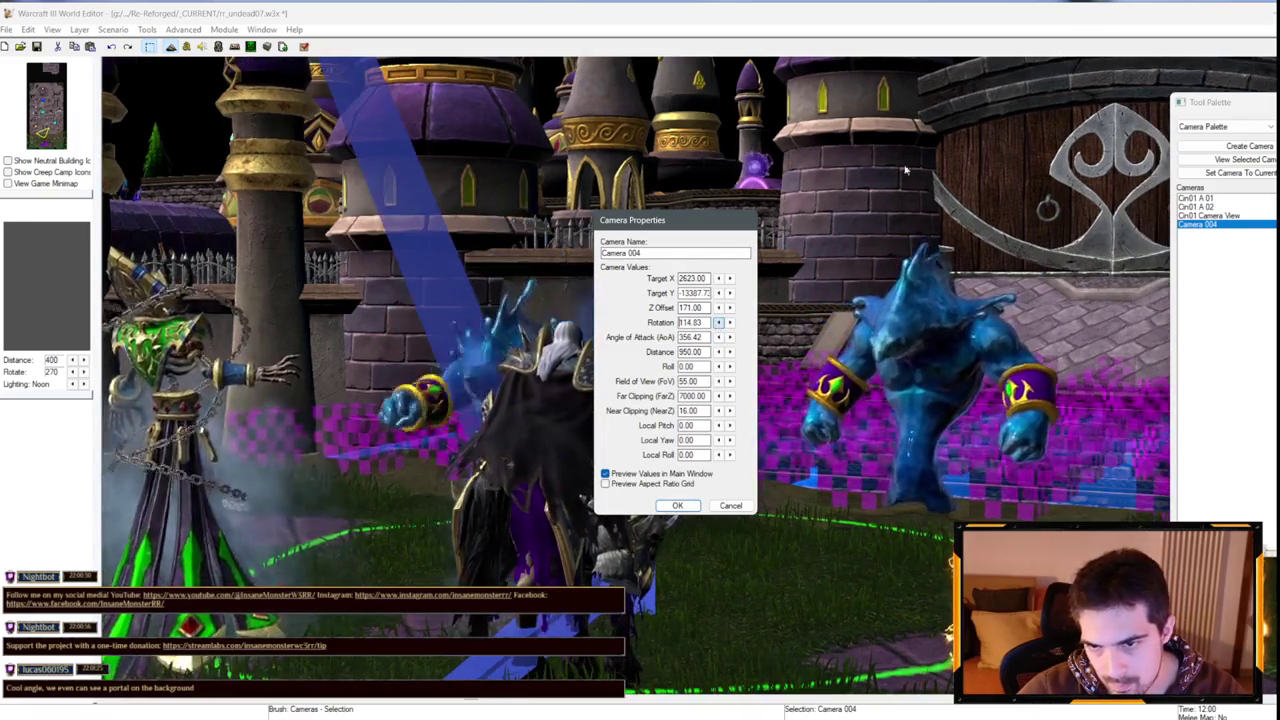
left_click(717, 322)
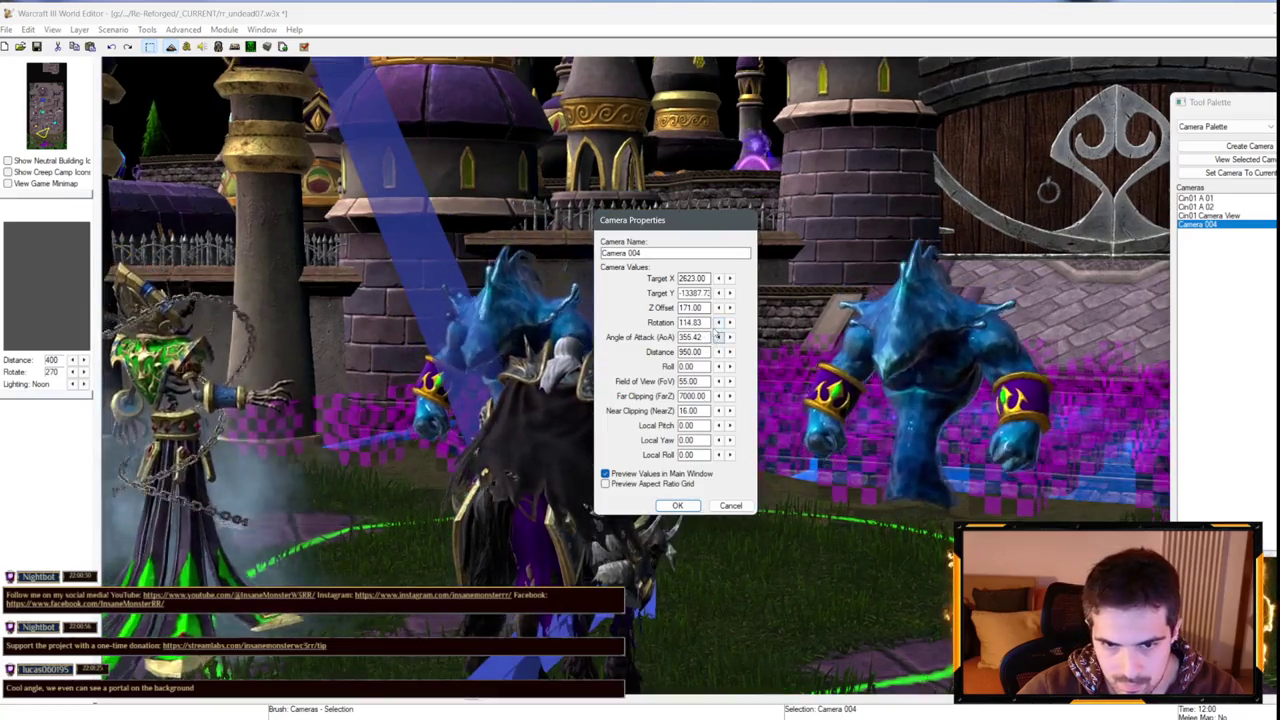
left_click(717, 322)
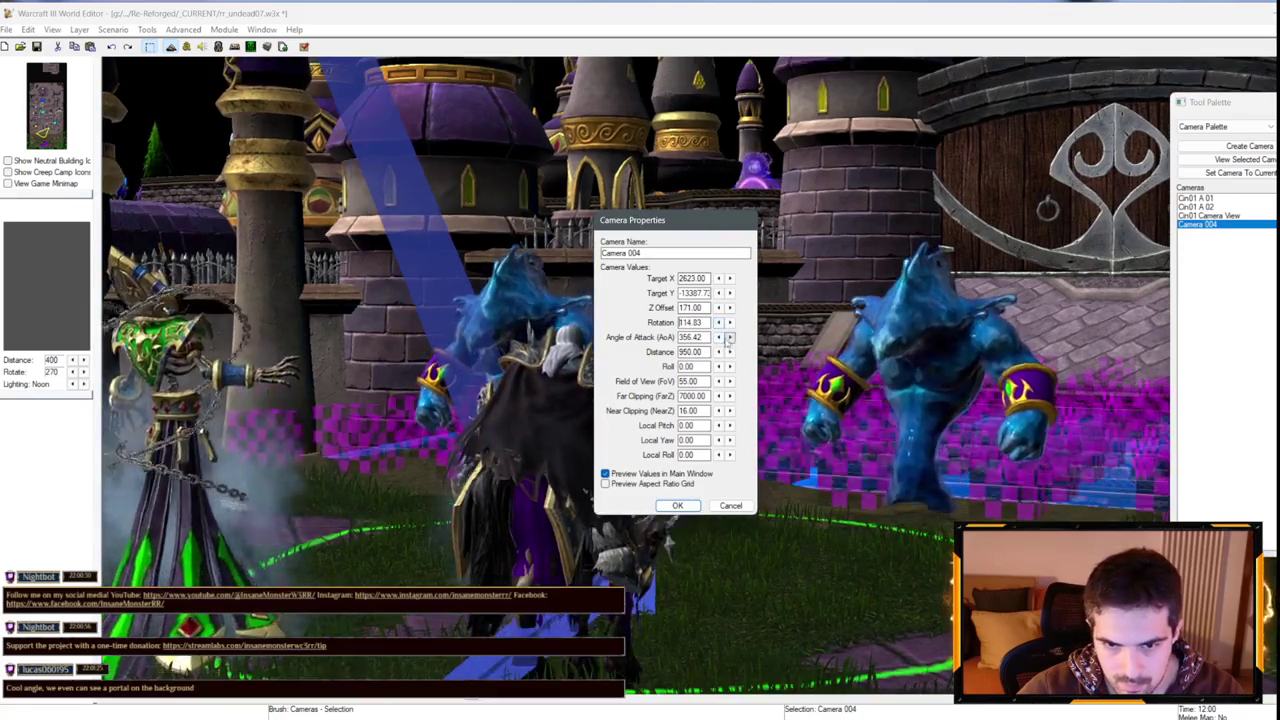
left_click(717, 322)
left_click(717, 322)
left_click(717, 322)
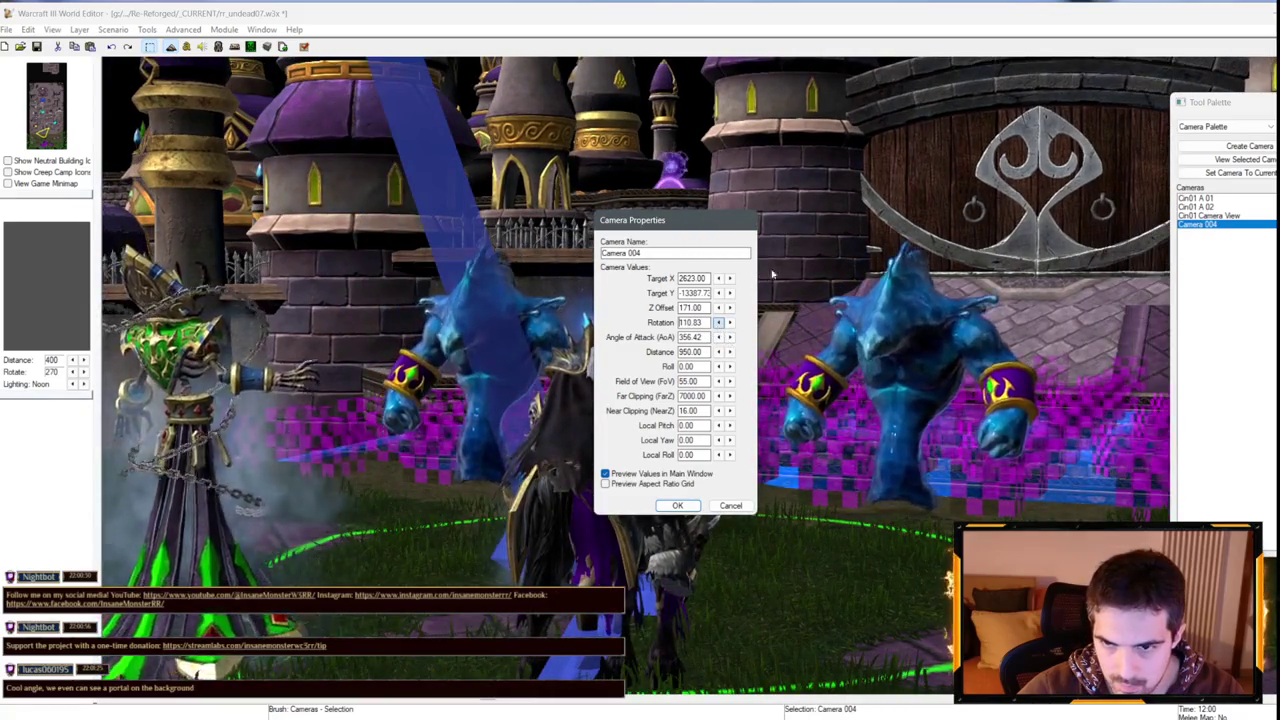
Step: Confirm the Camera 004 settings and reopen its properties for renaming
left_click(677, 505)
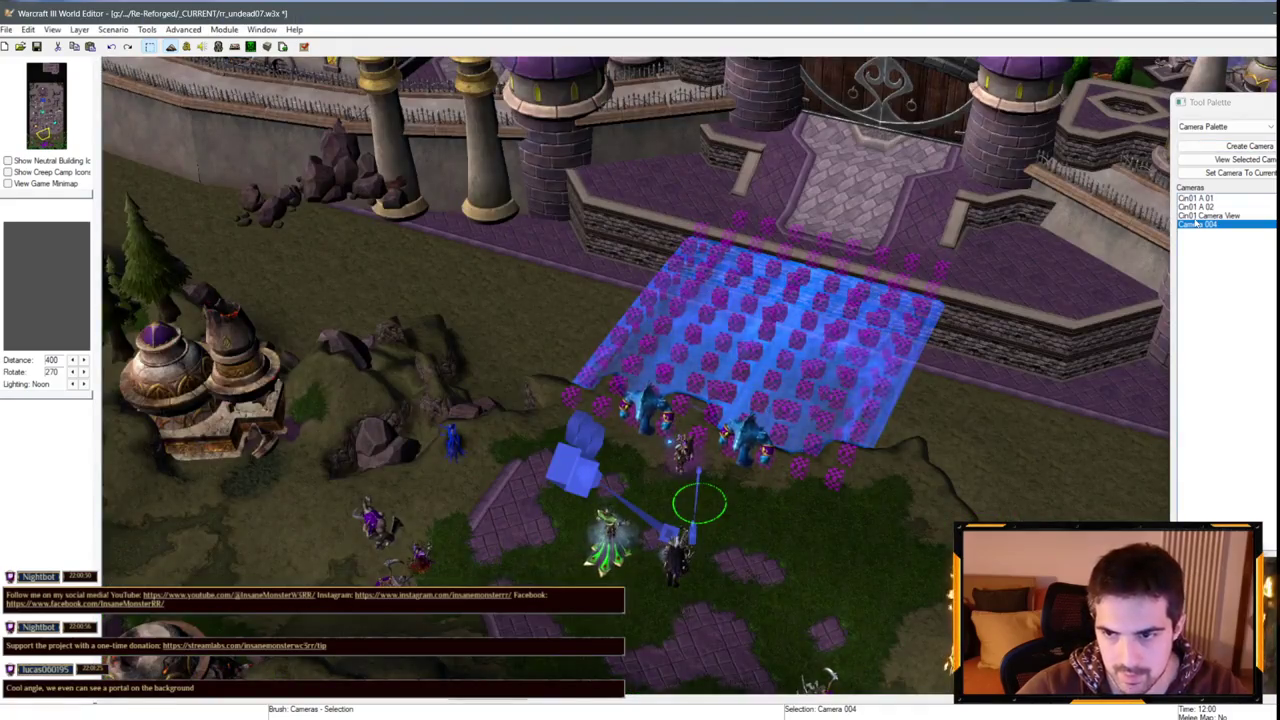
left_click(1210, 224)
right_click(1212, 226)
left_click(1214, 231)
Step: Rename Camera 004 to Cin01 B
type("Cin01 B")
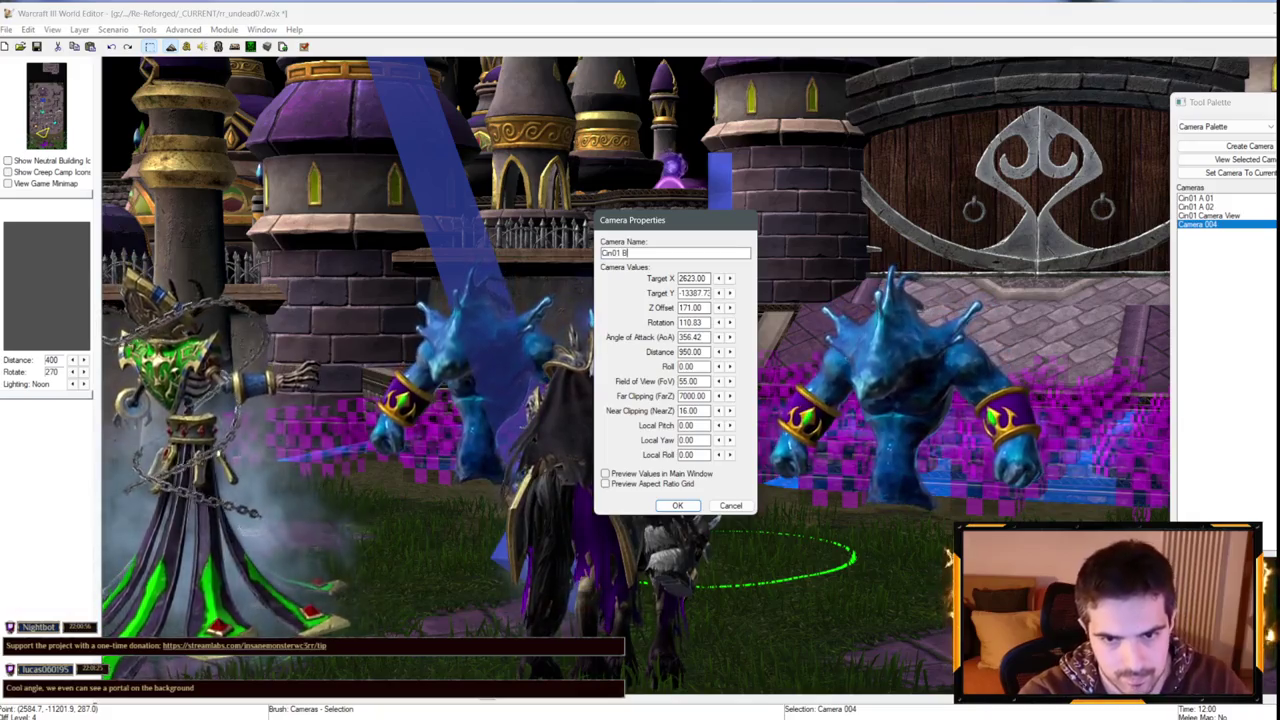
key("Return")
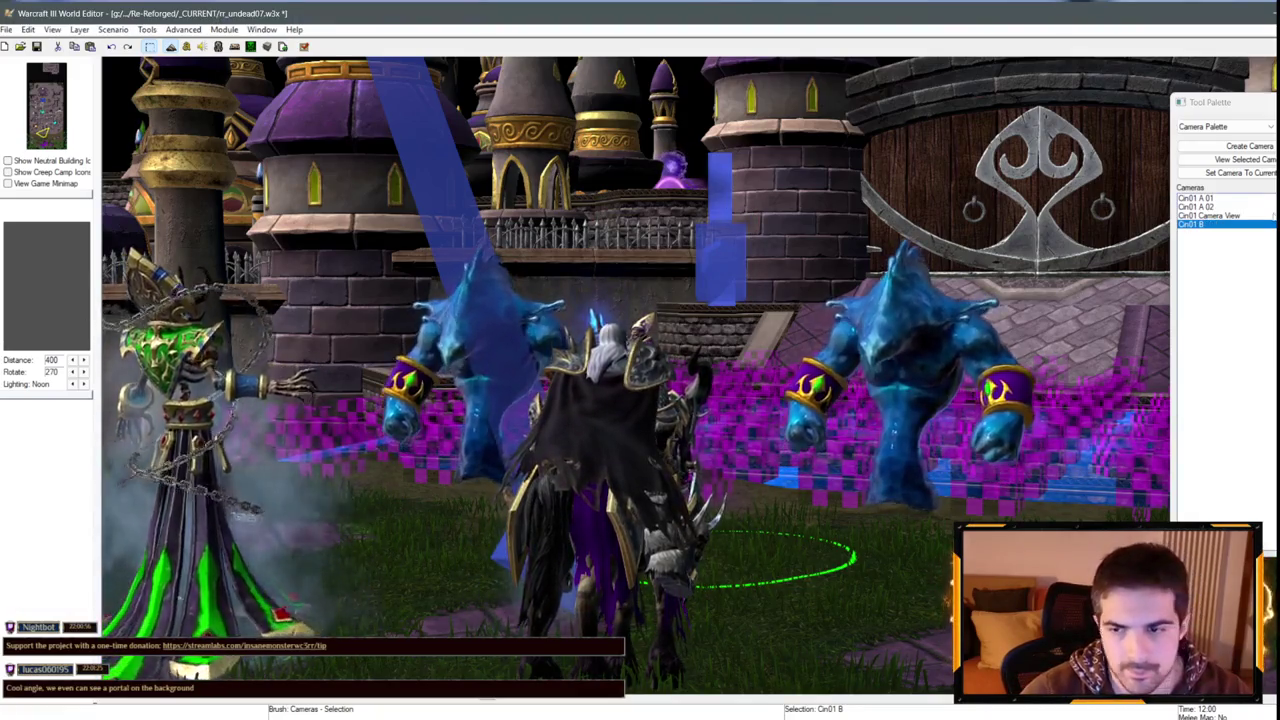
left_click(1199, 226)
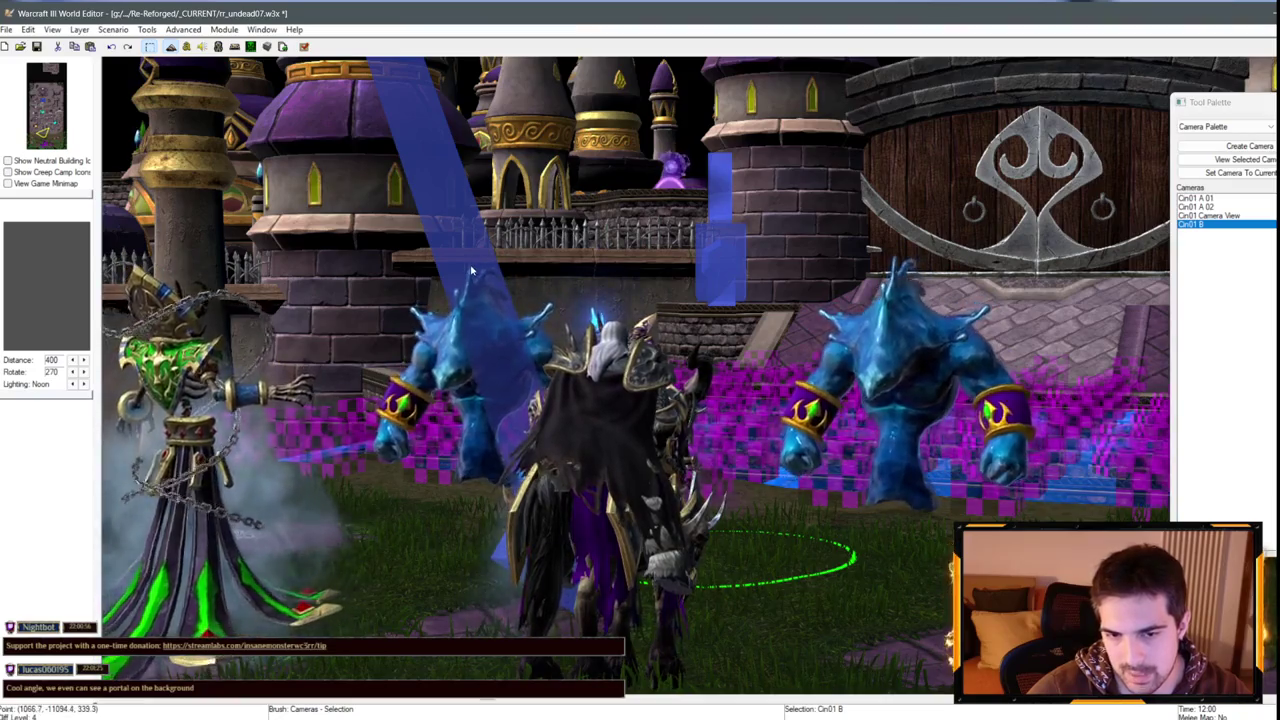
Step: Swing the view toward the gate and close in on the mounted rider
mouse_move(540, 265)
left_mouse_down()
mouse_move(925, 395)
mouse_move(715, 410)
mouse_move(674, 318)
left_mouse_up()
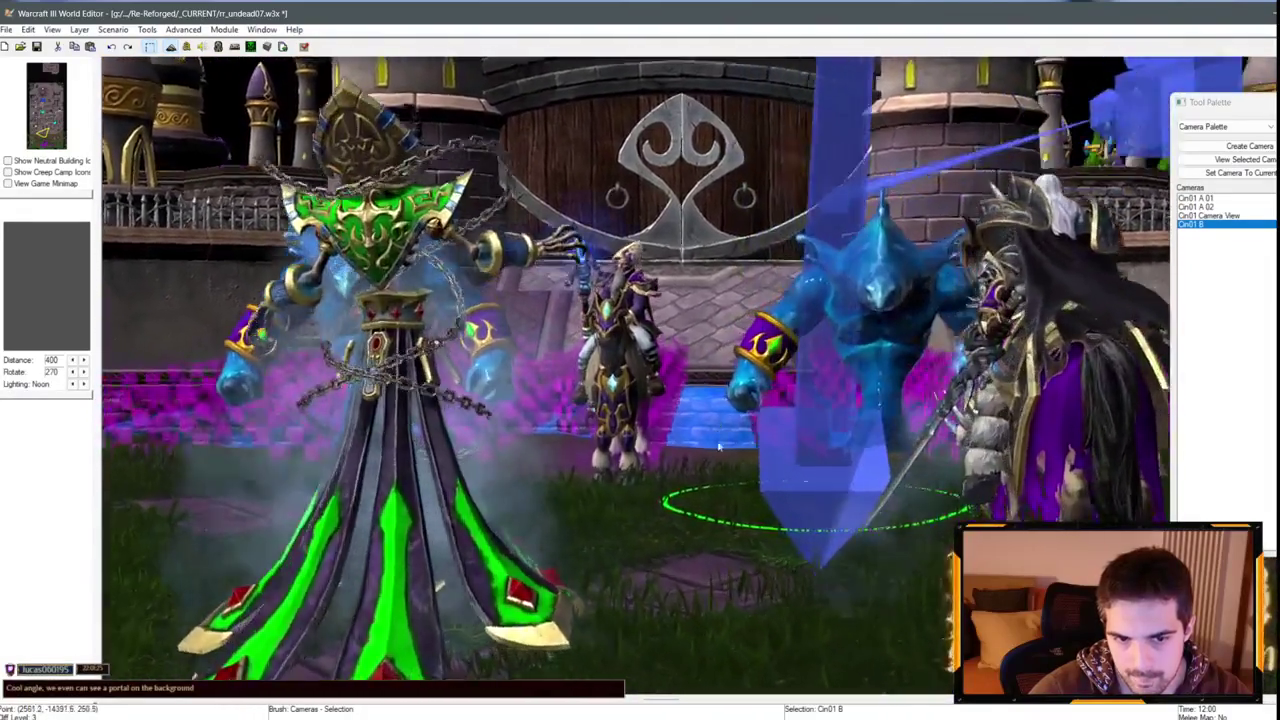
mouse_move(718, 447)
left_mouse_down()
mouse_move(648, 452)
mouse_move(659, 288)
mouse_move(640, 383)
left_mouse_up()
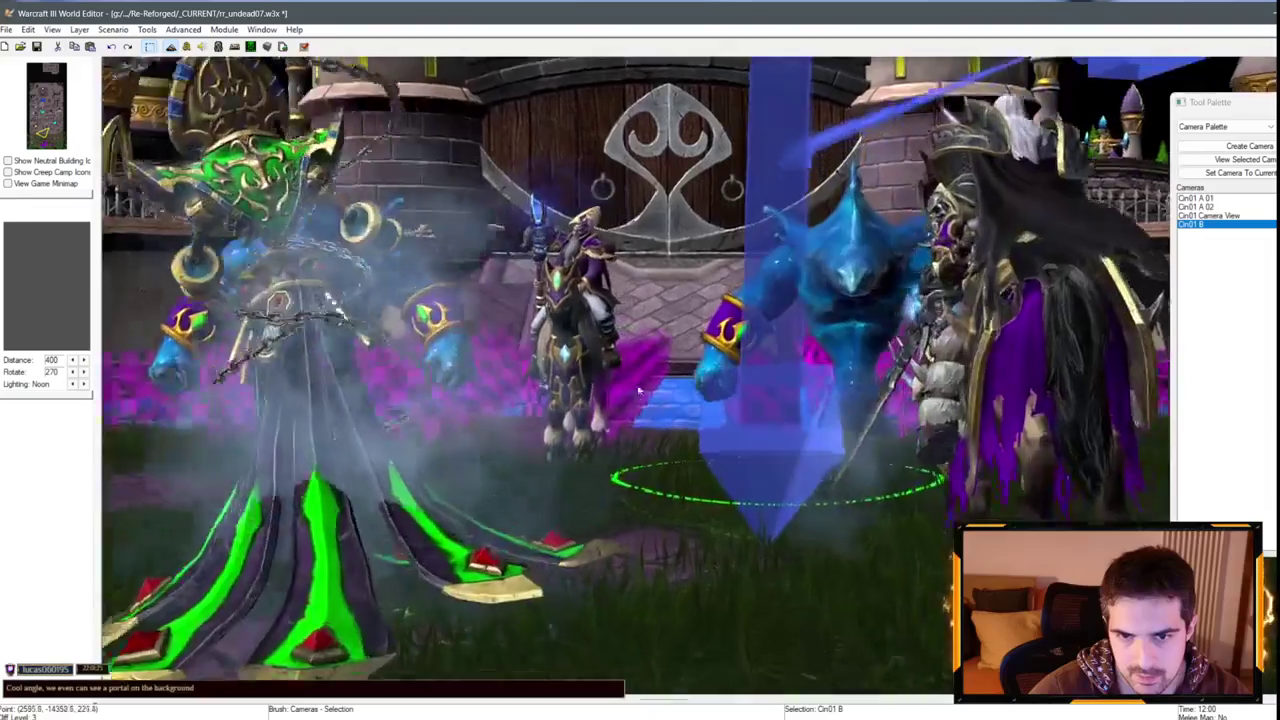
mouse_move(640, 456)
left_mouse_down()
mouse_move(658, 468)
mouse_move(656, 420)
left_mouse_up()
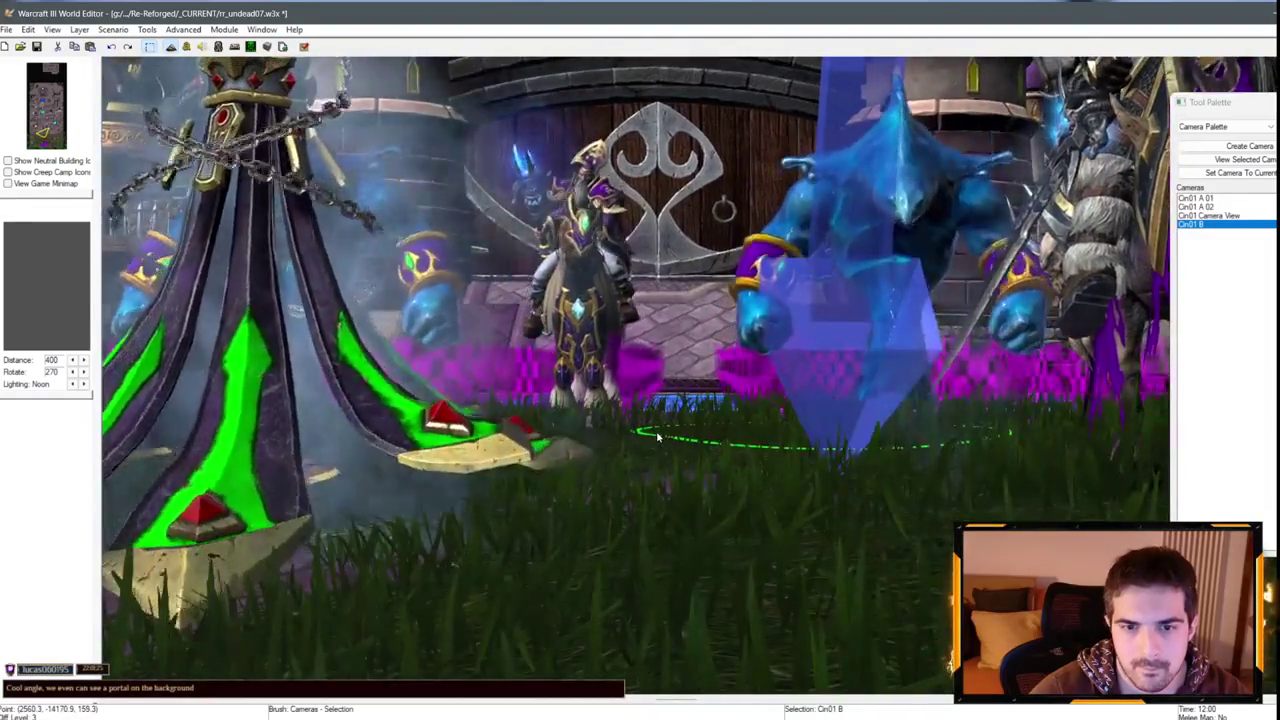
Step: Create a new camera named Cin01 C 01 with field of view 70 and distance 1500
left_click(1249, 146)
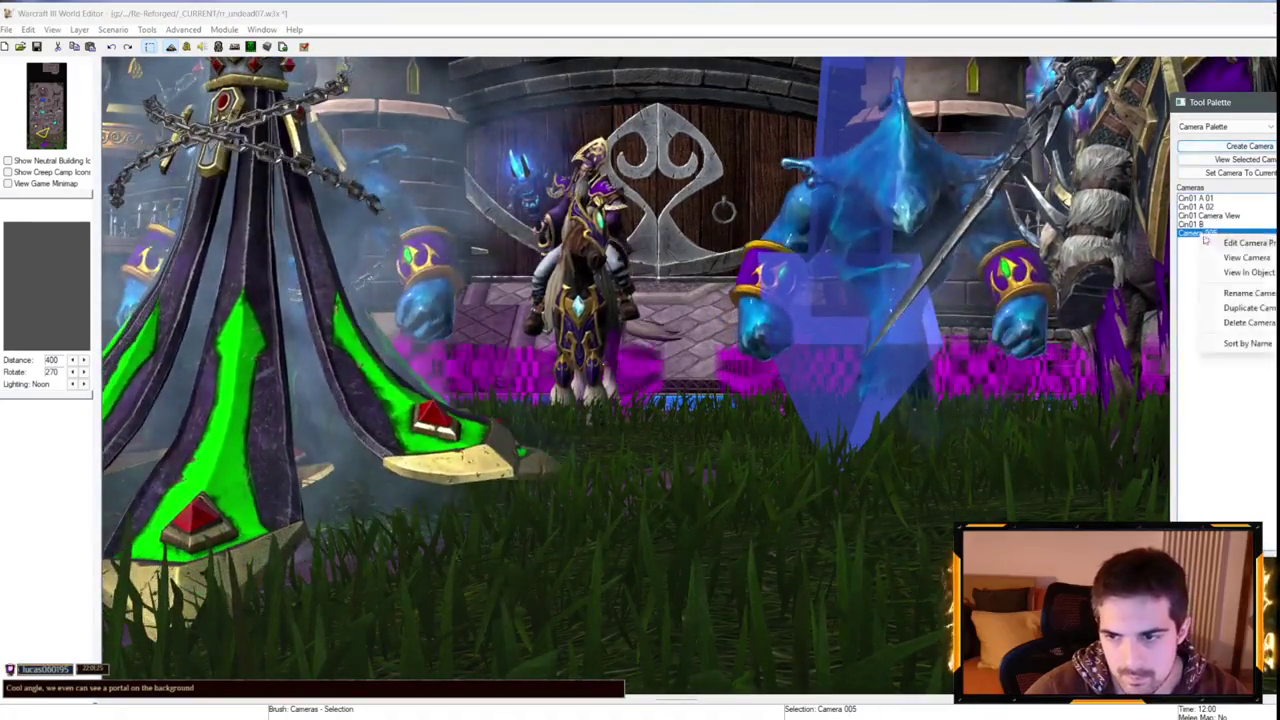
double_click(1205, 233)
type("Cin01 C")
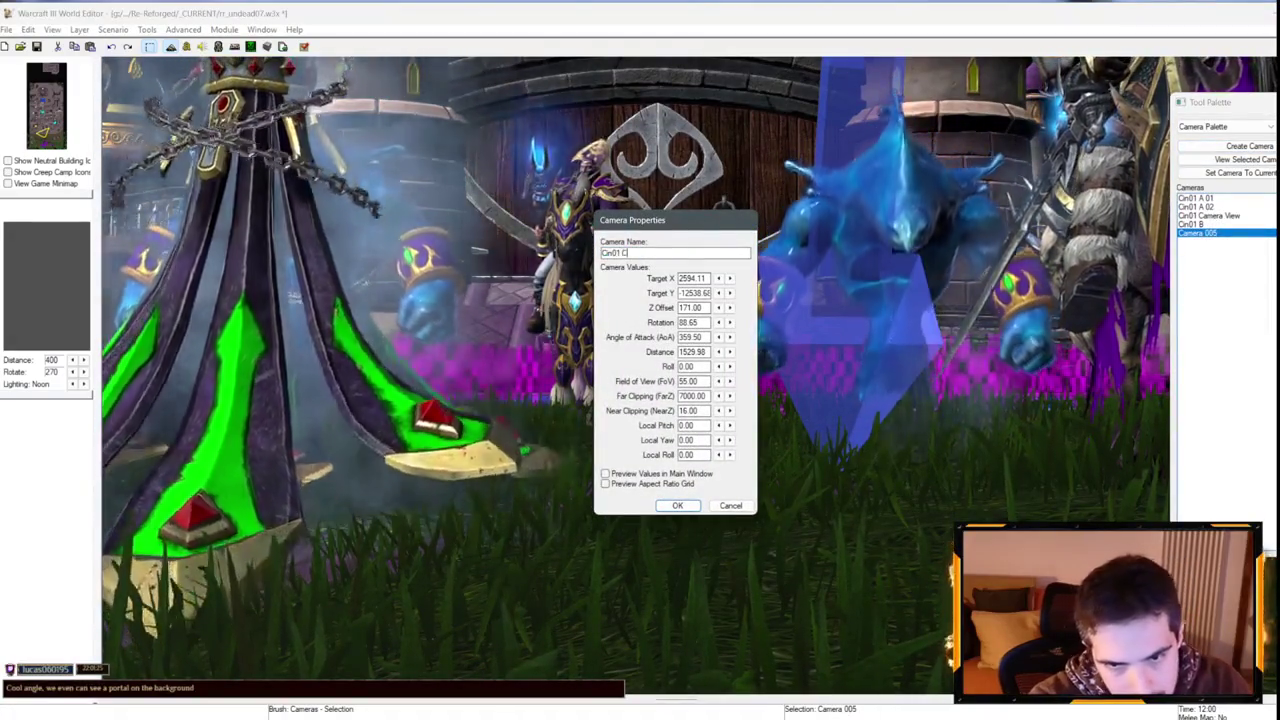
type("0")
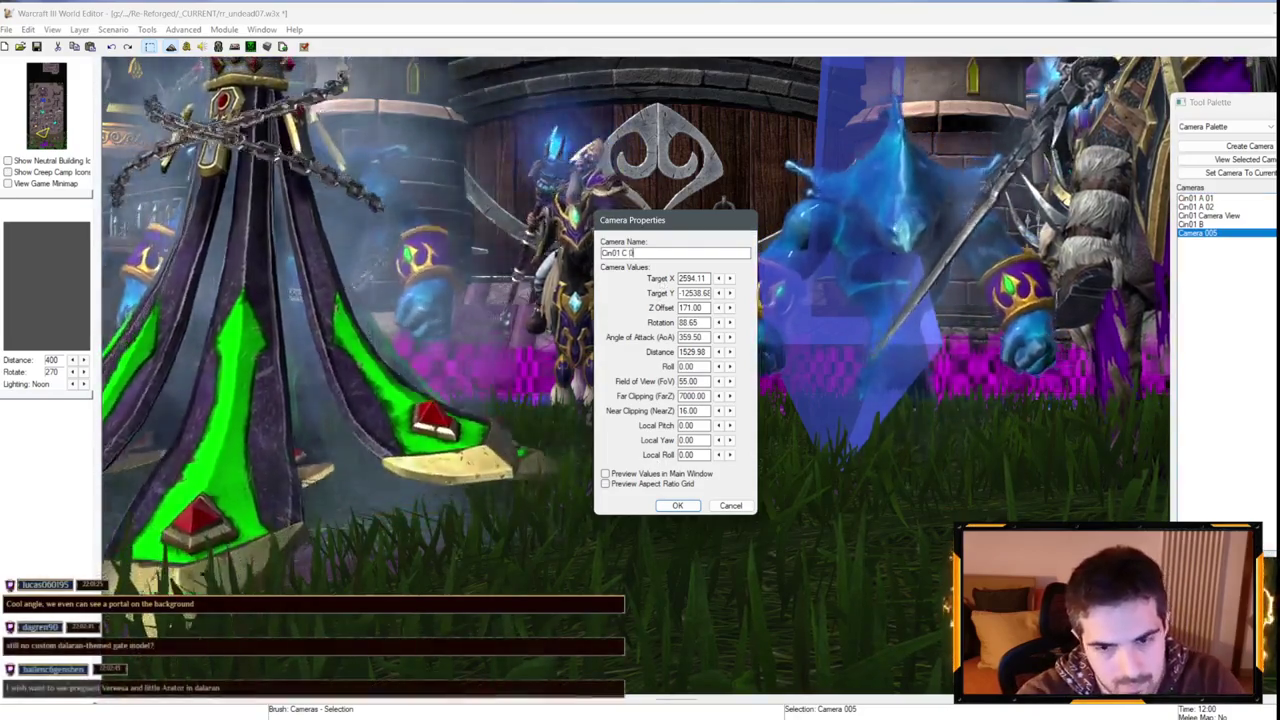
type("1")
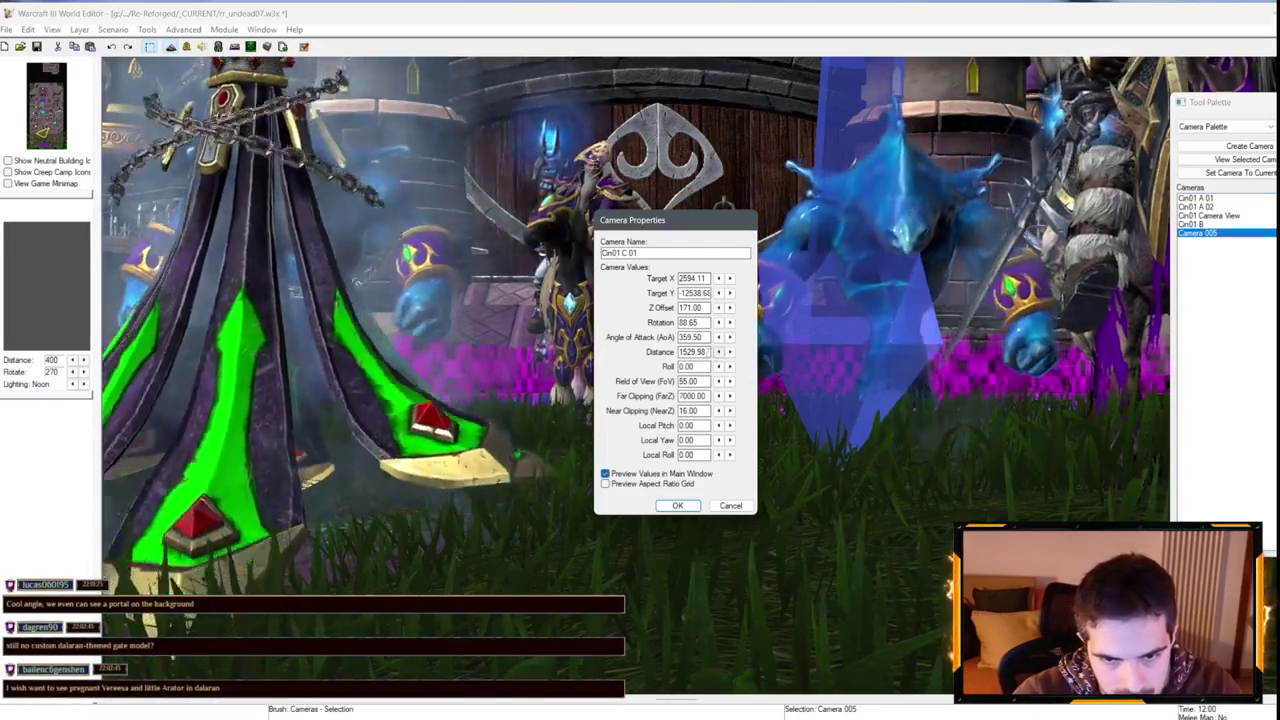
double_click(690, 337)
type("75")
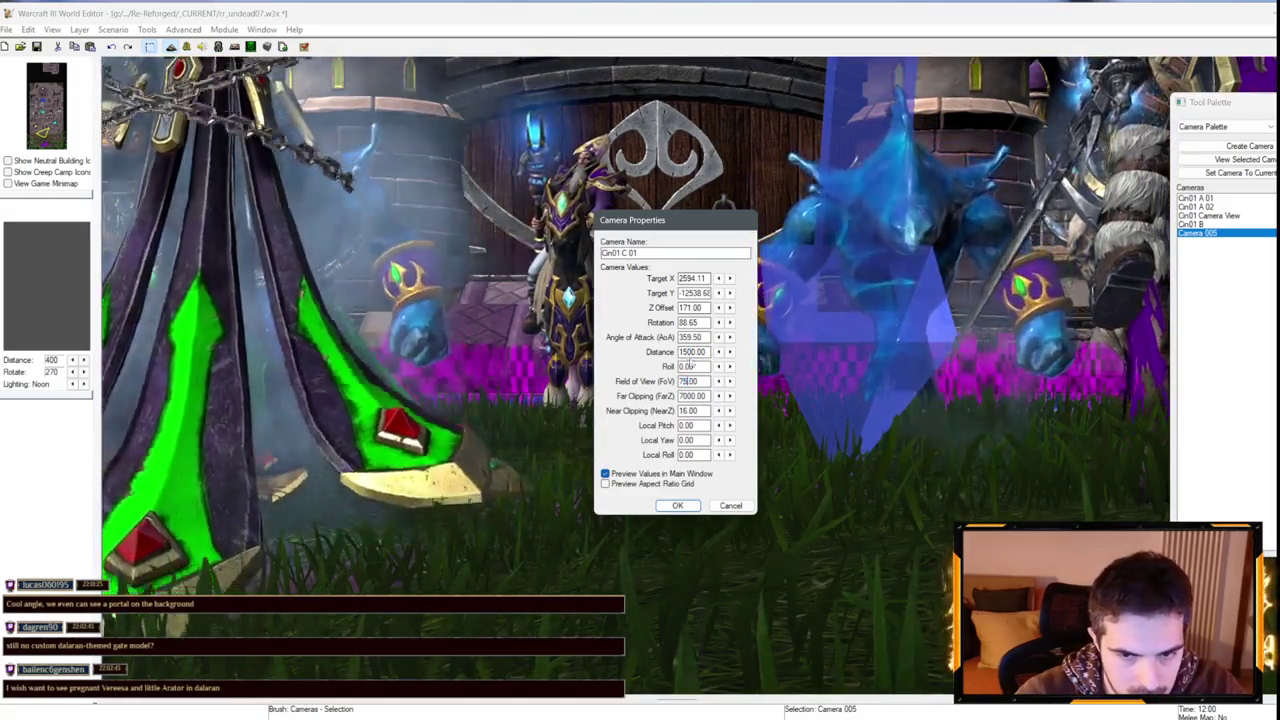
key("BackSpace")
type("0")
left_click(697, 352)
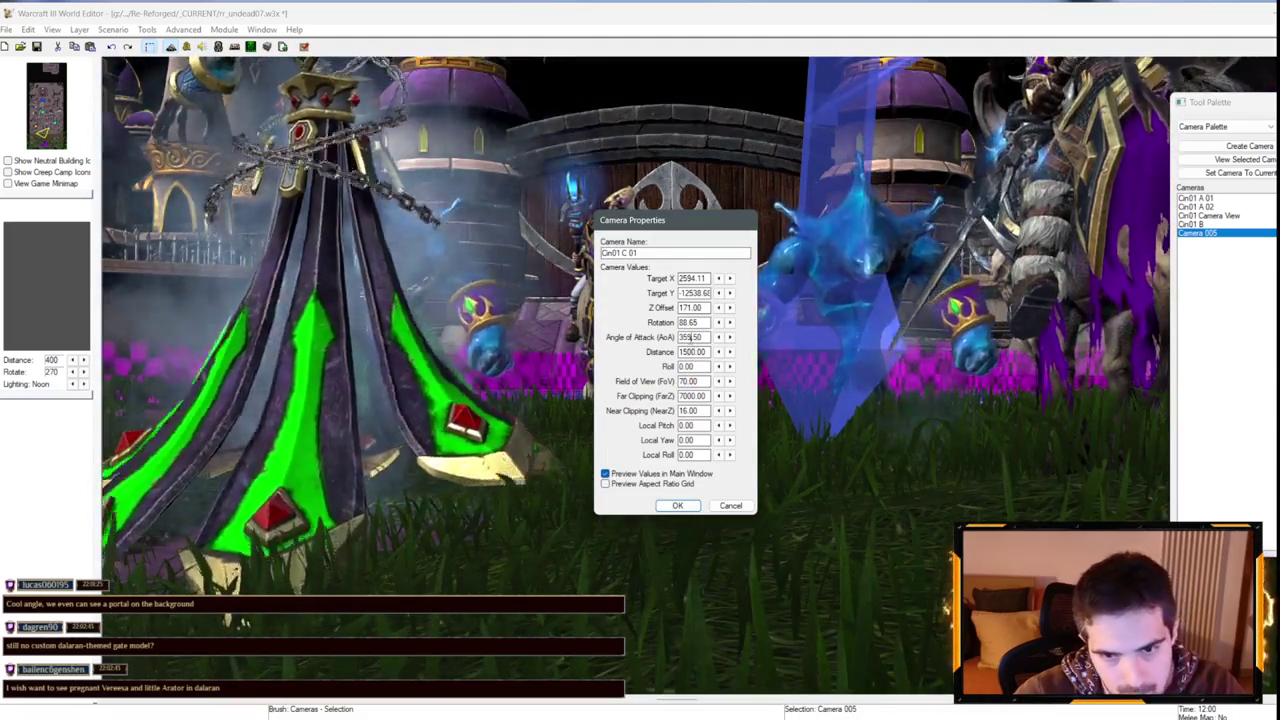
Step: Give Cin01 C 01 Z offset 165, distance 1450 and rotation 90.65, then add Camera 006
double_click(690, 337)
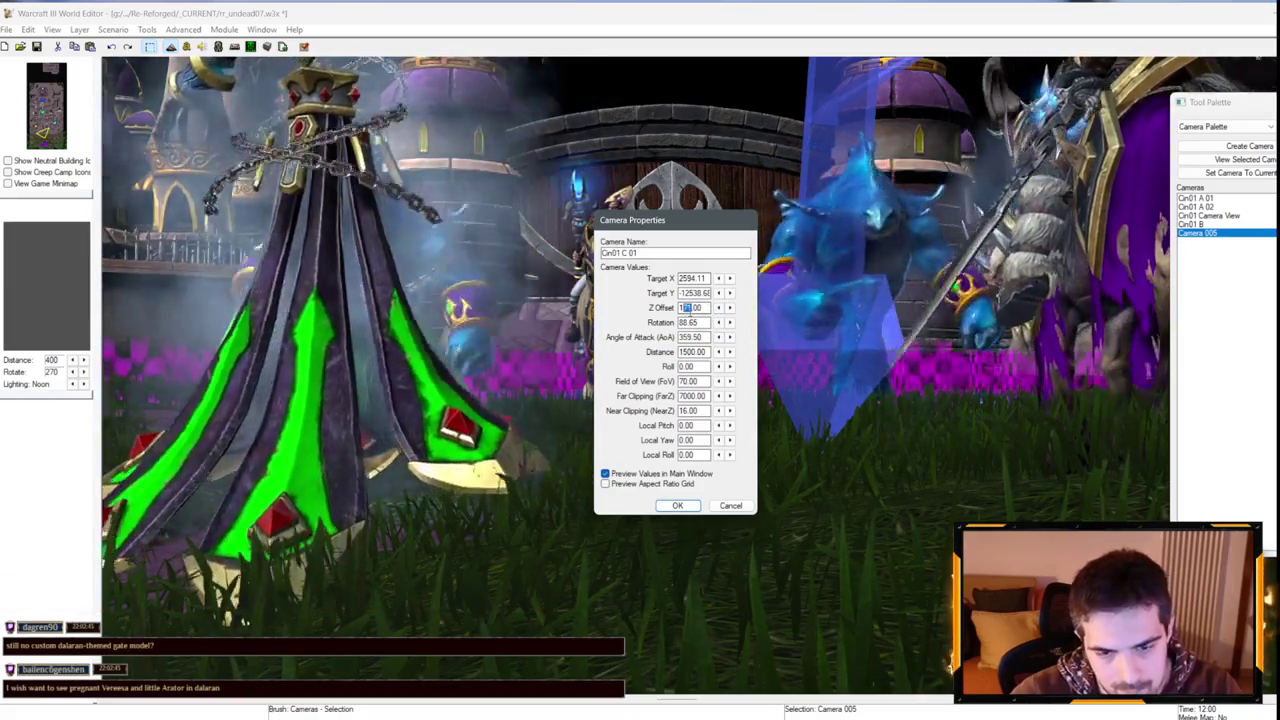
type("165")
left_click(688, 292)
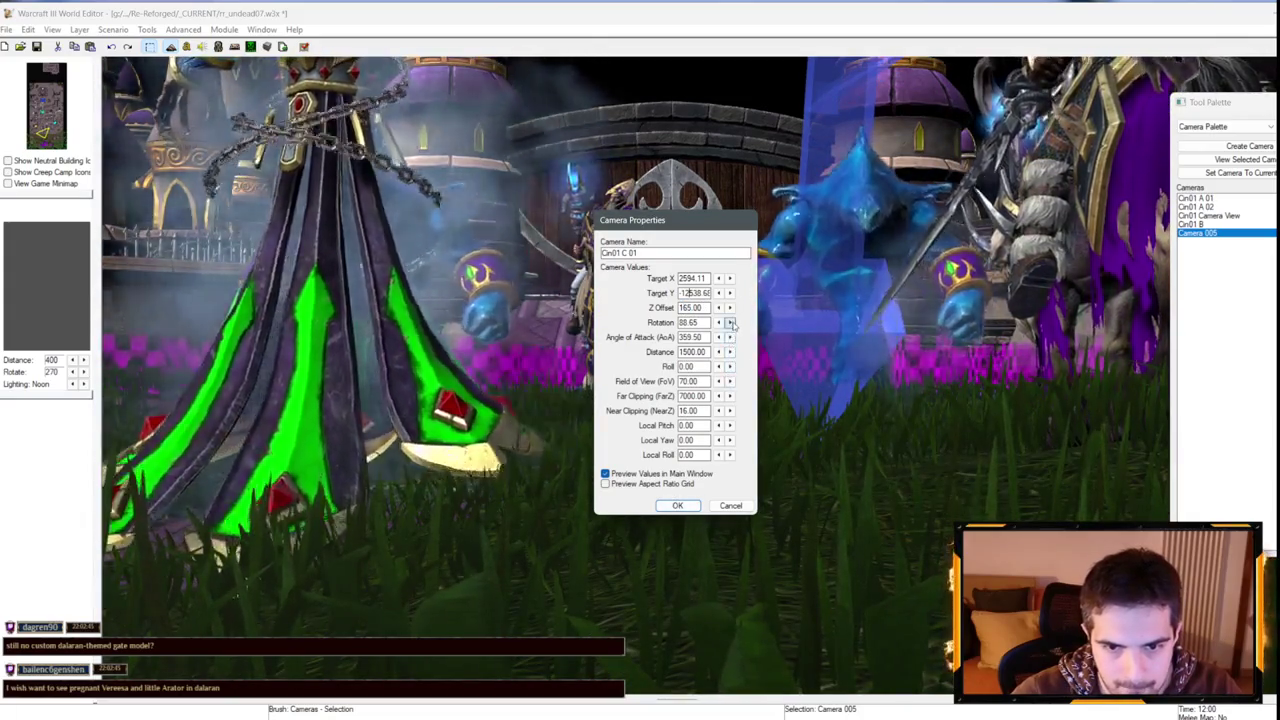
left_click(731, 322)
left_click(718, 322)
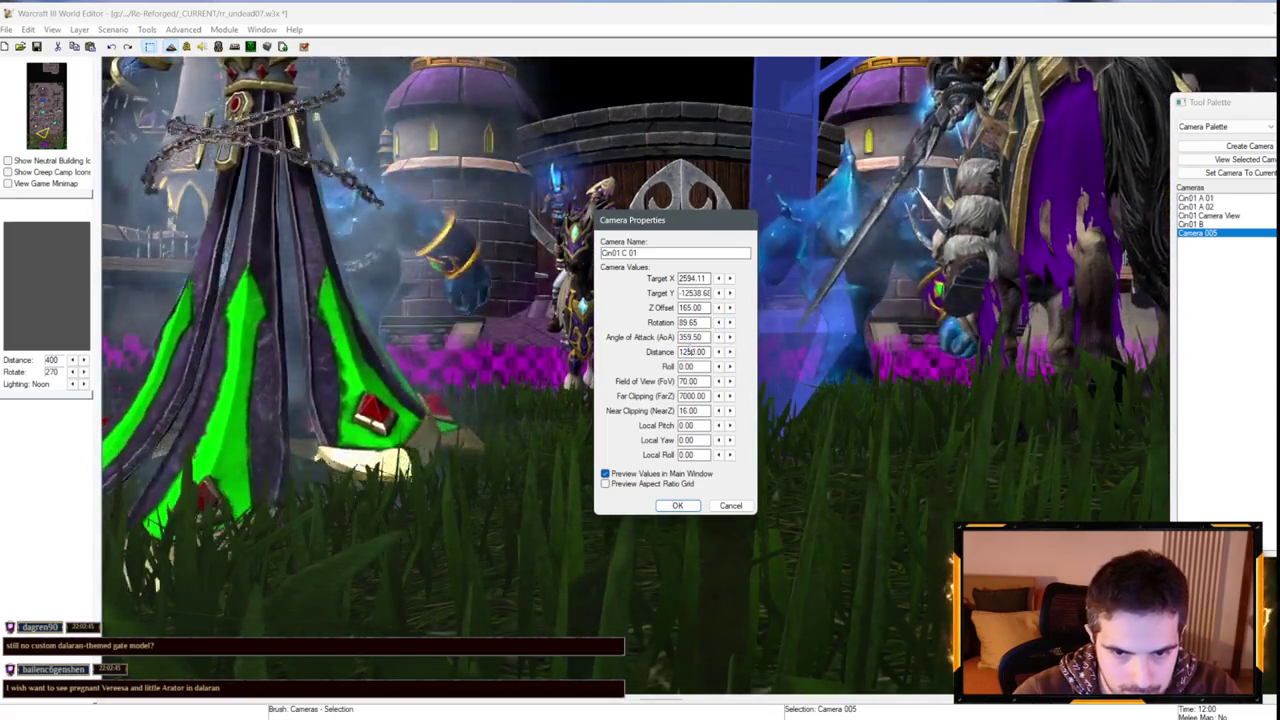
type("05")
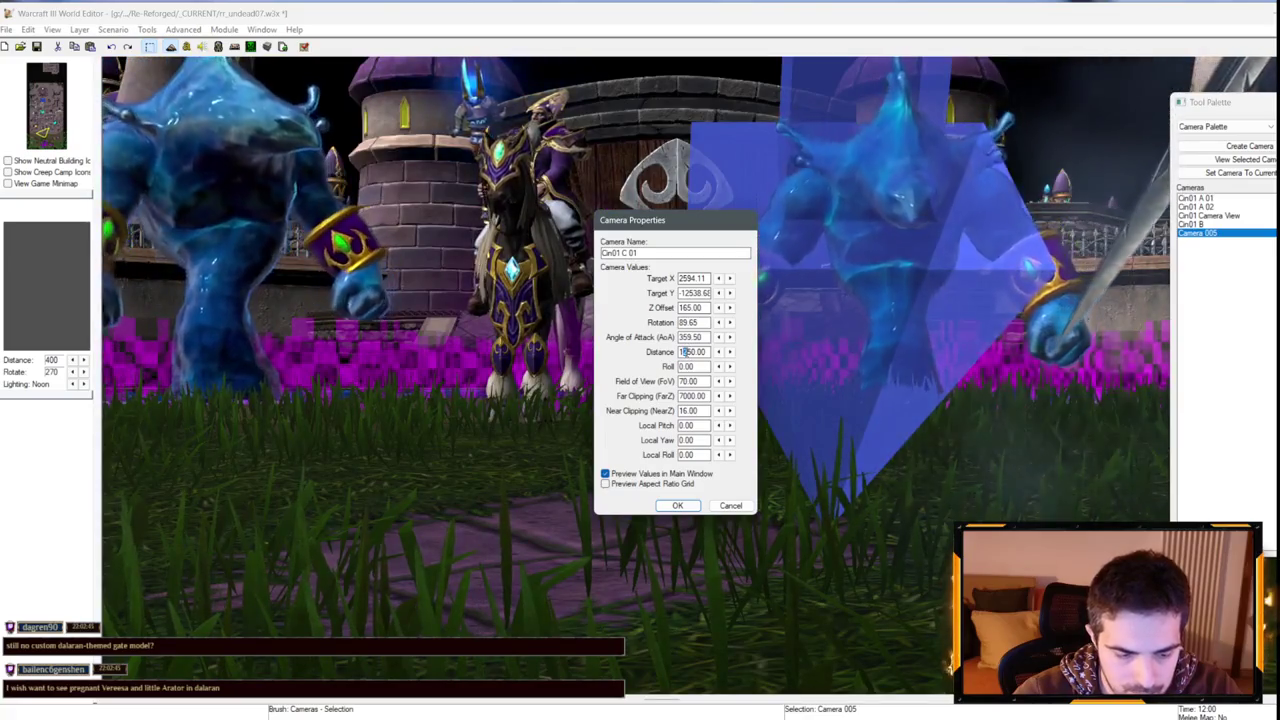
key("Delete")
type("4")
left_click(730, 324)
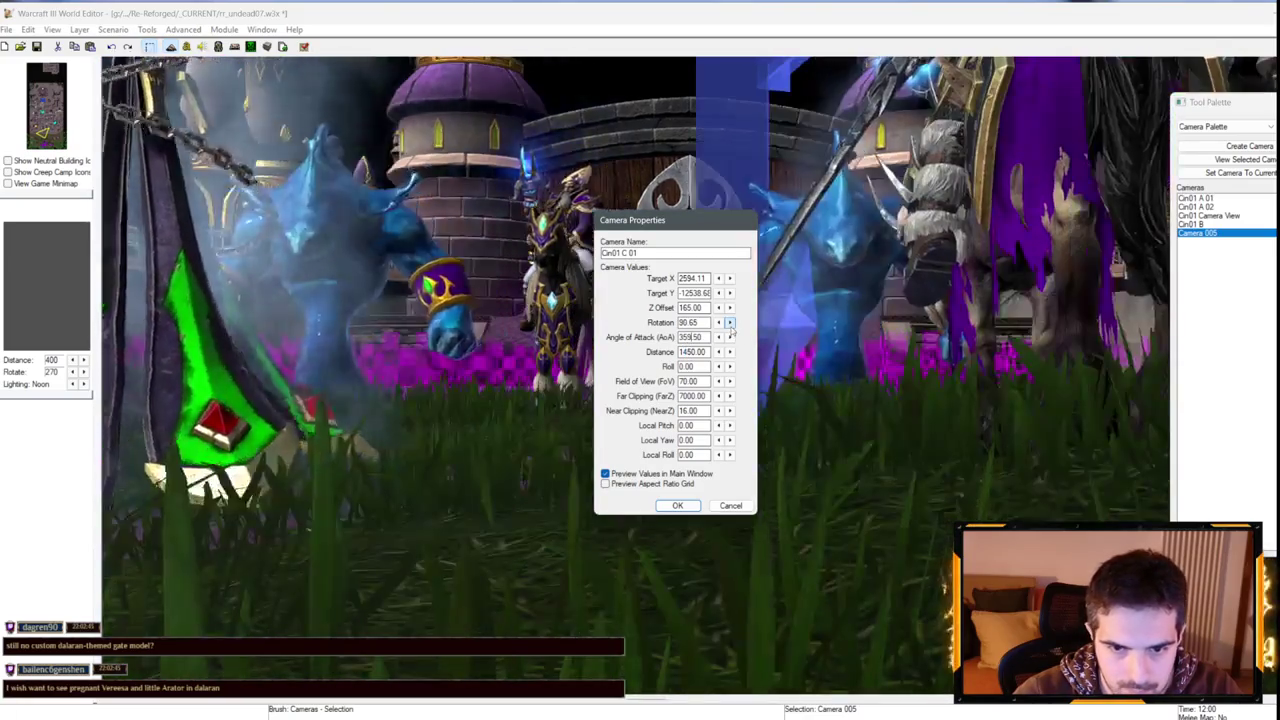
left_click(693, 504)
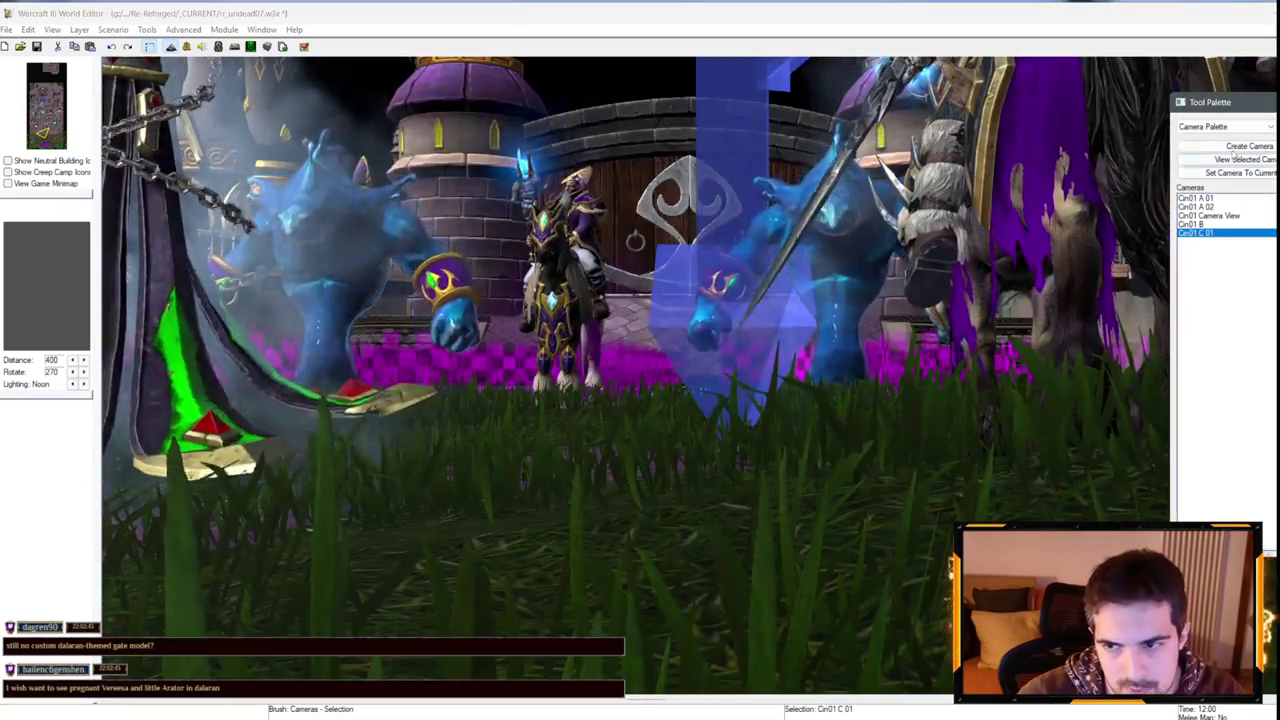
left_click(1240, 146)
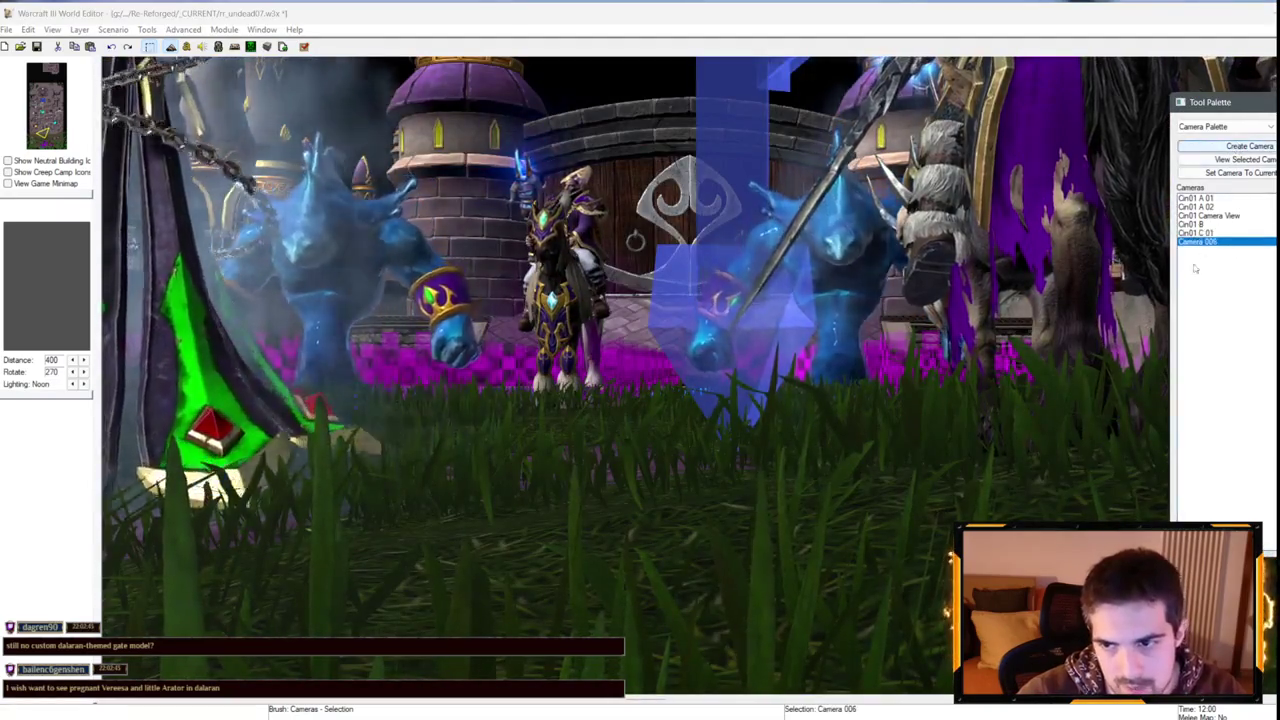
Step: Rename Camera 006 to Cin01 C 02 with FoV 50, Z offset 255, angle of attack 358.50
right_click(1200, 243)
left_click(1210, 254)
type("Cin01 C 02")
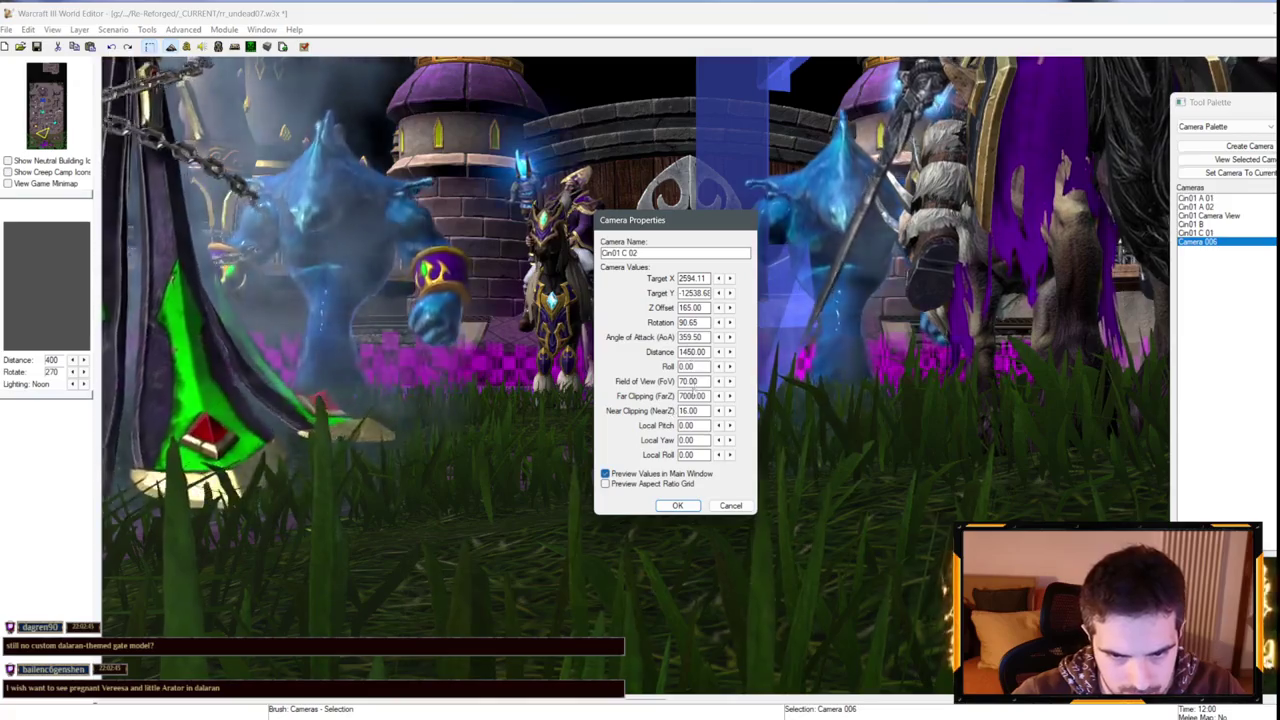
type("50")
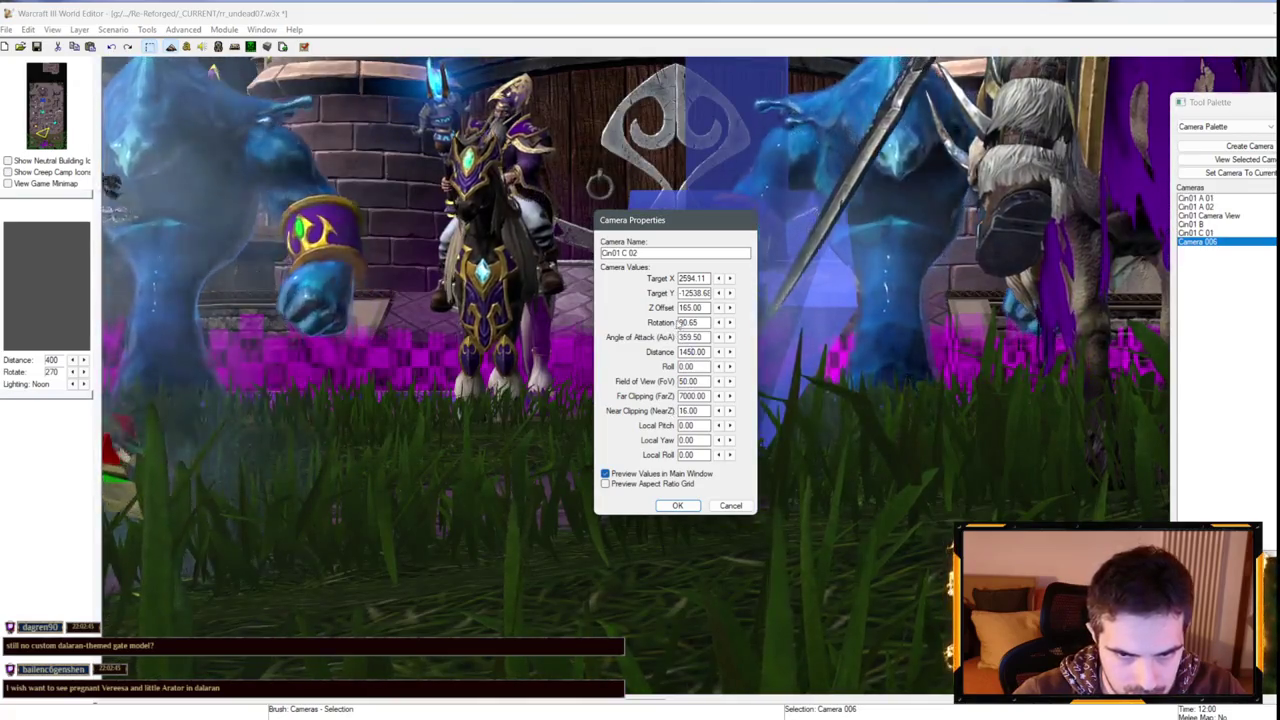
left_click(718, 337)
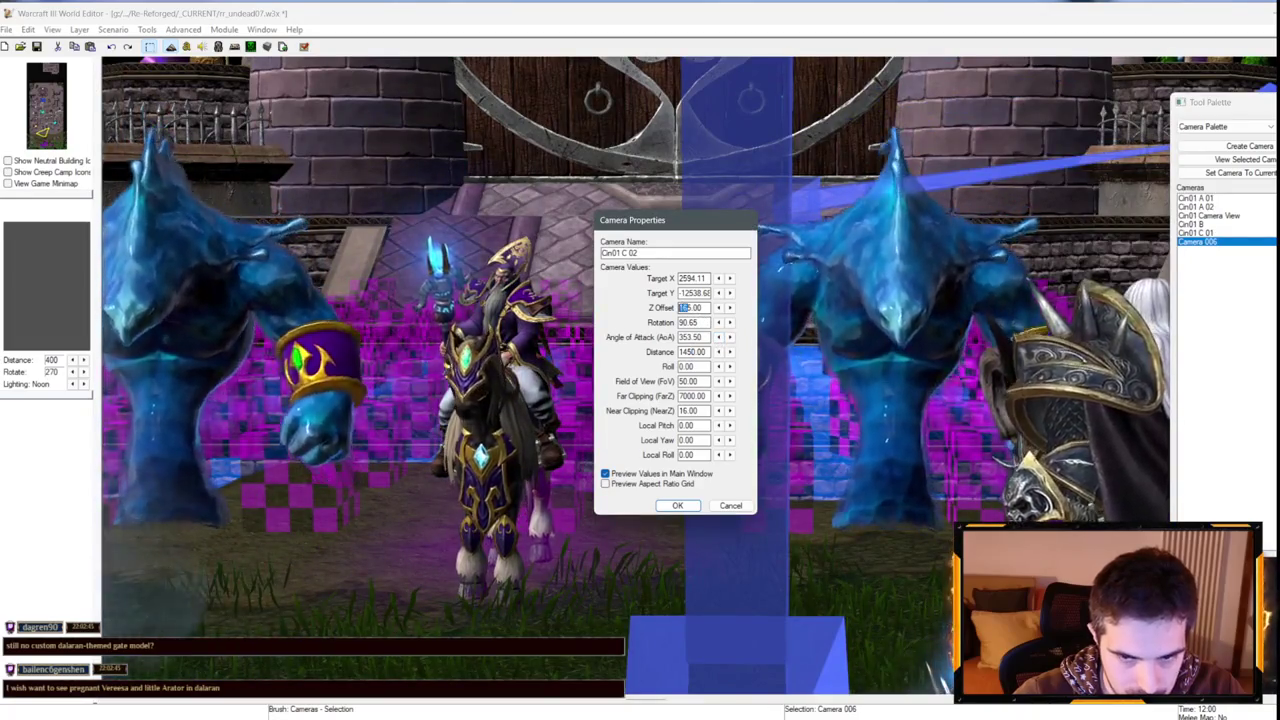
type("255")
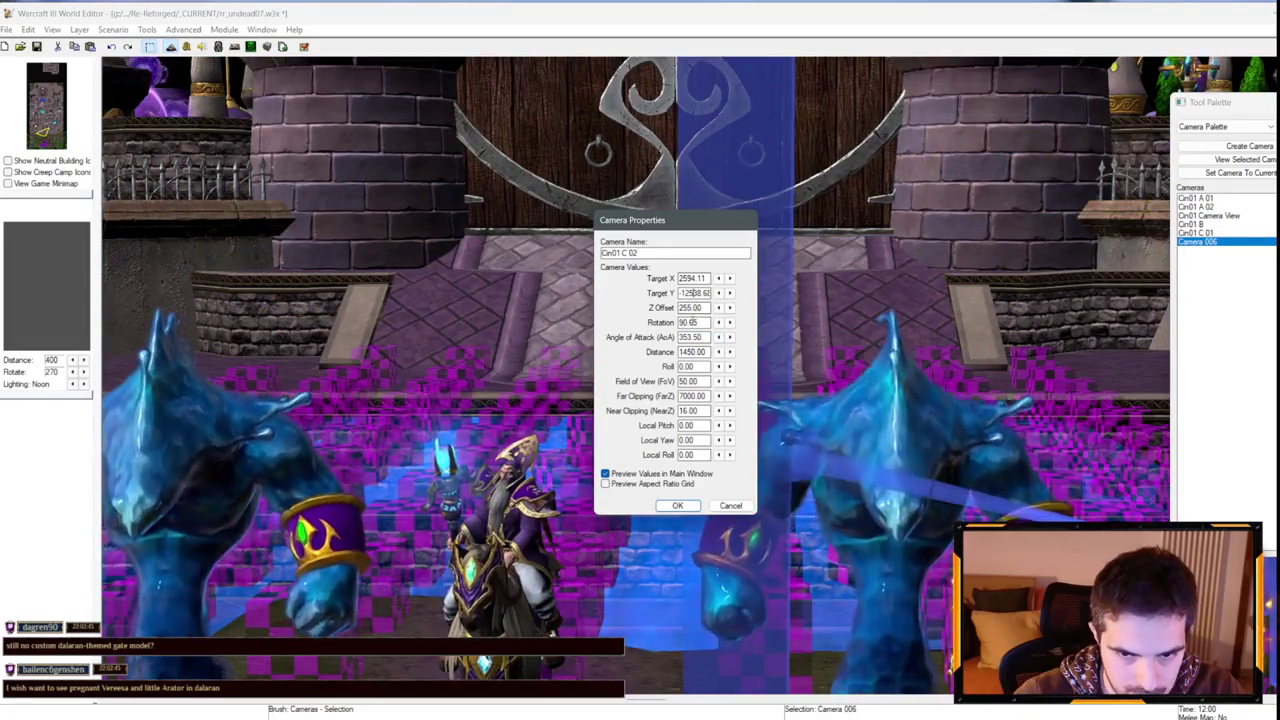
left_click(729, 337)
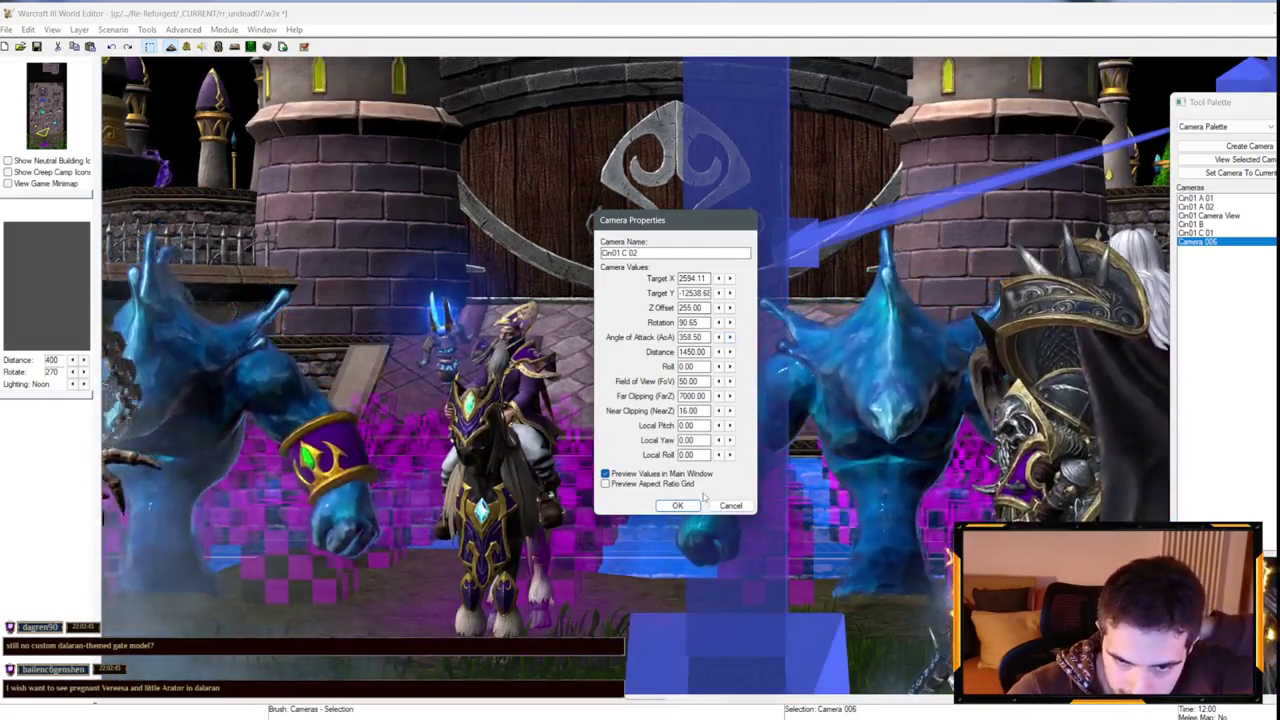
left_click(678, 505)
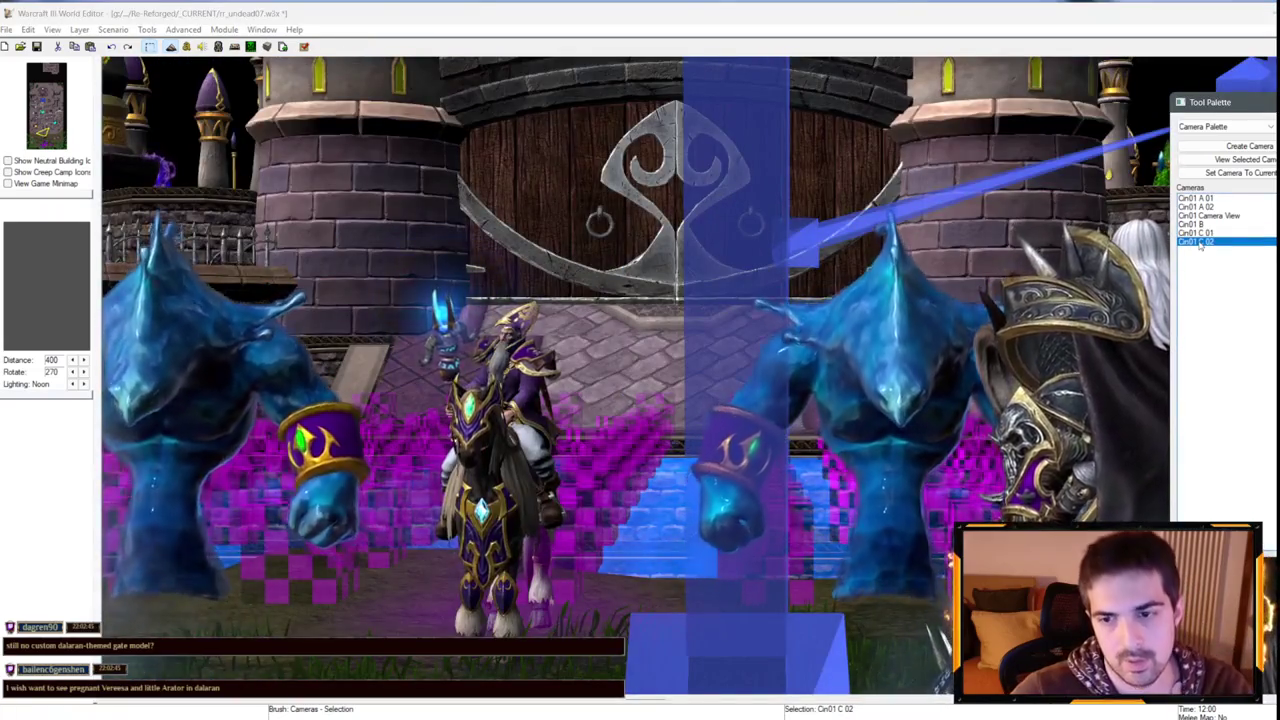
right_click(1200, 250)
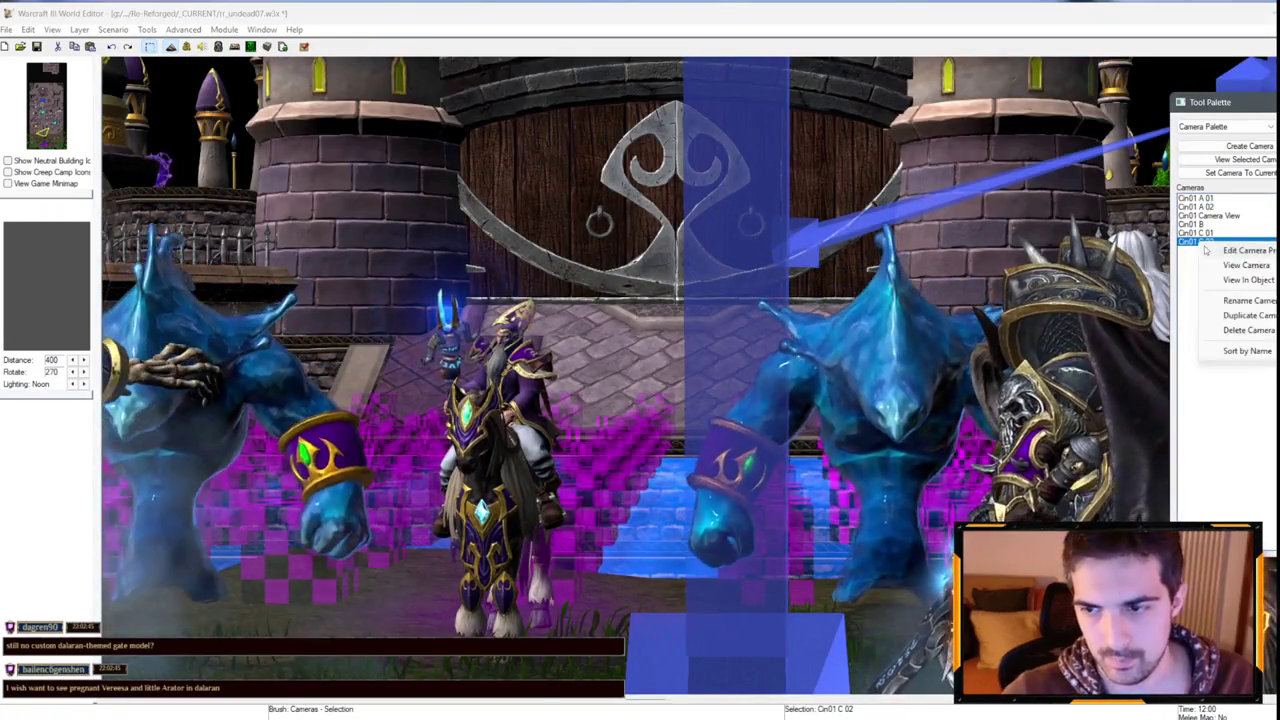
Step: Give Cin01 C 02 FoV 55 and distance 1550, and set Cin01 C 01 to distance 1550
left_click(1160, 258)
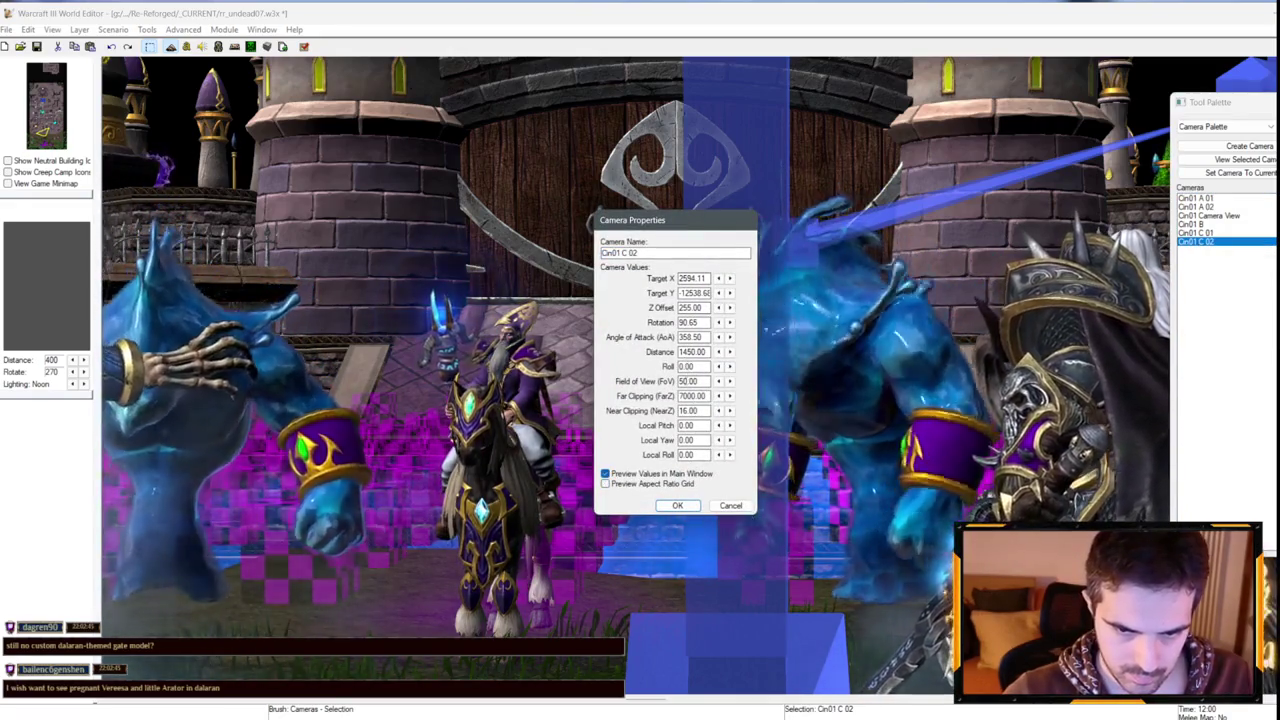
left_click(688, 352)
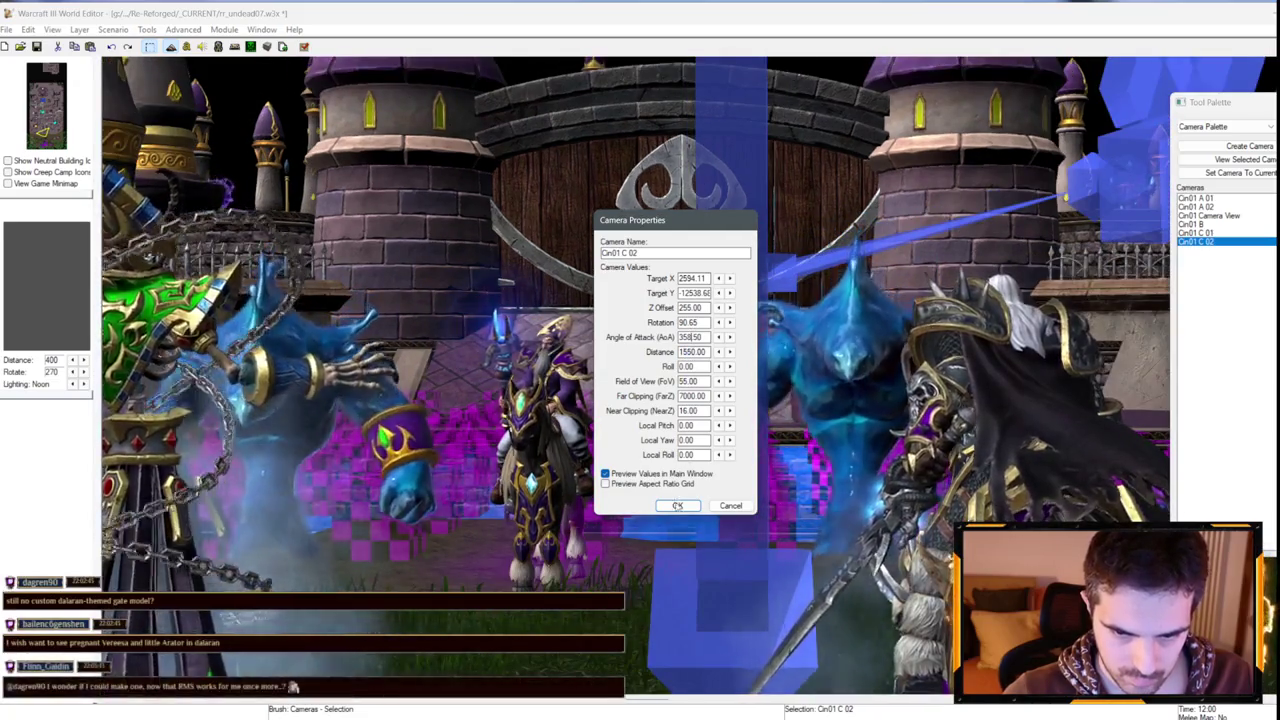
key("Return")
double_click(1198, 232)
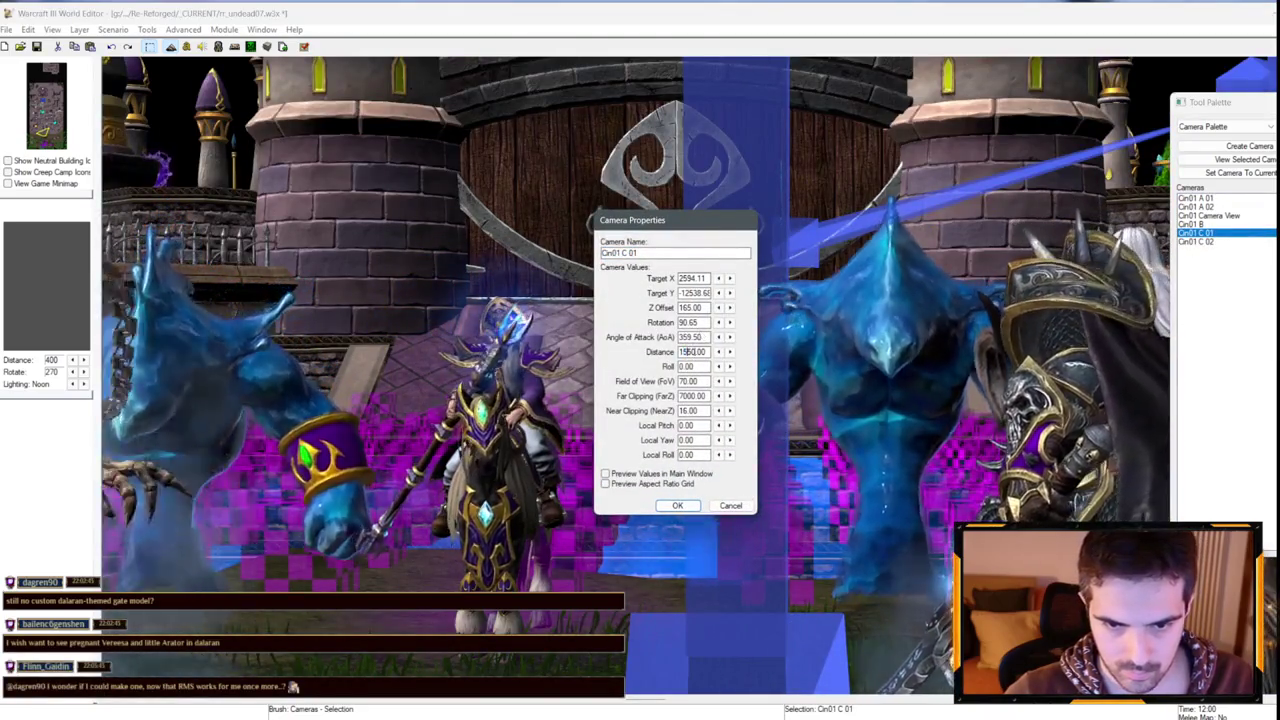
left_click(604, 473)
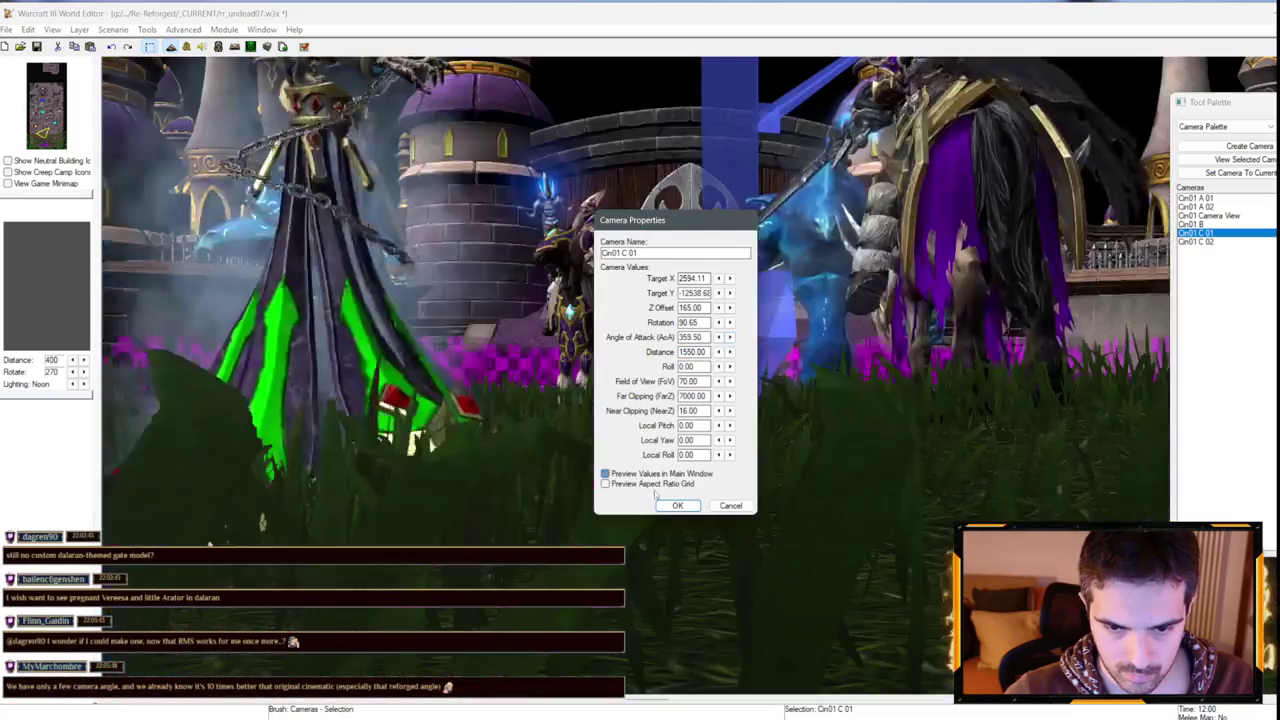
key("Return")
Step: Look through Cin01 C 02 and check Cin01 C 01's camera properties
left_click(1196, 242)
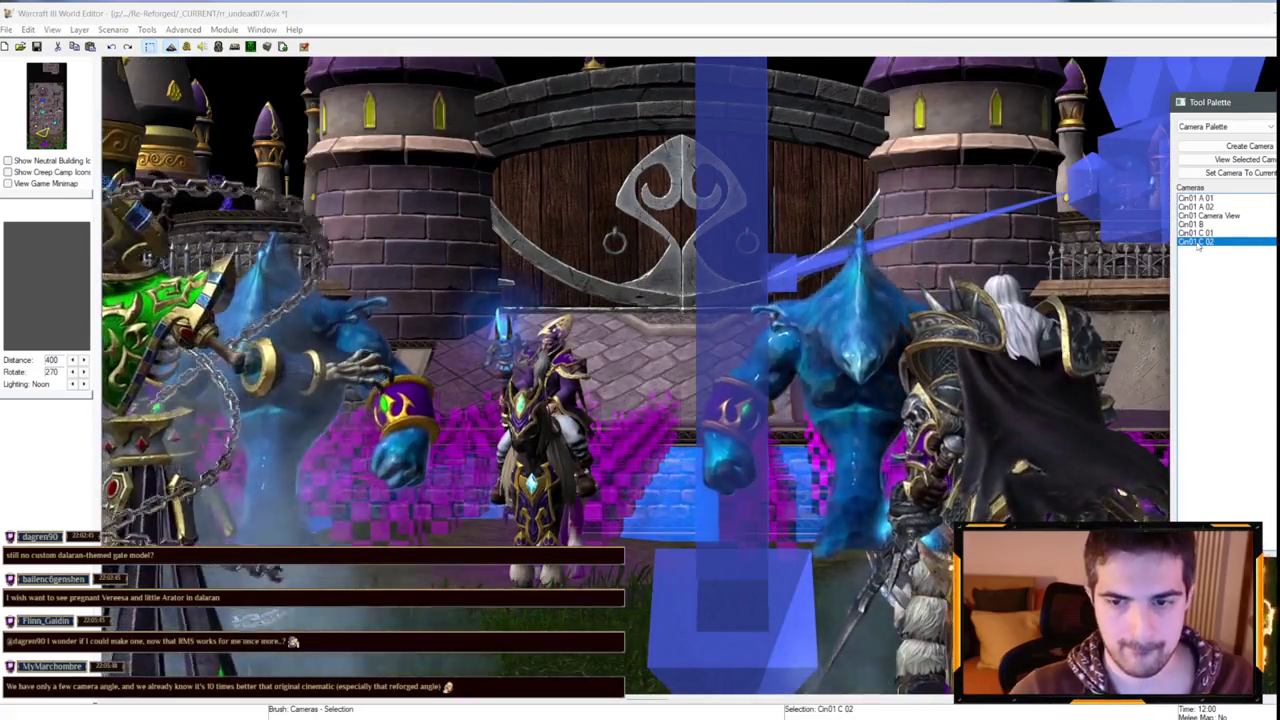
right_click(1205, 244)
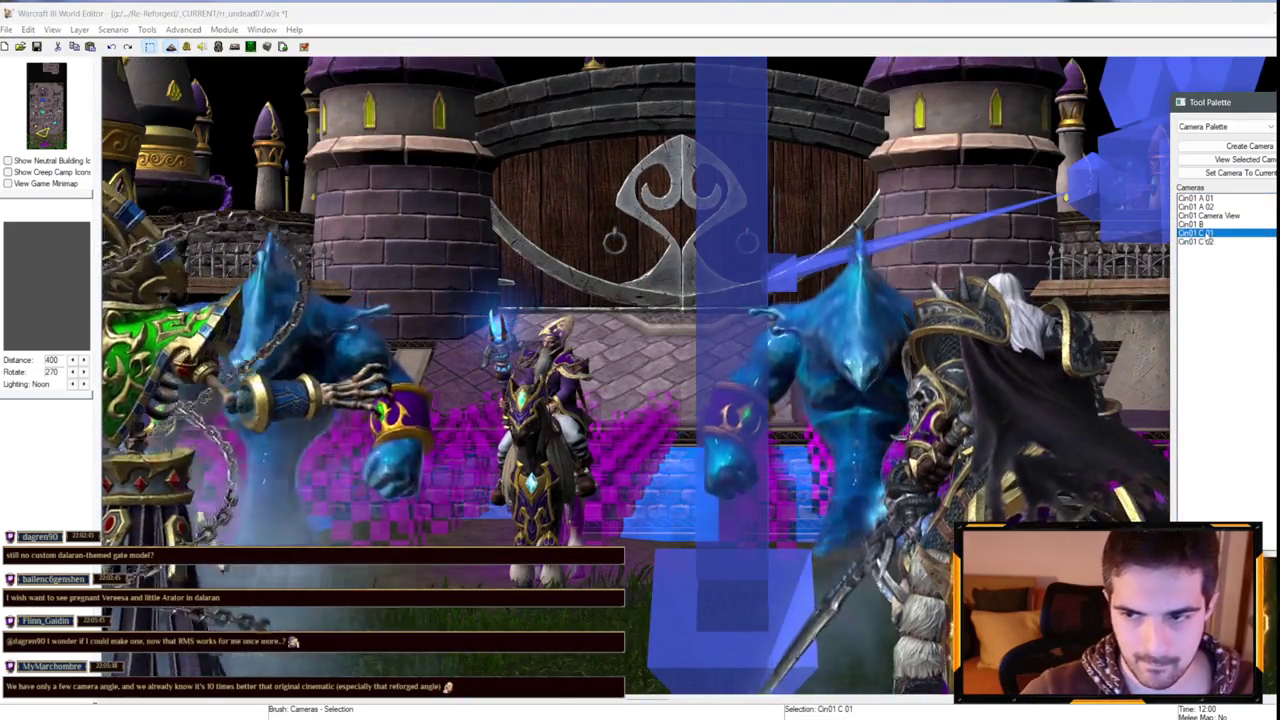
right_click(1200, 233)
left_click(1245, 243)
left_click(729, 505)
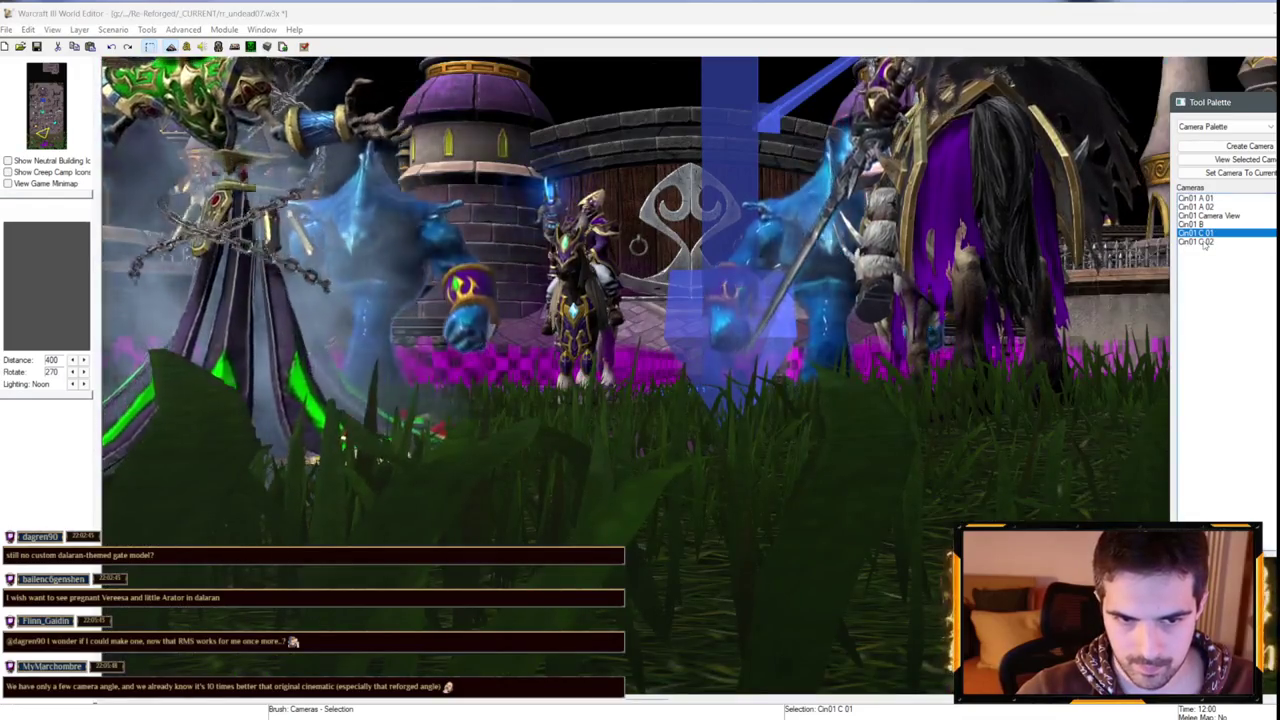
Step: Return Cin01 C 01's rotation to 89.65 and confirm both Cin01 C cameras
right_click(1200, 233)
left_click(1245, 243)
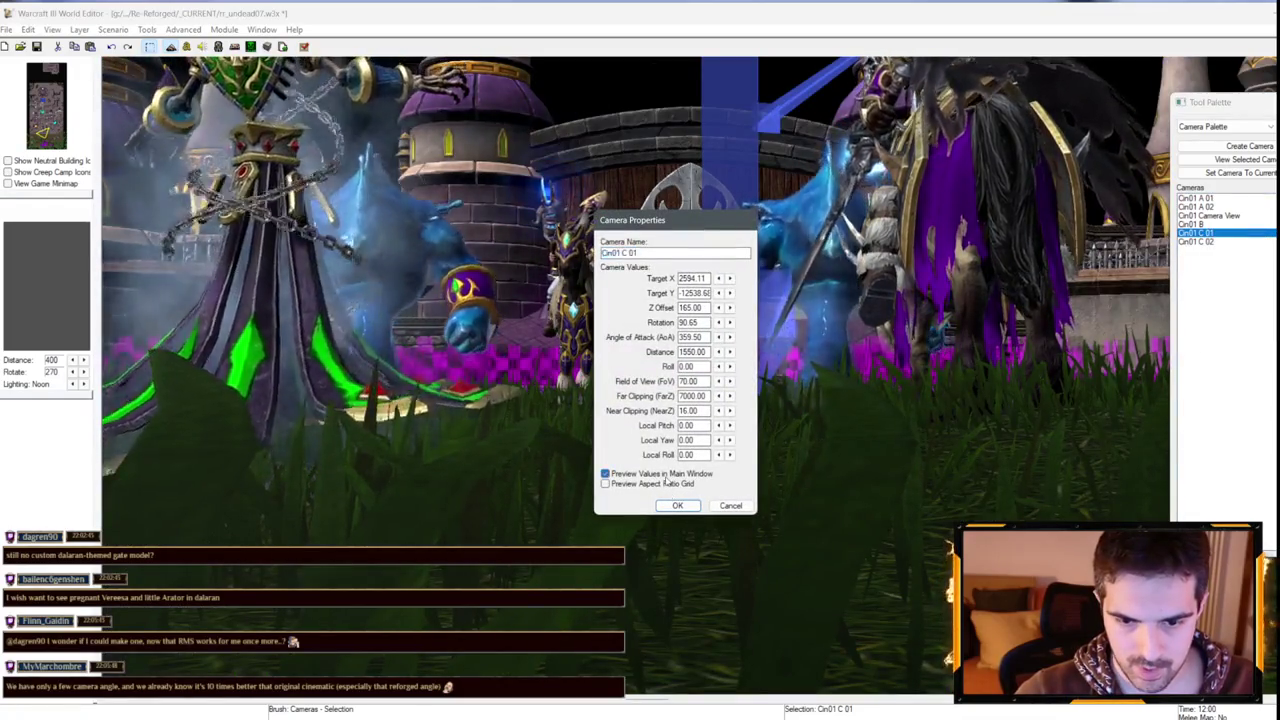
left_click(718, 325)
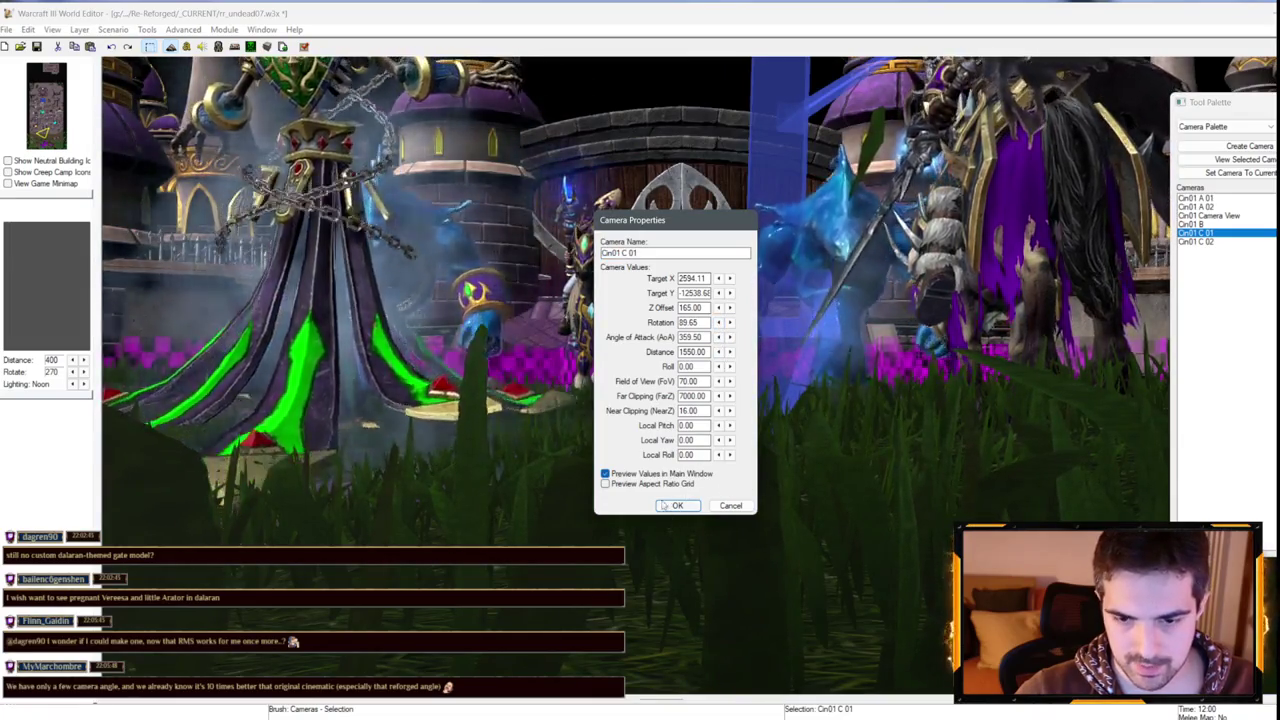
left_click(665, 506)
double_click(1196, 242)
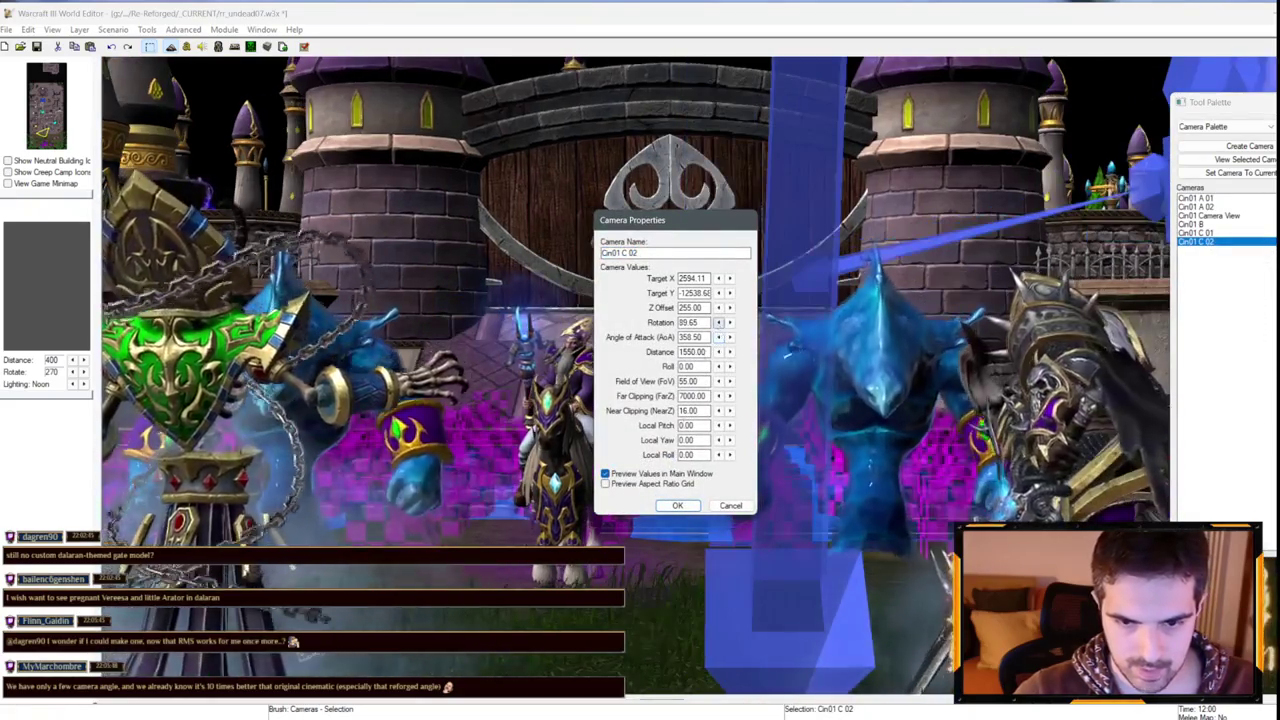
left_click(686, 505)
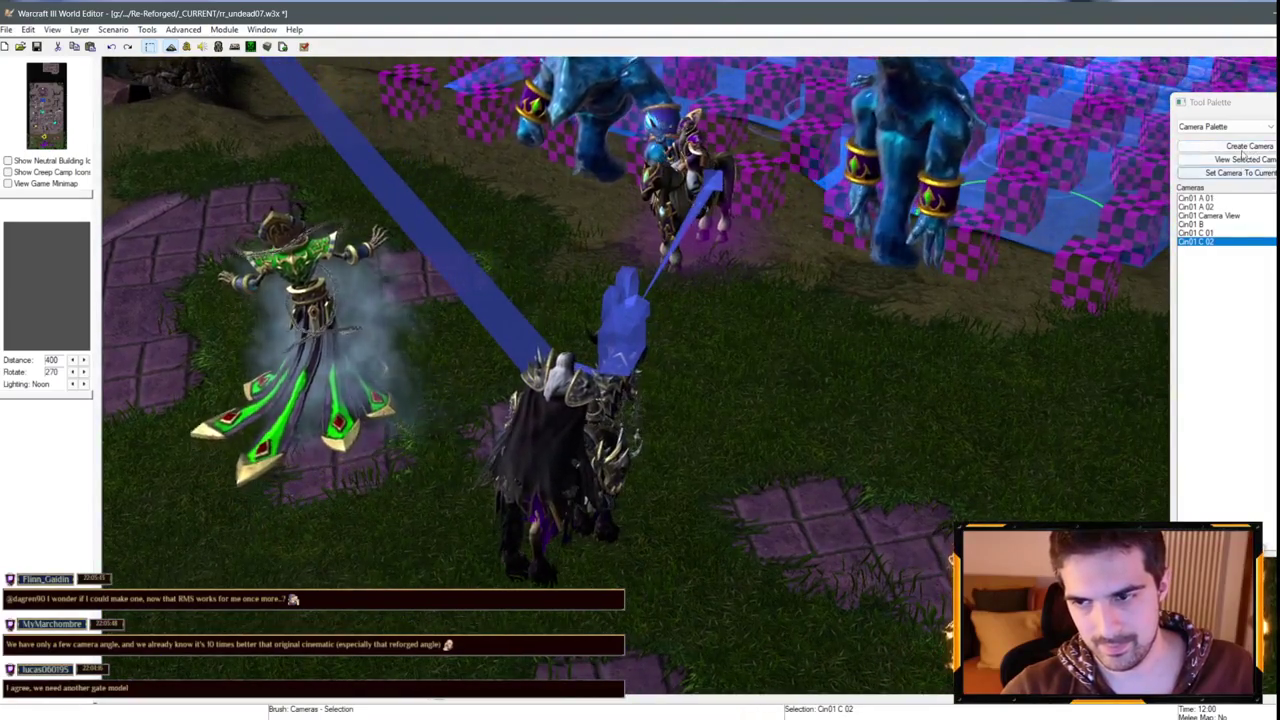
Step: Create Camera 007, rename it Cin01 D Antonidas, and view through it
left_click(1248, 147)
right_click(1205, 250)
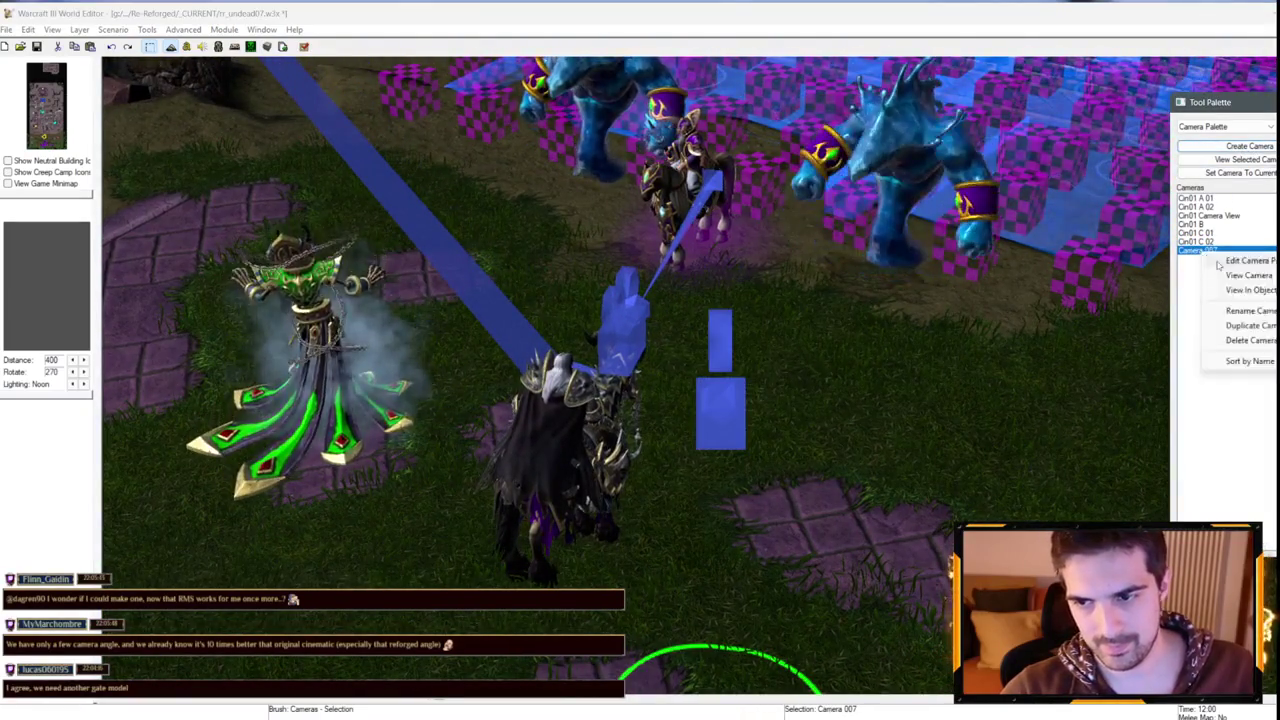
left_click(1224, 270)
type("n01 D Antonidas")
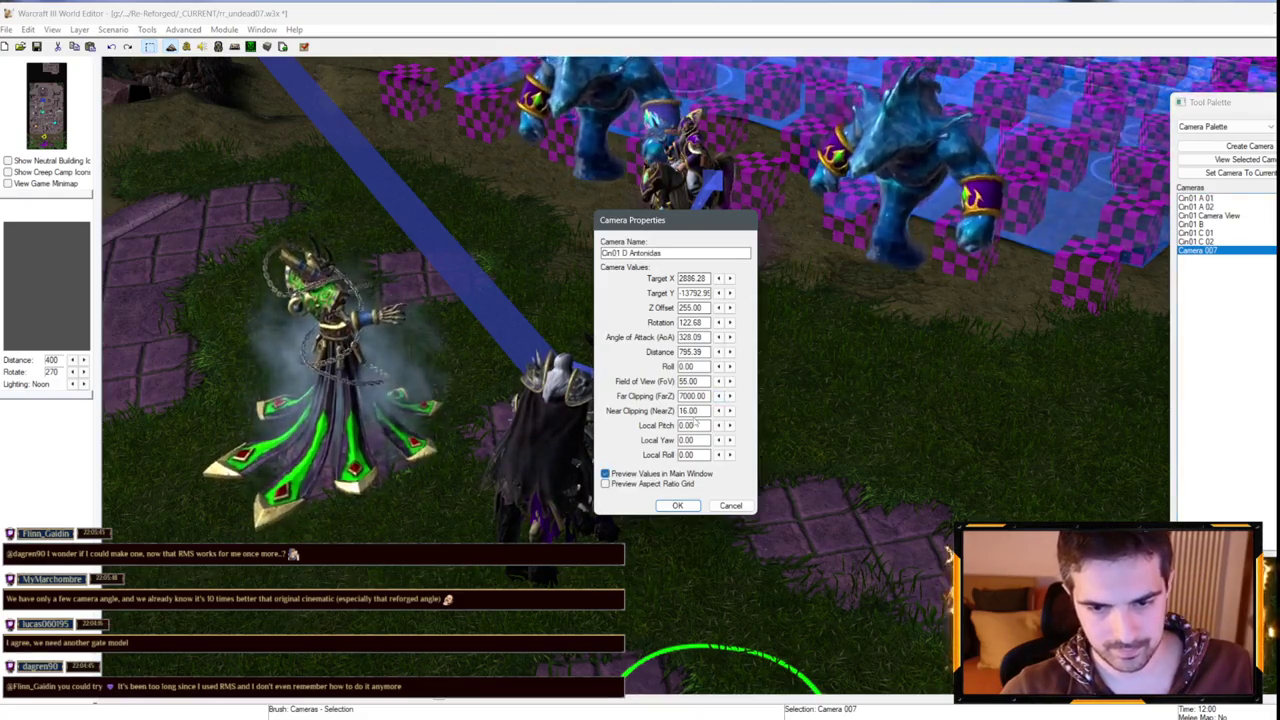
key("Return")
right_click(1230, 253)
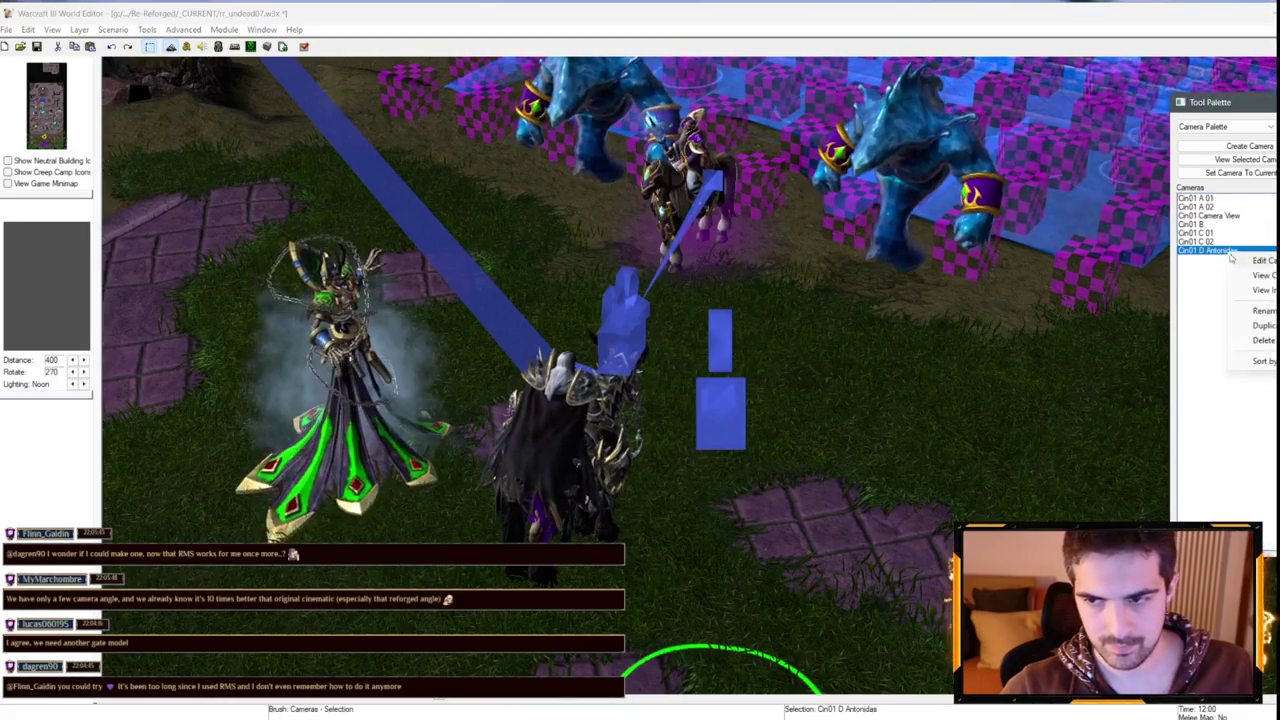
left_click(1262, 275)
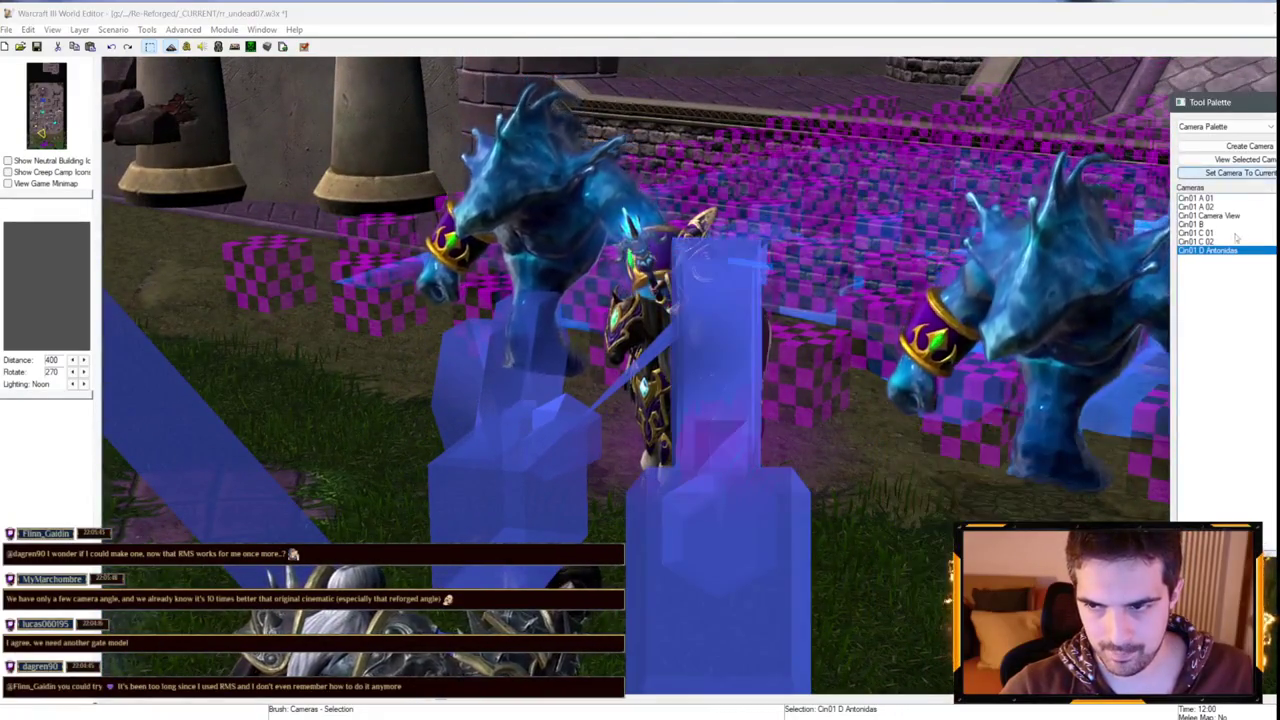
Step: Give Cin01 D Antonidas an angle of attack of 350.24 and a Z offset of 75
right_click(1226, 251)
left_click(1229, 260)
left_click(605, 473)
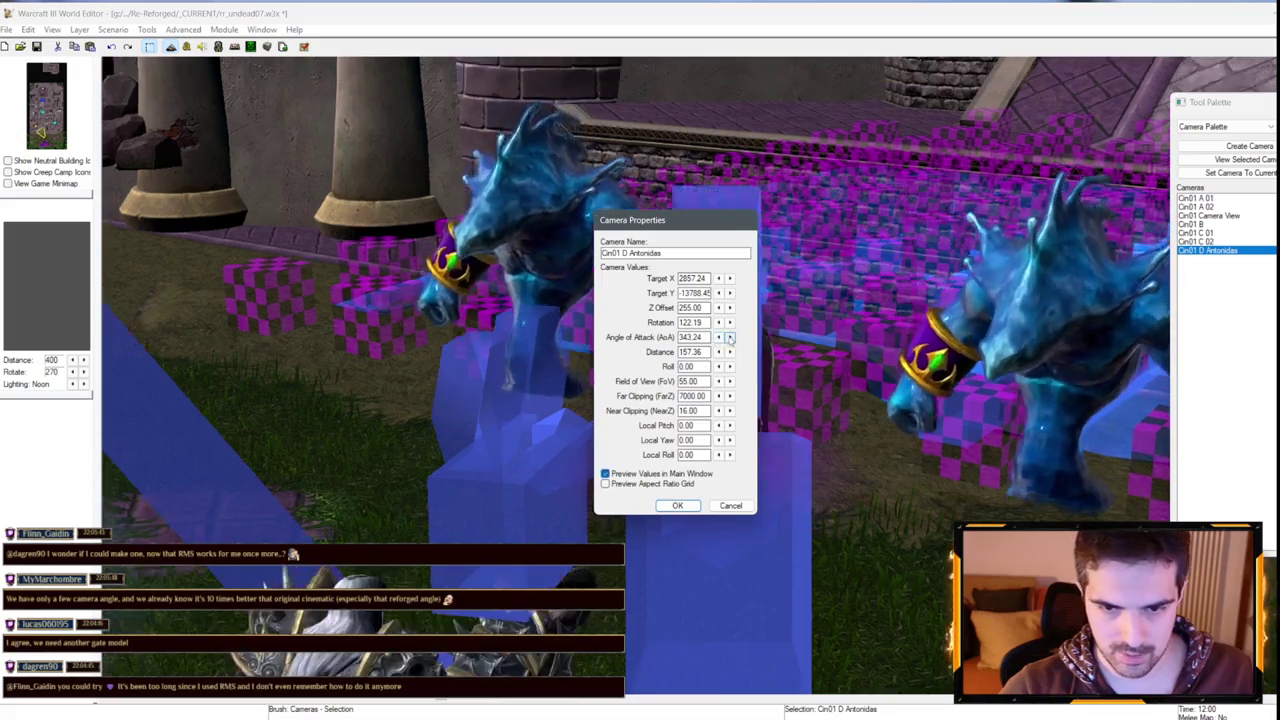
left_click(729, 339)
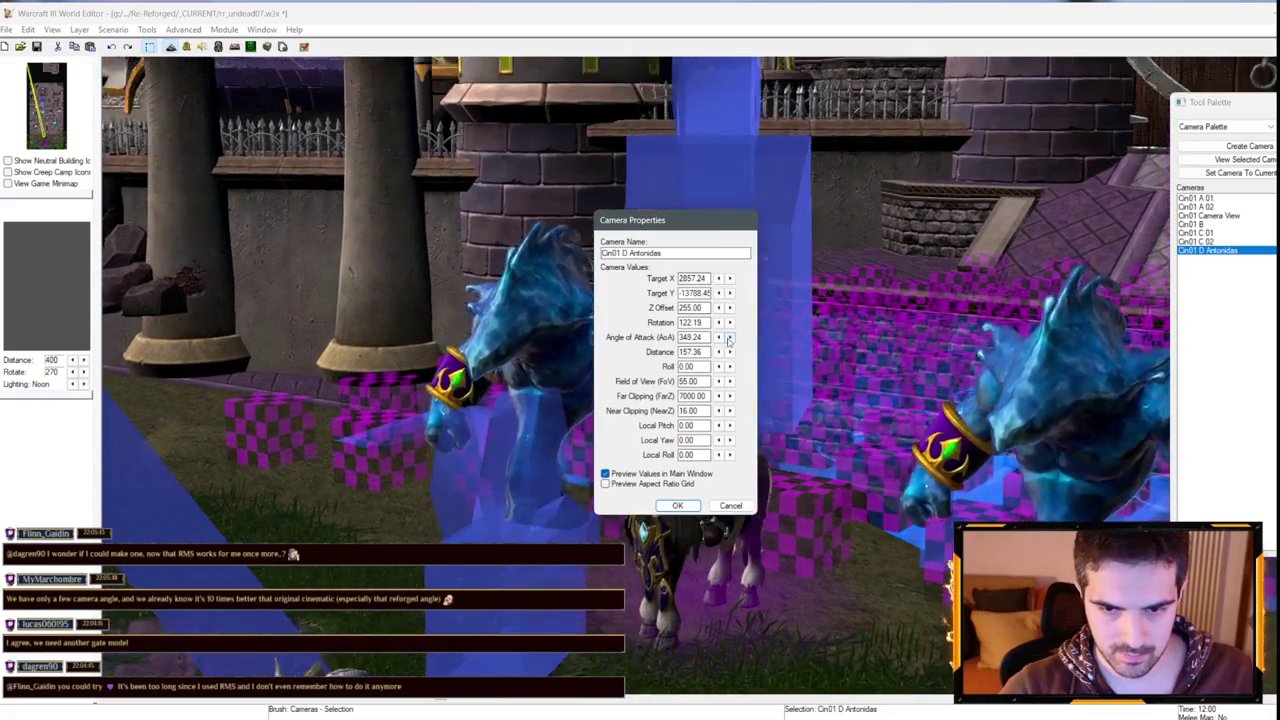
left_click(729, 339)
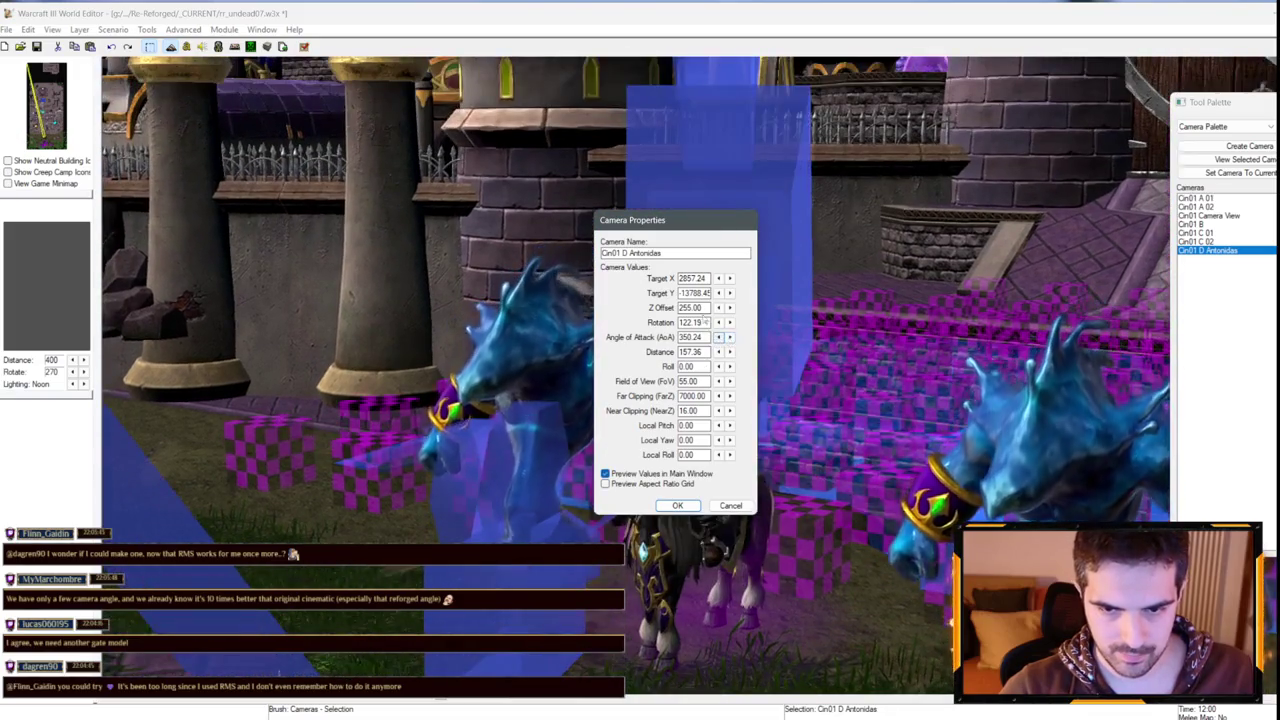
type("0")
key("shift+Tab")
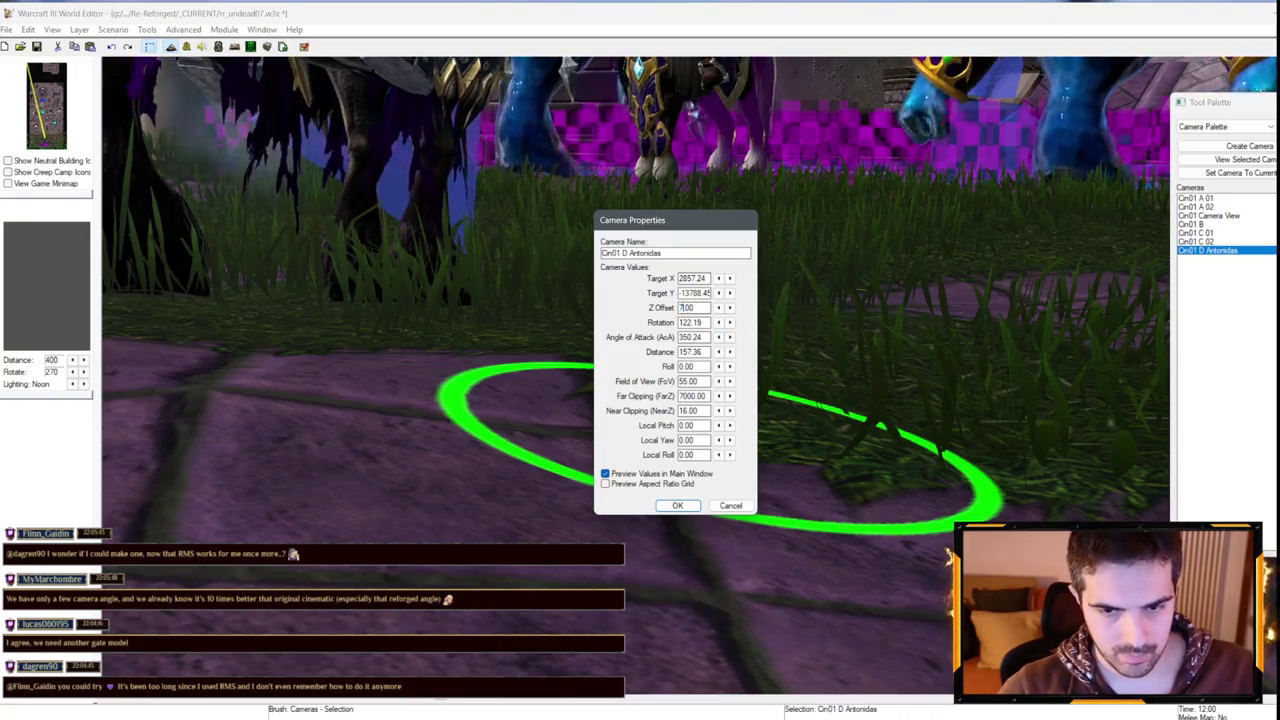
key("BackSpace")
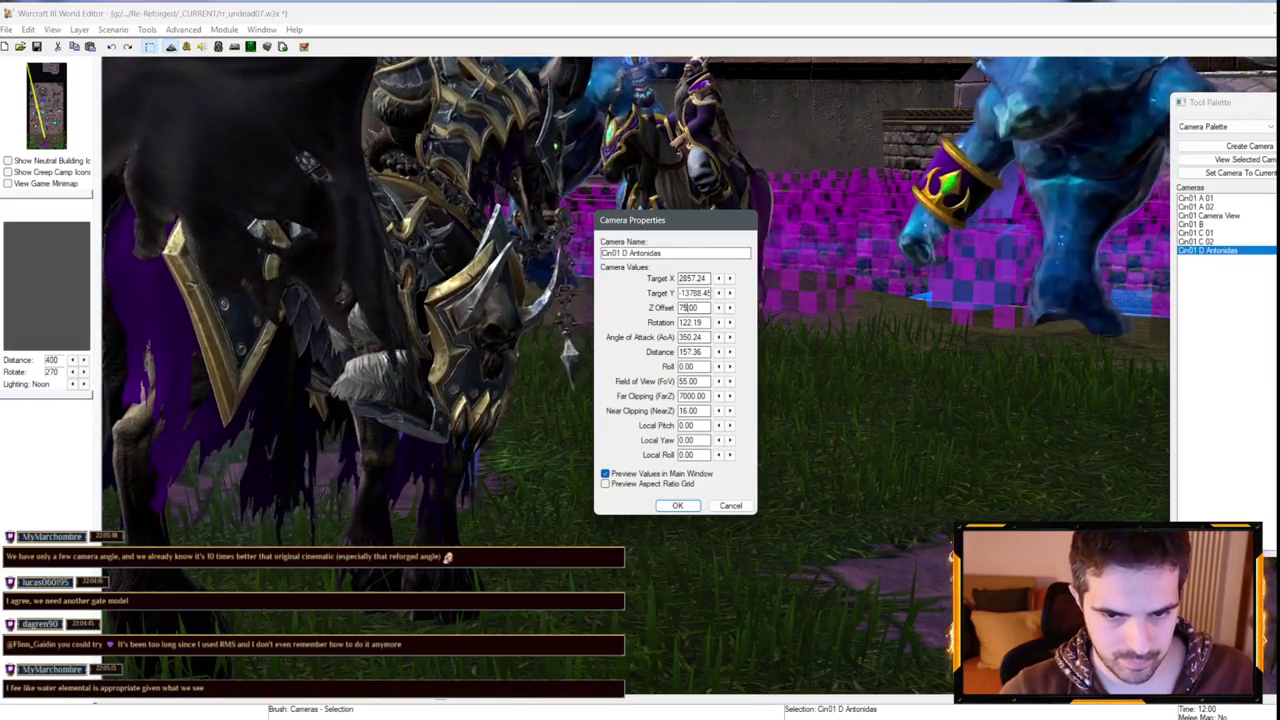
double_click(684, 308)
left_click(729, 513)
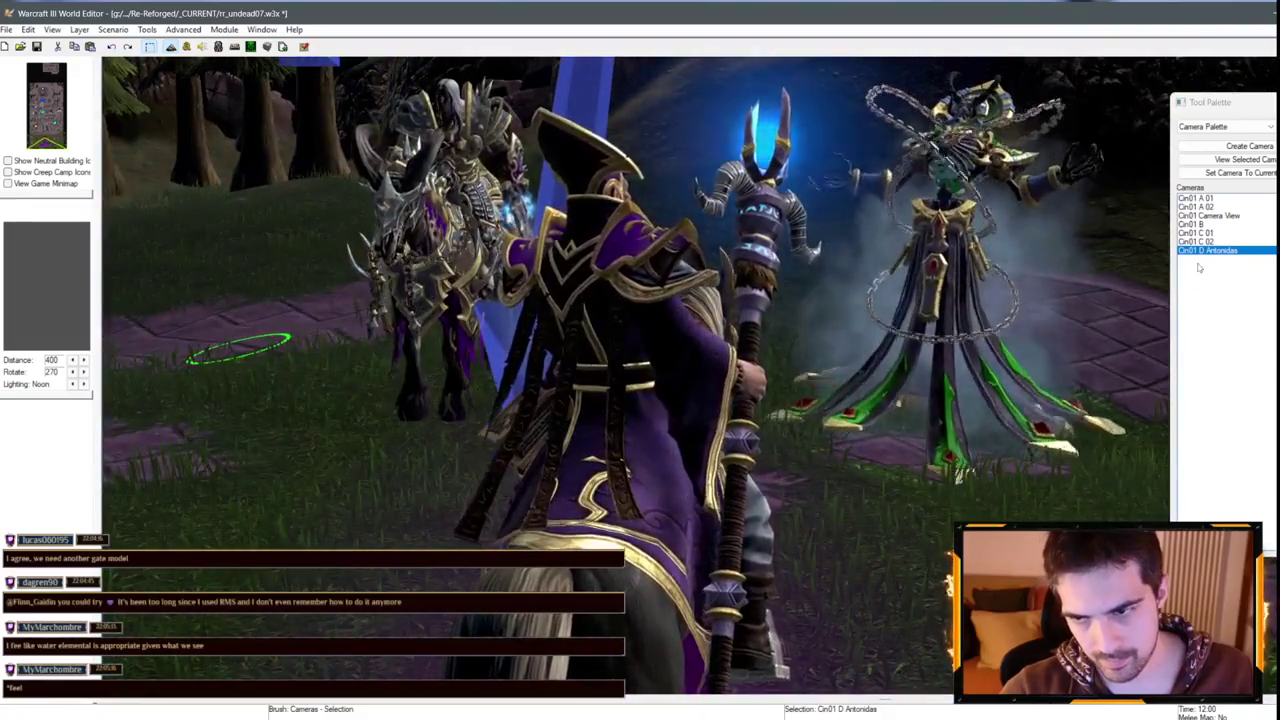
Step: Reopen Cin01 D Antonidas and raise its angle of attack to 356.24 with 45 field of view
double_click(1209, 251)
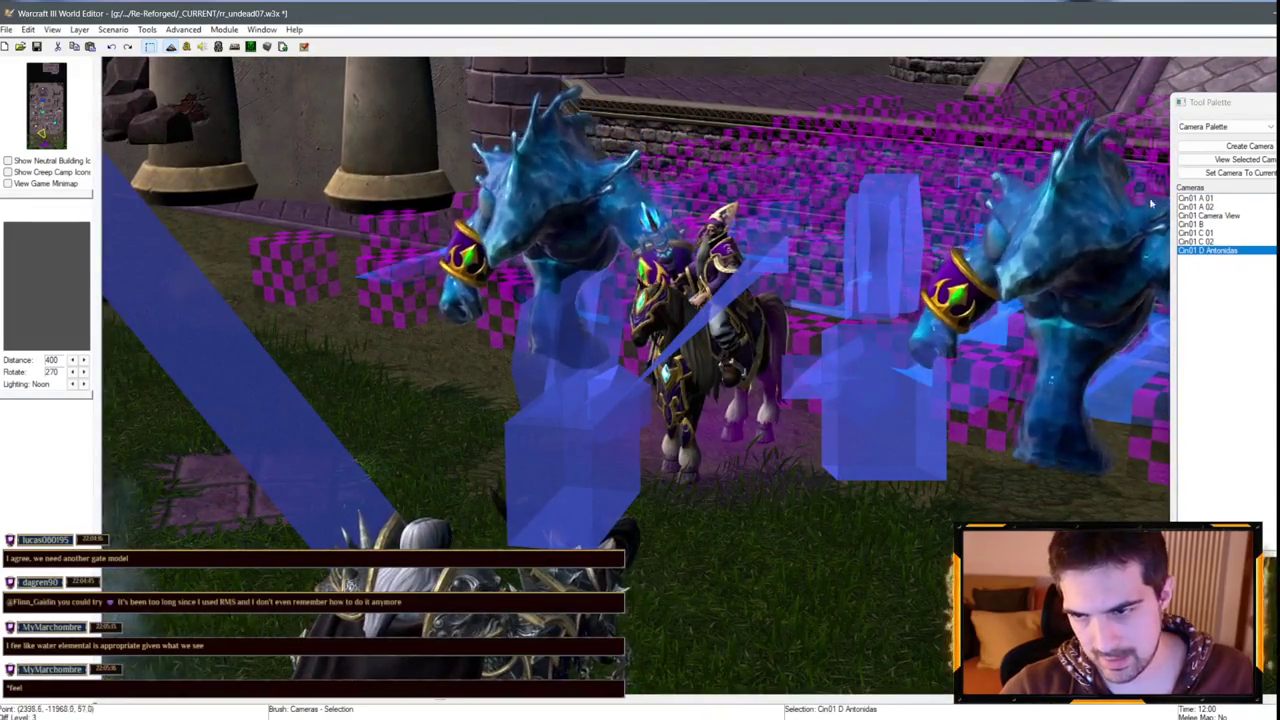
double_click(798, 387)
left_click(605, 473)
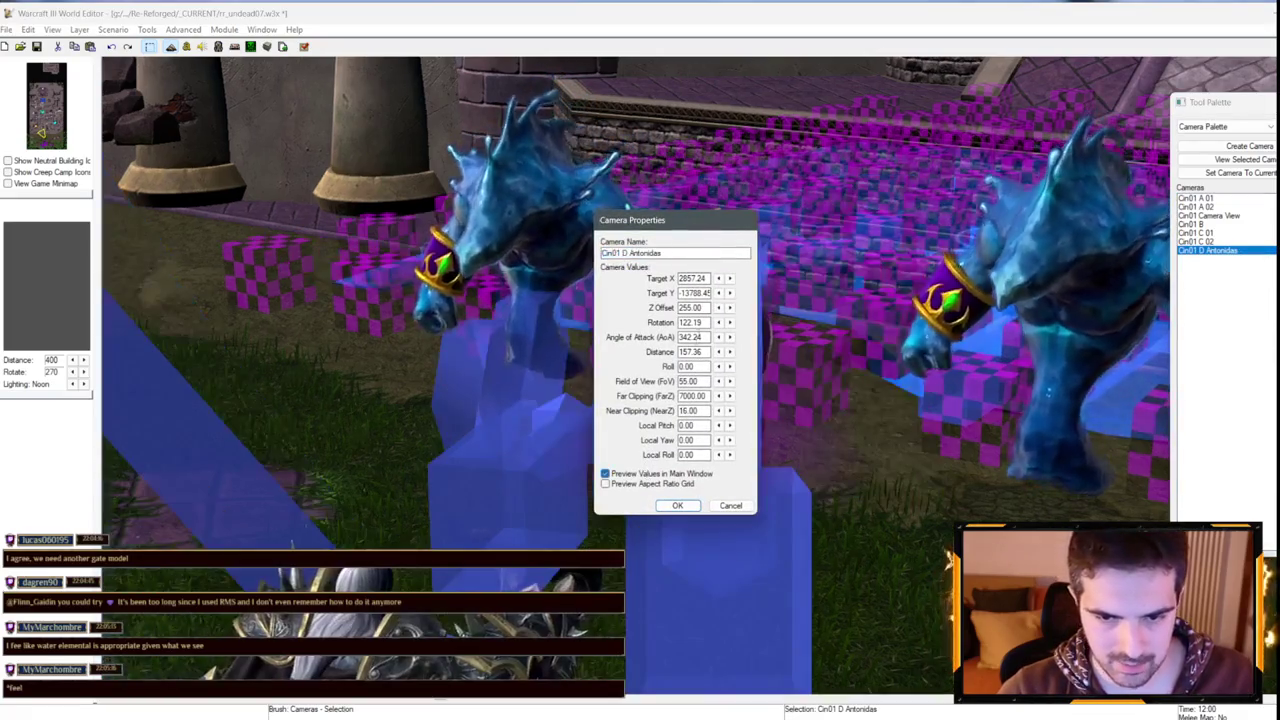
left_click(729, 338)
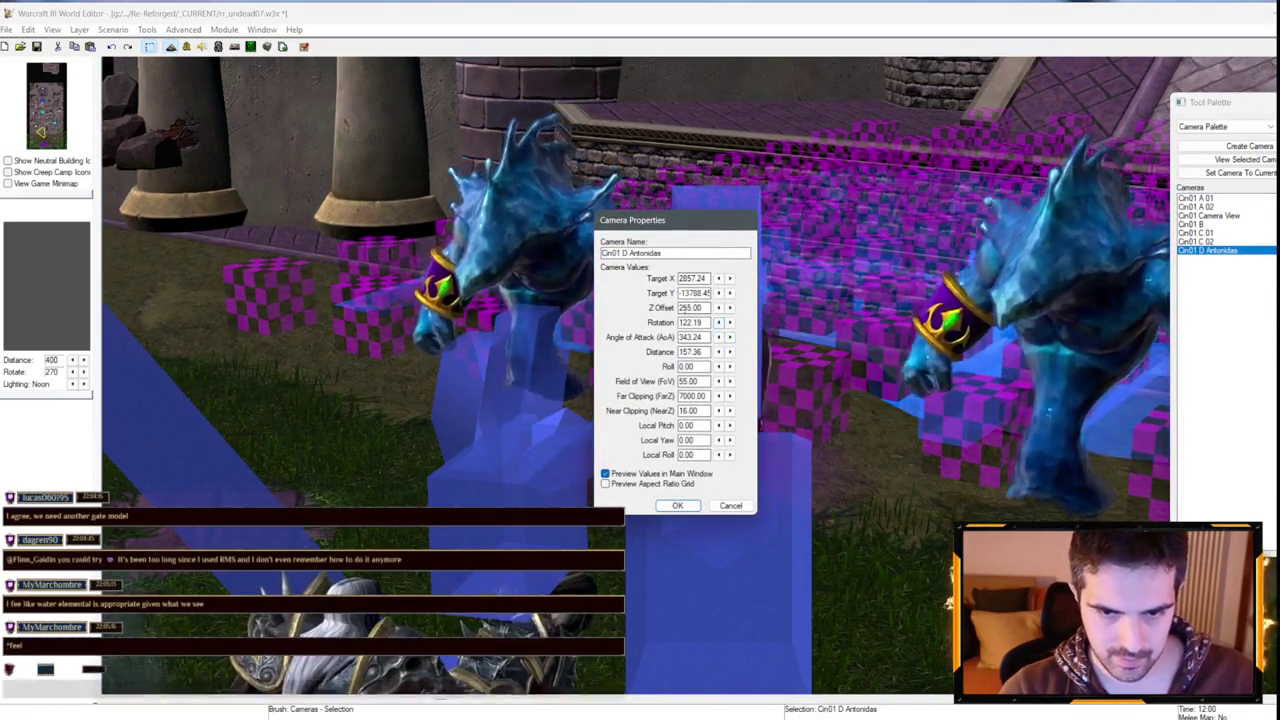
left_click(729, 337)
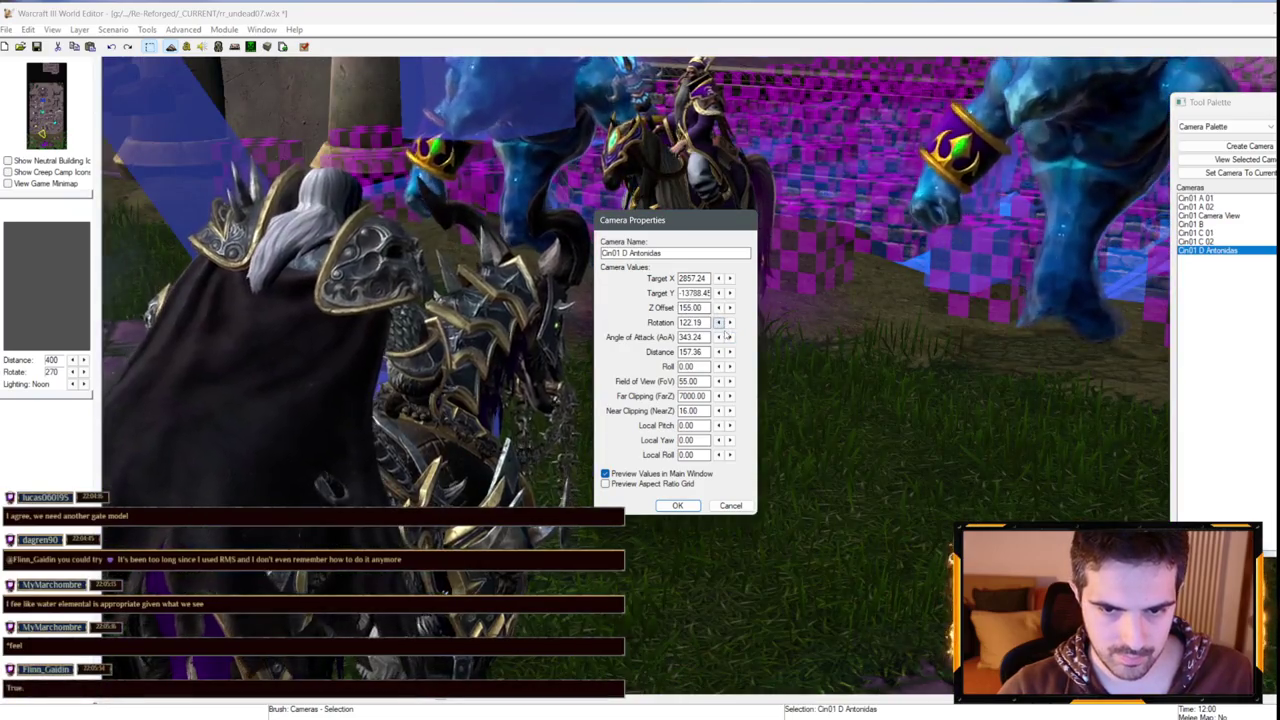
left_click(729, 337)
left_click_drag(730, 338, 730, 338)
left_click(690, 352)
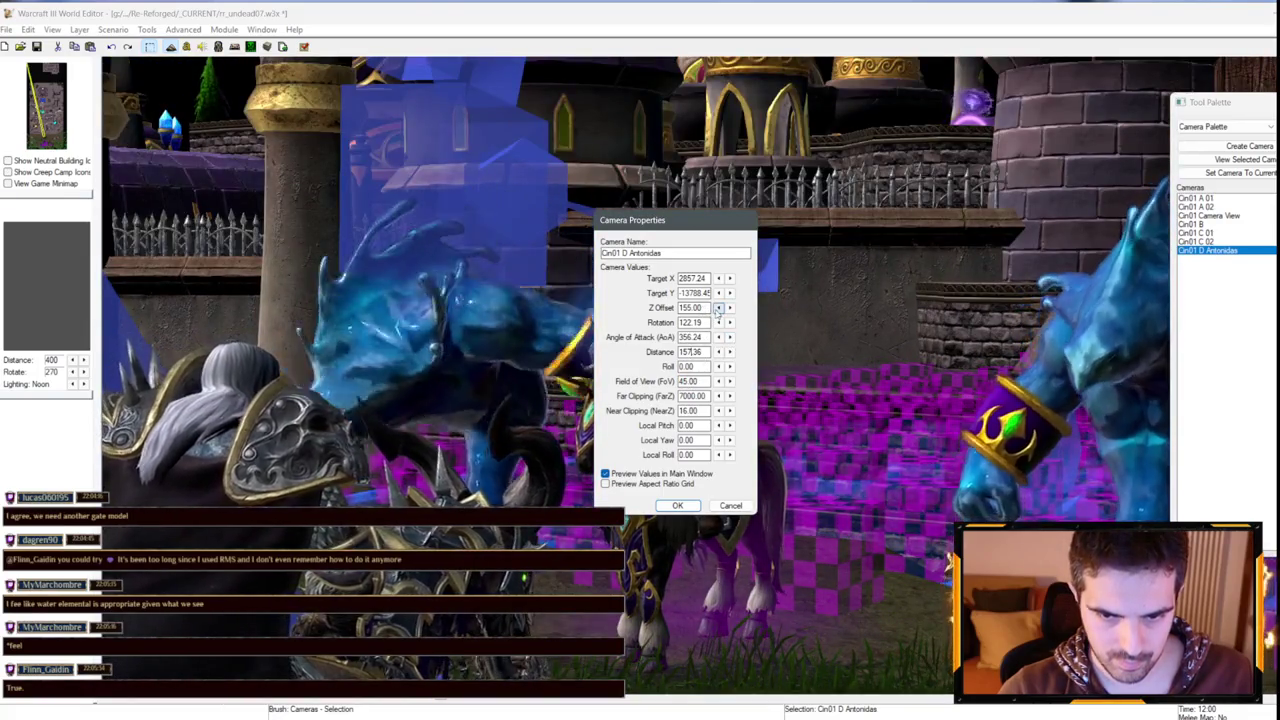
Step: Shift the camera target along X and Y and turn its rotation to about 125.19
left_click(729, 293)
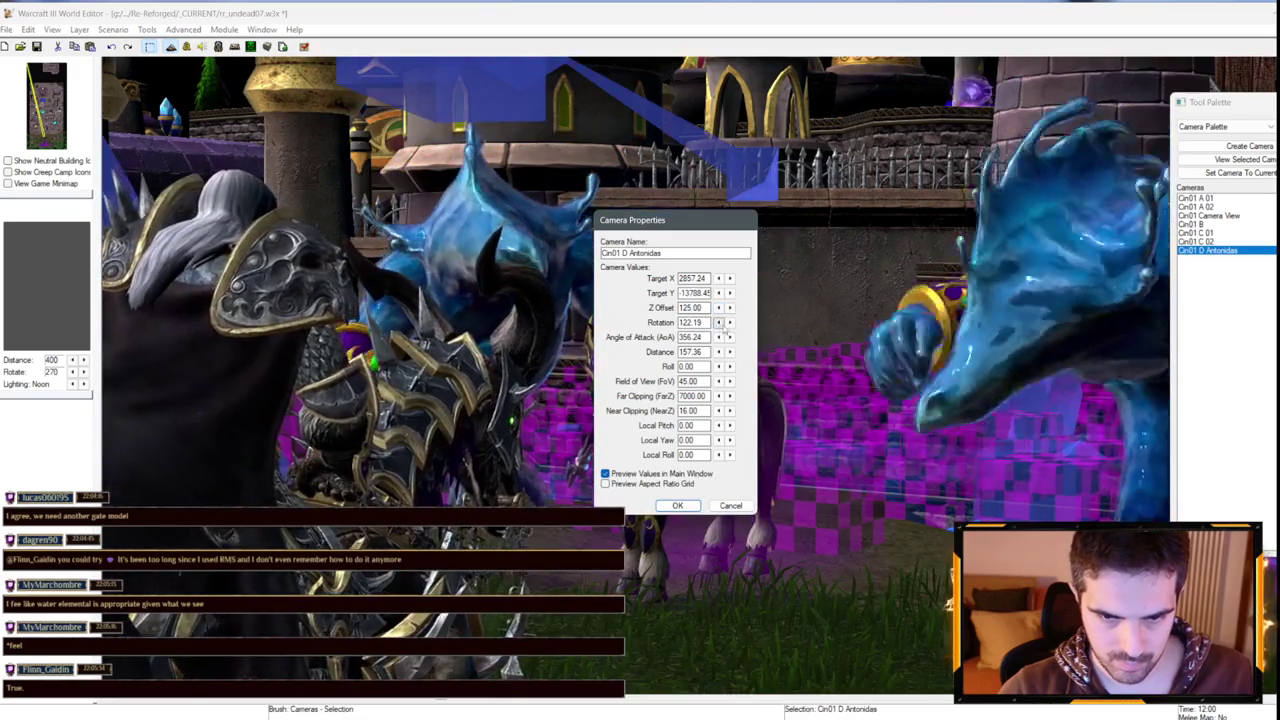
left_click(718, 279)
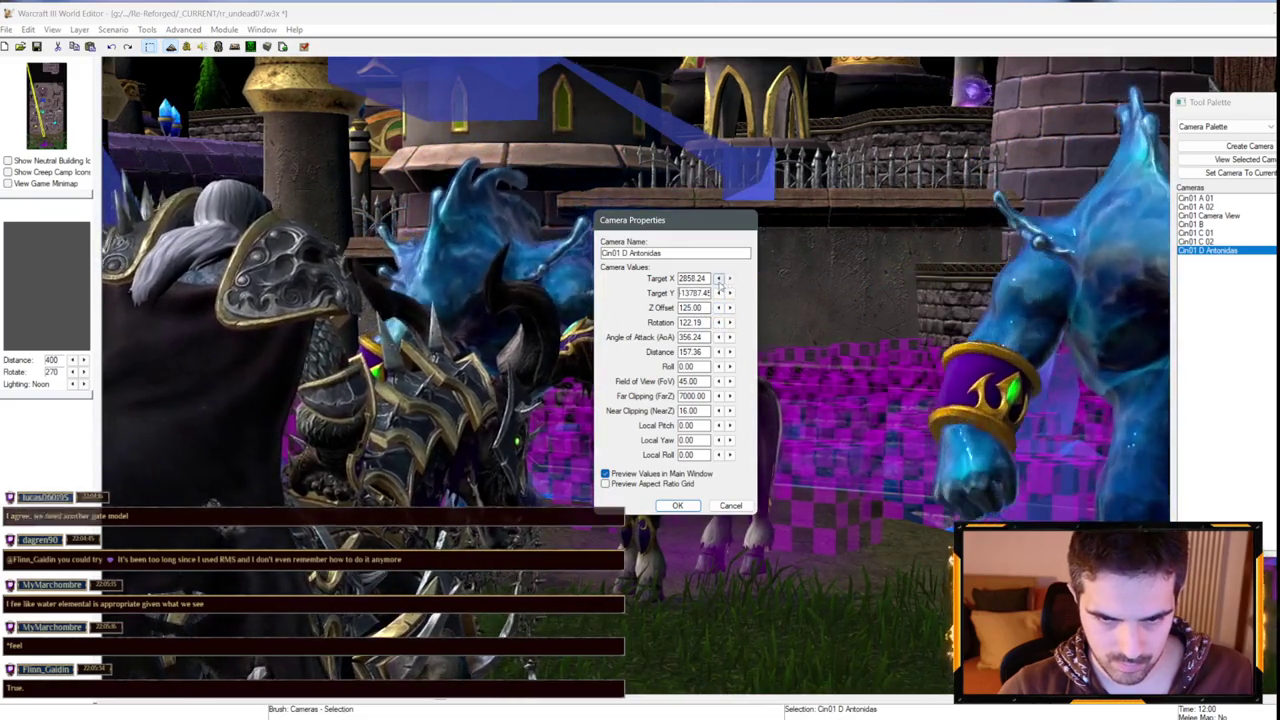
left_click(718, 279)
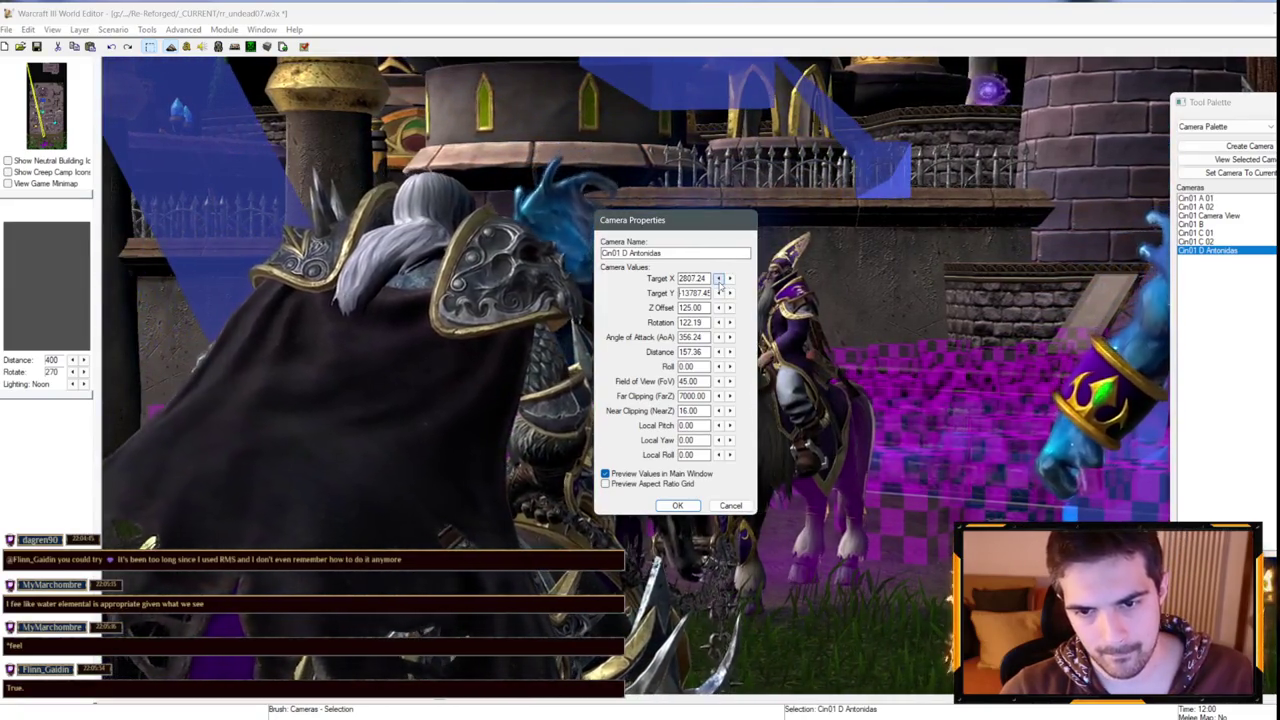
left_click(718, 279)
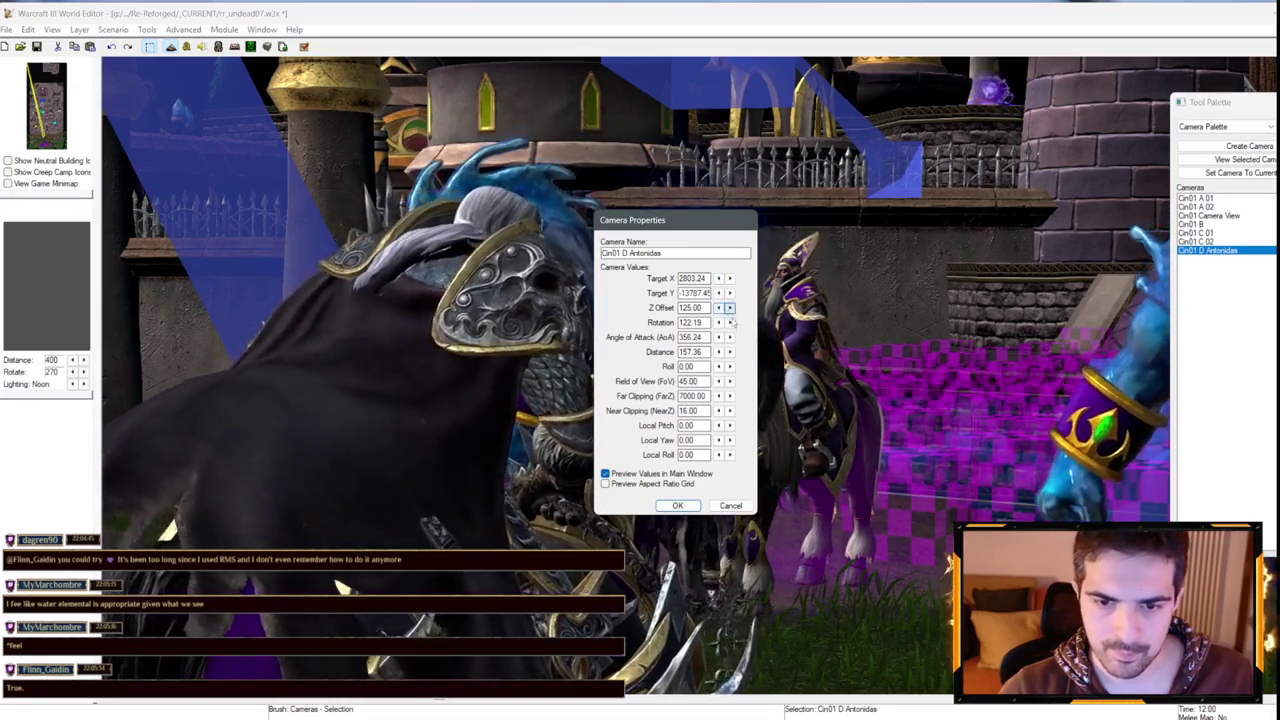
left_click(730, 322)
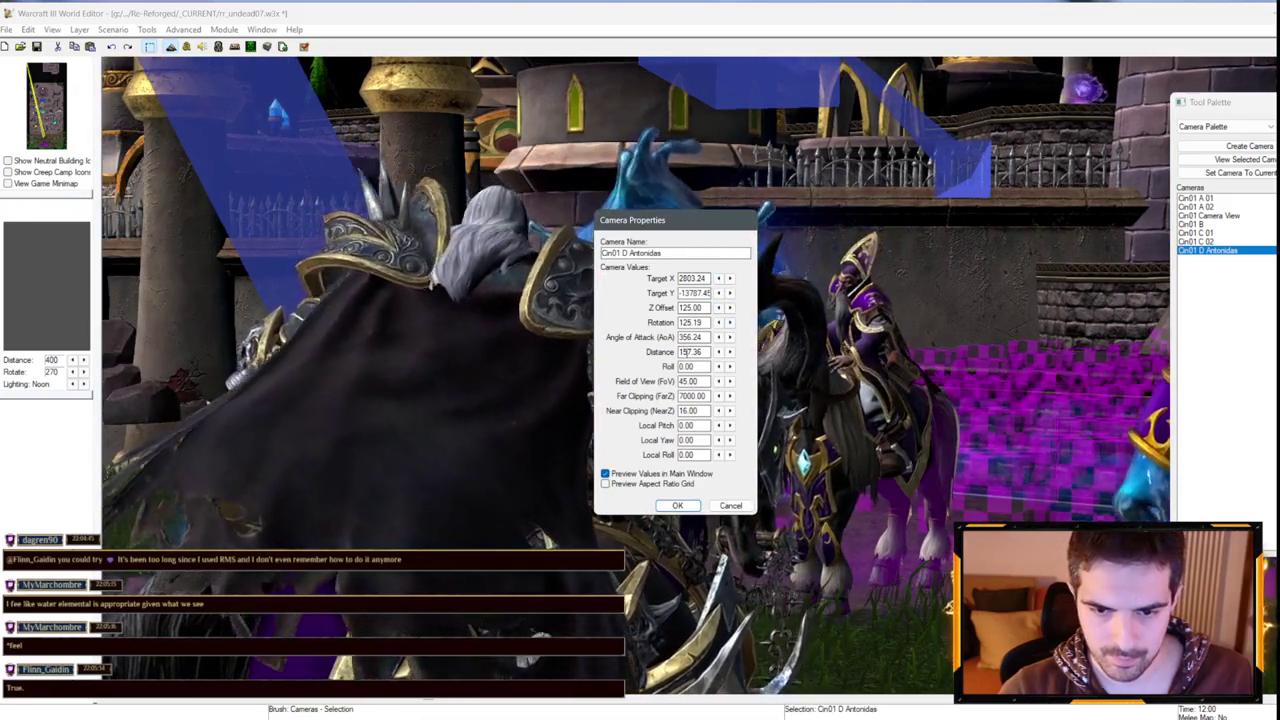
left_click(697, 322)
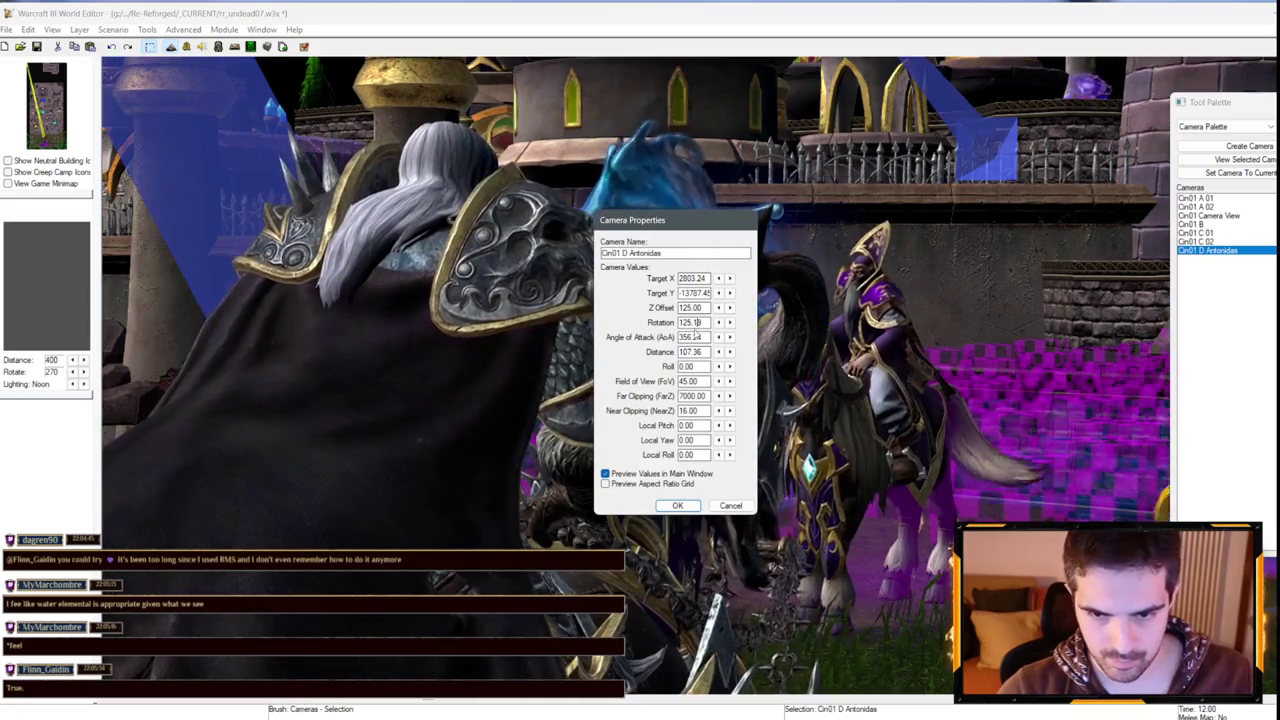
left_click(730, 322)
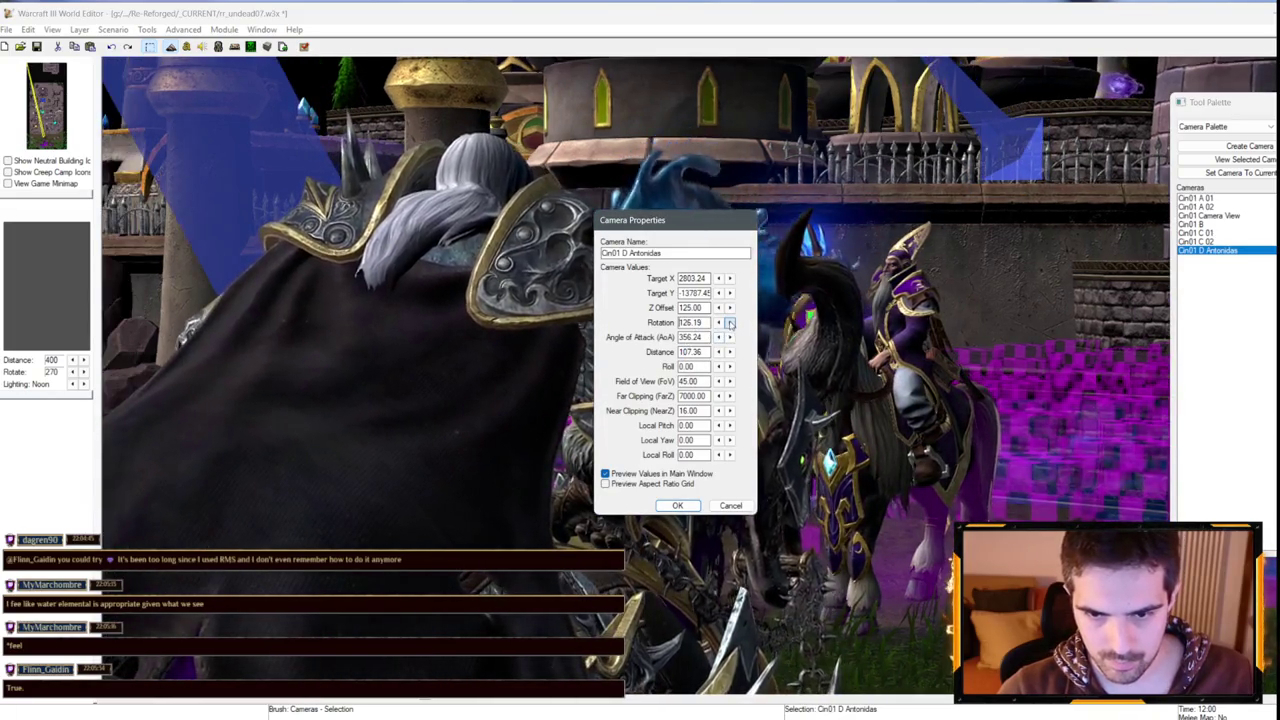
left_click(729, 295)
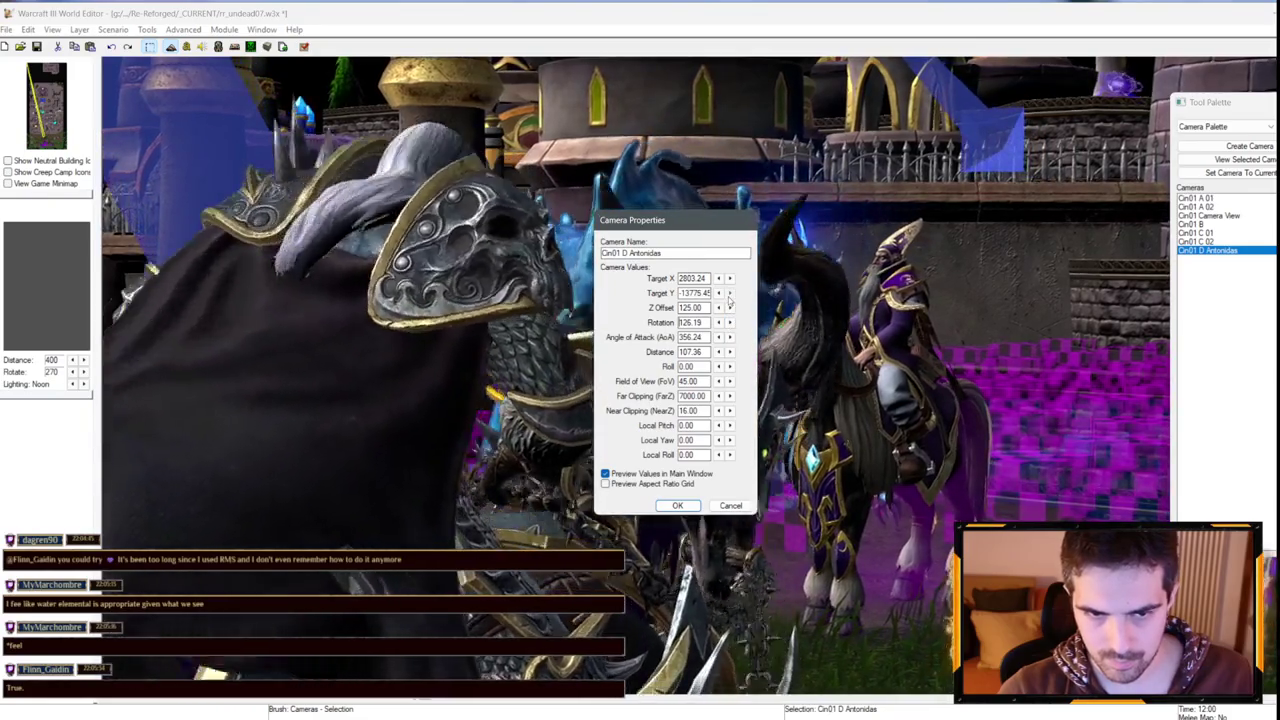
left_click(730, 294)
Step: Raise the Z offset to 145, settle rotation at 131.19, and set distance to 200
left_click(730, 309)
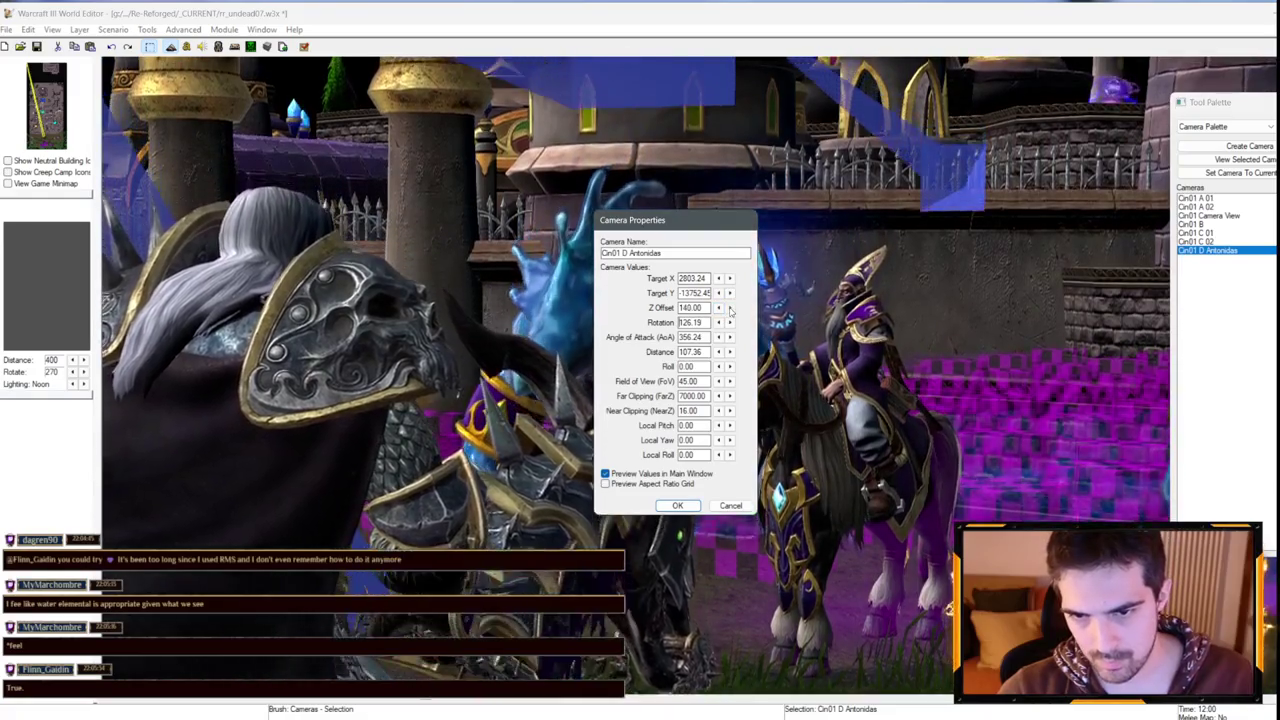
left_click(730, 309)
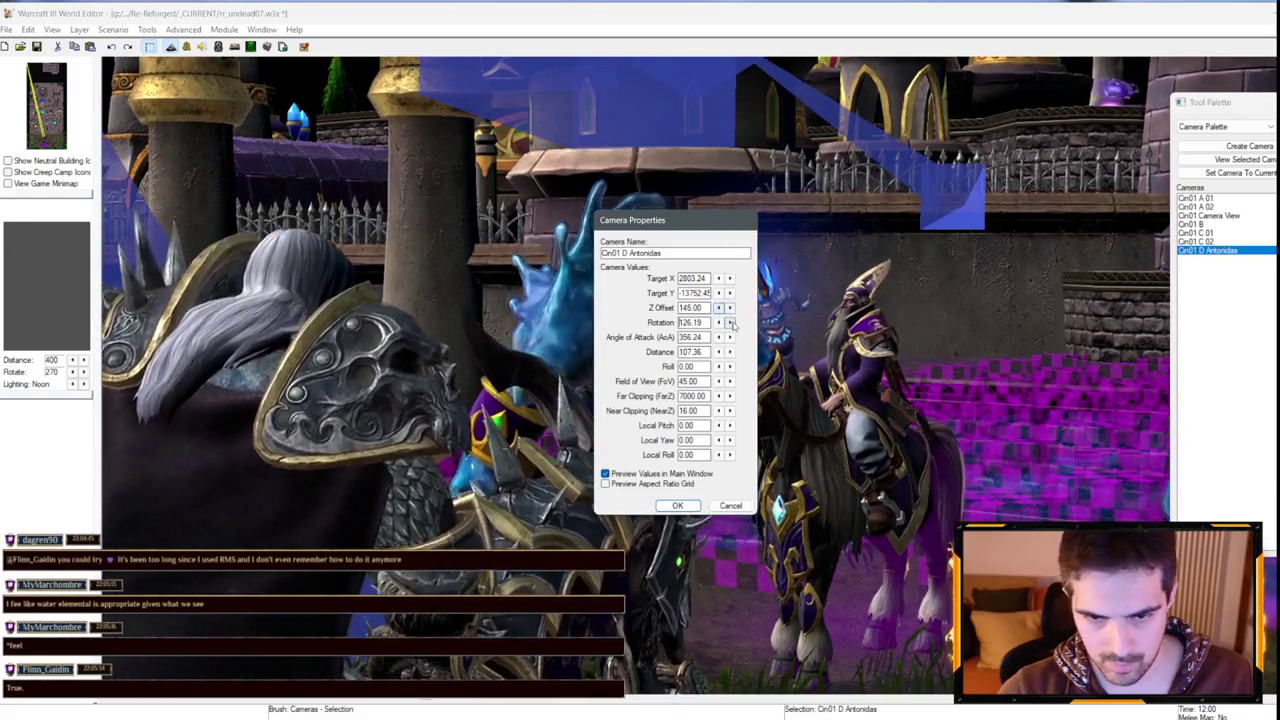
left_click(730, 323)
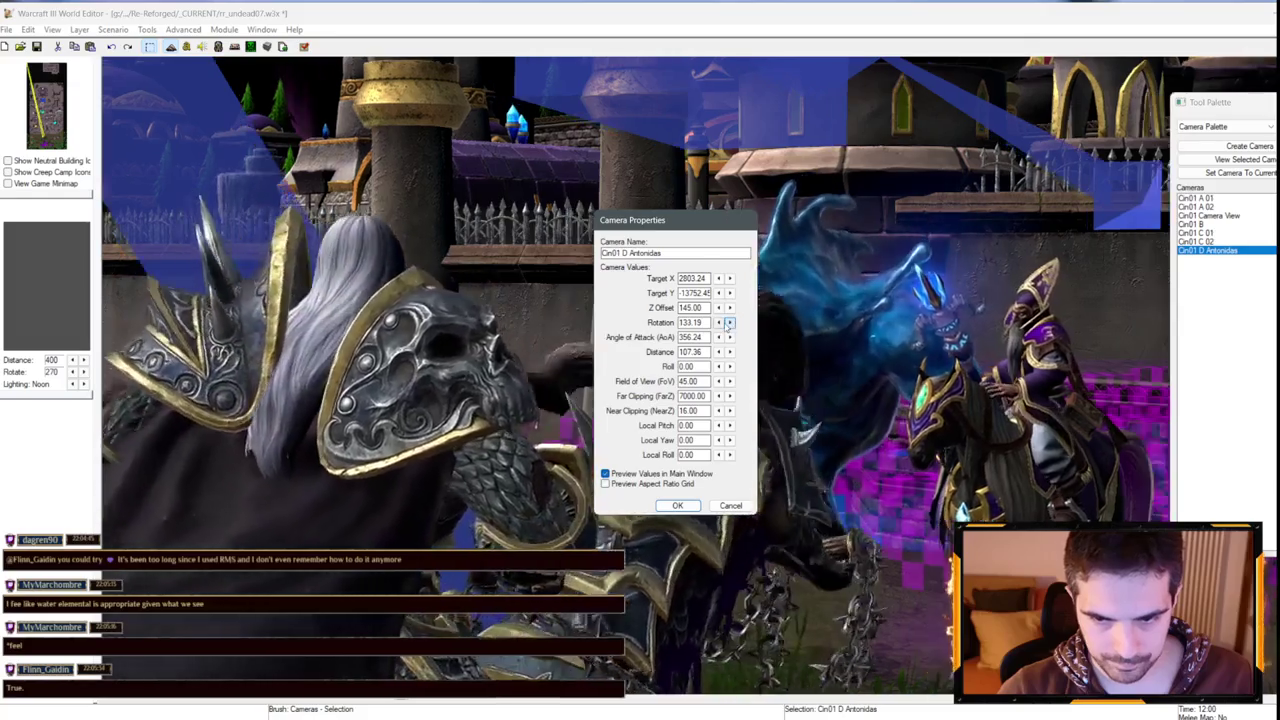
left_click(718, 323)
left_click(718, 323)
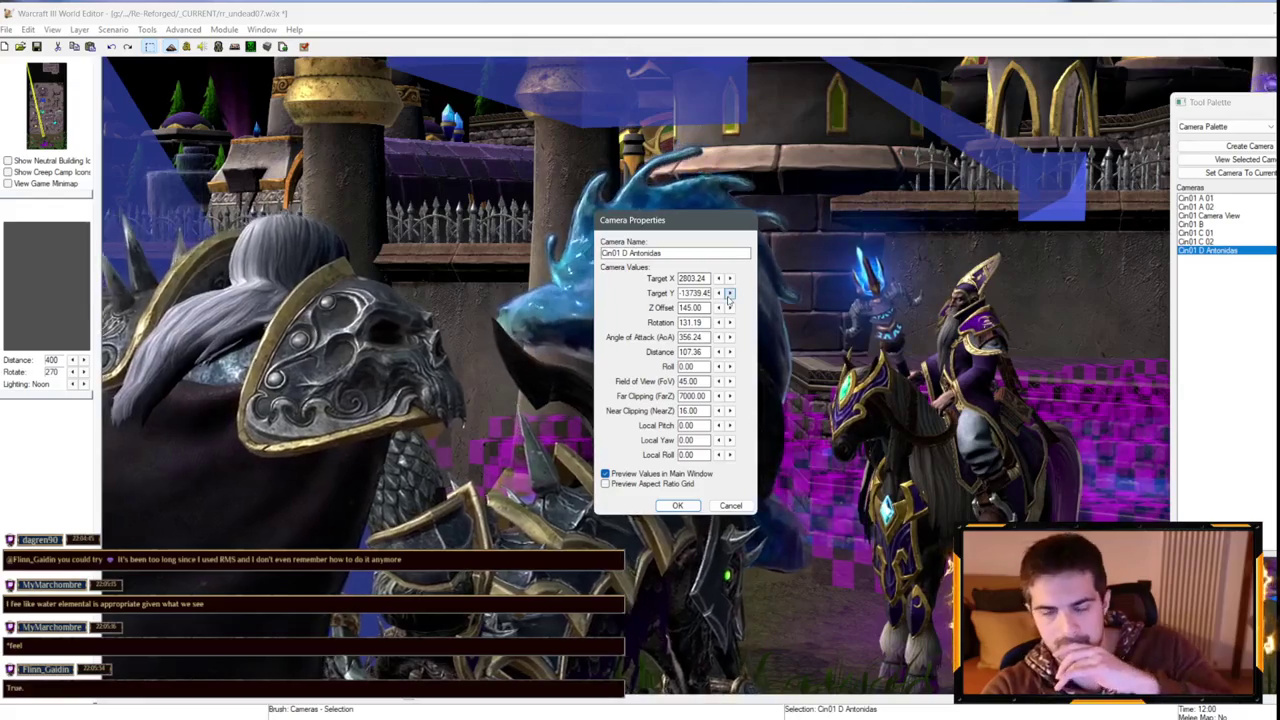
left_click(719, 294)
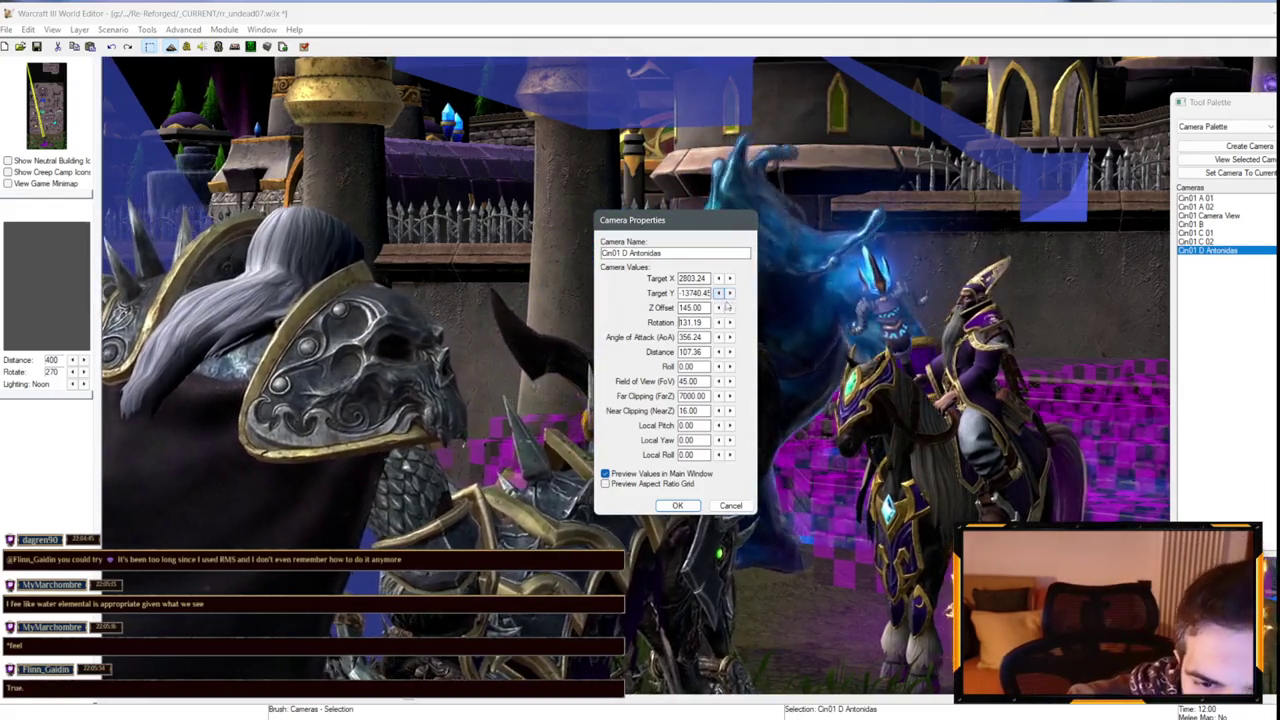
left_click(719, 322)
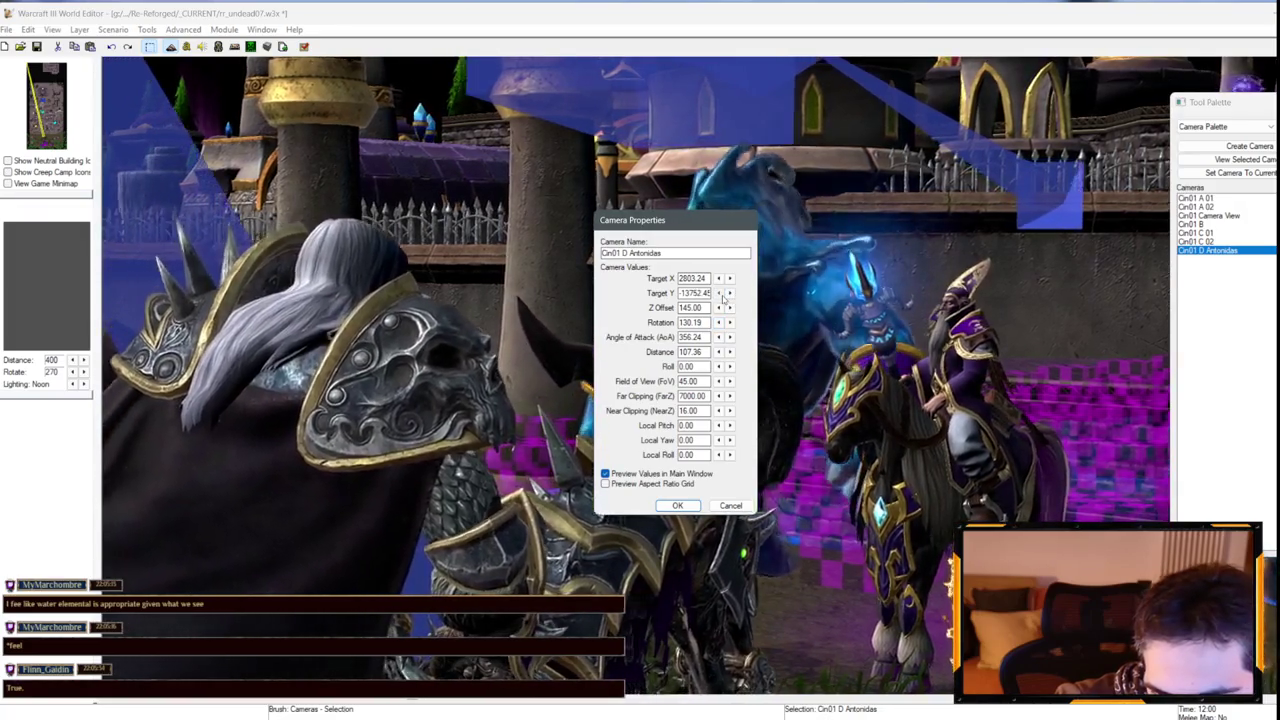
left_click(719, 293)
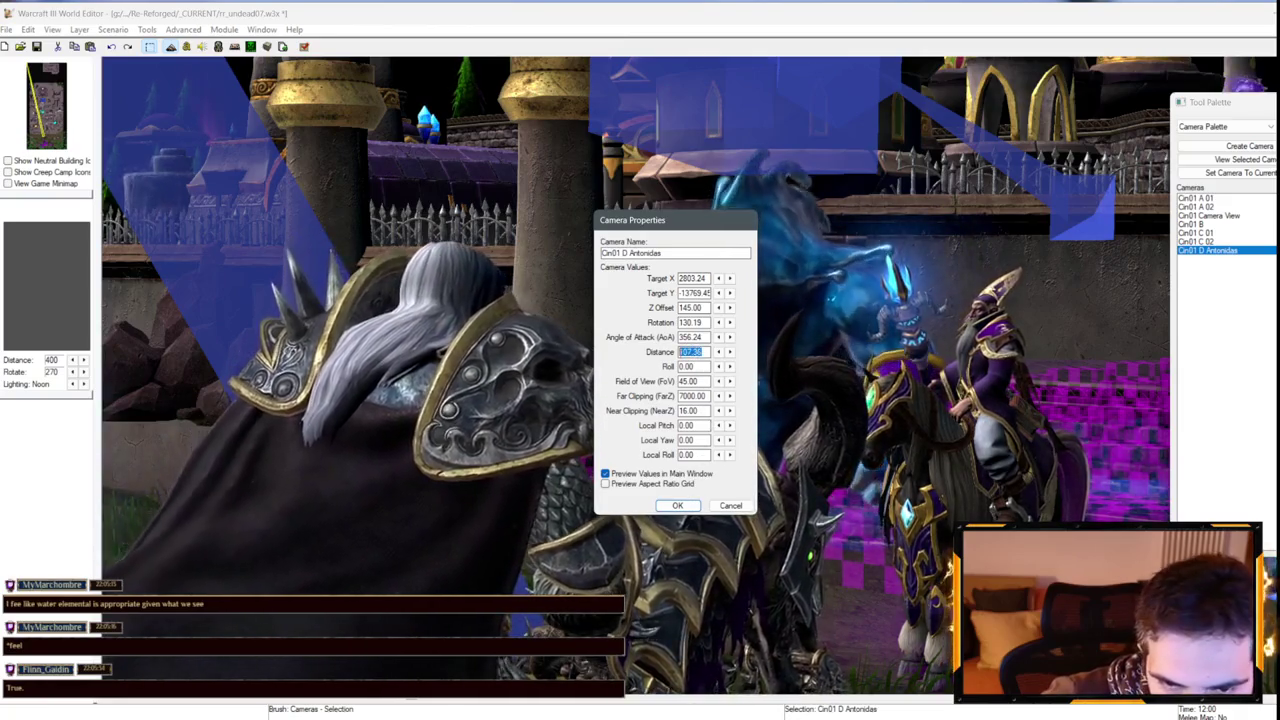
left_click(696, 351)
type("1200")
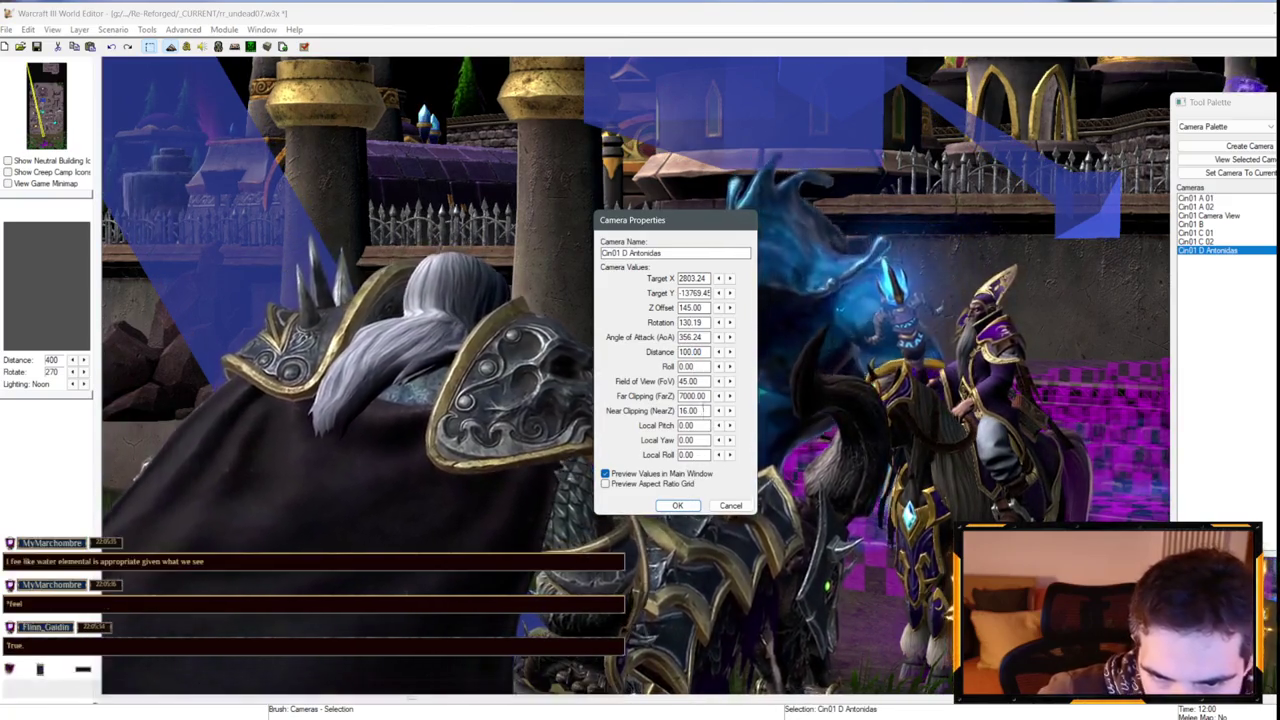
key("Return")
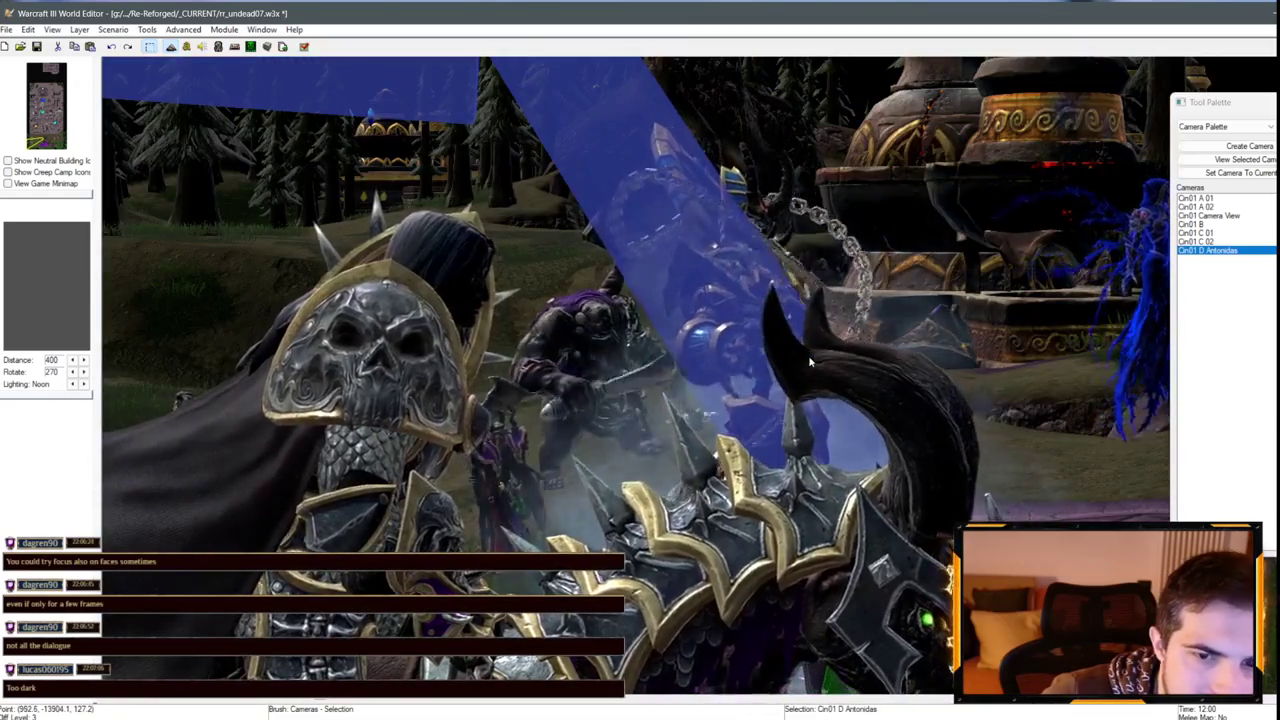
Step: Create a new camera from the current view and name it Cin01 D Arthas
left_click(1249, 146)
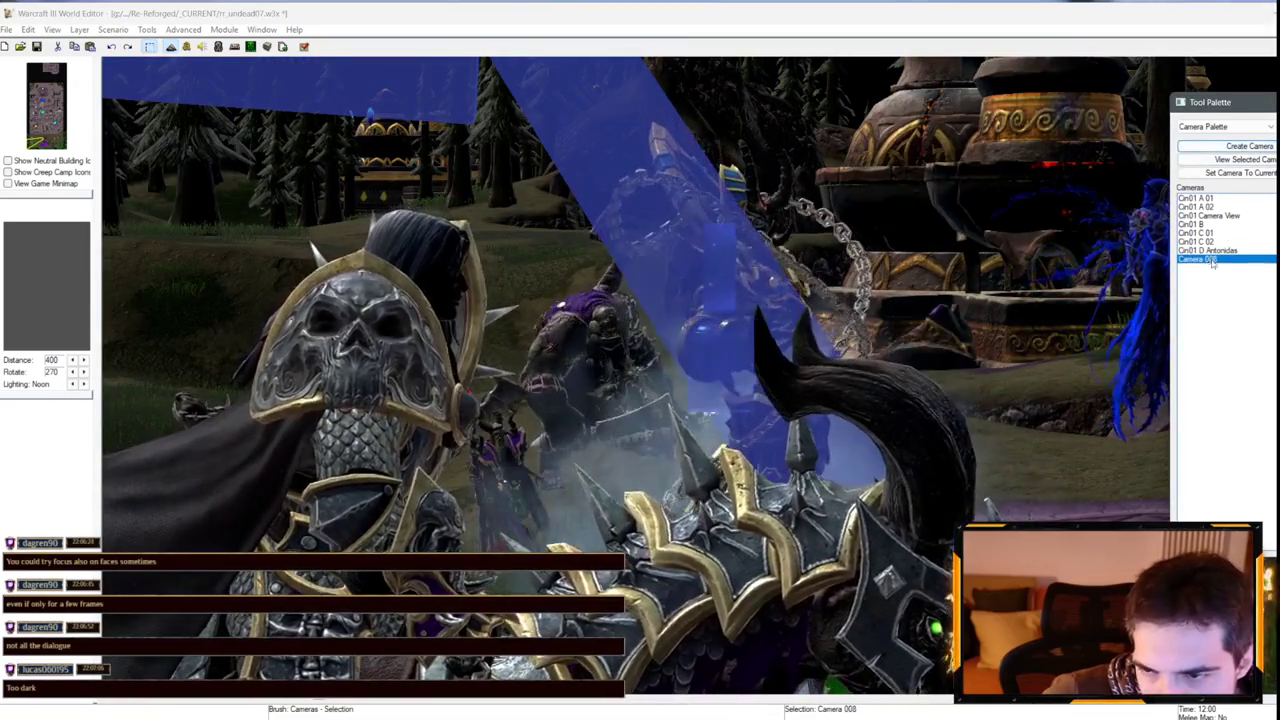
double_click(1222, 259)
type("Cin01 D Arthas")
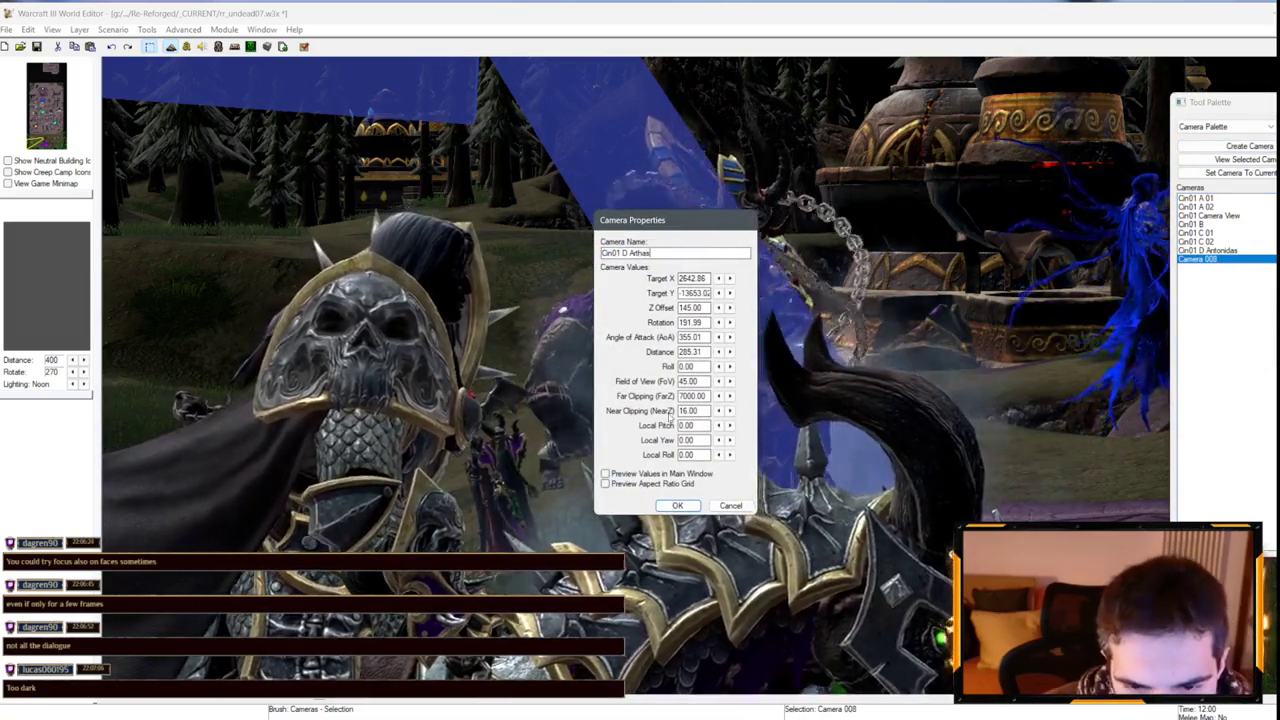
left_click(698, 352)
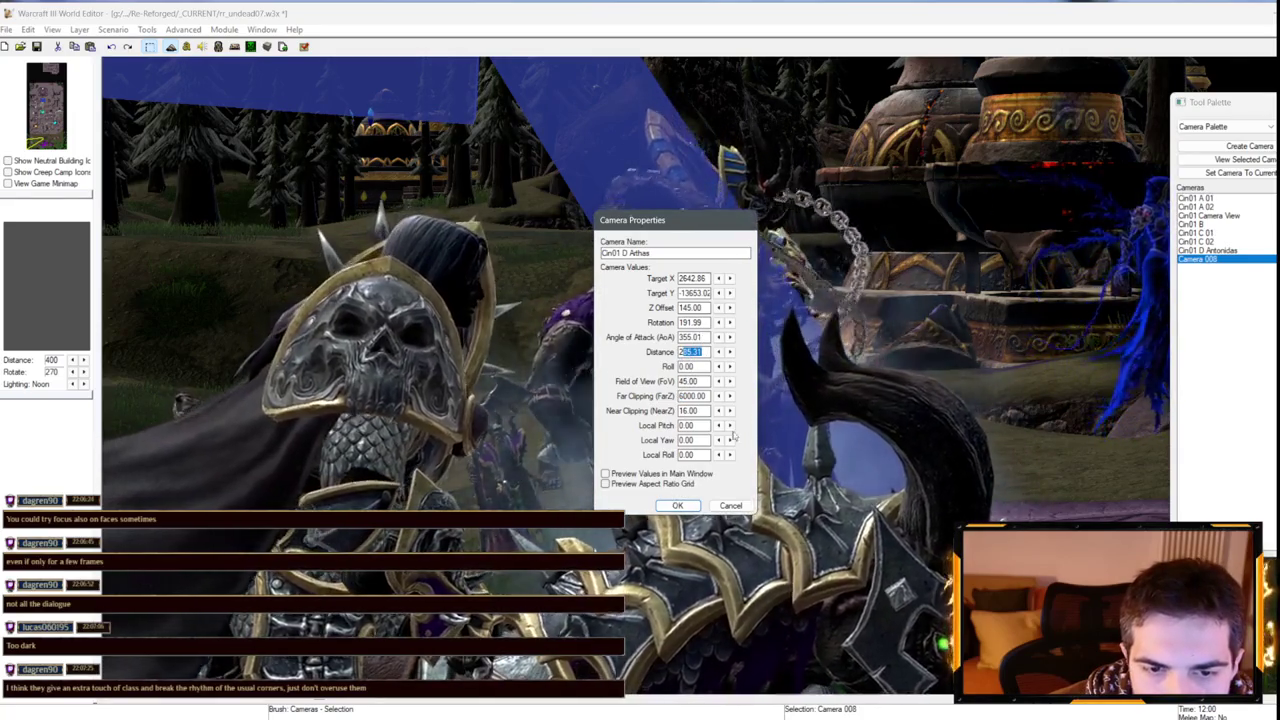
key("Return")
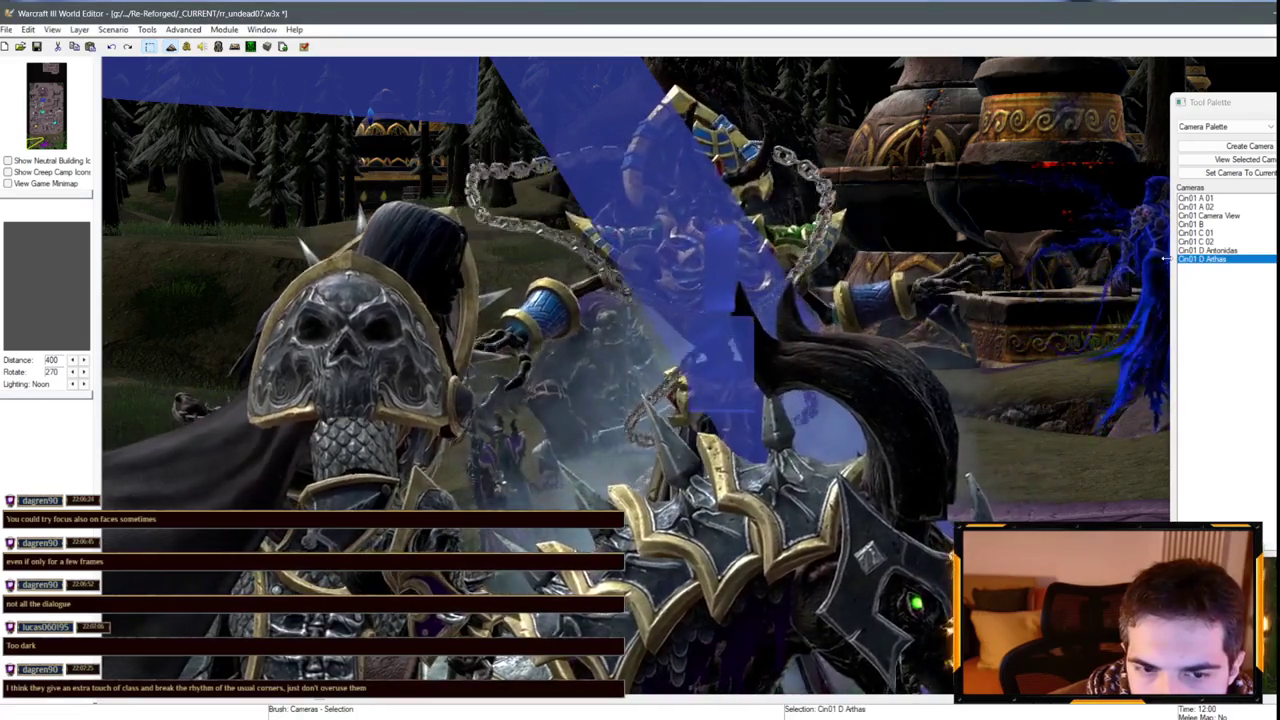
Step: Compare the Cin01 D Arthas shot with Cin01 D Antonidas, pulling the view out to centre Arthas
left_click(1217, 259)
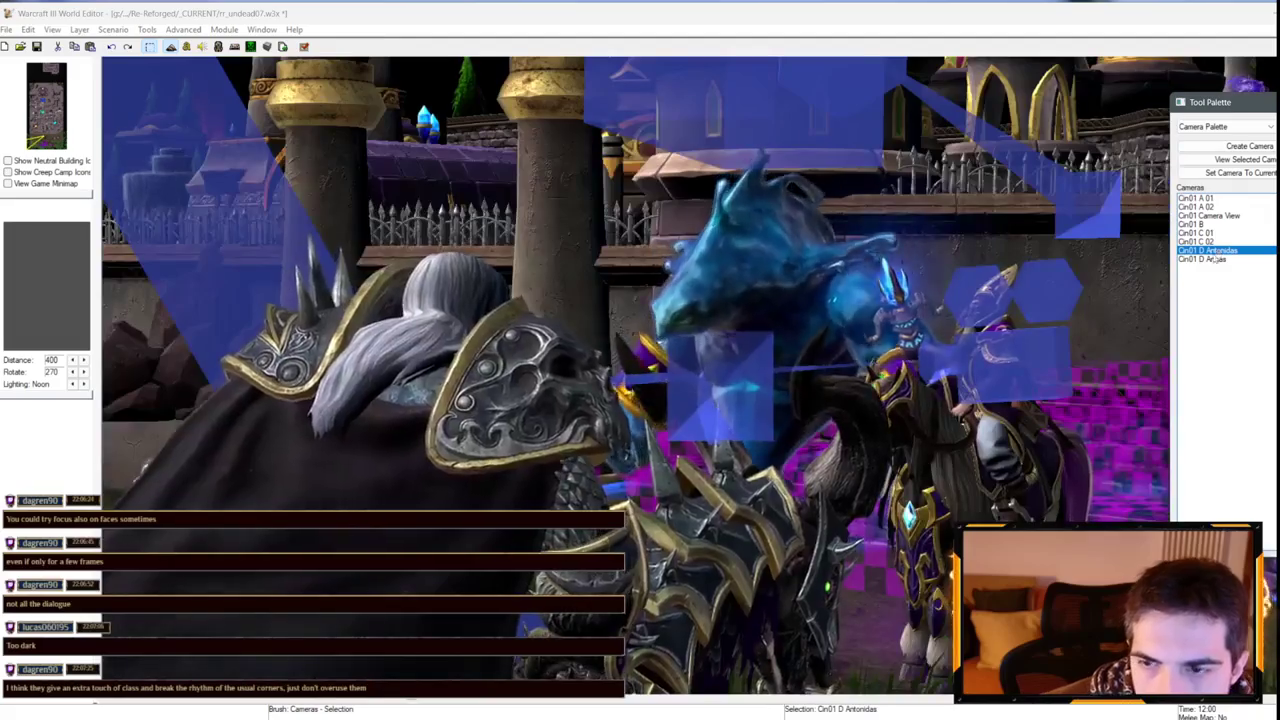
left_click(1210, 259)
left_click(1222, 270)
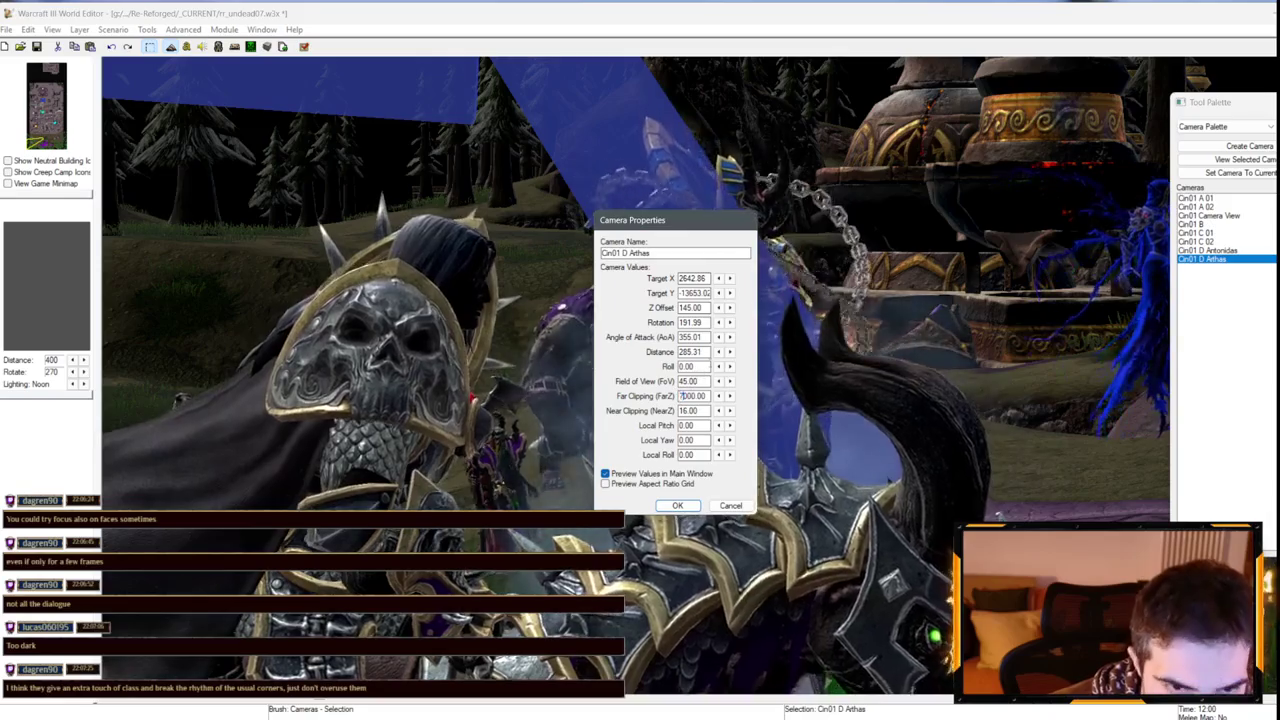
left_click(677, 505)
left_click(1207, 250)
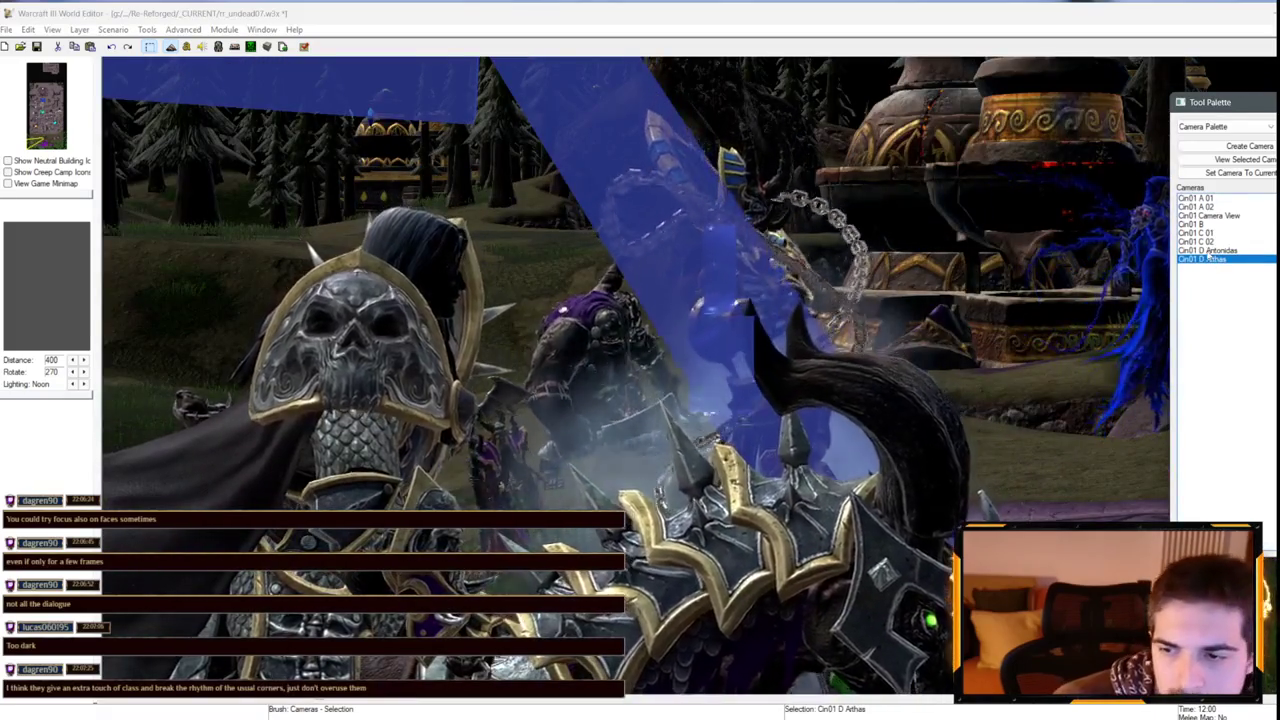
key("Up")
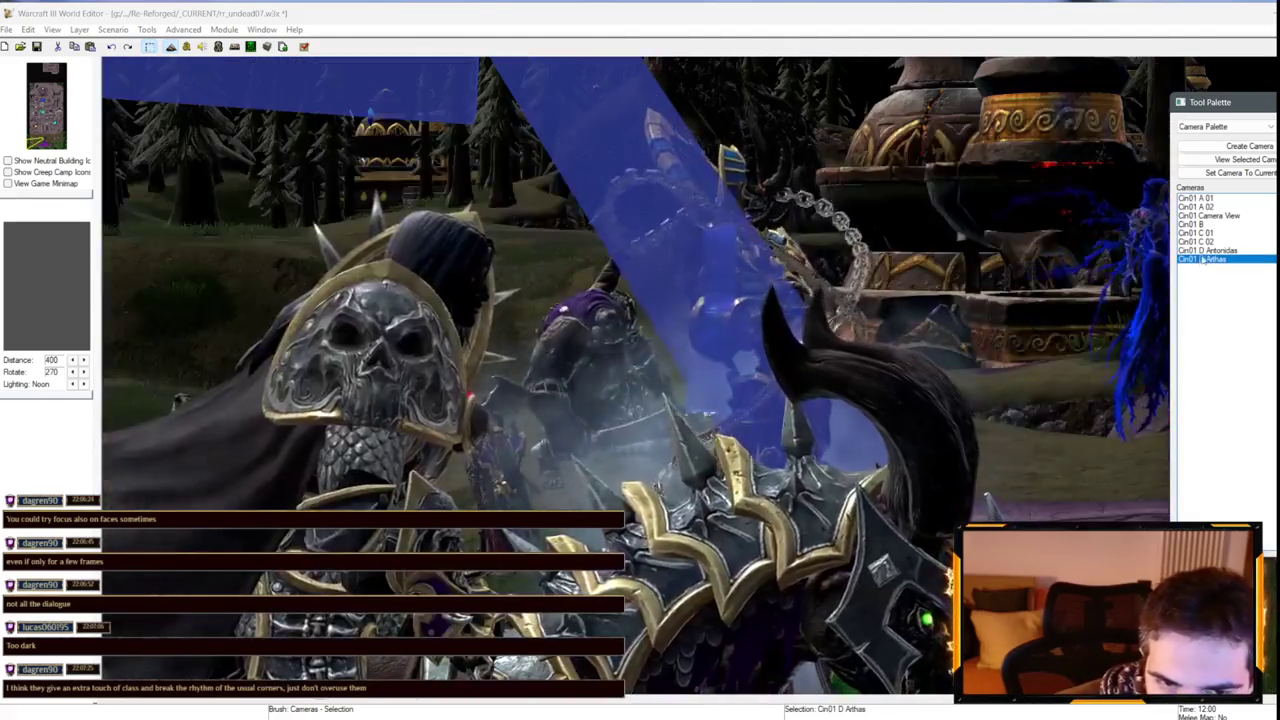
key("Up")
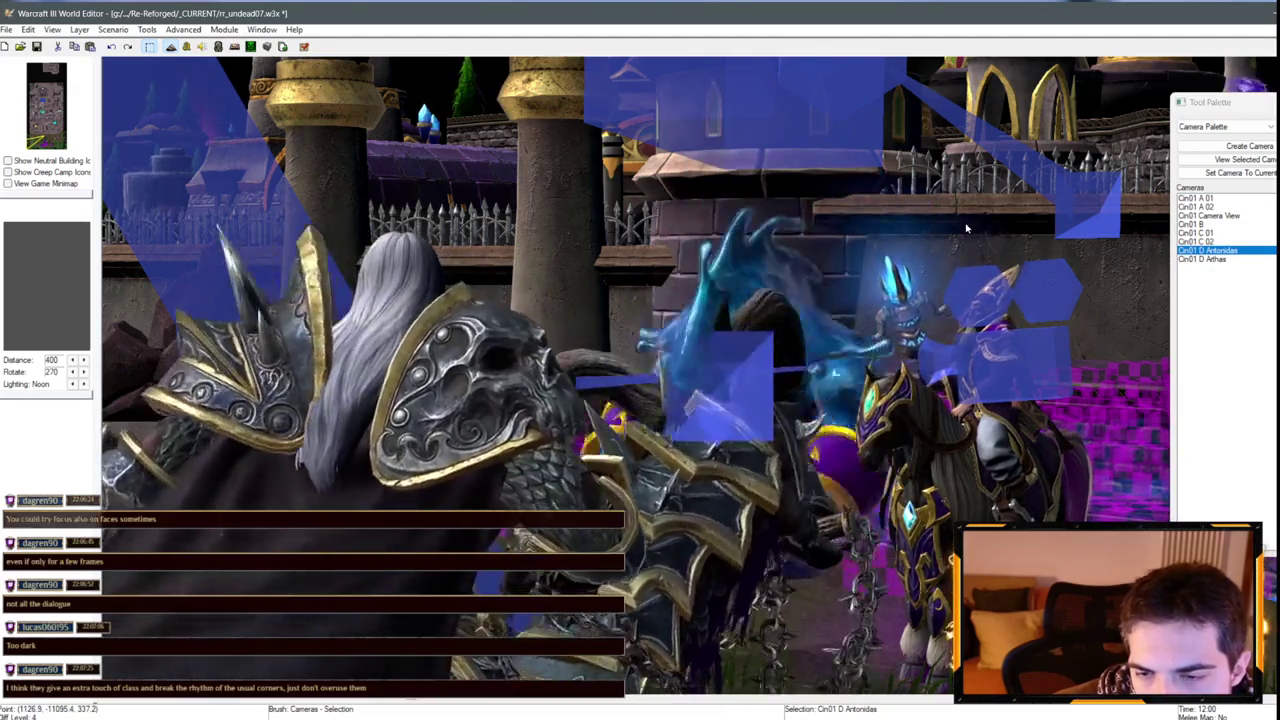
mouse_move(955, 226)
left_mouse_down()
mouse_move(718, 303)
mouse_move(684, 265)
left_mouse_up()
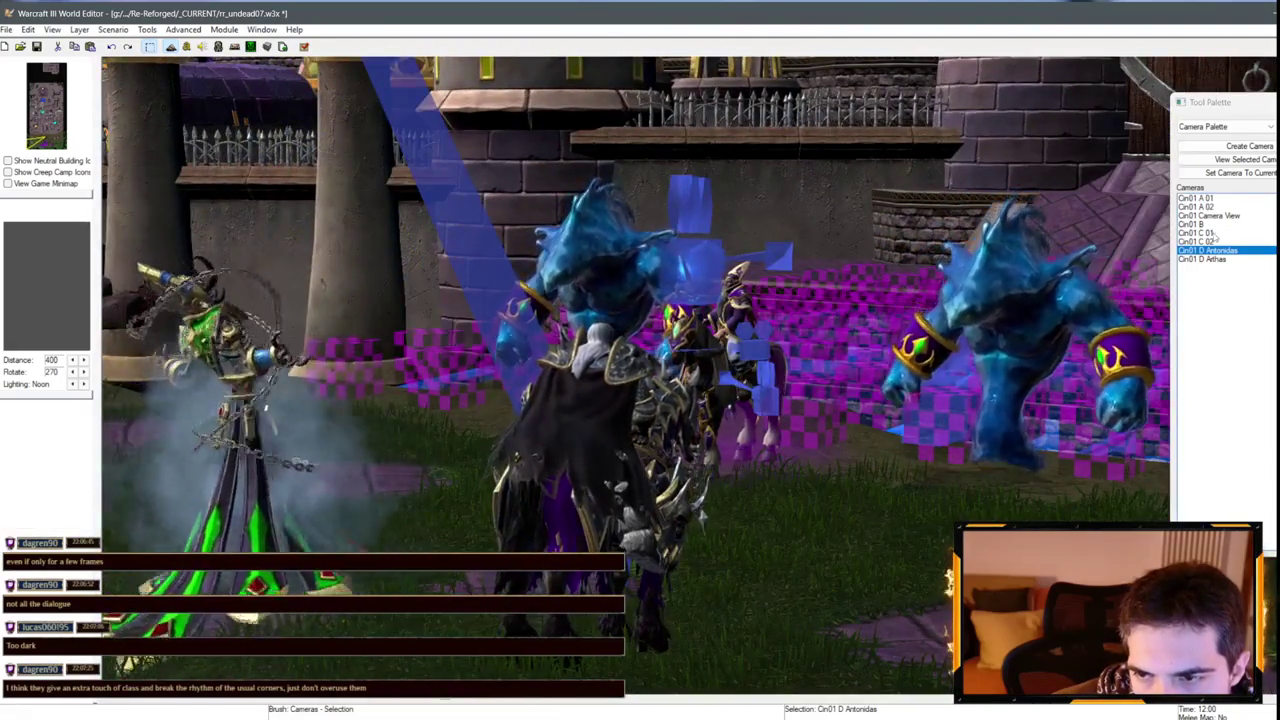
Step: Turn the Cin01 C 01 camera's rotation up to 94.65
left_click(1205, 233)
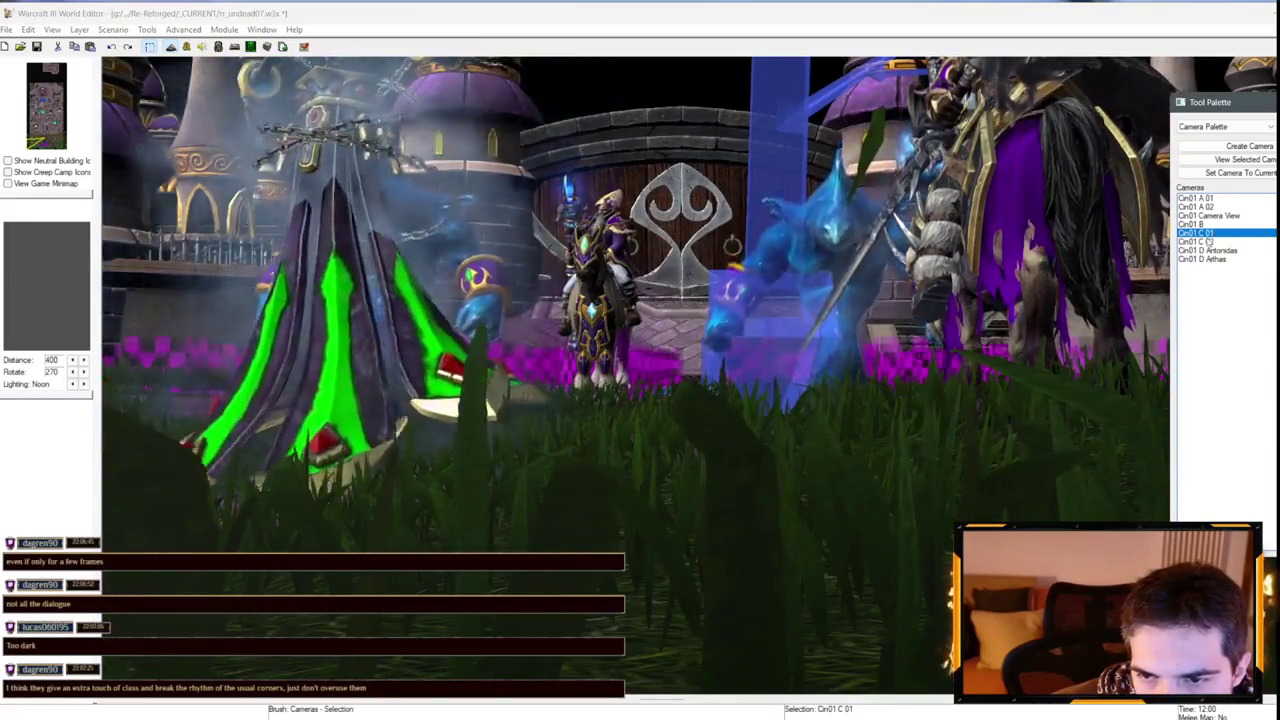
left_click(1200, 241)
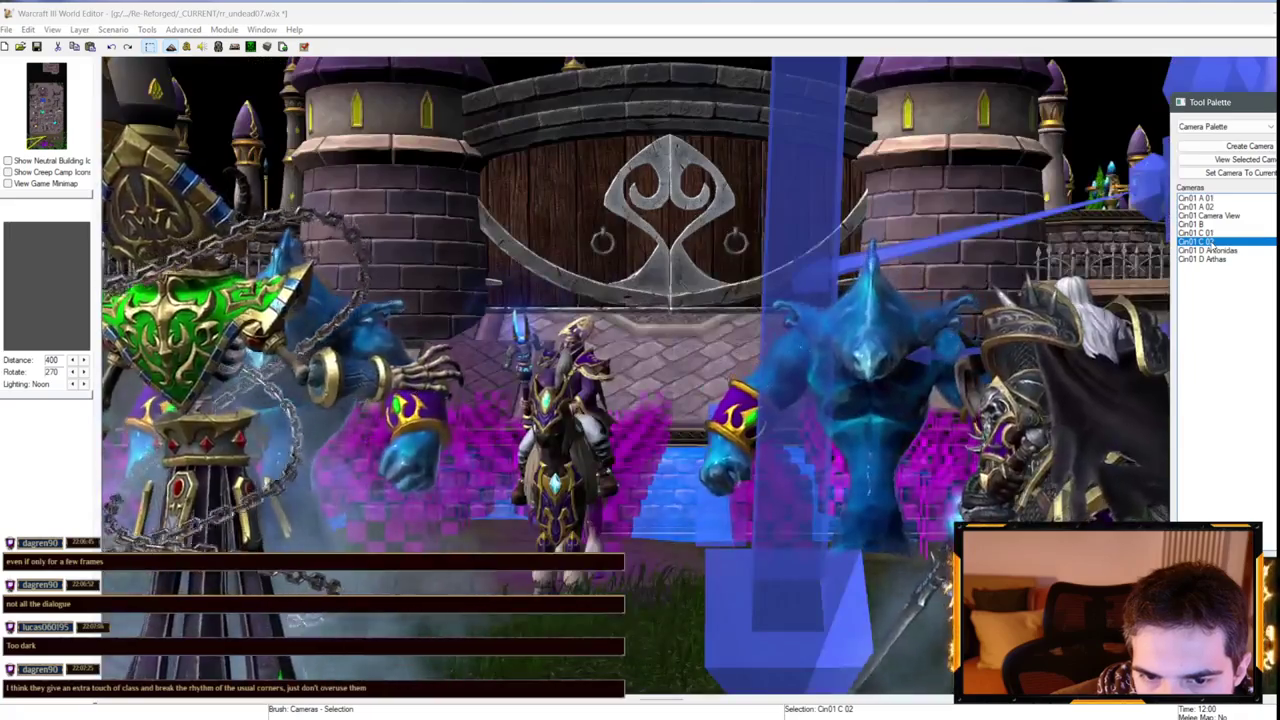
left_click(1208, 233)
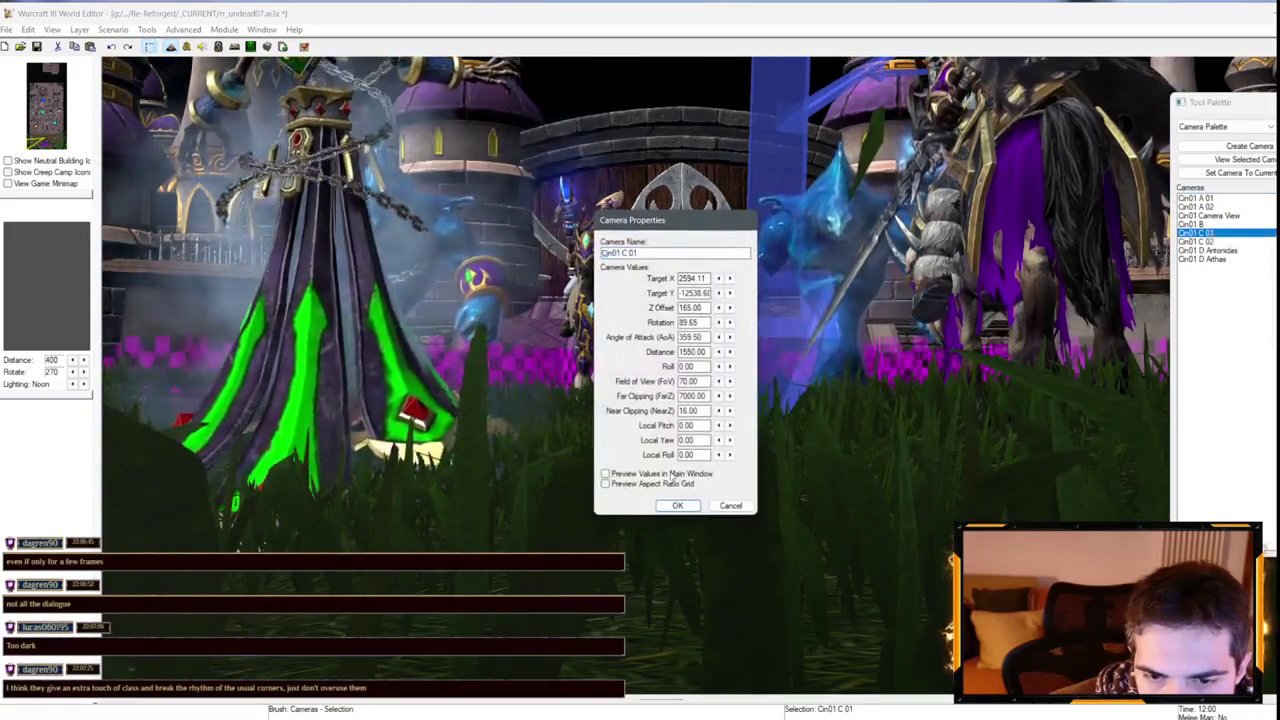
left_click(730, 322)
left_click(719, 323)
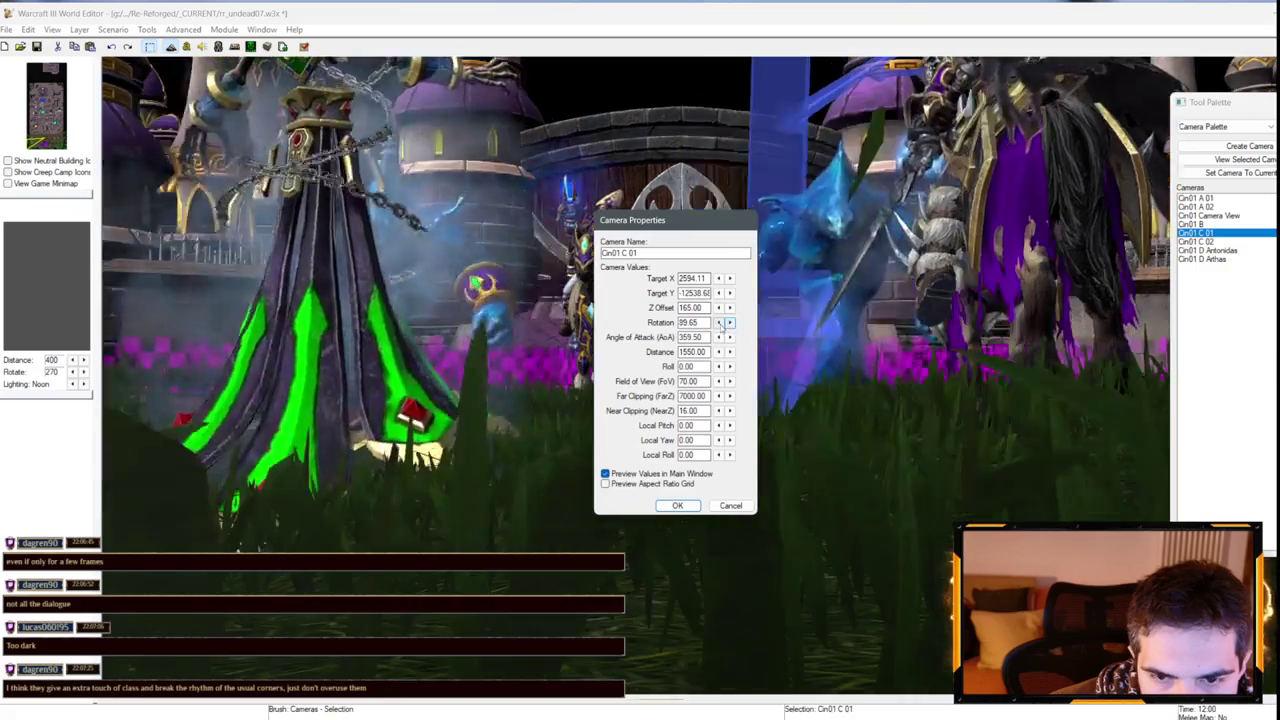
left_click(730, 322)
left_click(730, 322)
left_click(730, 322)
left_click(730, 322)
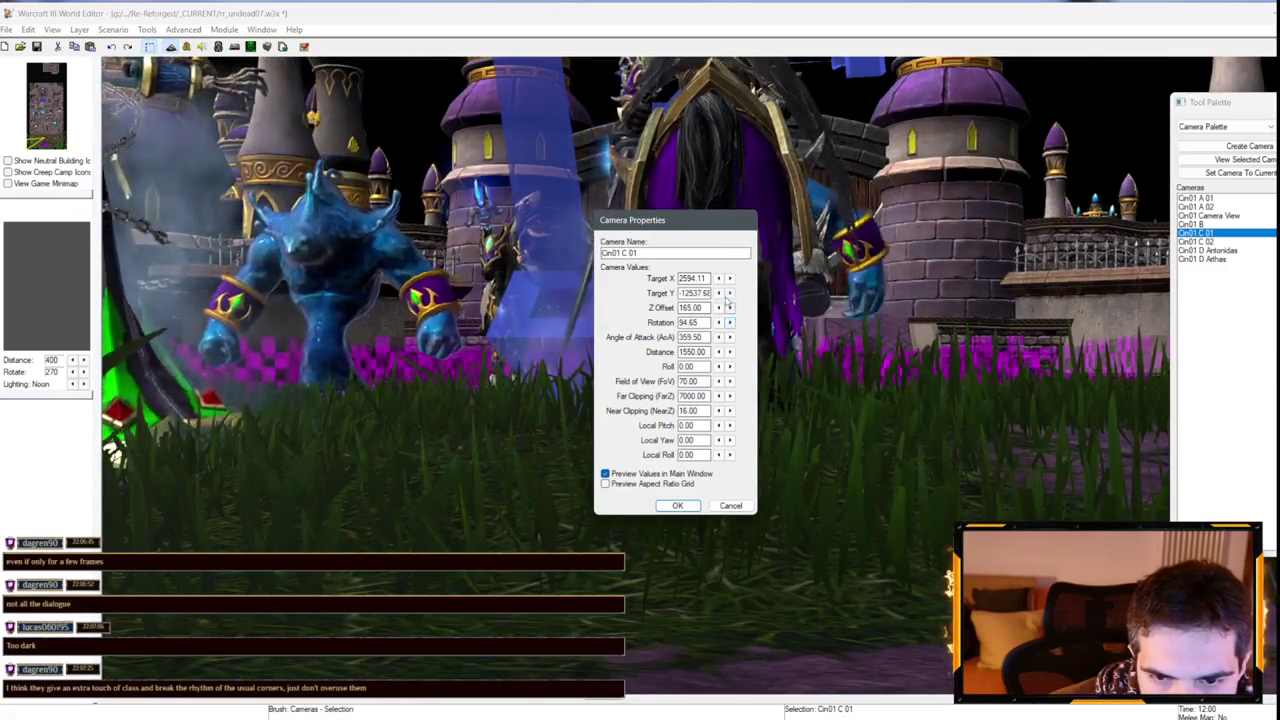
Step: Lower Cin01 C 01's target X to about 2496.11 and compare it with Cin01 C 02
left_click(718, 279)
left_click(718, 279)
left_click(718, 279)
left_click(718, 279)
left_click(718, 279)
left_click(718, 279)
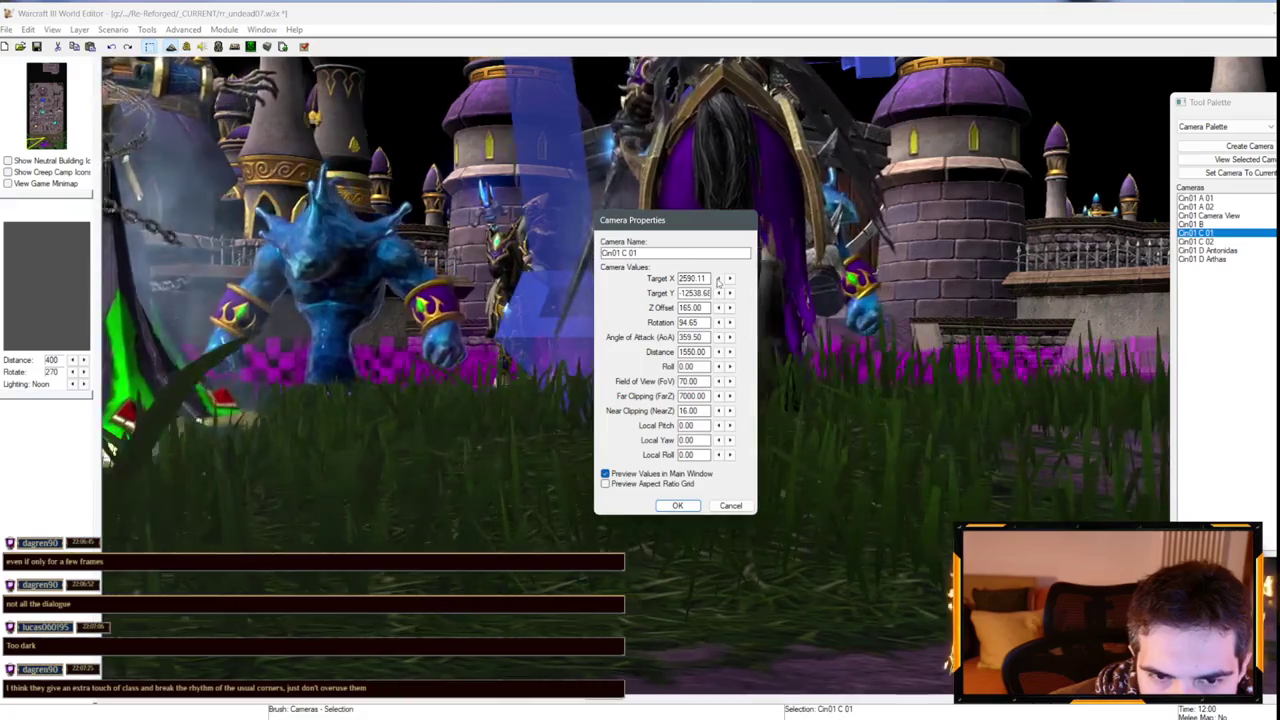
left_click(718, 279)
left_click(718, 279)
left_click_drag(718, 281, 718, 281)
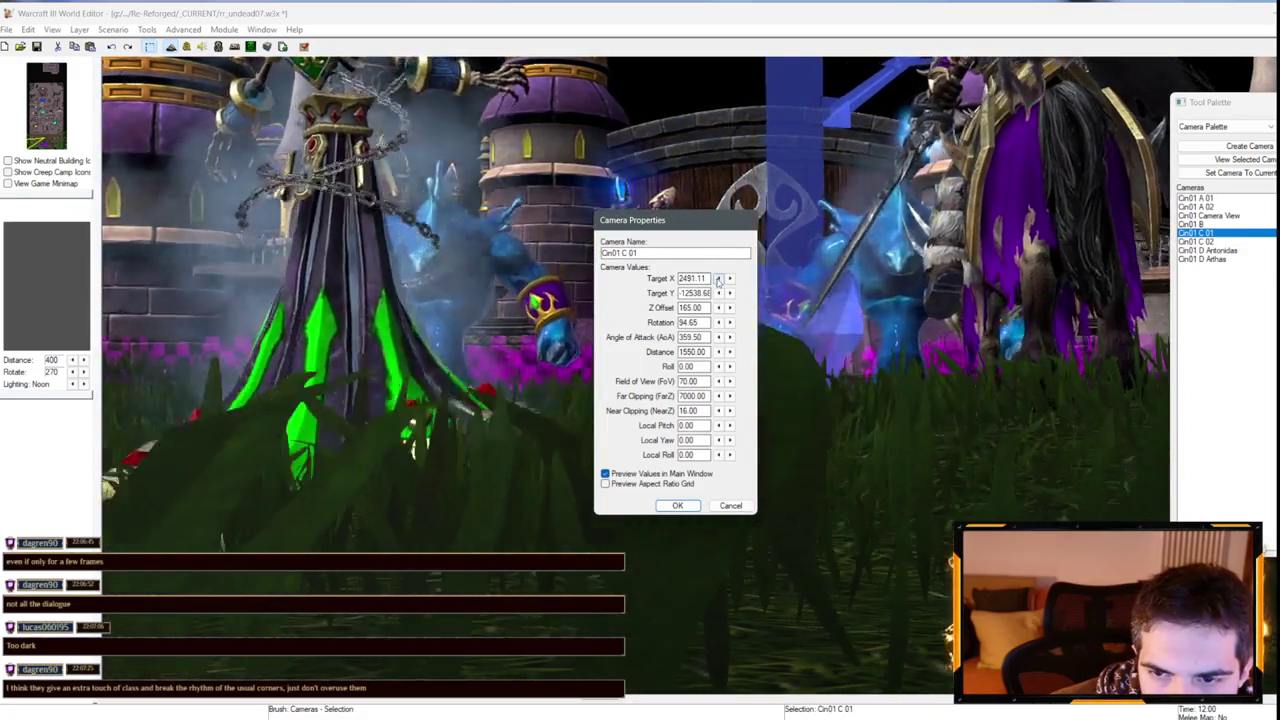
left_click(731, 281)
left_click(731, 281)
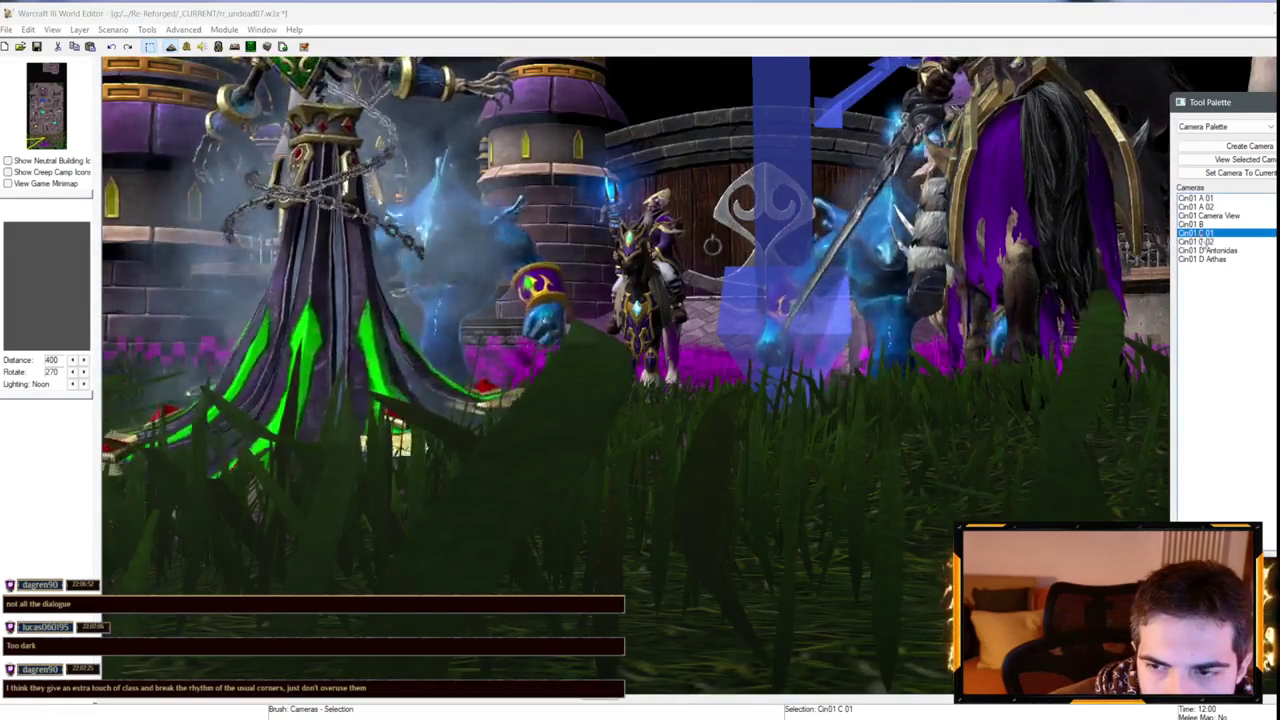
double_click(1200, 241)
double_click(1198, 232)
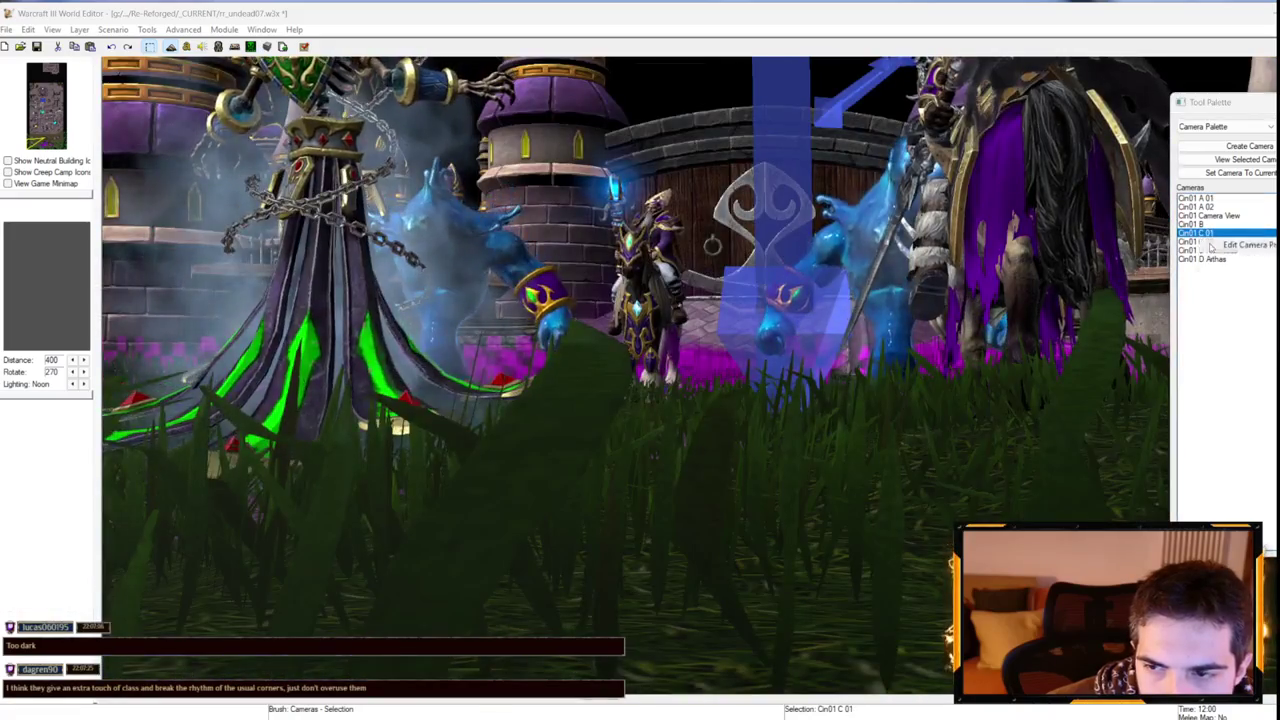
left_click(1230, 245)
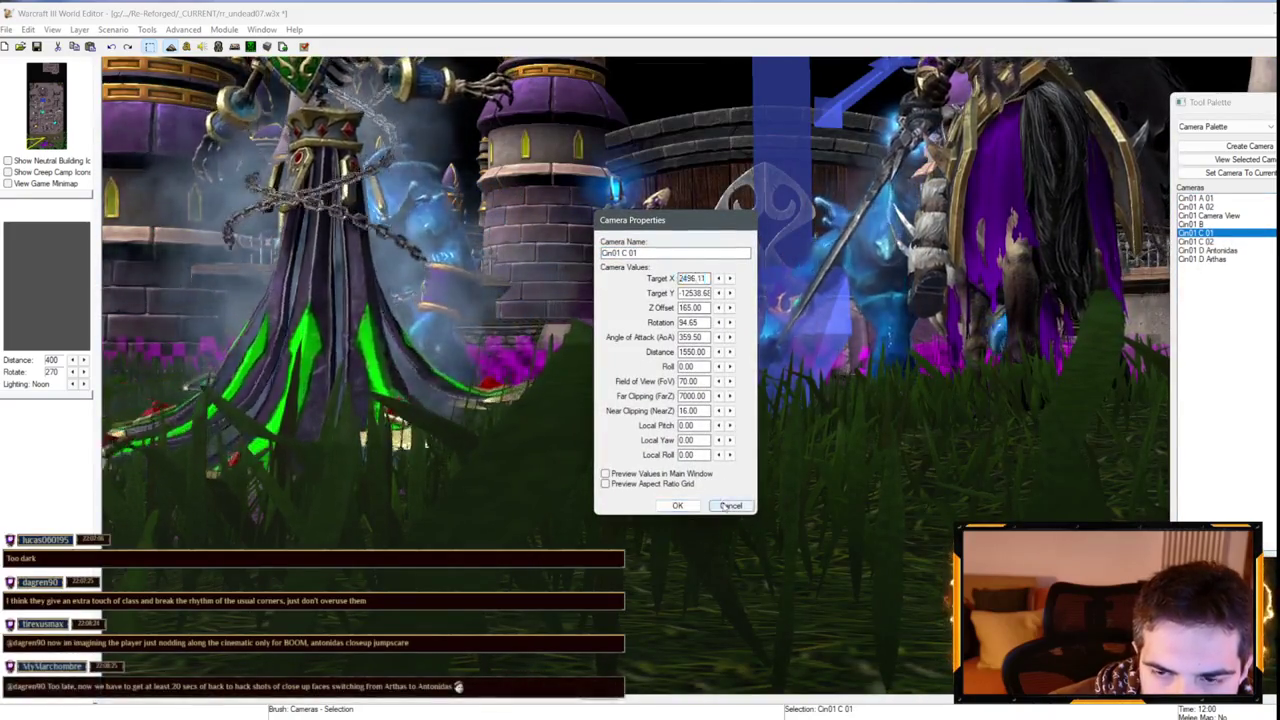
left_click(727, 506)
Step: Give Cin01 C 02 target X 2496.11 and rotation 94.65, matching Cin01 C 01
double_click(1197, 242)
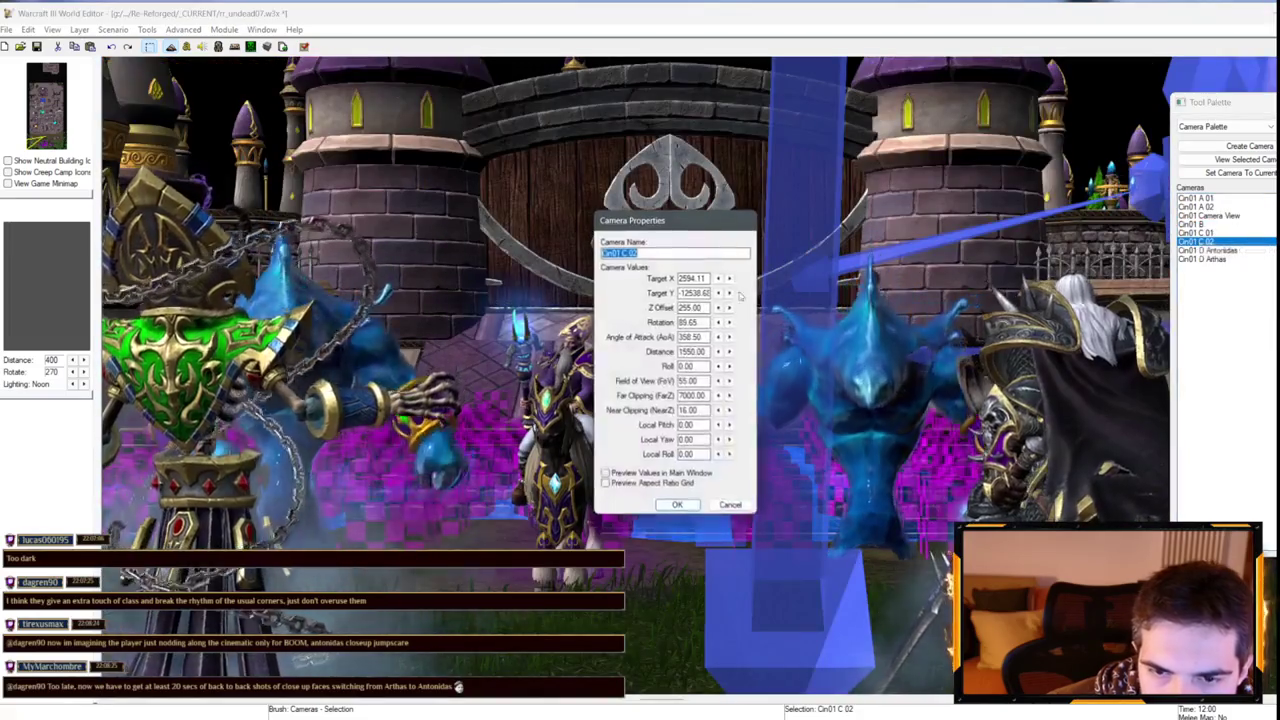
left_click(727, 506)
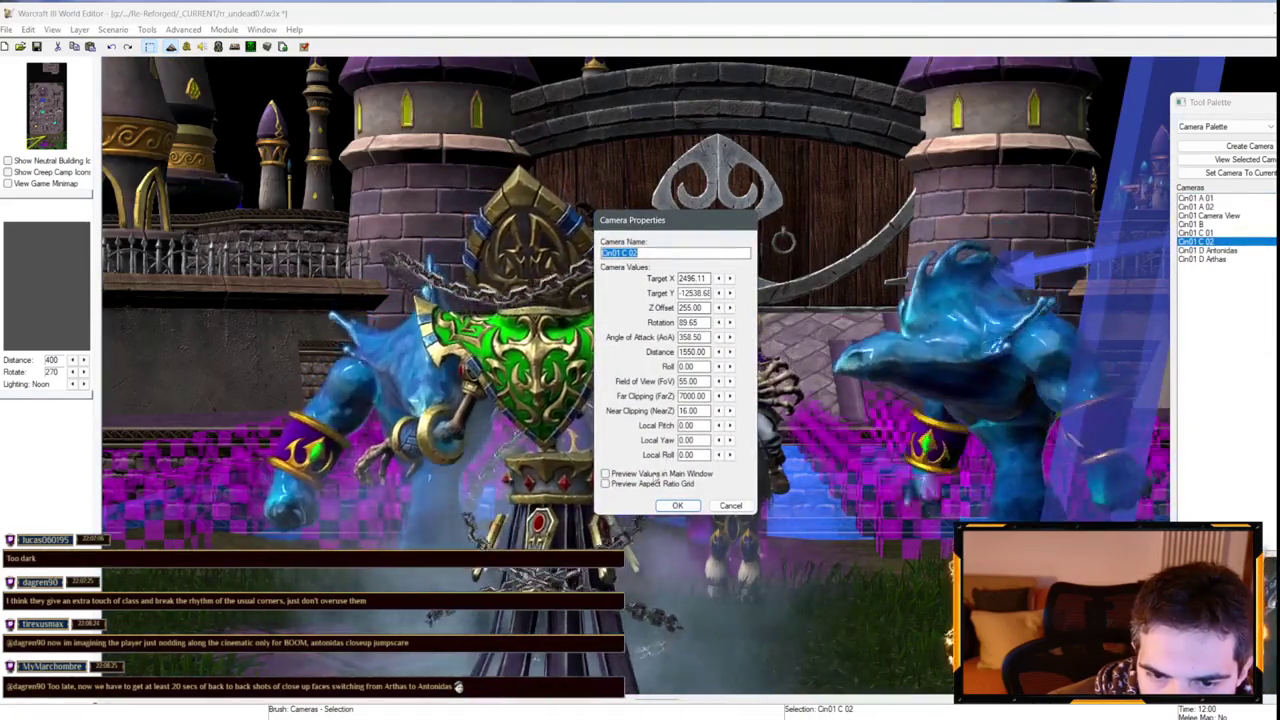
double_click(1197, 232)
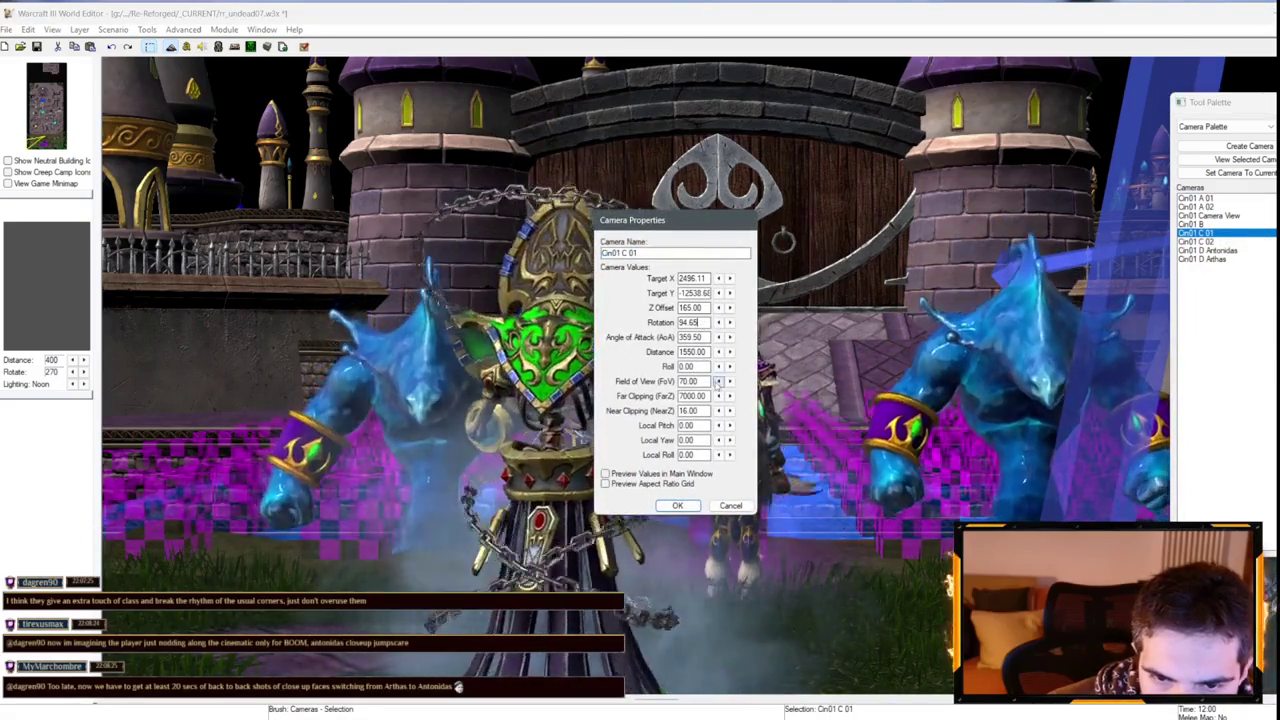
key("Return")
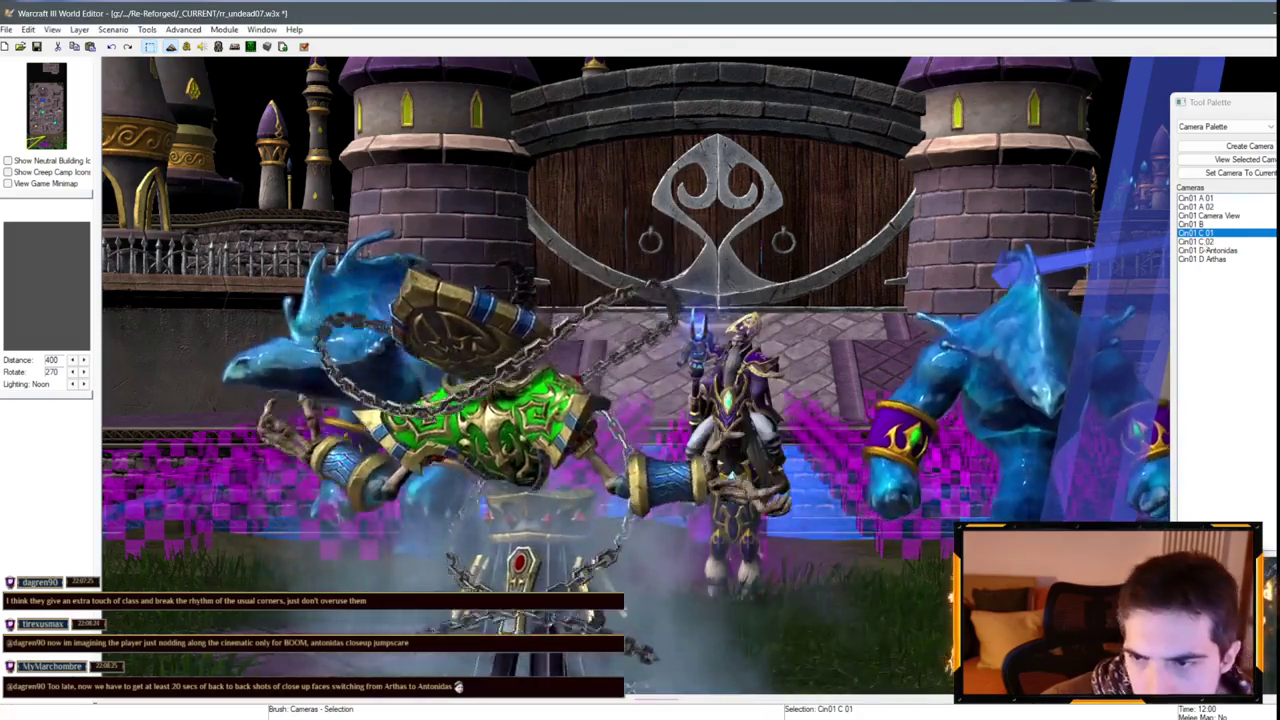
left_click(1205, 242)
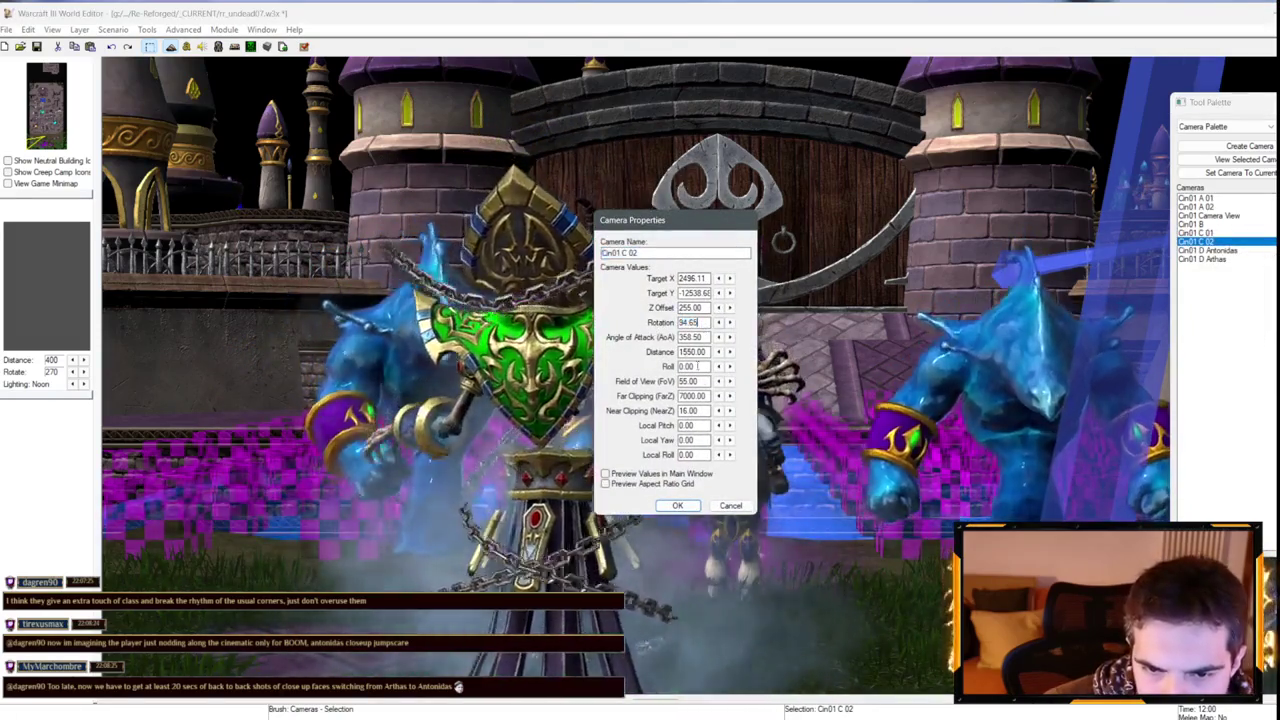
left_click(655, 473)
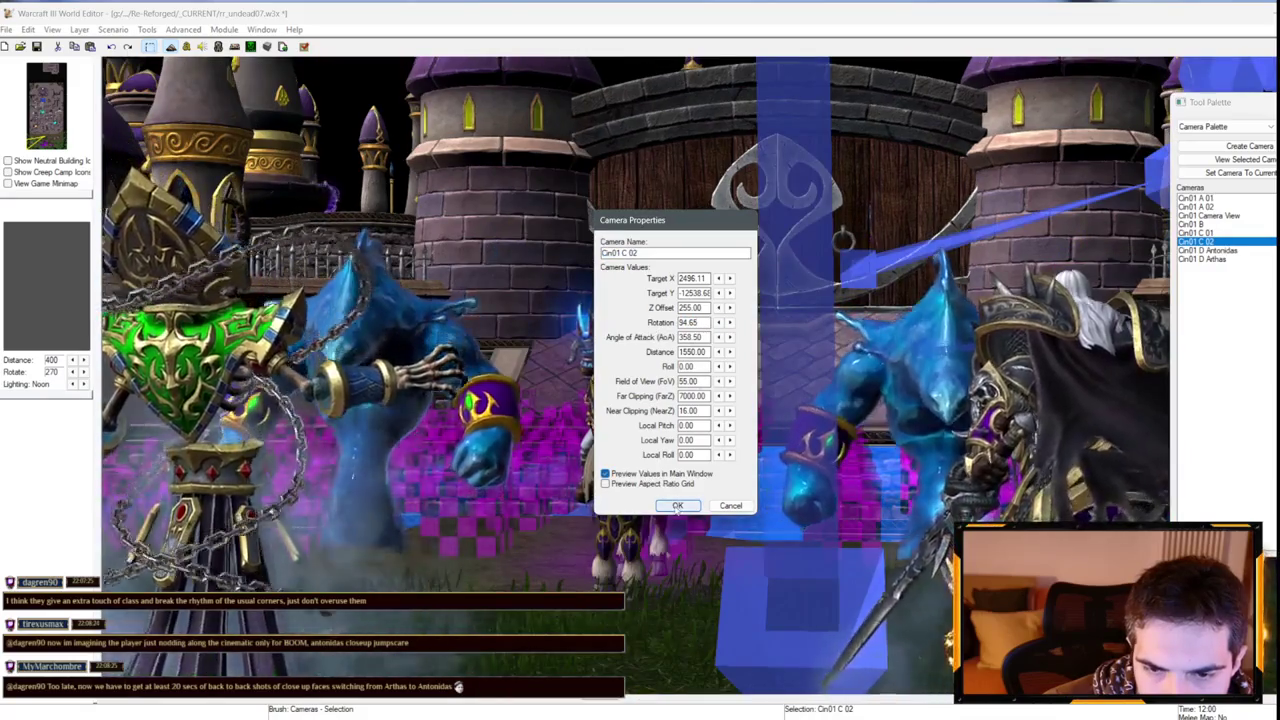
left_click(677, 506)
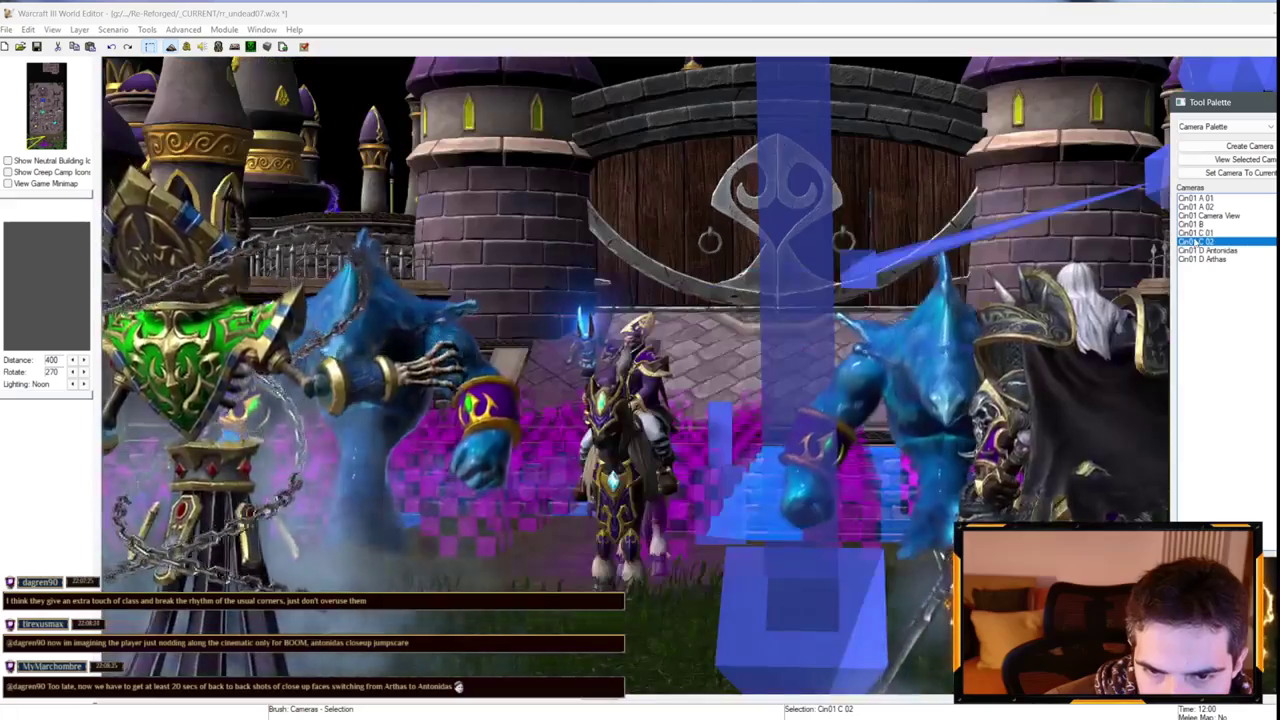
Step: Narrow the field of view of both Cin01 C 01 and Cin01 C 02 to 50
left_click(1195, 242)
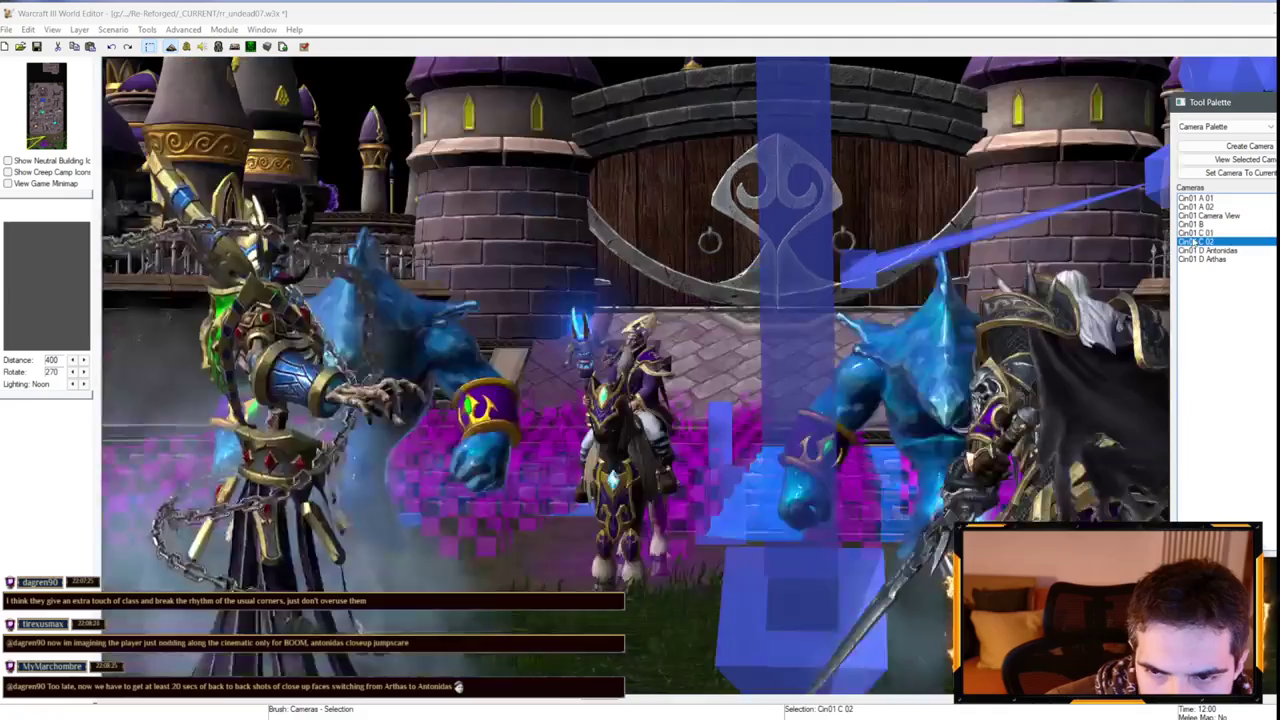
double_click(1195, 233)
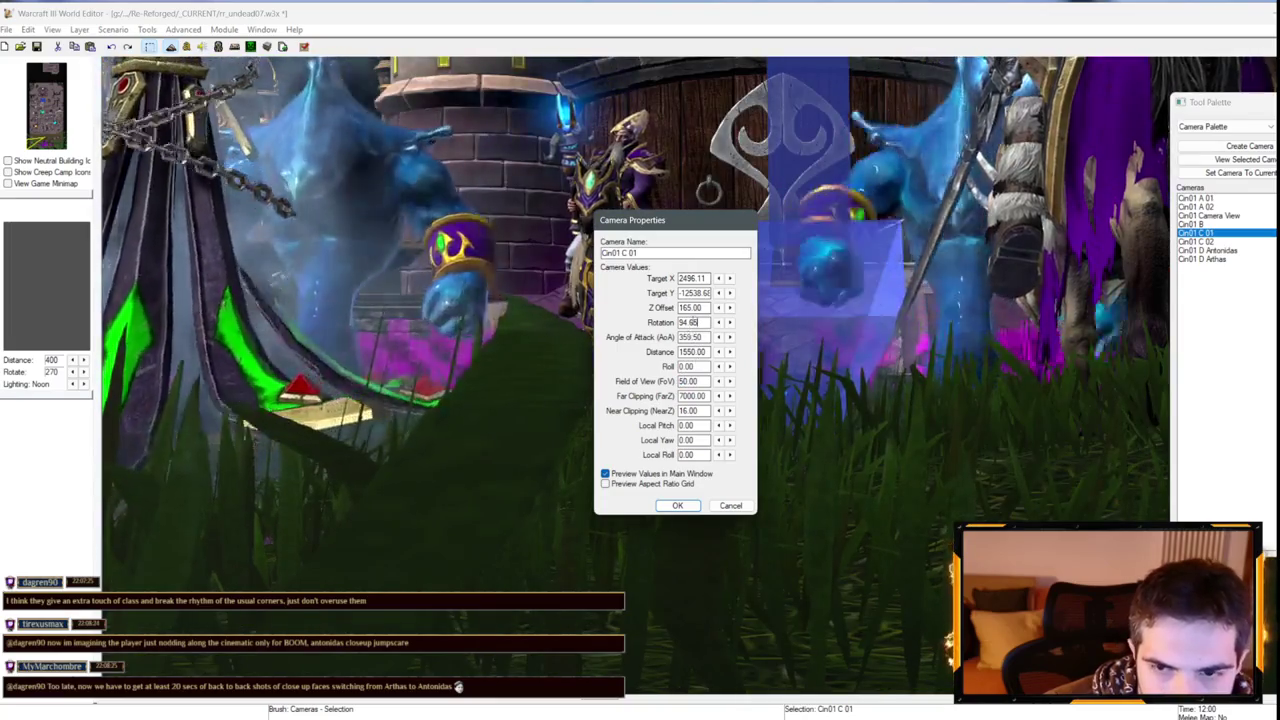
key("Return")
left_click(1205, 243)
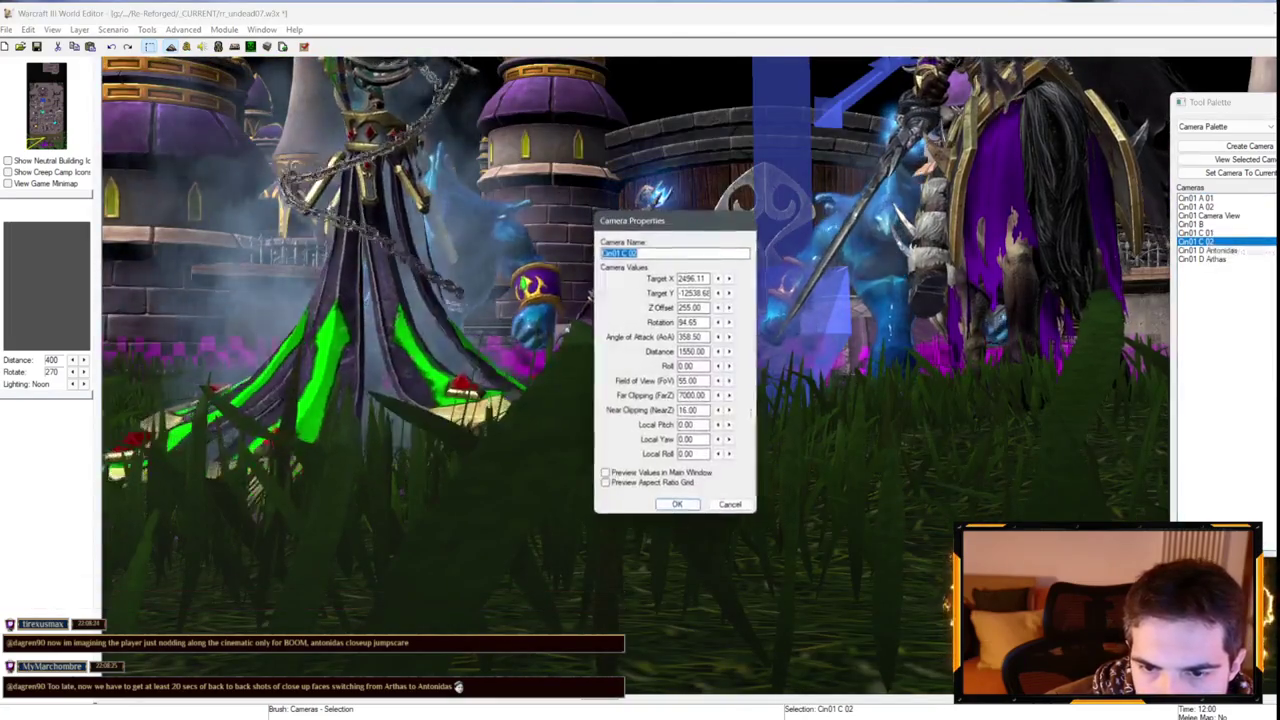
left_click(644, 475)
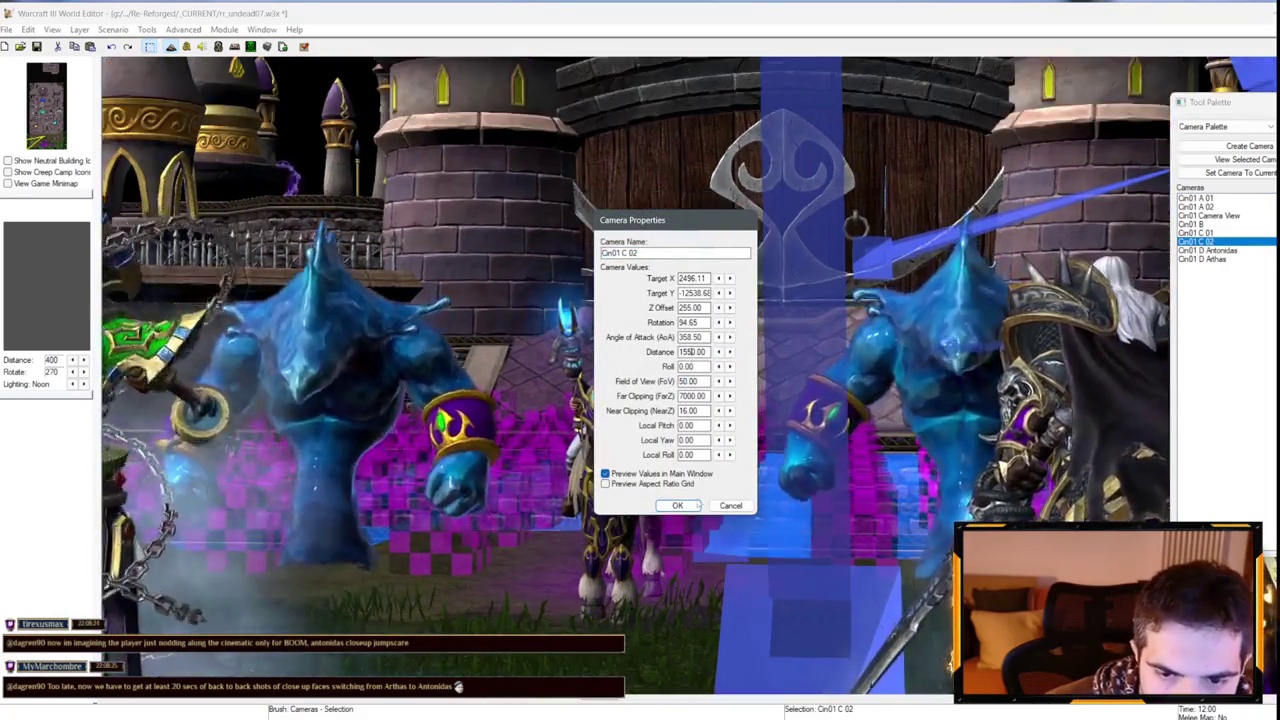
left_click(678, 506)
Step: Zoom and orbit out from the Cin01 D Antonidas shot toward the whole group at the gate
left_click(1205, 258)
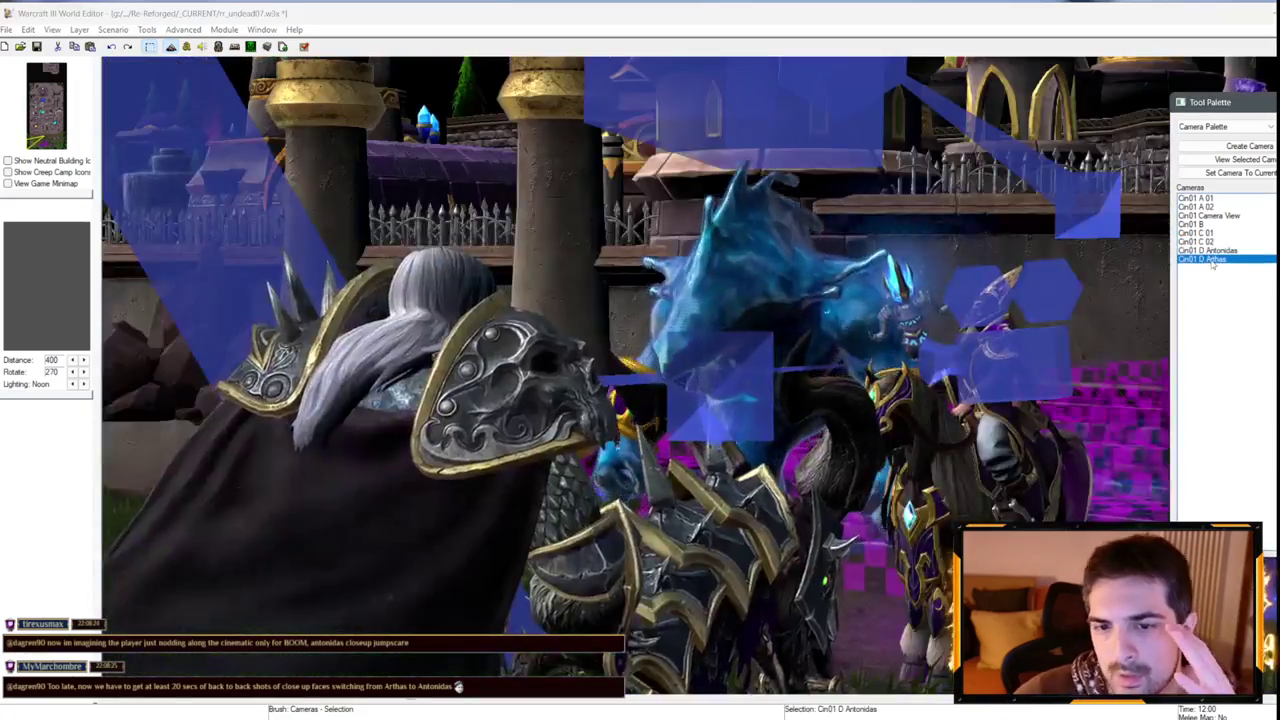
left_click(1203, 250)
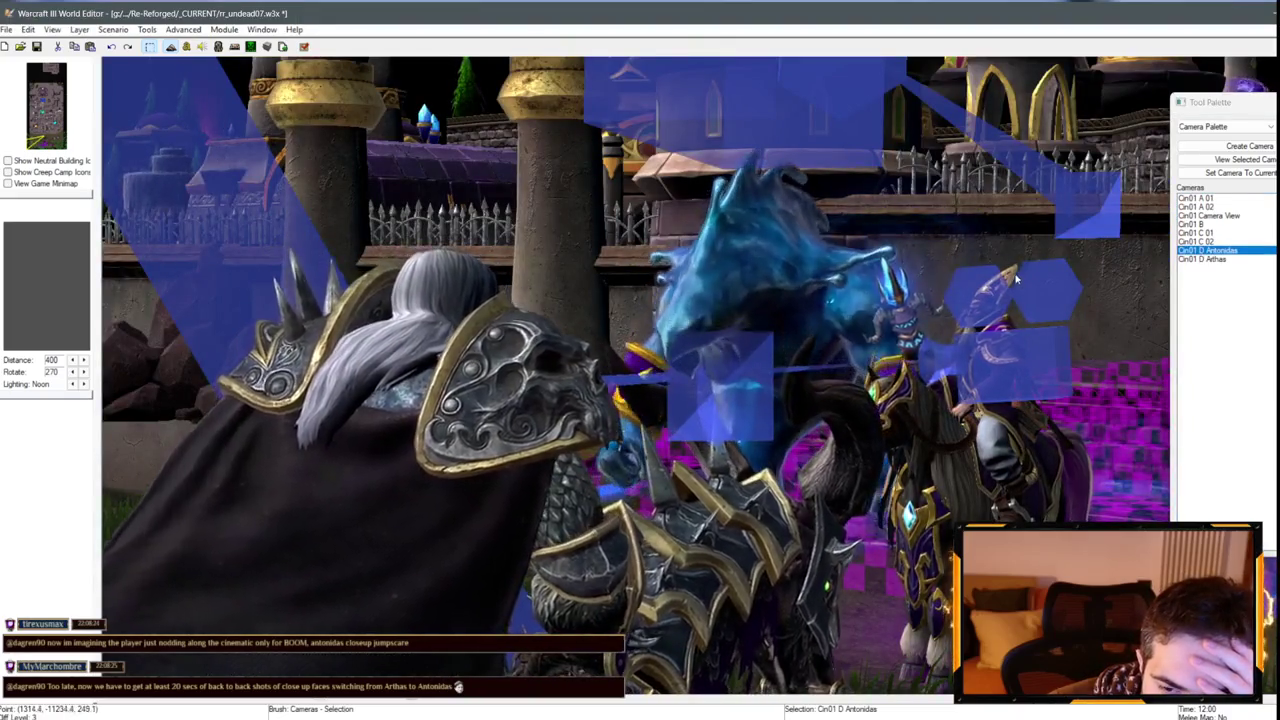
scroll(980, 262, "down", 5)
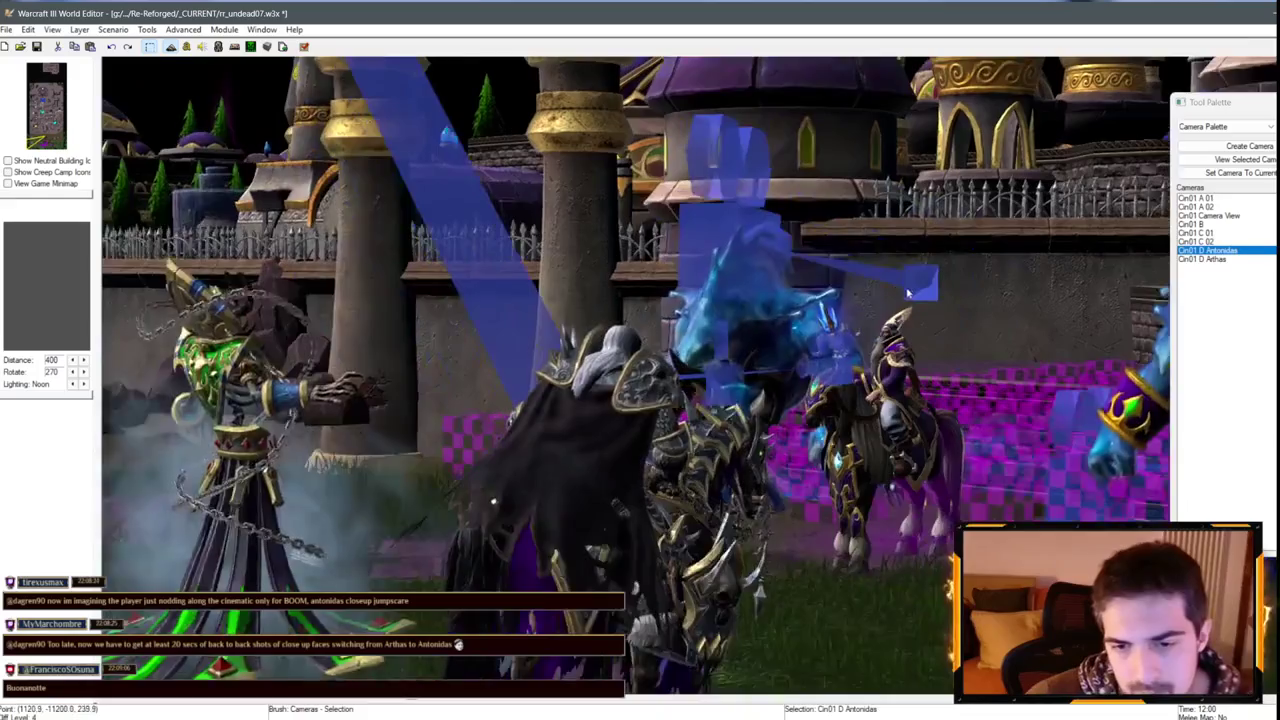
scroll(752, 303, "down", 5)
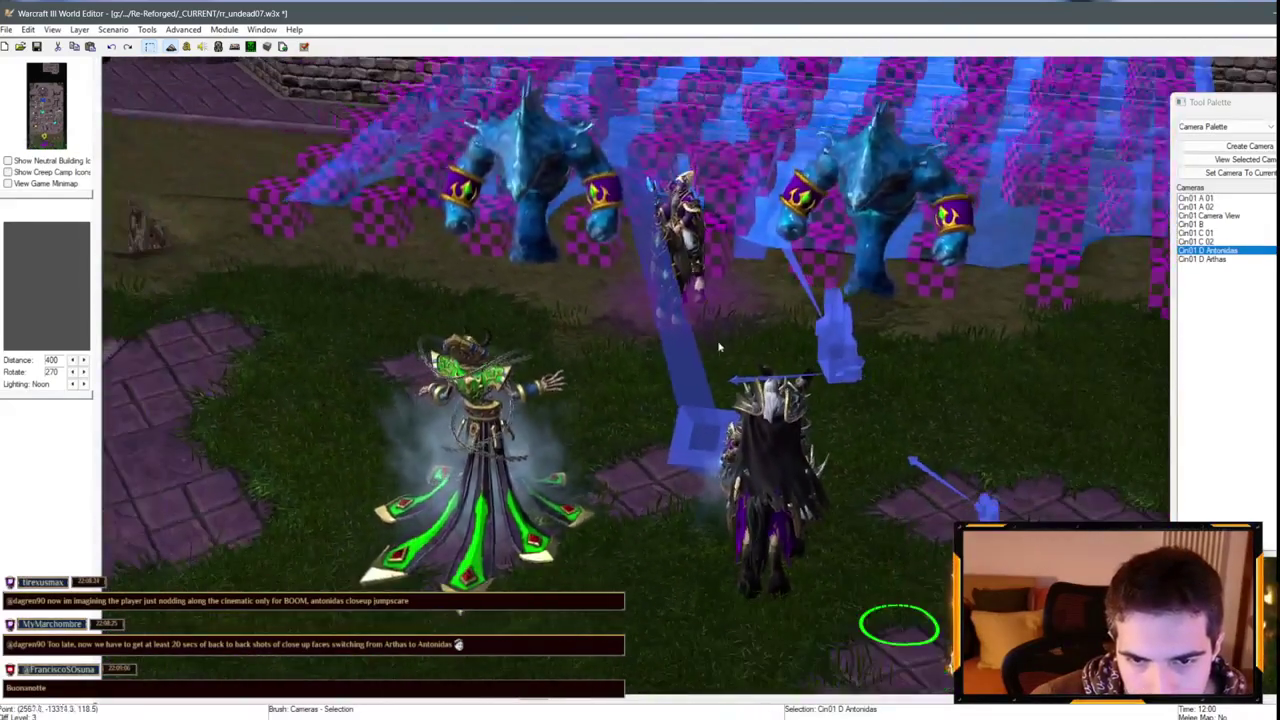
scroll(659, 331, "up", 5)
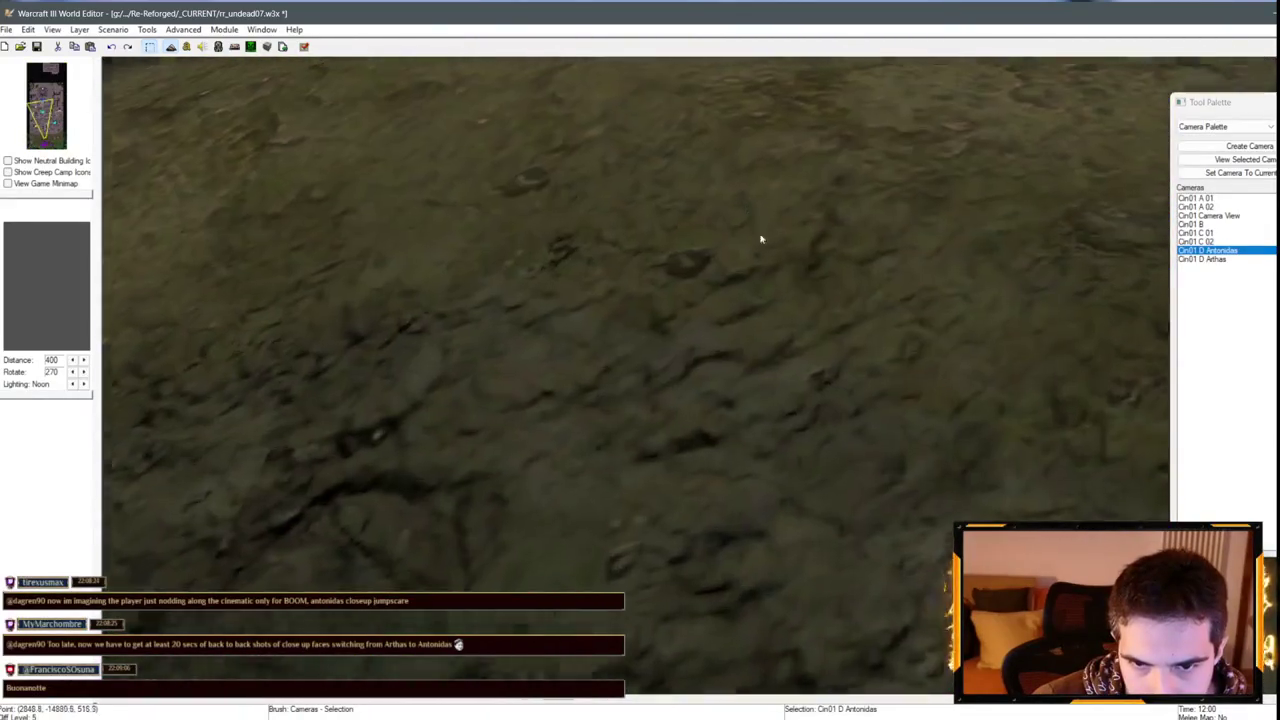
scroll(768, 388, "up", 3)
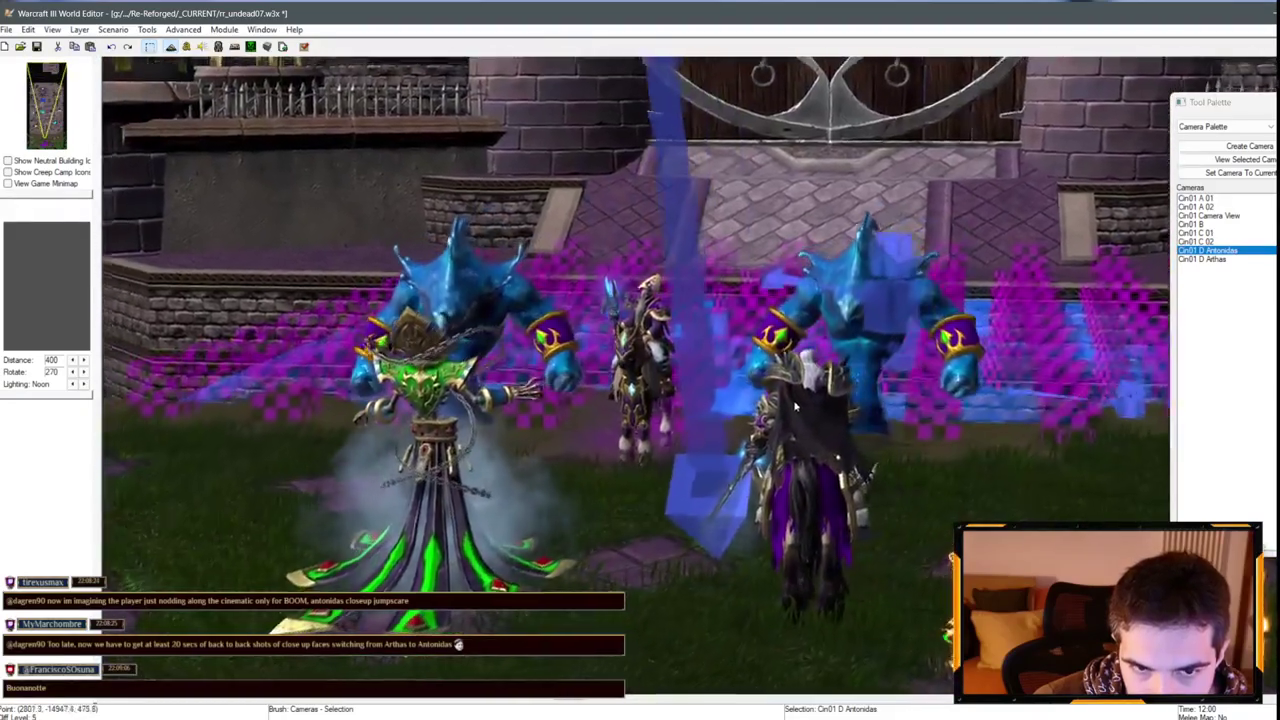
mouse_move(796, 405)
left_mouse_down()
mouse_move(553, 423)
mouse_move(930, 328)
mouse_move(808, 305)
left_mouse_up()
scroll(808, 303, "down", 3)
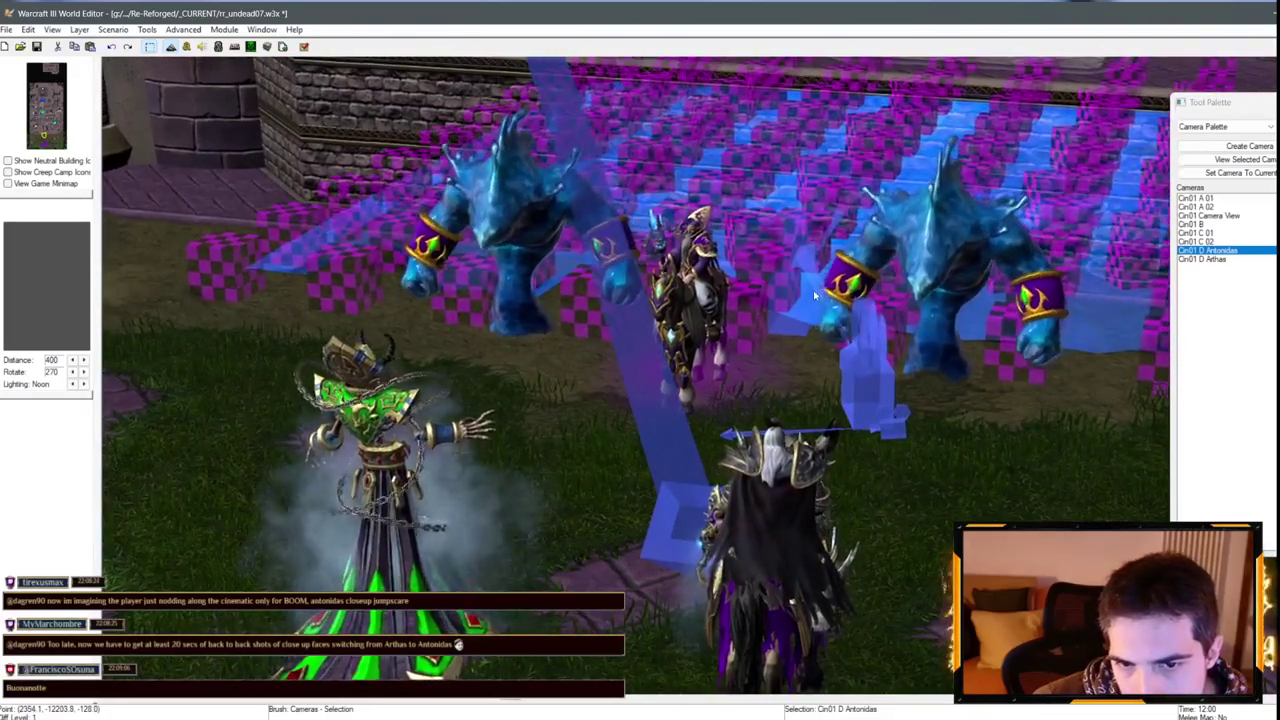
scroll(800, 302, "up", 5)
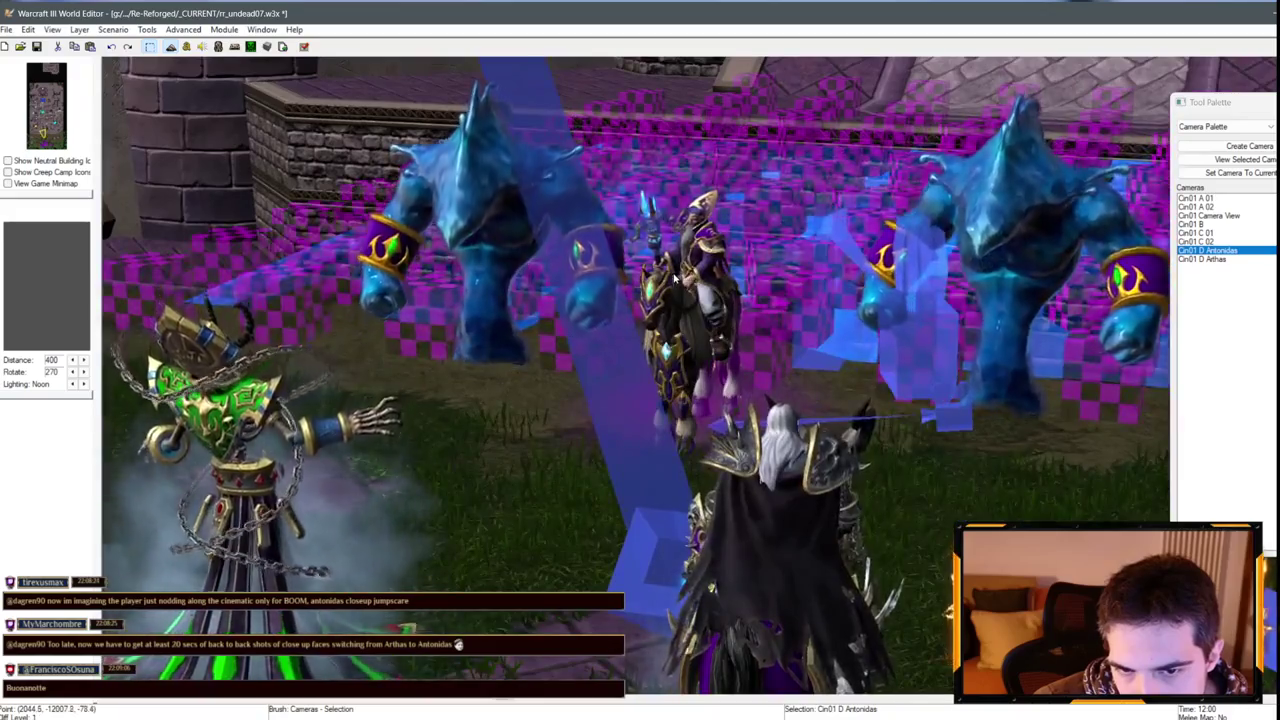
left_click_drag(673, 277, 885, 267)
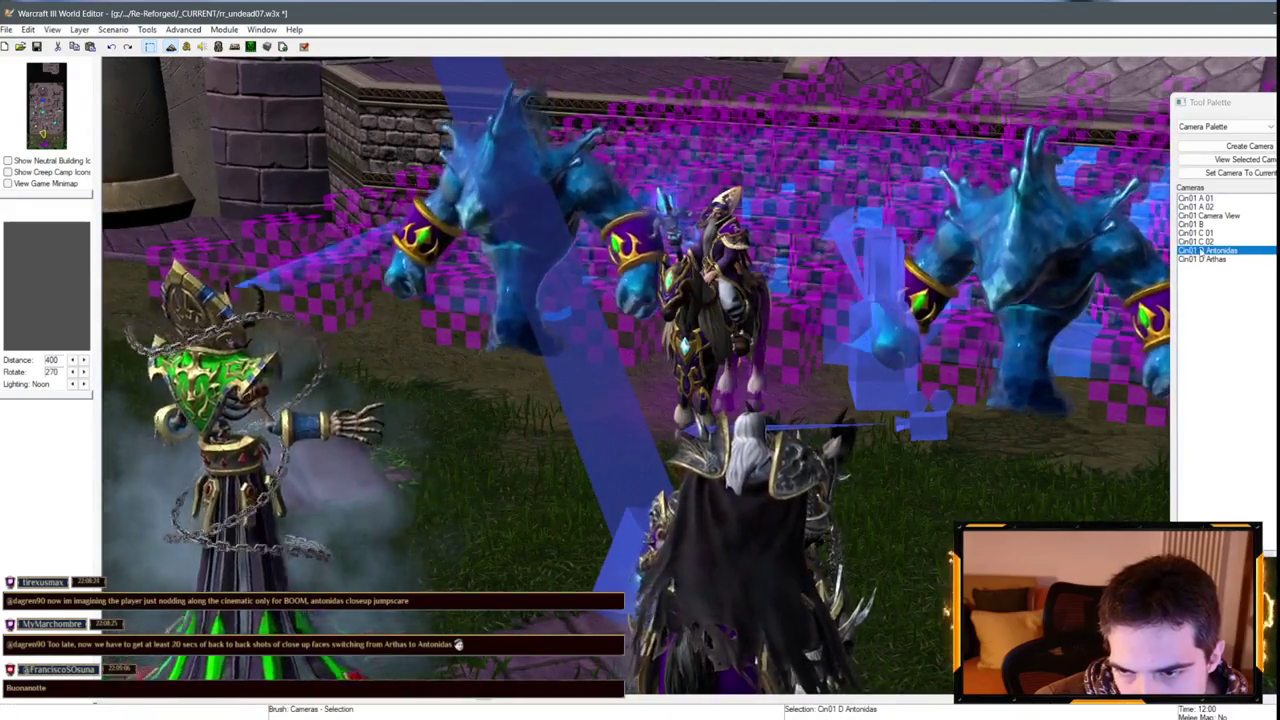
Step: Zoom out further to frame Kel'Thuzad, Arthas, Antonidas and the water elementals, then create a camera there
left_click(1201, 251)
left_click(1201, 259)
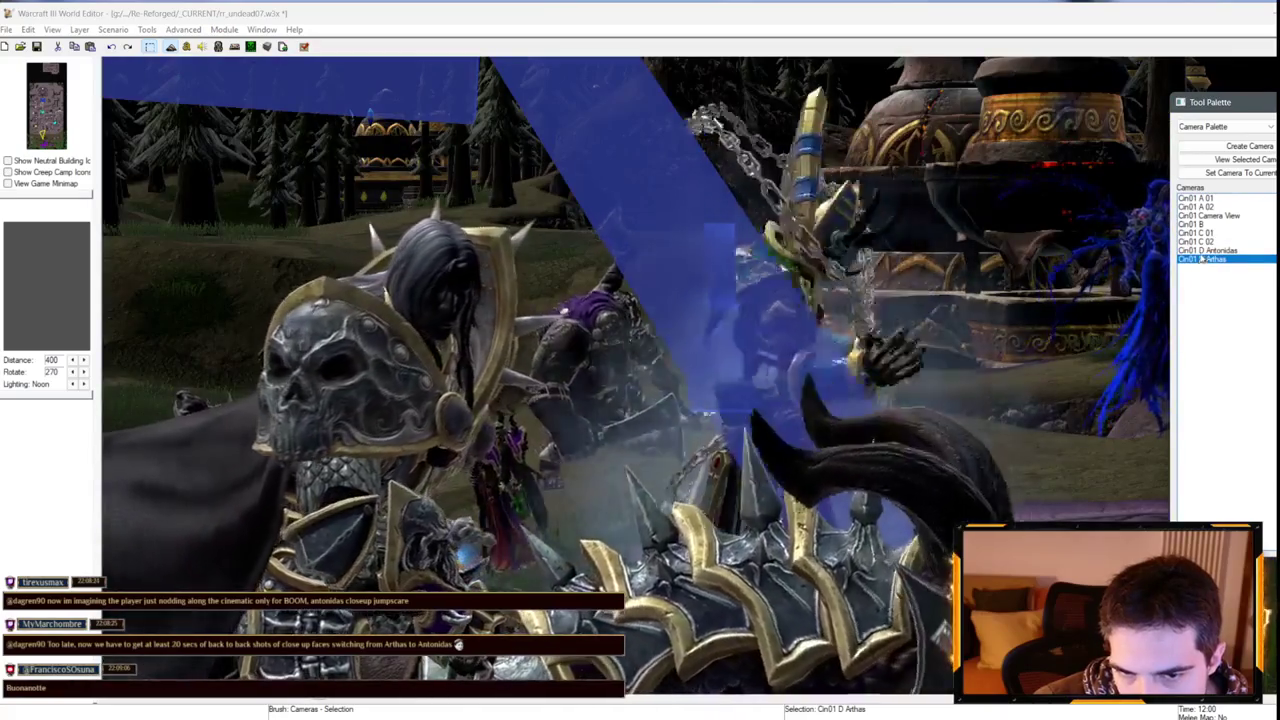
left_click(1201, 250)
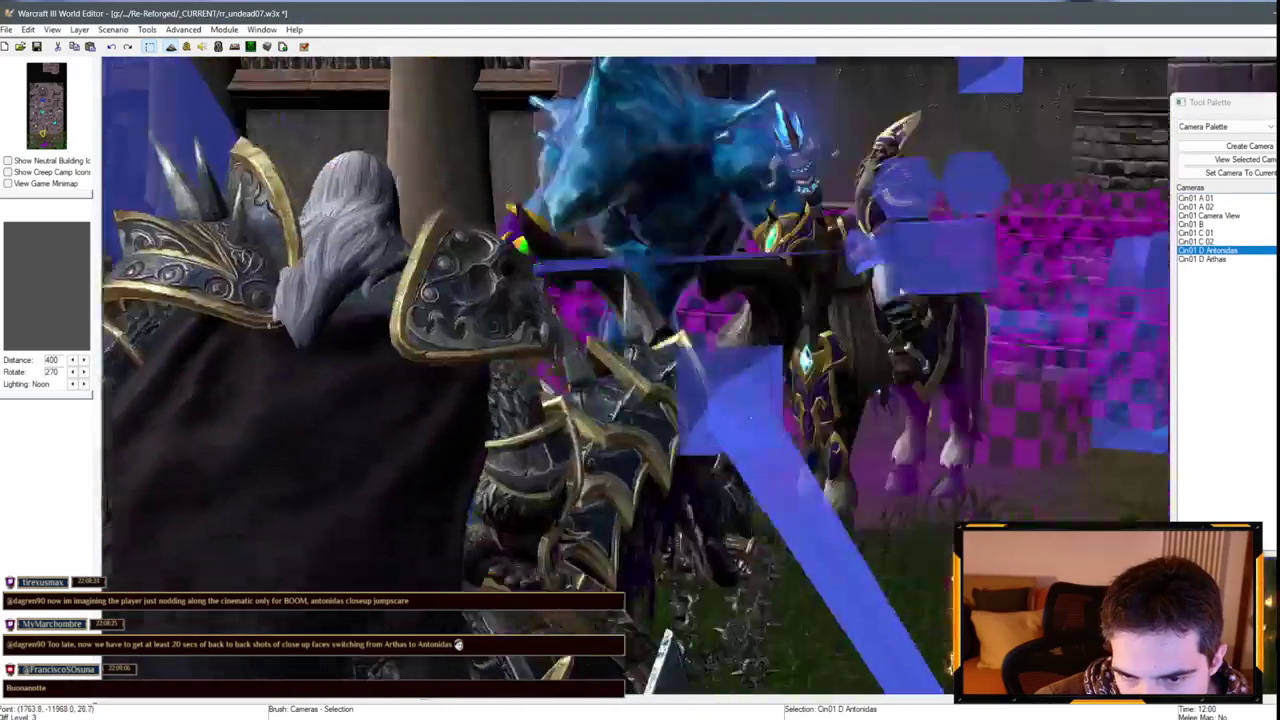
scroll(899, 291, "down", 5)
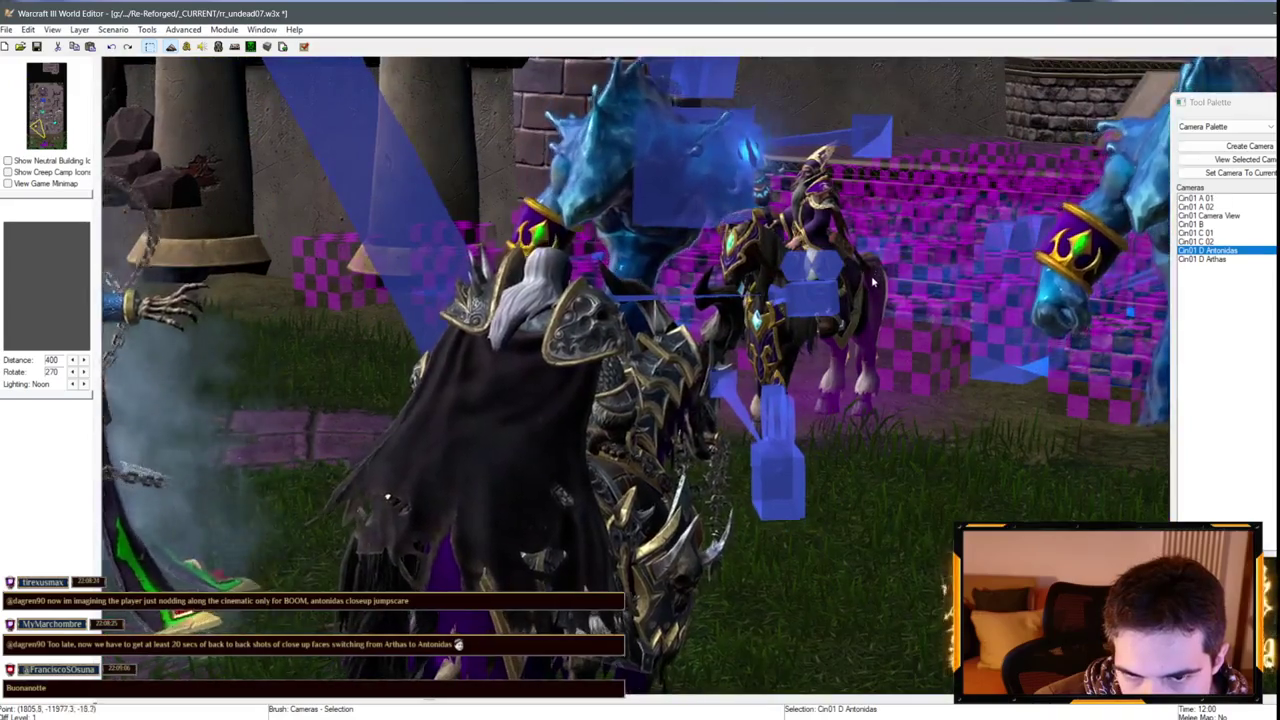
scroll(873, 282, "down", 3)
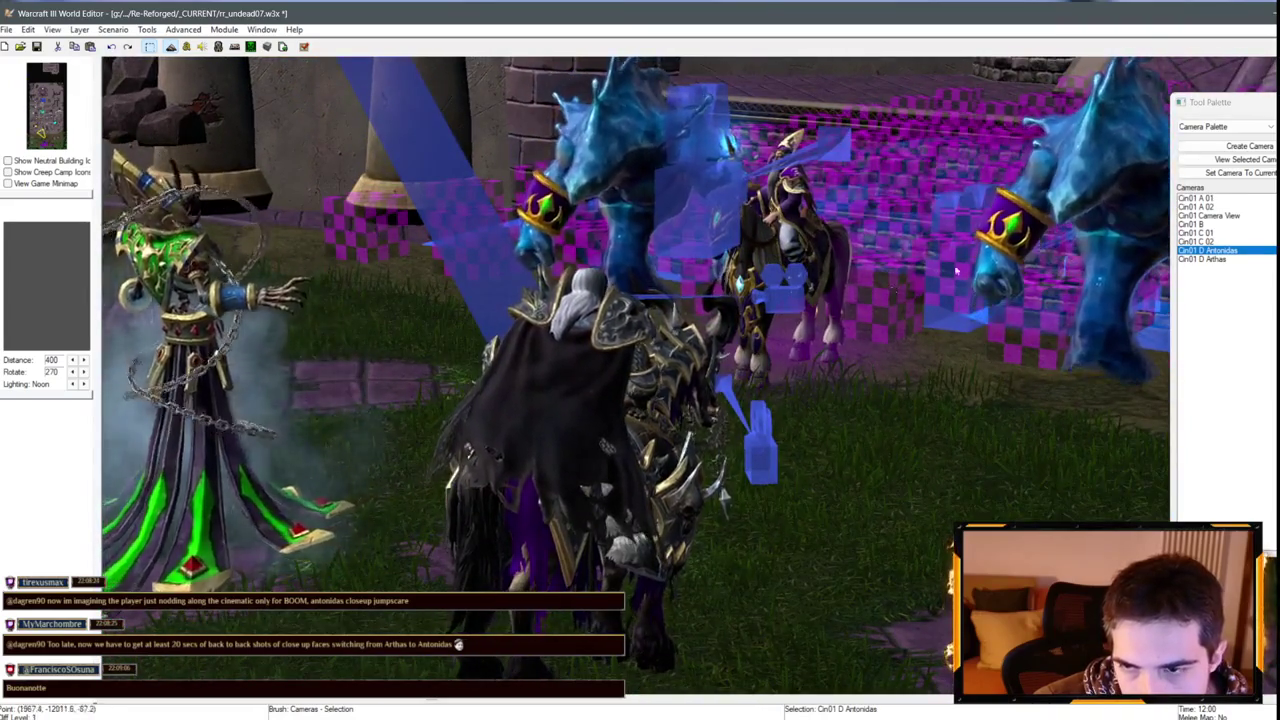
left_click(1250, 146)
type("Cin01 E 01")
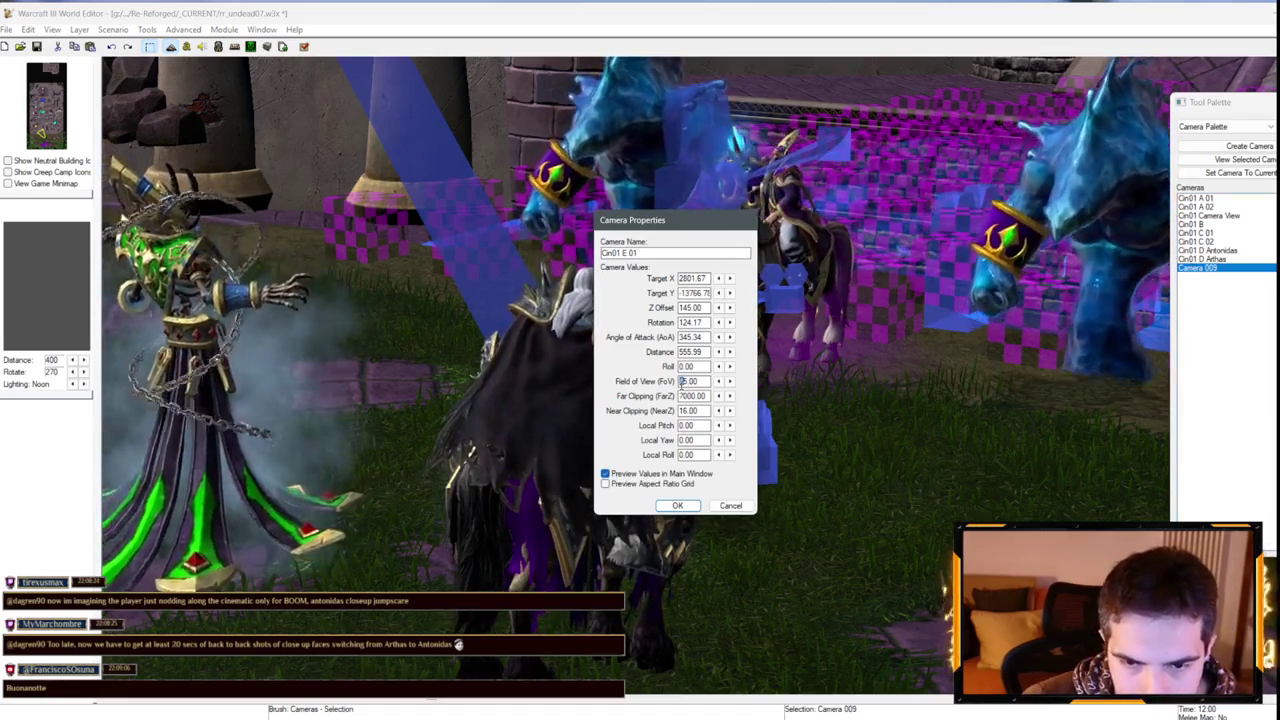
Step: Save the new Cin01 E 01 camera with a 55 field of view, then zoom out and add another camera
left_click(695, 366)
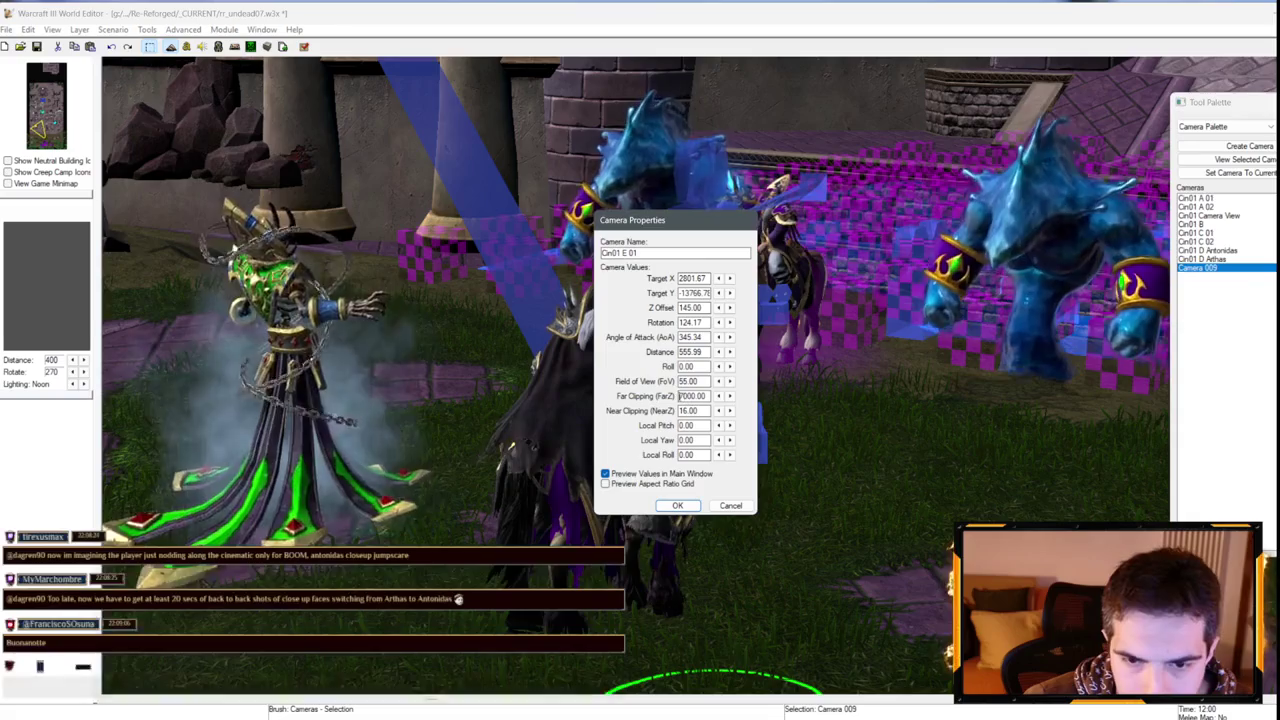
type("5000")
left_click(677, 505)
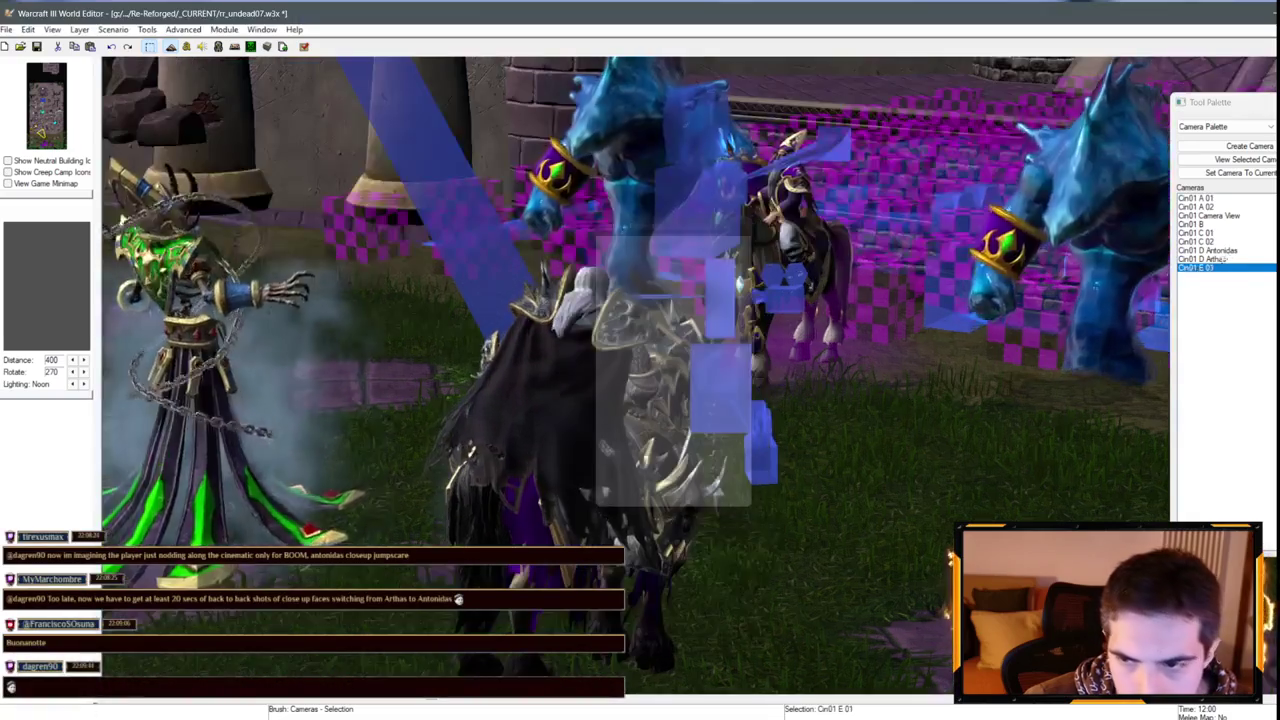
scroll(727, 229, "down", 5)
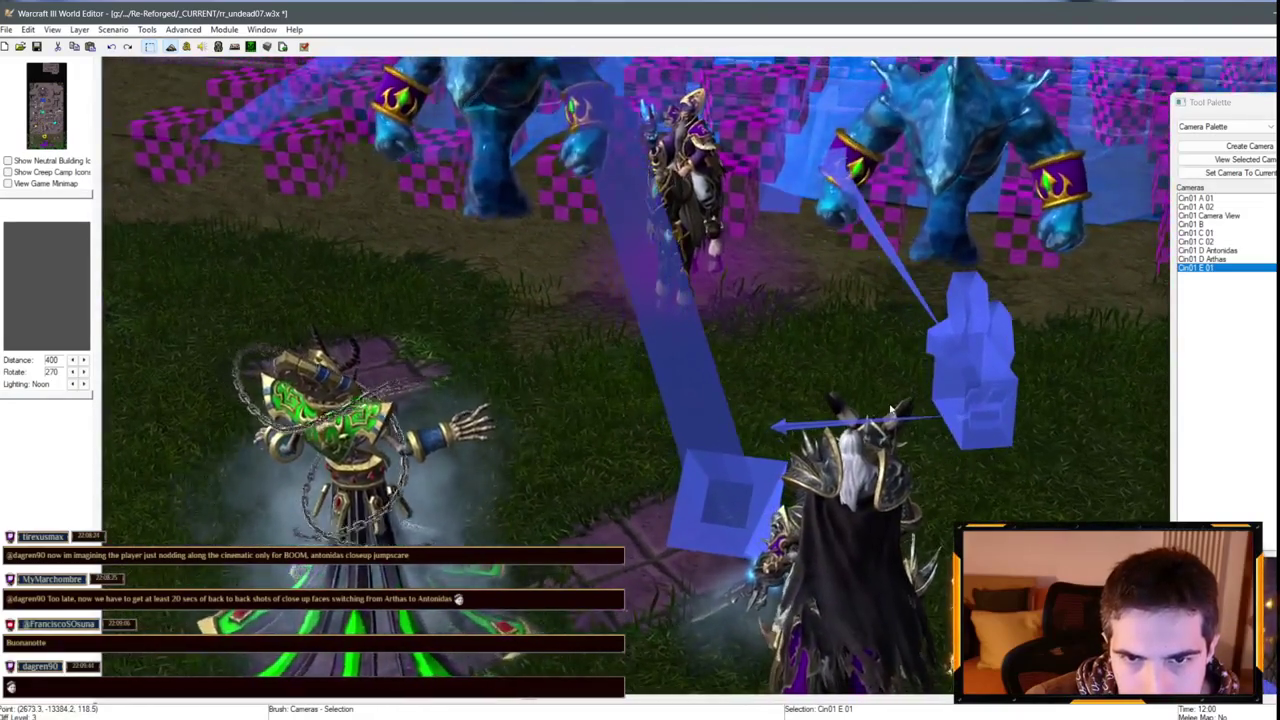
scroll(890, 395, "down", 3)
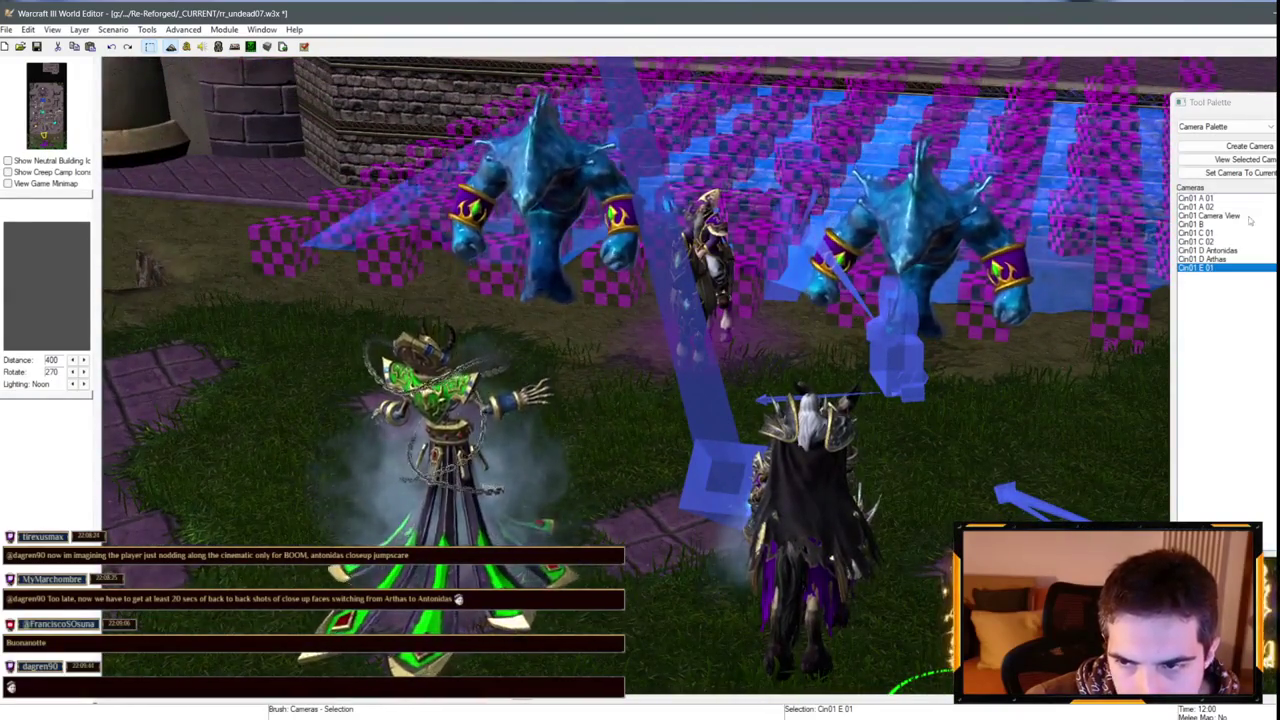
left_click(1249, 147)
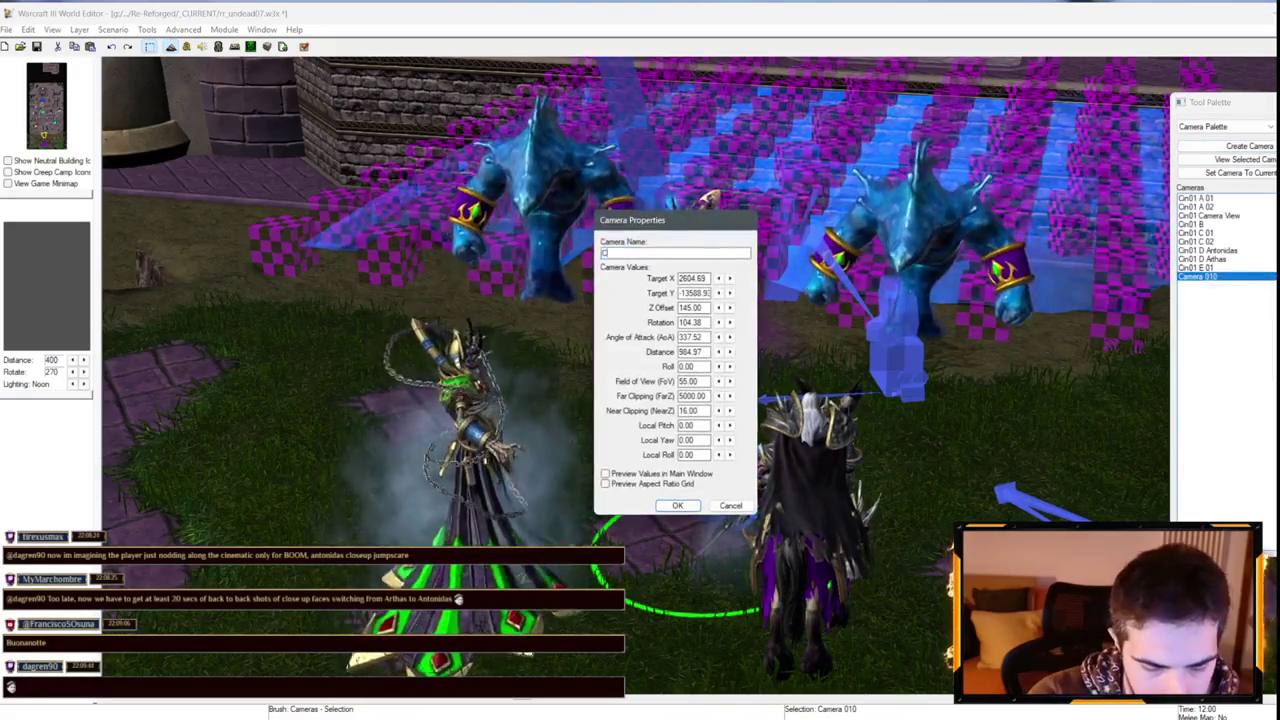
Step: Confirm the name Cin01 E 02 and check Cin01 E 01's settings for comparison
left_click(677, 505)
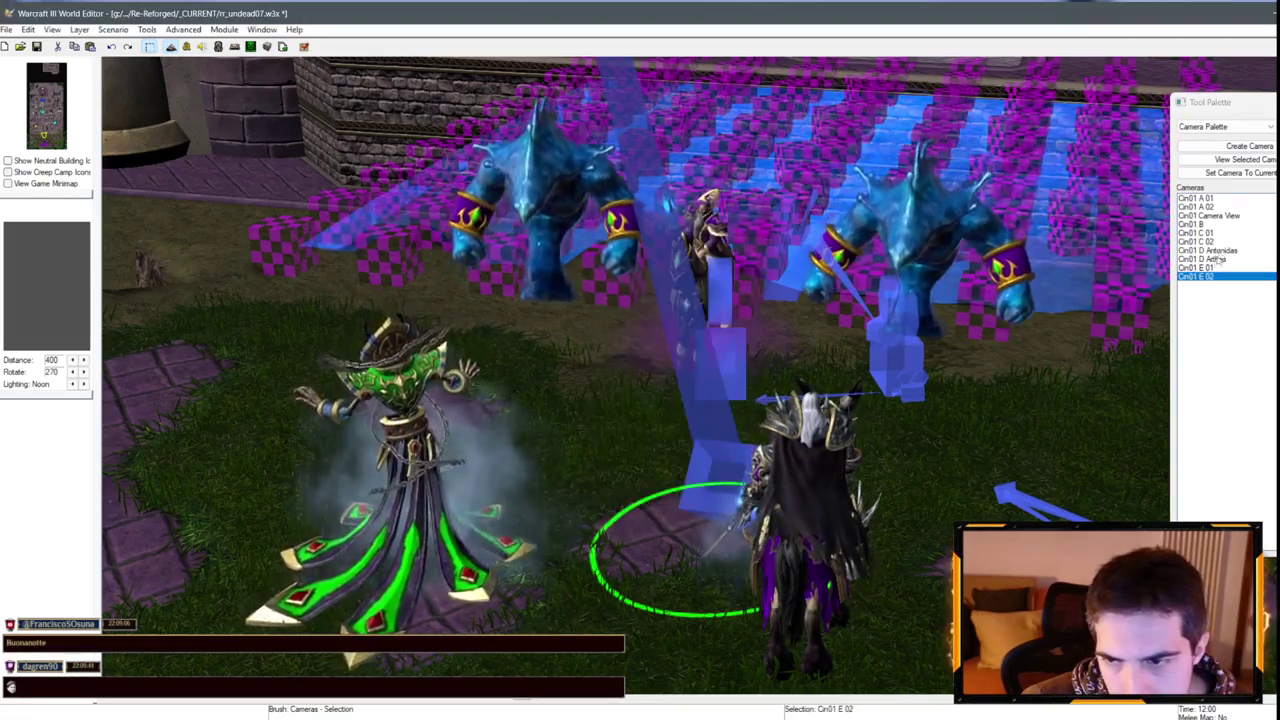
double_click(1200, 268)
right_click(1224, 272)
left_click(1250, 280)
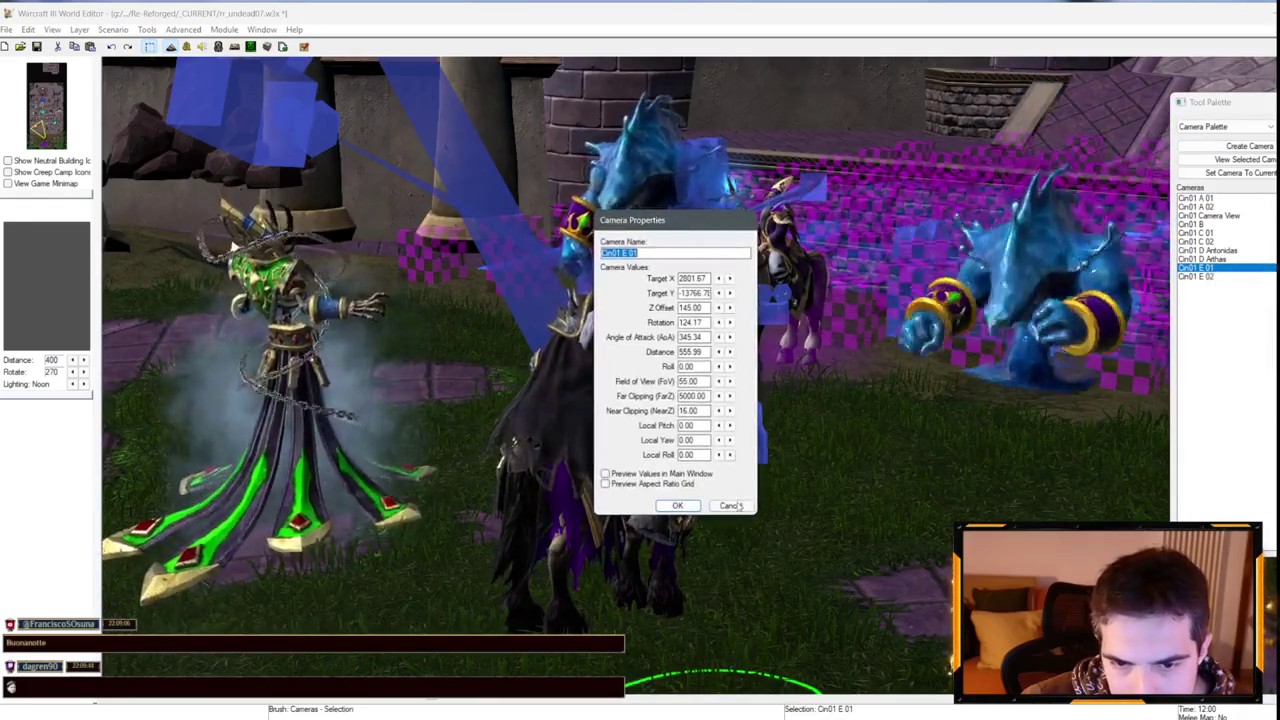
left_click(684, 503)
Step: Widen Cin01 E 02's field of view to 65 and preview its shot
left_click(1196, 276)
double_click(1196, 278)
right_click(1208, 280)
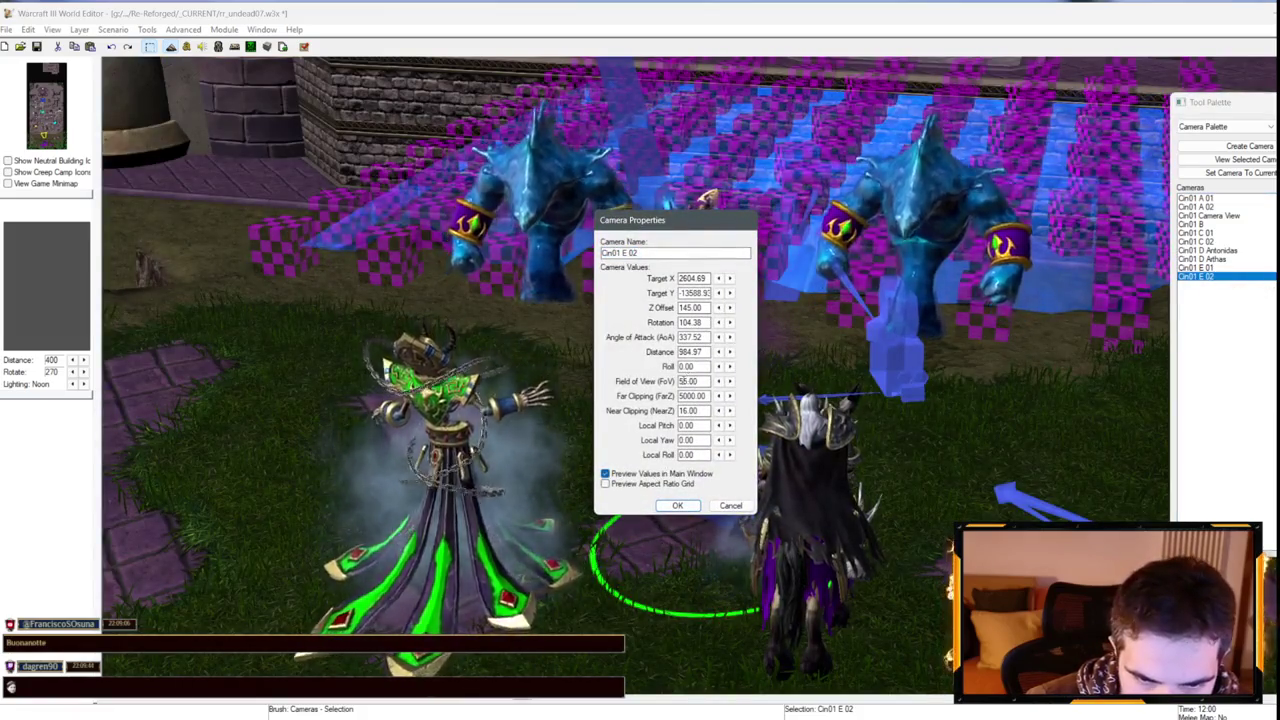
left_click(690, 351)
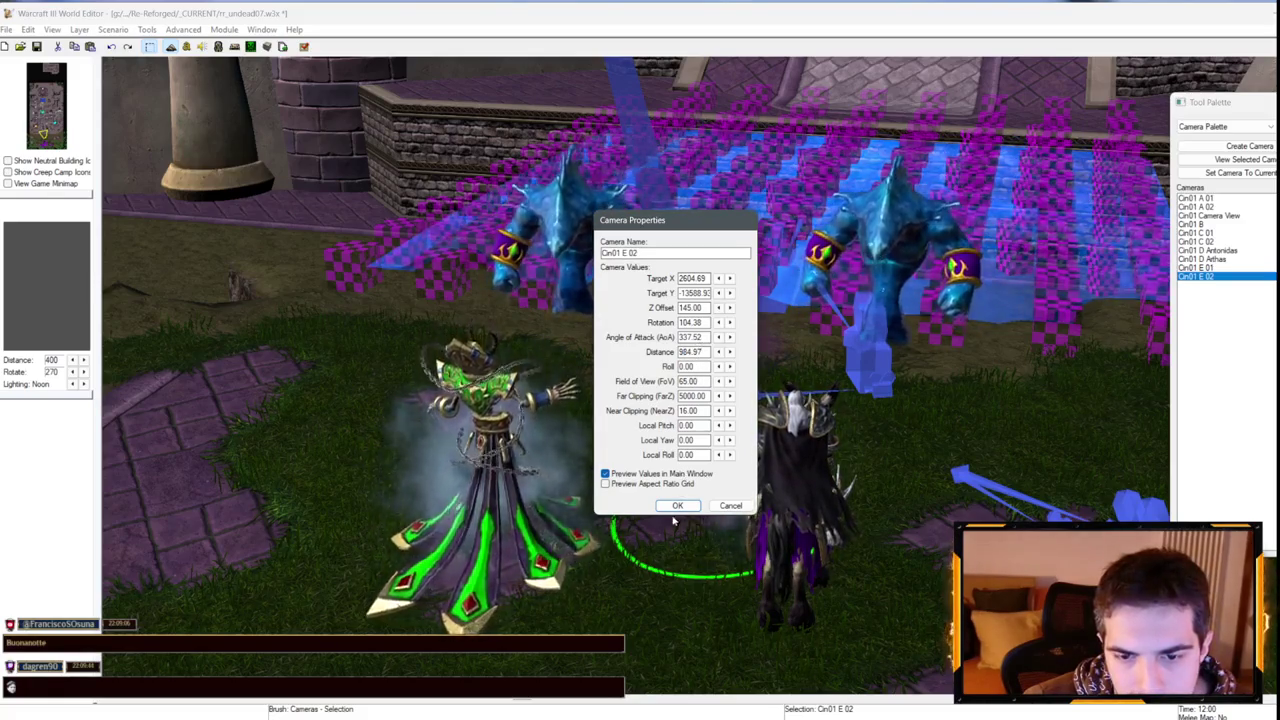
left_click(677, 506)
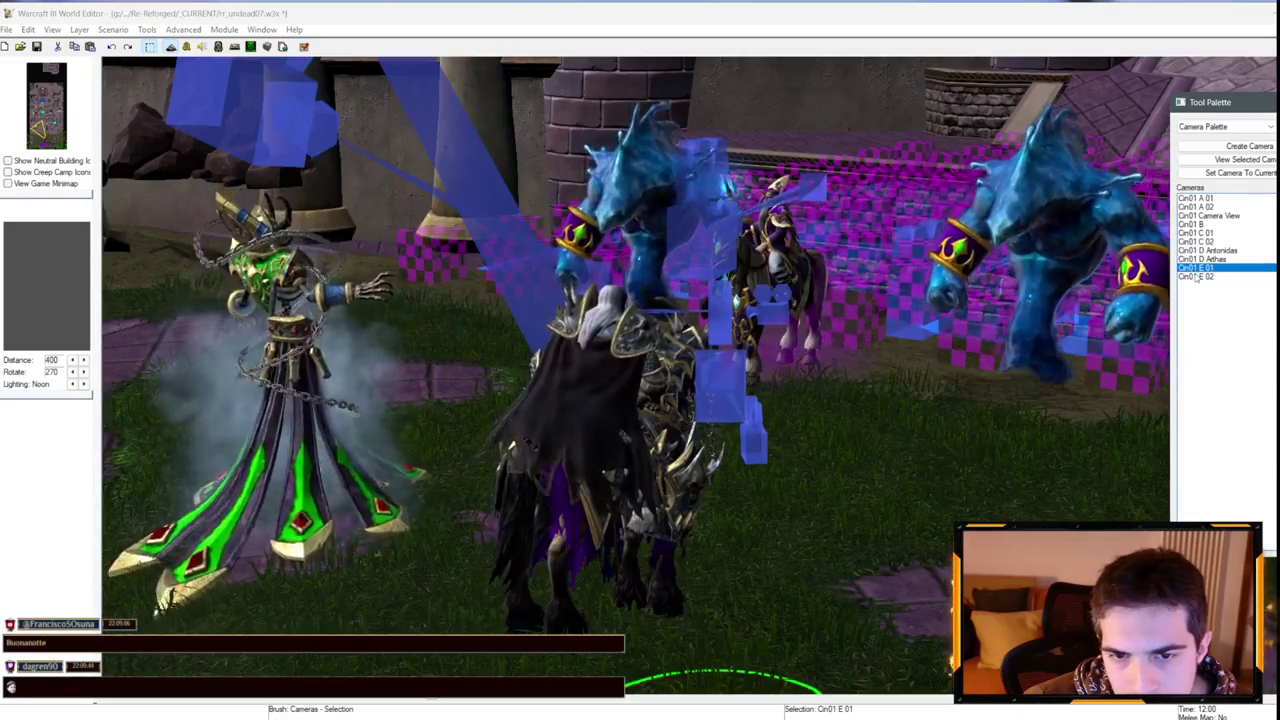
double_click(1201, 280)
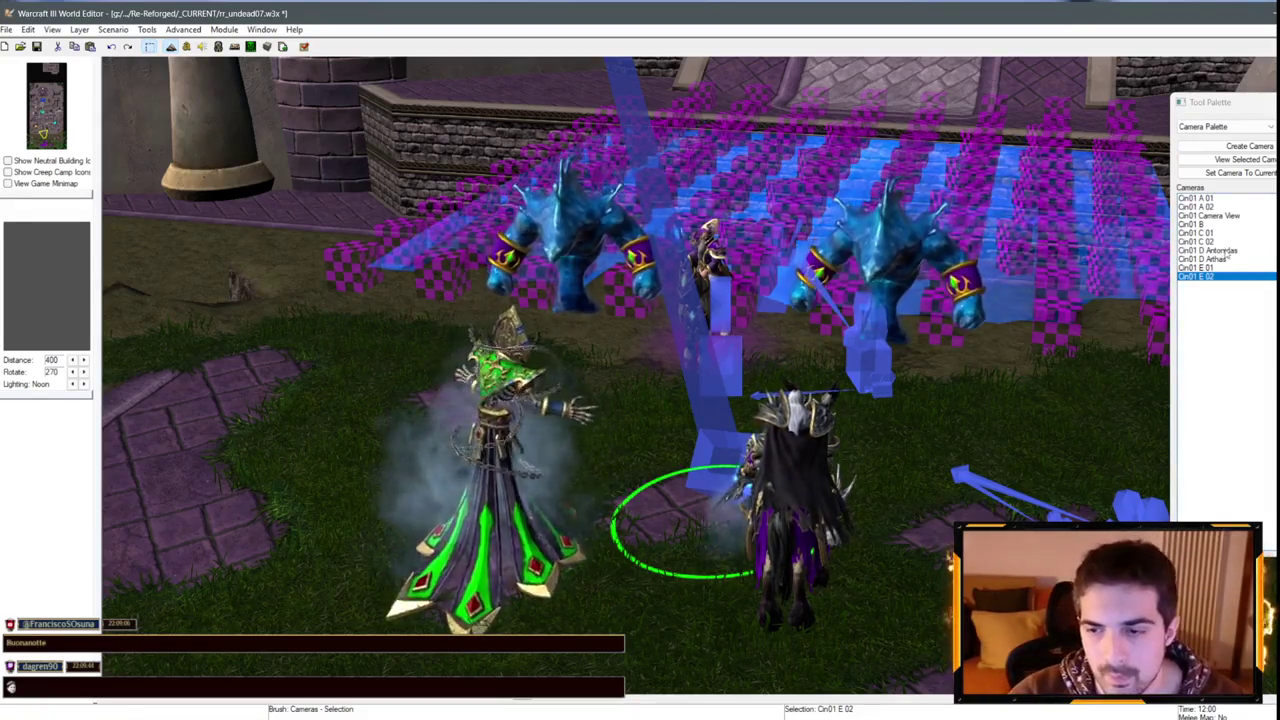
Step: Preview the Cin01 D Antonidas, E 01 and E 02 shots, then zoom to a higher overhead view
double_click(1218, 251)
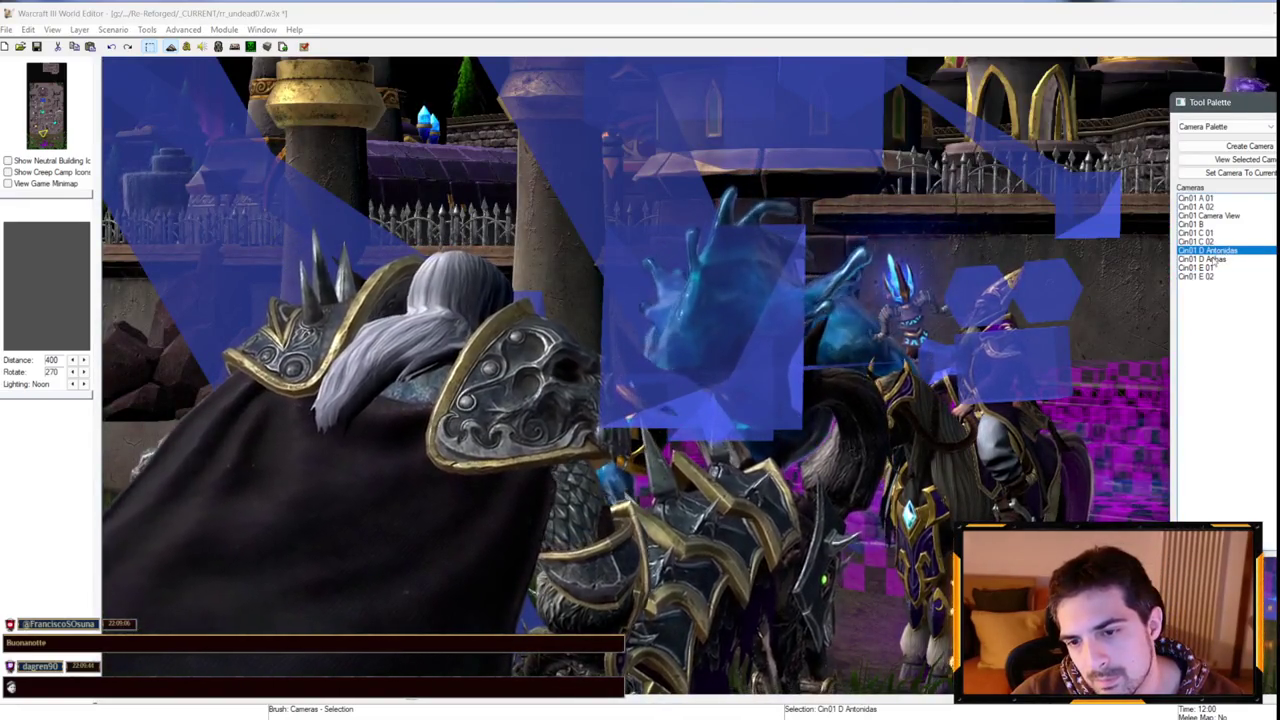
double_click(1205, 268)
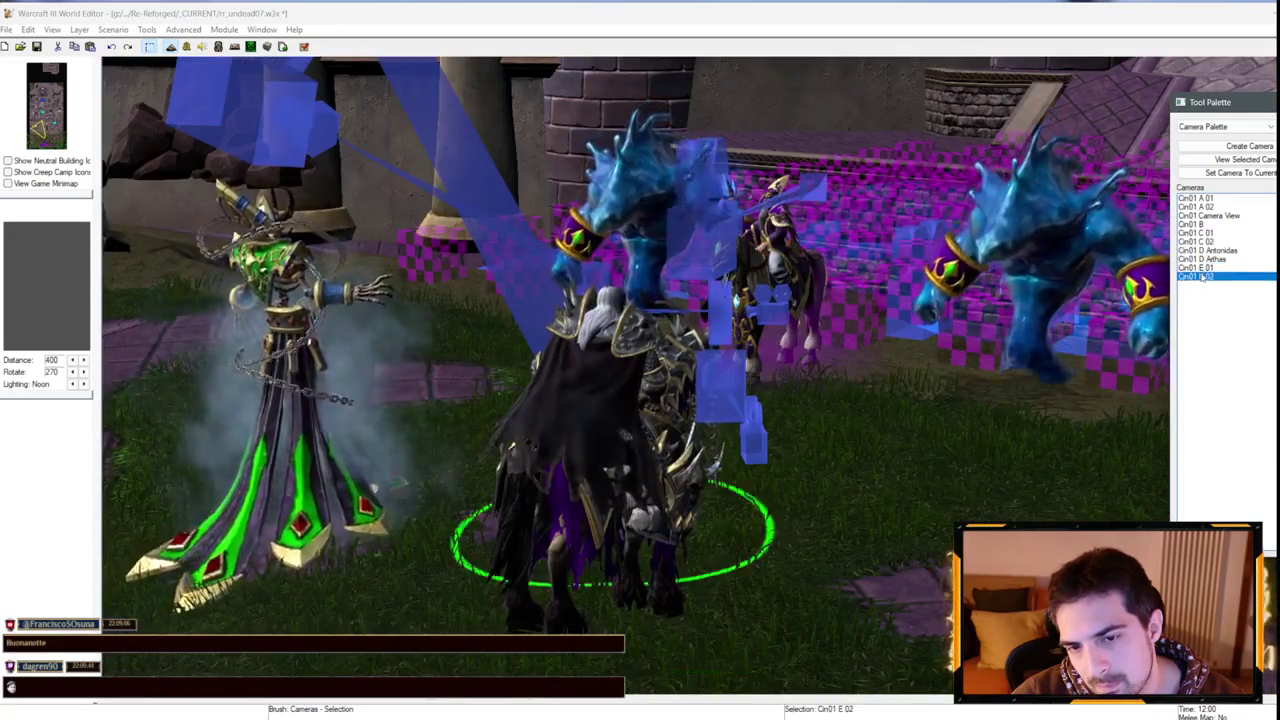
double_click(1200, 276)
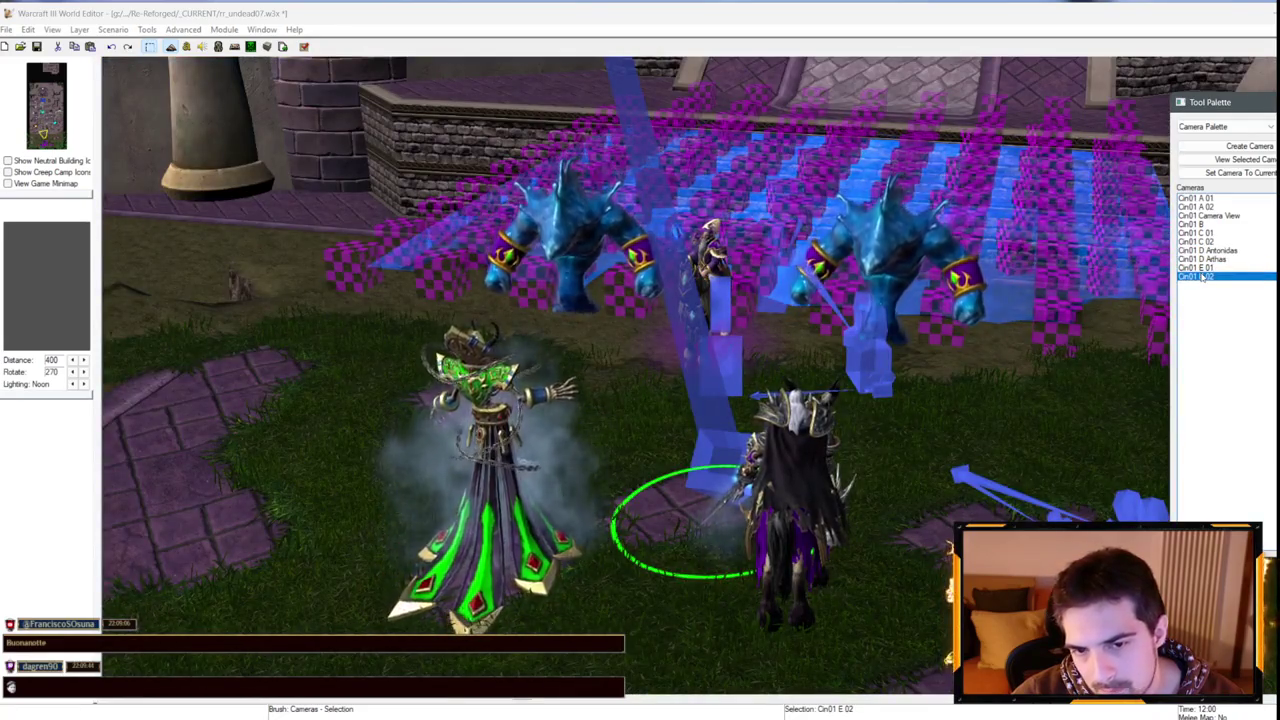
scroll(919, 348, "up", 3)
scroll(925, 415, "down", 3)
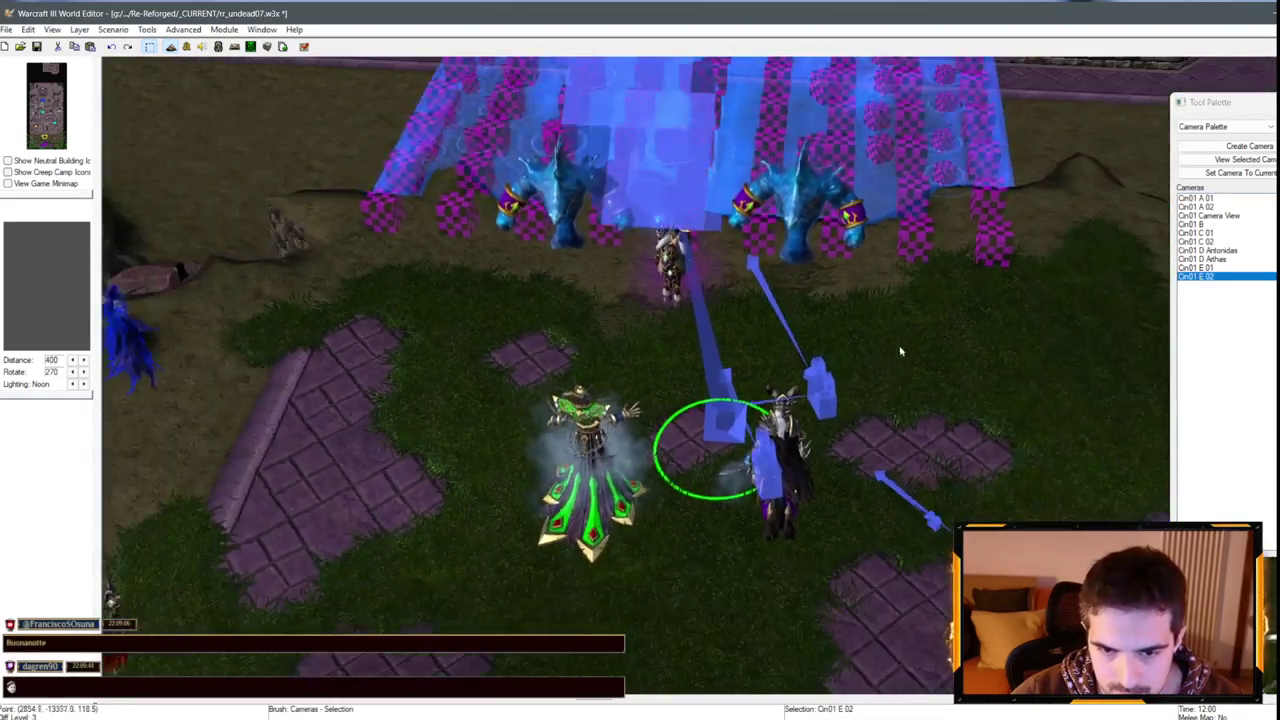
scroll(855, 312, "up", 2)
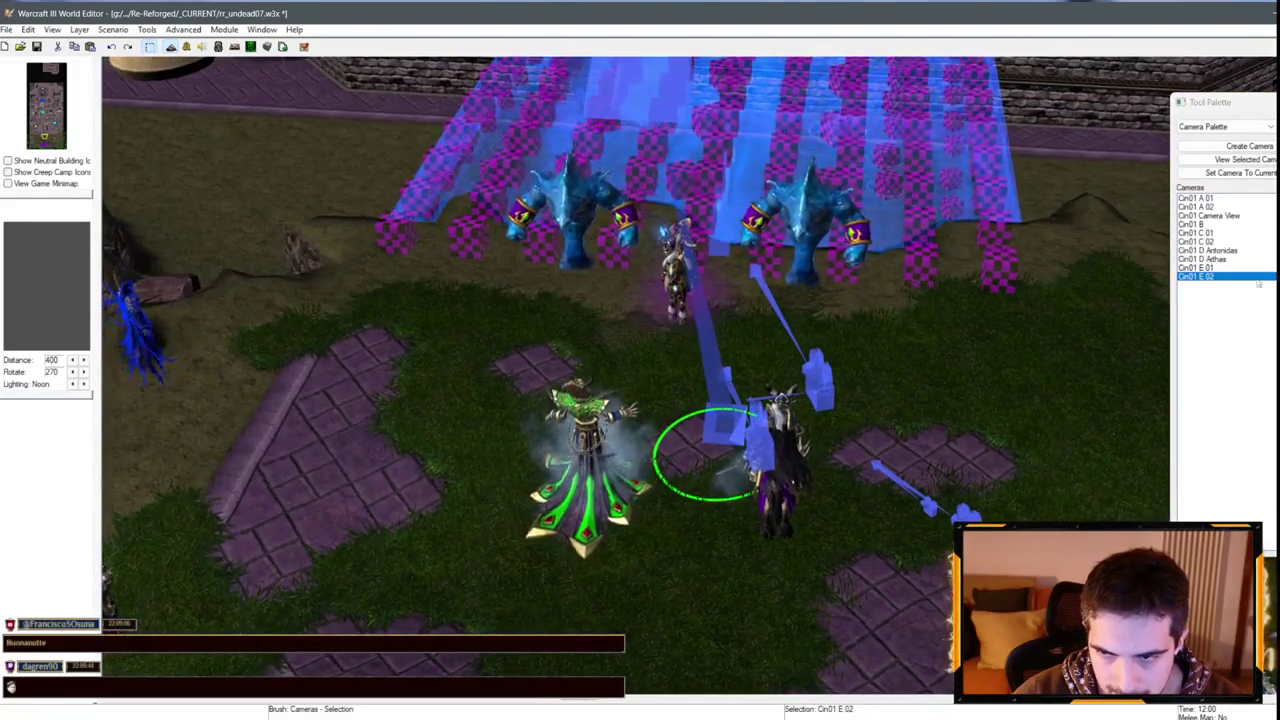
left_click(828, 265)
scroll(850, 280, "up", 3)
scroll(888, 298, "up", 2)
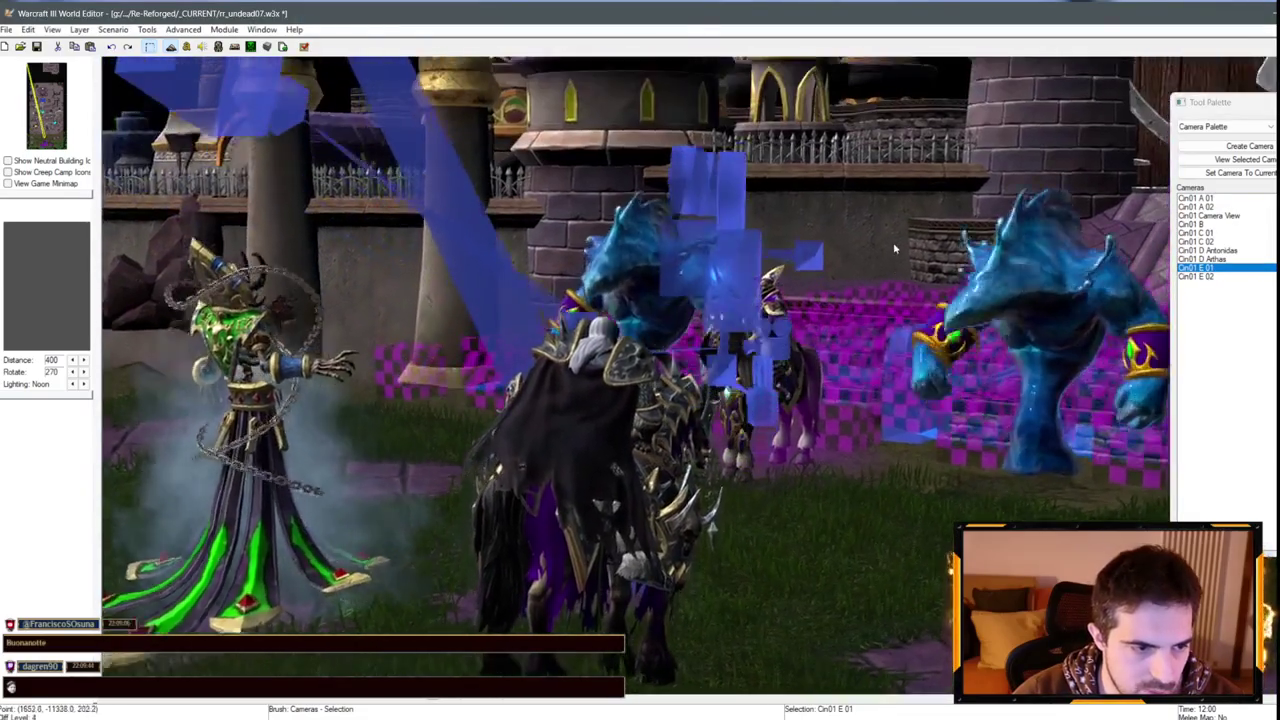
scroll(890, 287, "up", 2)
scroll(917, 300, "up", 4)
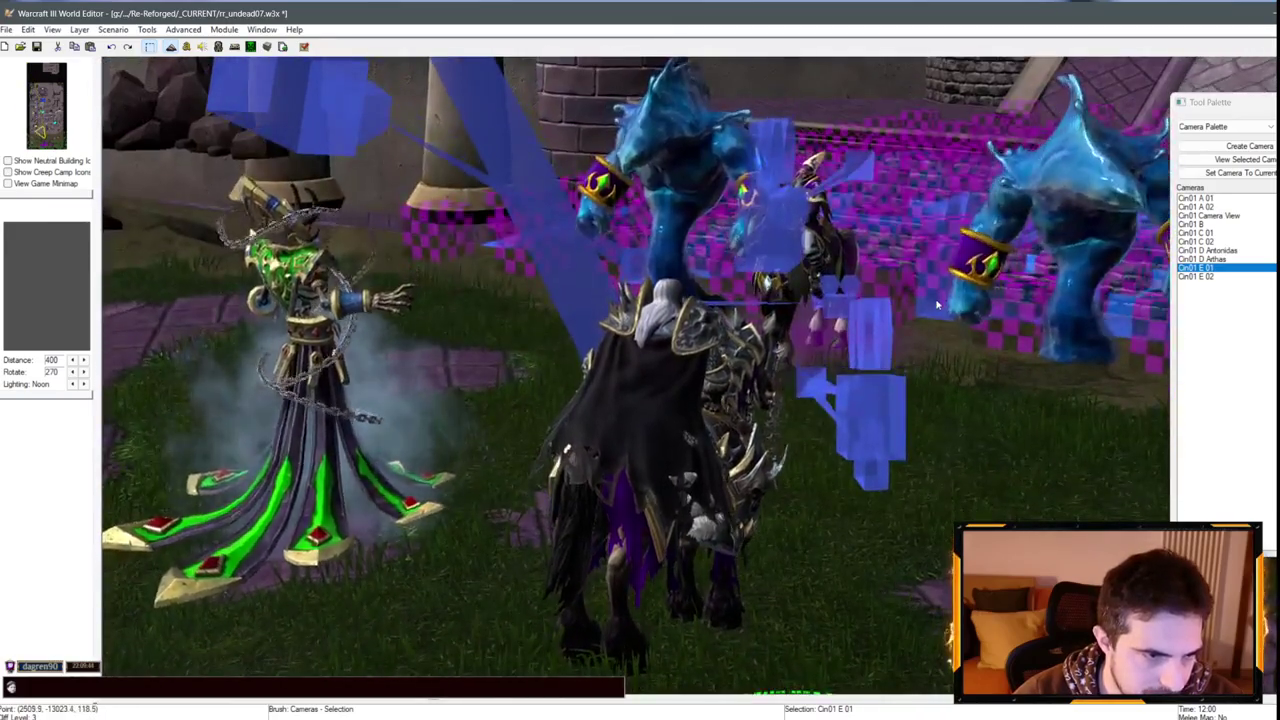
scroll(789, 327, "up", 4)
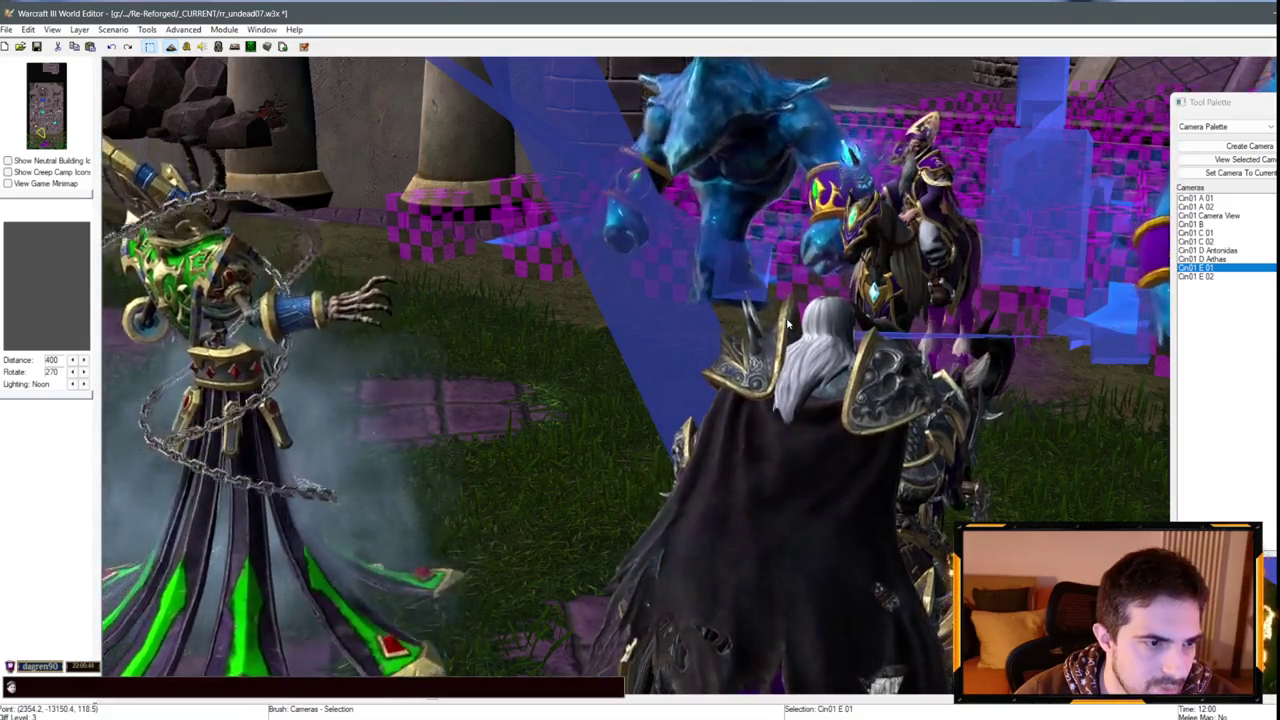
scroll(640, 375, "down", 3)
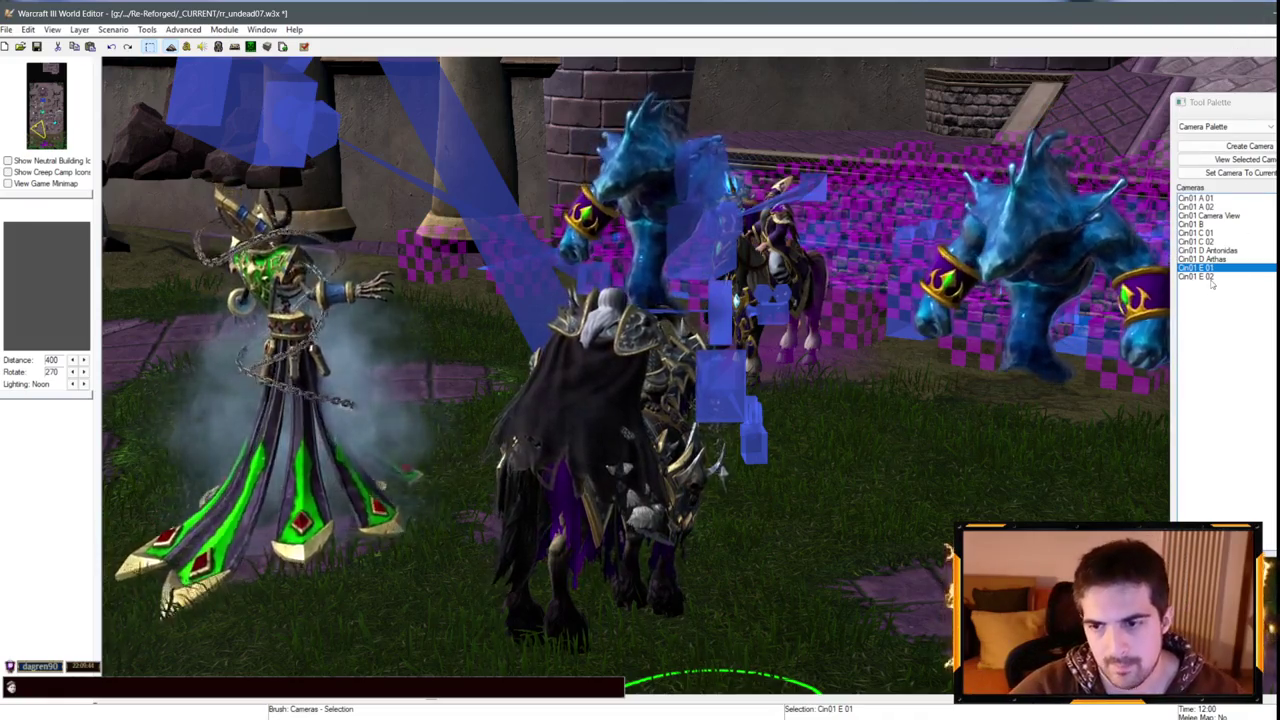
Step: Set Cin01 E 02 to the current overhead view of the group and verify its shot
left_click(1208, 278)
scroll(1111, 327, "up", 3)
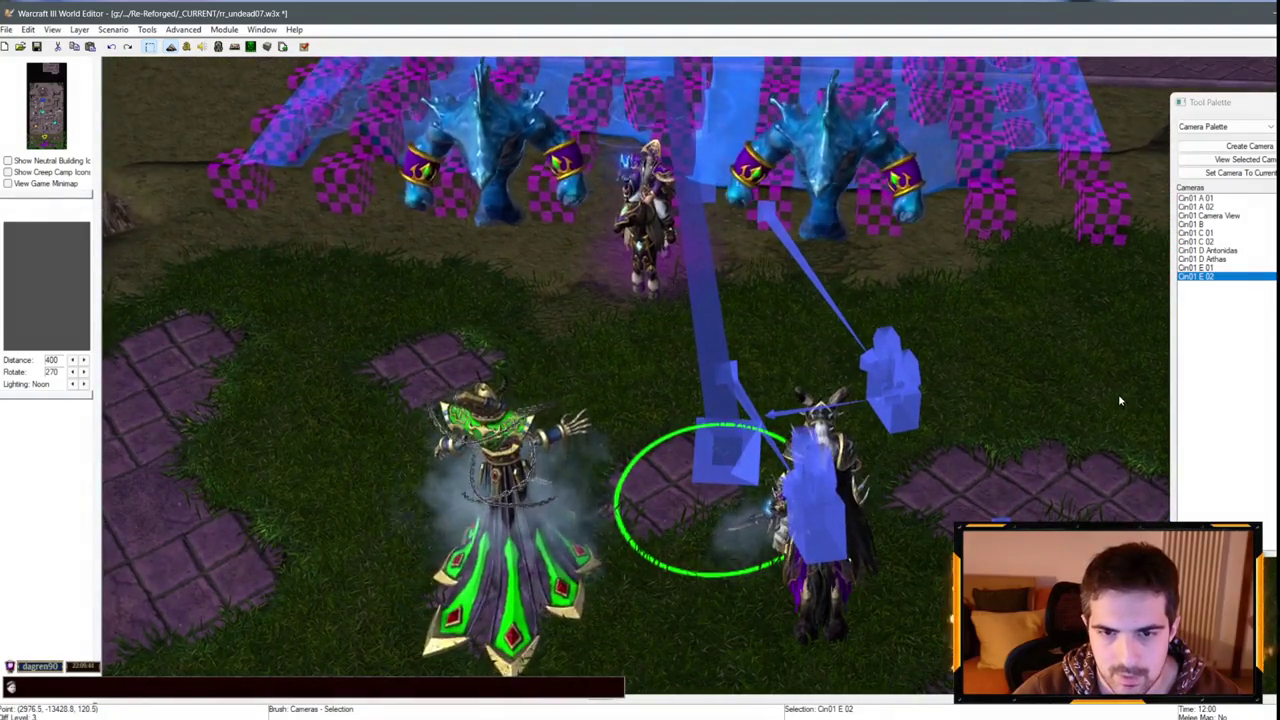
left_click(1248, 173)
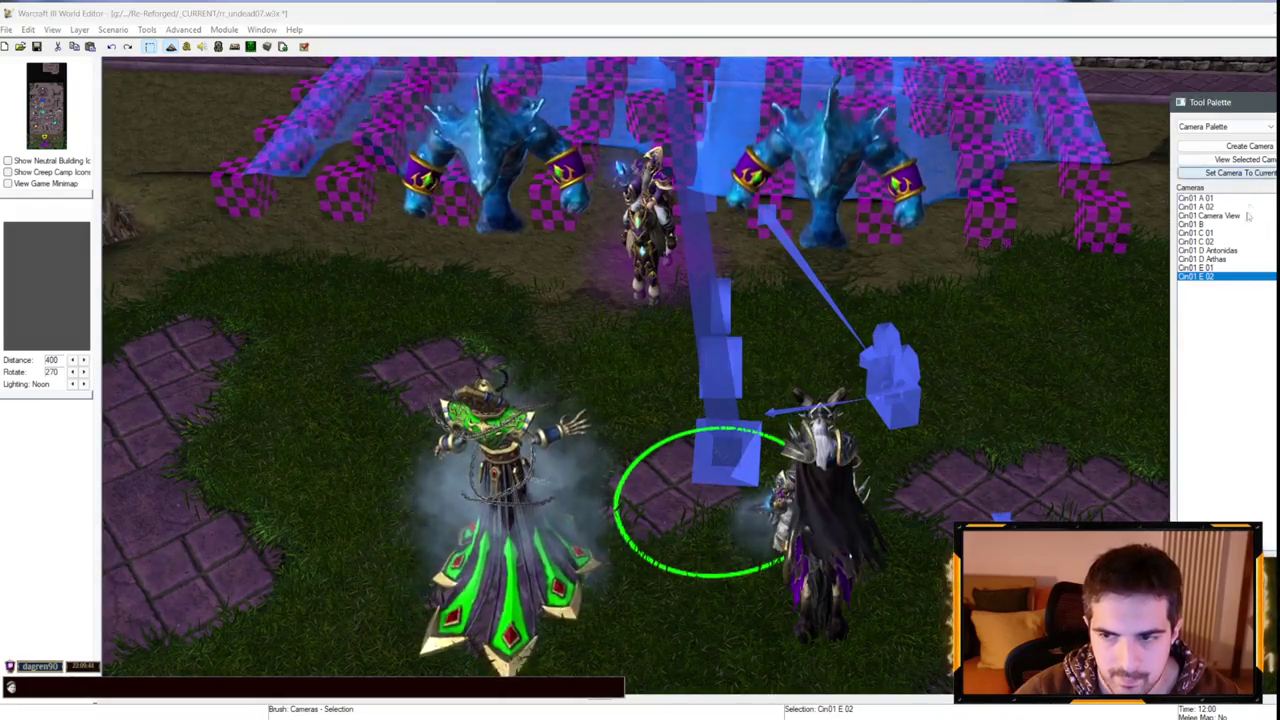
double_click(1210, 268)
double_click(1212, 277)
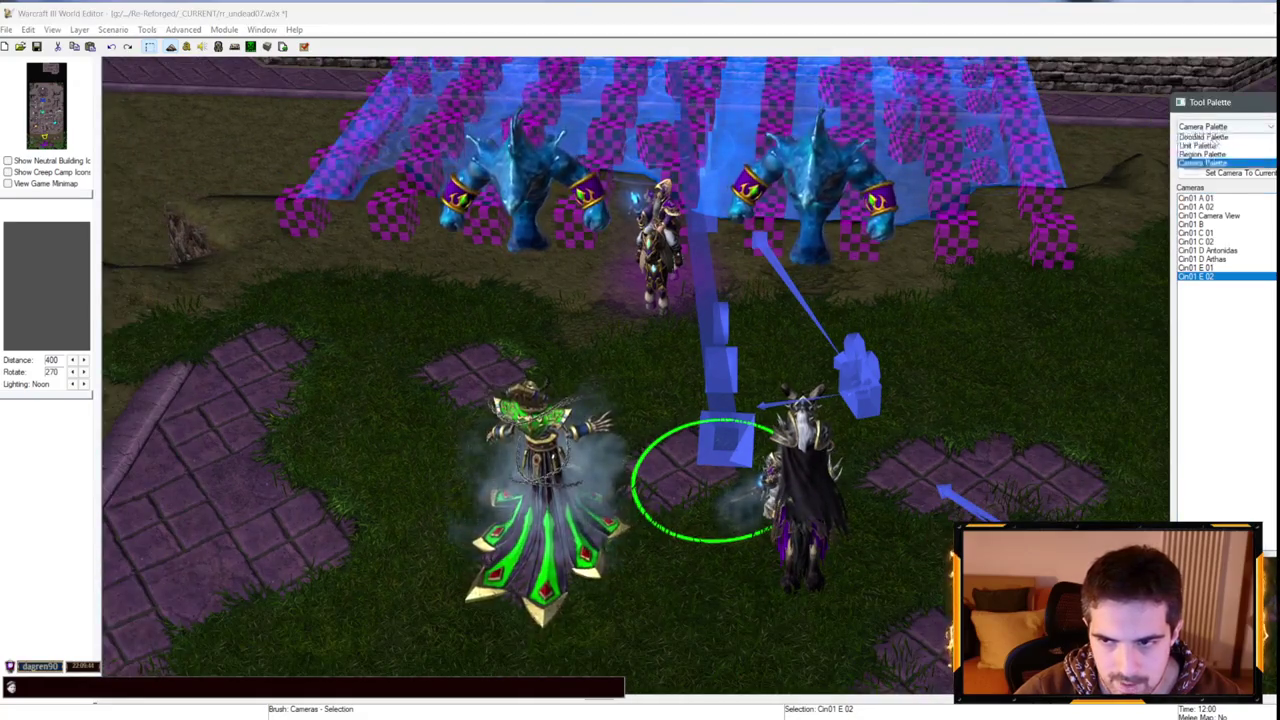
Step: Switch the Tool Palette from units back to the Camera Palette
key("u")
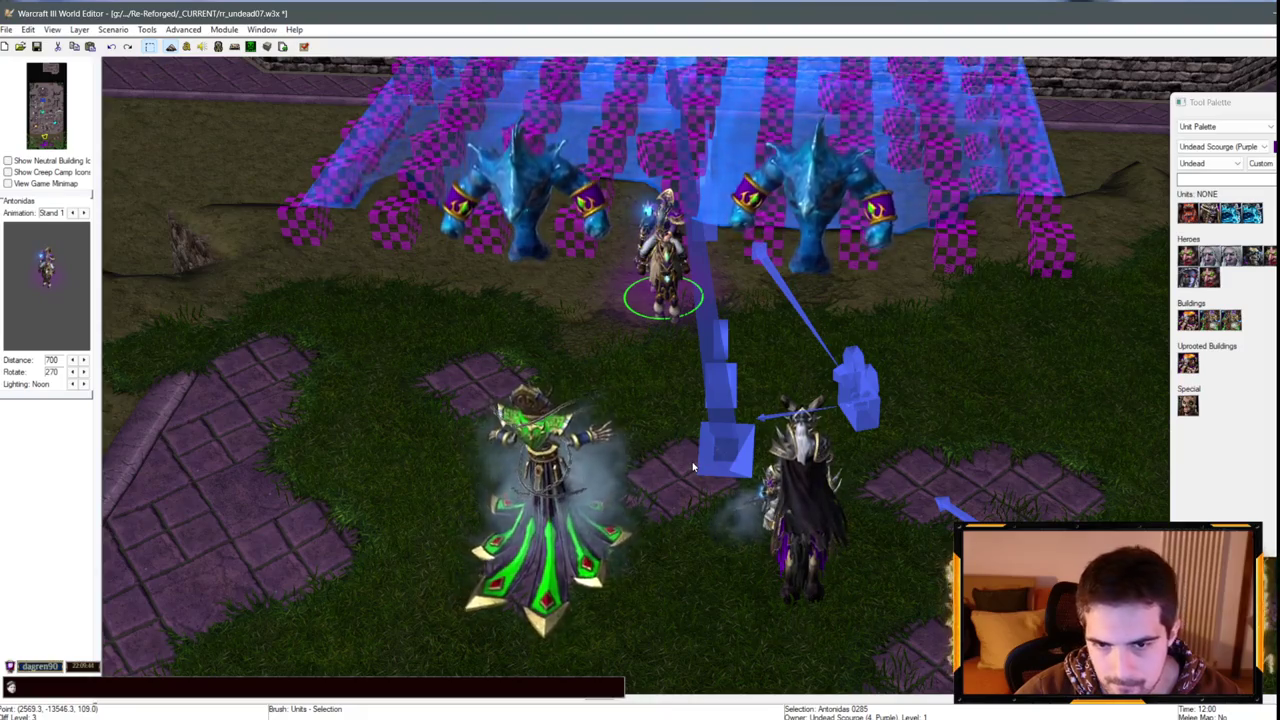
scroll(710, 440, "down", 2)
scroll(735, 395, "up", 3)
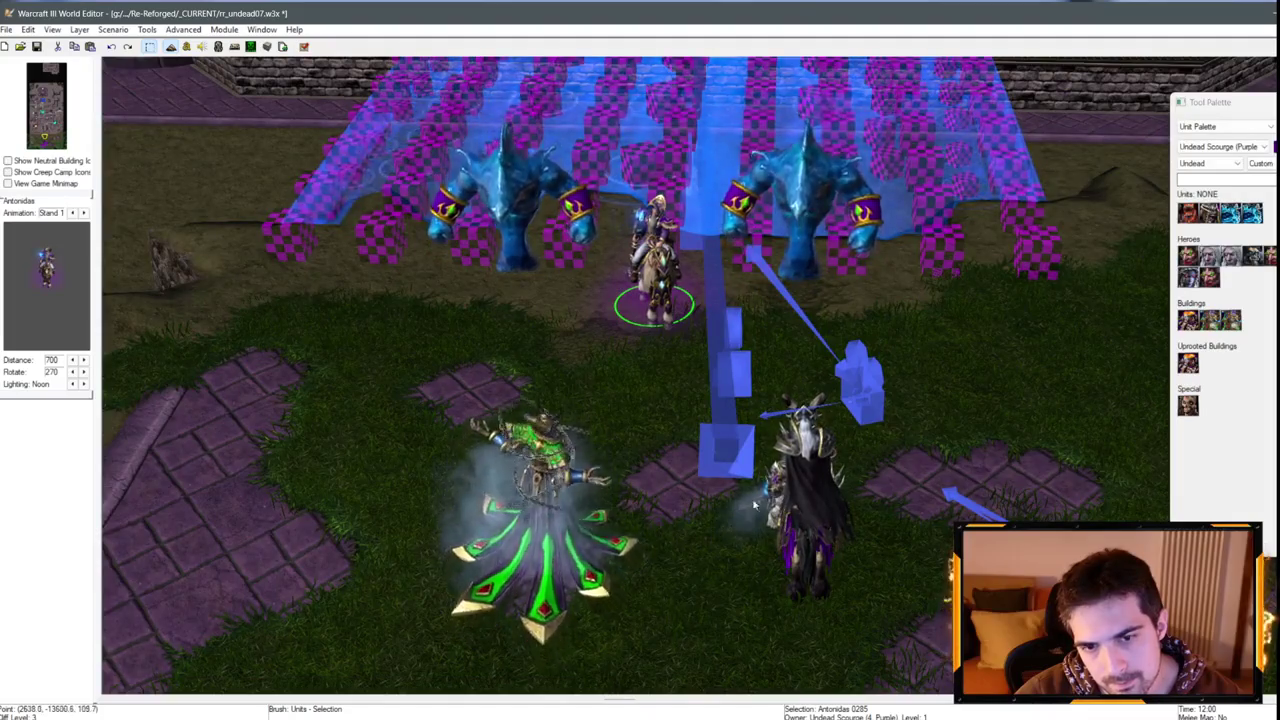
scroll(748, 510, "up", 5)
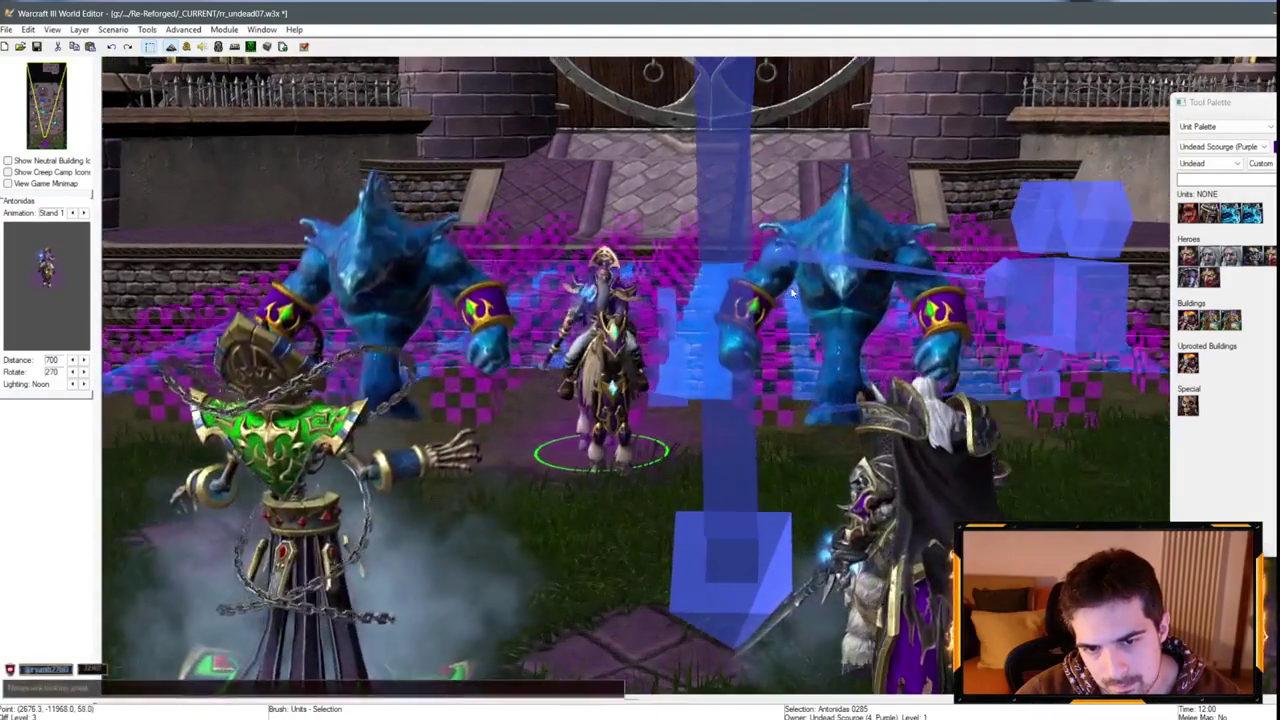
scroll(791, 292, "down", 3)
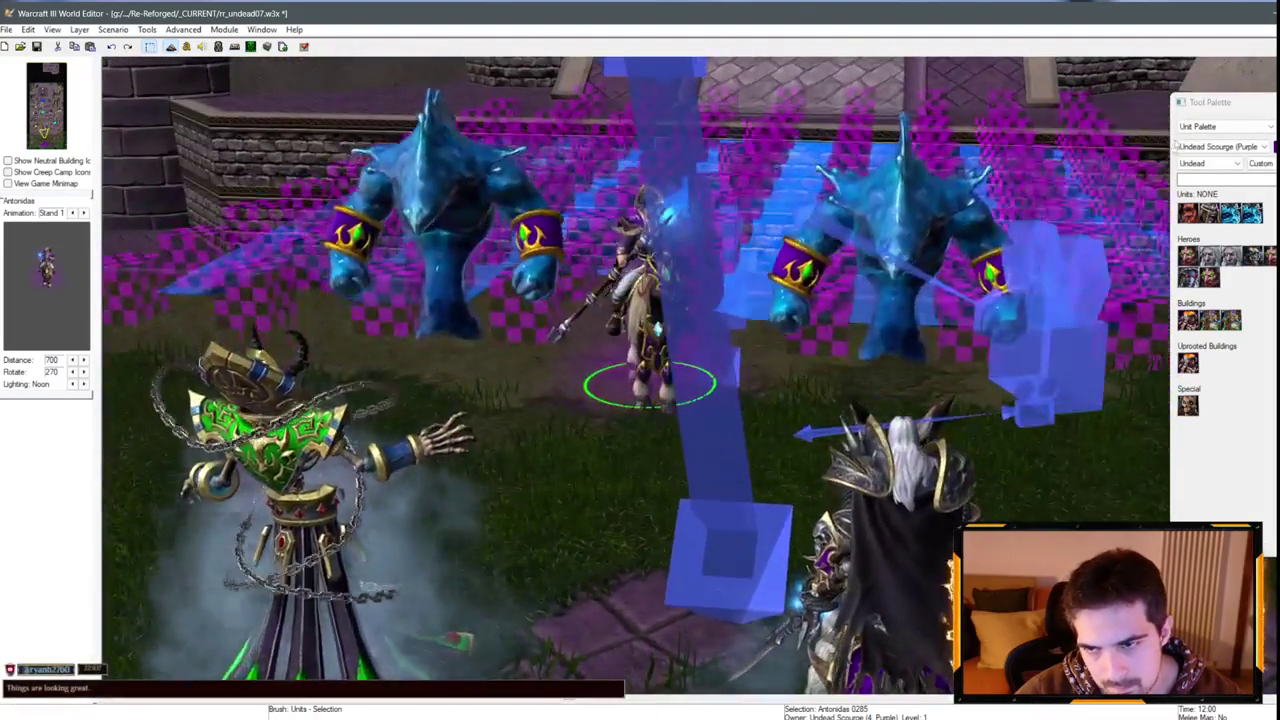
left_click(1225, 126)
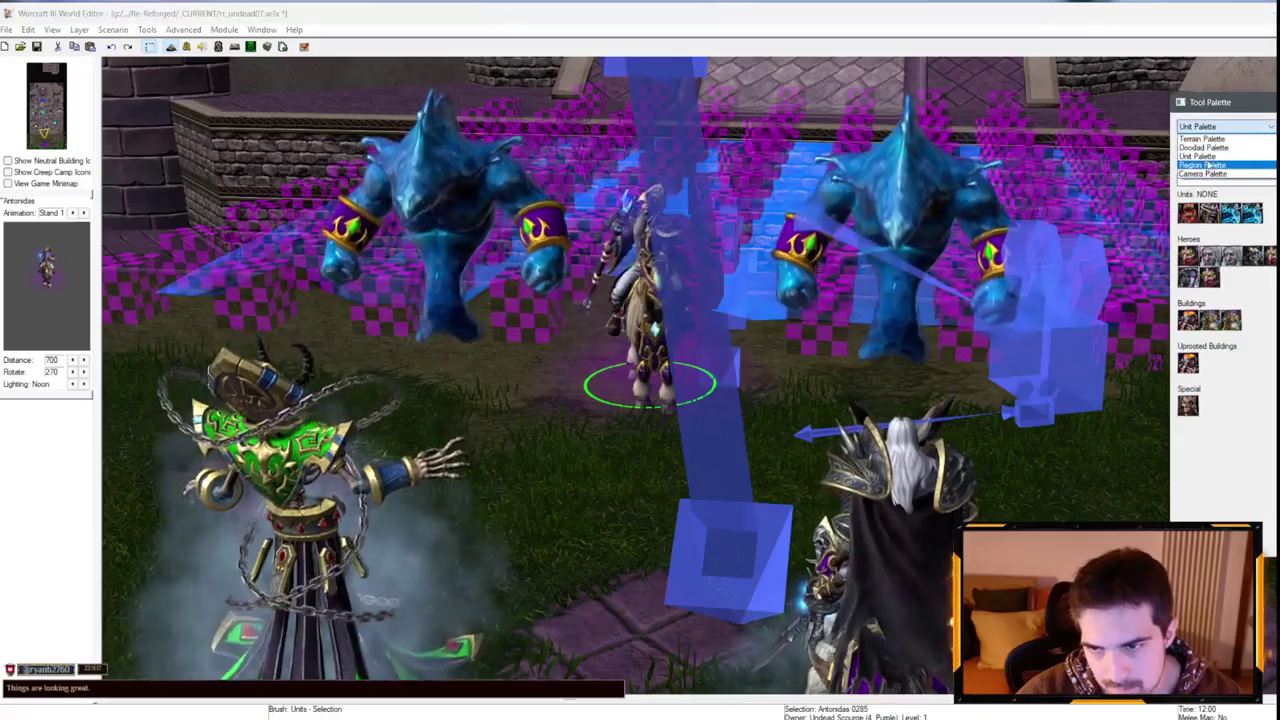
left_click(1203, 173)
Step: Preview the Cin01 E 02, D Antonidas and D Arthas shots, then open the Sound Editor with F5
left_click(1205, 276)
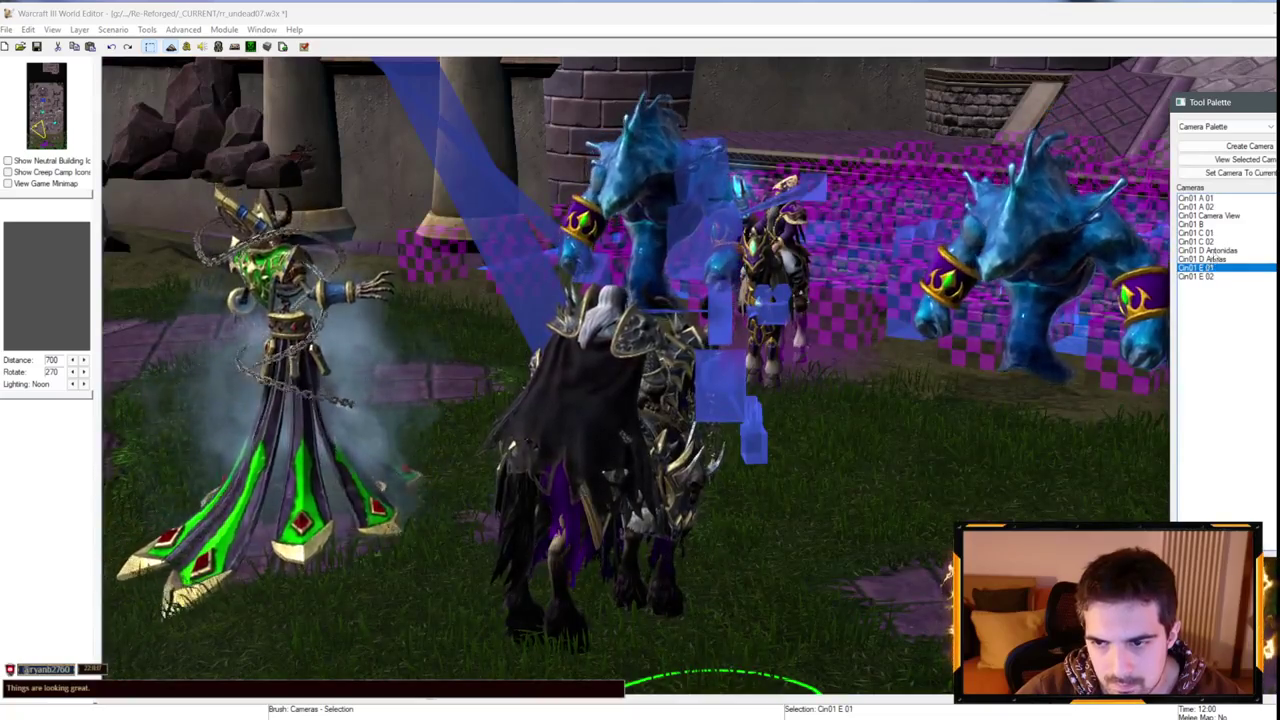
left_click(1208, 251)
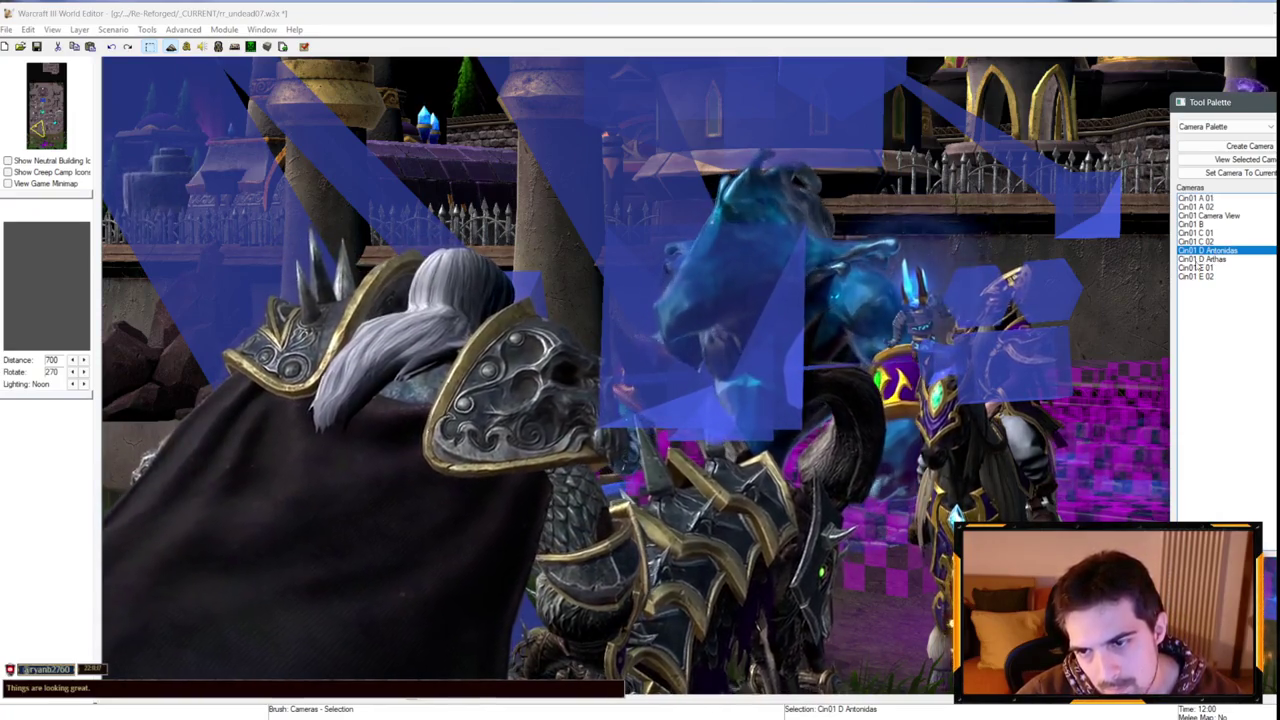
left_click(1200, 259)
left_click(1201, 251)
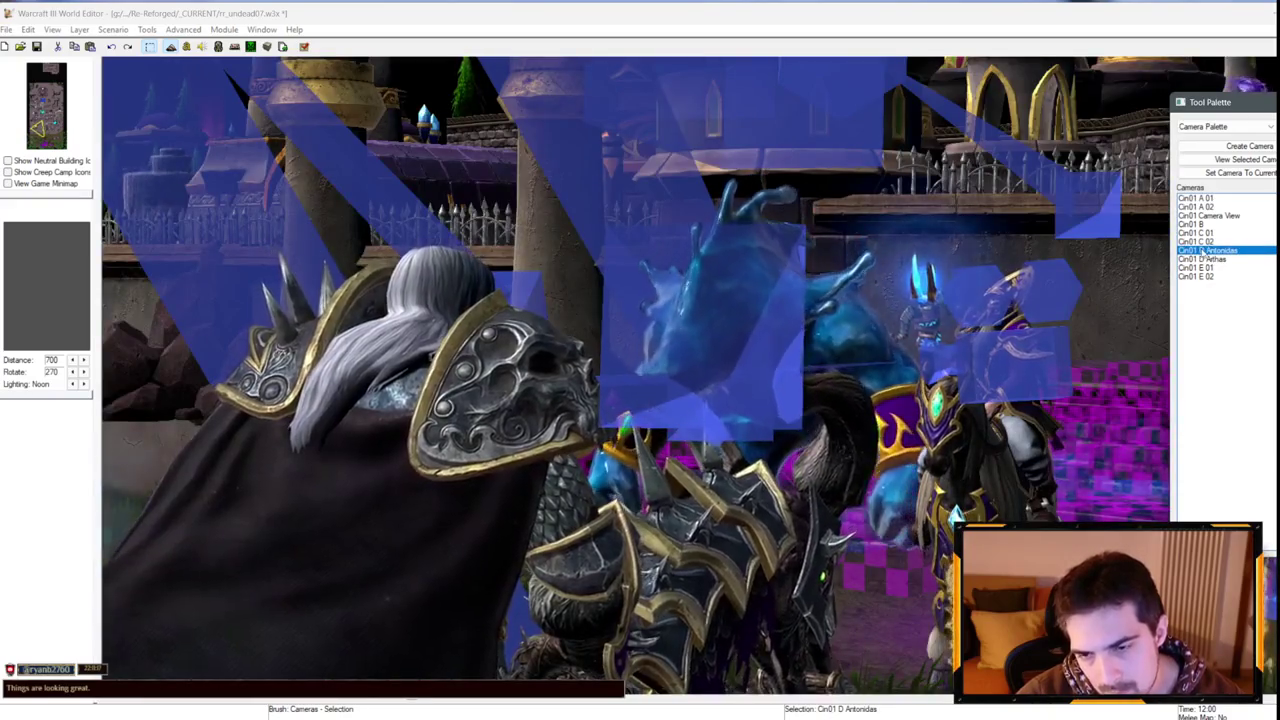
left_click(1200, 276)
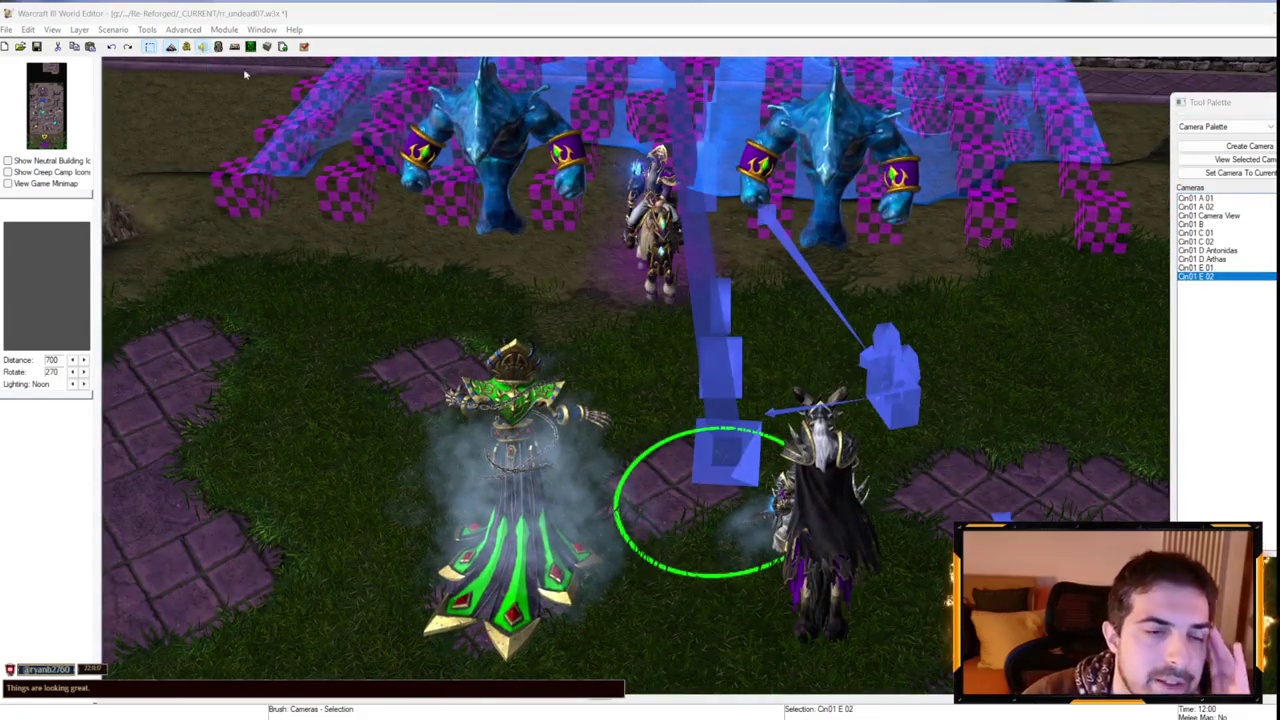
key("F5")
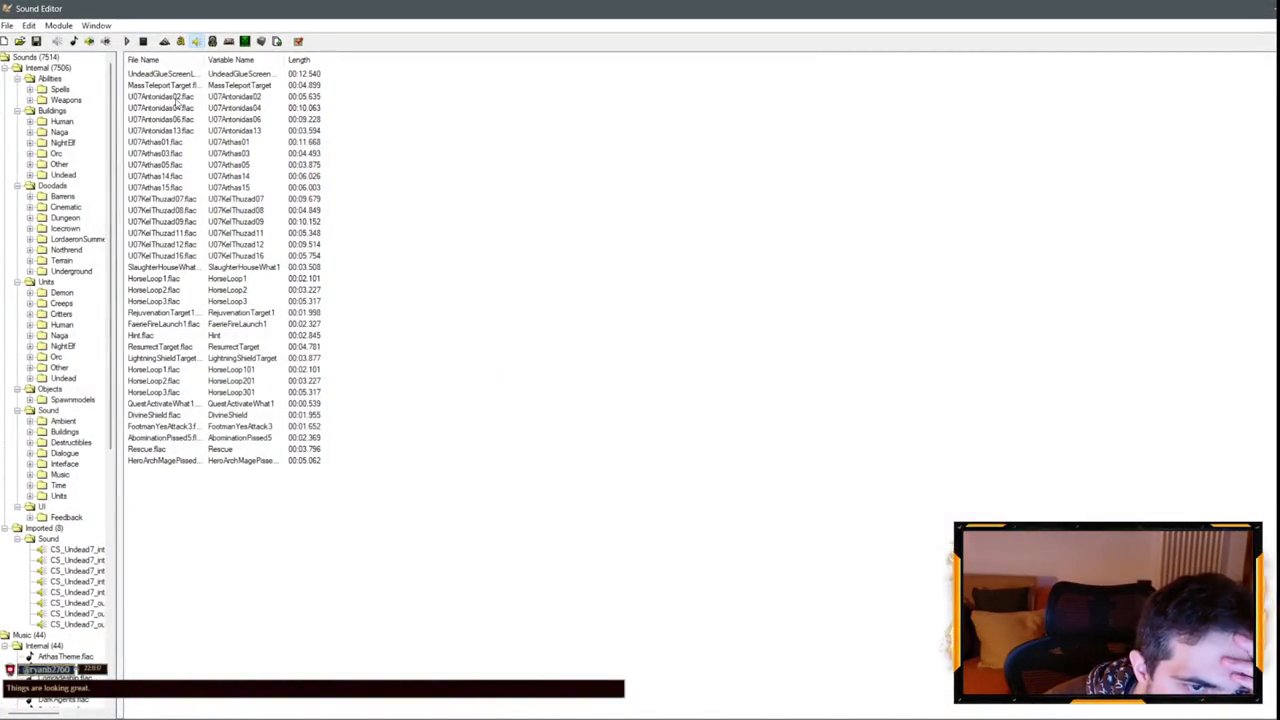
Step: Play the U07Antonidas02, U07Antonidas04 and U07Antonidas06 dialogue clips
double_click(176, 97)
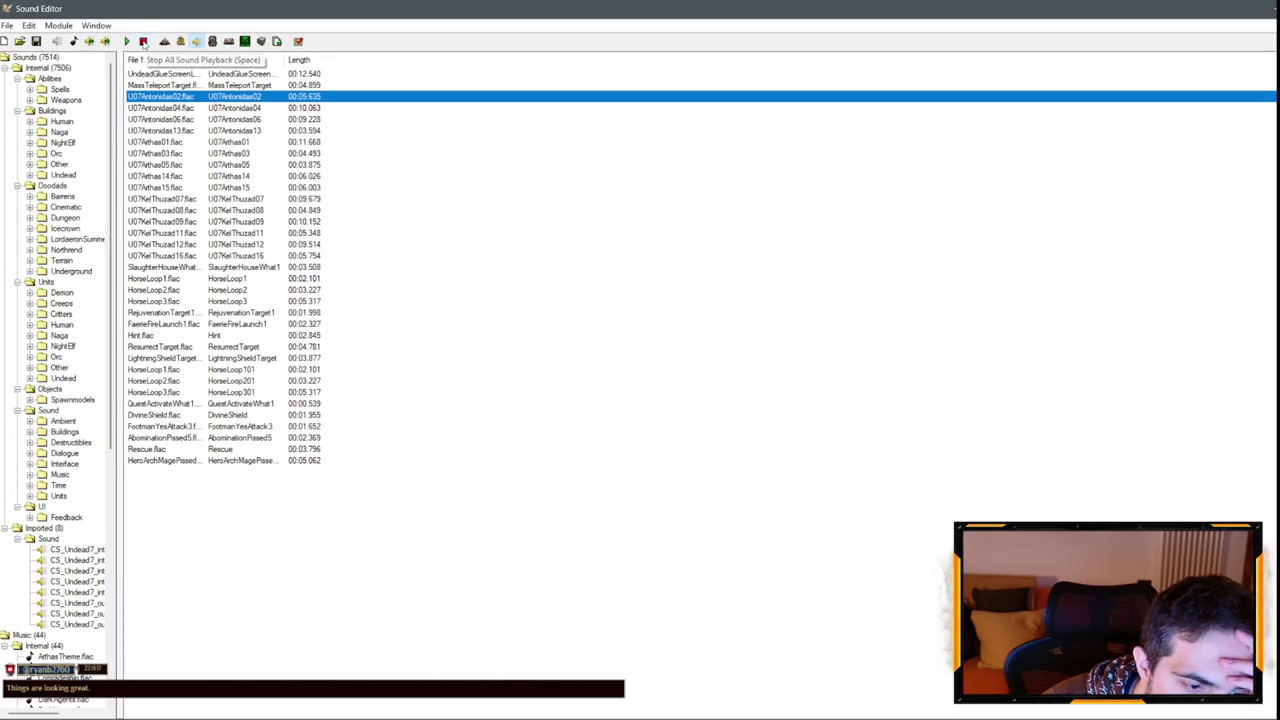
right_click(184, 107)
left_click(188, 117)
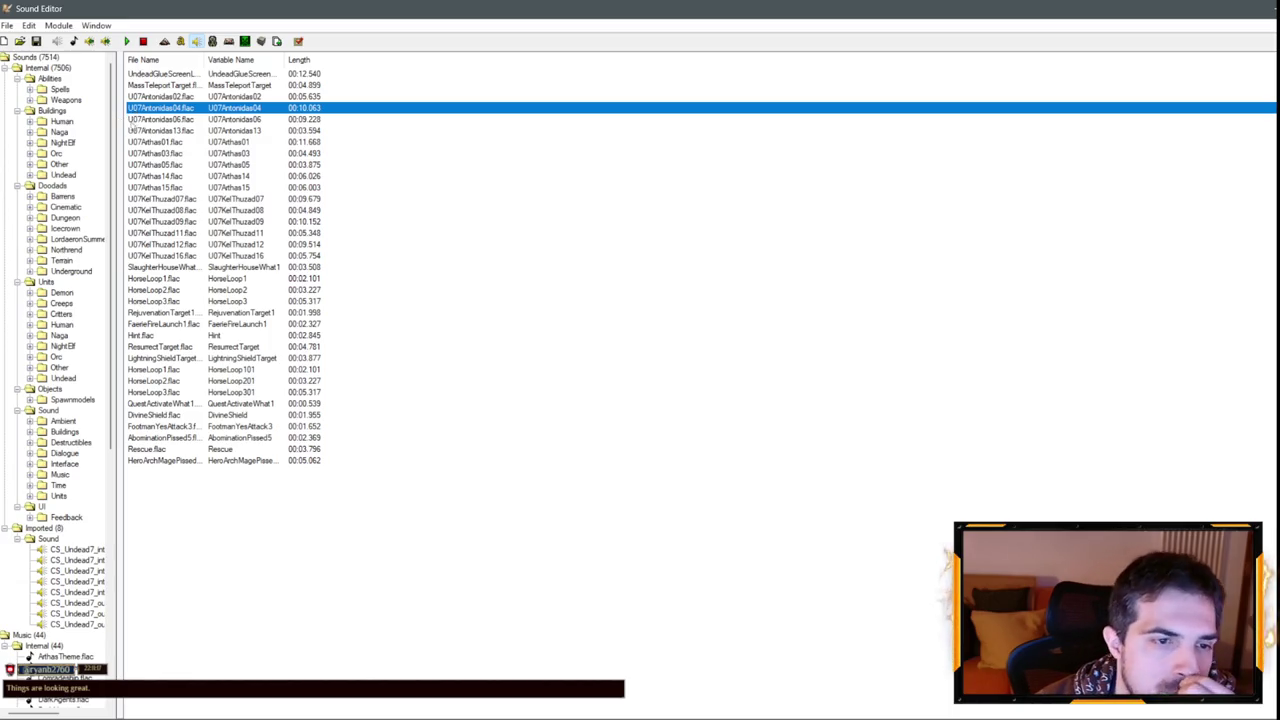
left_click(160, 119)
right_click(168, 121)
left_click(190, 132)
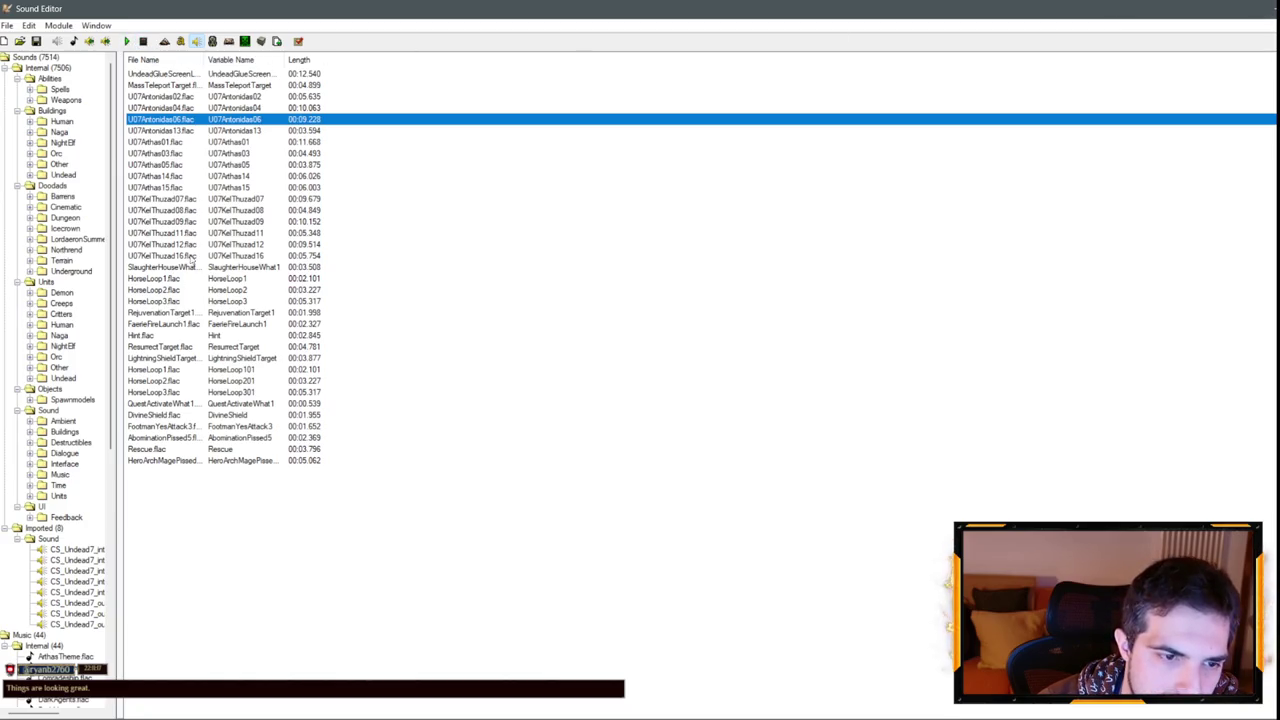
Step: Play U07Arthas05, replay U07Antonidas06, then close the Sound Editor
double_click(170, 166)
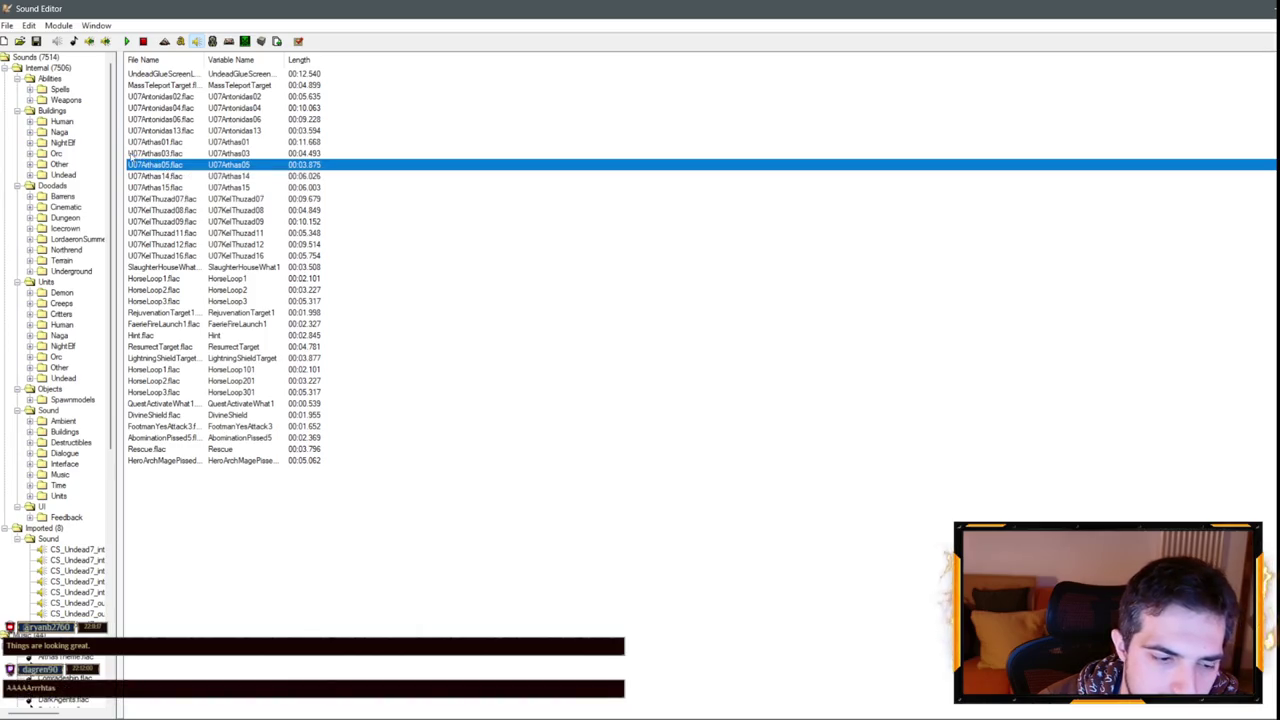
left_click(175, 119)
right_click(175, 119)
left_click(180, 127)
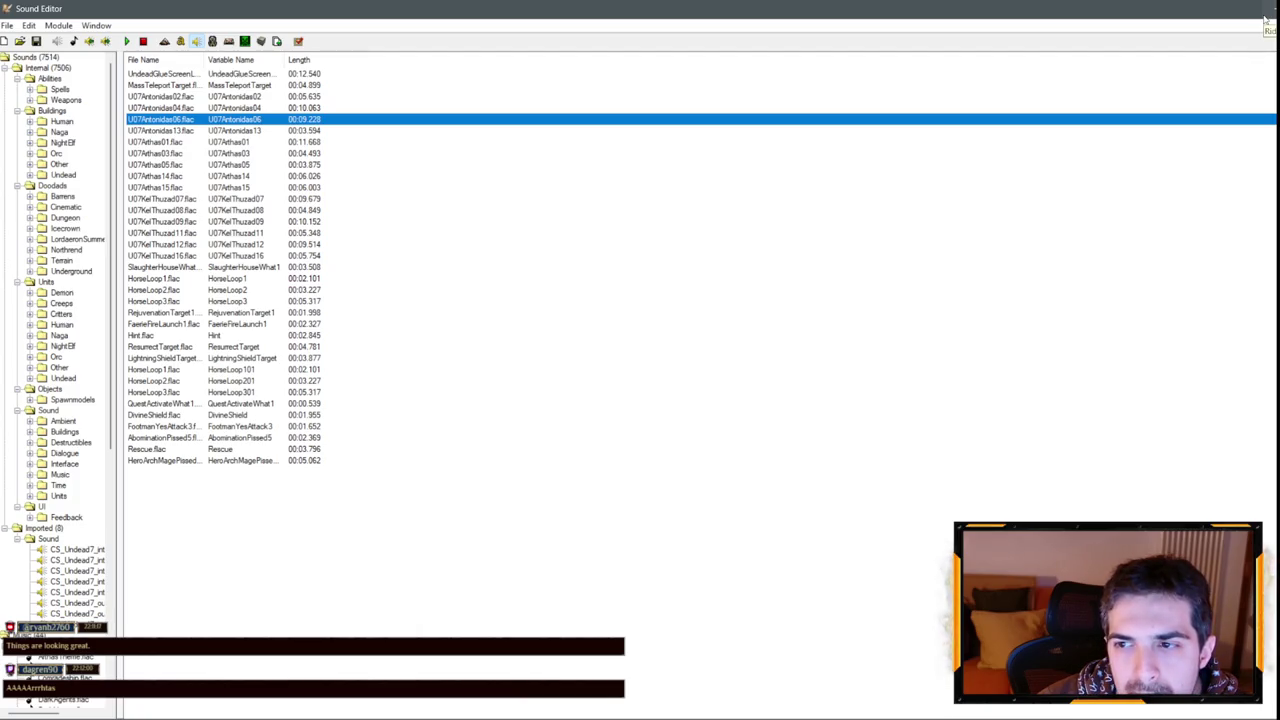
left_click(1266, 12)
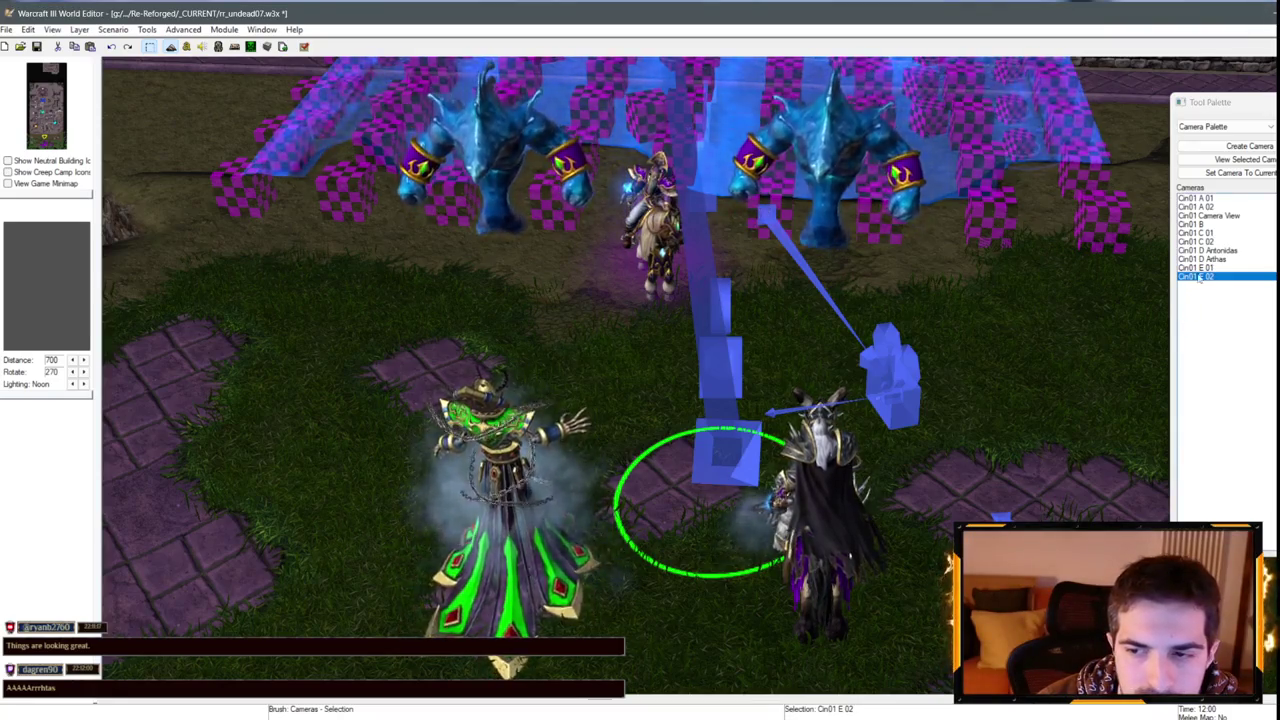
Step: Jump to the Cin01 D Antonidas camera view and zoom in and out around it
left_click(1207, 251)
double_click(1208, 251)
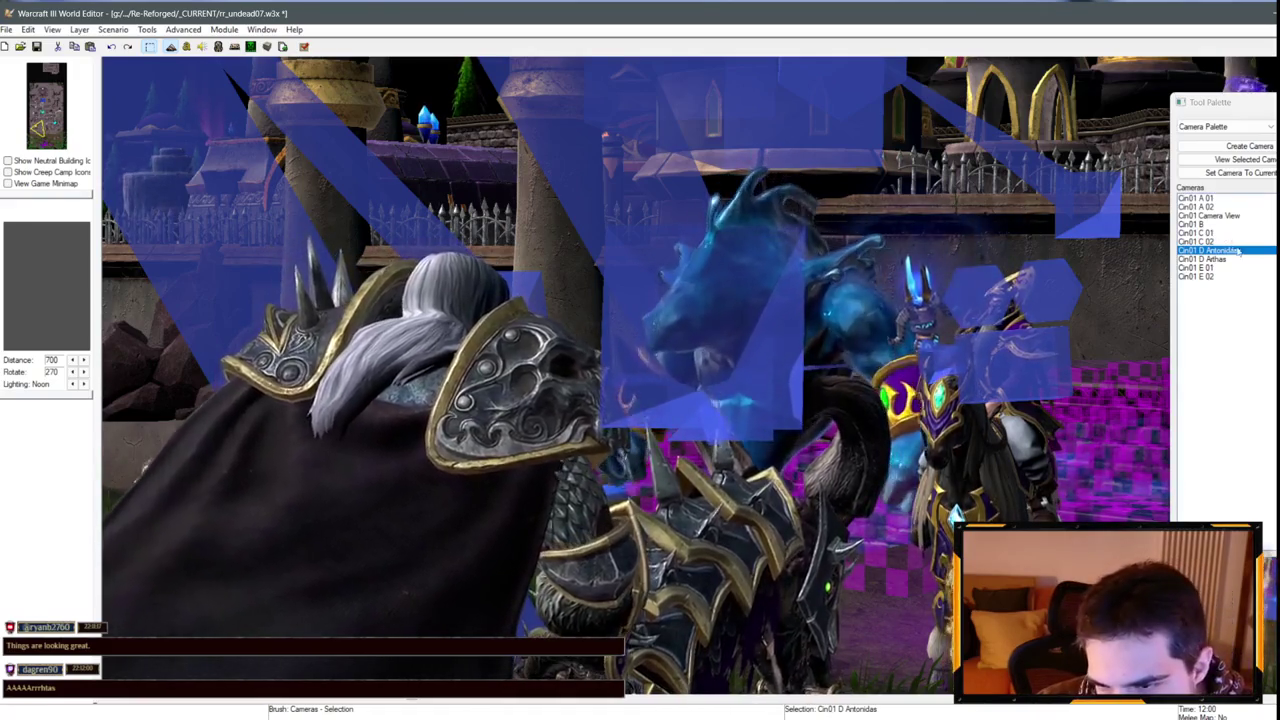
scroll(713, 244, "down", 2)
scroll(713, 244, "down", 3)
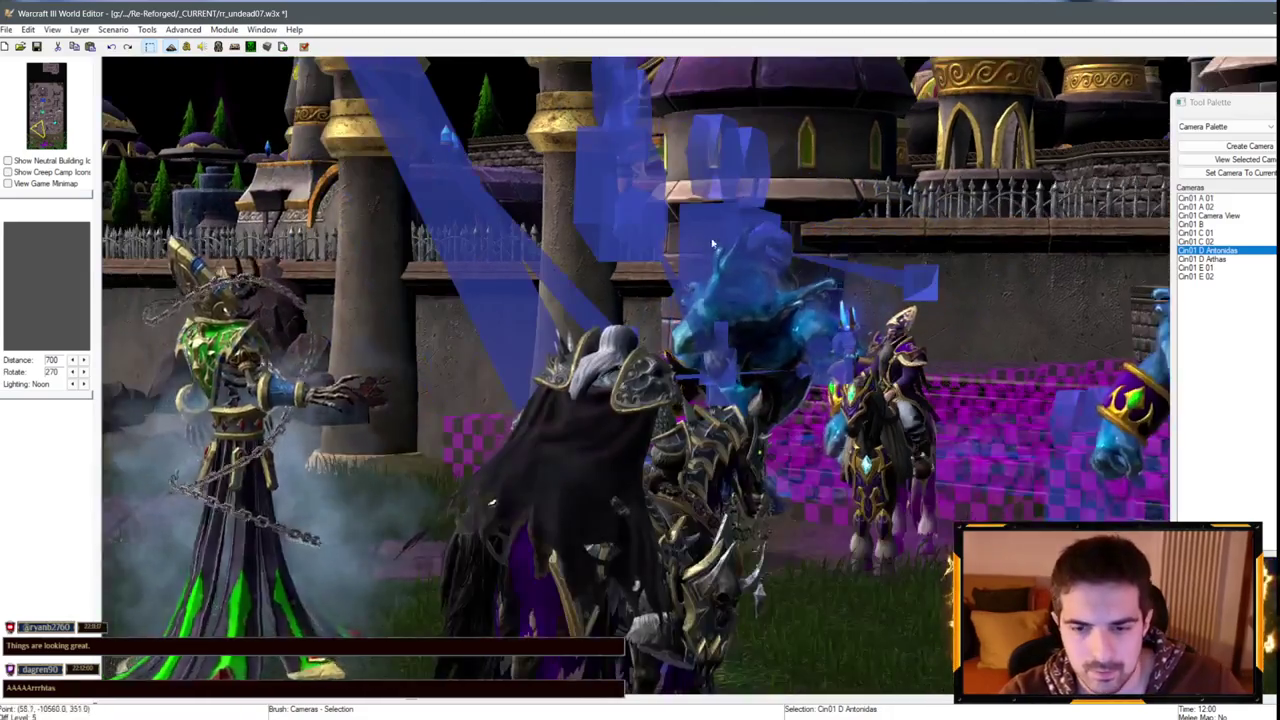
scroll(713, 244, "down", 5)
scroll(831, 383, "up", 2)
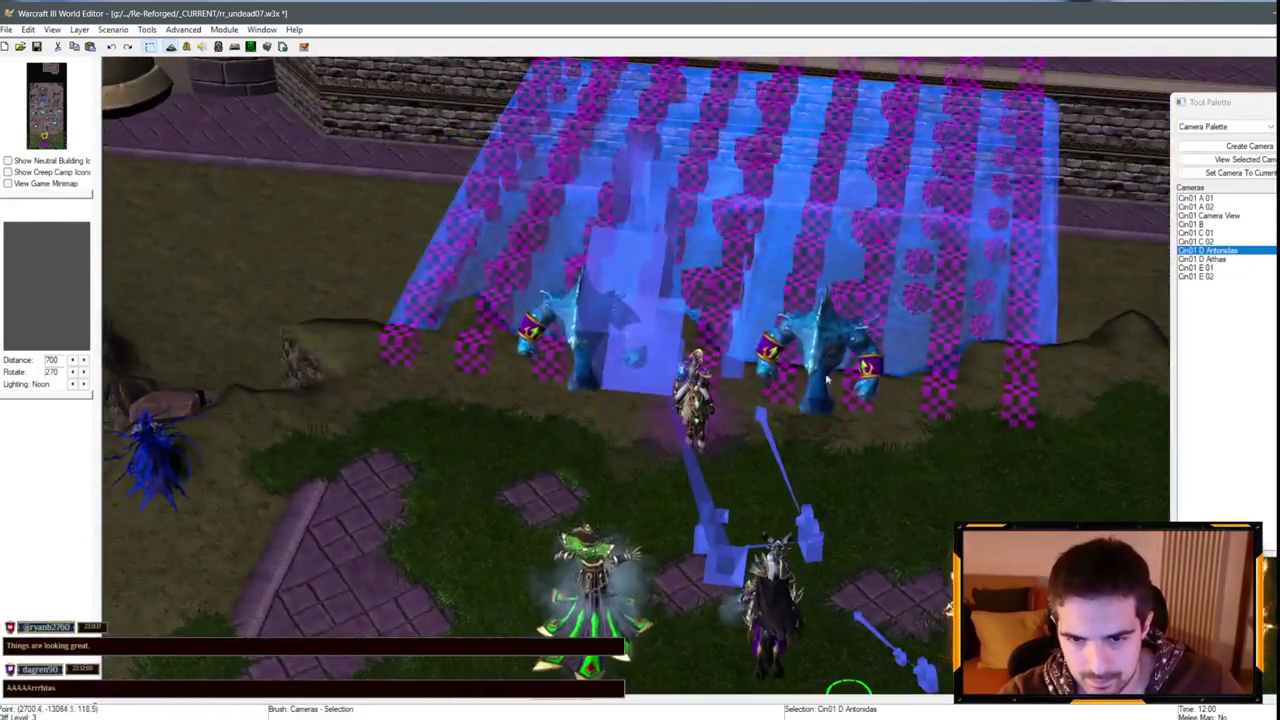
scroll(831, 383, "up", 5)
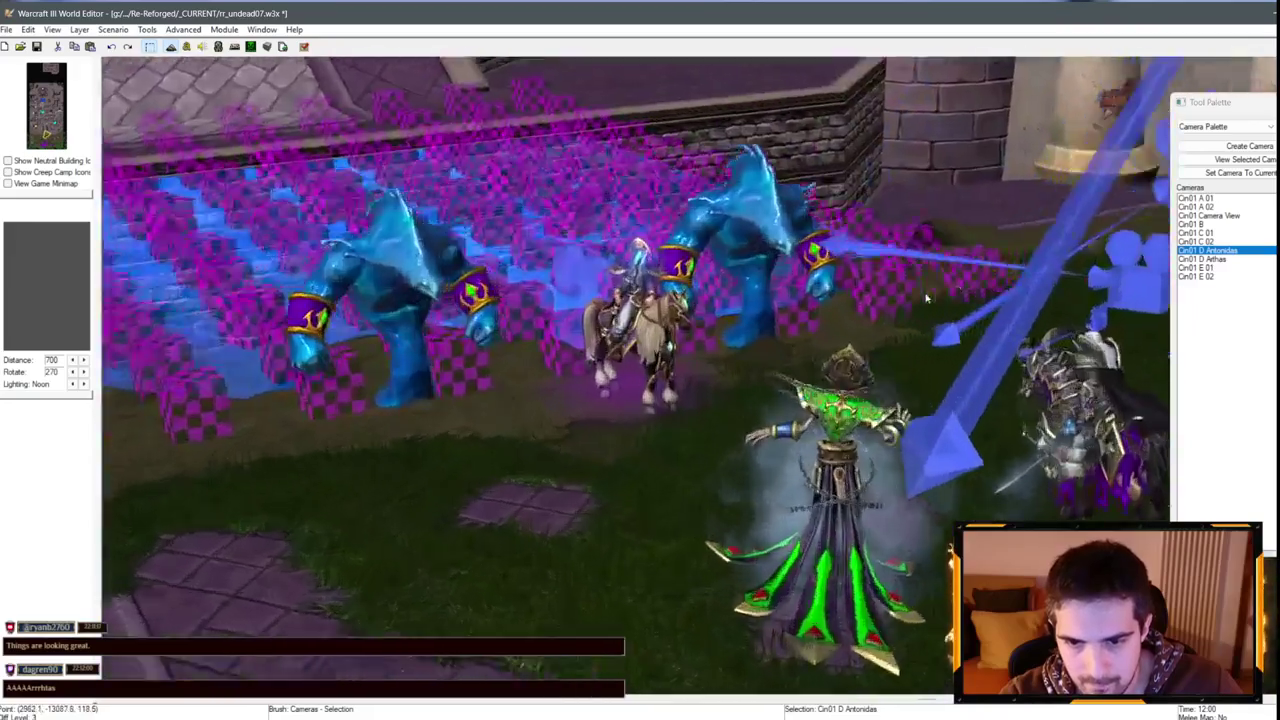
scroll(926, 298, "up", 3)
scroll(694, 429, "down", 4)
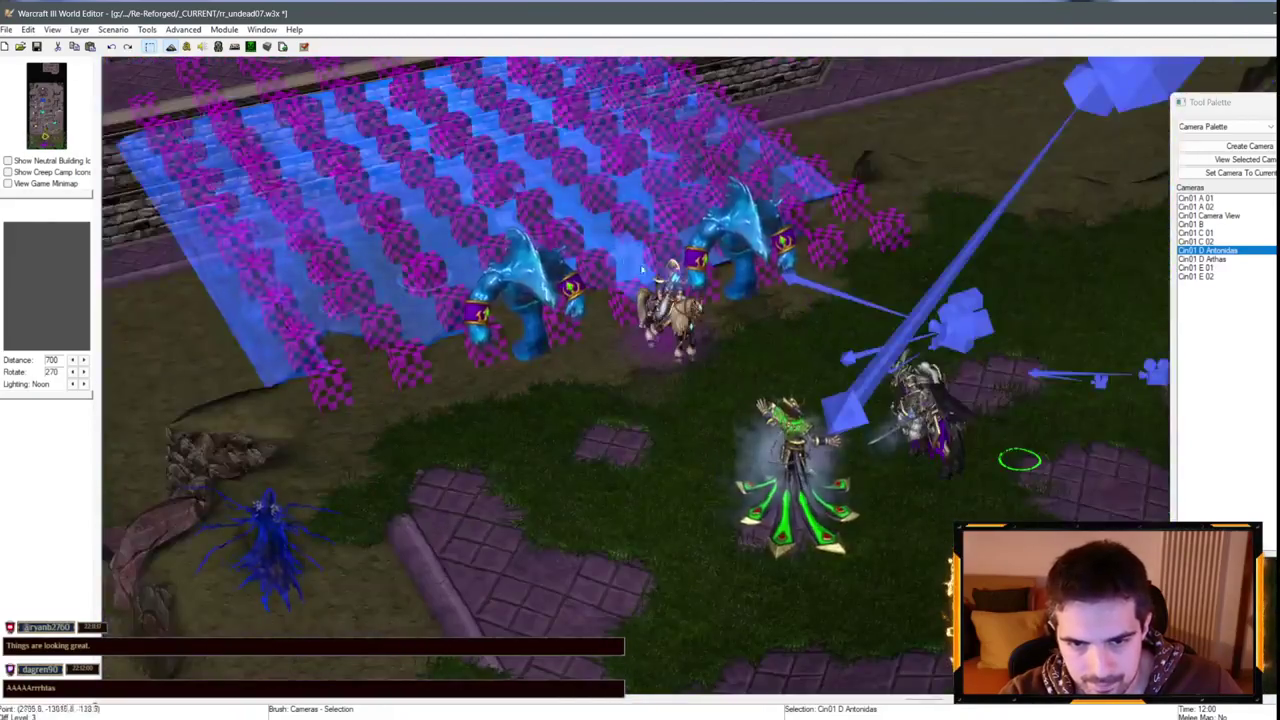
Step: Orbit around the courtyard and purple gate, then return to the Cin01 D Antonidas view
mouse_move(643, 270)
left_mouse_down()
mouse_move(468, 420)
mouse_move(768, 322)
left_mouse_up()
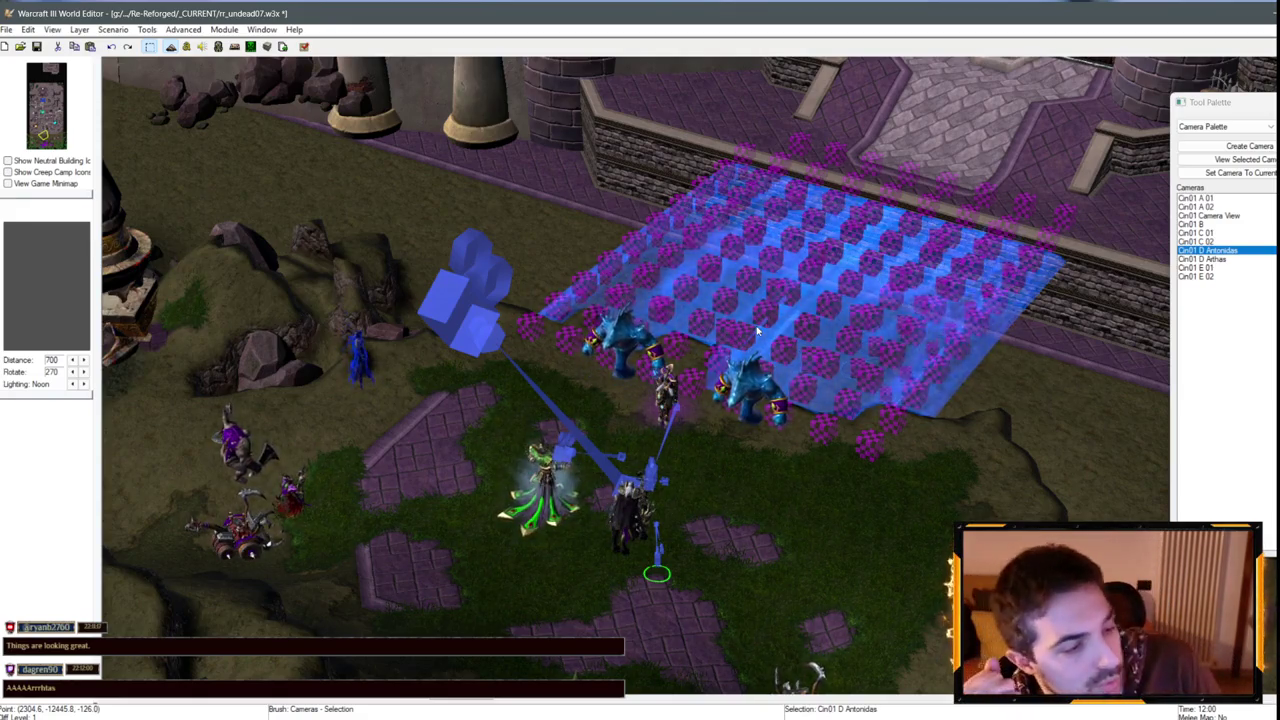
left_click_drag(525, 122, 741, 190)
scroll(741, 190, "up", 5)
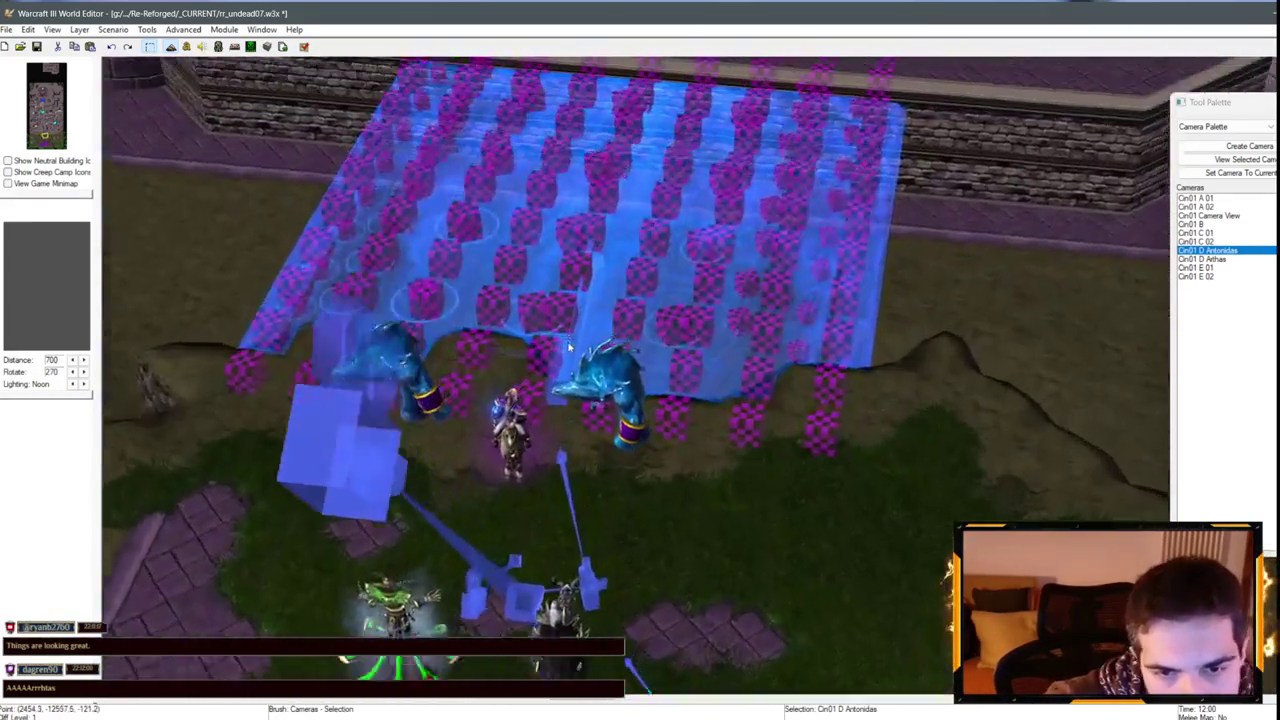
scroll(788, 462, "down", 5)
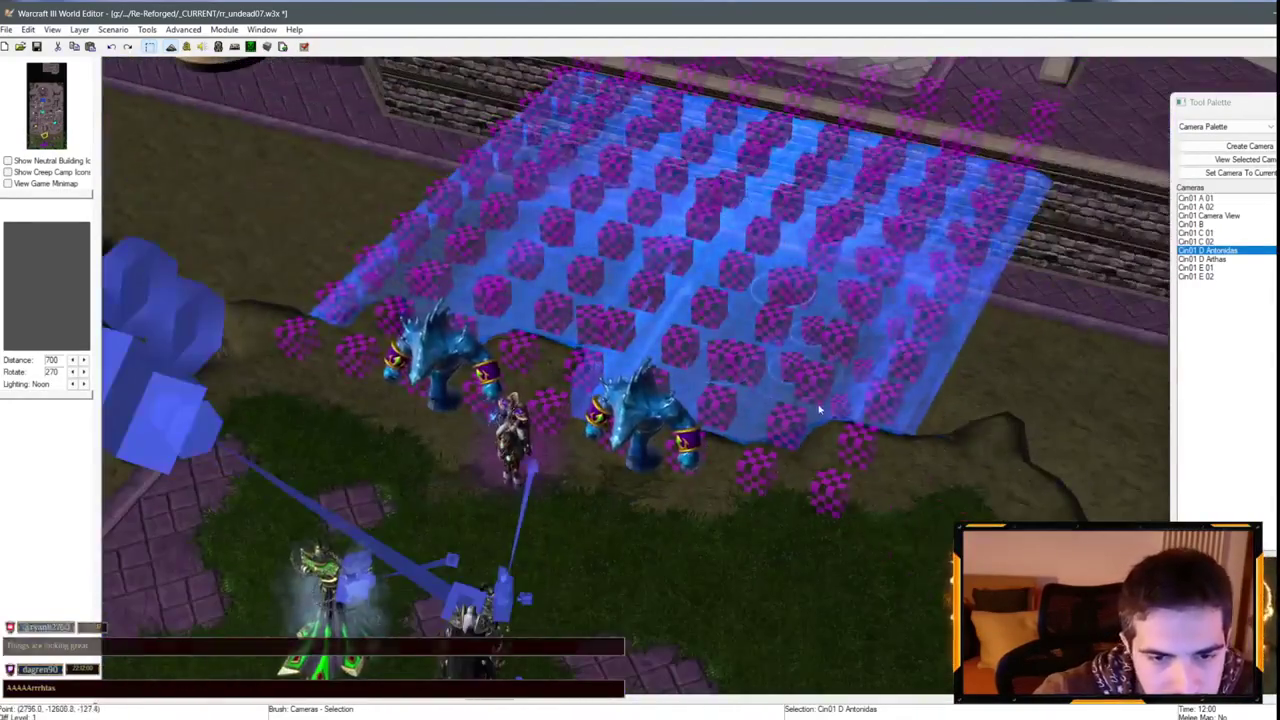
mouse_move(818, 410)
left_mouse_down()
mouse_move(290, 351)
mouse_move(724, 345)
left_mouse_up()
scroll(724, 345, "up", 3)
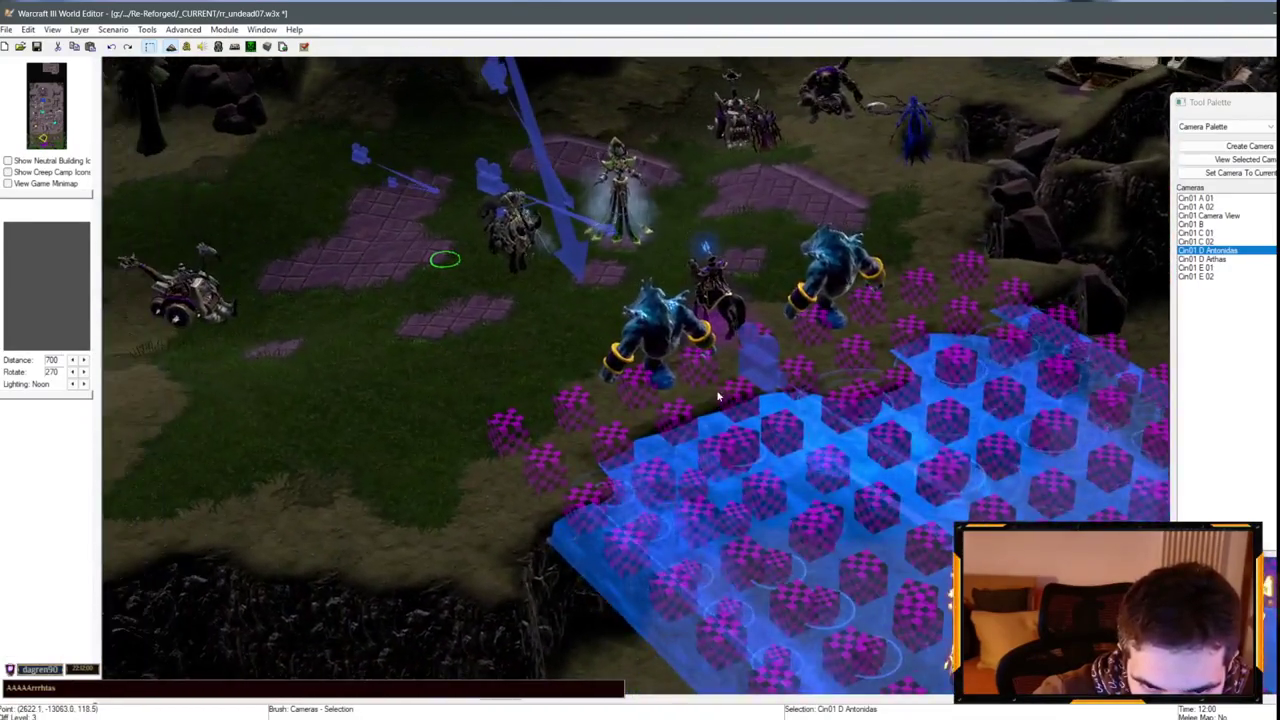
left_click_drag(717, 397, 592, 432)
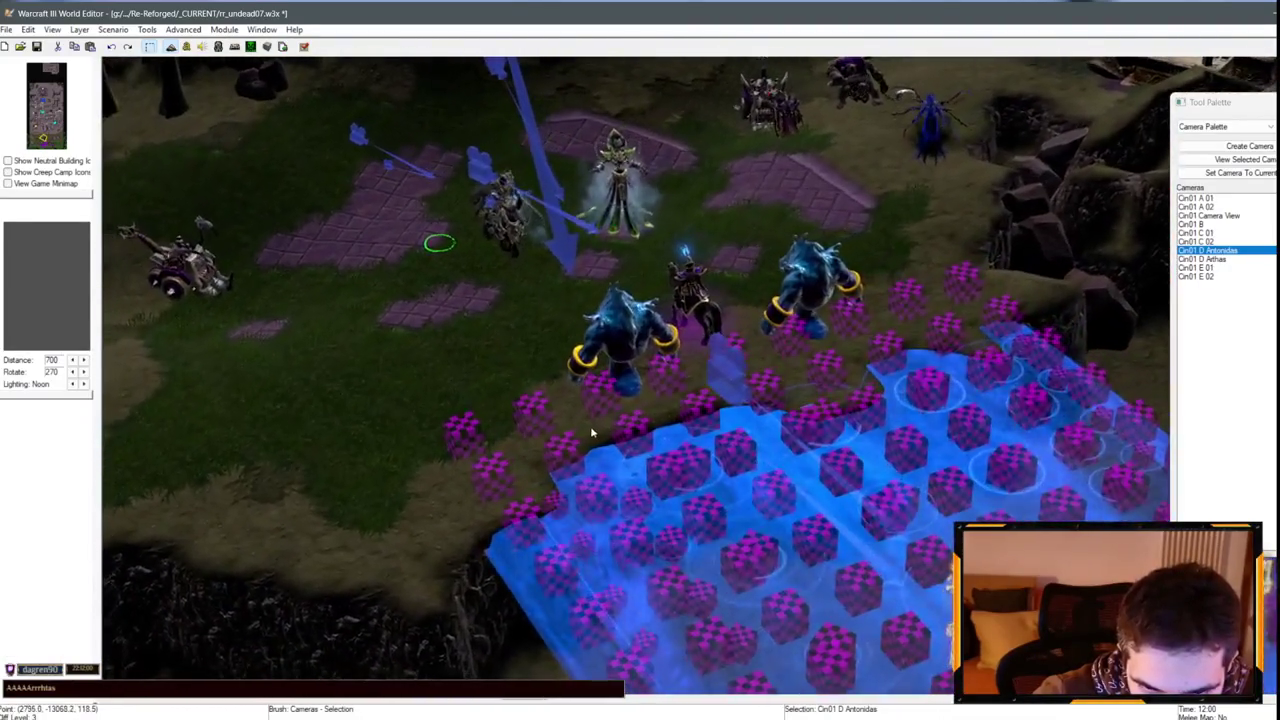
double_click(1209, 250)
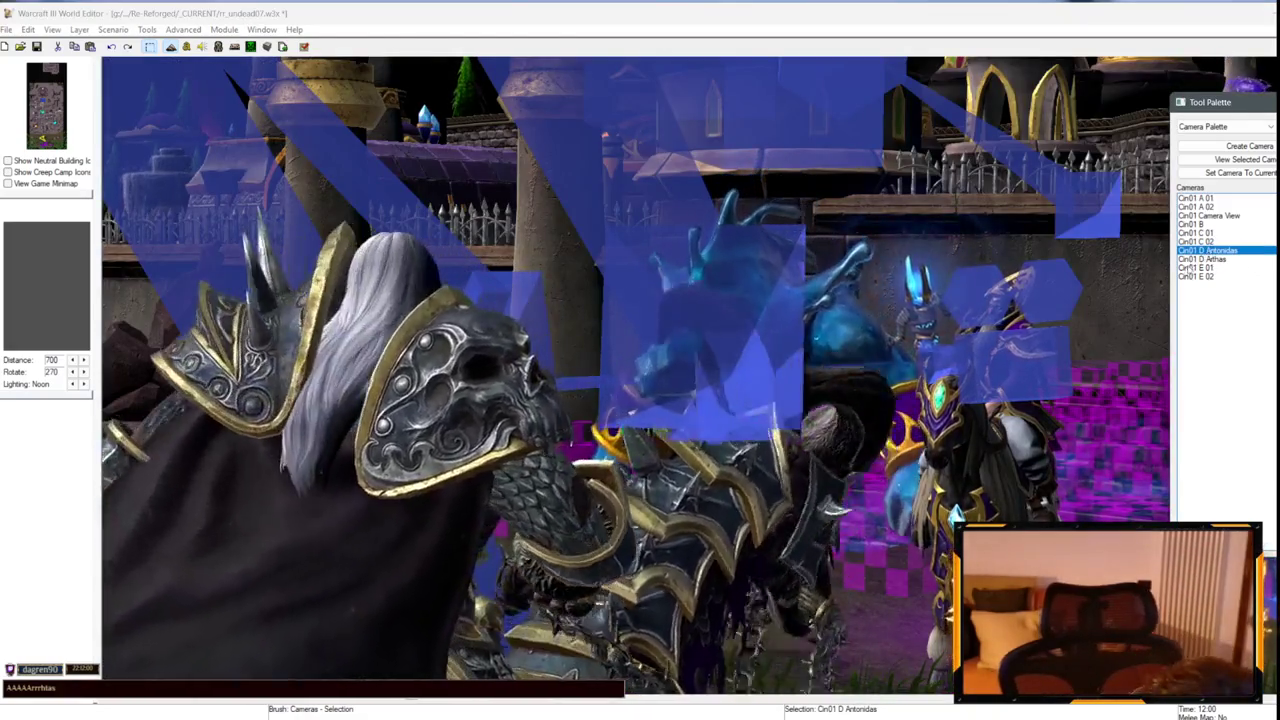
Step: Flip between Cin01 D Antonidas, D Arthas, E 01 and E 02 shots, then show the Region Palette
double_click(1203, 259)
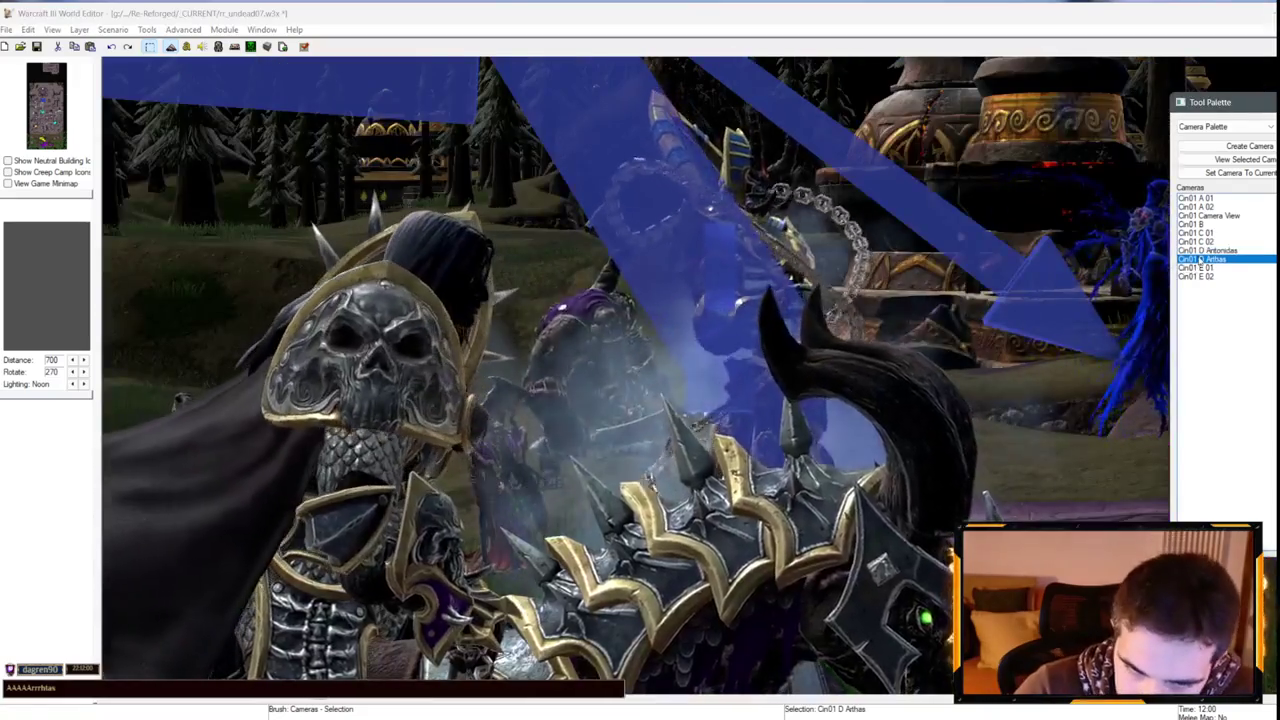
double_click(1203, 268)
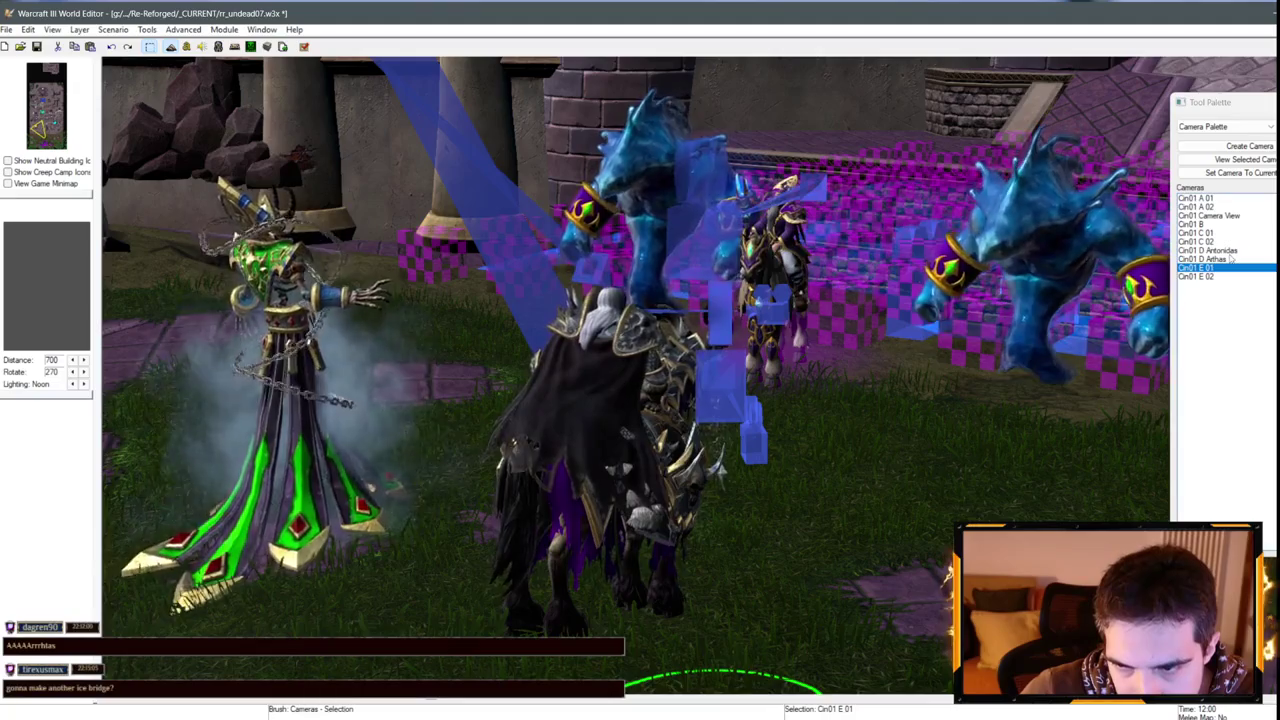
left_click(1200, 276)
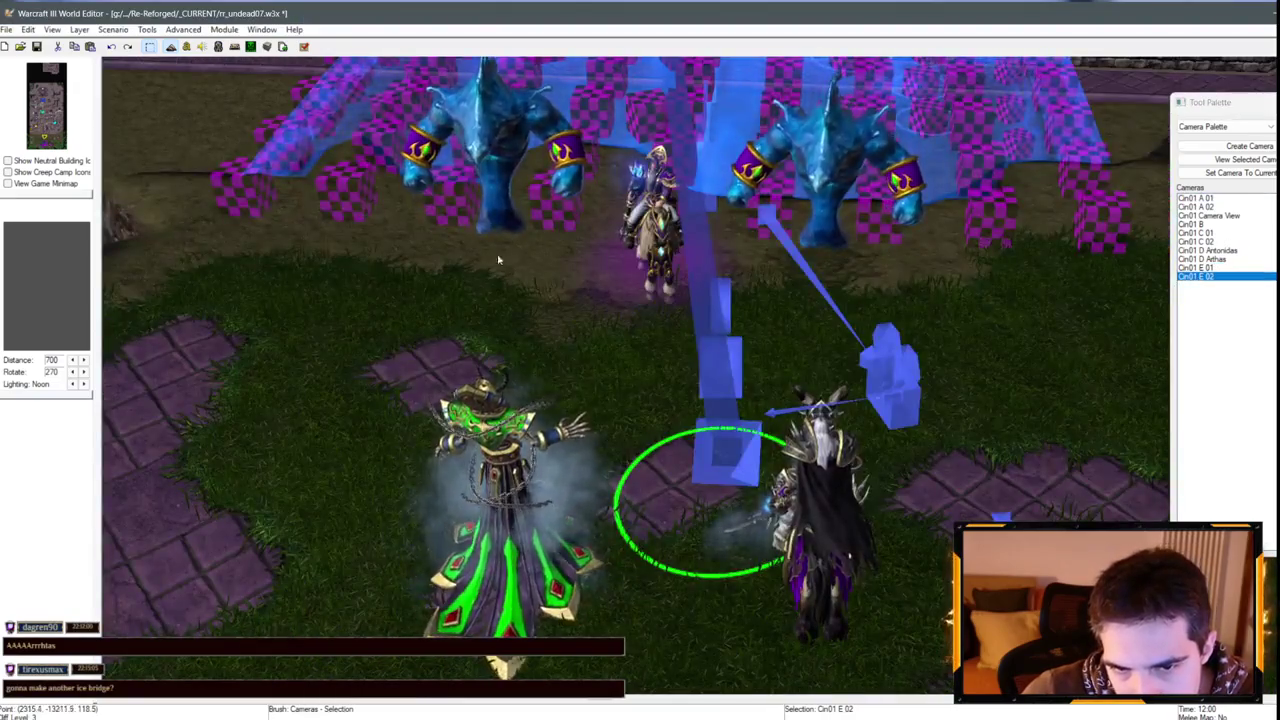
left_click(1220, 260)
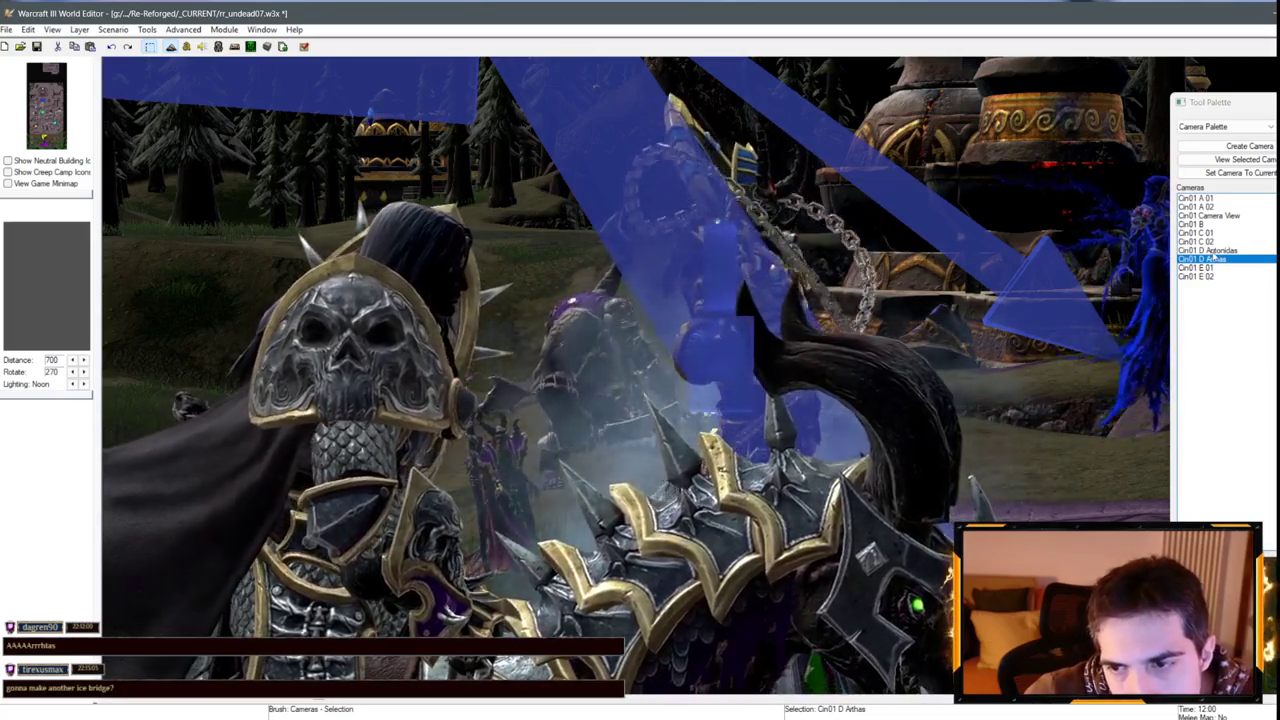
left_click(1208, 250)
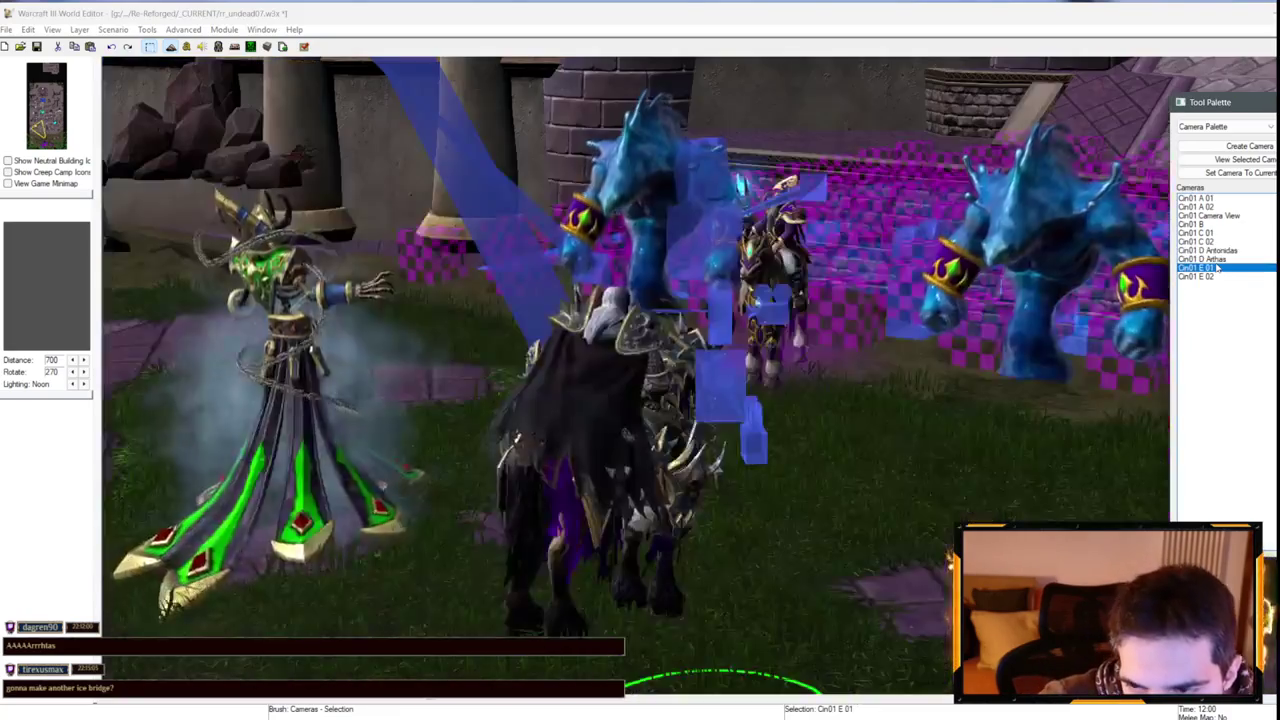
left_click(1220, 259)
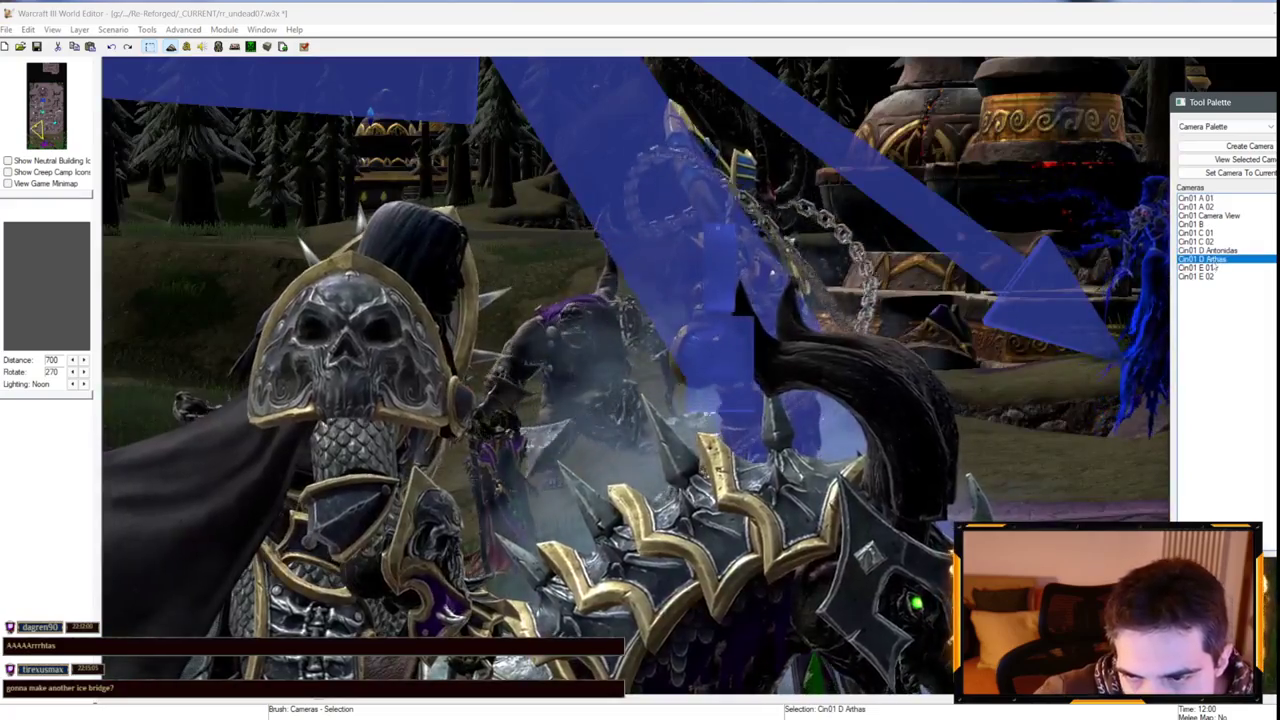
left_click(1208, 250)
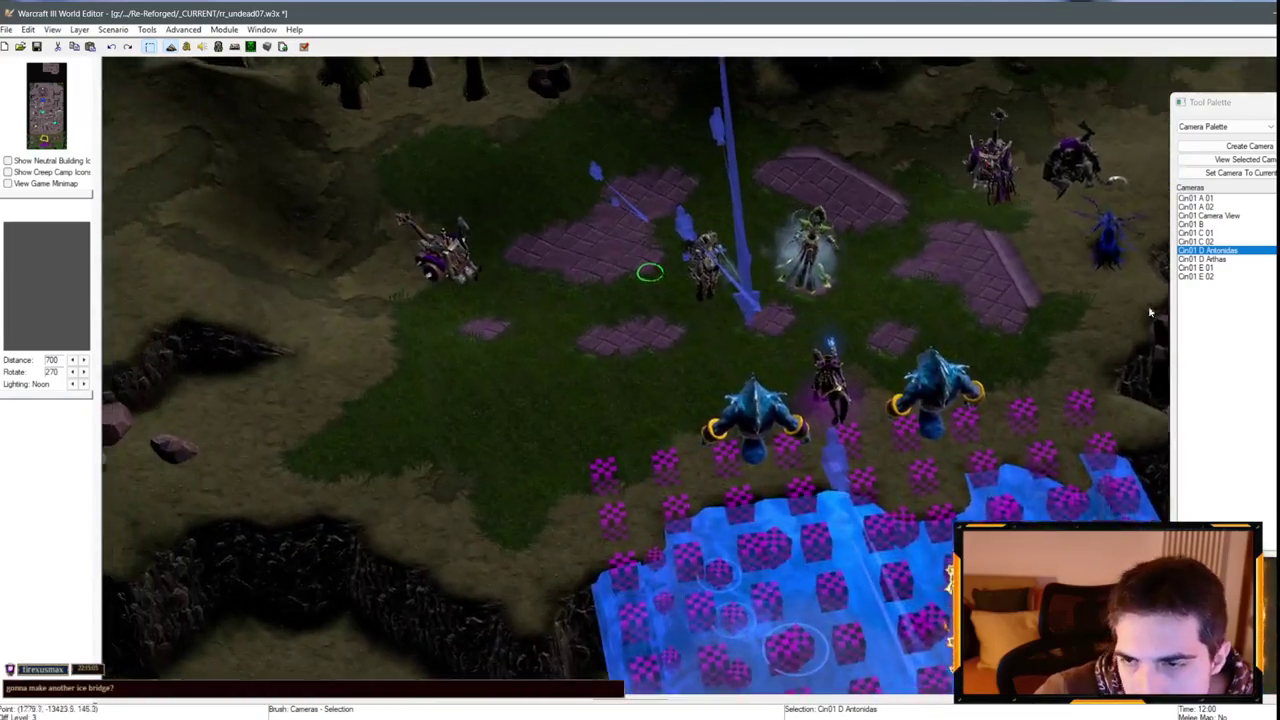
left_click(1221, 126)
left_click(1205, 164)
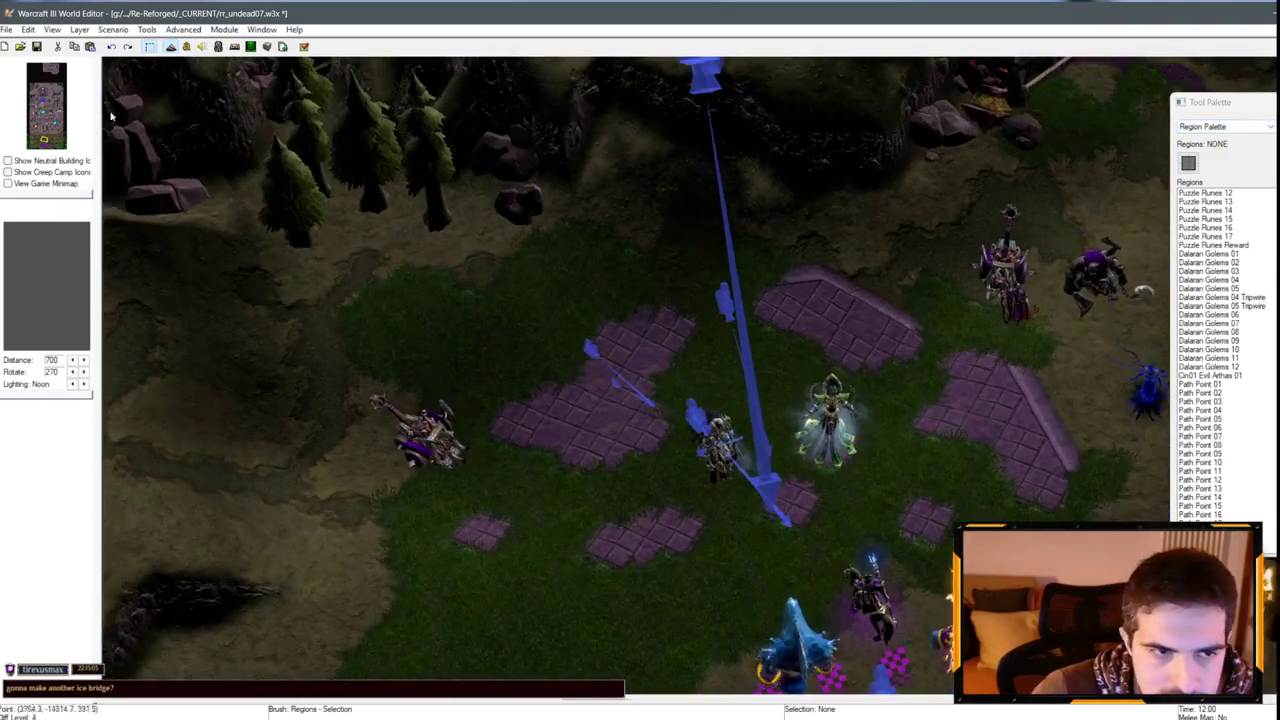
Step: Save the map
left_click(37, 47)
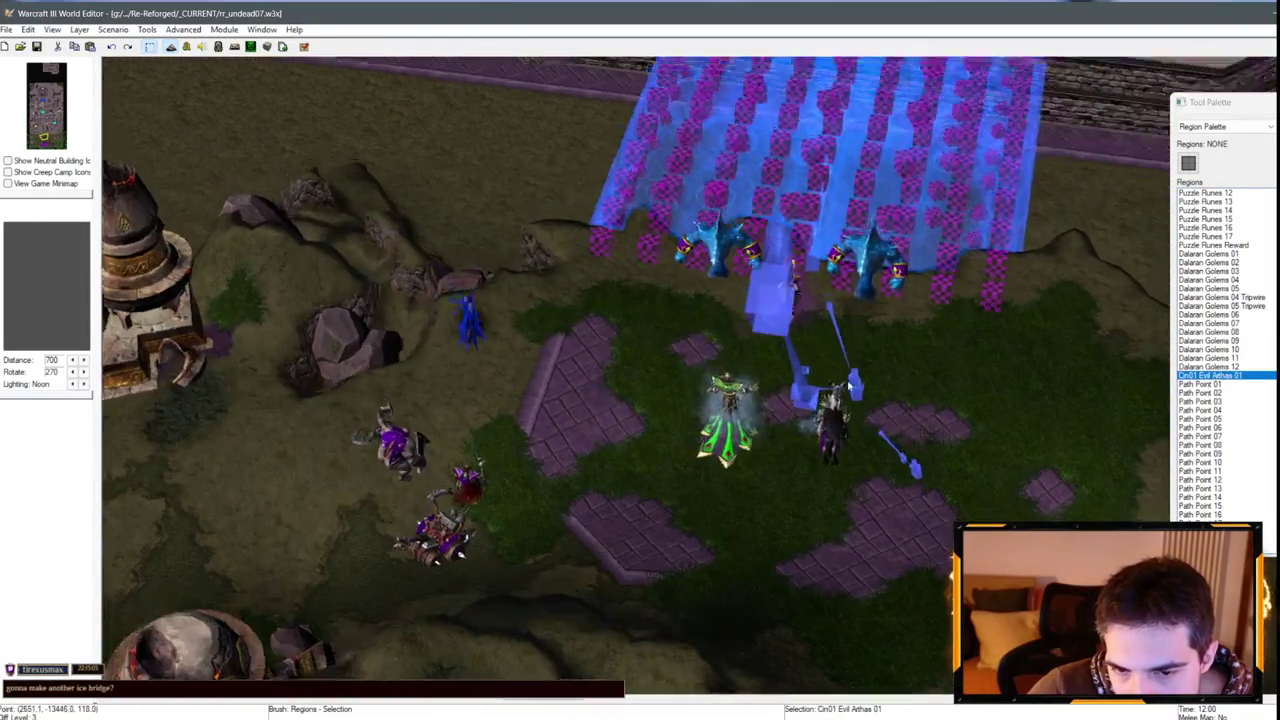
Step: Centre the view on the Cin01 Evil Arthas 01 region
double_click(1210, 375)
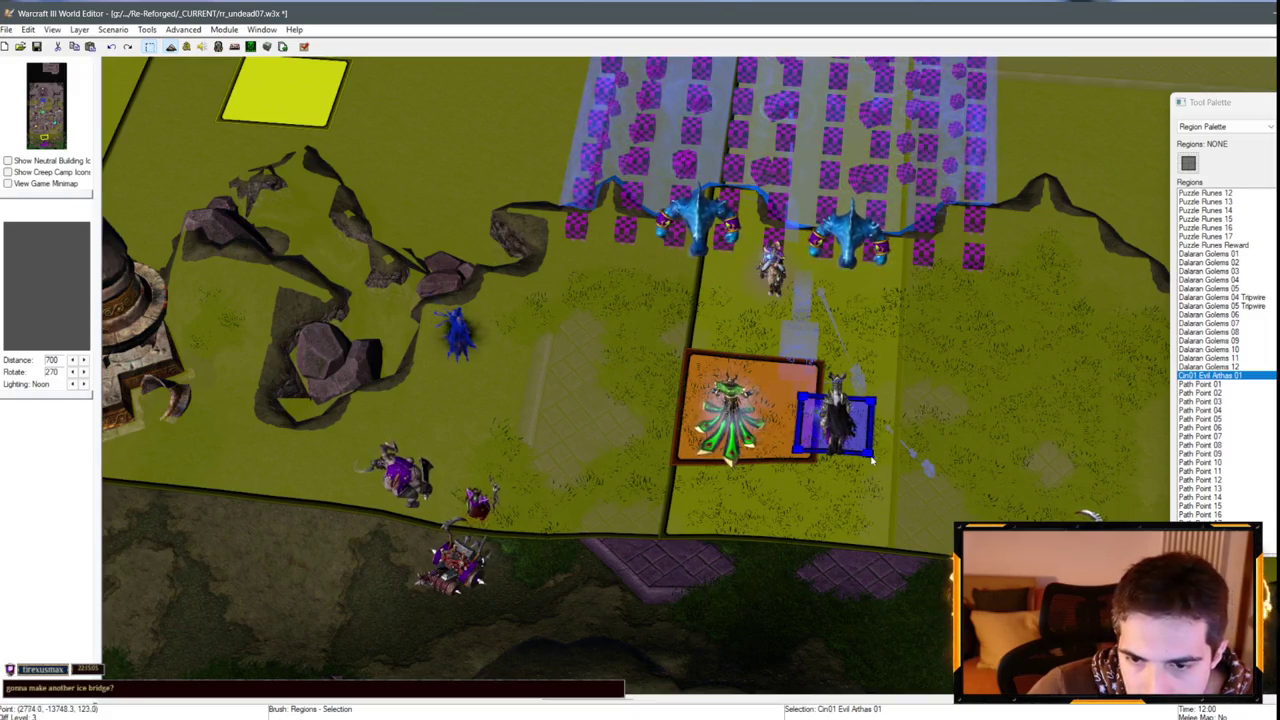
Step: Rename the Arthas region to Cin01 Evil Arthas 00 and copy it
double_click(1213, 374)
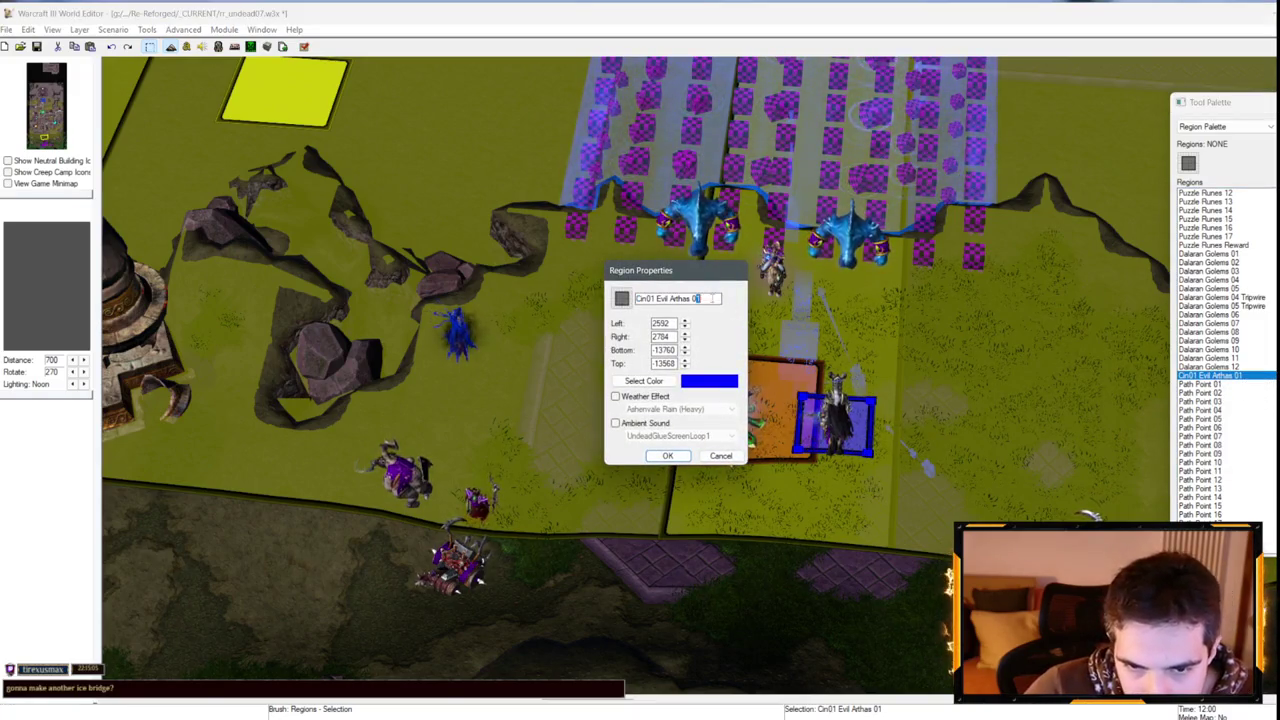
type("0")
key("Return")
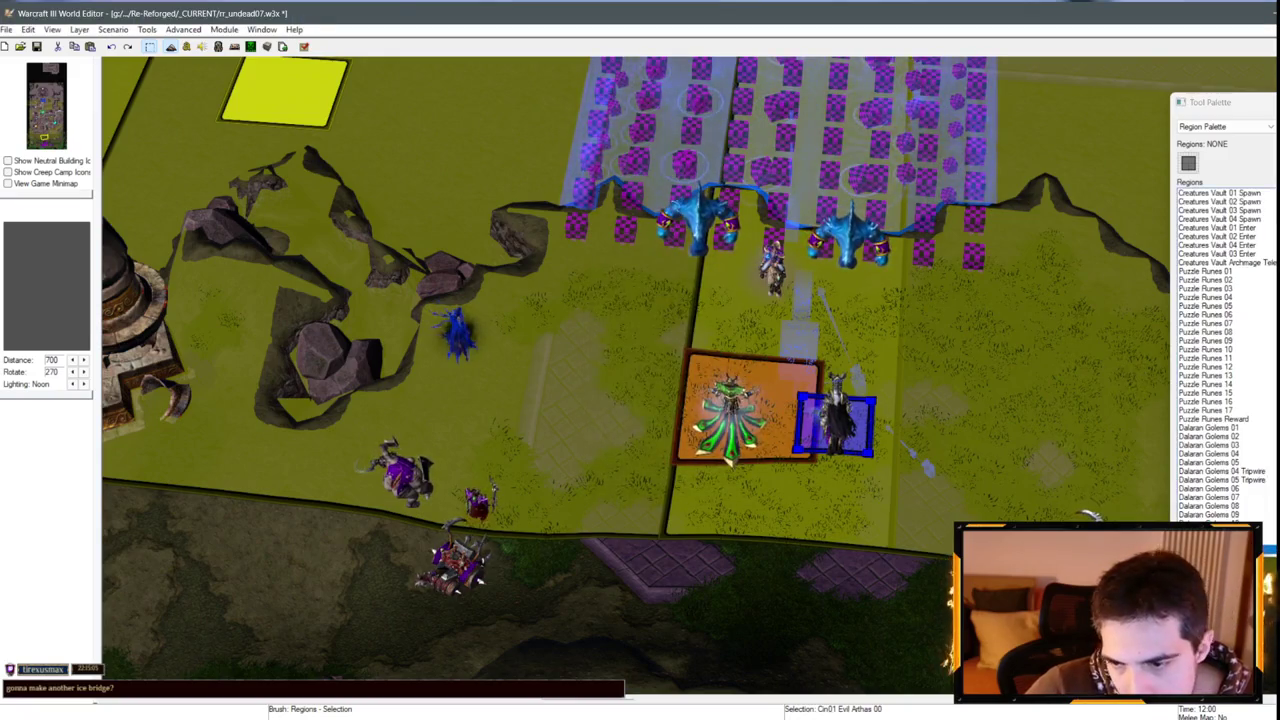
key("Return")
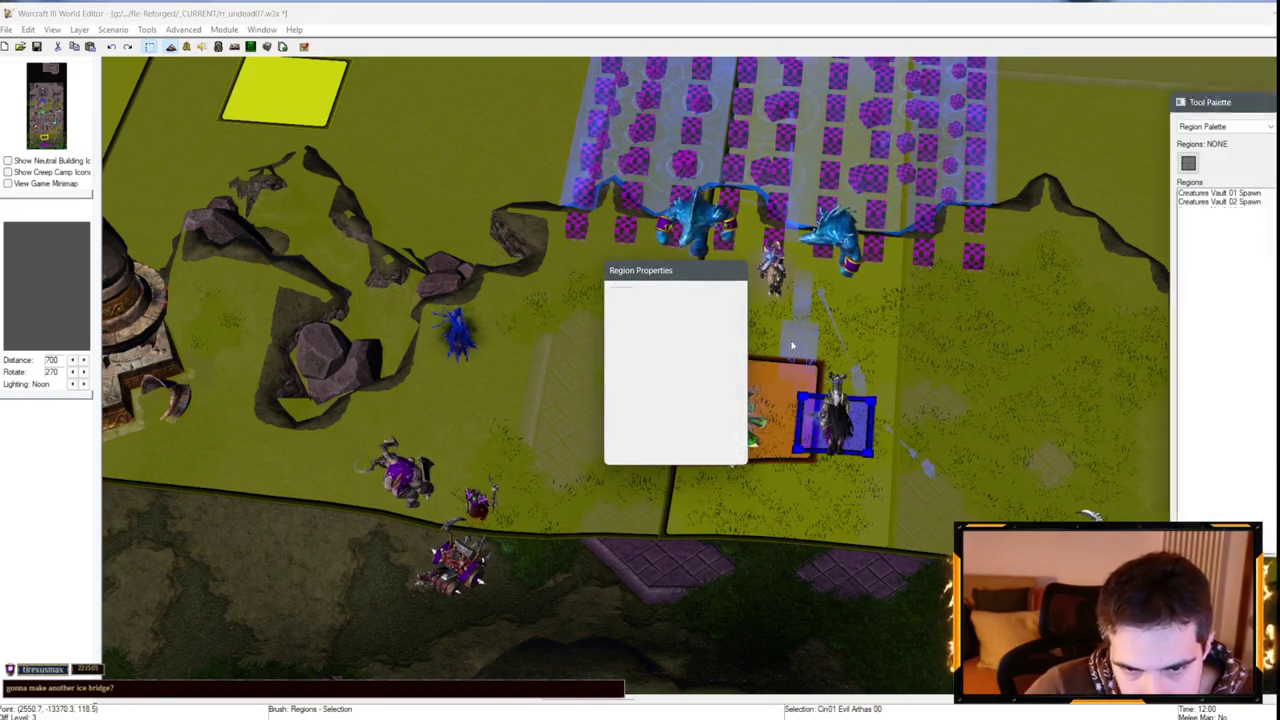
key("Escape")
Step: Paste the region over Kel'Thuzad and name it Cin01 KelThuzad 00
key("ctrl+v")
scroll(789, 342, "up", 2)
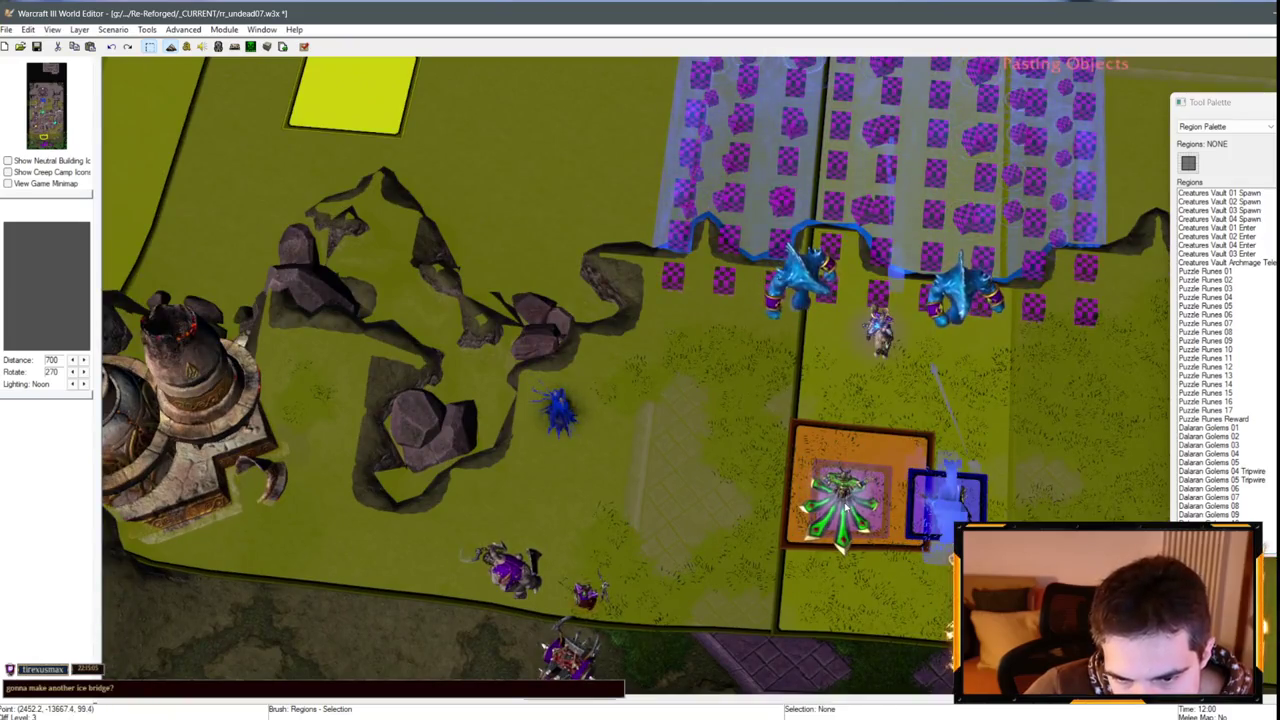
left_click(838, 510)
left_click_drag(838, 547, 843, 540)
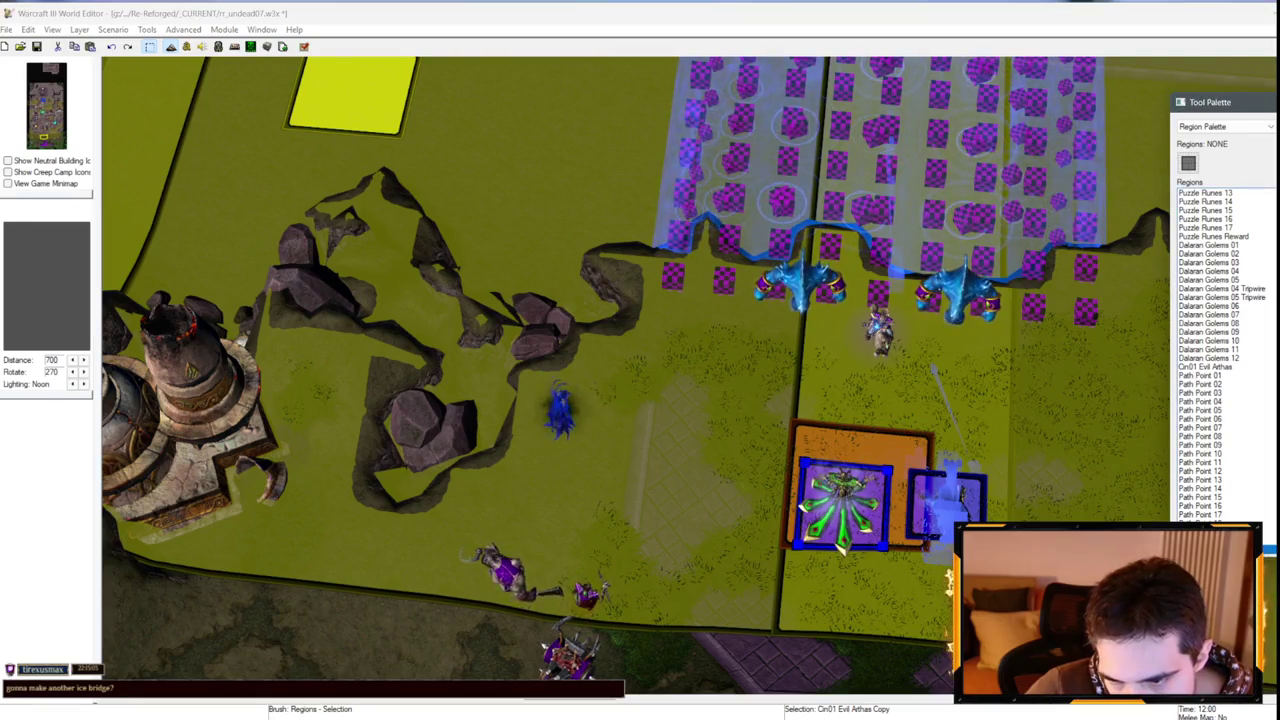
double_click(841, 543)
type("KelThuzad 00")
key("Return")
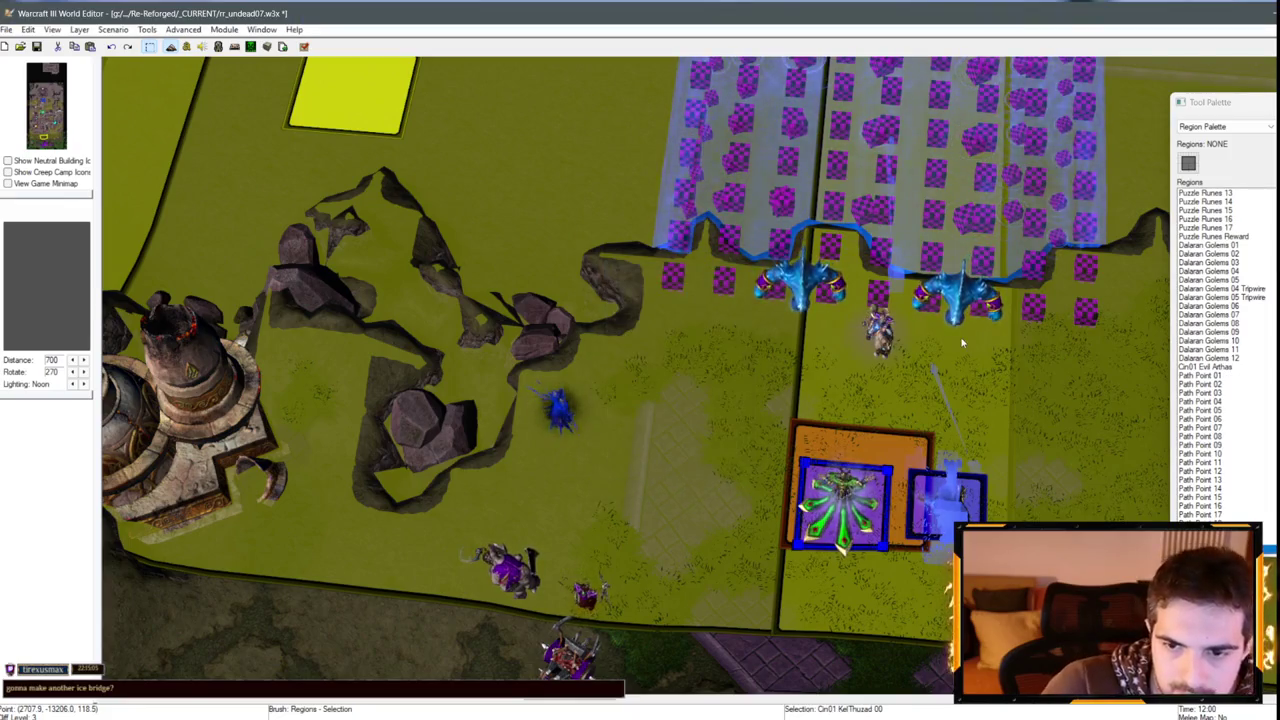
key("Up")
key("Up")
key("Up")
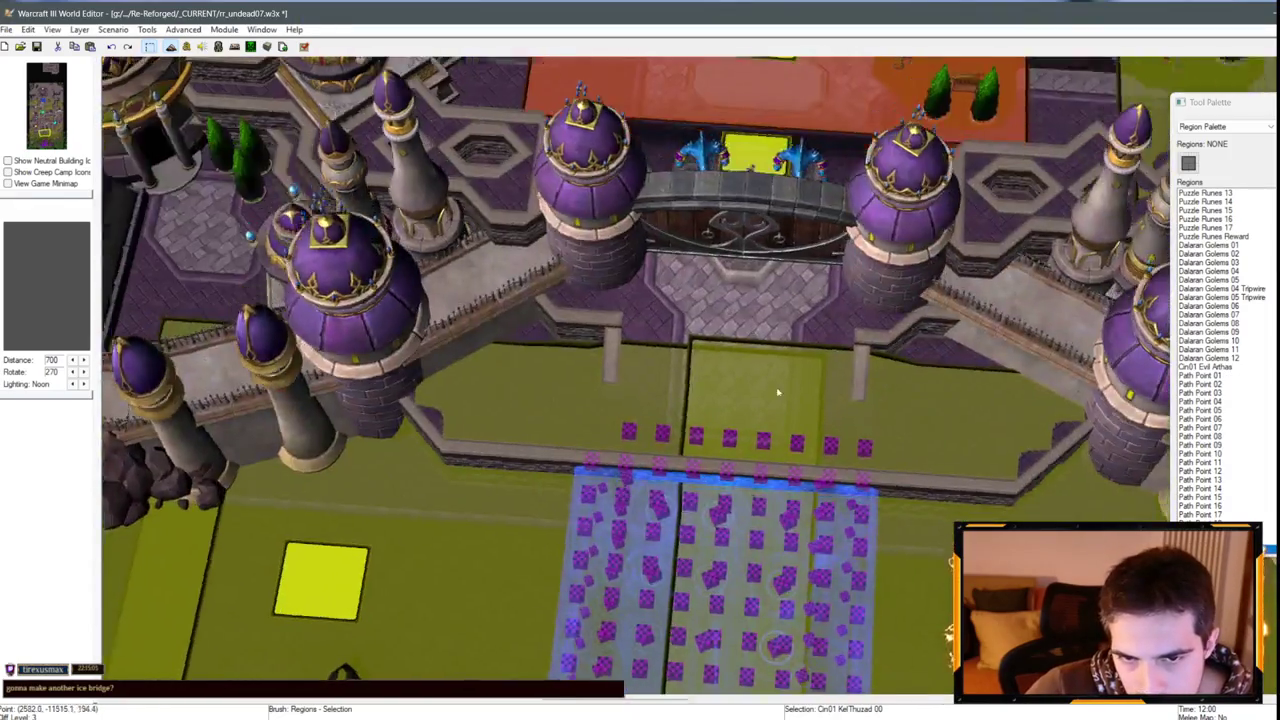
key("Up")
key("Up")
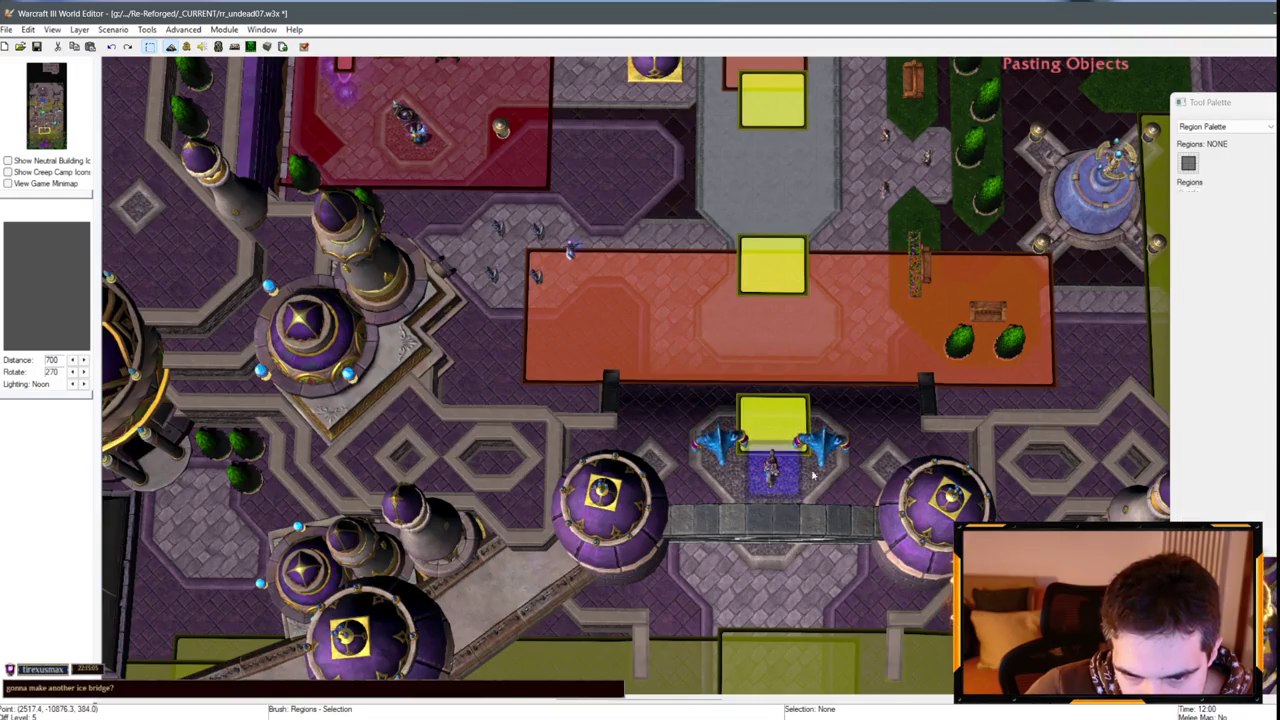
Step: Place a region copy at the castle gate named Cin01 Antonidas 00
left_click(772, 470)
double_click(772, 470)
type("Cin01 Antonidas")
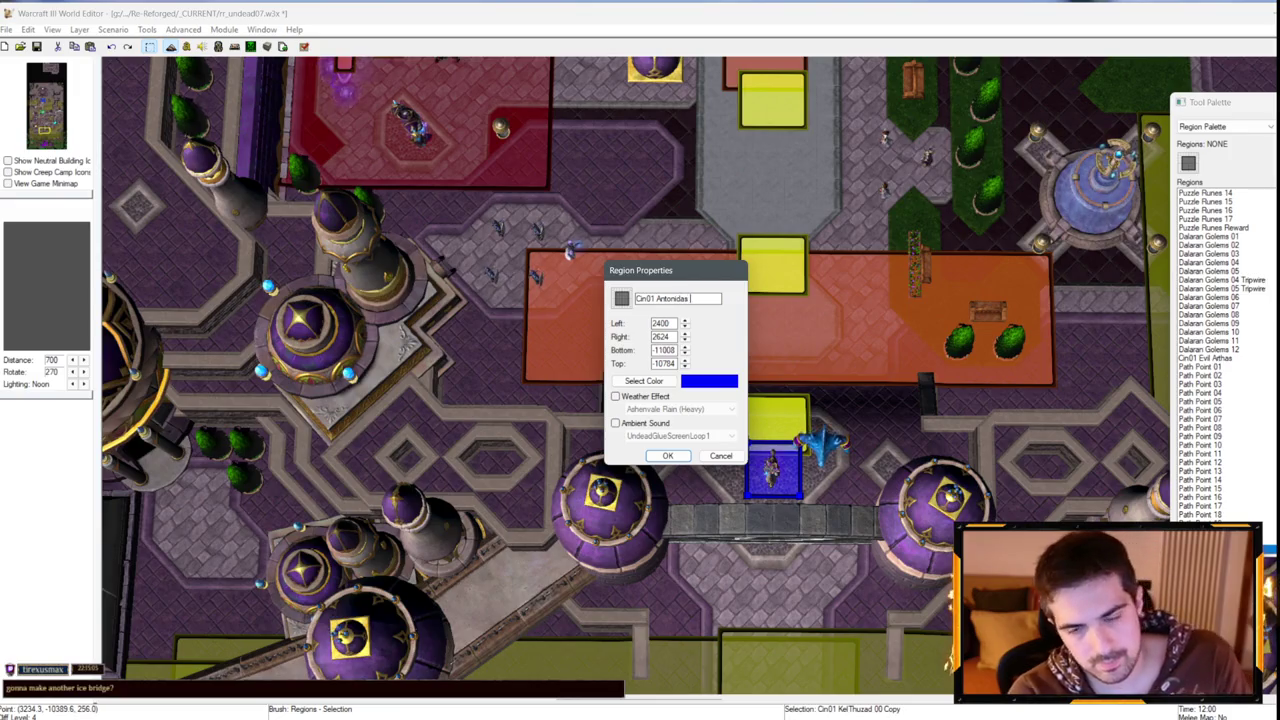
type("0")
key("Return")
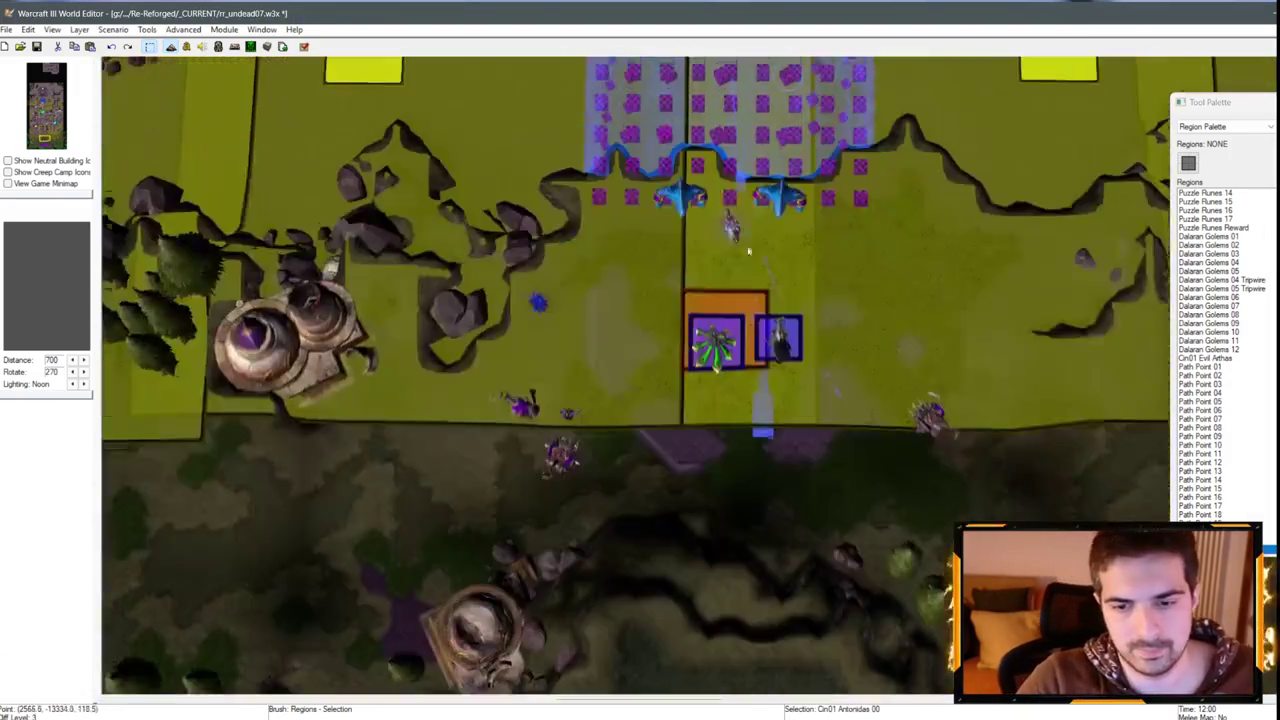
Step: Paste another region over Antonidas near the gate, named Cin01 Antonidas 01
key("ctrl+v")
left_click(733, 220)
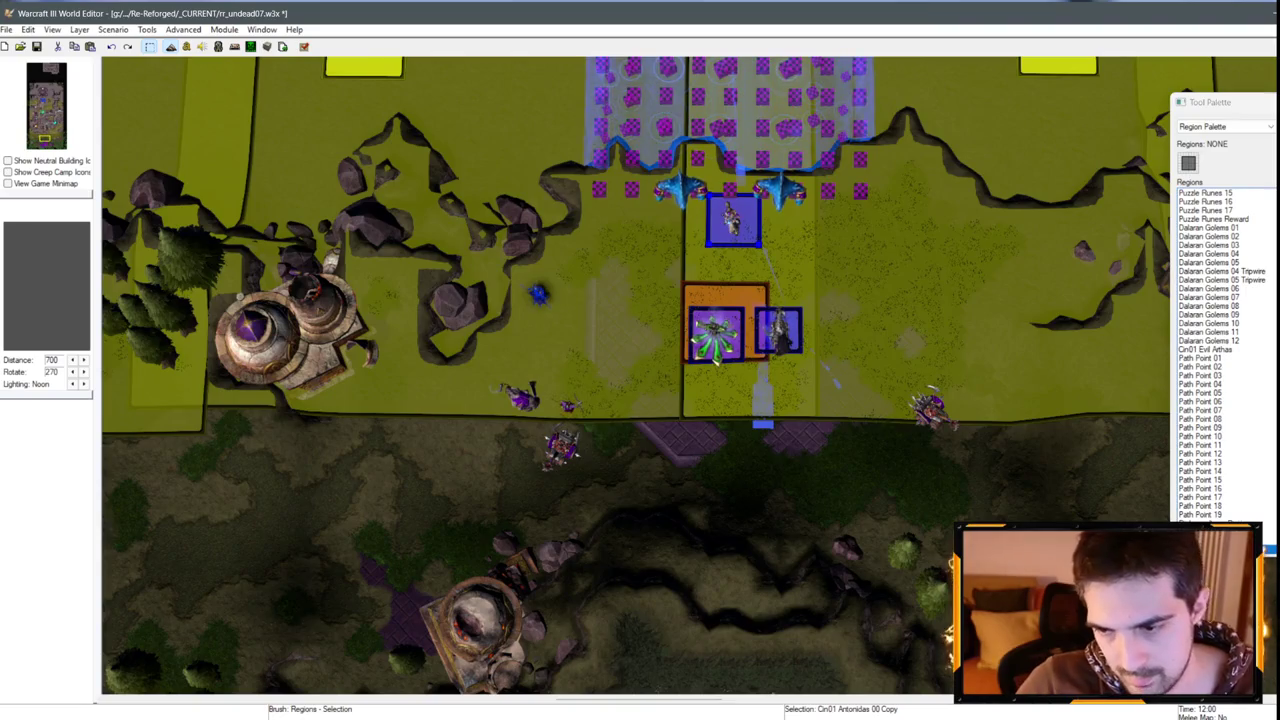
double_click(733, 220)
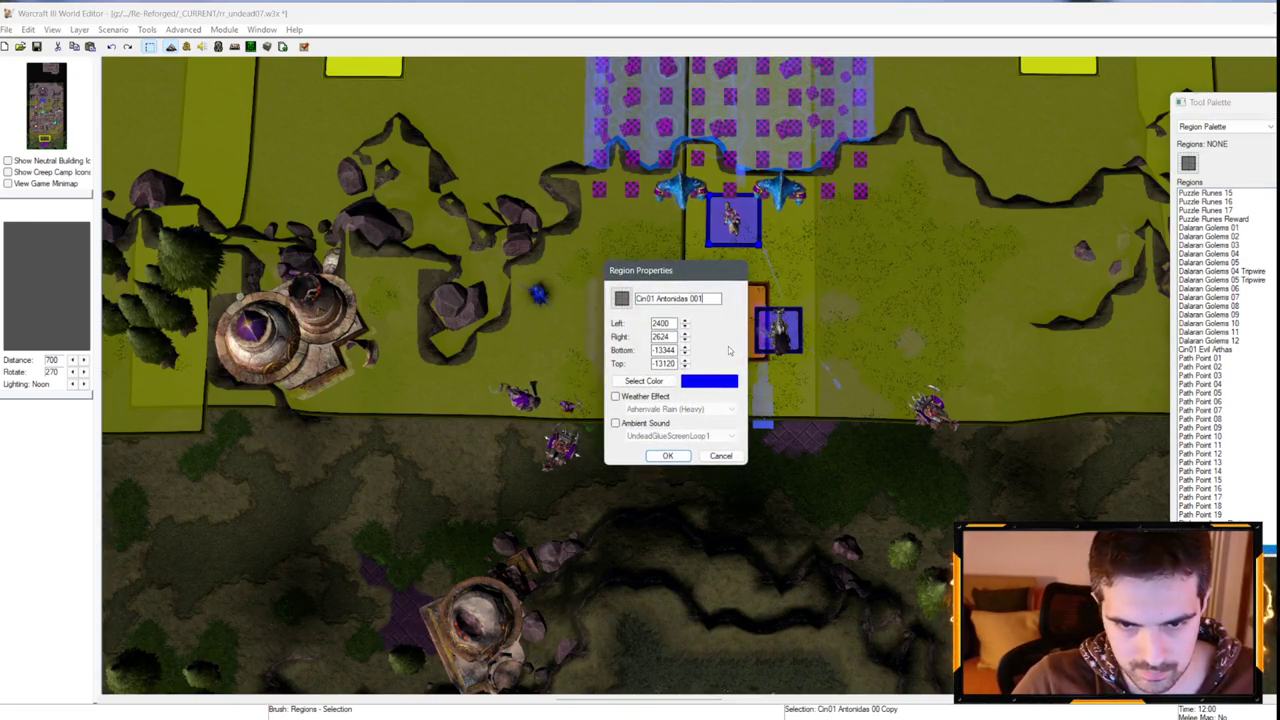
key("BackSpace")
type("1")
key("Return")
key("Up")
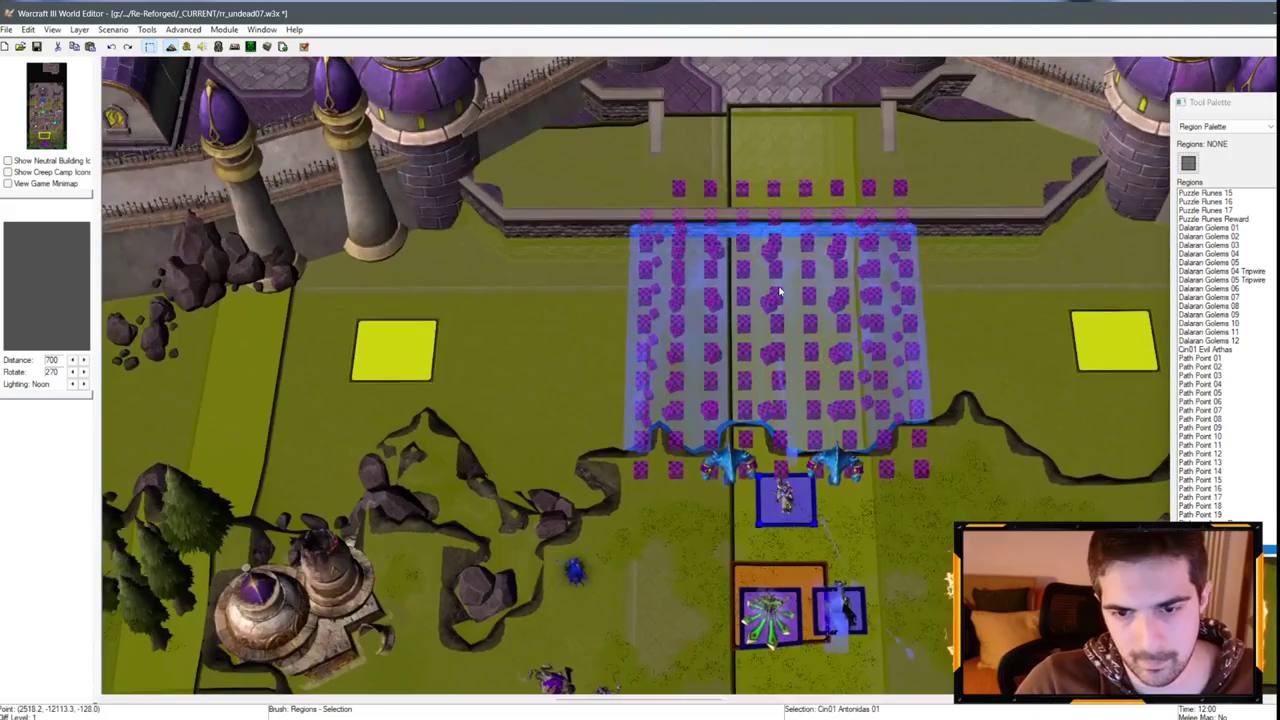
Step: Add Cin01 Water Elemental A 00 and B 00 regions over the two water elementals
scroll(787, 197, "up", 1)
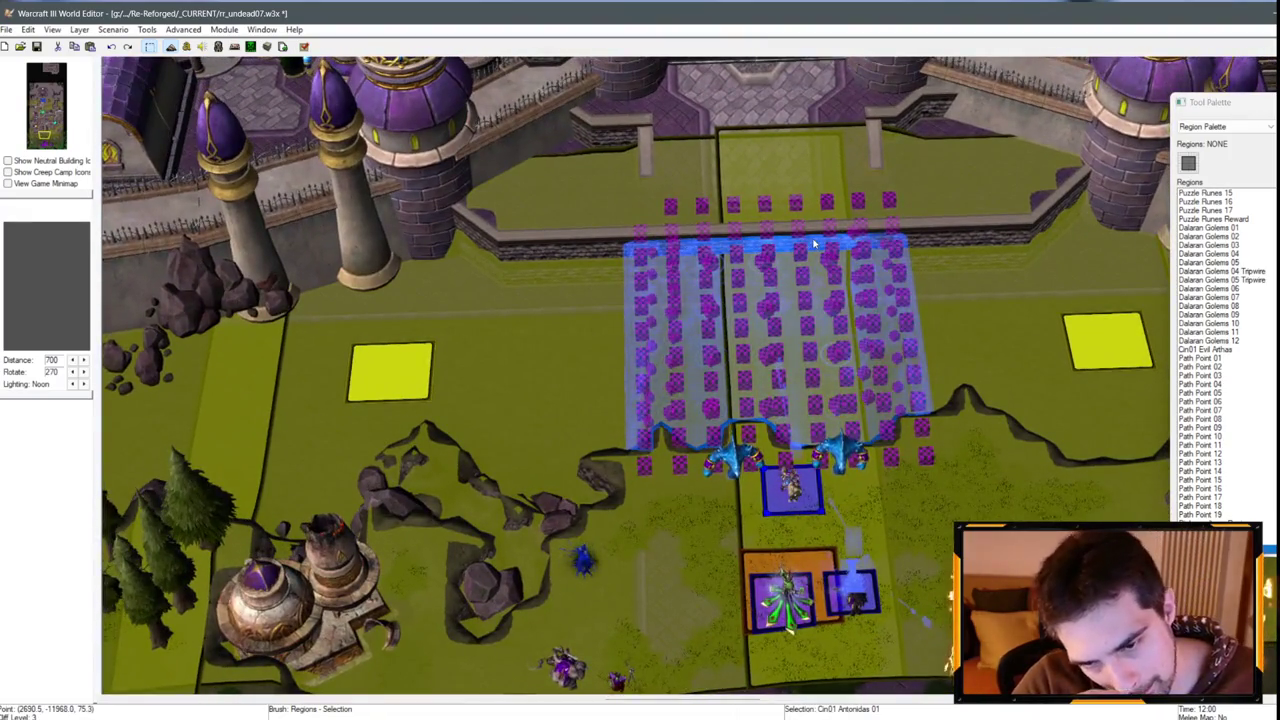
key("Up")
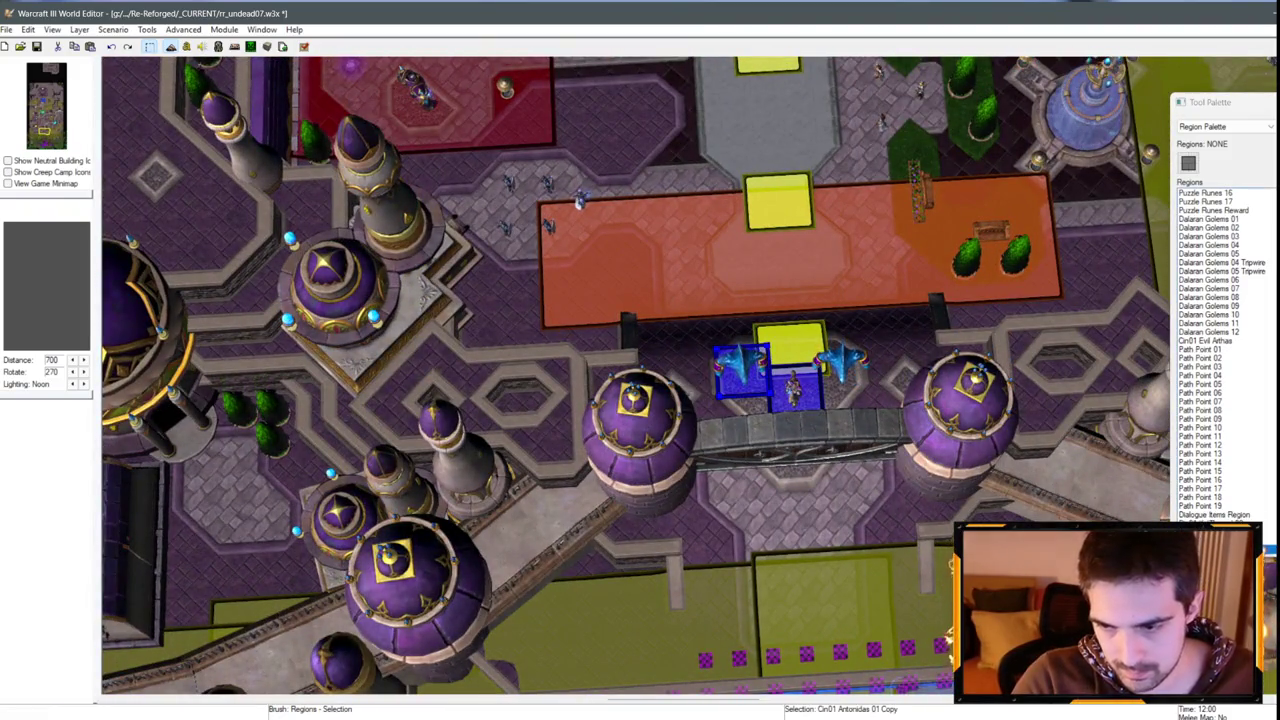
key("Return")
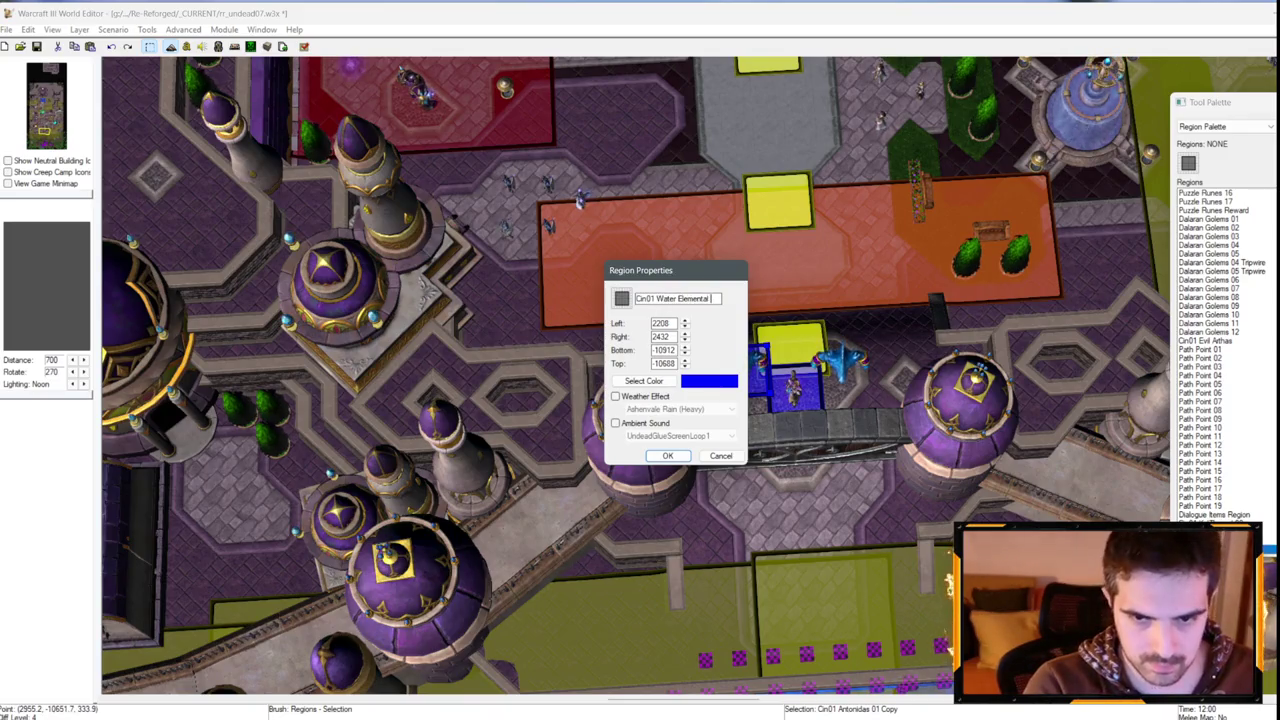
key("Return")
key("ctrl+v")
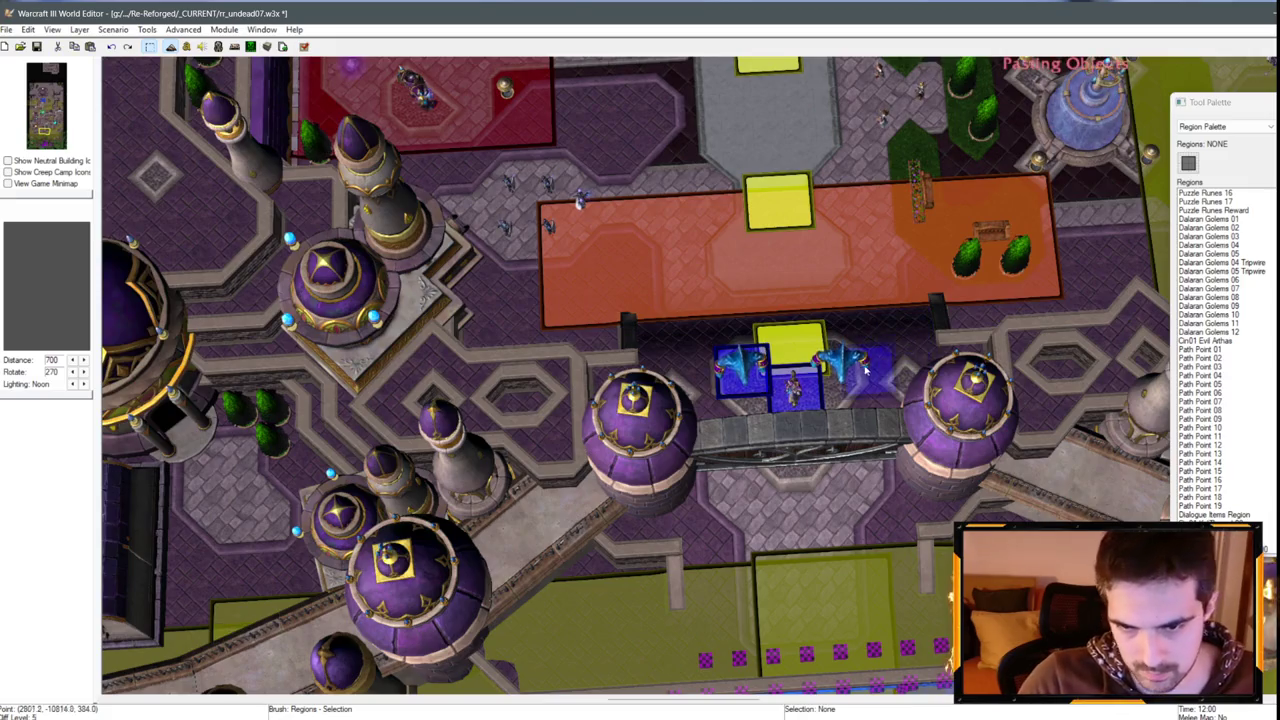
key("Return")
key("Return")
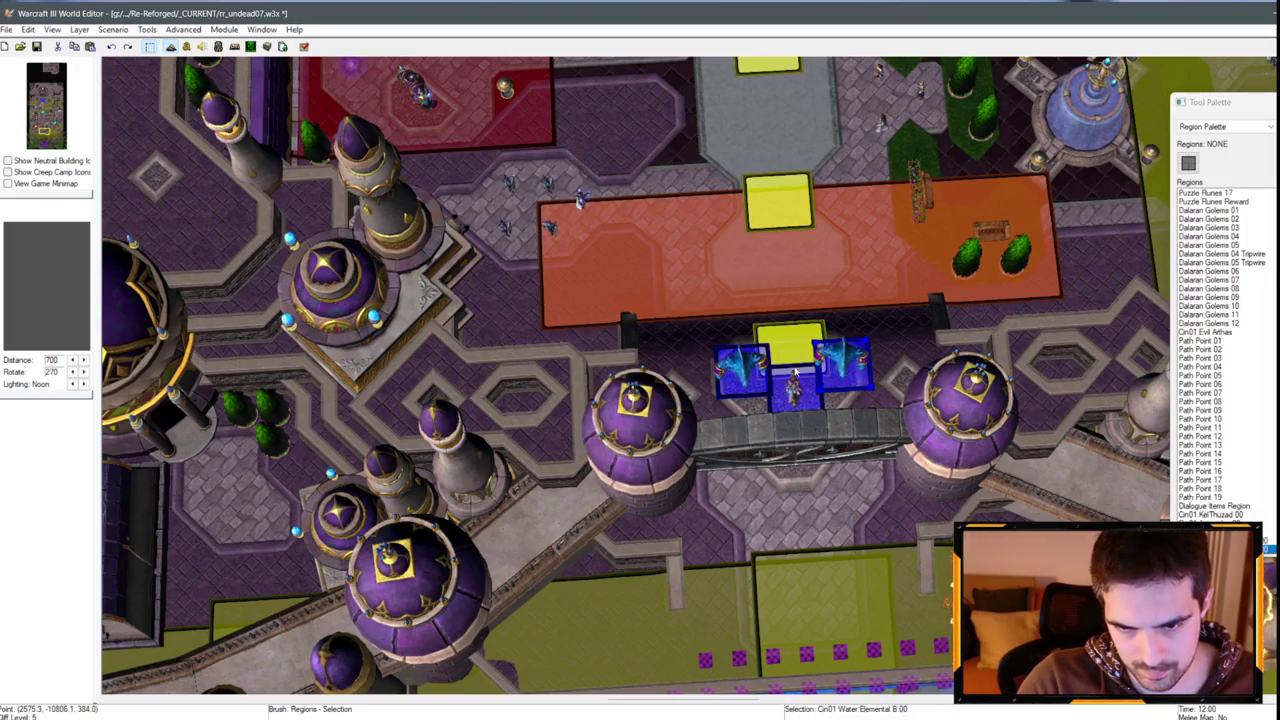
Step: Paste the elemental pair at the lower gate, renamed Cin01 Water Elemental A 01 and B 01
key("ctrl+v")
key("Down")
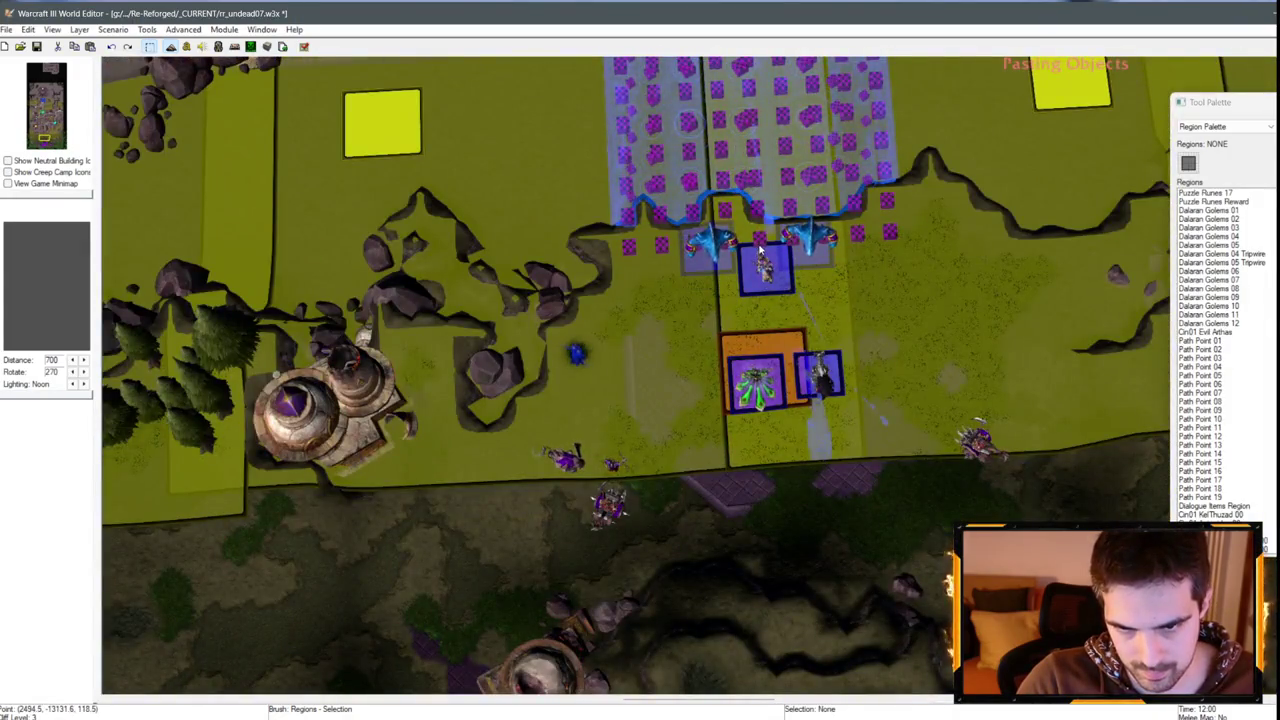
left_click(768, 246)
scroll(770, 246, "up", 3)
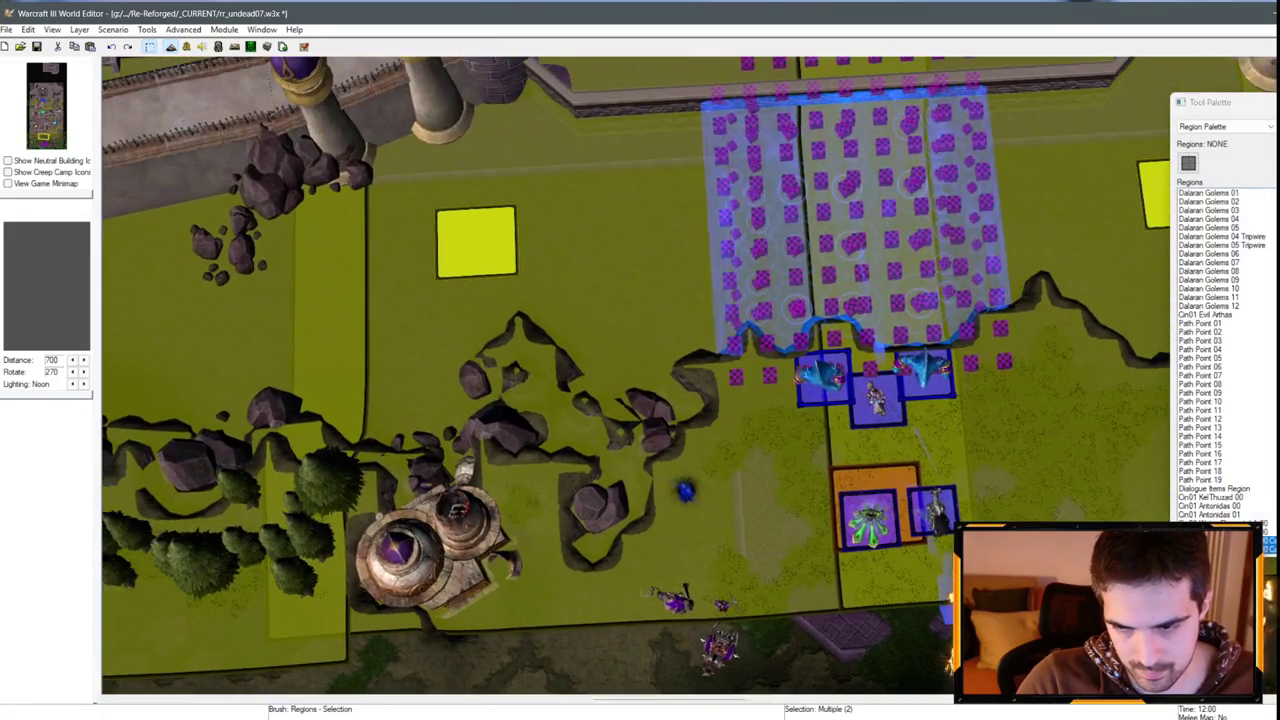
double_click(866, 310)
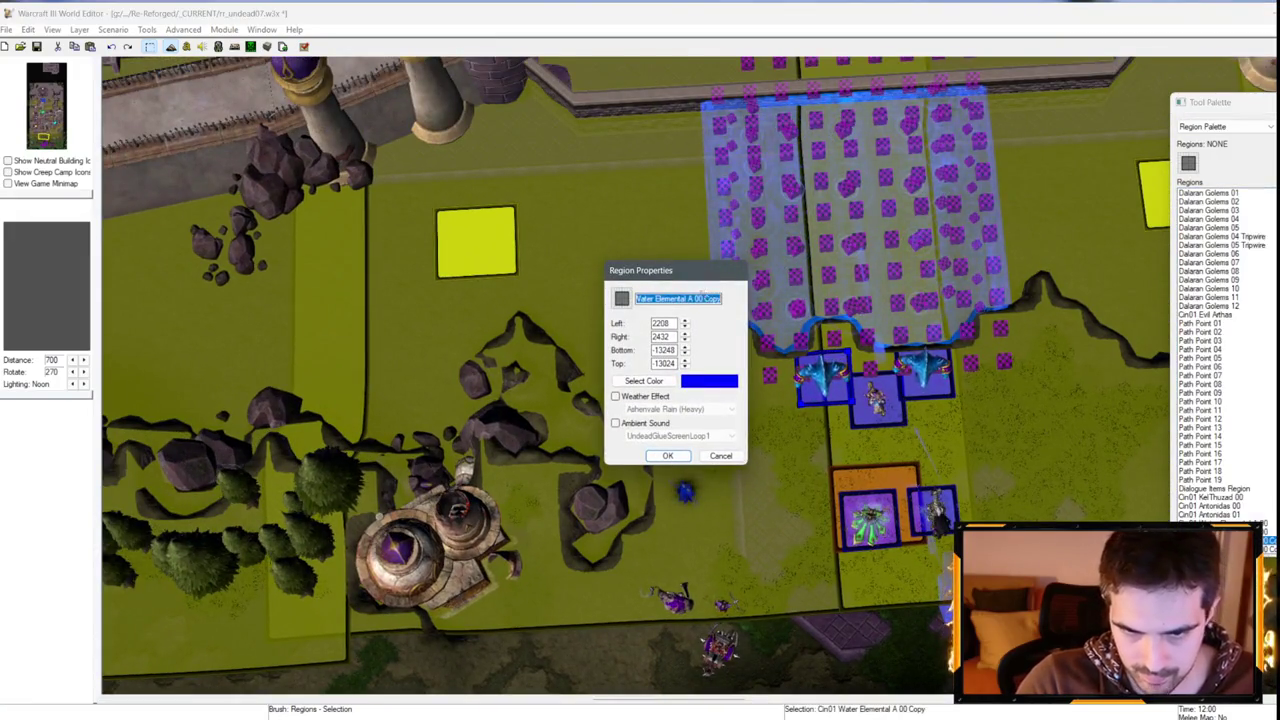
key("Return")
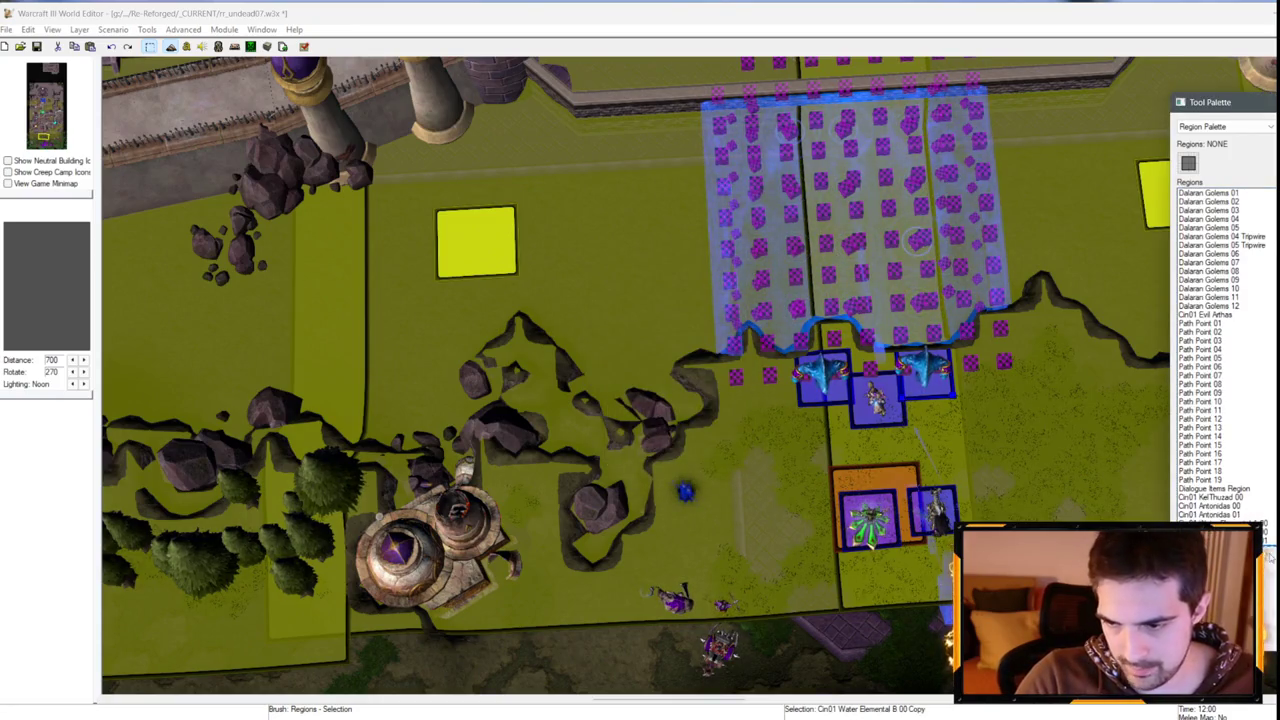
key("Return")
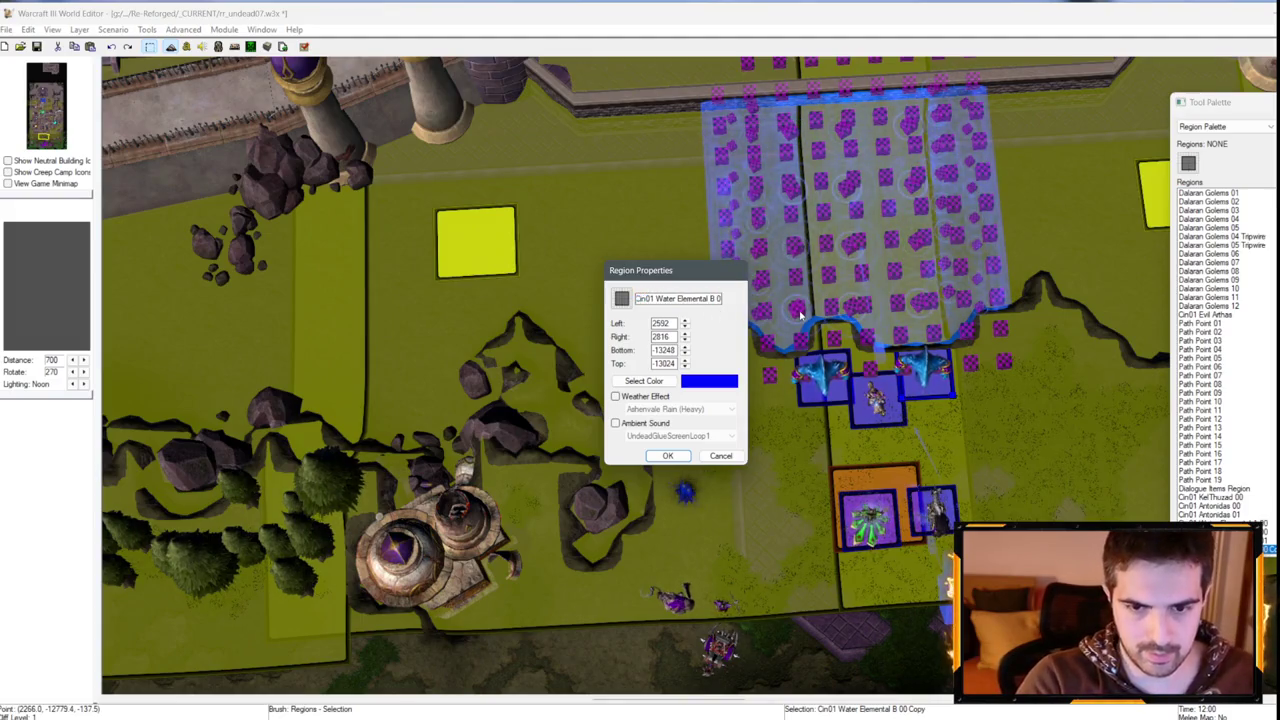
key("BackSpace")
type("1")
key("Return")
Step: Angle the view across the gate and switch to the Unit Palette
scroll(590, 265, "up", 2)
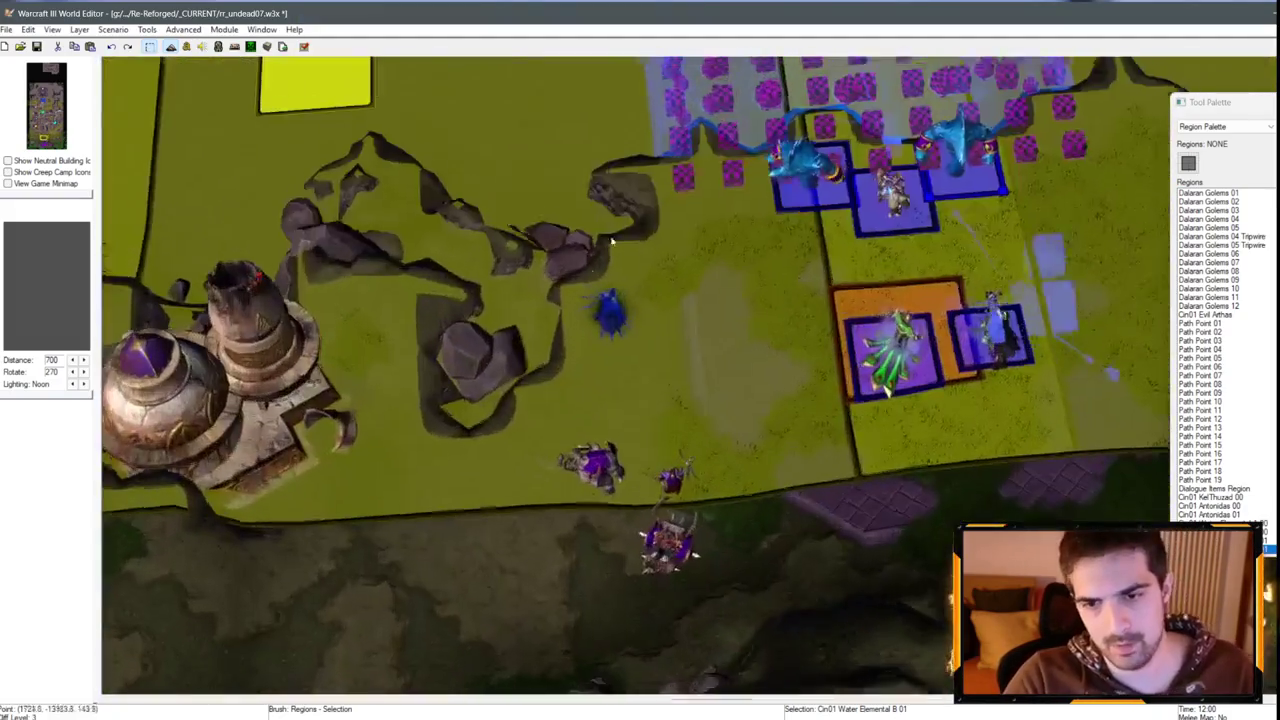
scroll(590, 265, "down", 4)
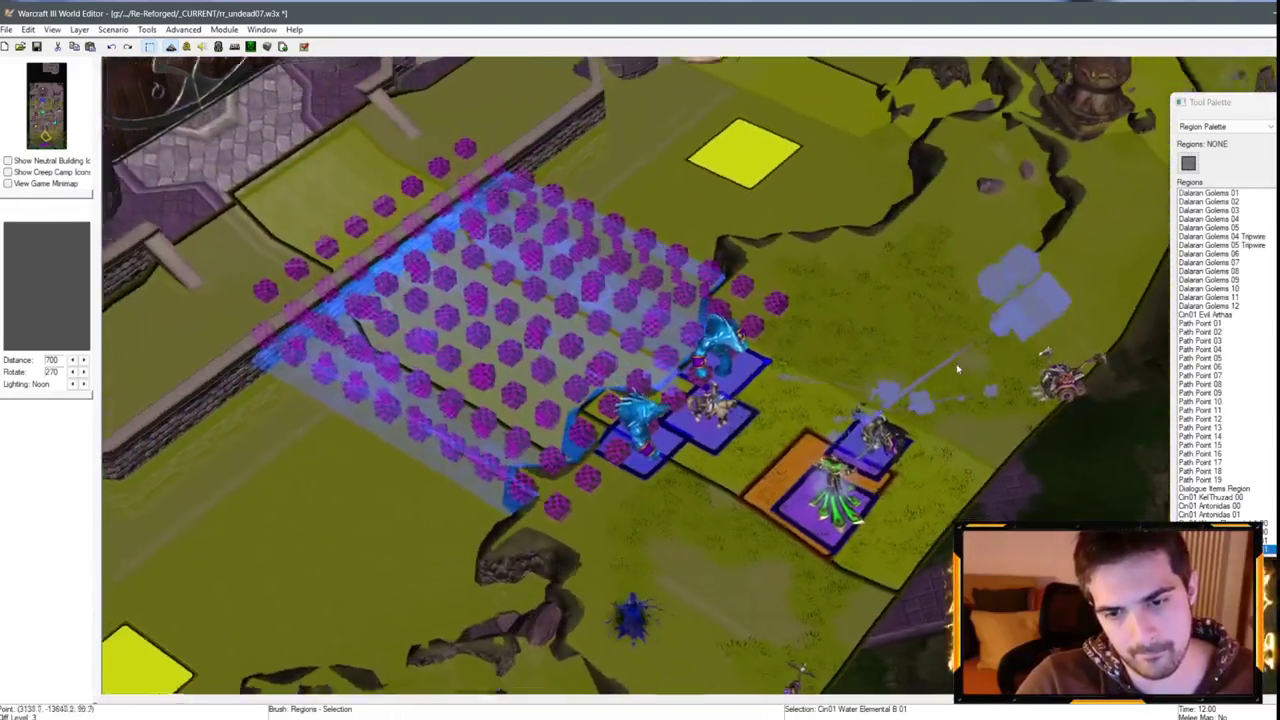
left_click_drag(957, 370, 1121, 316)
left_click(1224, 126)
left_click(1215, 152)
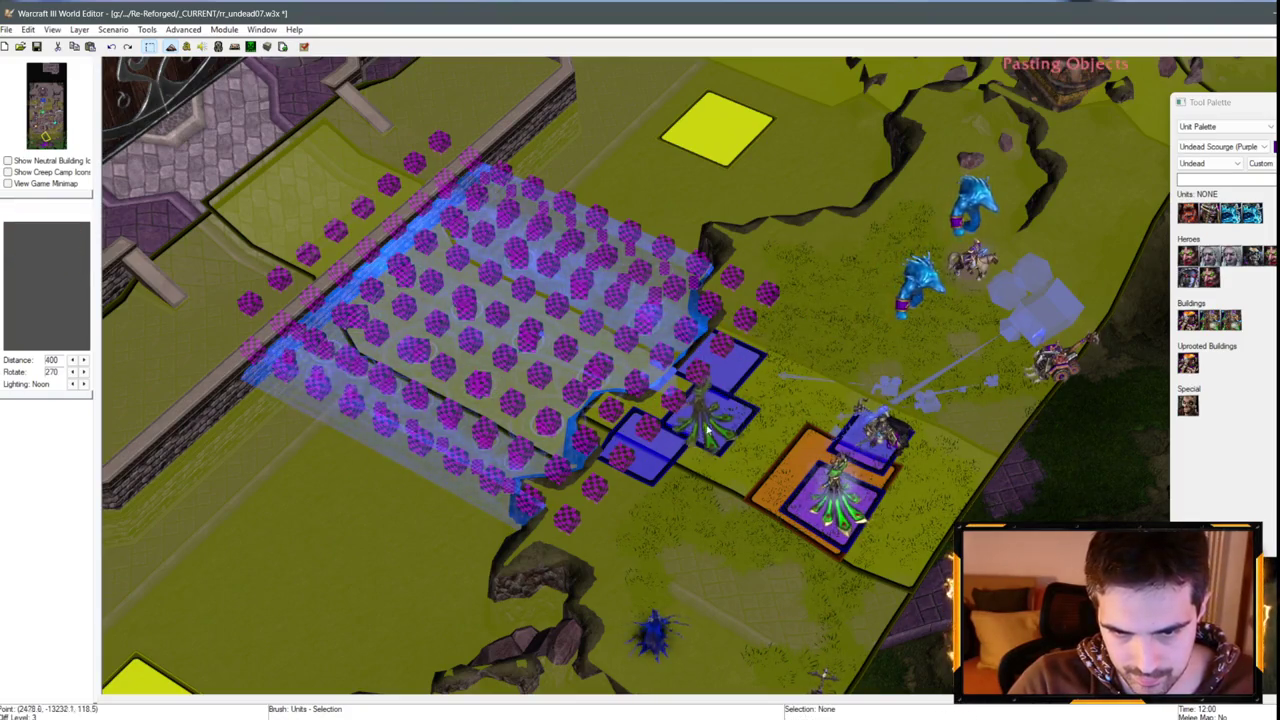
Step: Select Kel'Thuzad at the gate and zoom in and out to inspect him
left_click(704, 420)
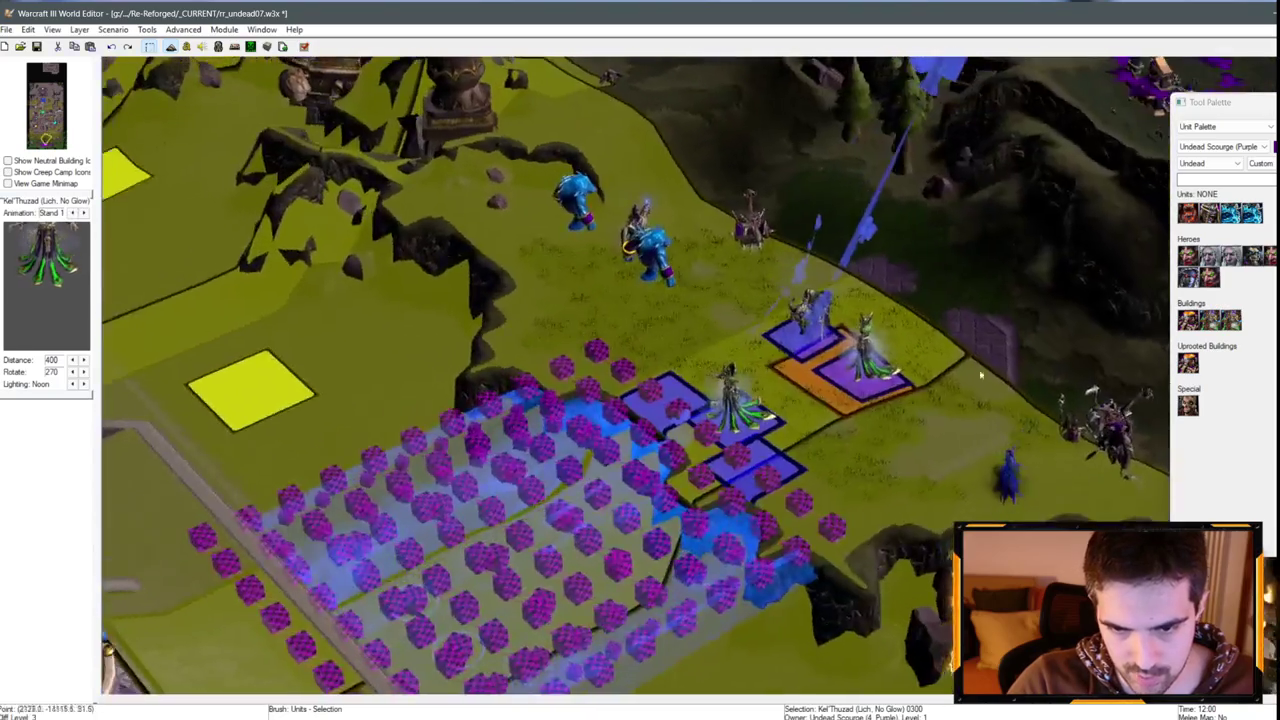
scroll(788, 357, "up", 2)
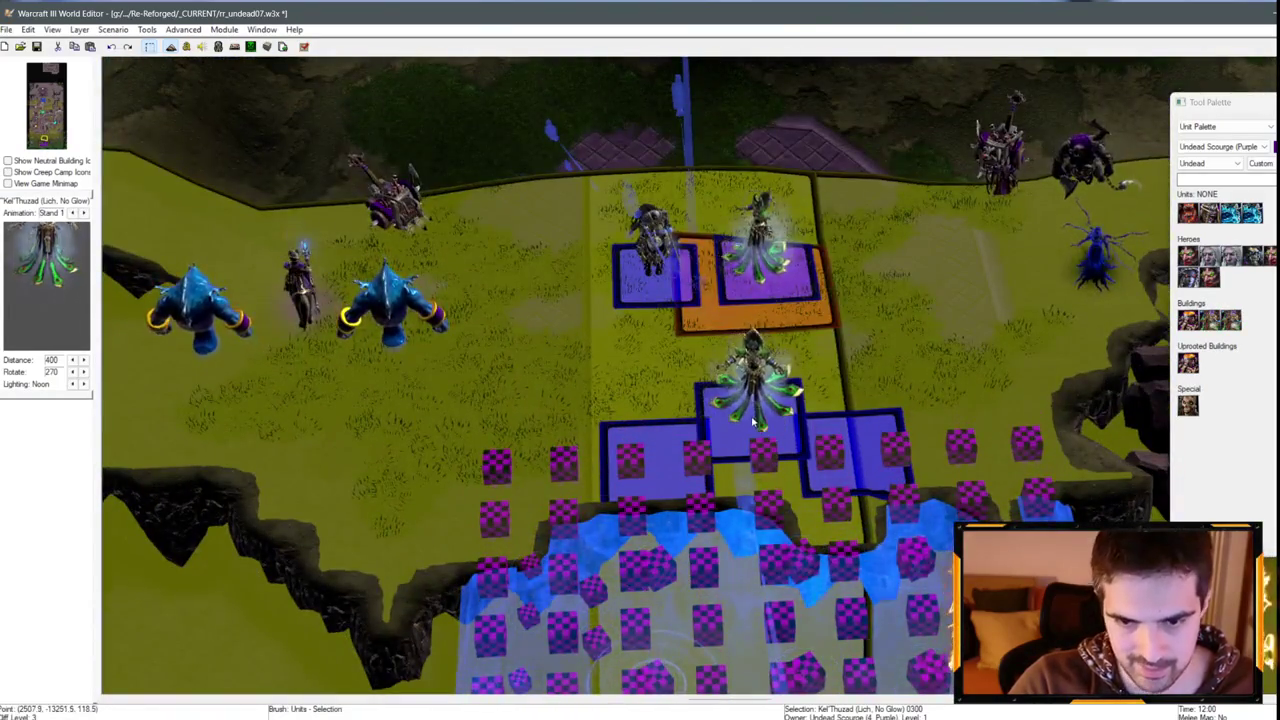
scroll(745, 432, "down", 2)
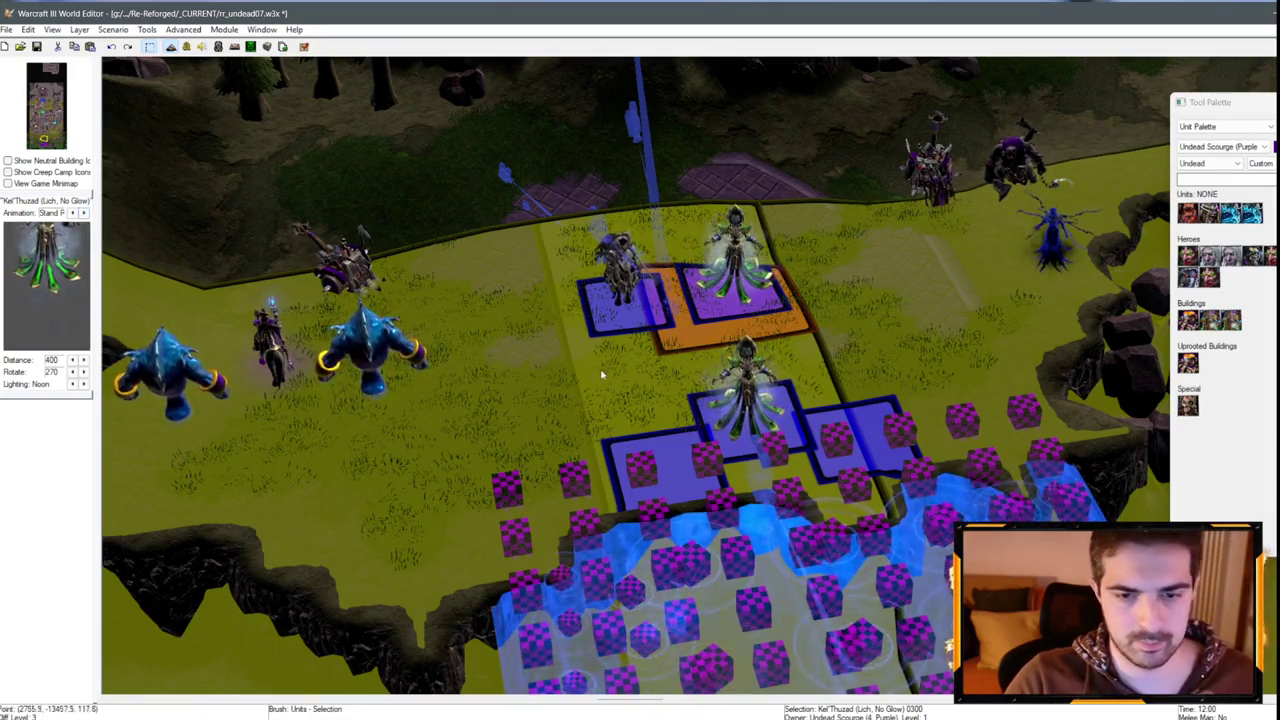
scroll(609, 378, "up", 5)
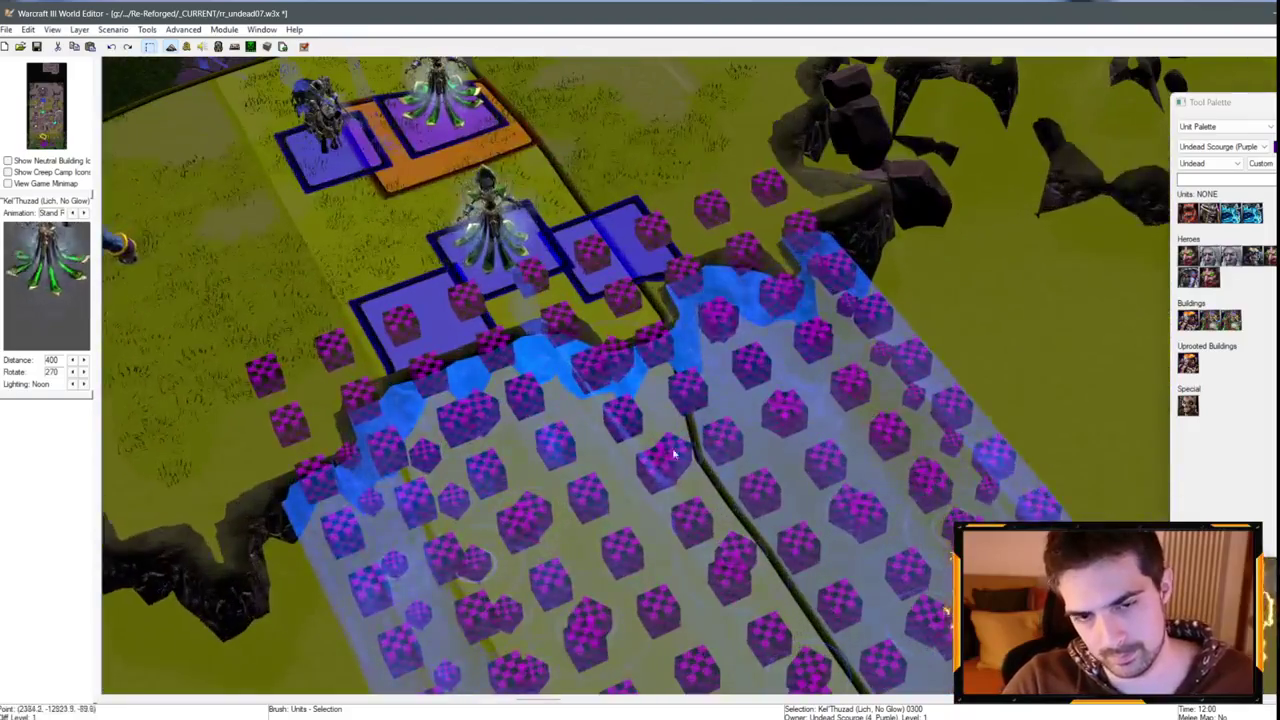
scroll(655, 453, "down", 5)
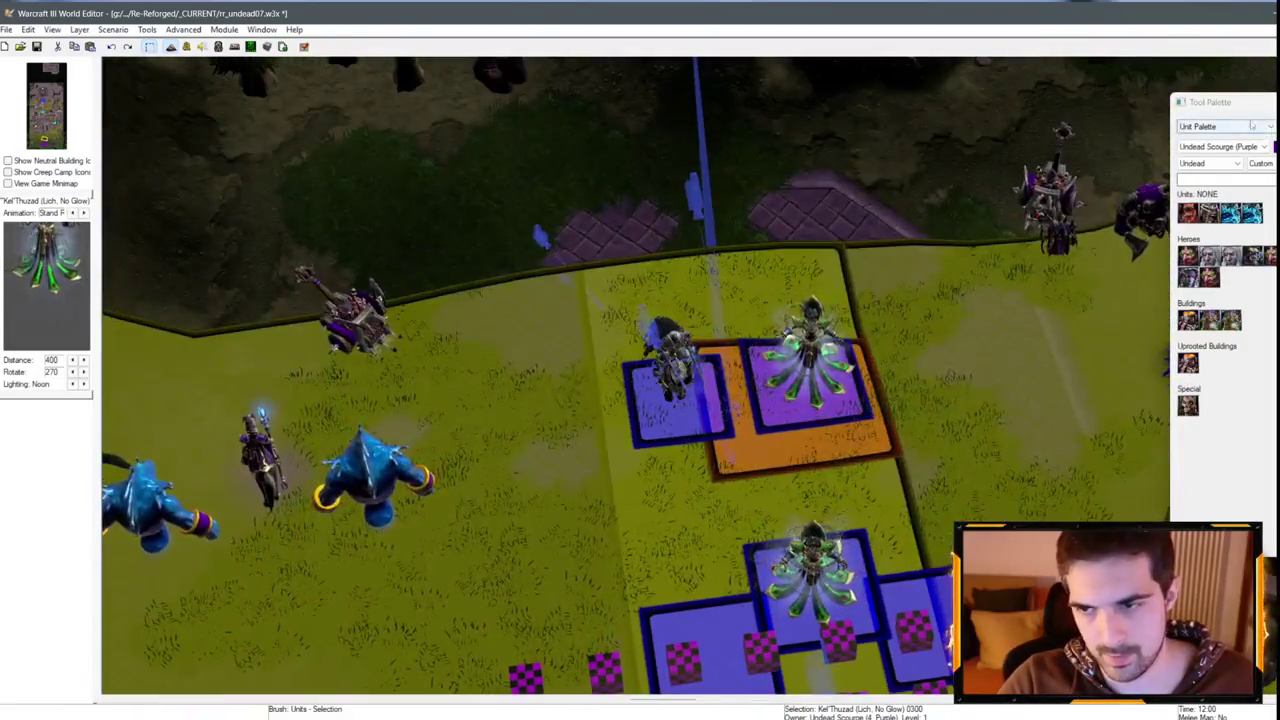
Step: Return to the Region Palette and select the Cin01 Antonidas 01 region
left_click(1225, 126)
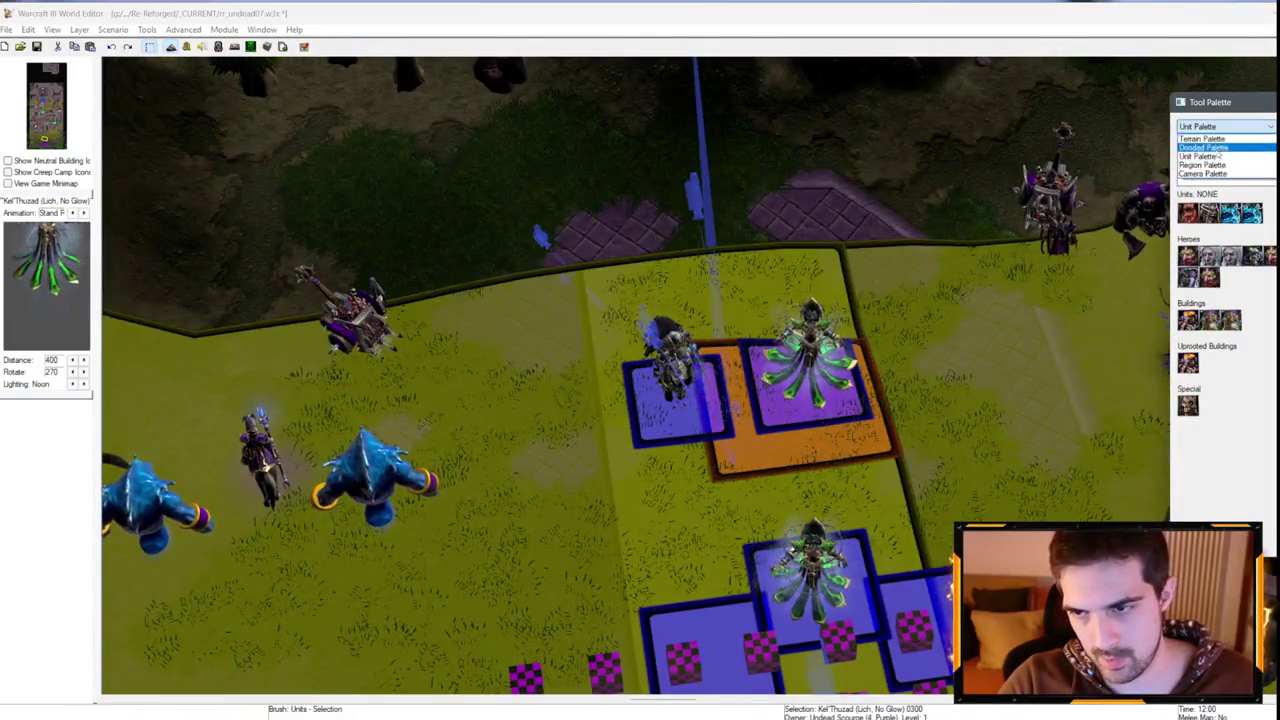
left_click(1205, 164)
left_click(842, 316)
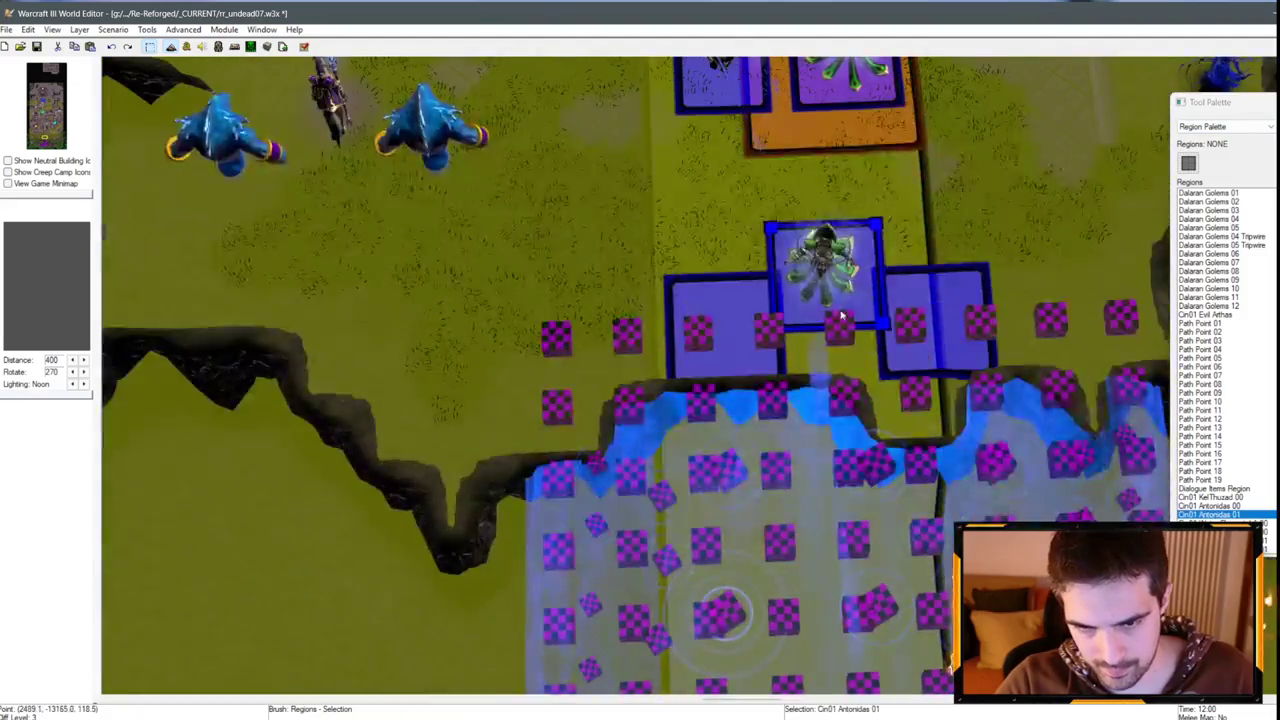
Step: Select the three front regions and move them slightly upward together
key("Up")
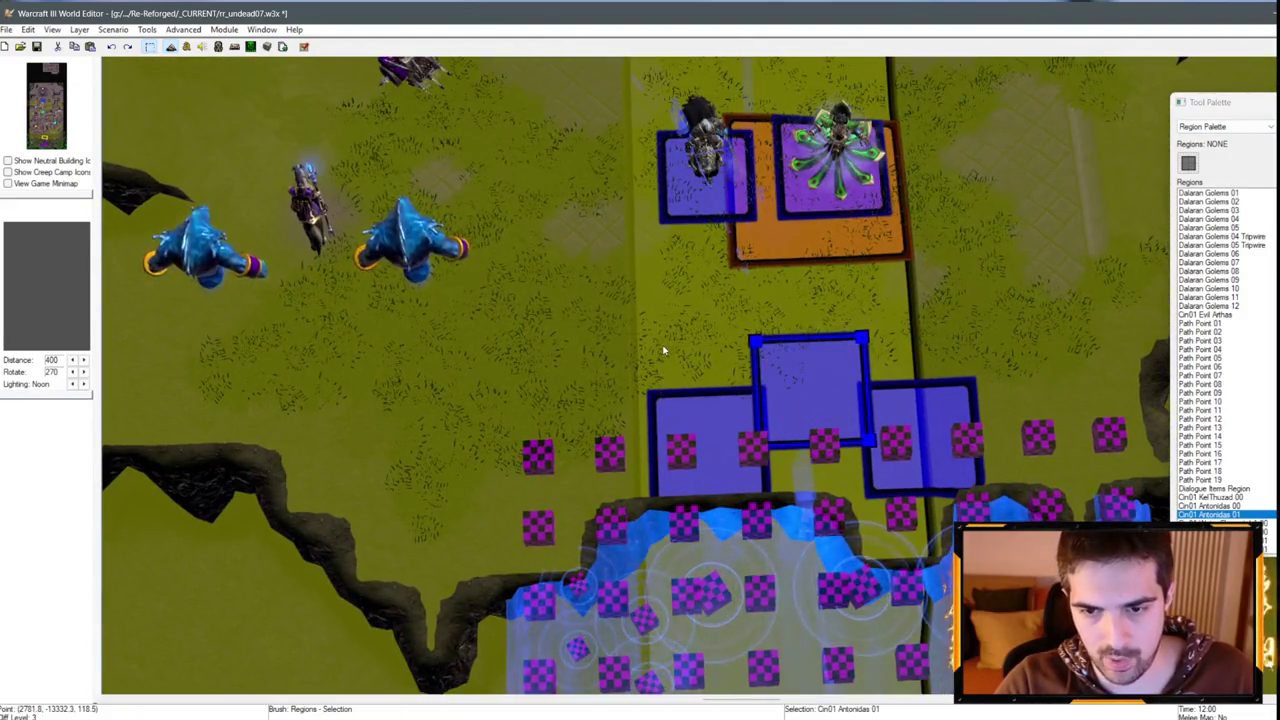
left_click(817, 395)
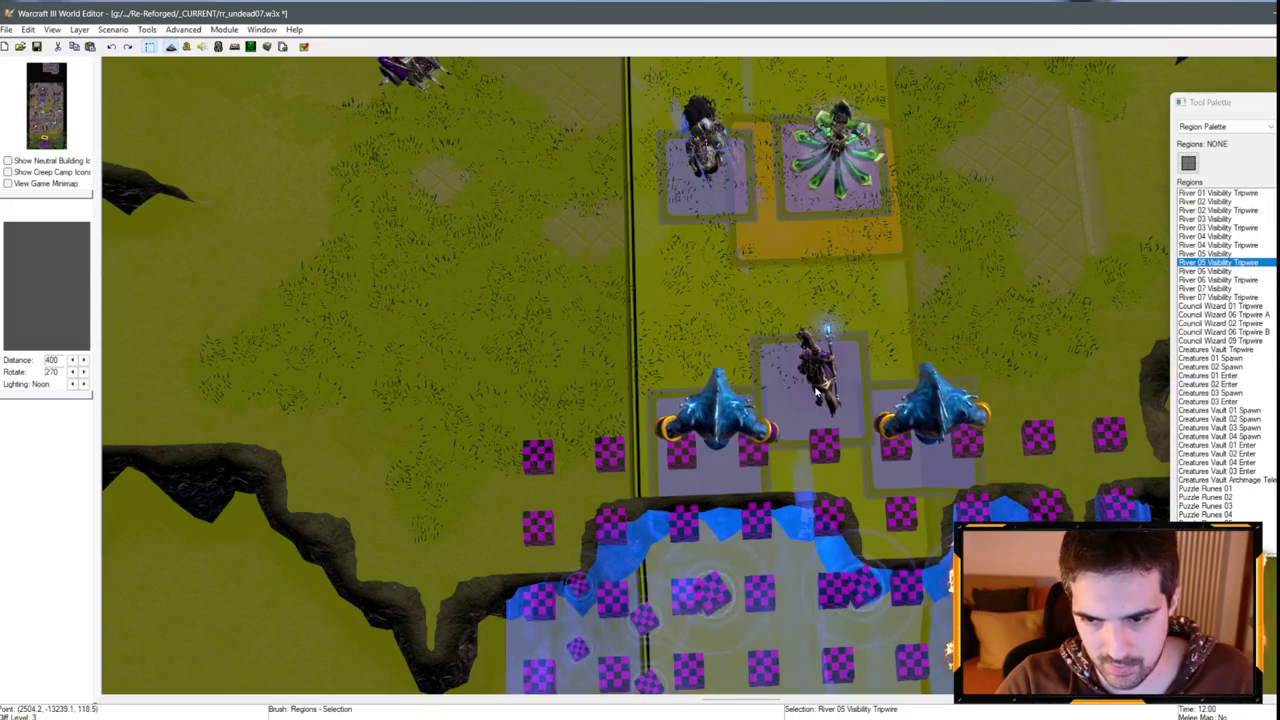
left_click(817, 395)
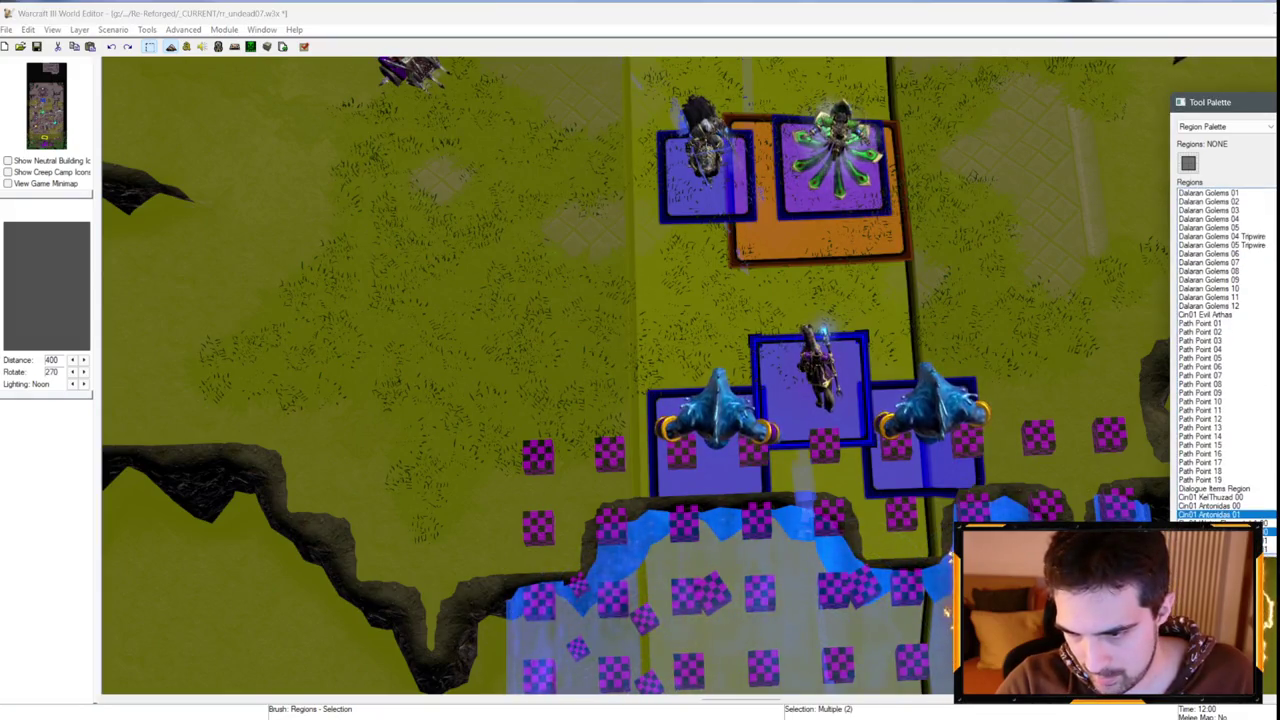
left_click(932, 443)
left_click_drag(932, 443, 927, 405)
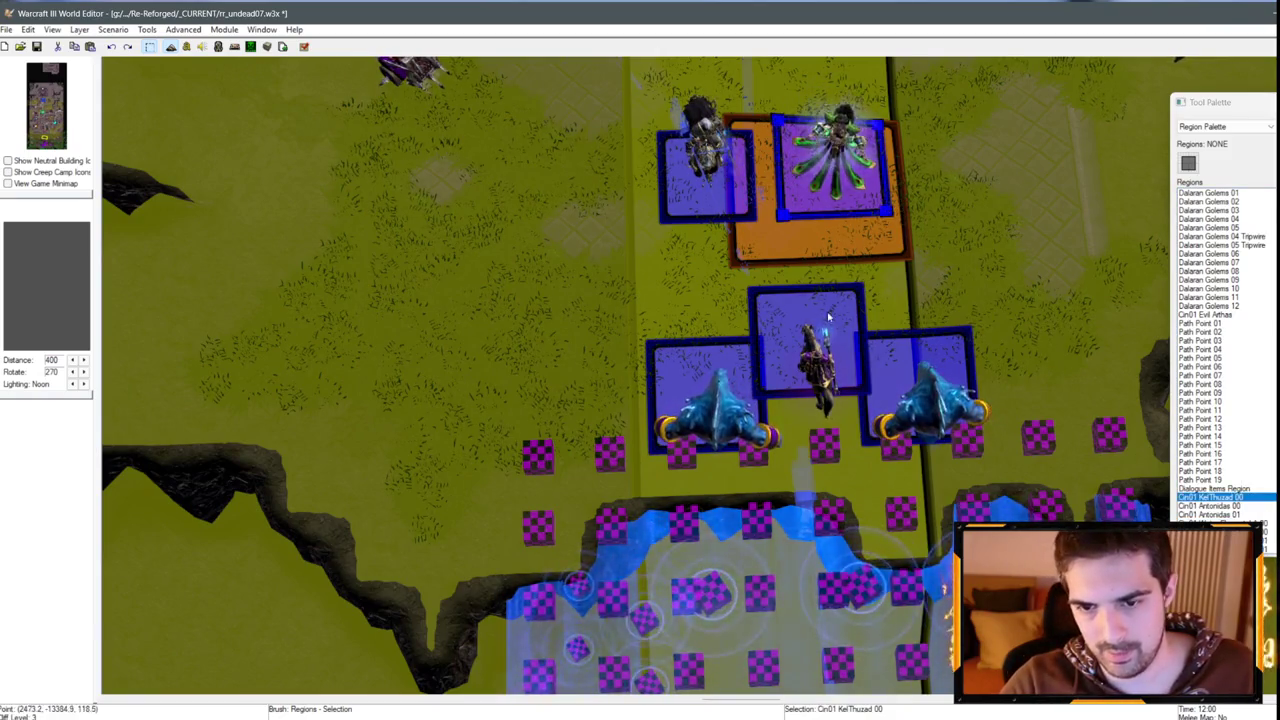
Step: Paste the Kel'Thuzad region at the central spot, named Cin01 KelThuzad 01
key("ctrl+v")
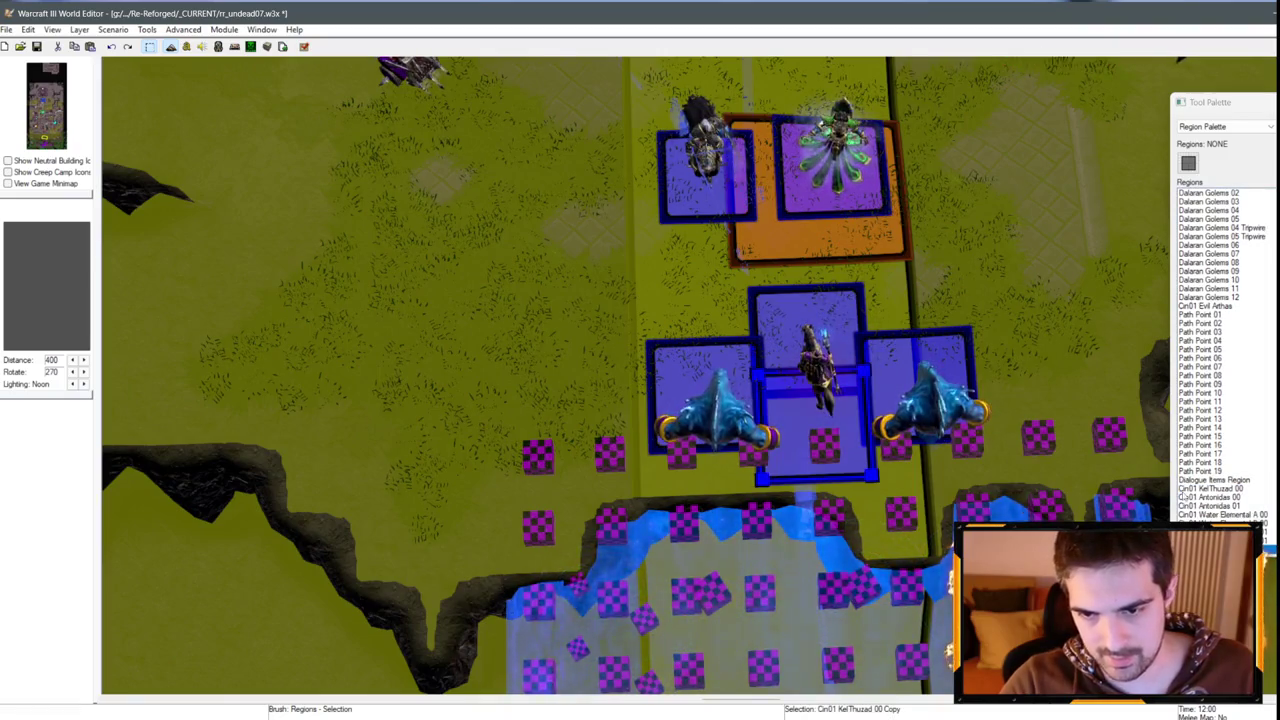
left_click(805, 438)
double_click(832, 298)
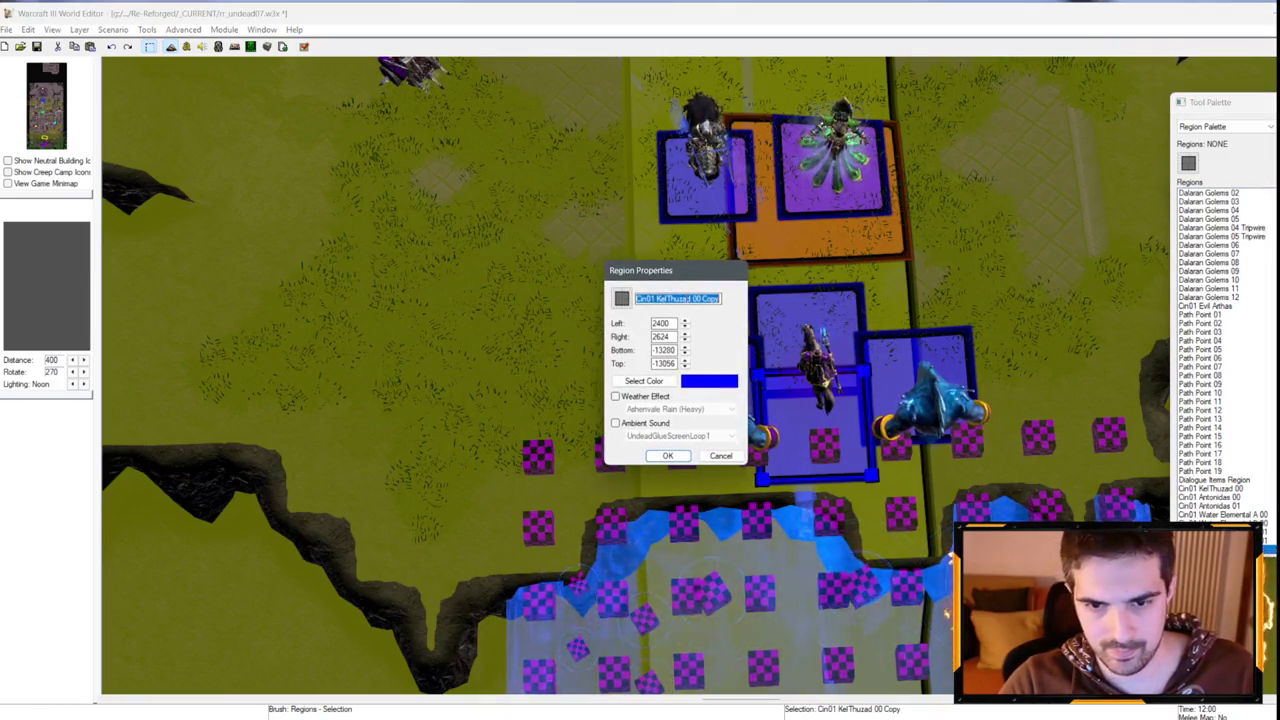
left_click(667, 456)
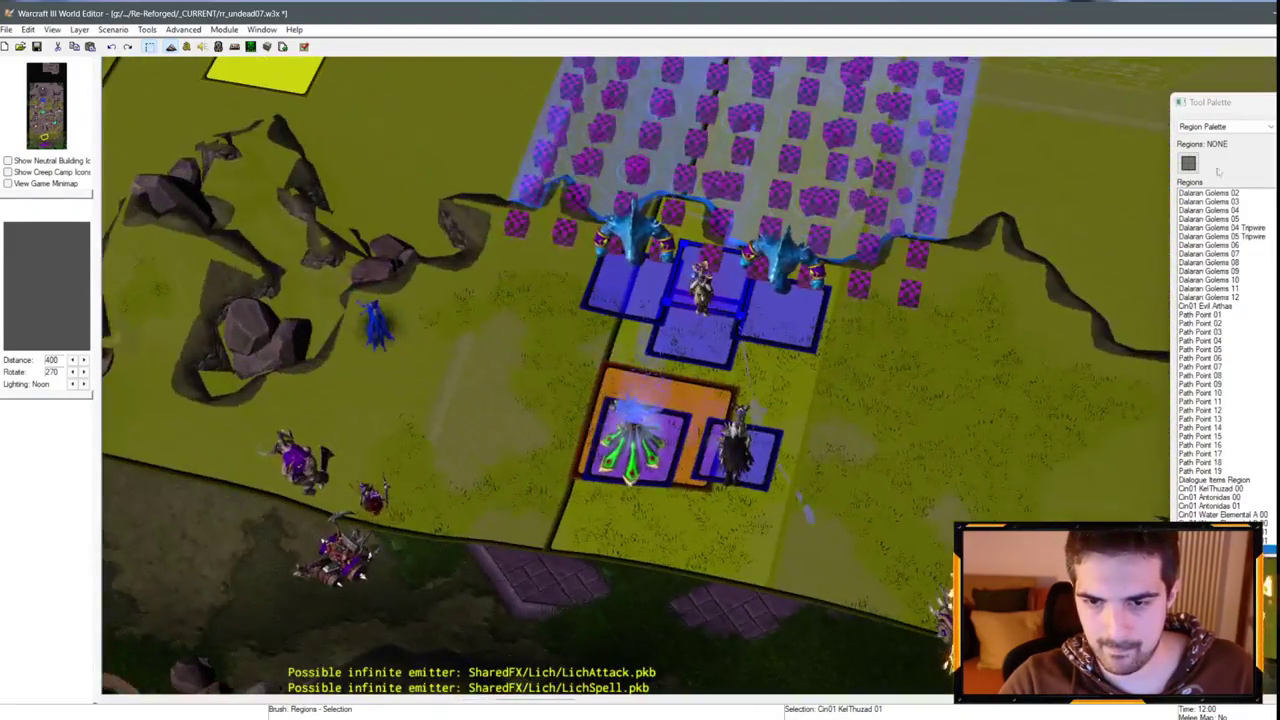
left_click(1235, 128)
left_click(705, 297)
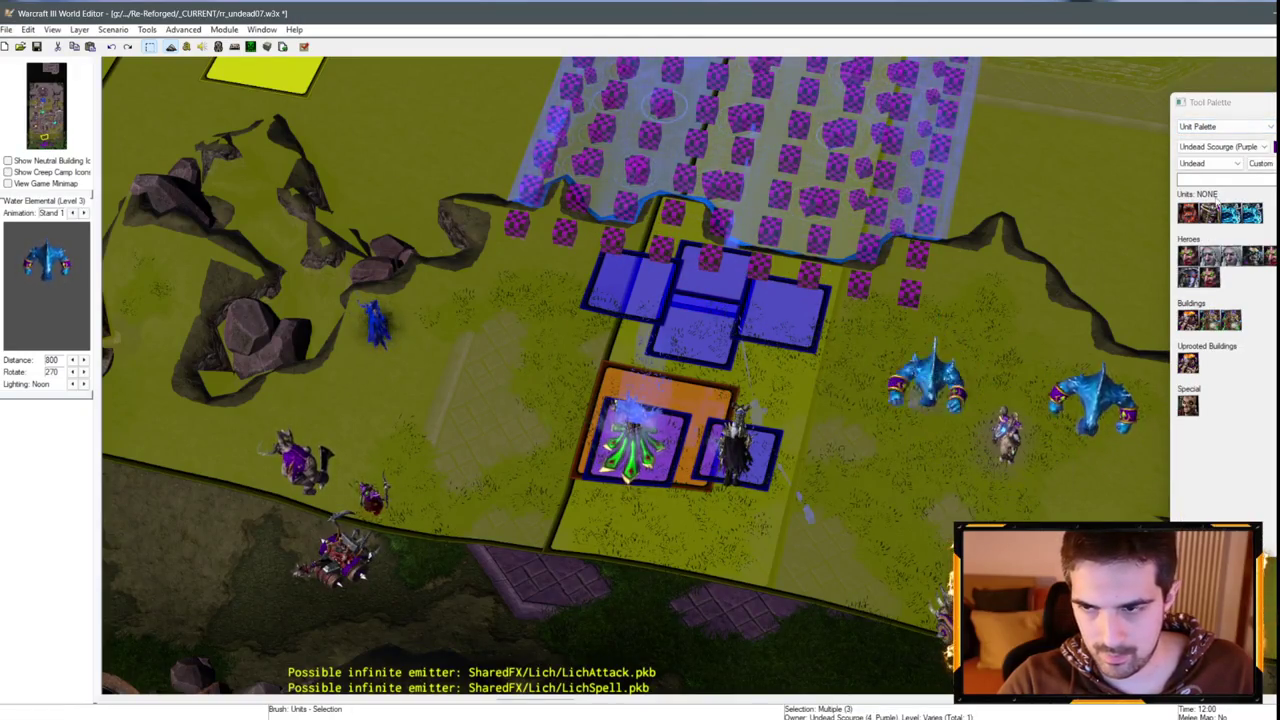
Step: Copy Kel'Thuzad and place the copy on the central Cin01 KelThuzad 01 region
key("r")
scroll(812, 318, "up", 2)
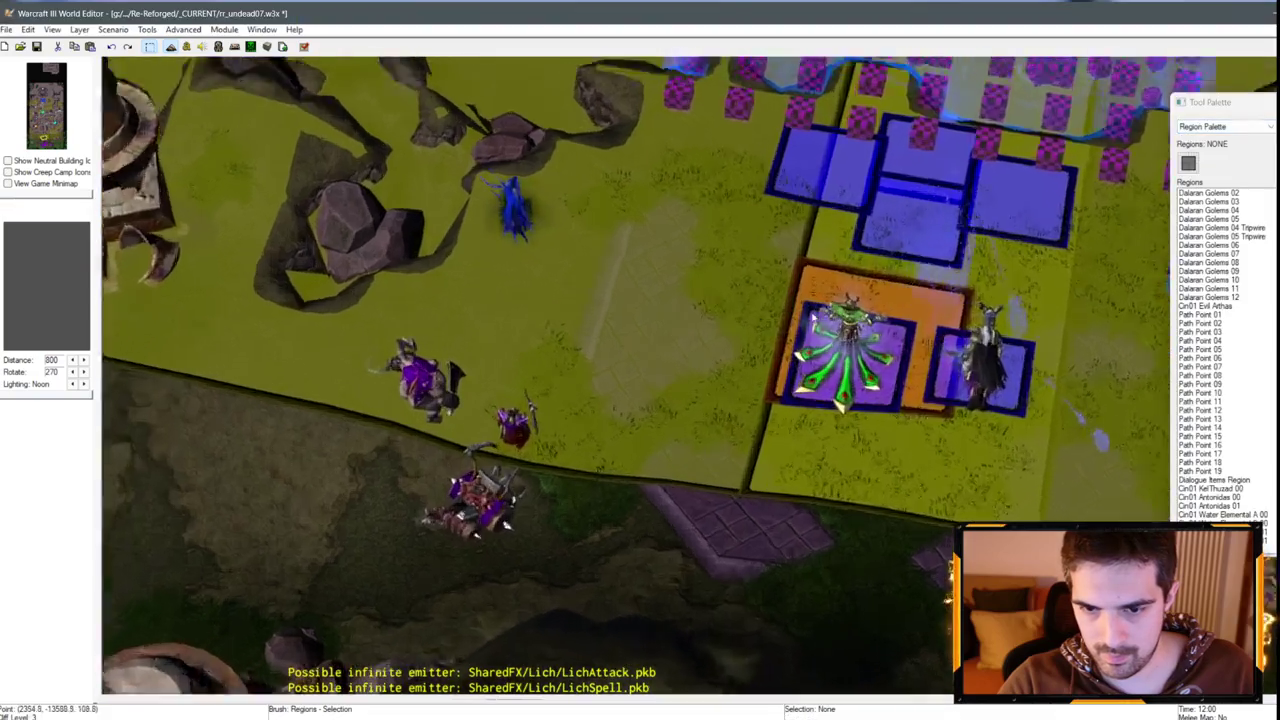
scroll(812, 318, "down", 2)
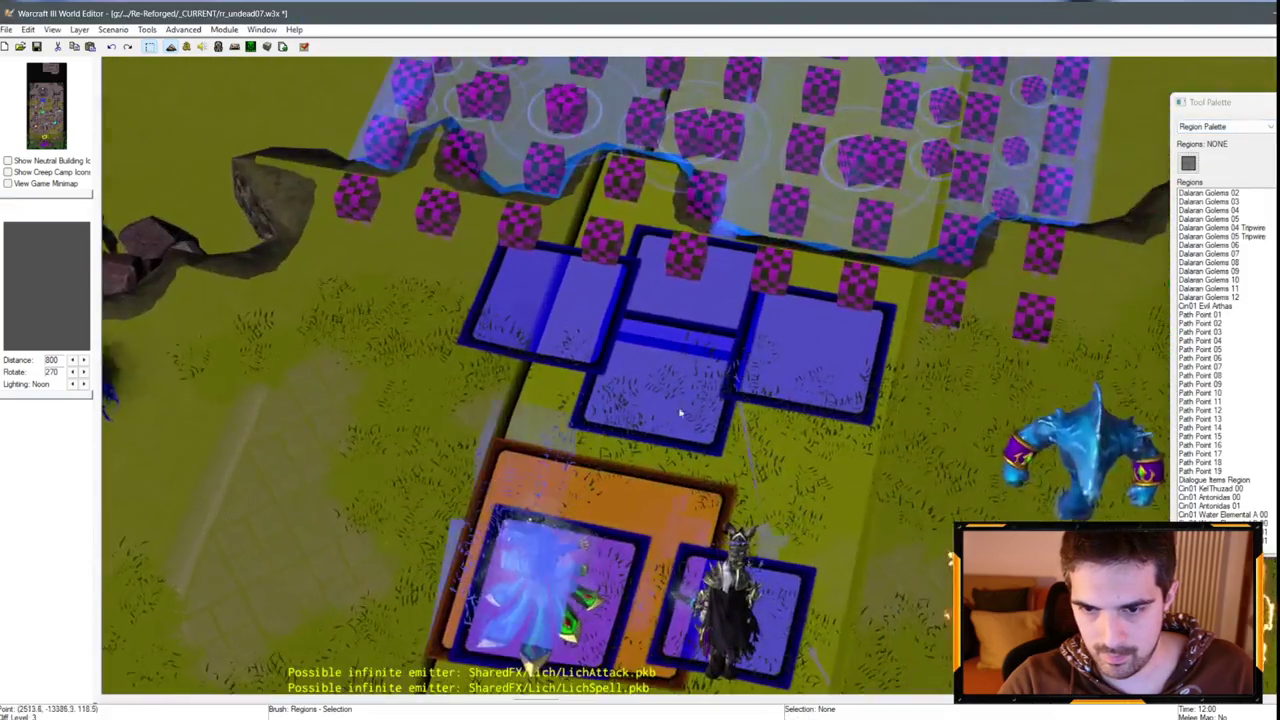
key("u")
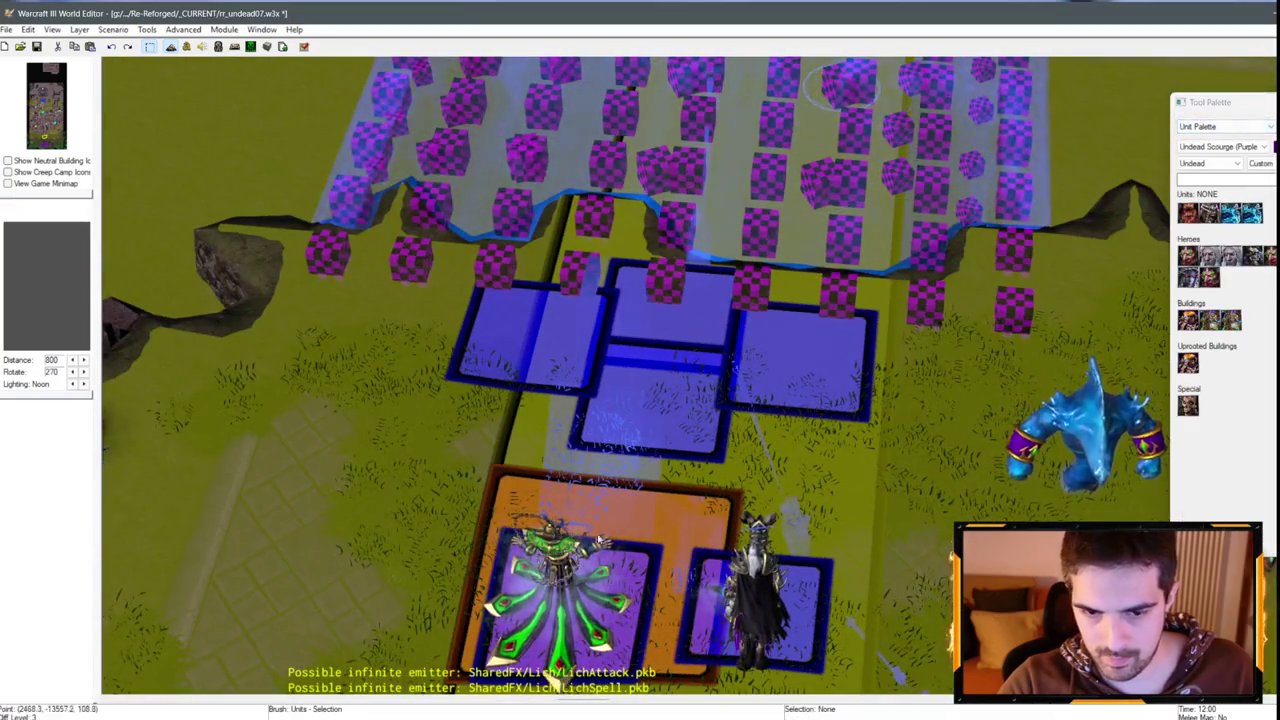
left_click(598, 540)
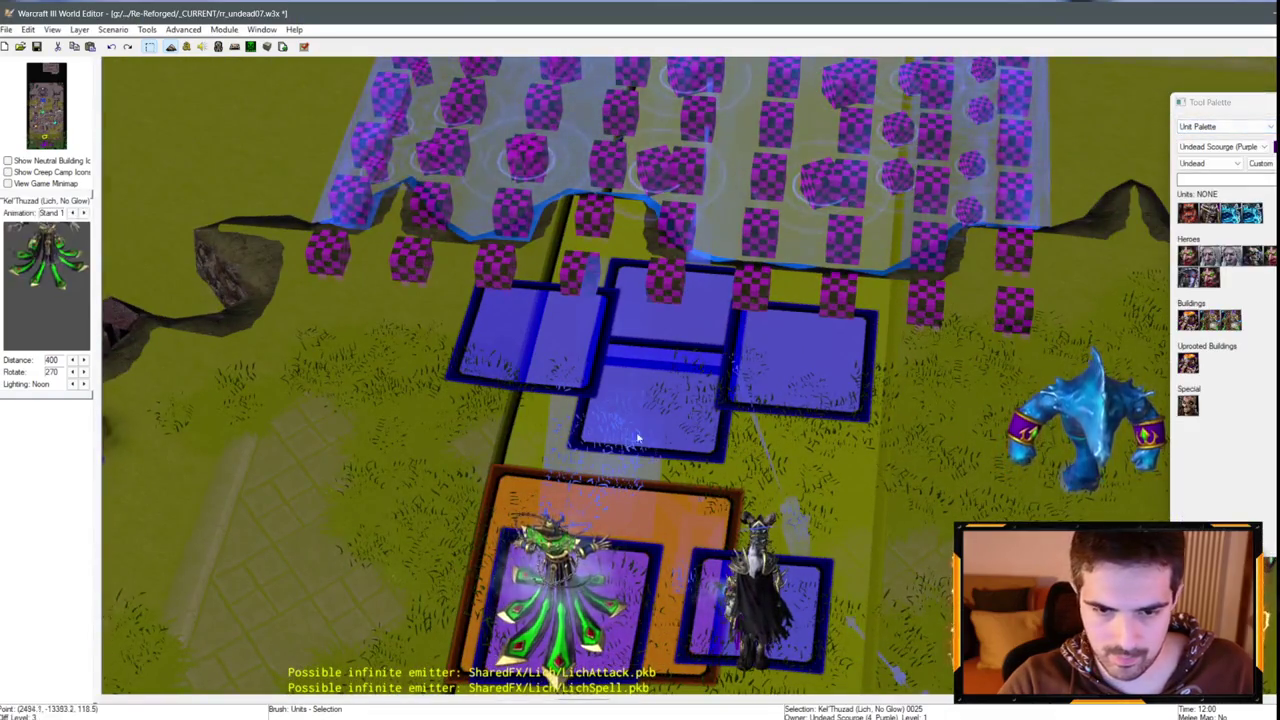
key("ctrl+c")
key("ctrl+v")
scroll(650, 388, "down", 2)
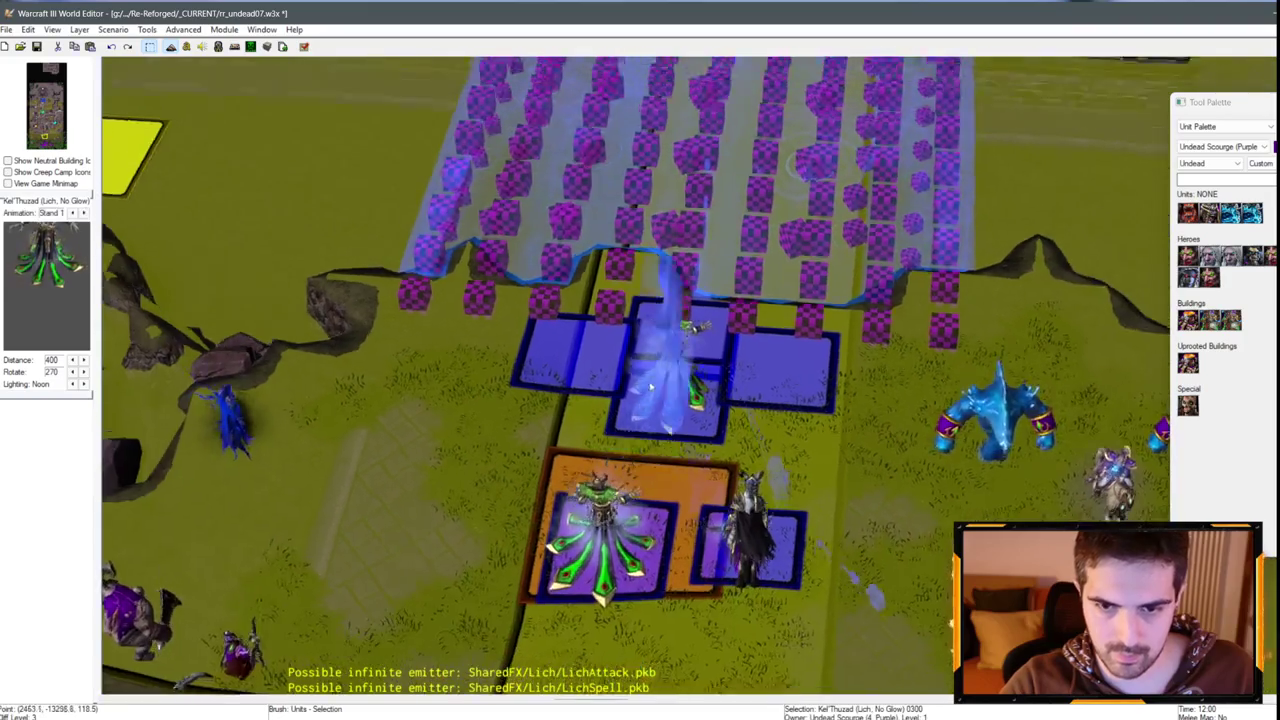
left_click(650, 388)
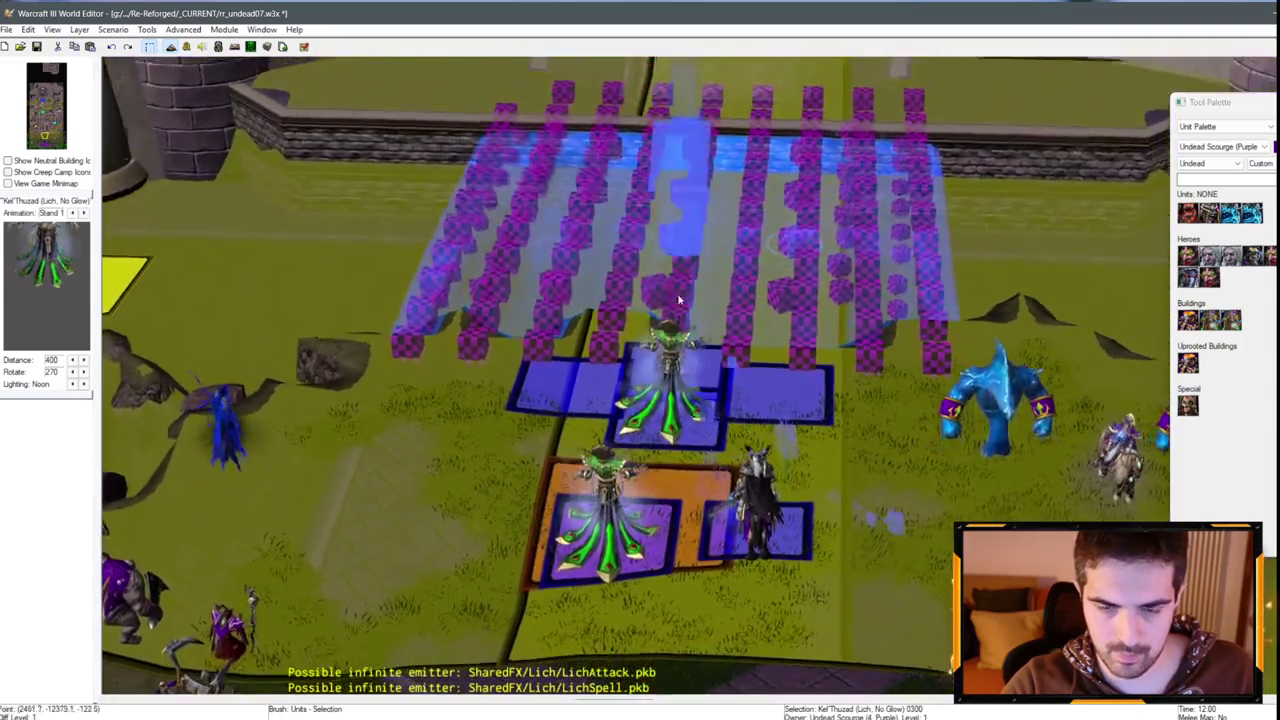
Step: Rotate the view diagonally to inspect the second Kel'Thuzad at the gate
key("ctrl+Left")
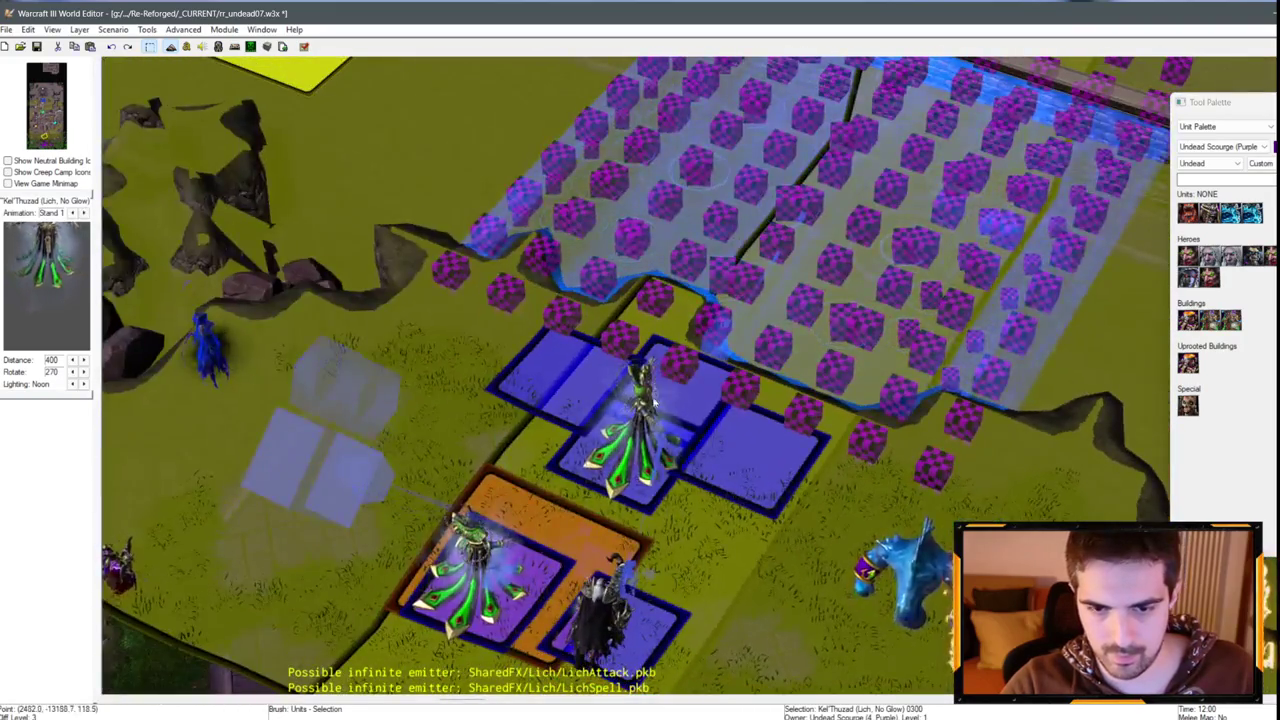
key("ctrl+Right")
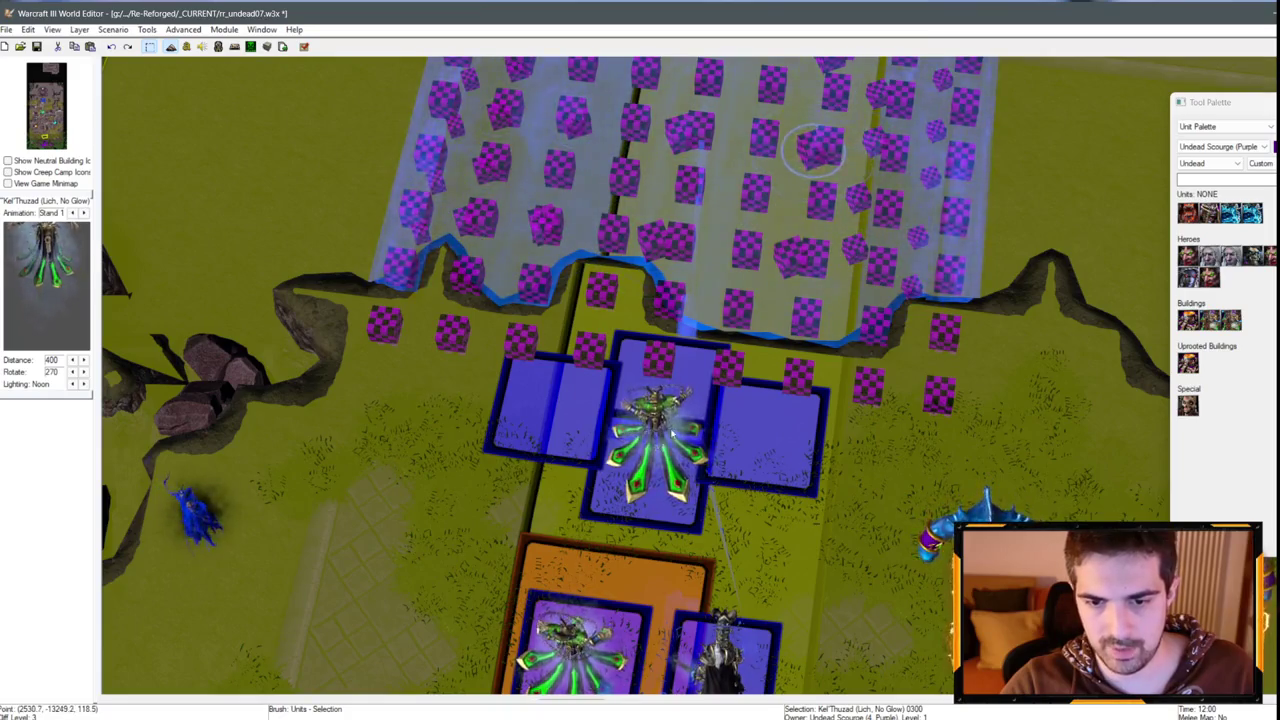
key("ctrl+Left")
key("ctrl+Left")
key("ctrl+Left")
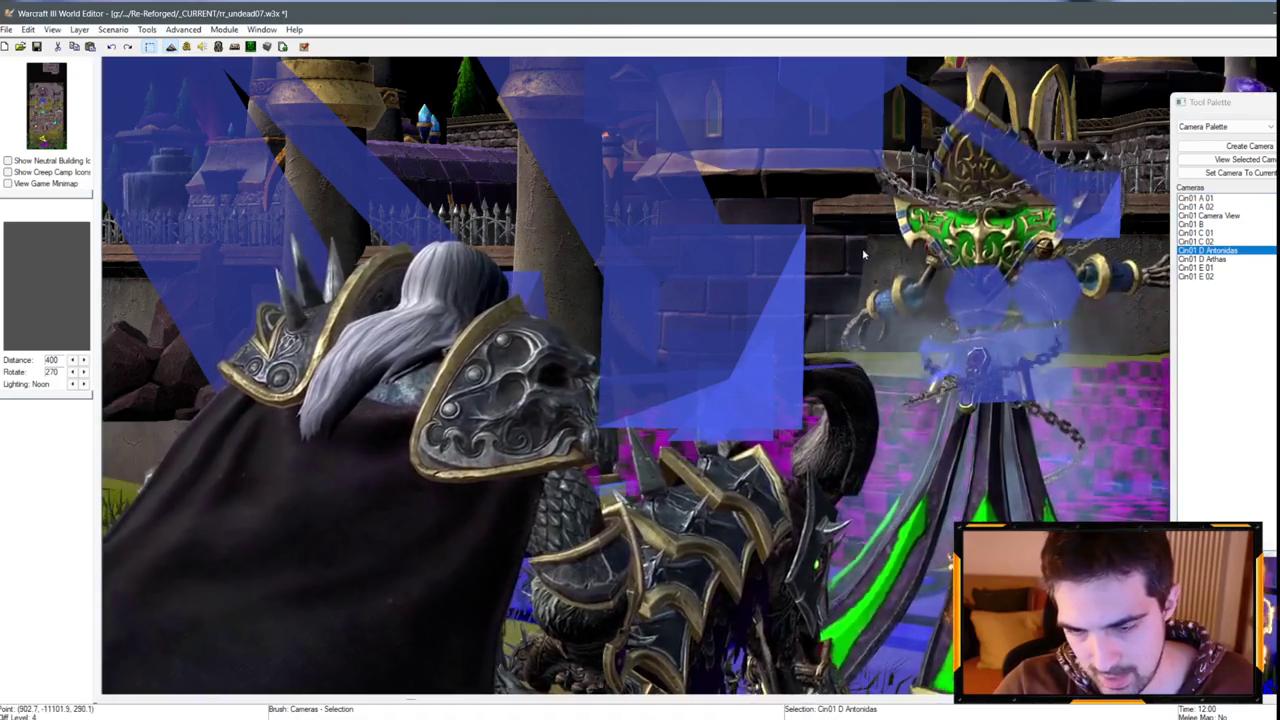
Step: Frame the Kel'Thuzads in the view and create a new camera from it
scroll(863, 255, "down", 5)
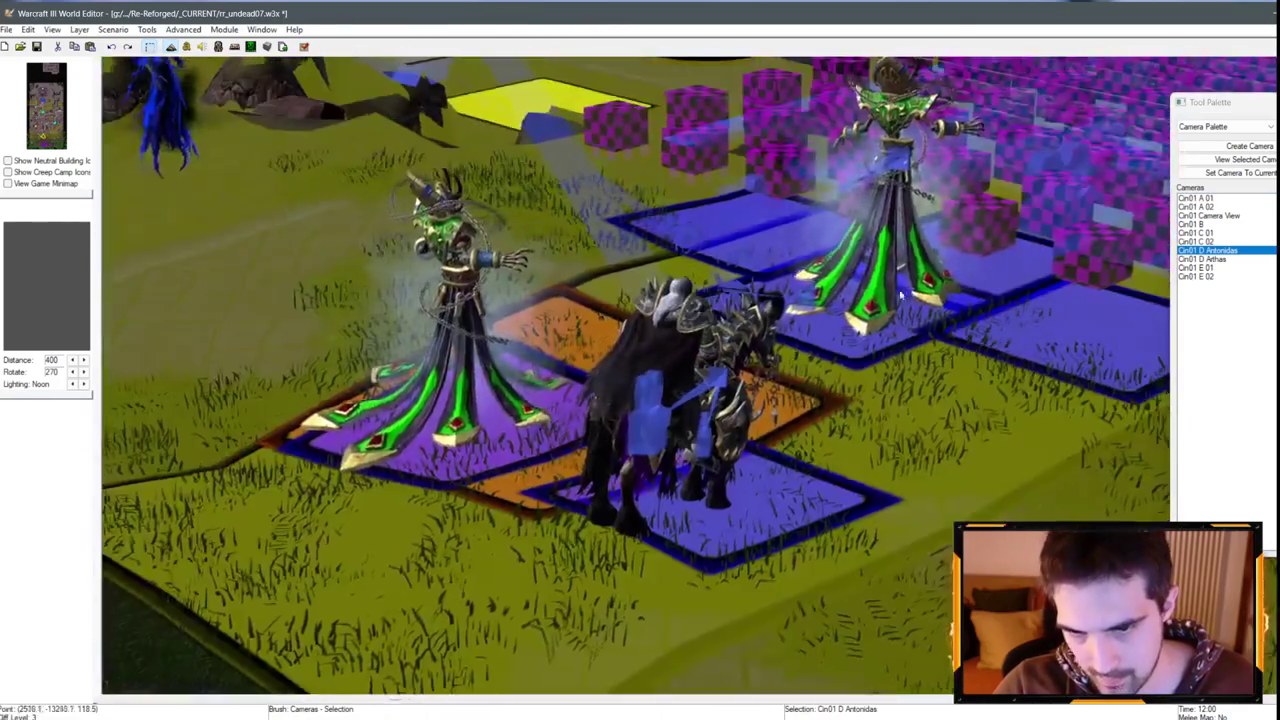
scroll(581, 377, "up", 5)
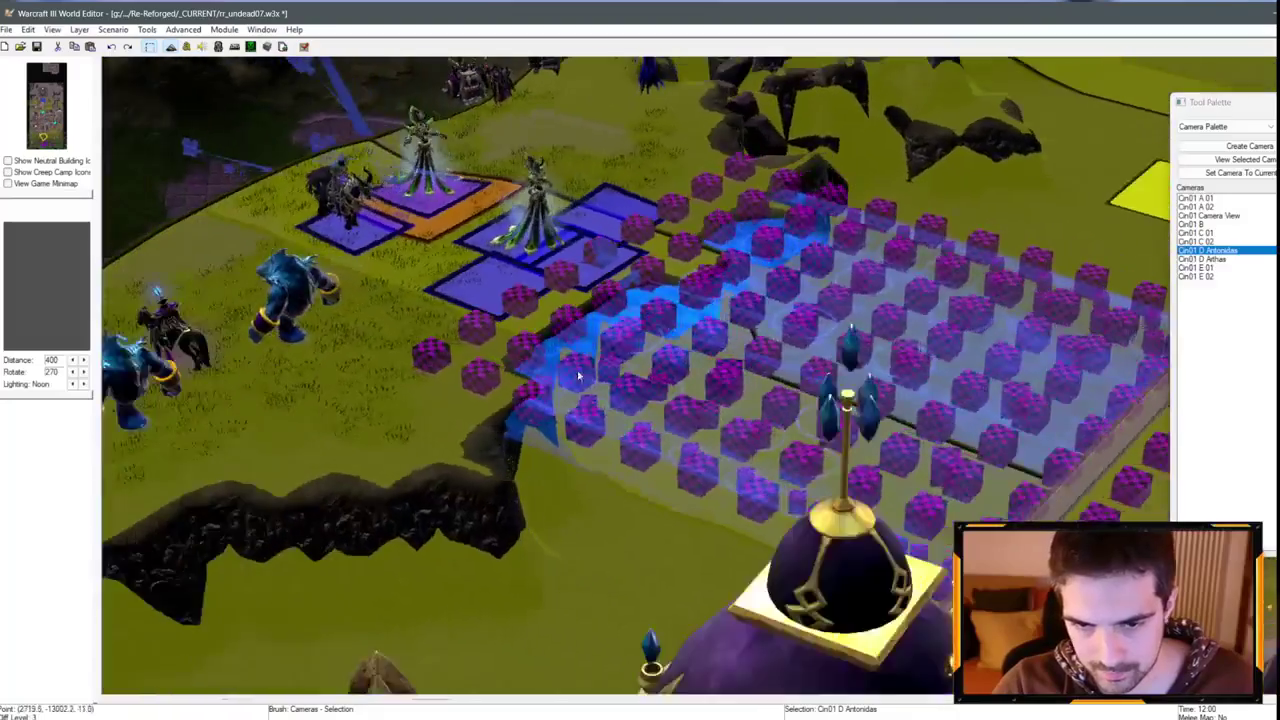
scroll(581, 377, "up", 5)
scroll(580, 606, "down", 5)
scroll(543, 368, "up", 5)
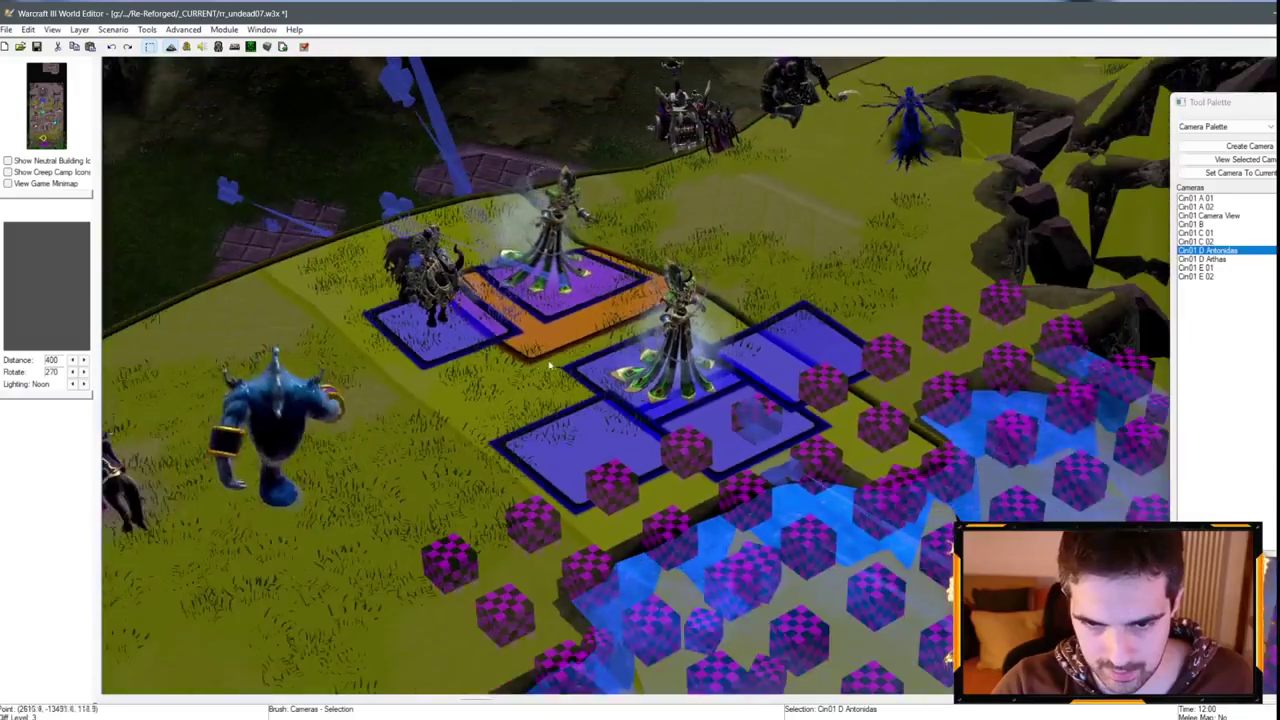
scroll(543, 368, "up", 2)
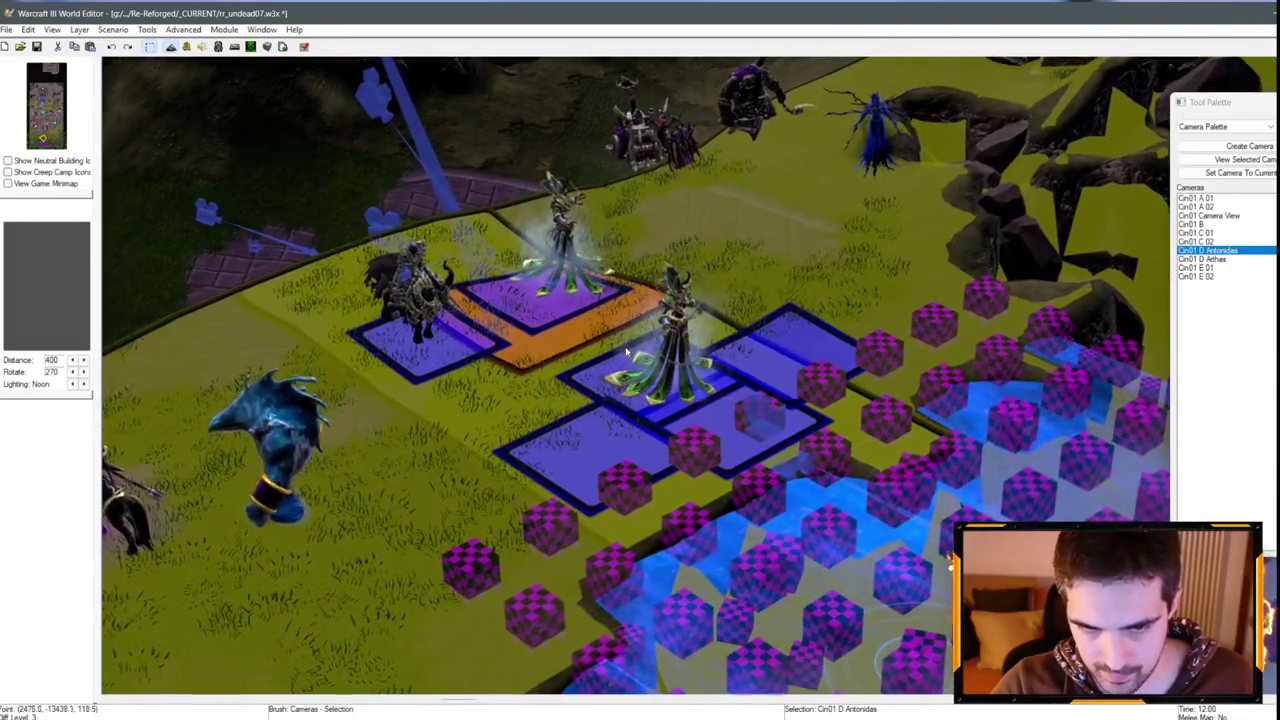
scroll(620, 352, "up", 1)
left_click(1249, 146)
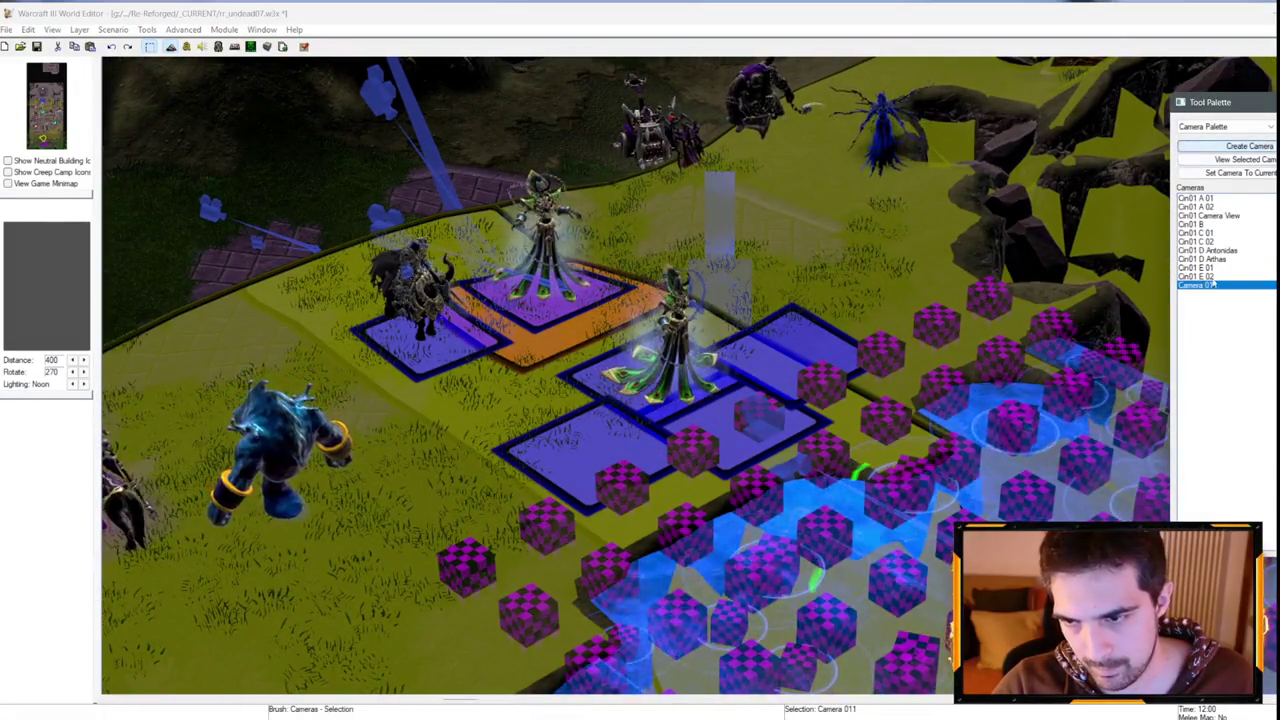
Step: Name the camera Cin01 F 01 with distance 1500 and field of view 65
left_click(1232, 294)
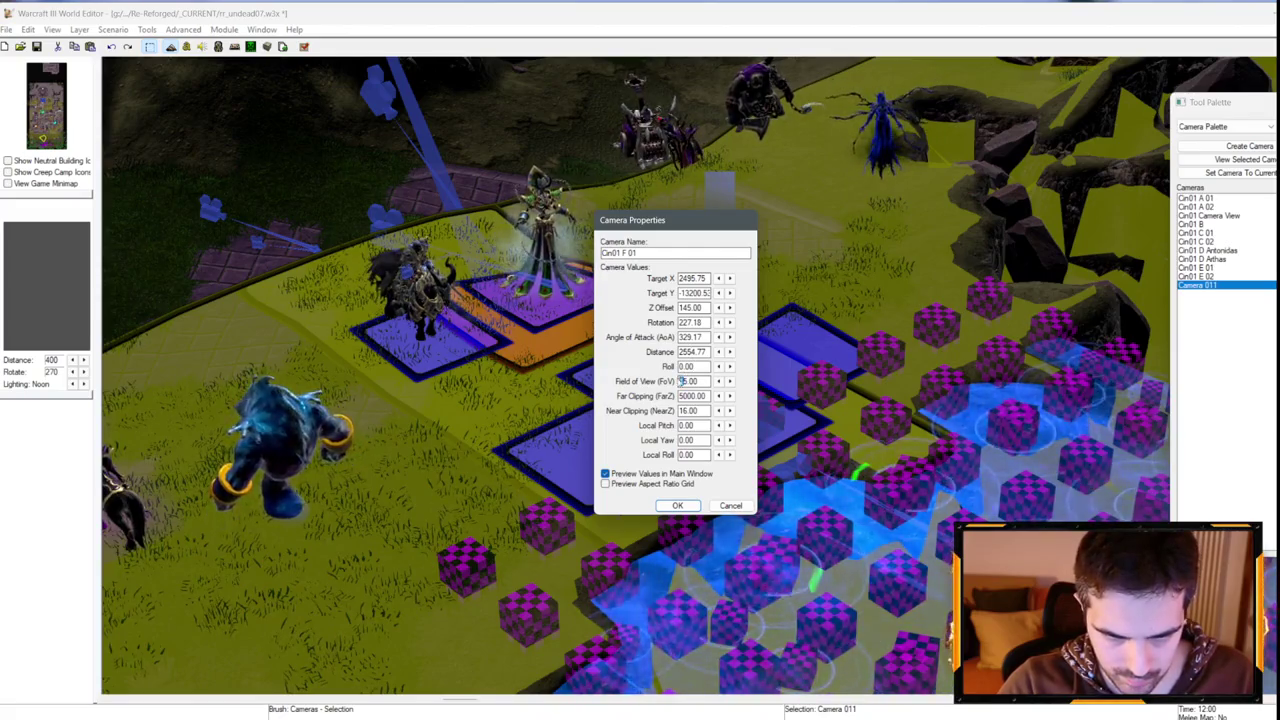
left_click(691, 351)
type("1500")
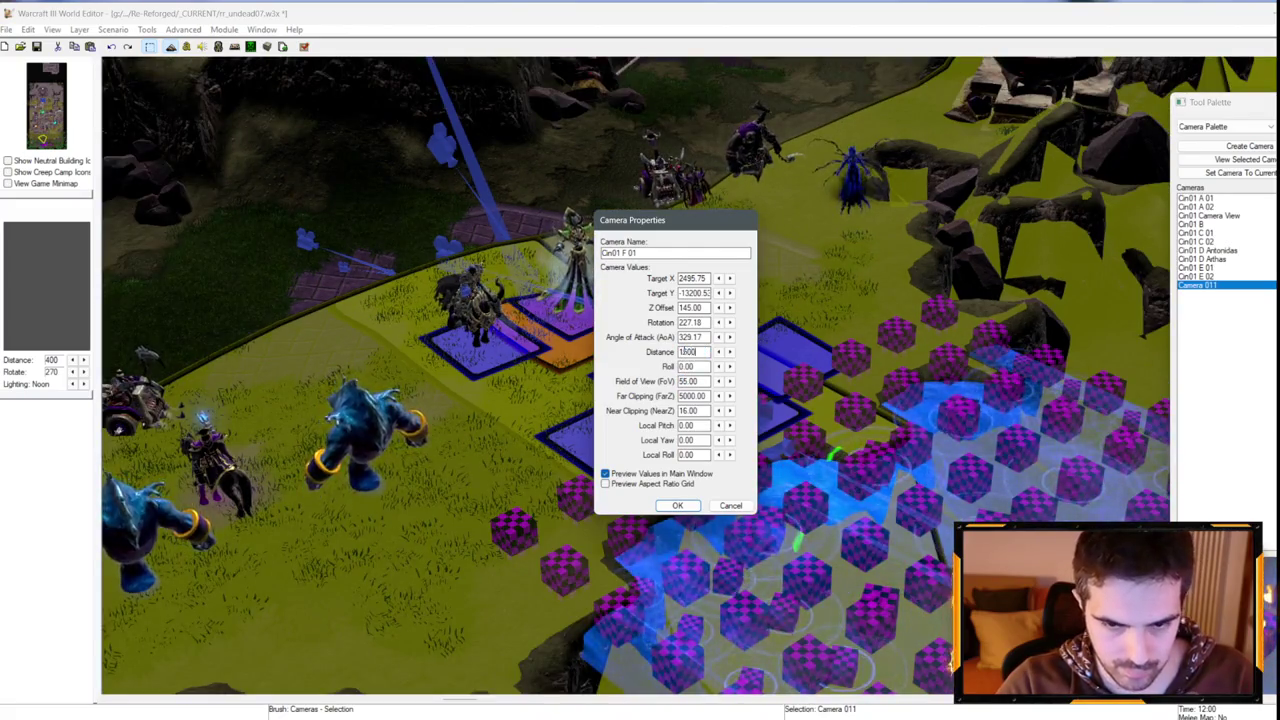
left_click(693, 337)
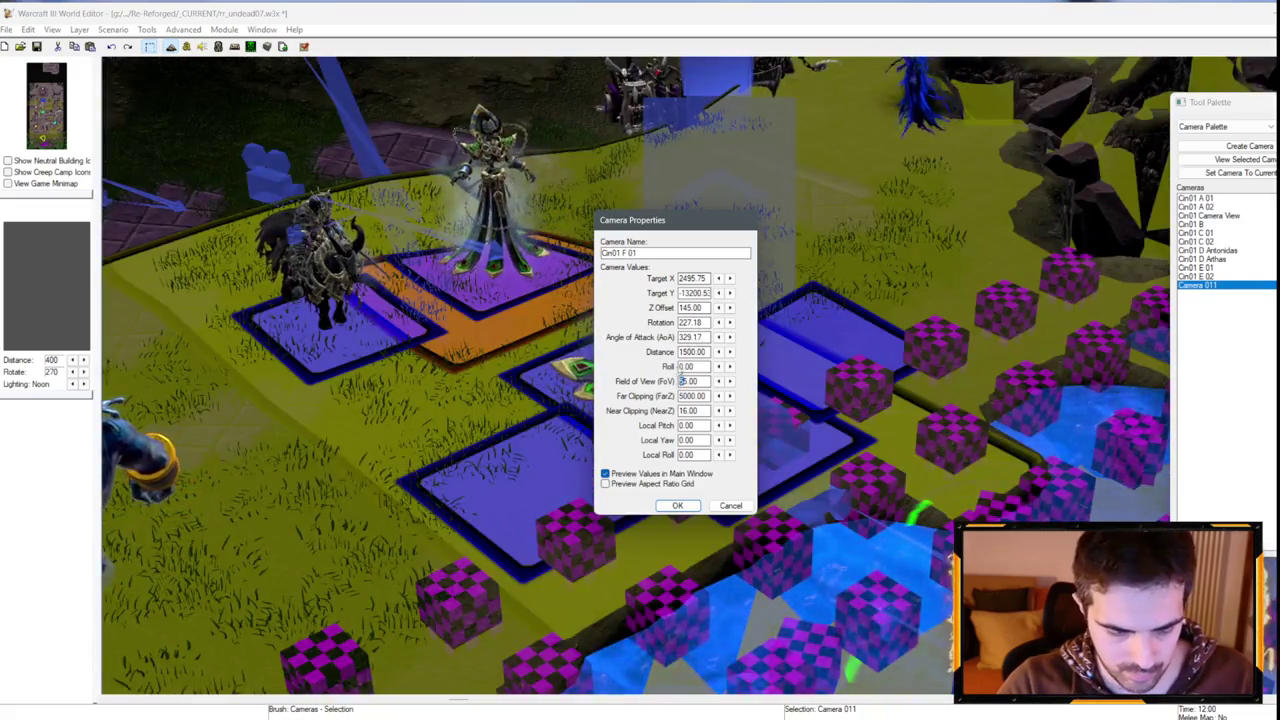
left_click(688, 337)
left_click(677, 506)
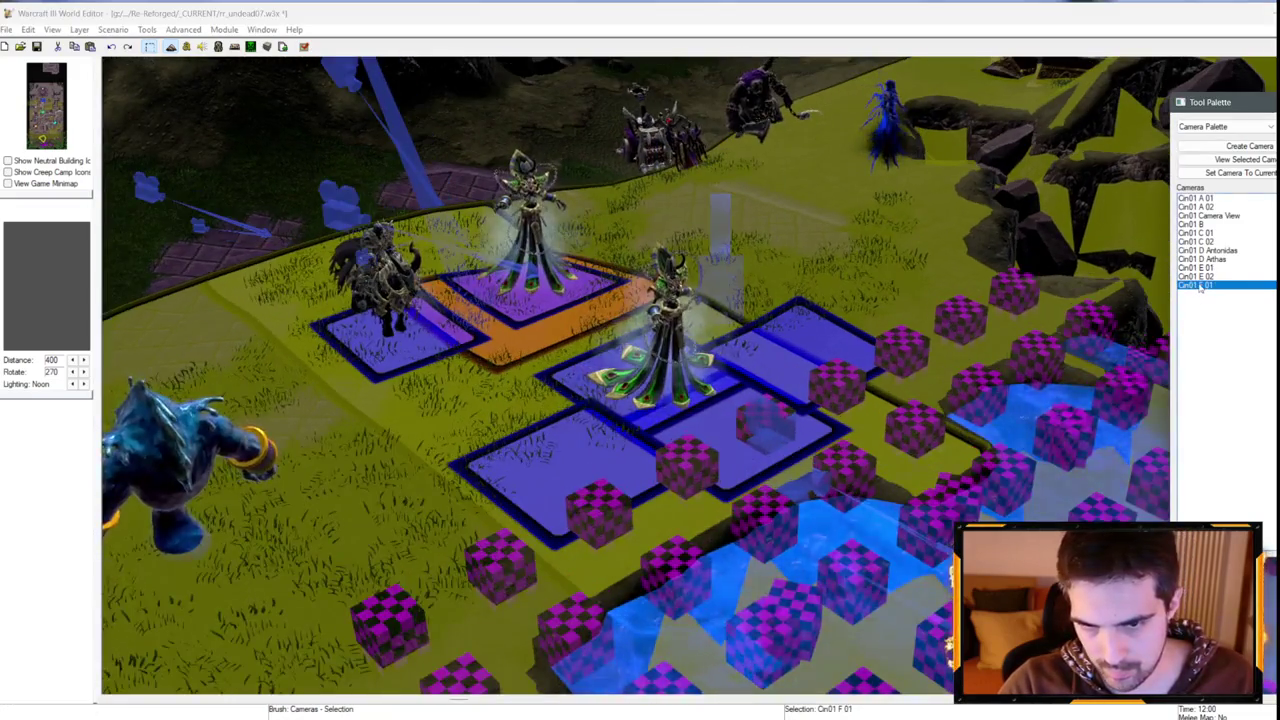
right_click(1192, 286)
left_click(1249, 146)
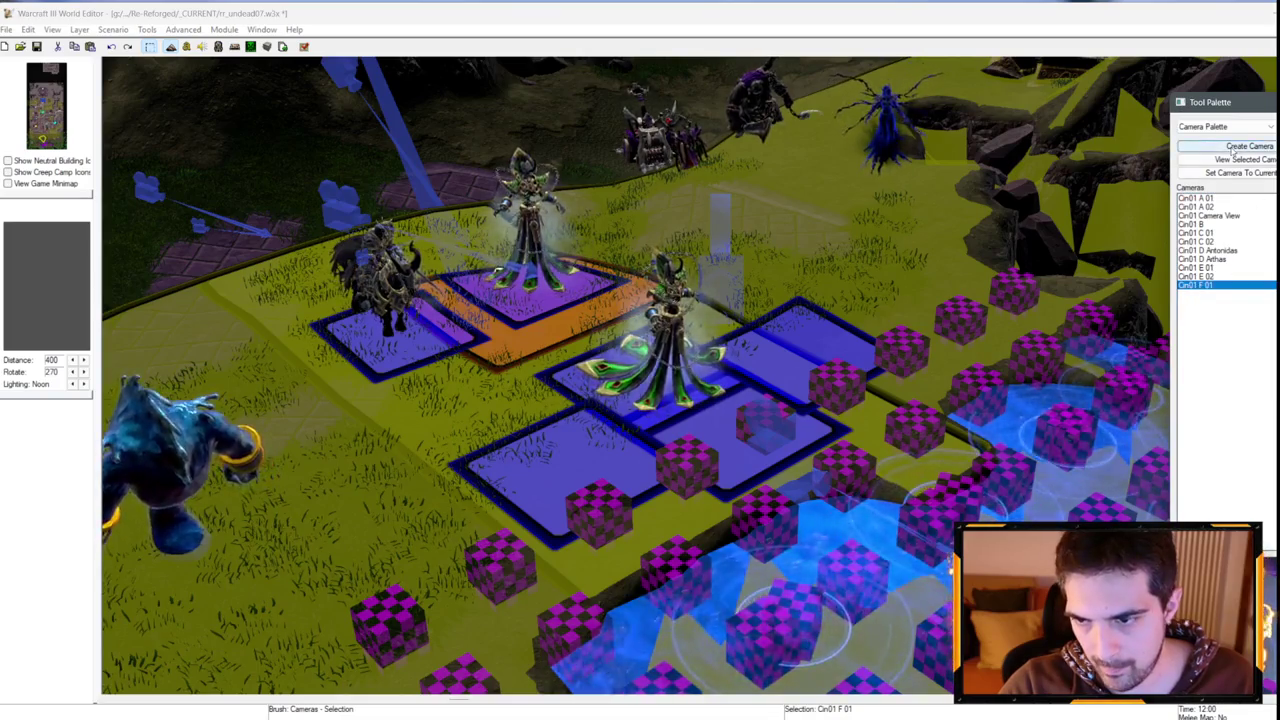
Step: Set the new camera as Cin01 F 02: distance 1800, rotation 234.18, angle of attack slightly raised
right_click(1222, 295)
left_click(1228, 300)
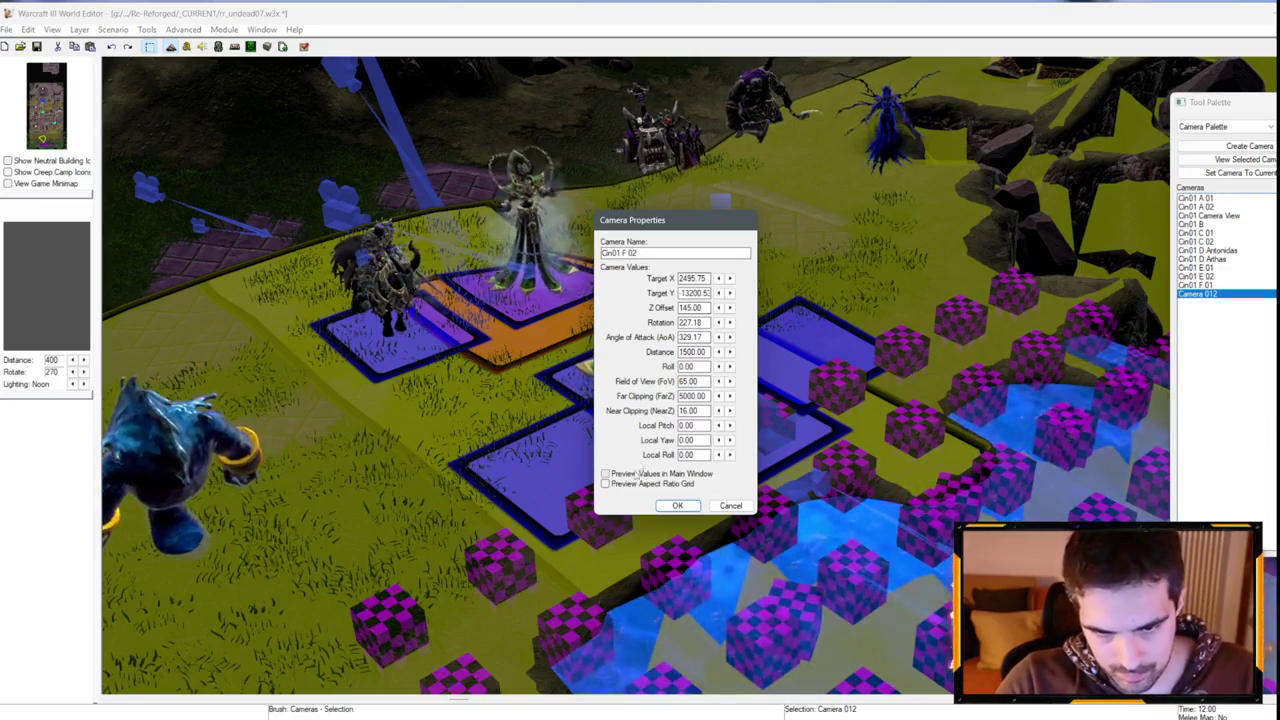
left_click(684, 337)
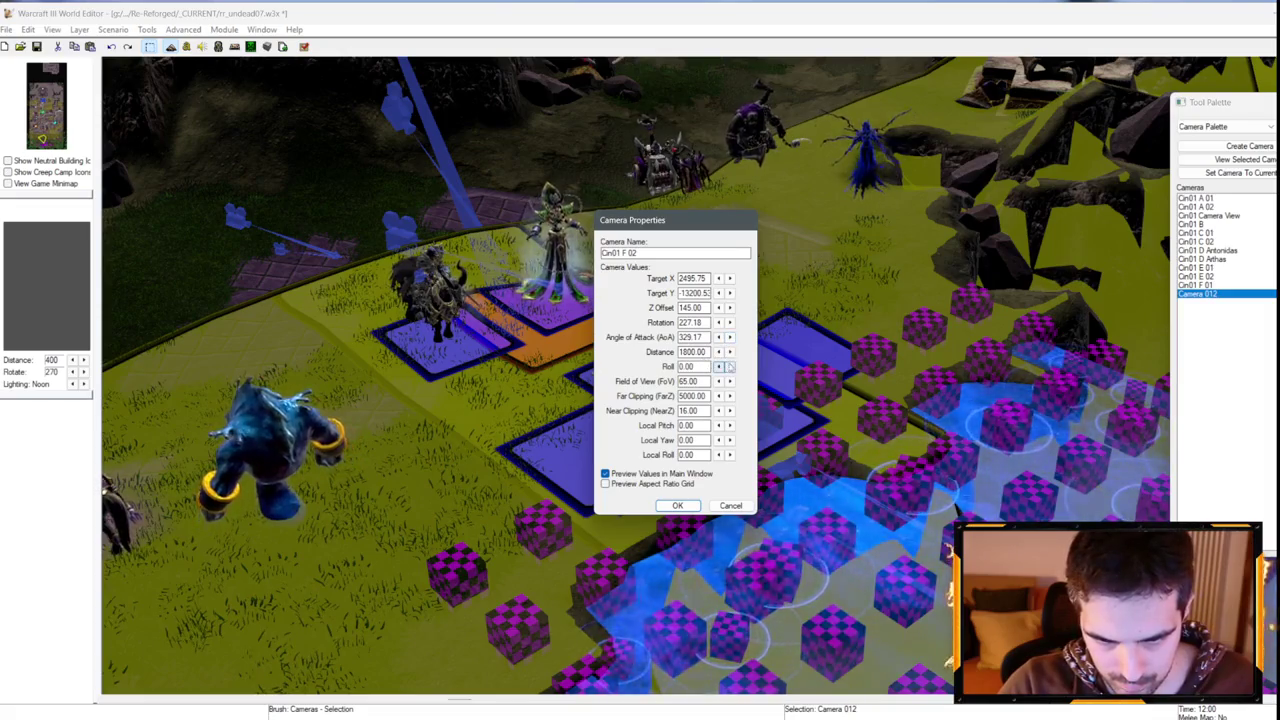
left_click(729, 337)
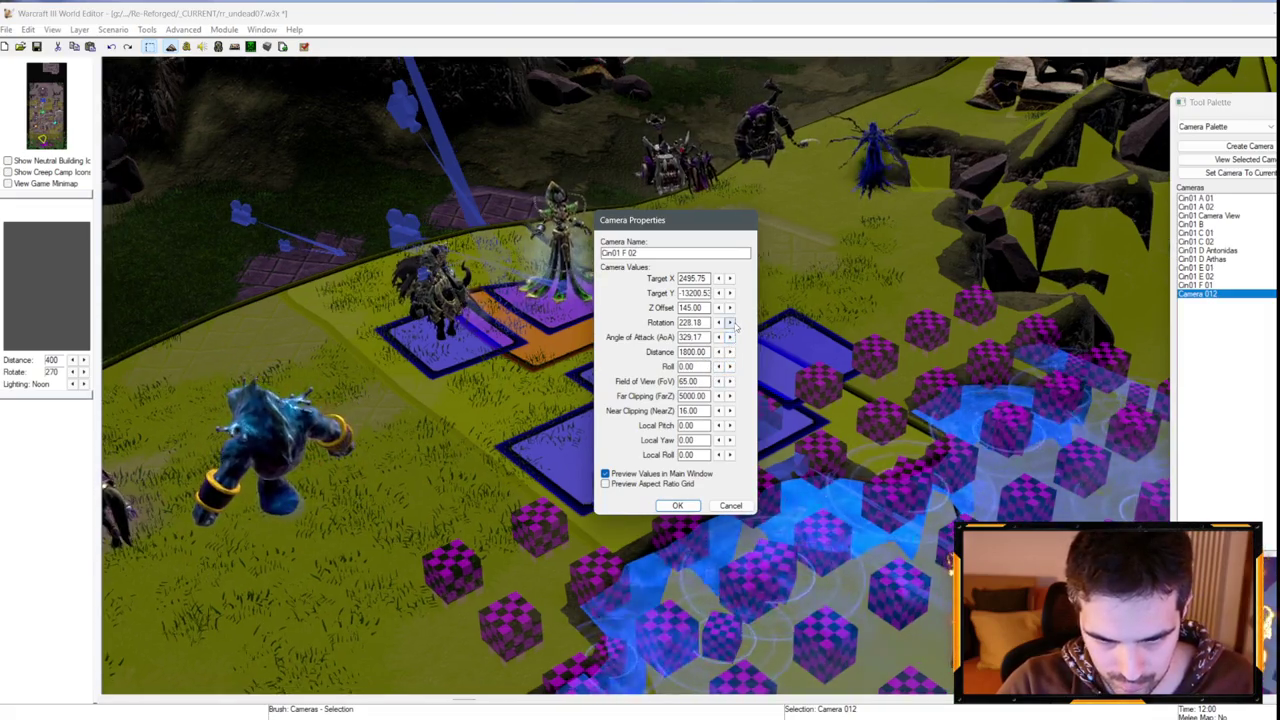
left_click(730, 337)
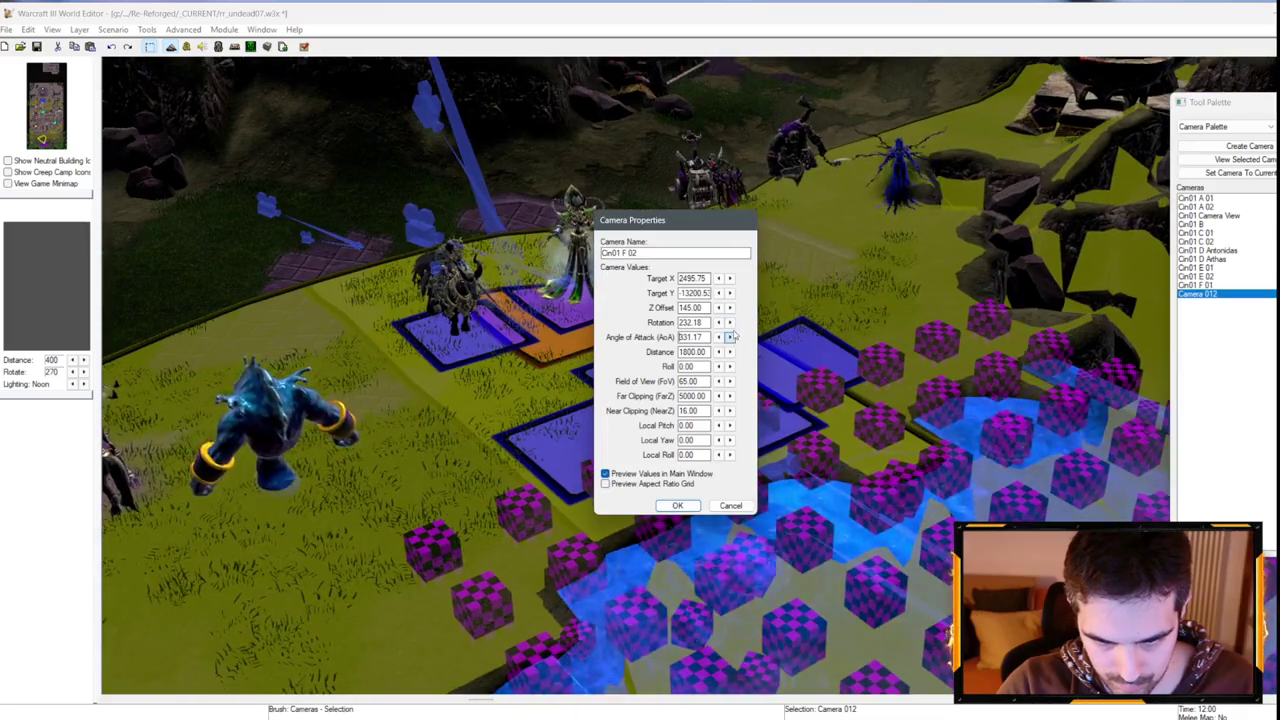
left_click(730, 337)
left_click(730, 337)
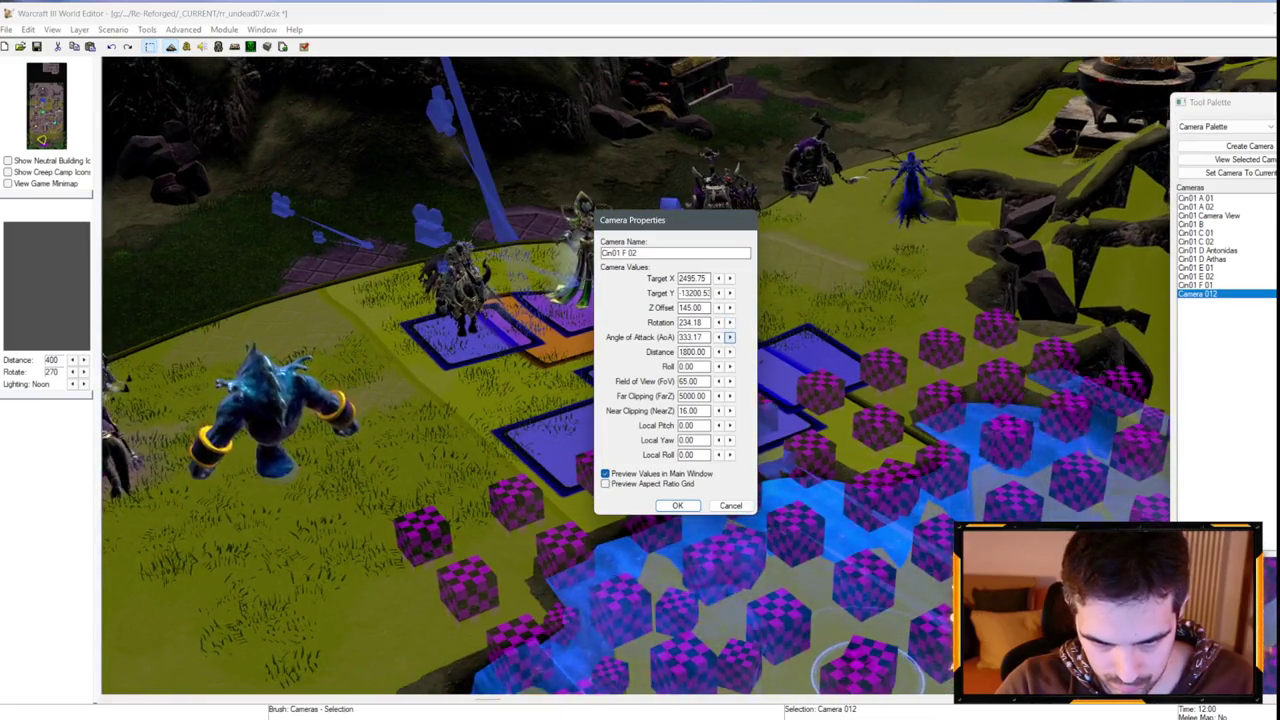
key("Return")
Step: Preview the scene through the Cin01 F 02 camera
left_click(1211, 288, "shift")
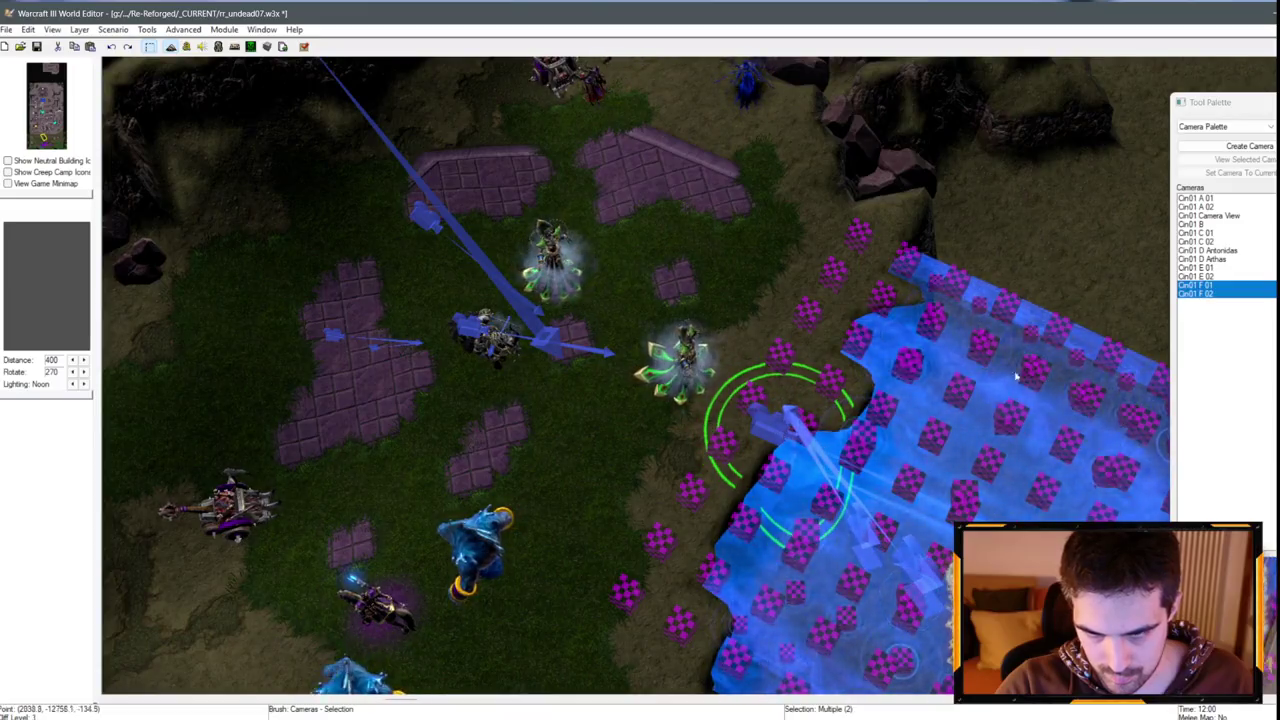
double_click(1209, 293)
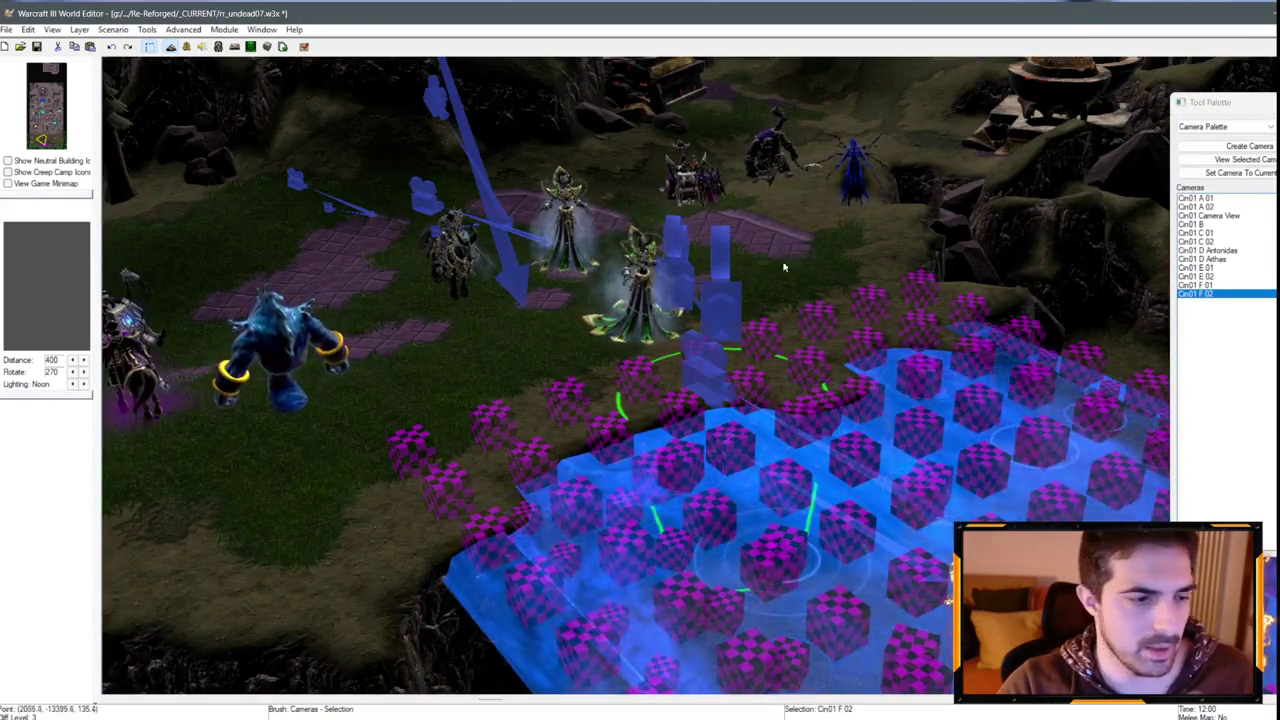
scroll(1021, 360, "down", 5)
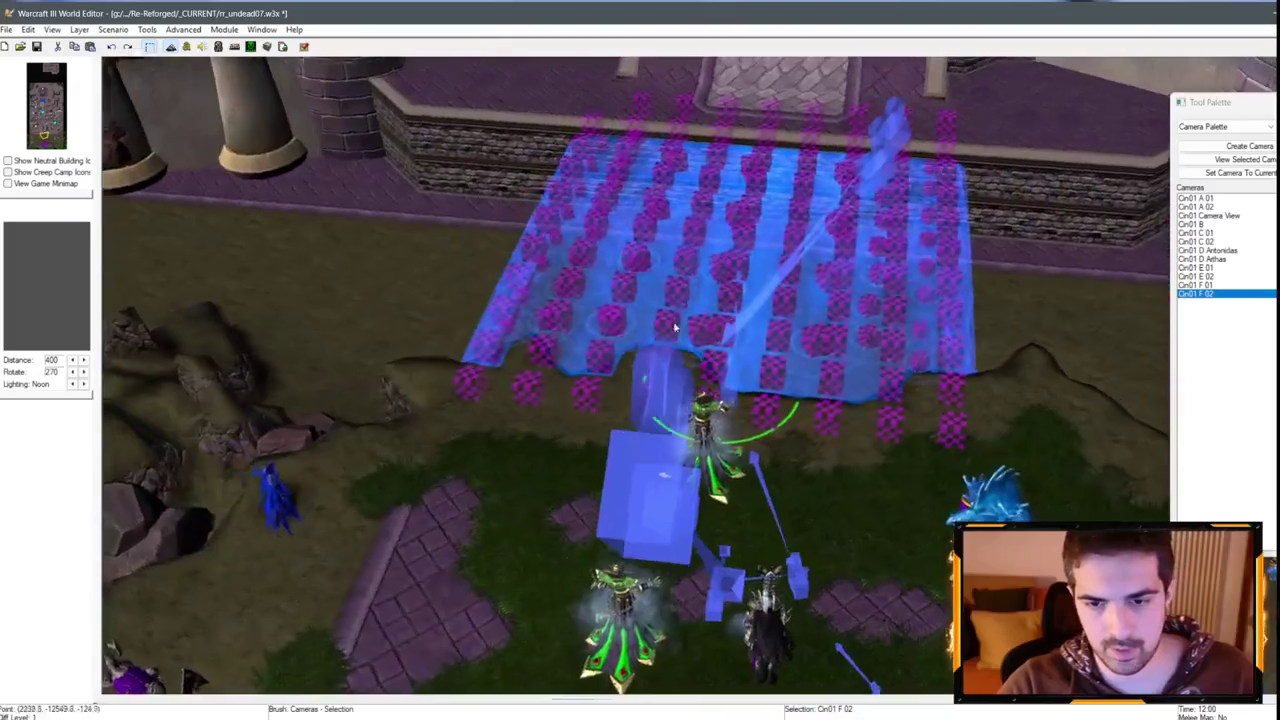
scroll(547, 366, "up", 5)
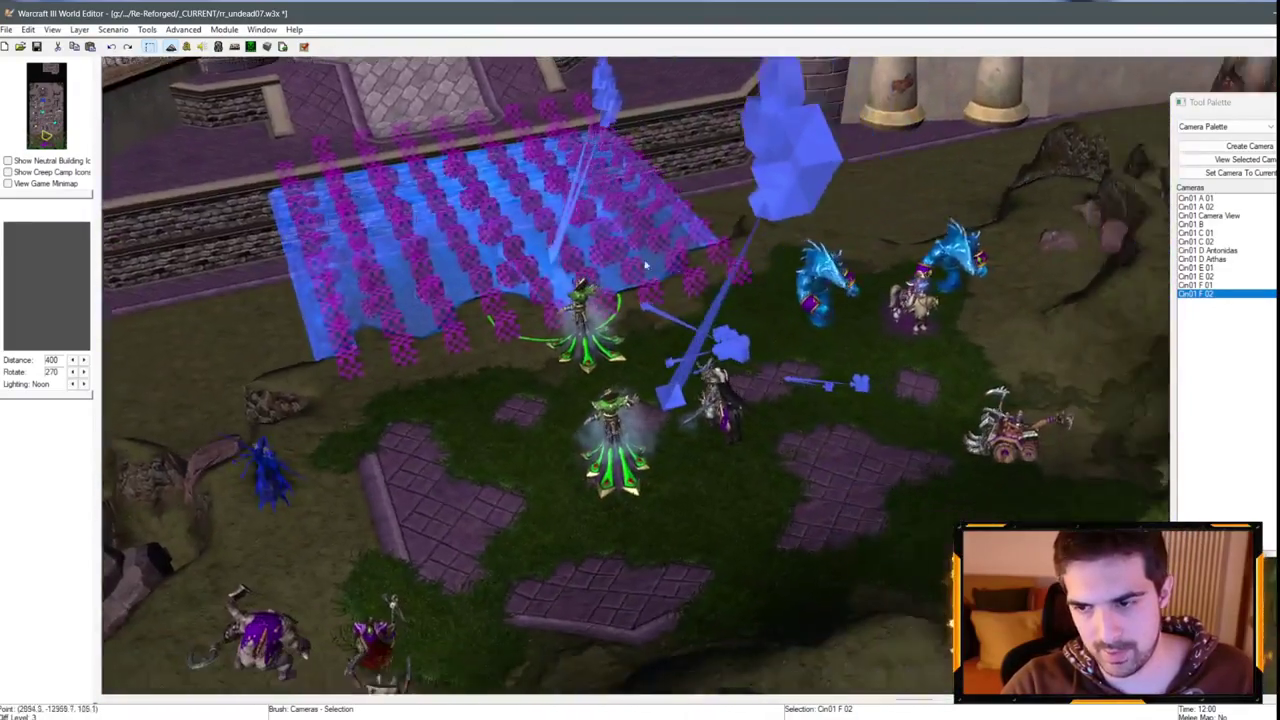
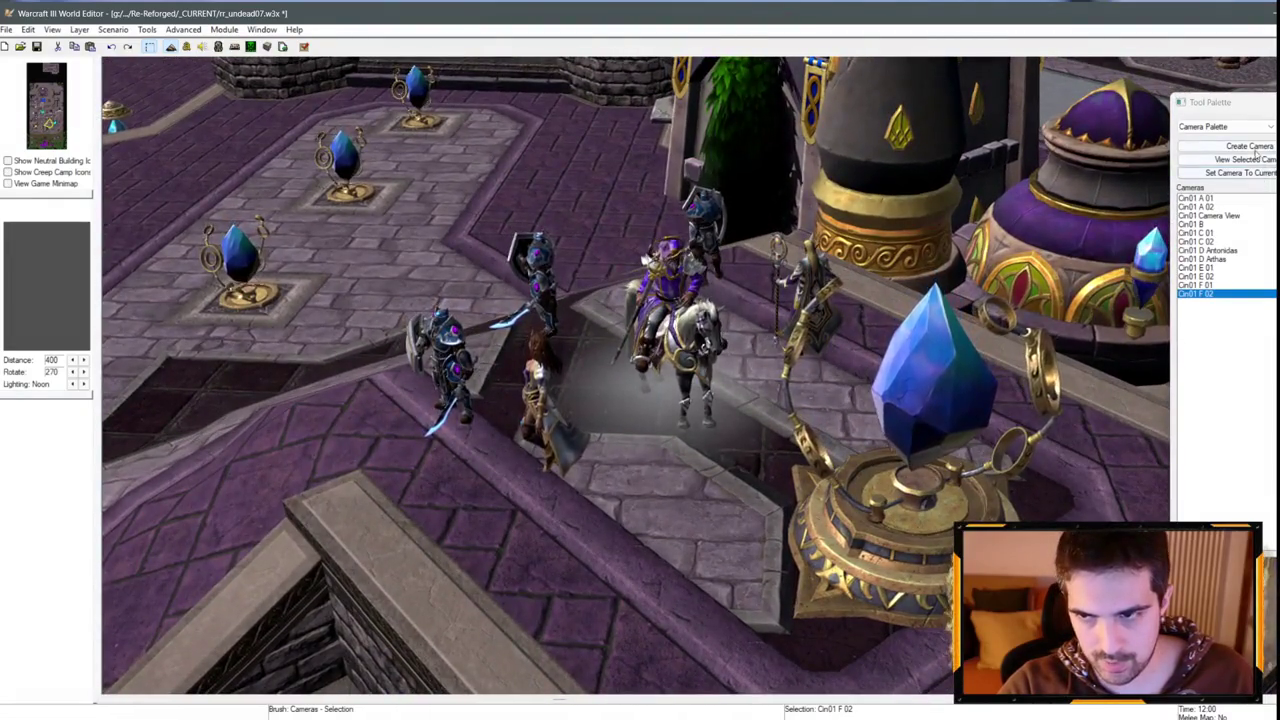
Step: Create a new camera from the current view and name it Cin01 G 01
left_click(1249, 146)
right_click(1210, 302)
left_click(1240, 310)
type("C")
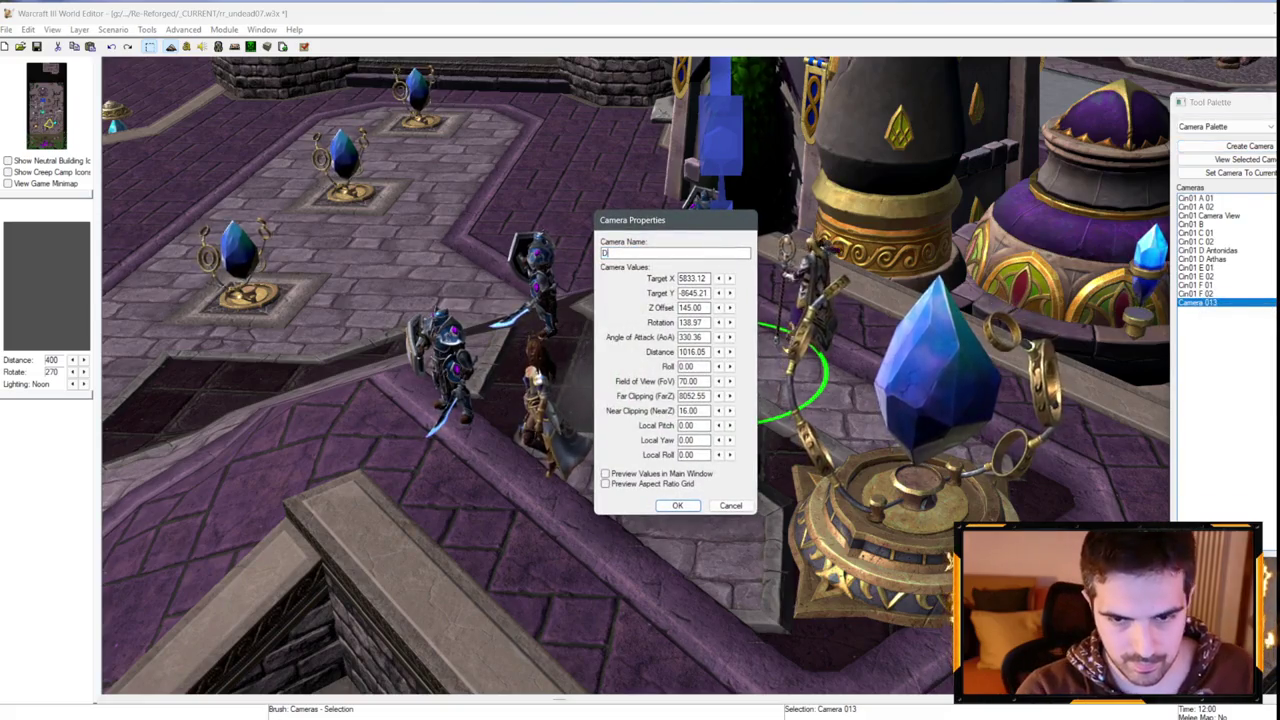
type("in01 G 01")
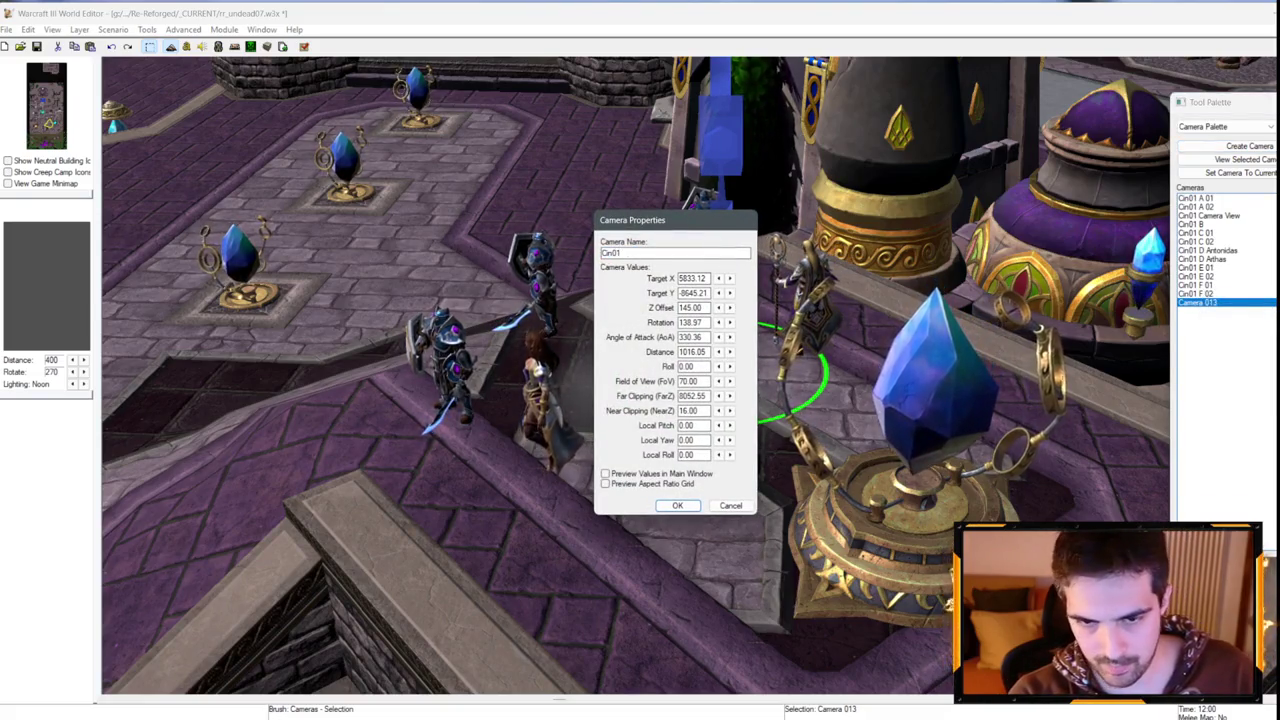
Step: Give Cin01 G 01 field of view 60, far clipping 4500 and distance 950, previewing live
left_click(605, 473)
double_click(688, 381)
type("50")
left_click(696, 396)
left_click_drag(693, 396, 712, 397)
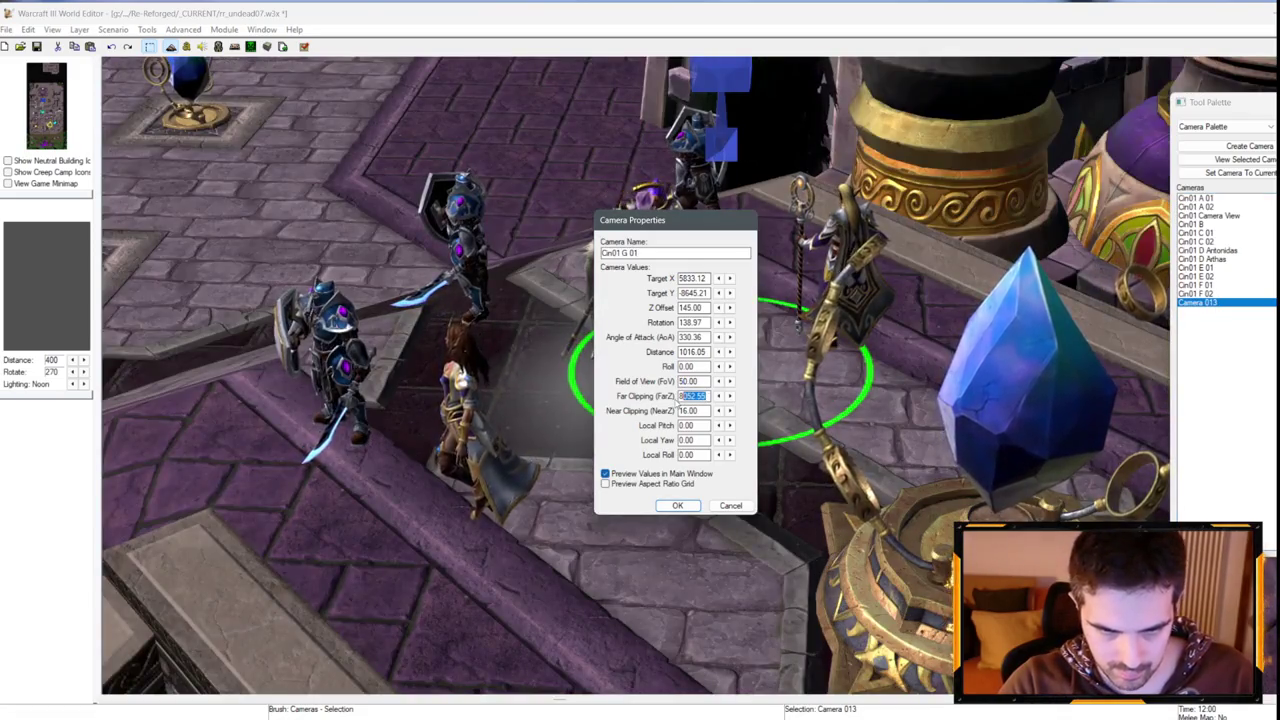
type("4500")
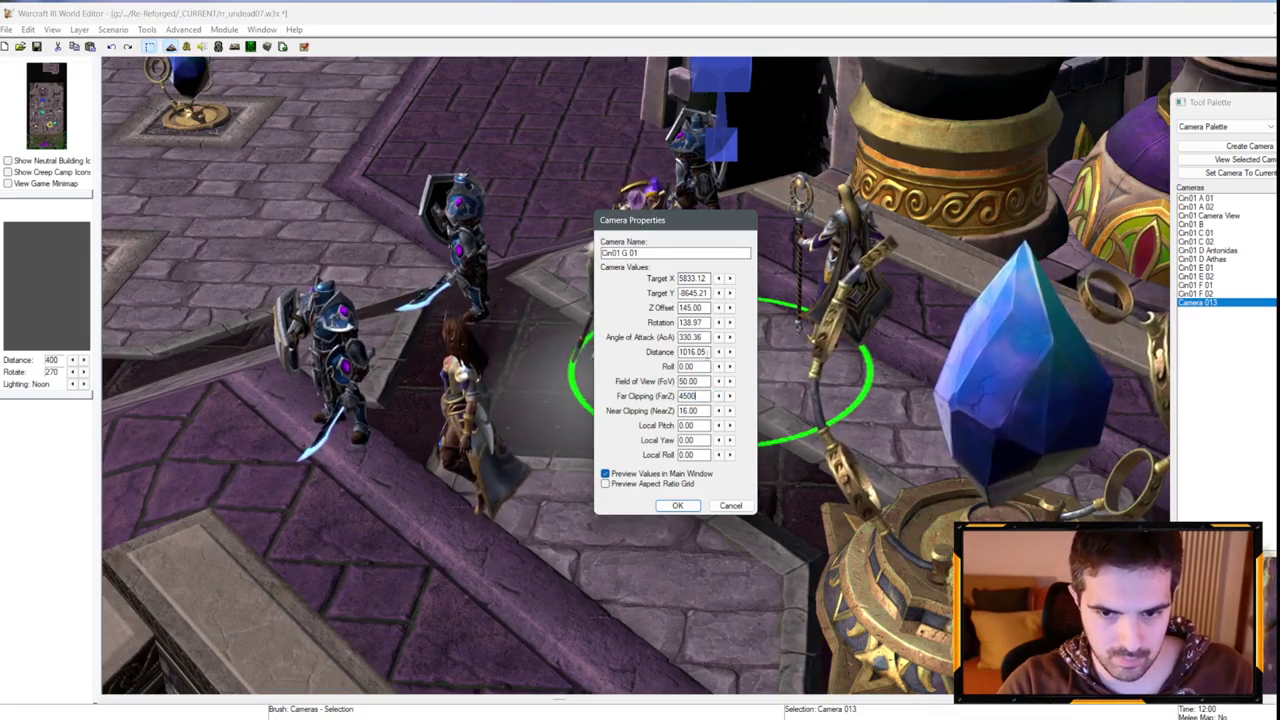
left_click(682, 381)
type("6")
left_click_drag(687, 352, 705, 352)
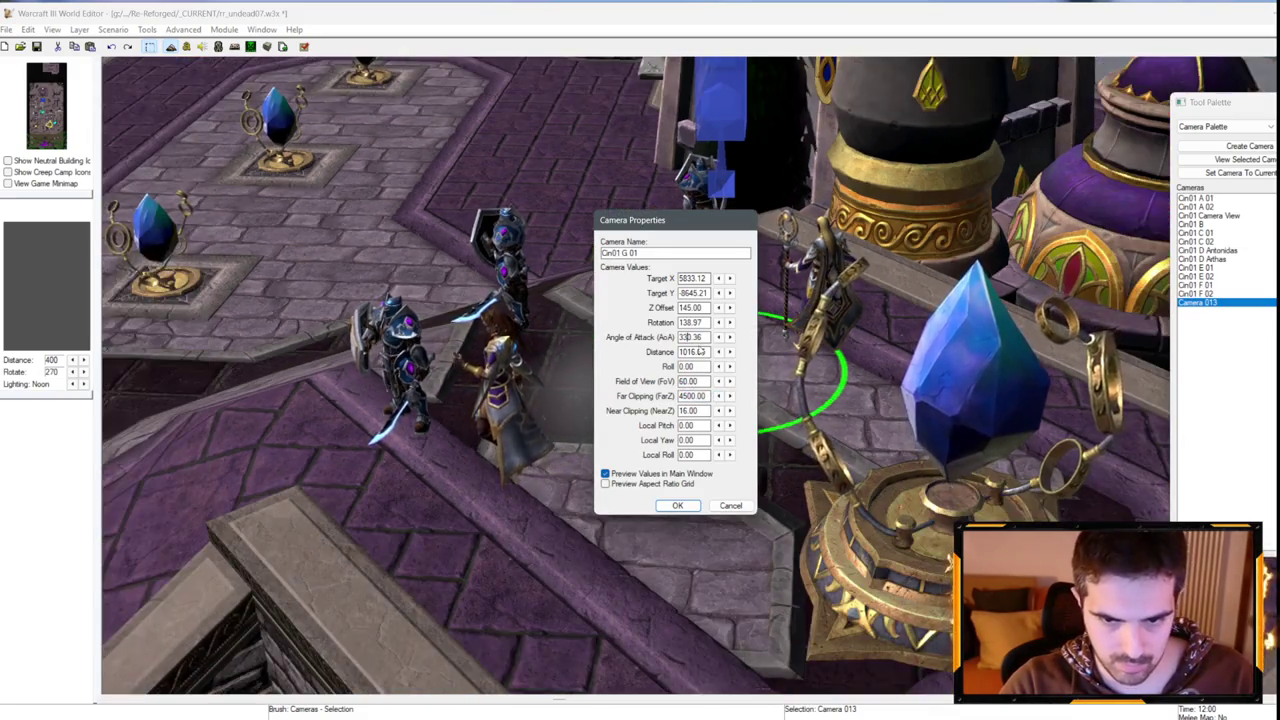
type("950")
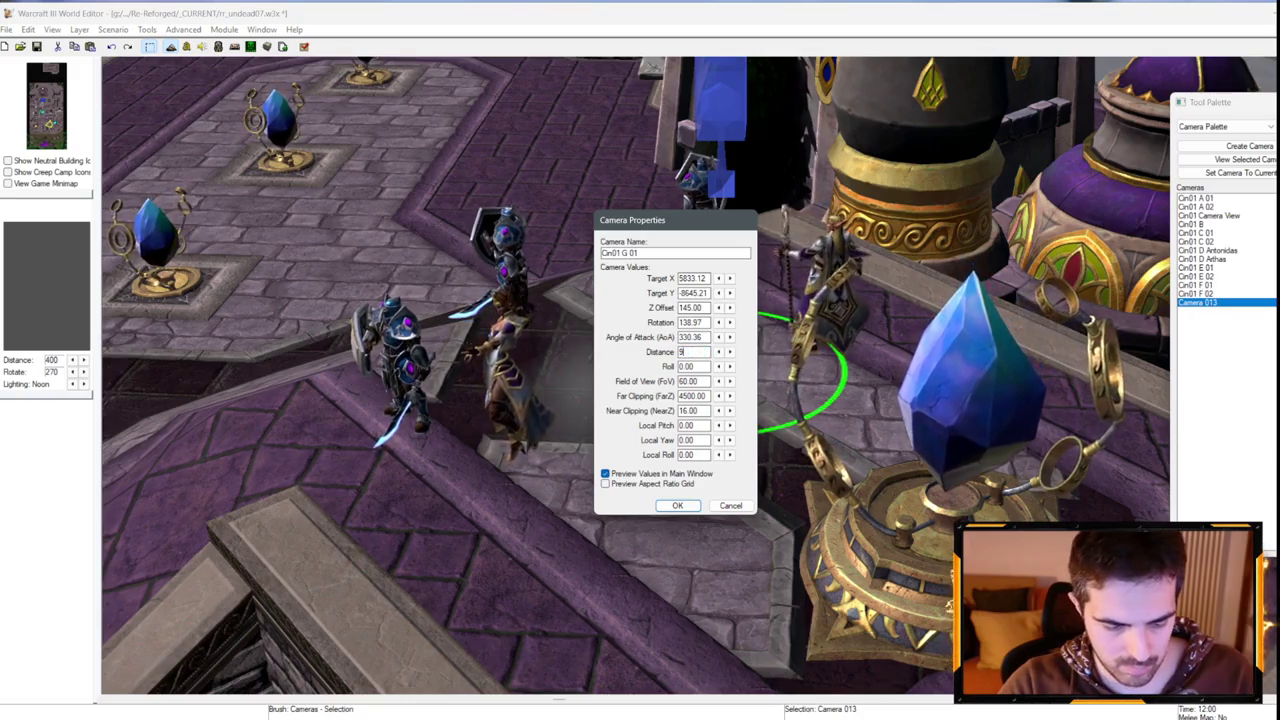
left_click(689, 322)
left_click(698, 505)
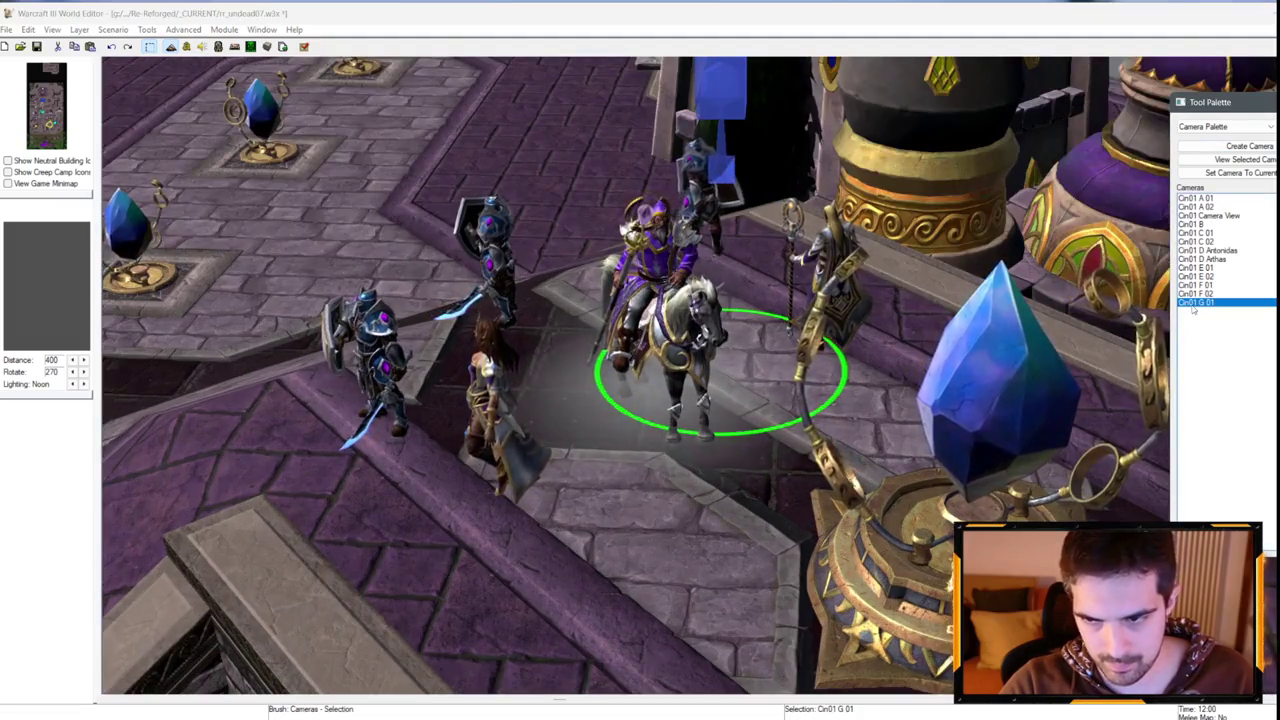
Step: Add a second camera, Cin01 G 02, with its rotation turned to frame the hero
left_click(1249, 146)
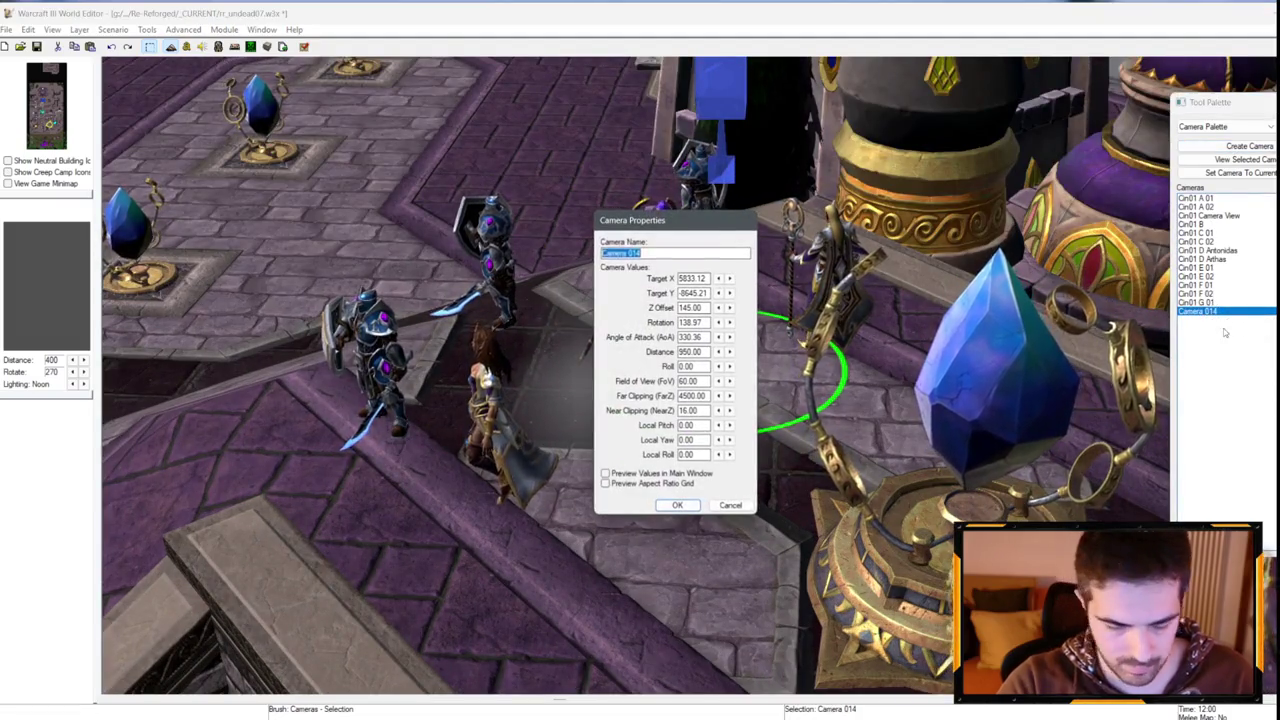
type("Cin01 G 02")
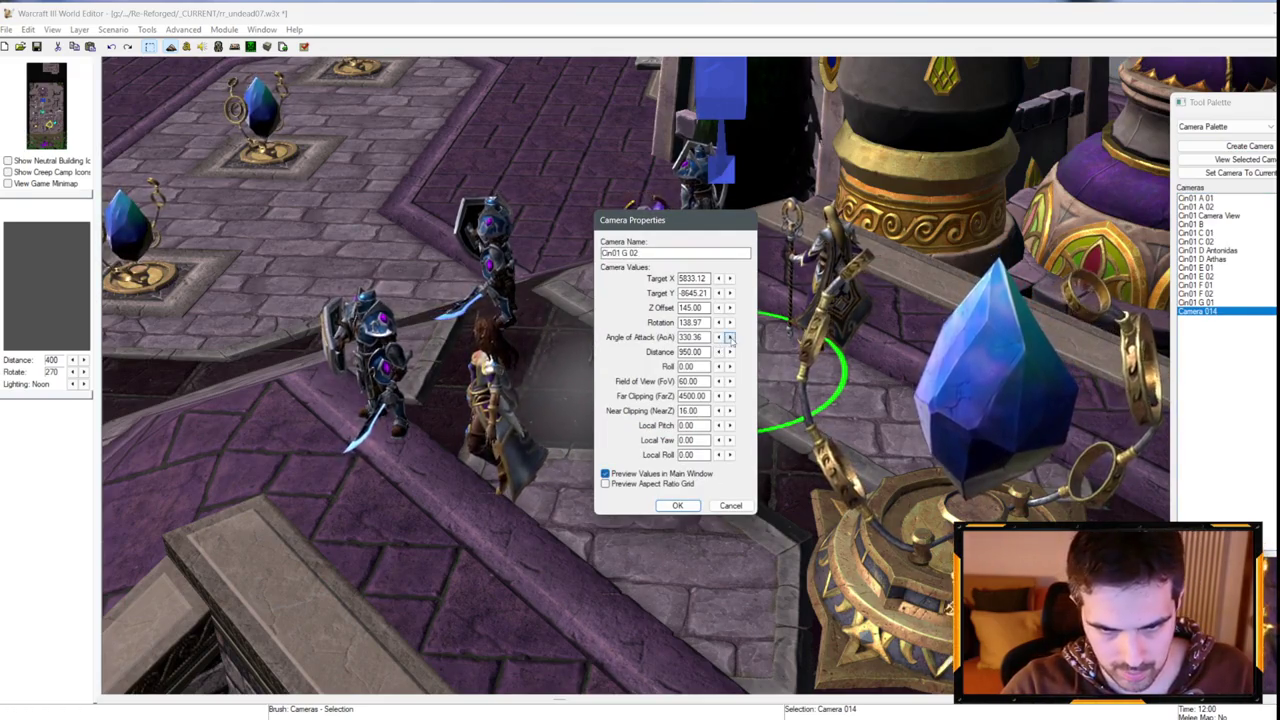
left_click_drag(737, 328, 730, 325)
key("Return")
left_click(1210, 302)
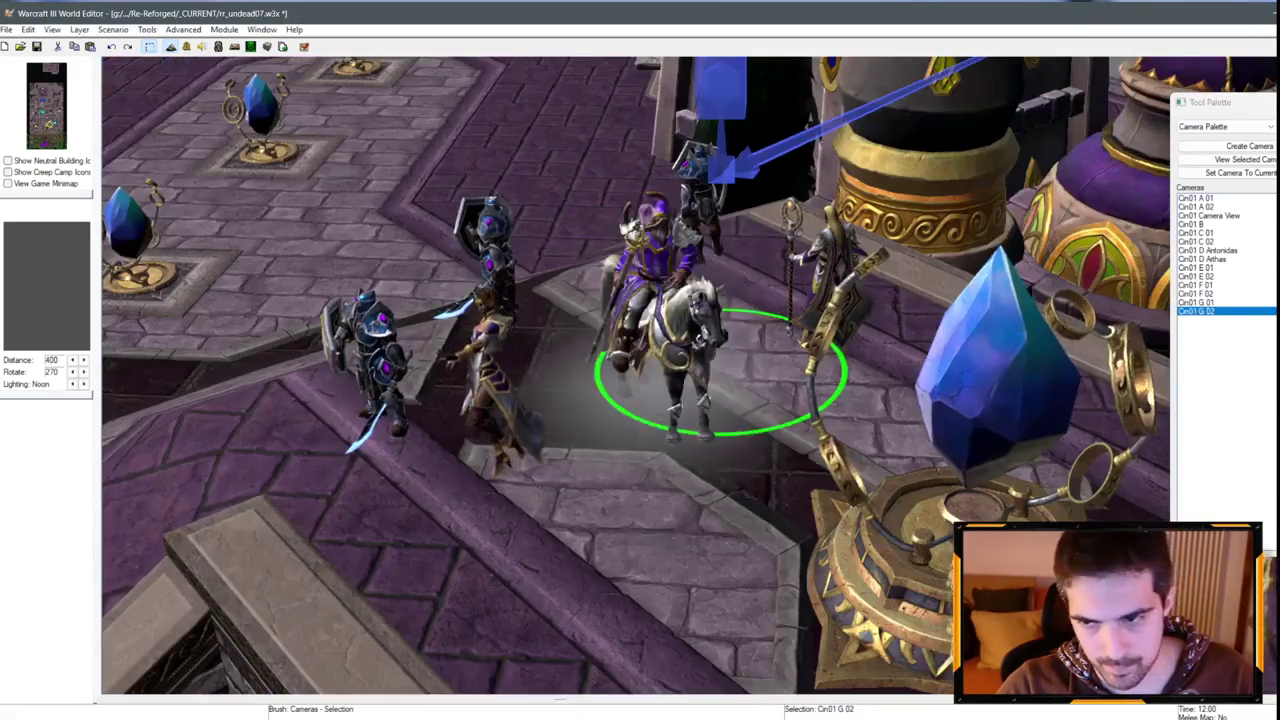
Step: Switch back and forth between the Cin01 G 01 and Cin01 G 02 shots to compare them
left_click(1210, 311)
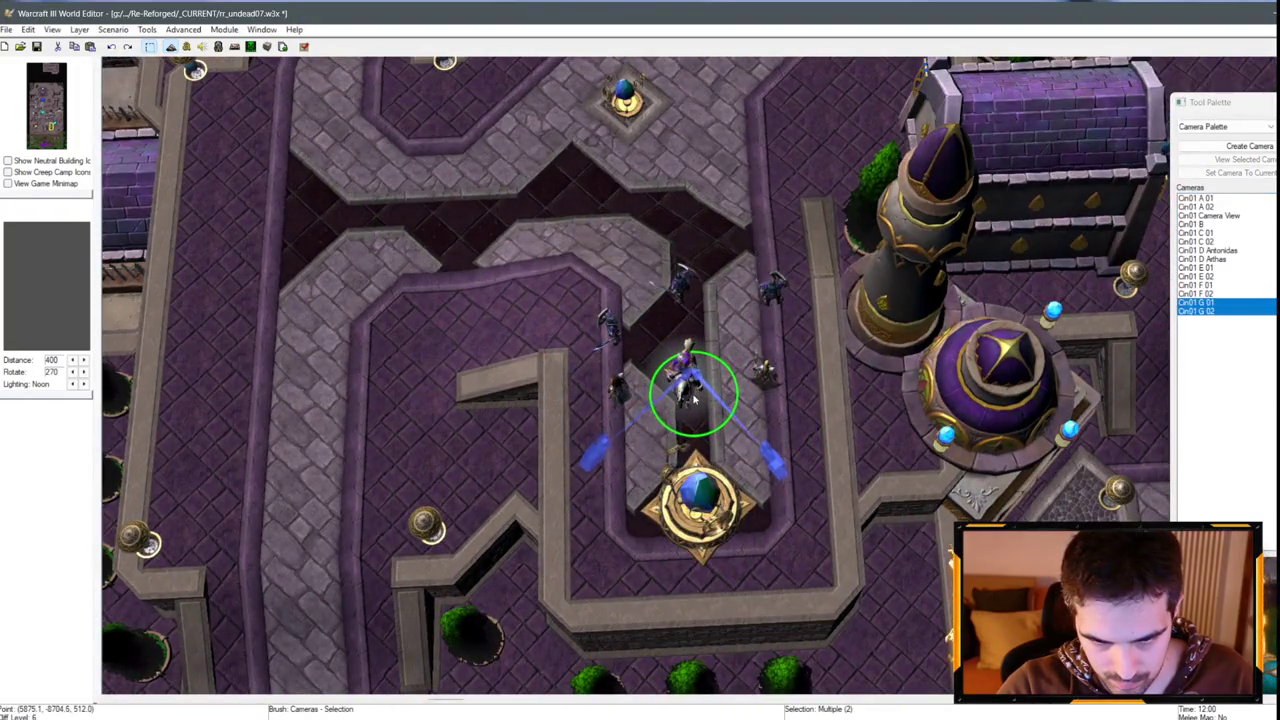
left_click(1205, 303)
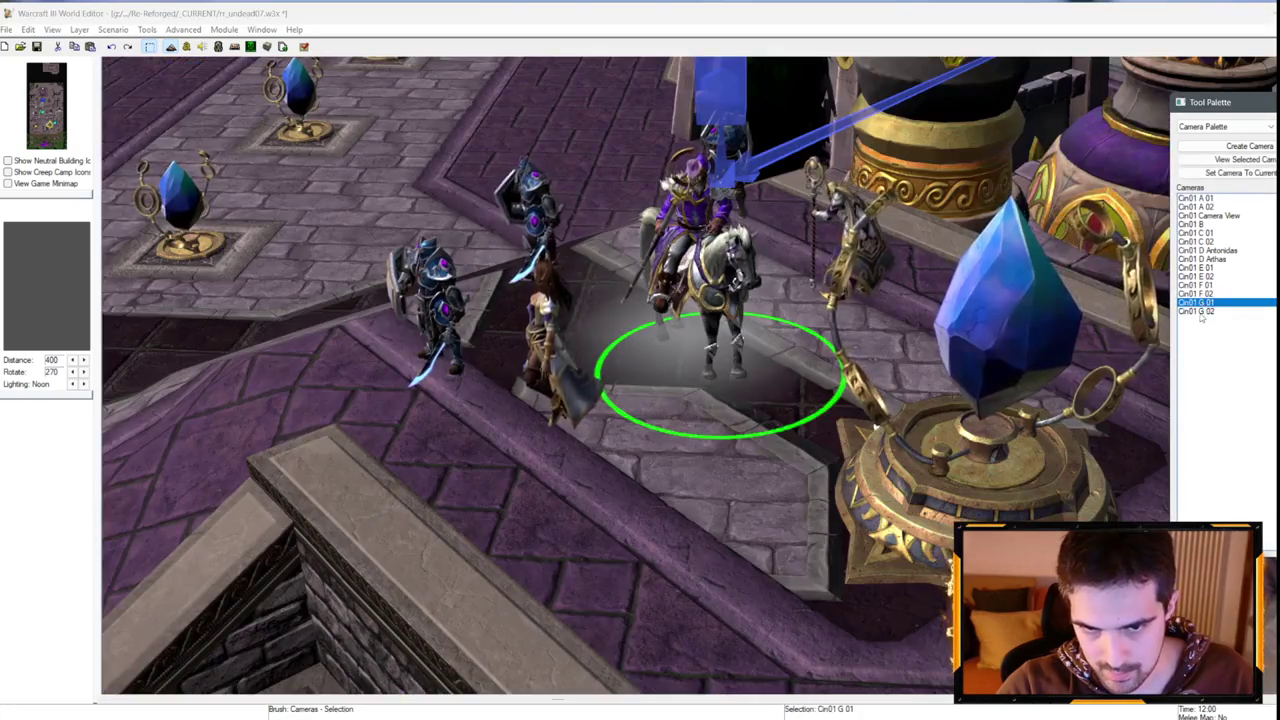
left_click(1205, 311)
left_click(1205, 303)
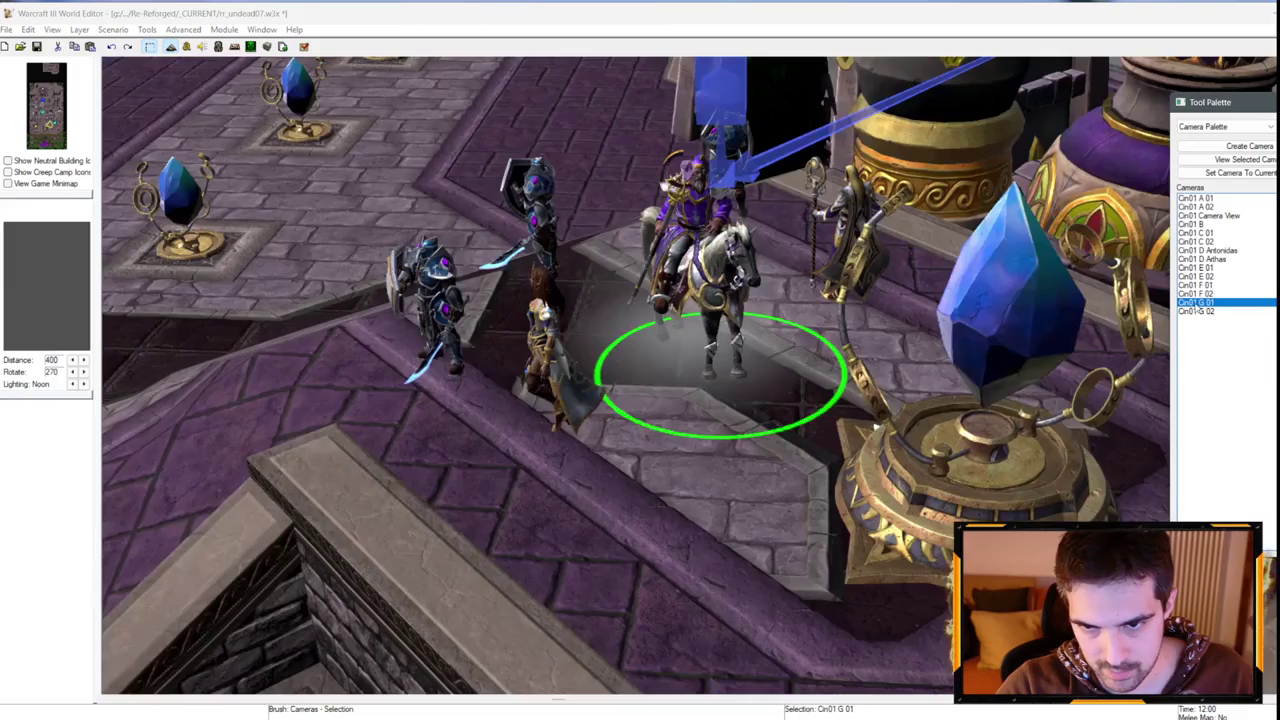
left_click(1205, 311)
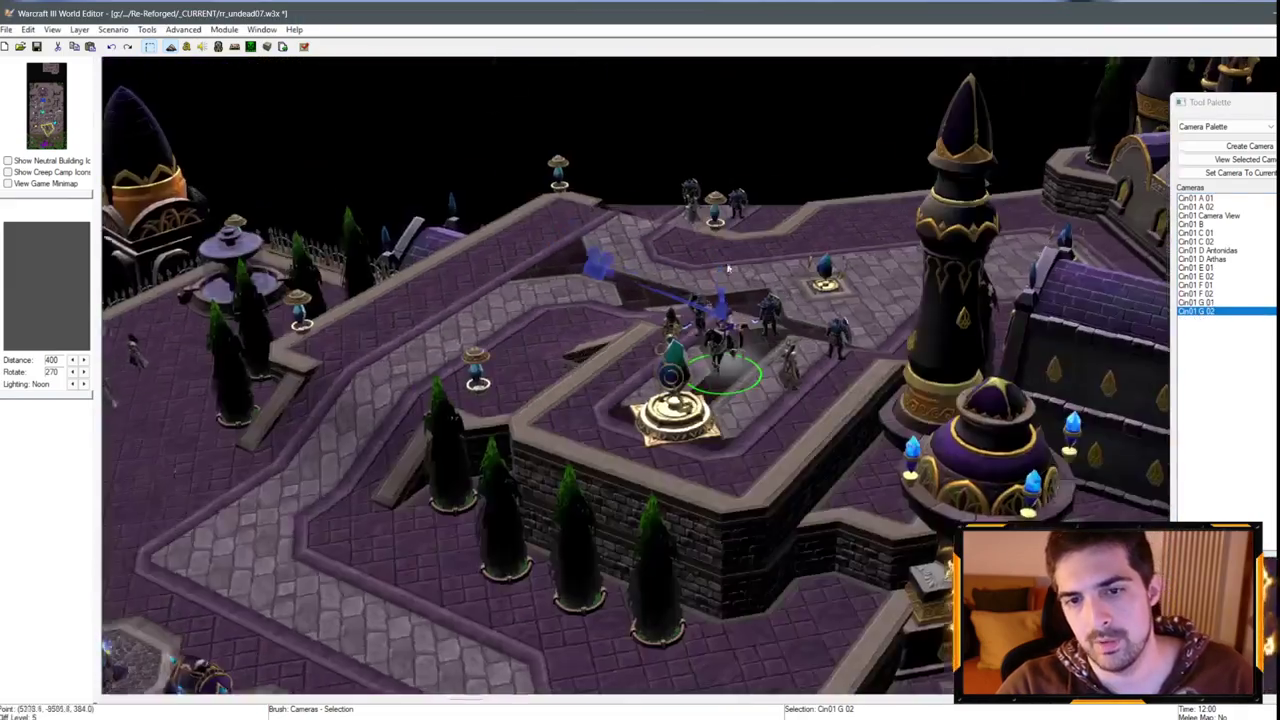
key("Up")
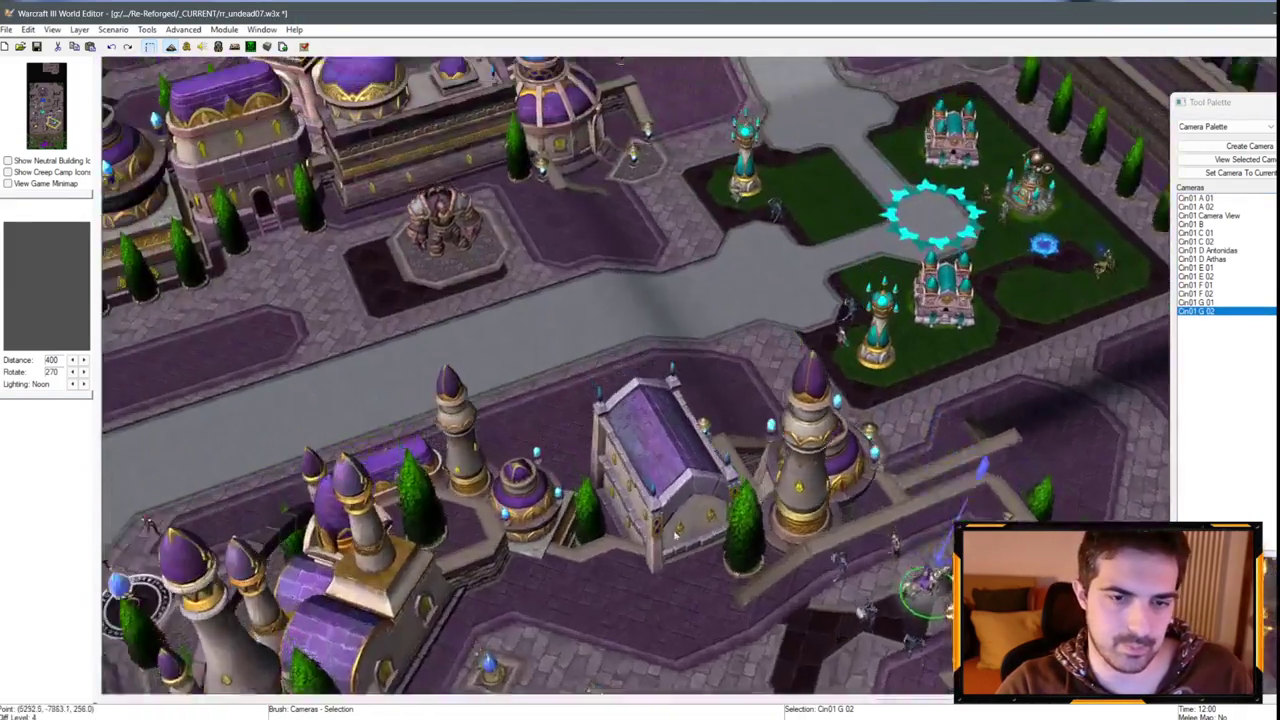
key("Up")
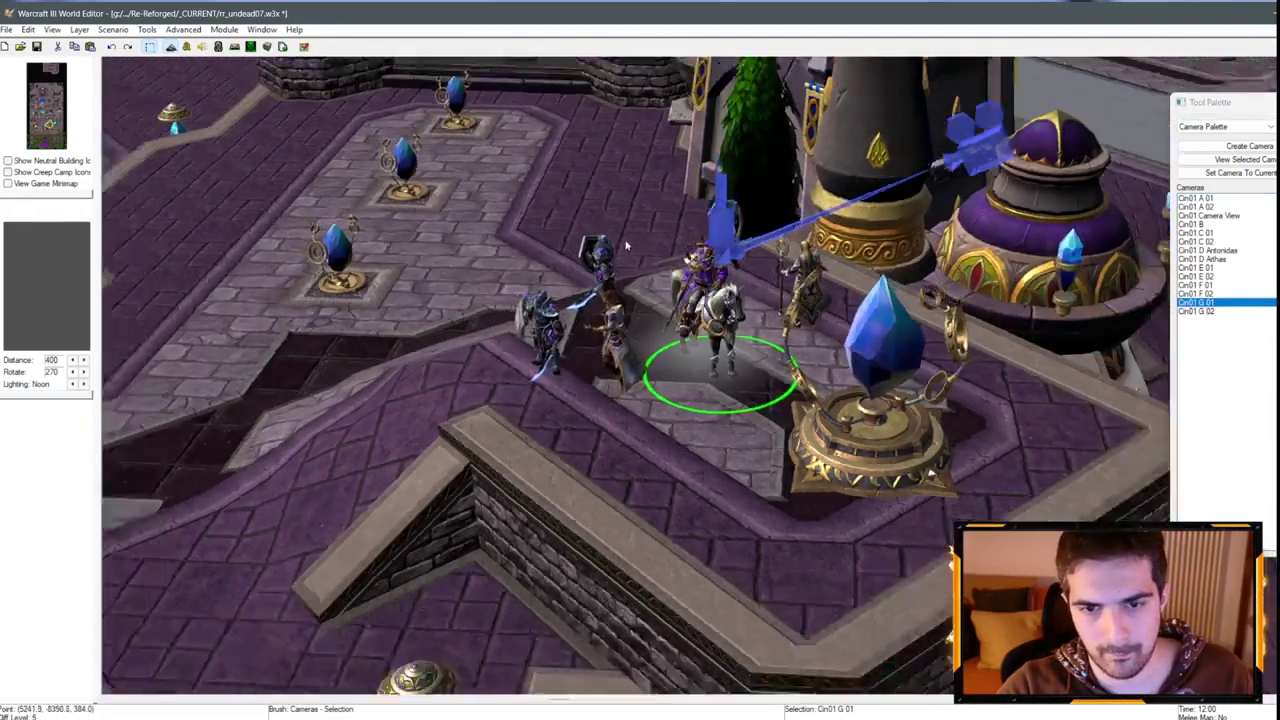
Step: Move the view to a new plaza in the city and paste the copied cameras there
scroll(627, 245, "down", 3)
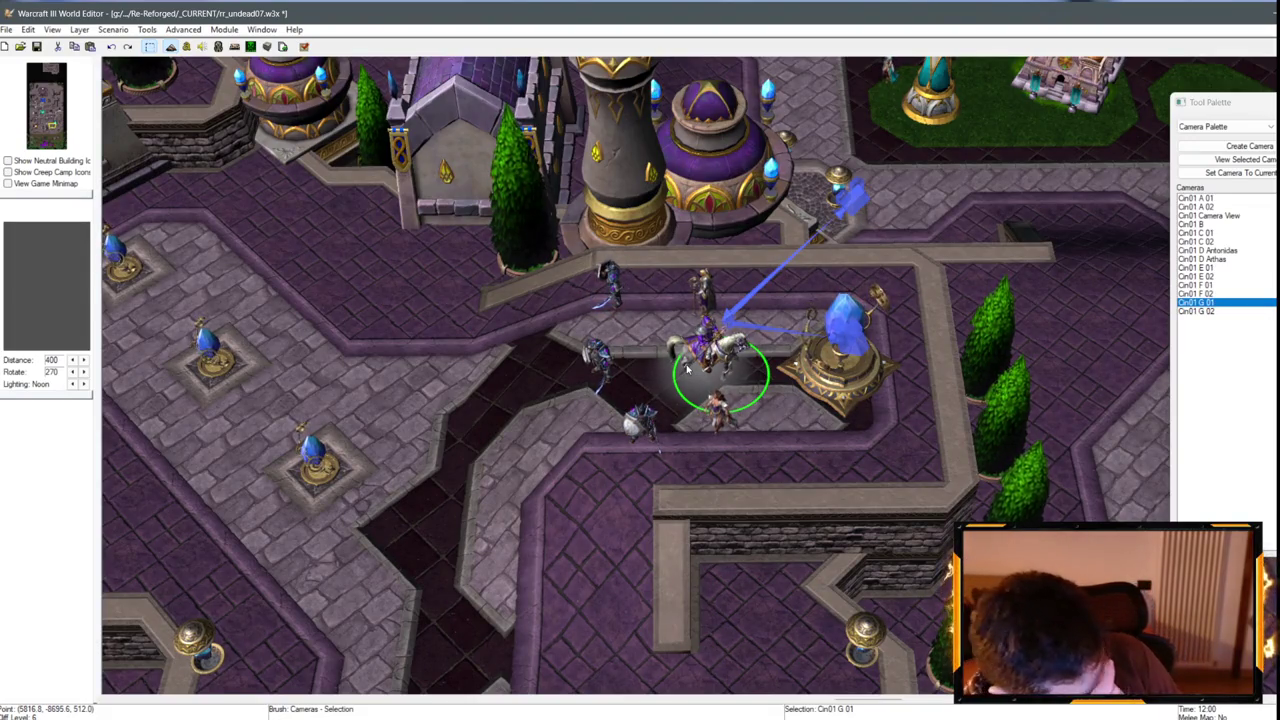
scroll(477, 362, "down", 3)
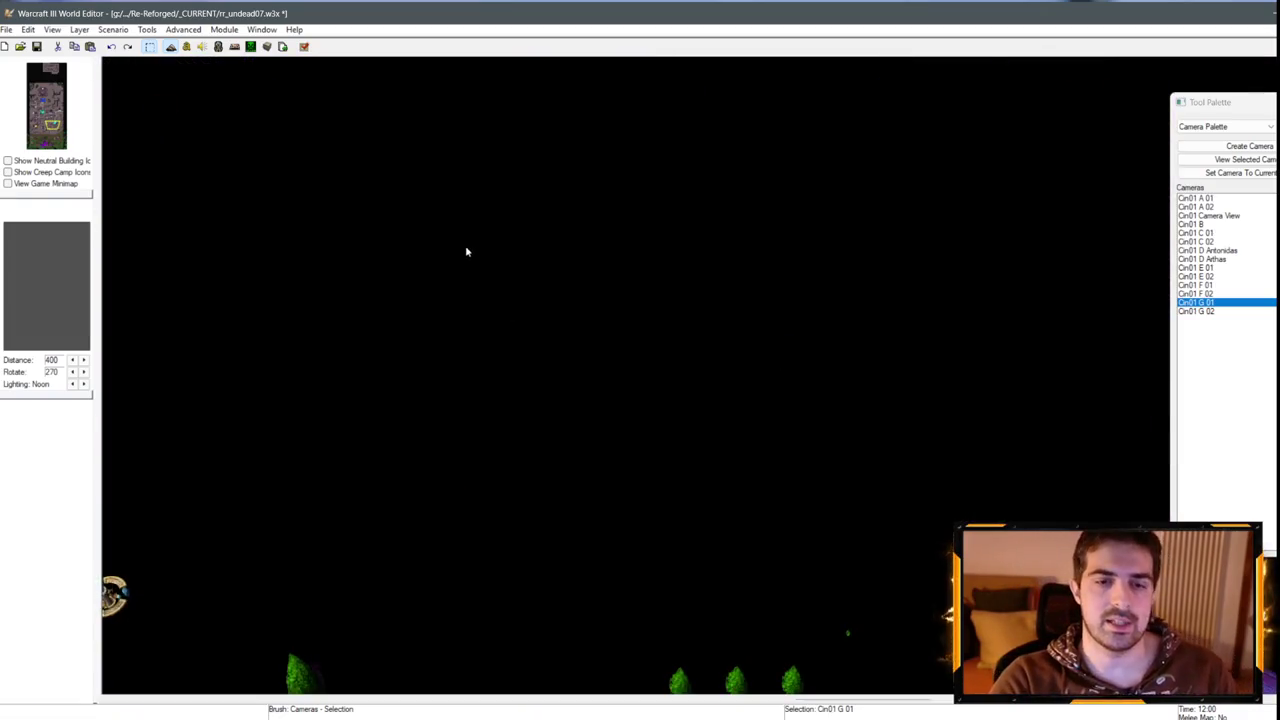
scroll(464, 255, "up", 3)
scroll(648, 372, "down", 5)
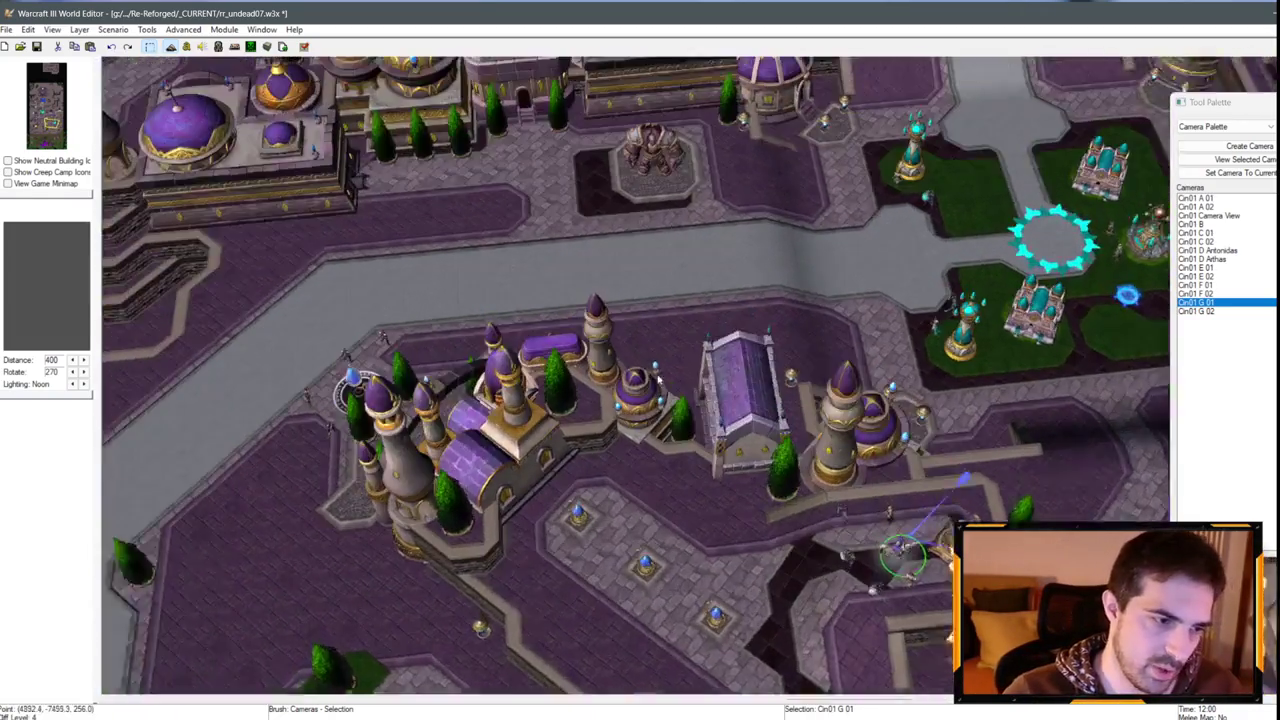
scroll(648, 372, "up", 5)
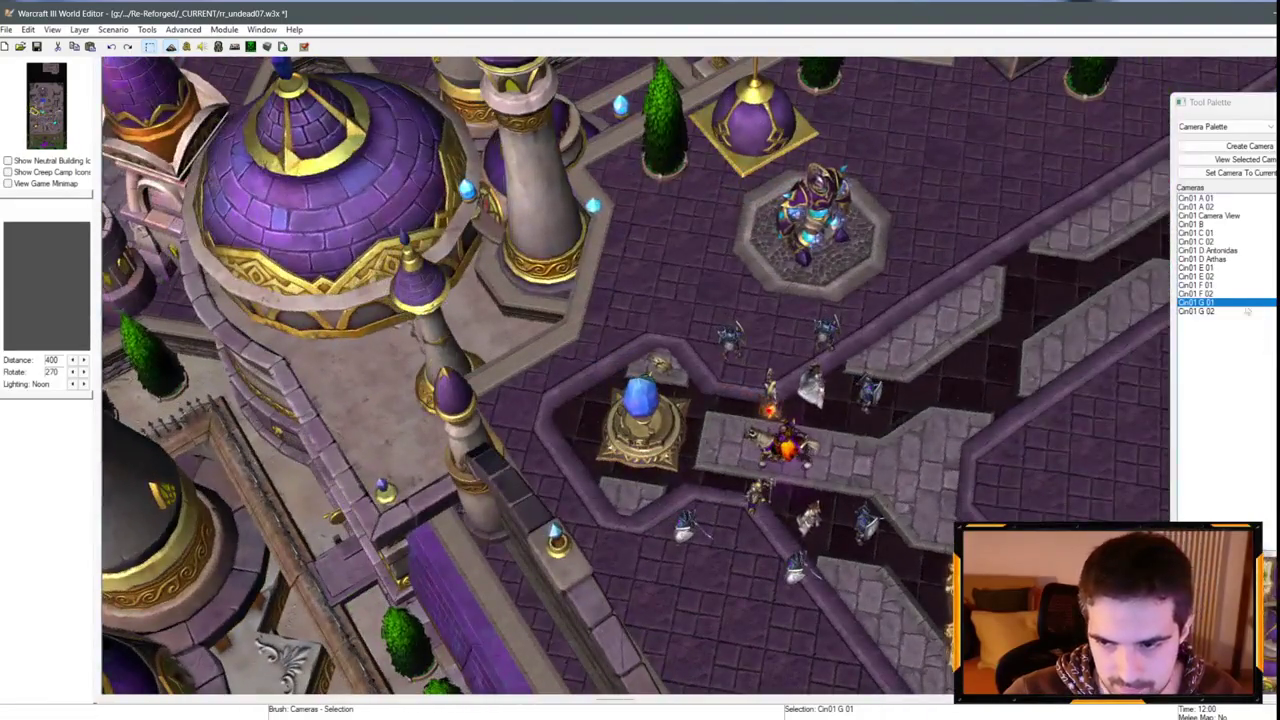
scroll(731, 343, "down", 3)
scroll(731, 343, "up", 4)
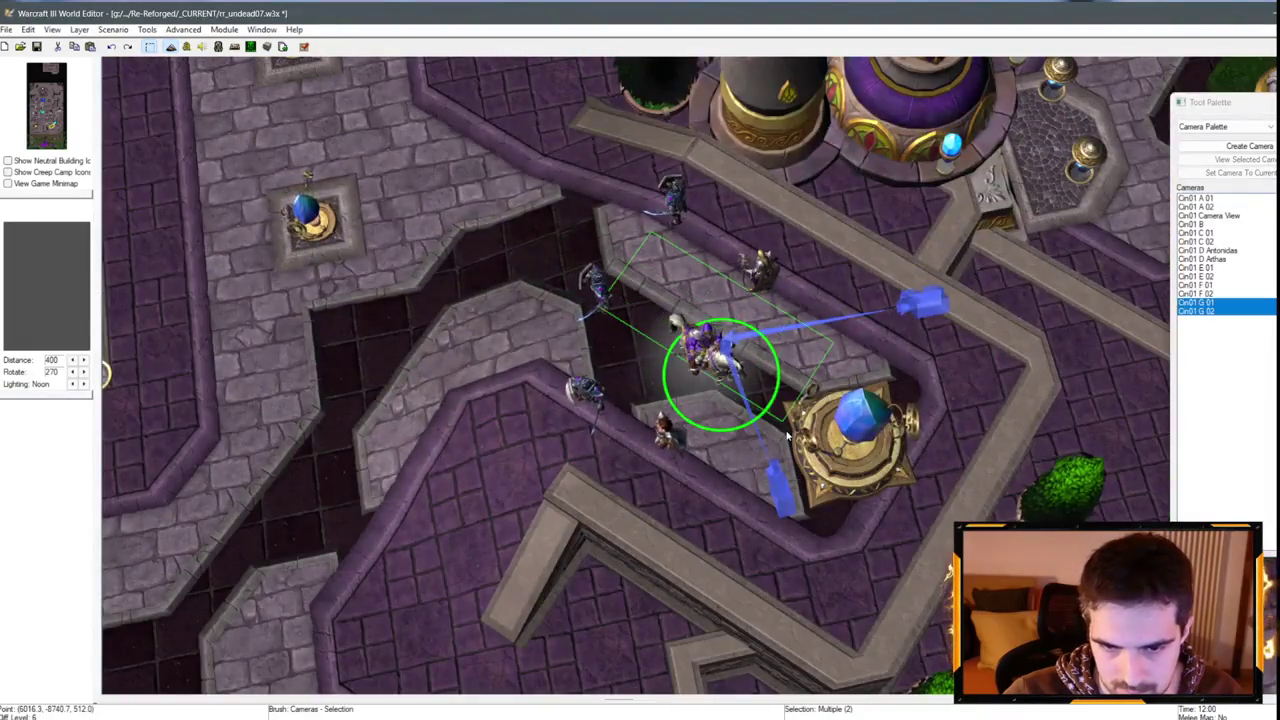
scroll(787, 437, "down", 3)
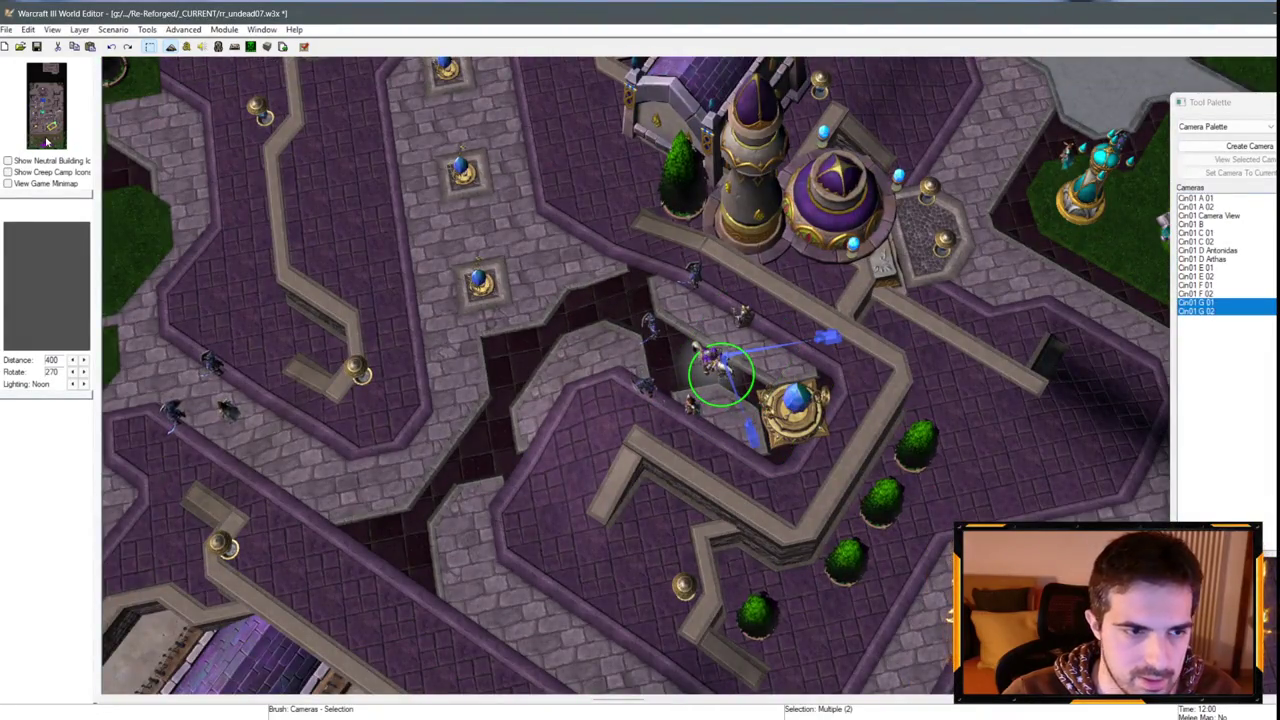
scroll(871, 491, "up", 5)
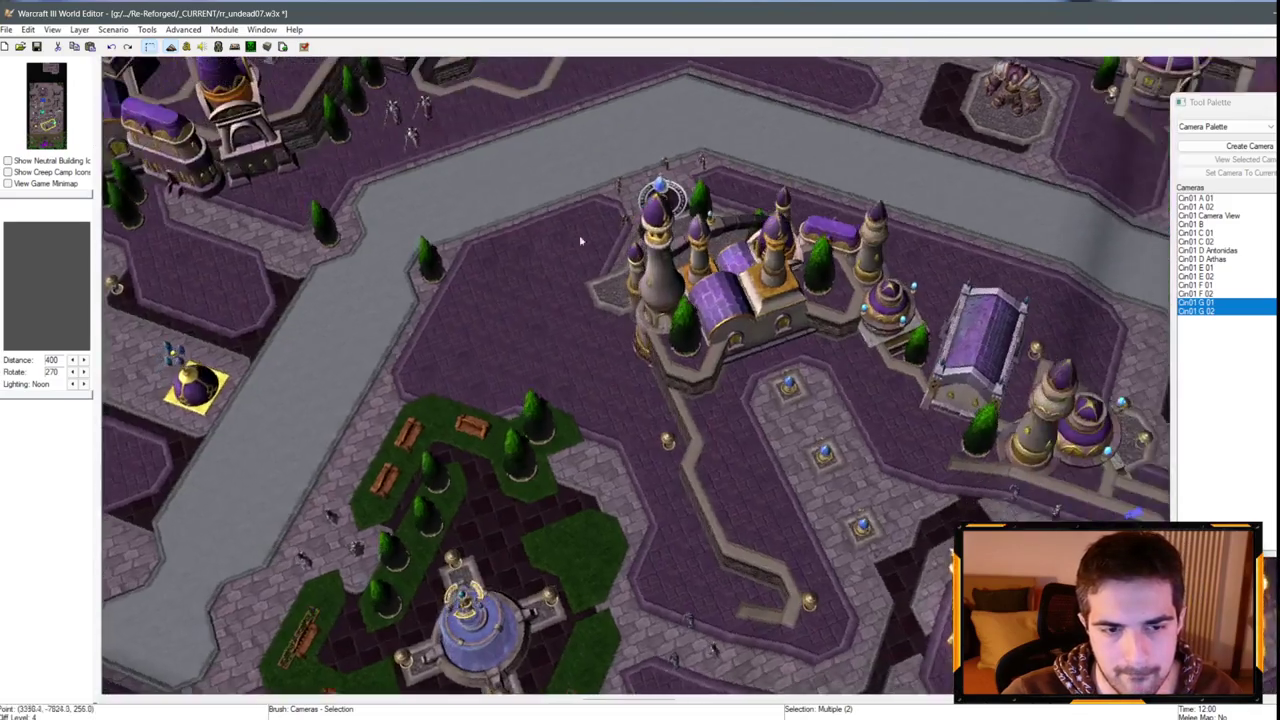
scroll(529, 245, "down", 5)
scroll(603, 385, "up", 3)
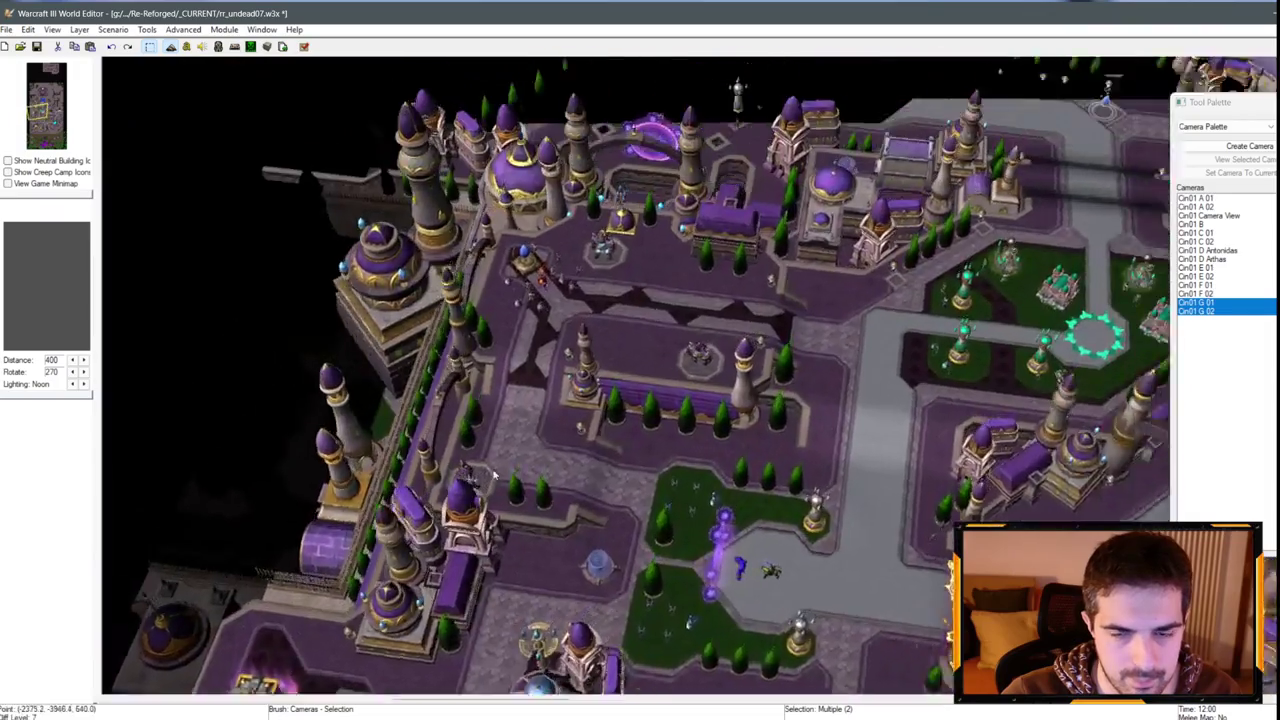
scroll(603, 385, "up", 5)
key("ctrl+v")
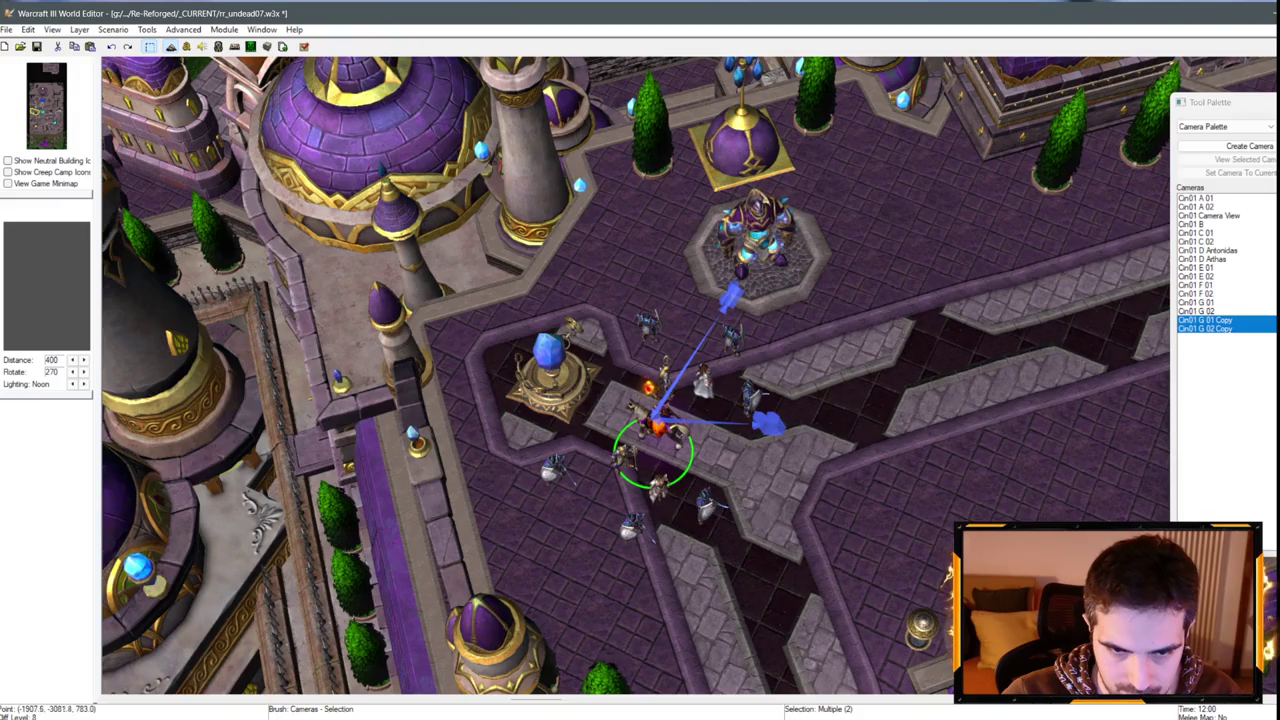
Step: Rename the pasted camera copies to Cin01 H 01 and Cin01 H 02
left_click(1232, 321)
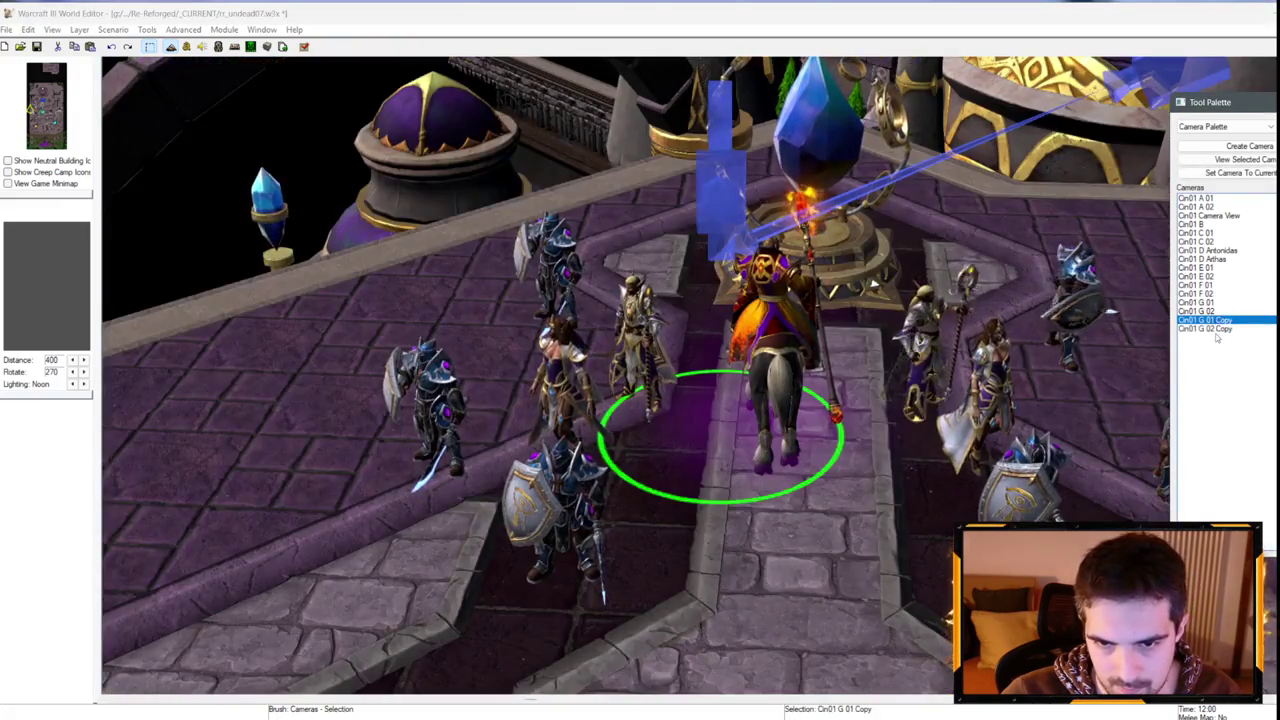
left_click(1215, 329)
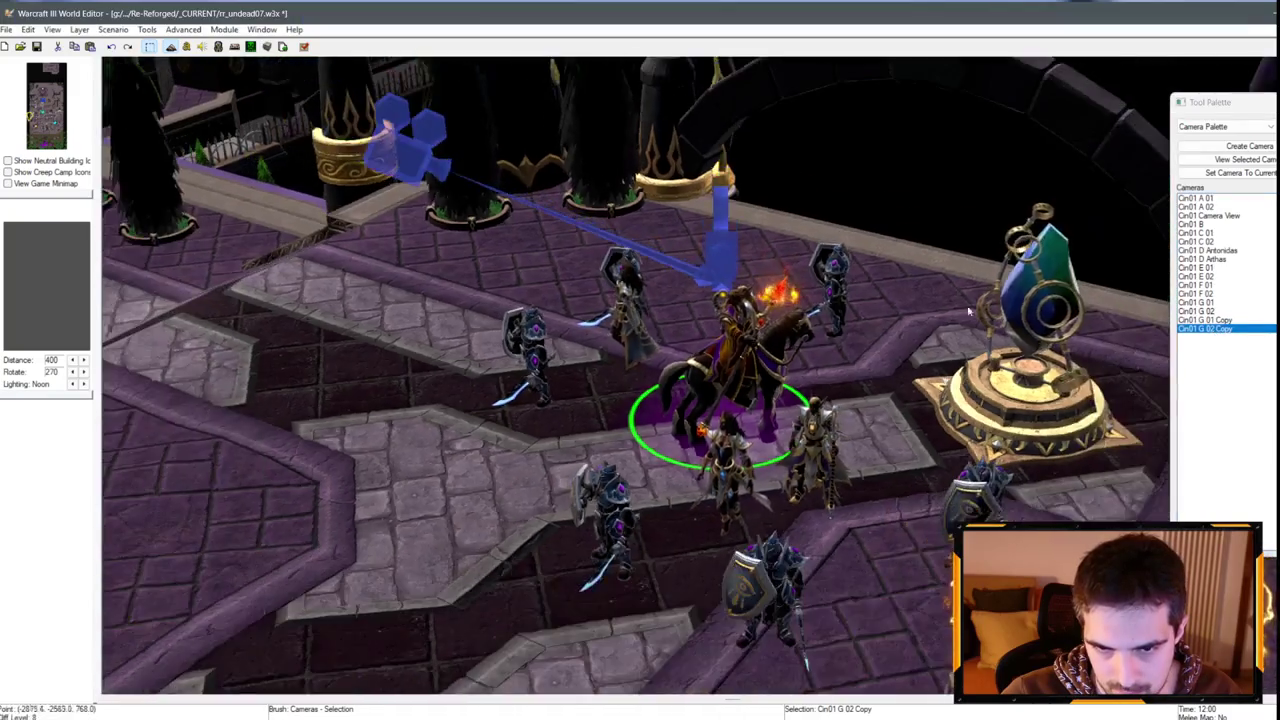
scroll(686, 323, "down", 5)
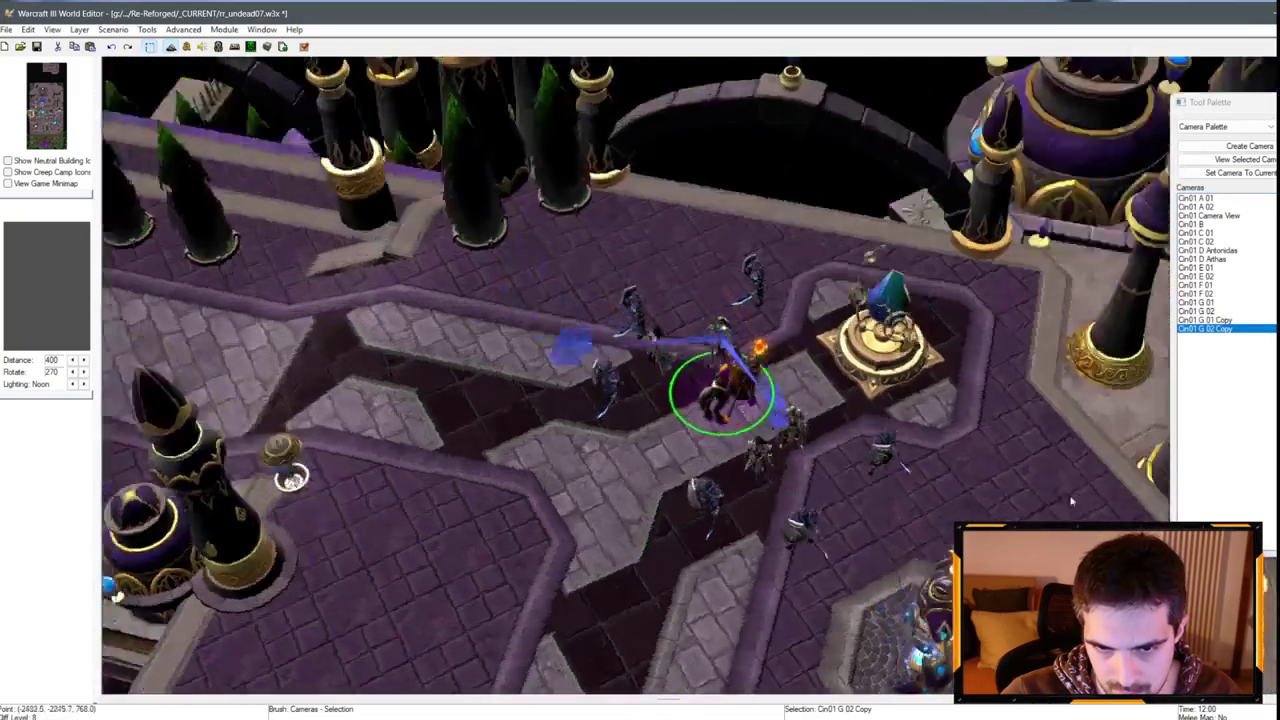
scroll(686, 323, "up", 2)
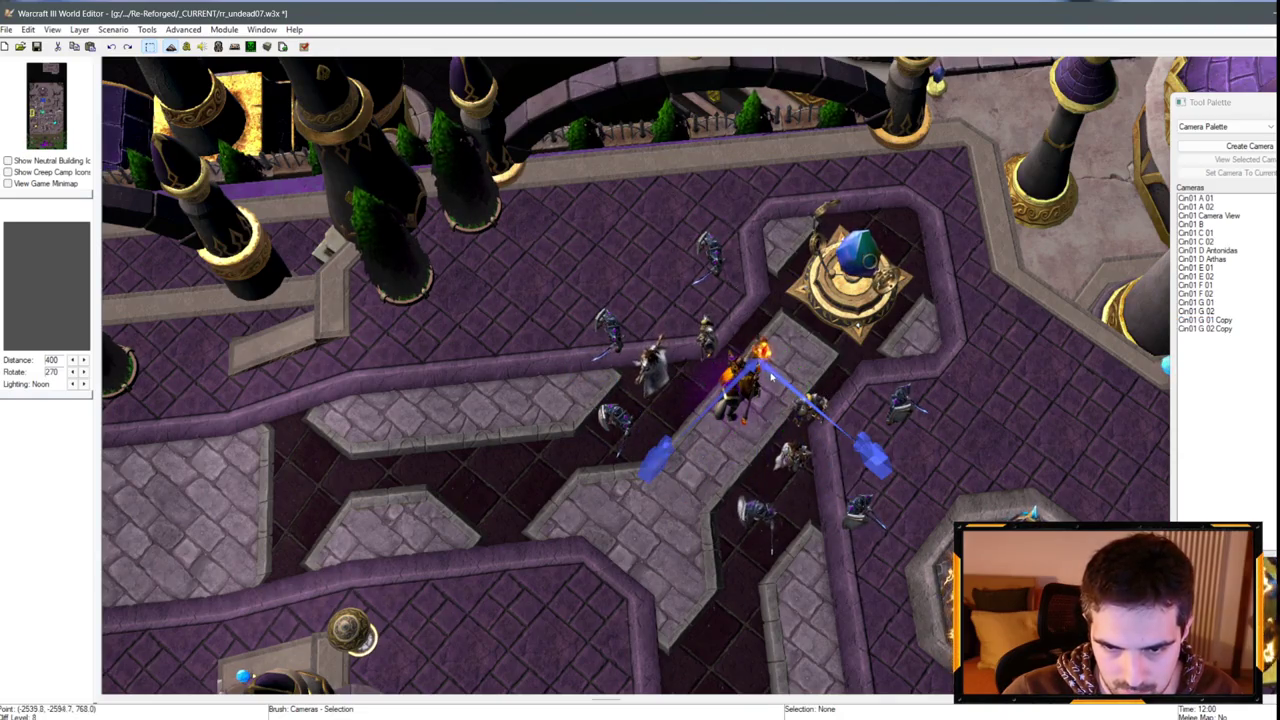
left_click(1223, 328)
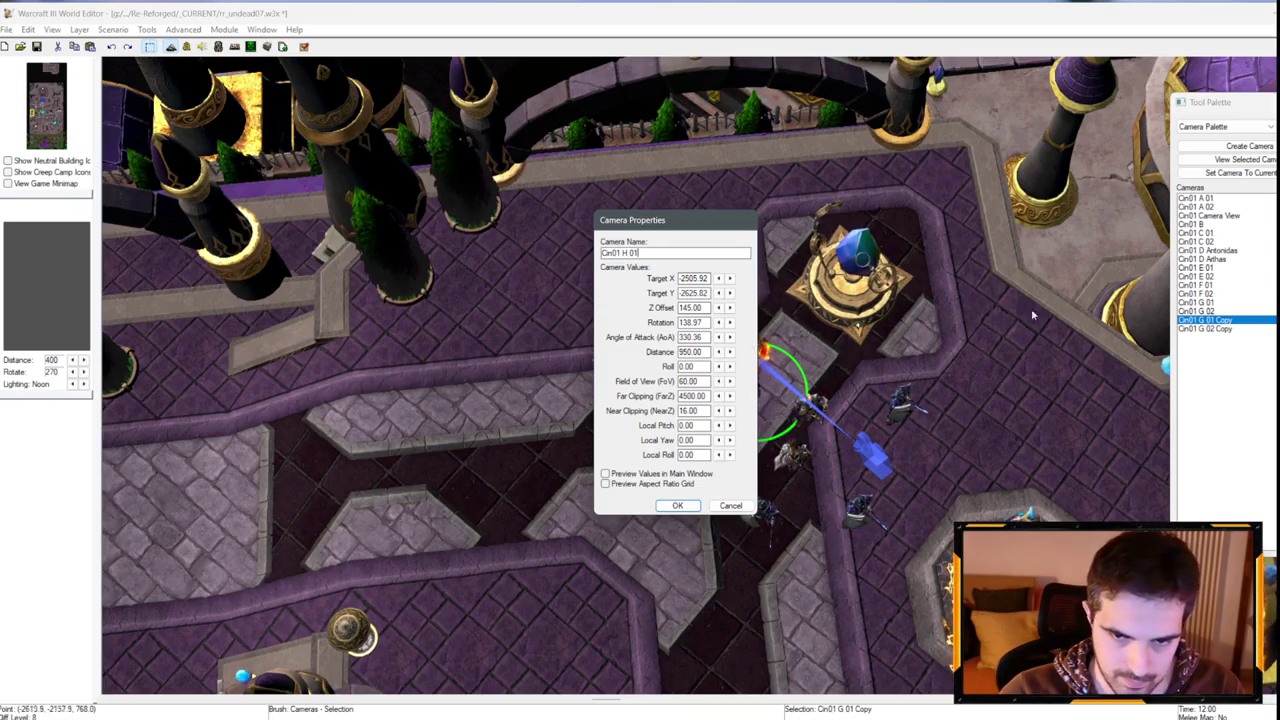
key("Return")
left_click(1240, 340)
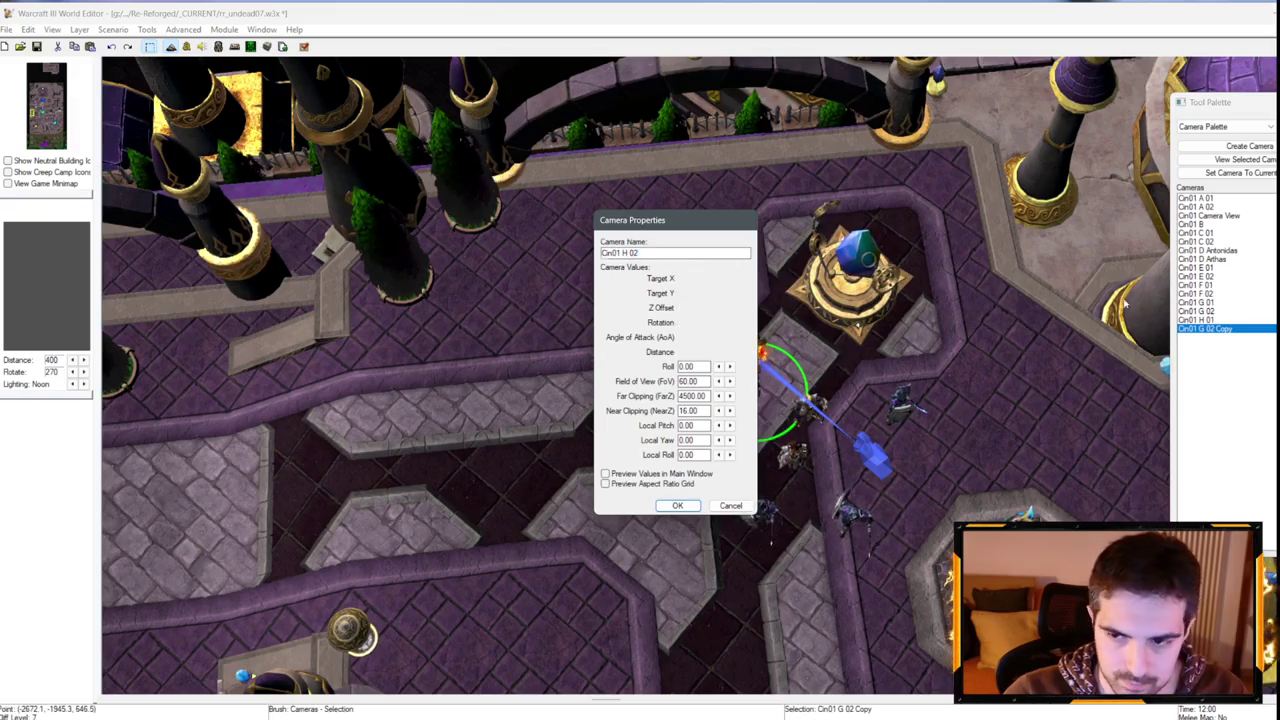
key("Return")
Step: Increase the Cin01 H 01 camera's rotation with value preview turned on
double_click(1196, 319)
left_click(605, 473)
left_click(730, 322)
left_click(730, 322)
left_click_drag(734, 325, 734, 326)
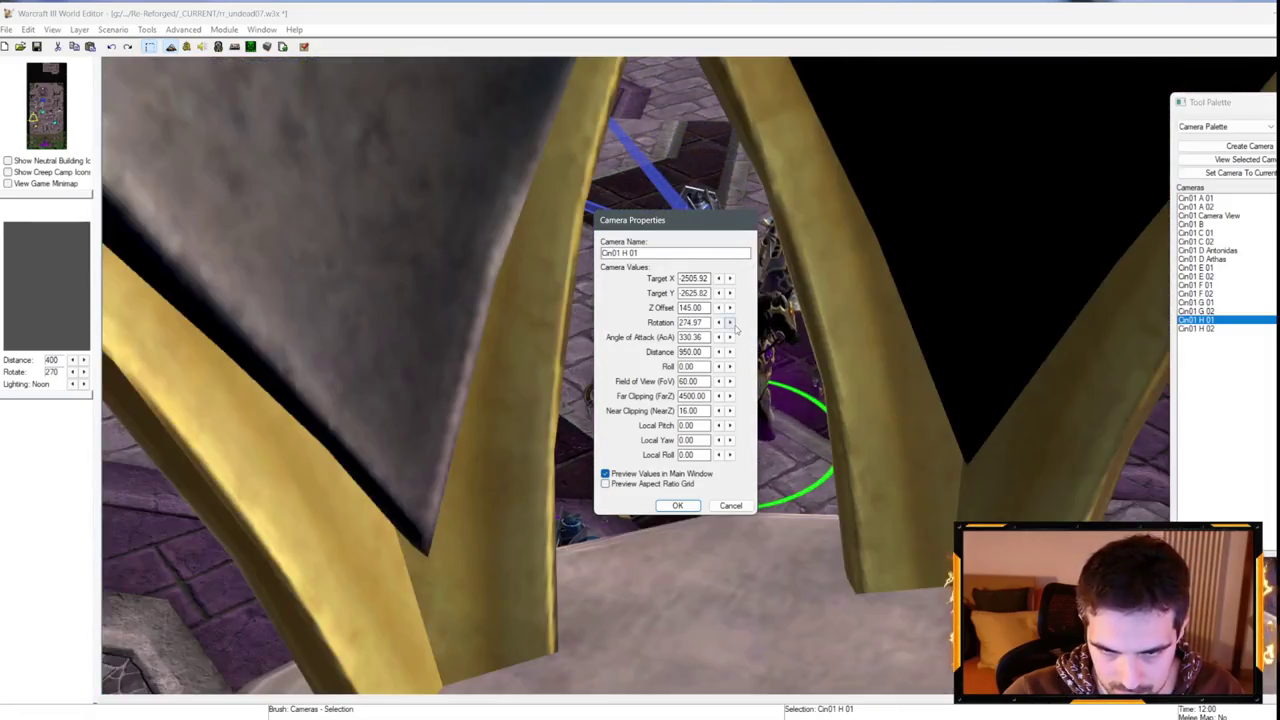
left_click(730, 322)
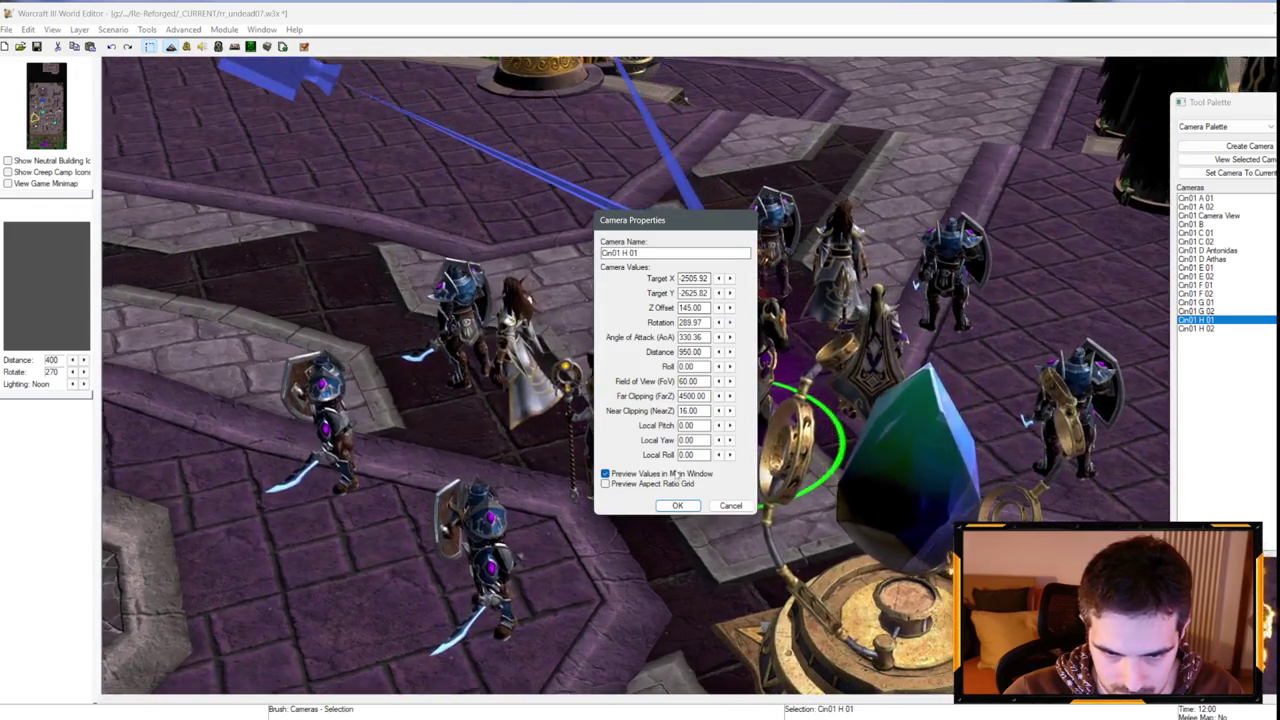
left_click(677, 505)
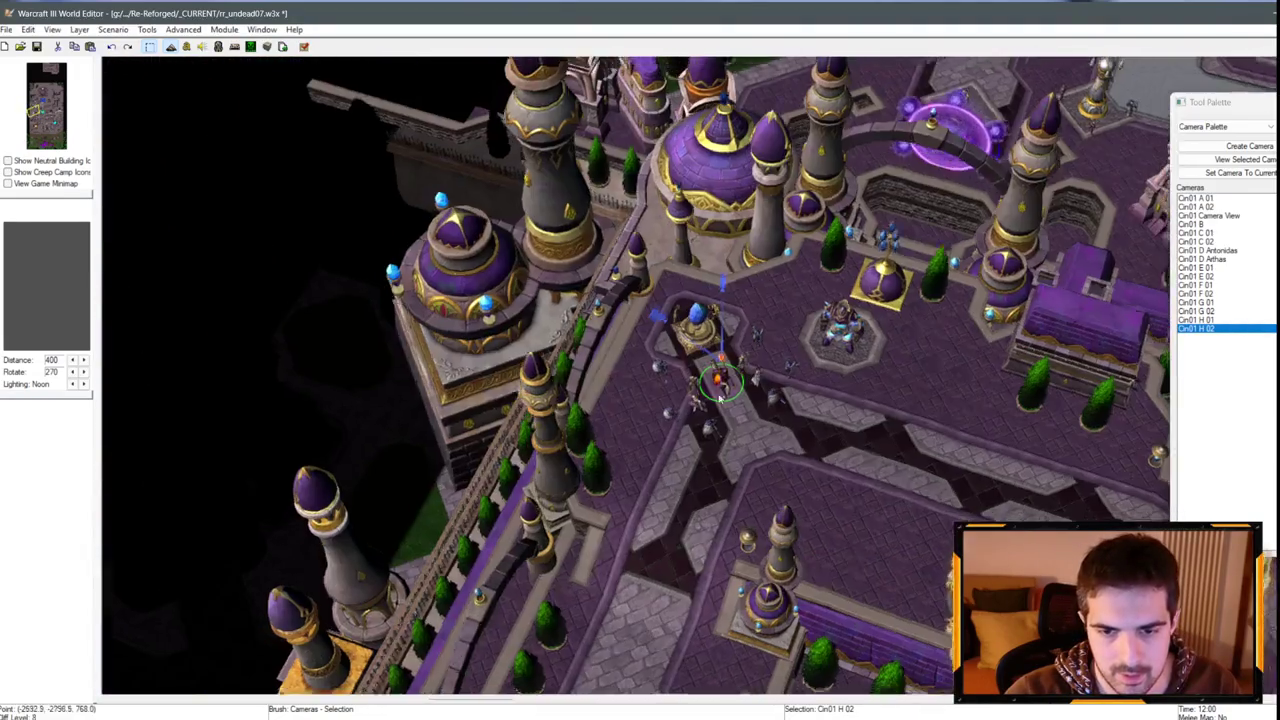
left_click(698, 350, "shift")
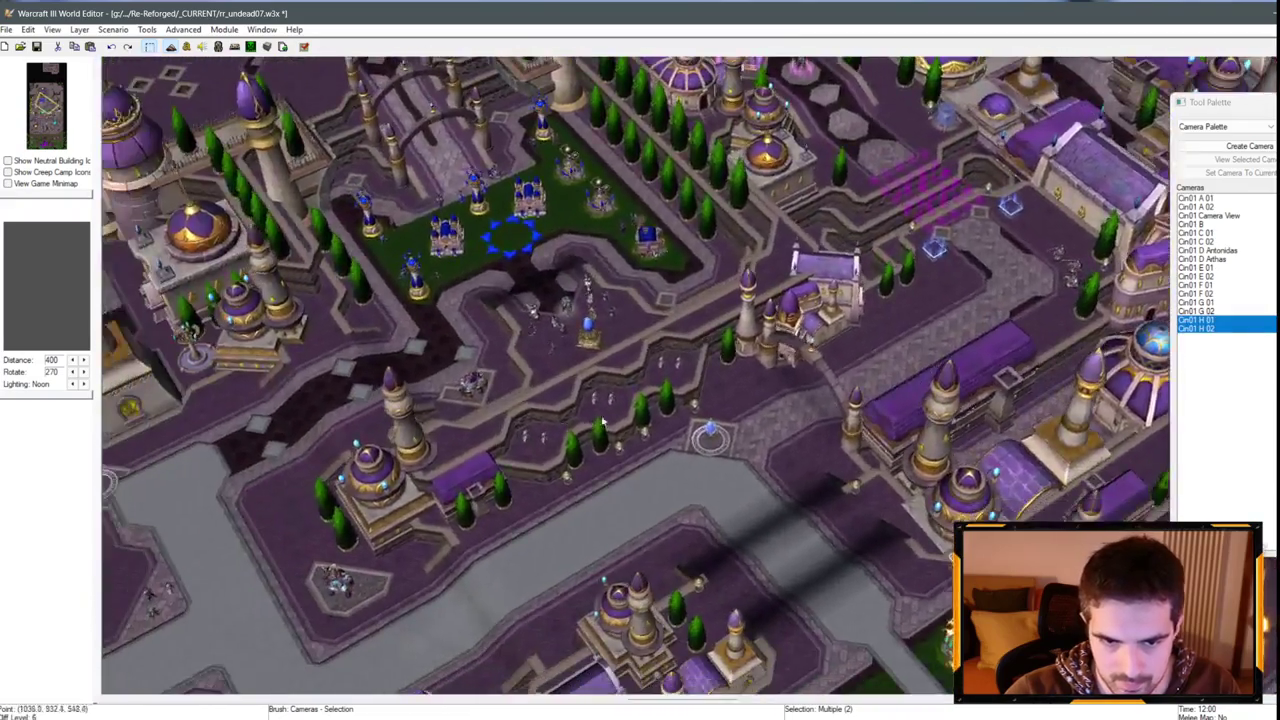
Step: Paste copies of both H cameras near a new group of units, redoing a misplaced paste
key("ctrl+v")
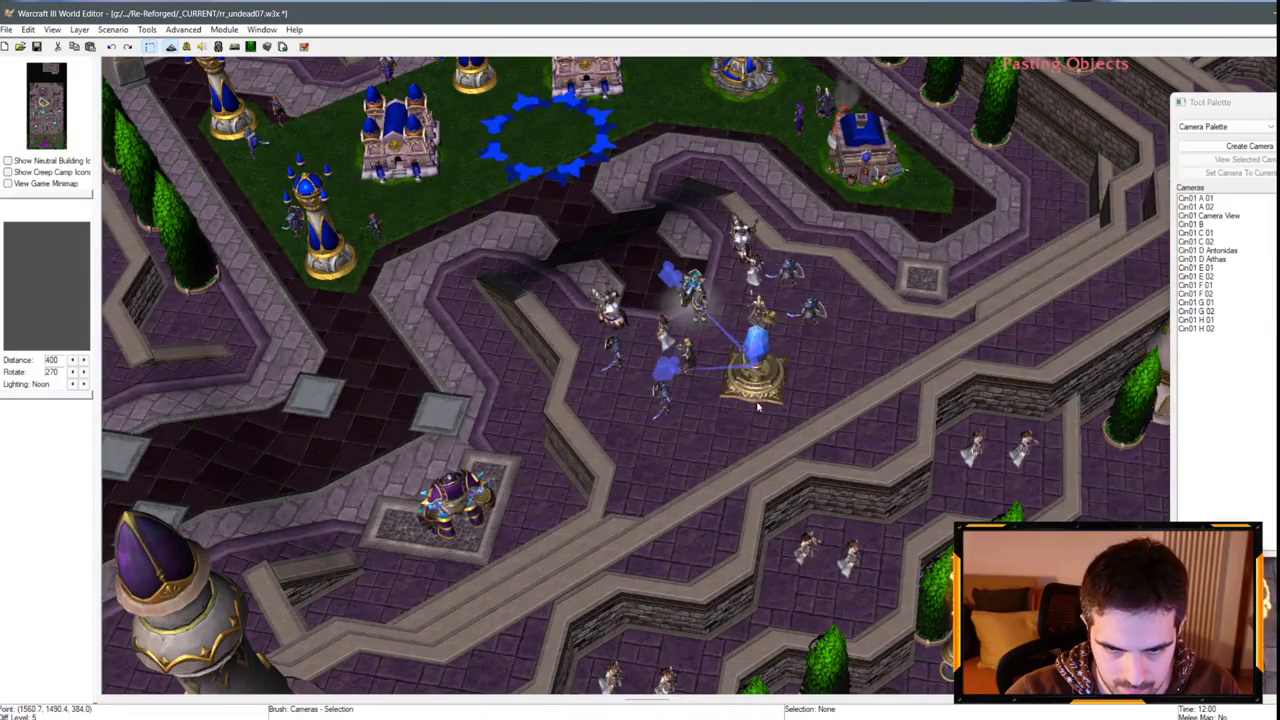
left_click(760, 396)
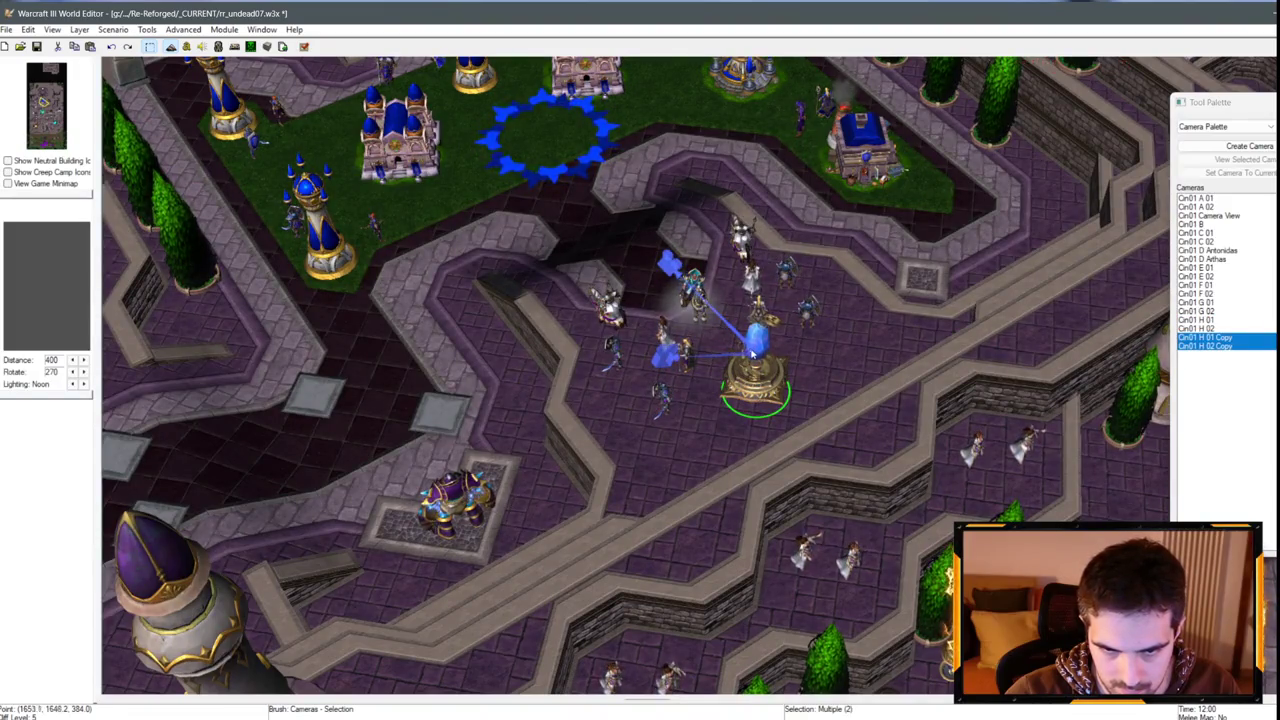
key("ctrl+z")
key("ctrl+v")
left_click(700, 332)
Step: Rename the two pasted cameras to Cin01 I 01 and Cin01 I 02
double_click(700, 330)
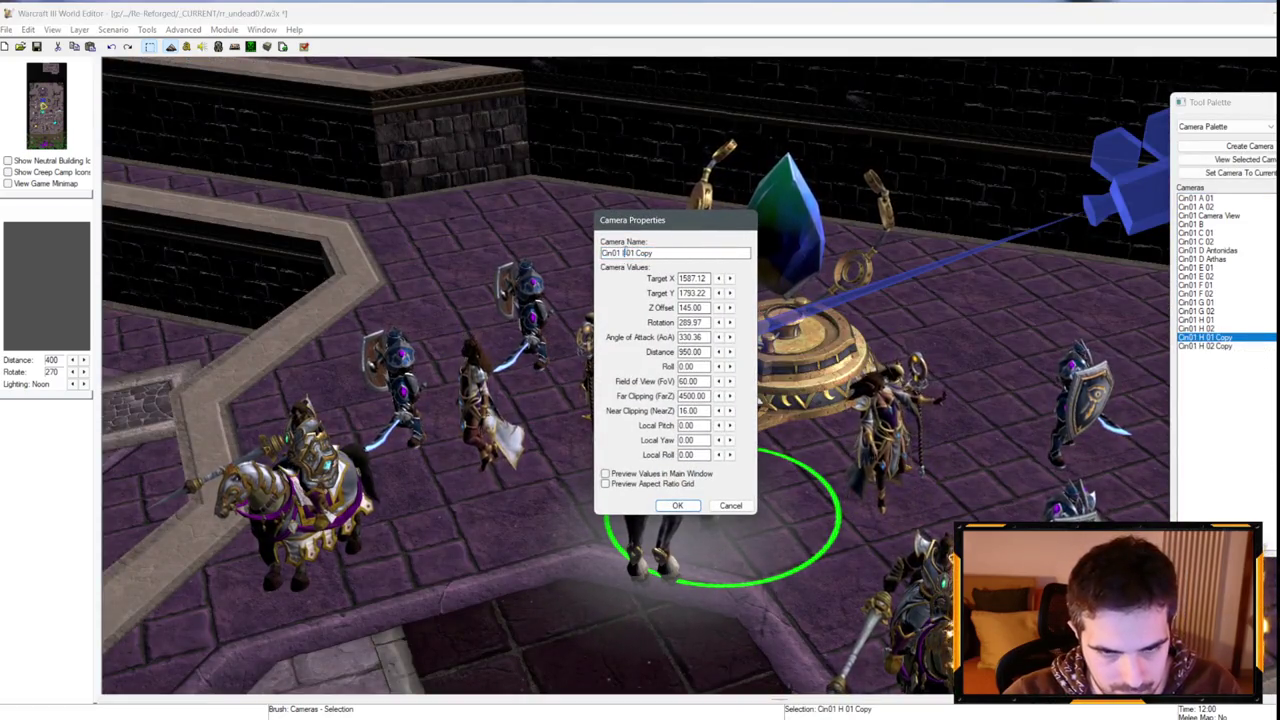
key("BackSpace")
key("Return")
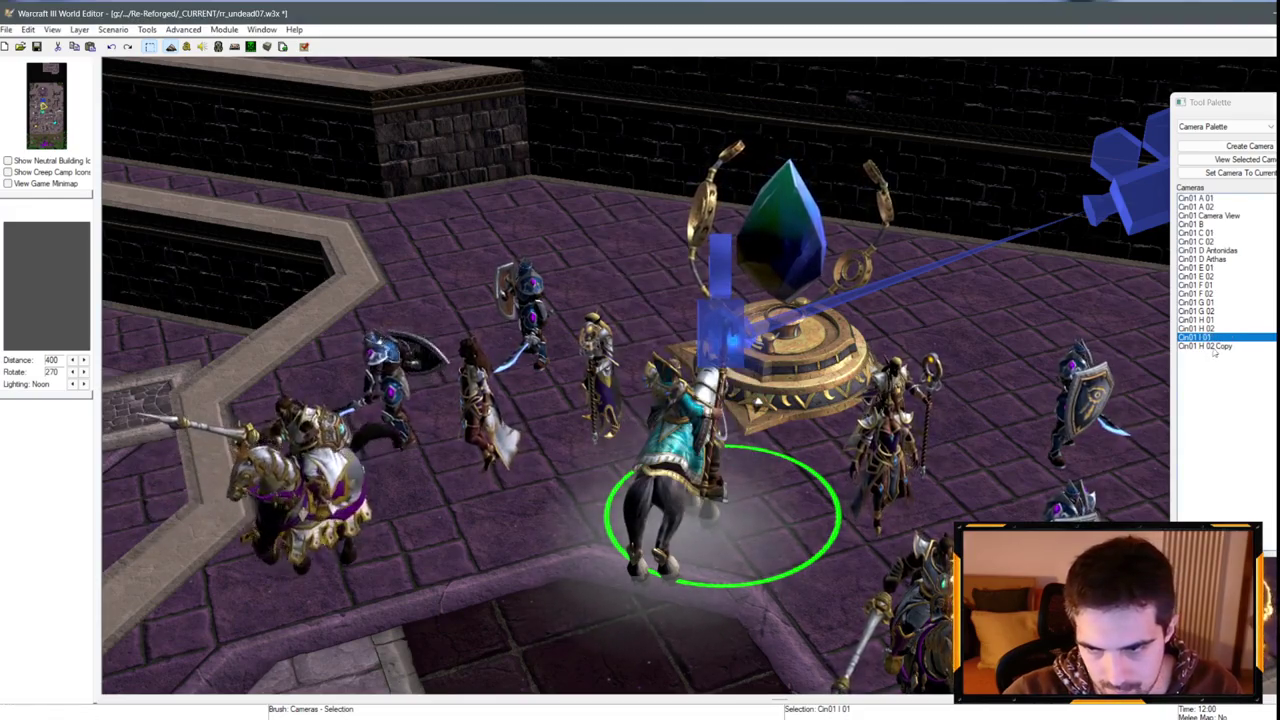
double_click(1205, 346)
left_click(627, 253)
key("BackSpace")
type("I")
key("End")
key("BackSpace")
key("BackSpace")
key("BackSpace")
key("Return")
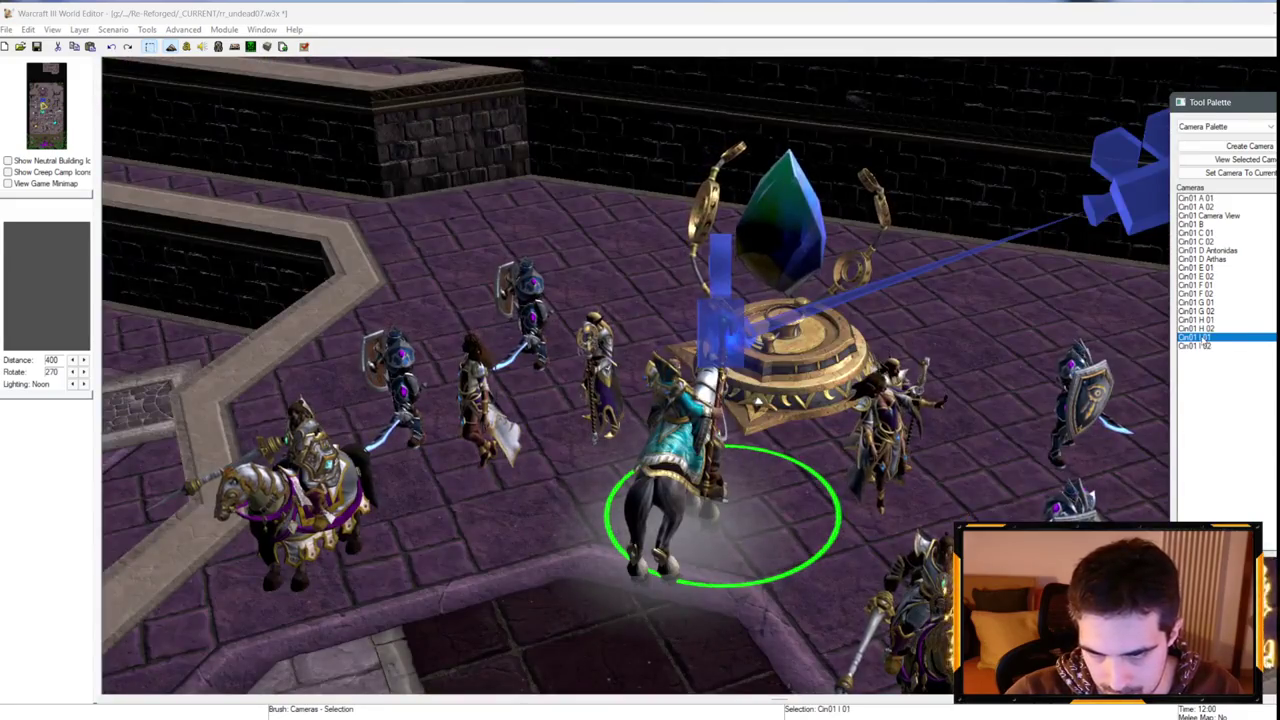
Step: Turn Cin01 I 01's rotation and compare its view with Cin01 I 02
double_click(1200, 338)
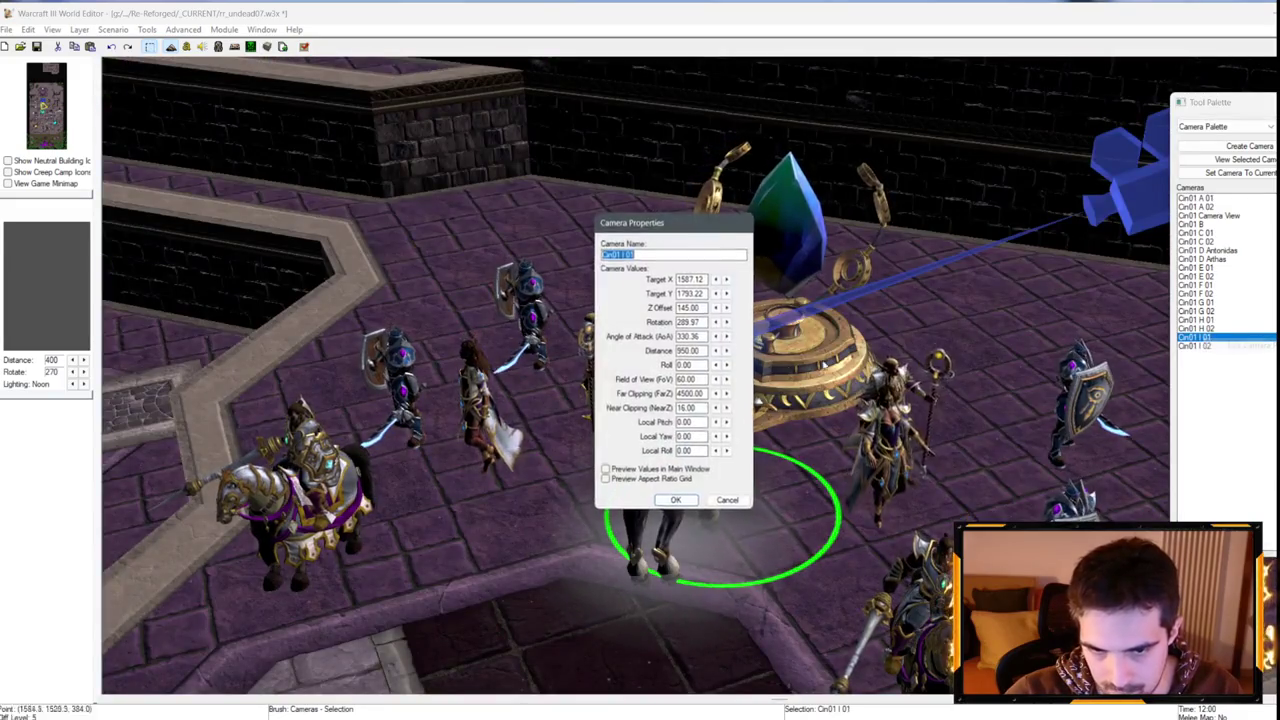
left_click_drag(731, 322, 719, 322)
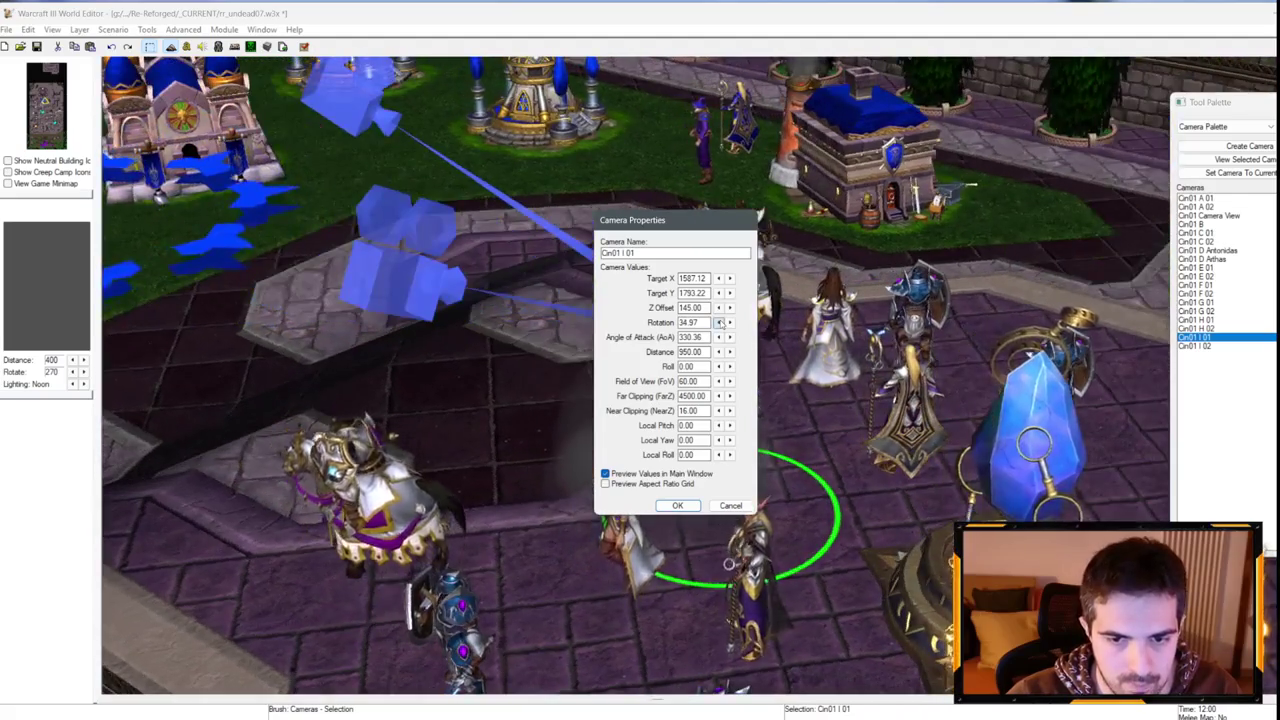
left_click(688, 507)
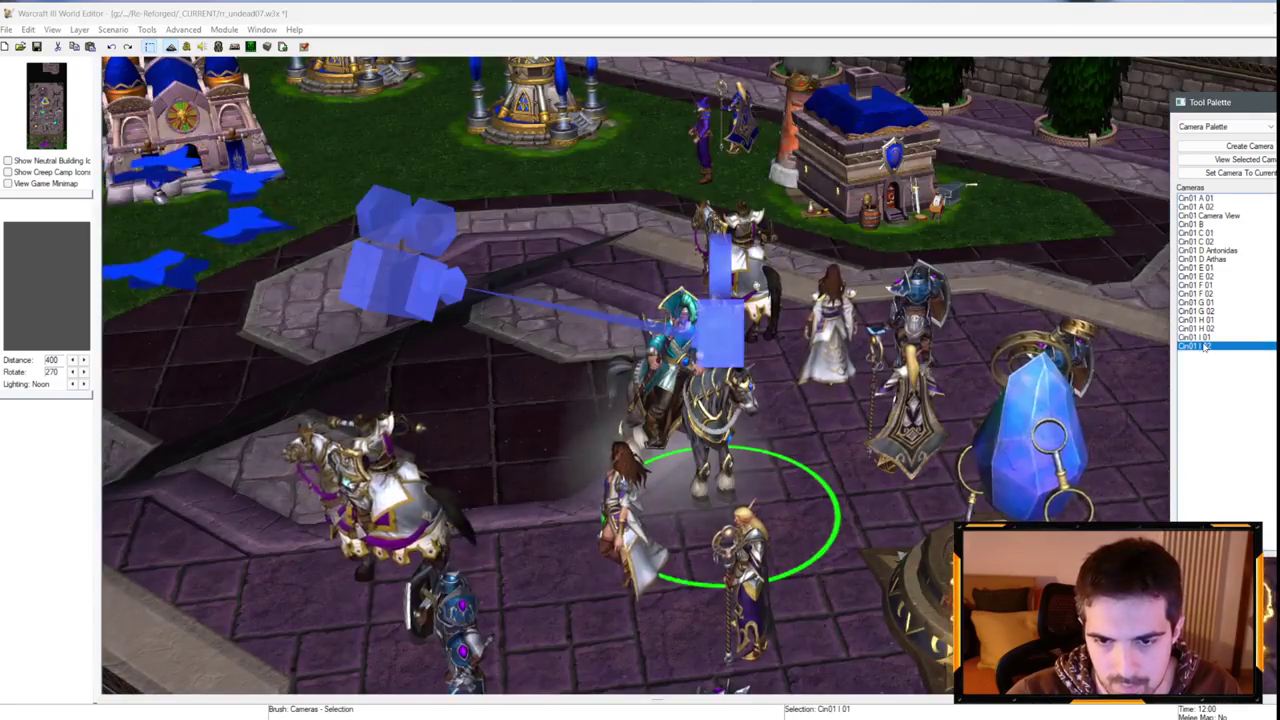
left_click(1205, 345)
key("Up")
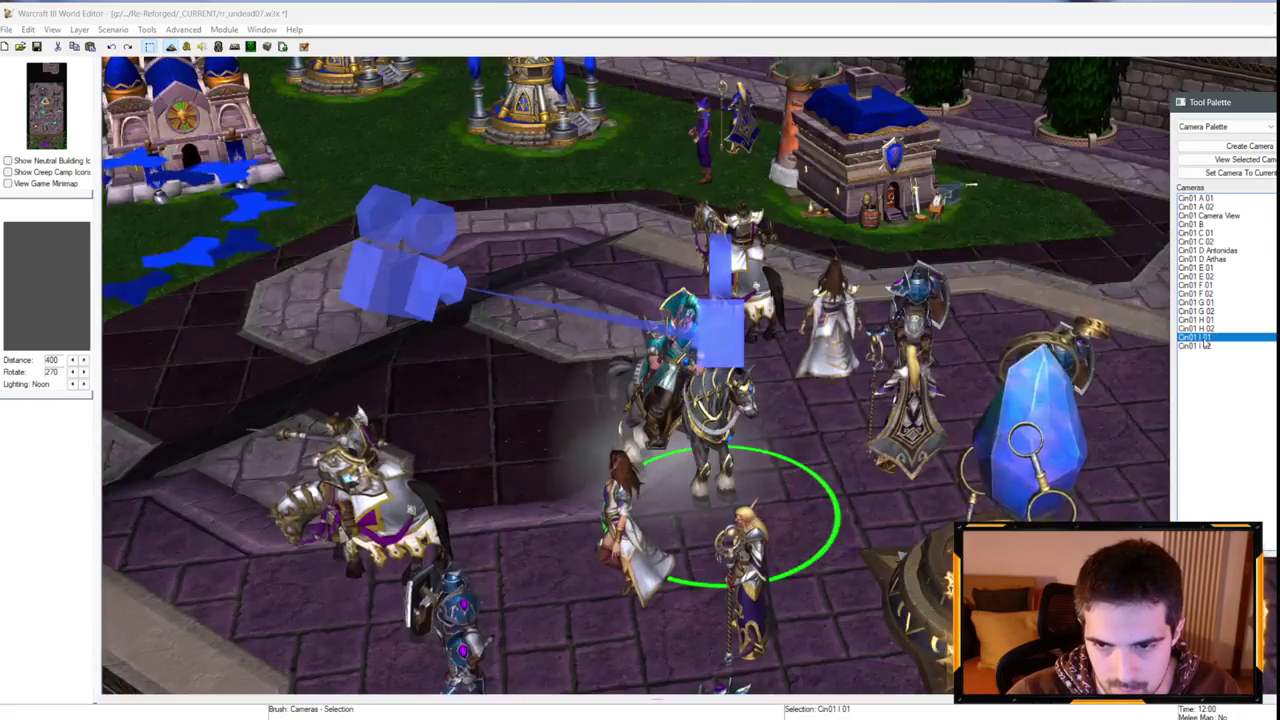
left_click(720, 506)
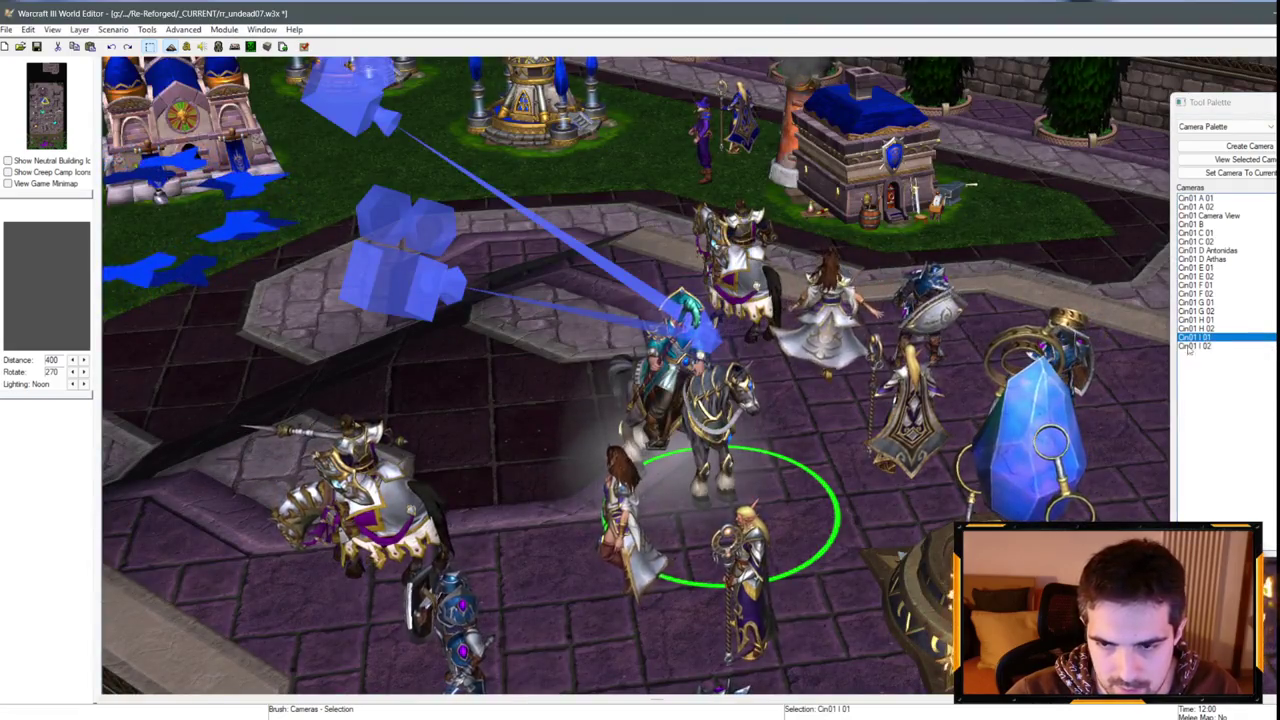
left_click(1205, 339)
scroll(718, 275, "down", 3)
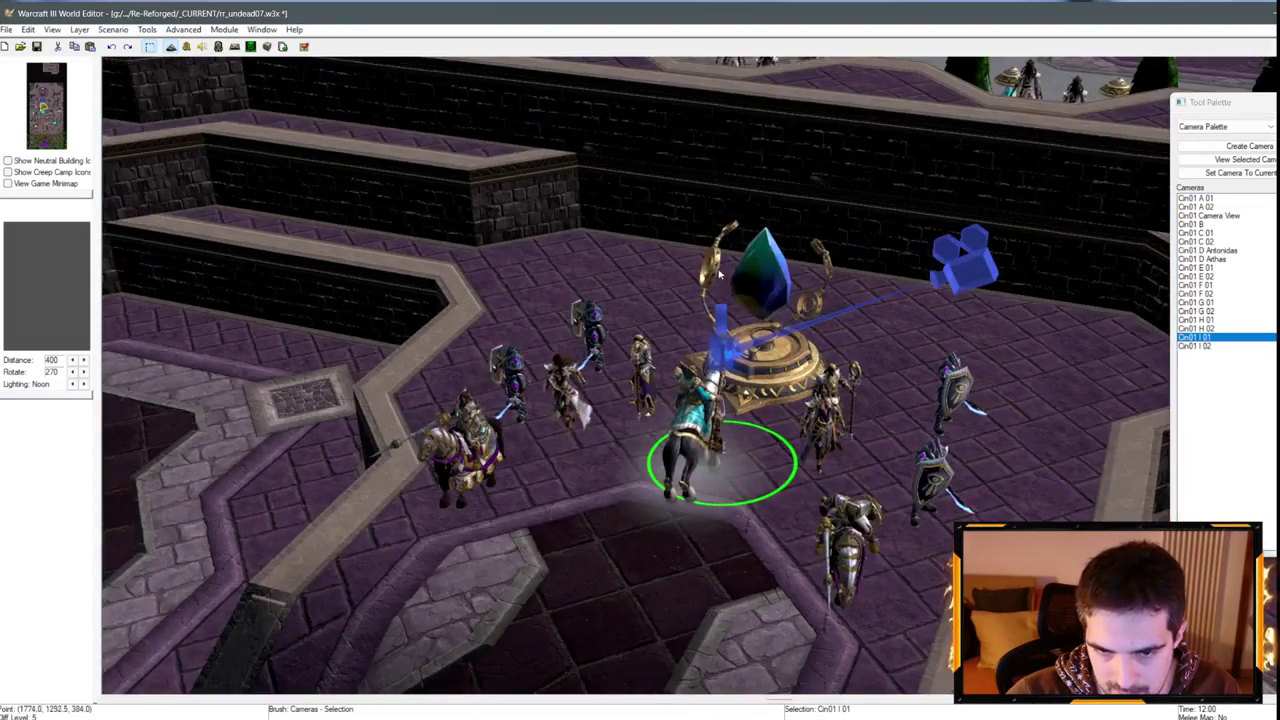
Step: Lower Cin01 I 01's rotation to about 230 and lower Cin01 I 02's rotation too
right_click(1218, 333)
left_click(1240, 346)
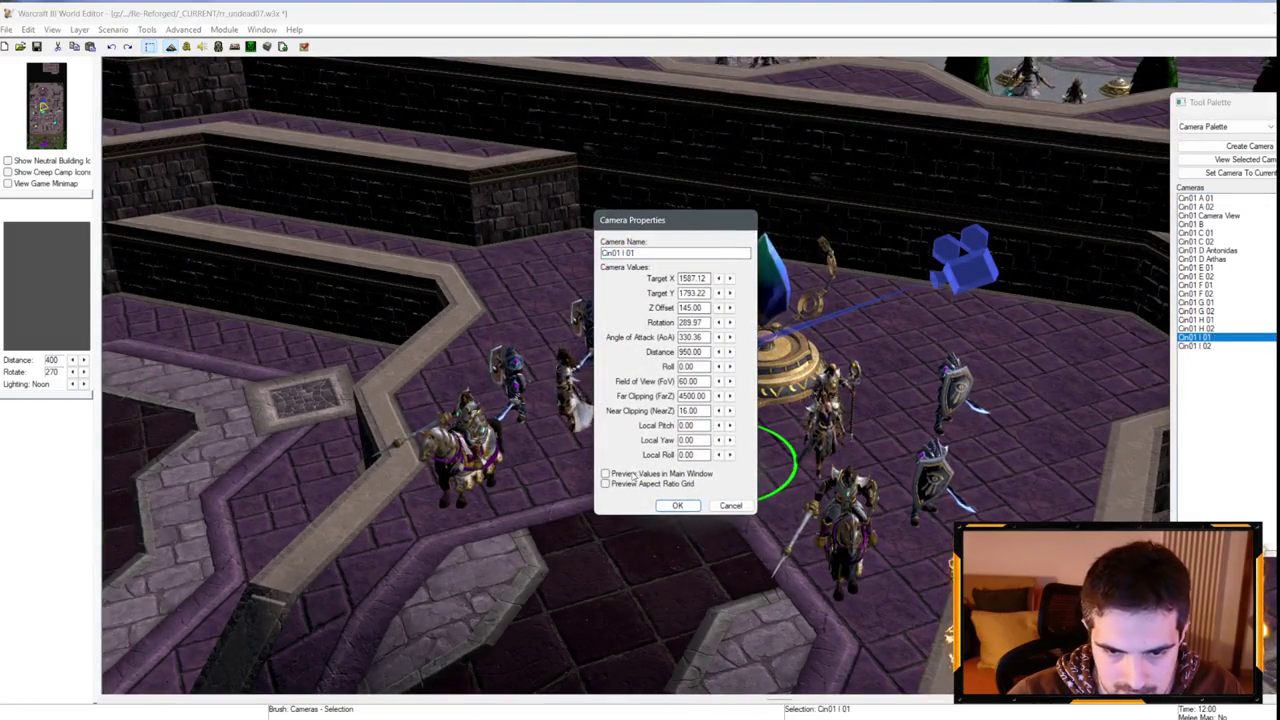
left_click(633, 475)
left_click(718, 322)
left_click_drag(718, 322, 718, 322)
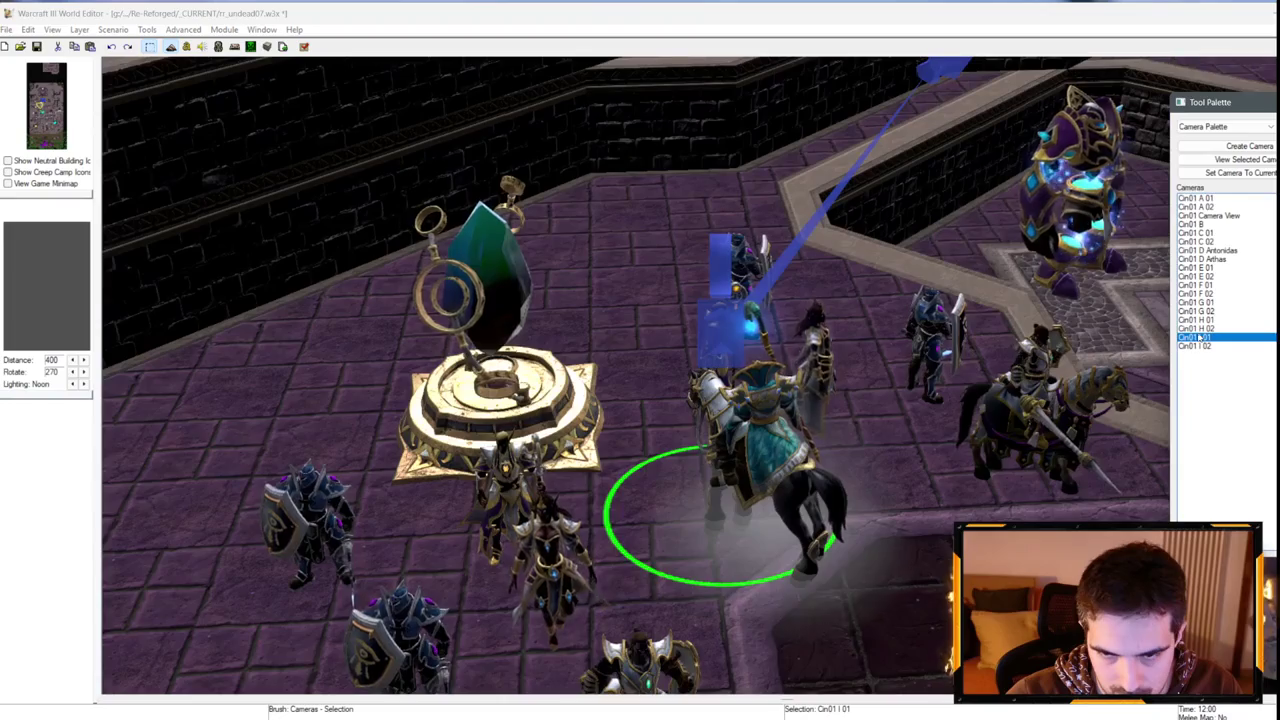
left_click(1197, 346)
double_click(1197, 346)
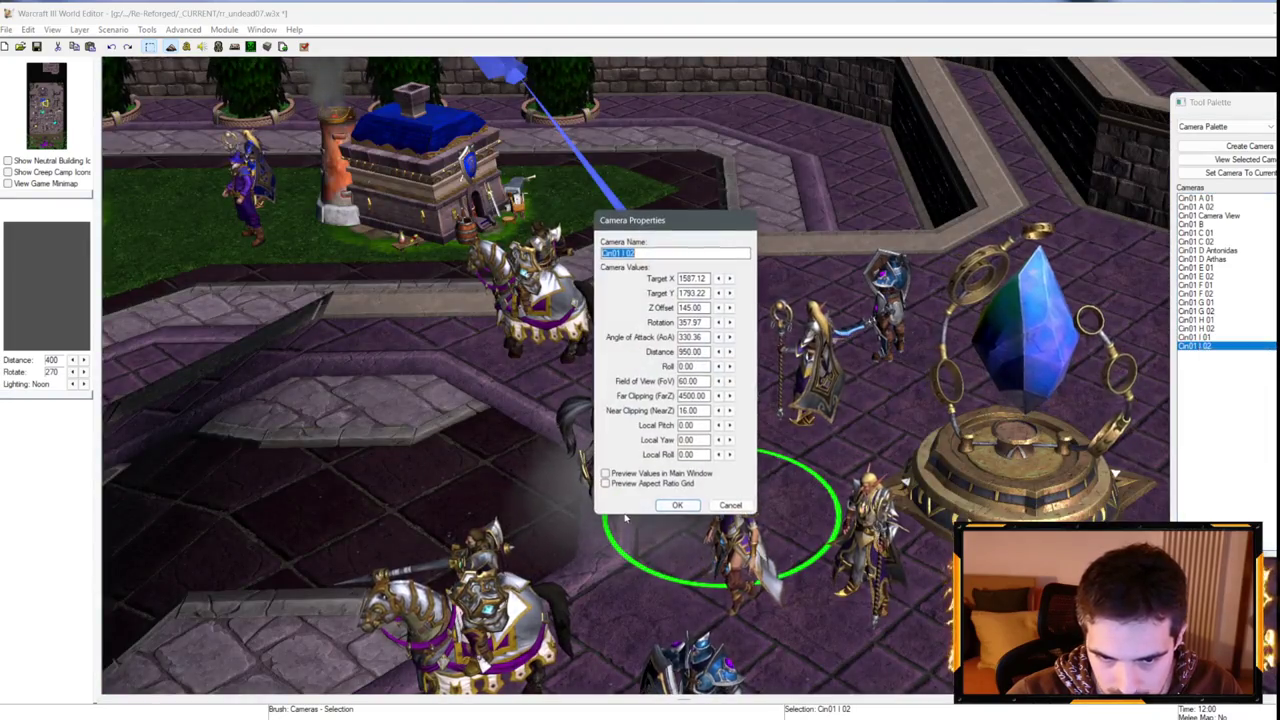
left_click_drag(719, 326, 719, 326)
key("Escape")
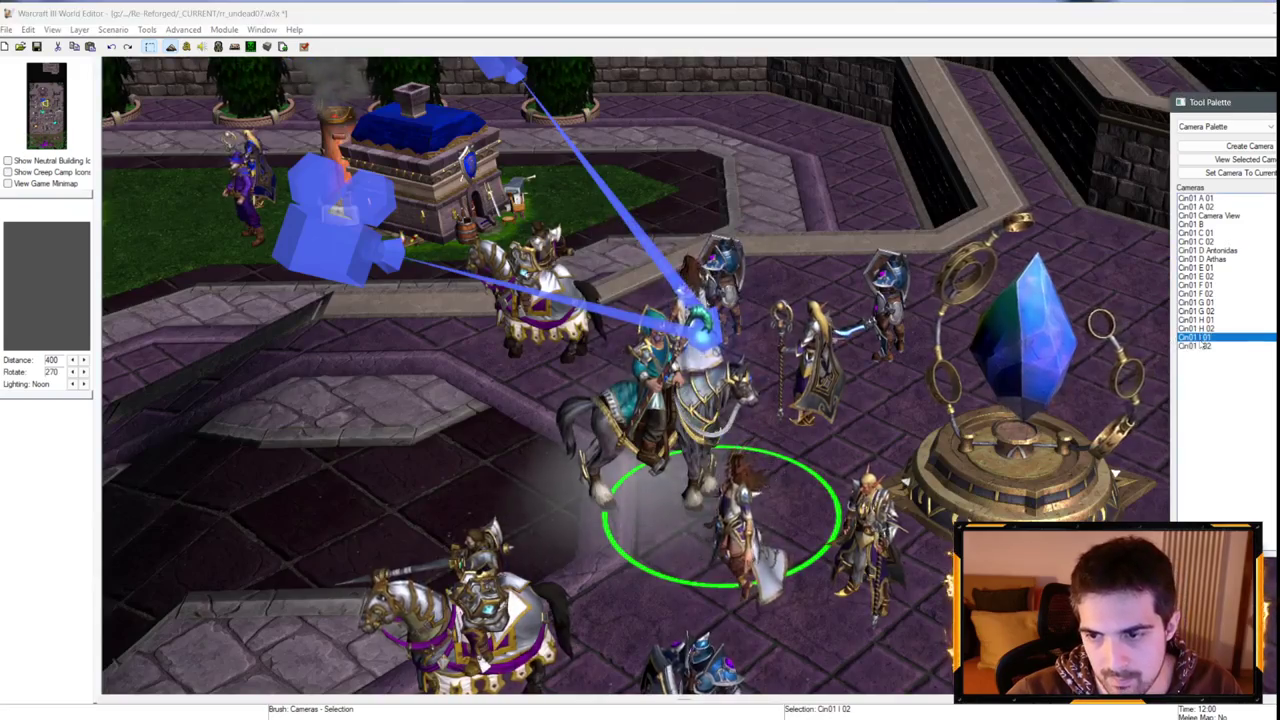
scroll(678, 288, "down", 5)
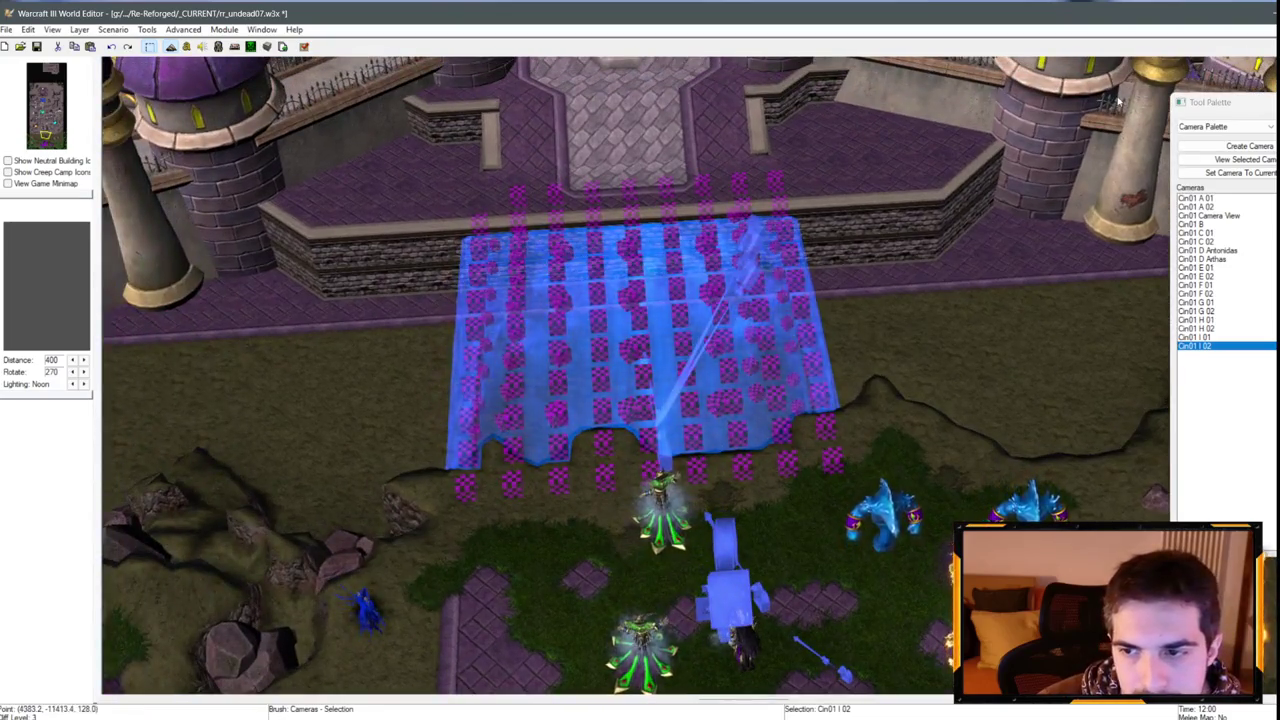
Step: Paste a copy of the Cin01 Antonidas 00 region over the unit and name it Cin01 Conjurus Rex
left_click(1222, 126)
left_click(1203, 152)
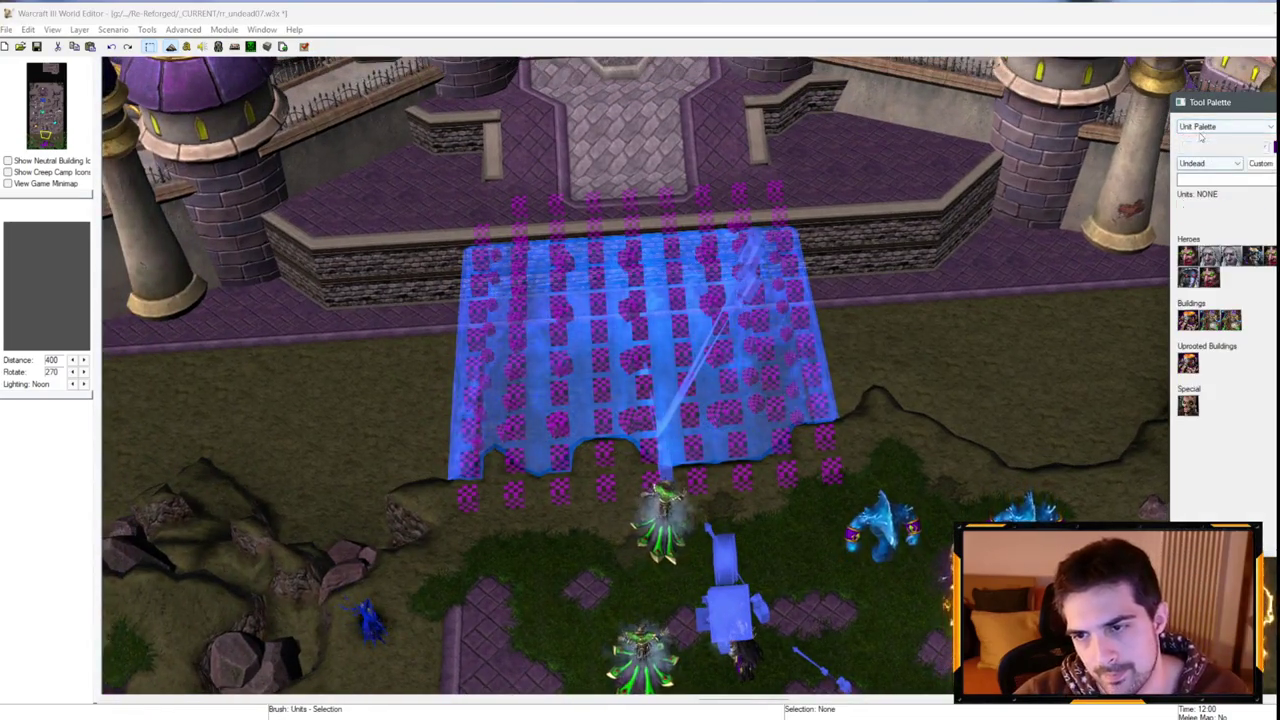
key("r")
double_click(1210, 497)
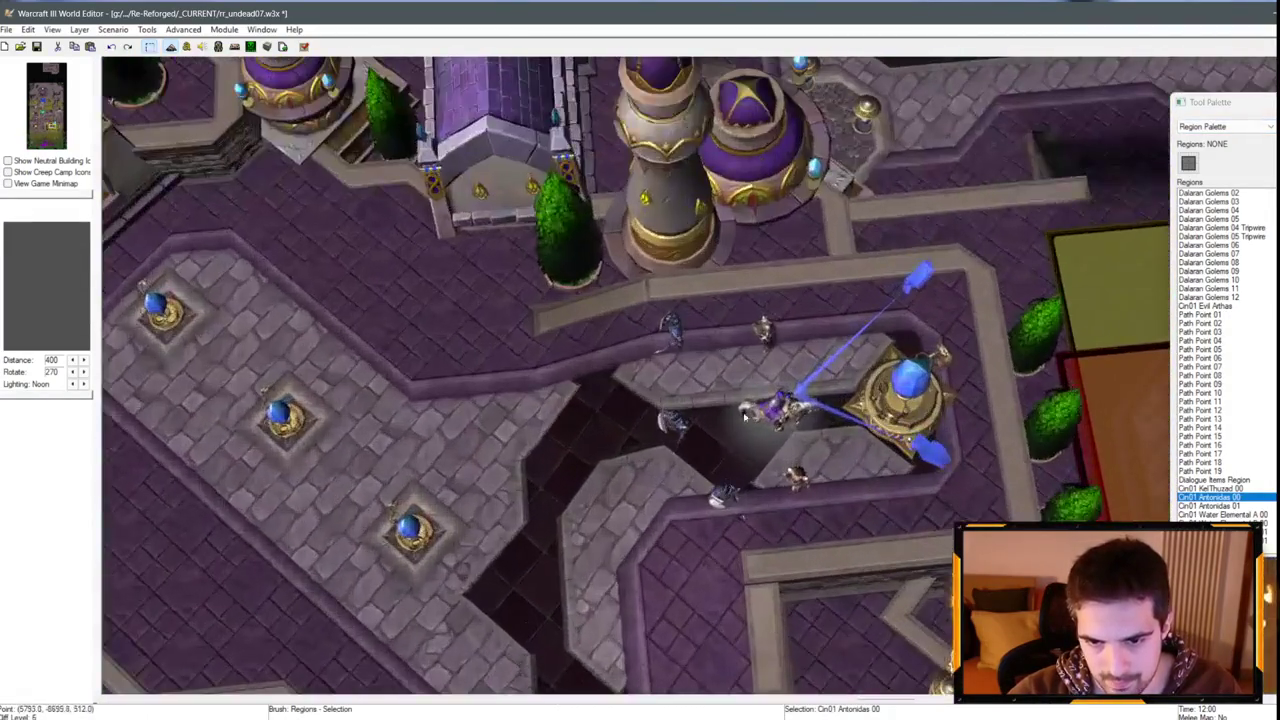
key("ctrl+v")
left_click(771, 414)
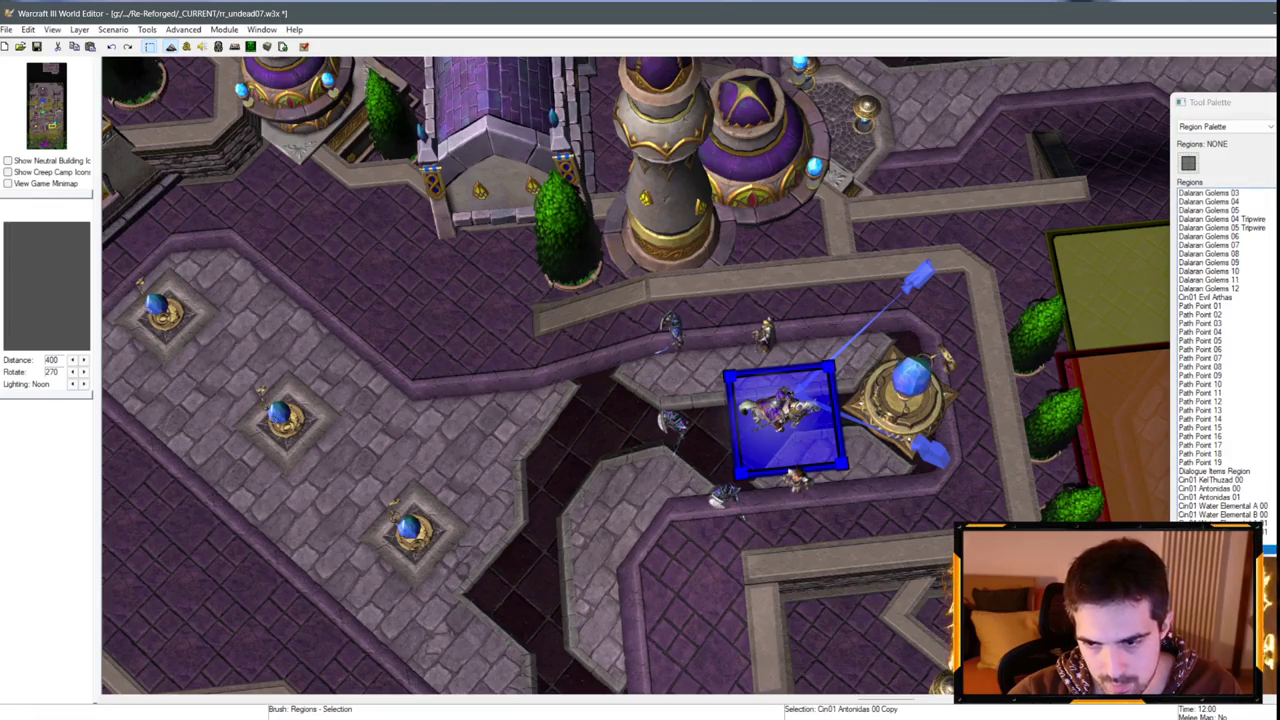
double_click(760, 385)
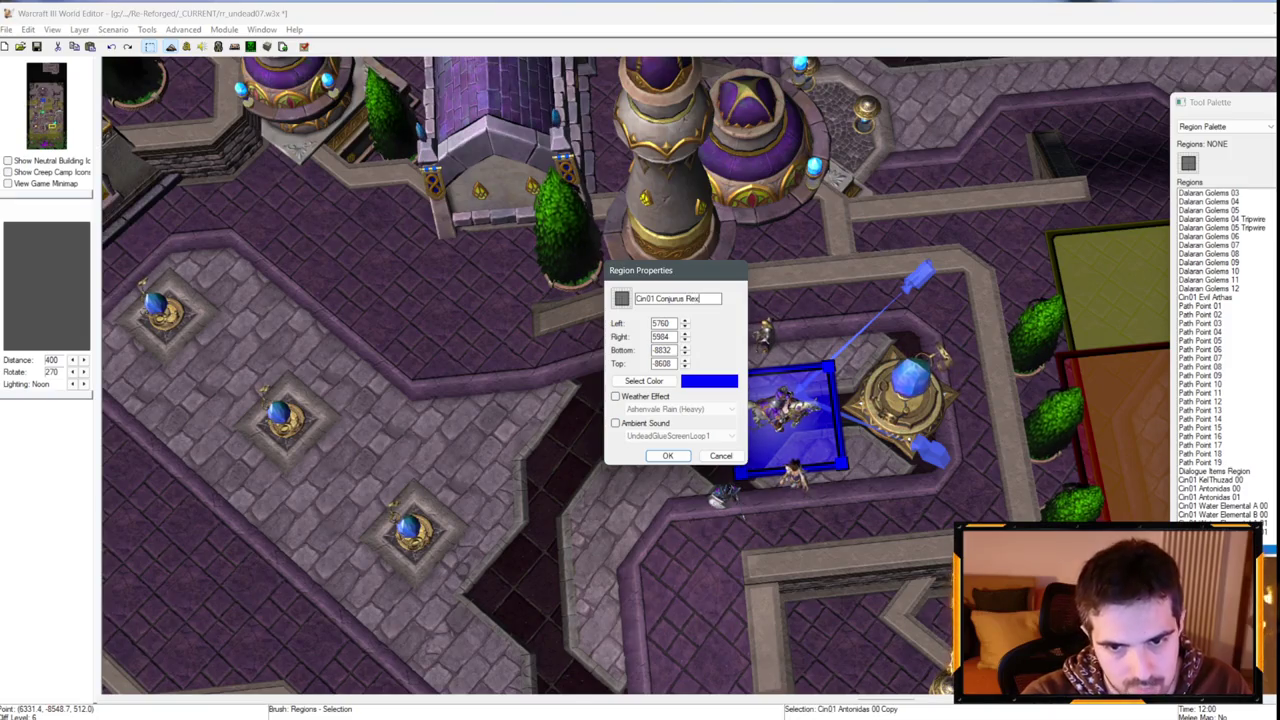
key("Return")
Step: Check the Conjurus Rex unit's and region's properties without changing anything
key("u")
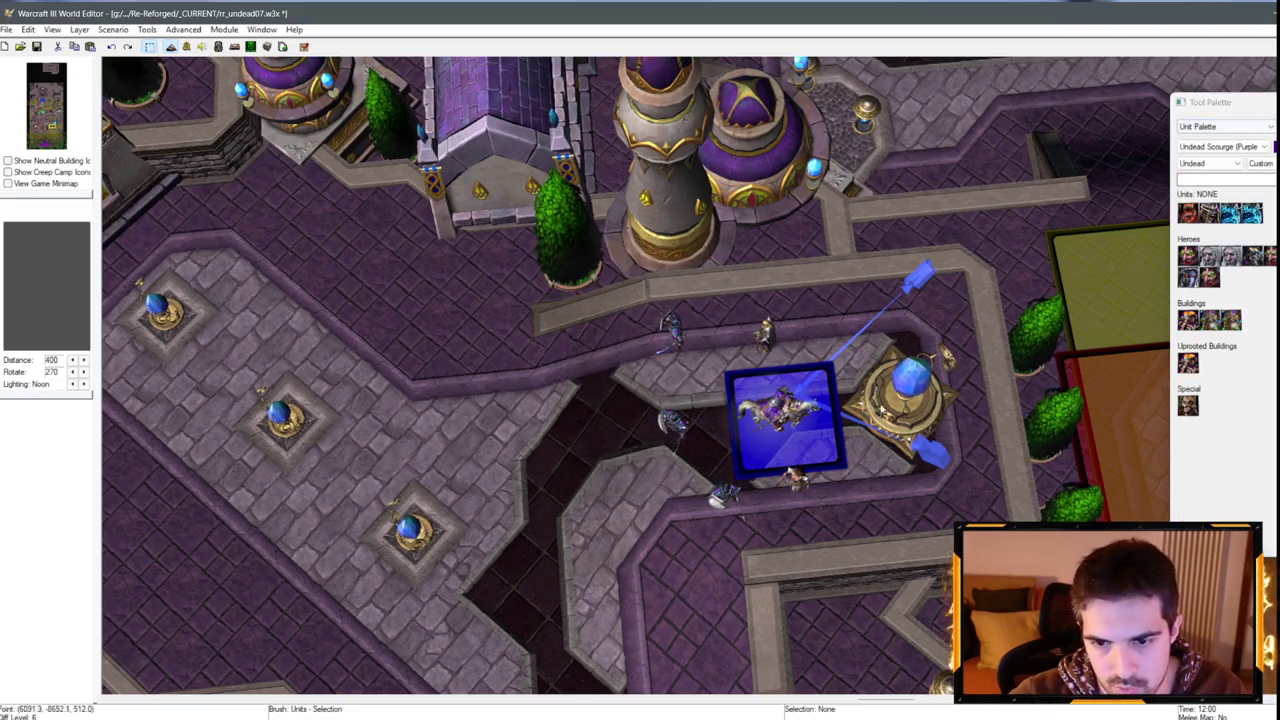
key("Return")
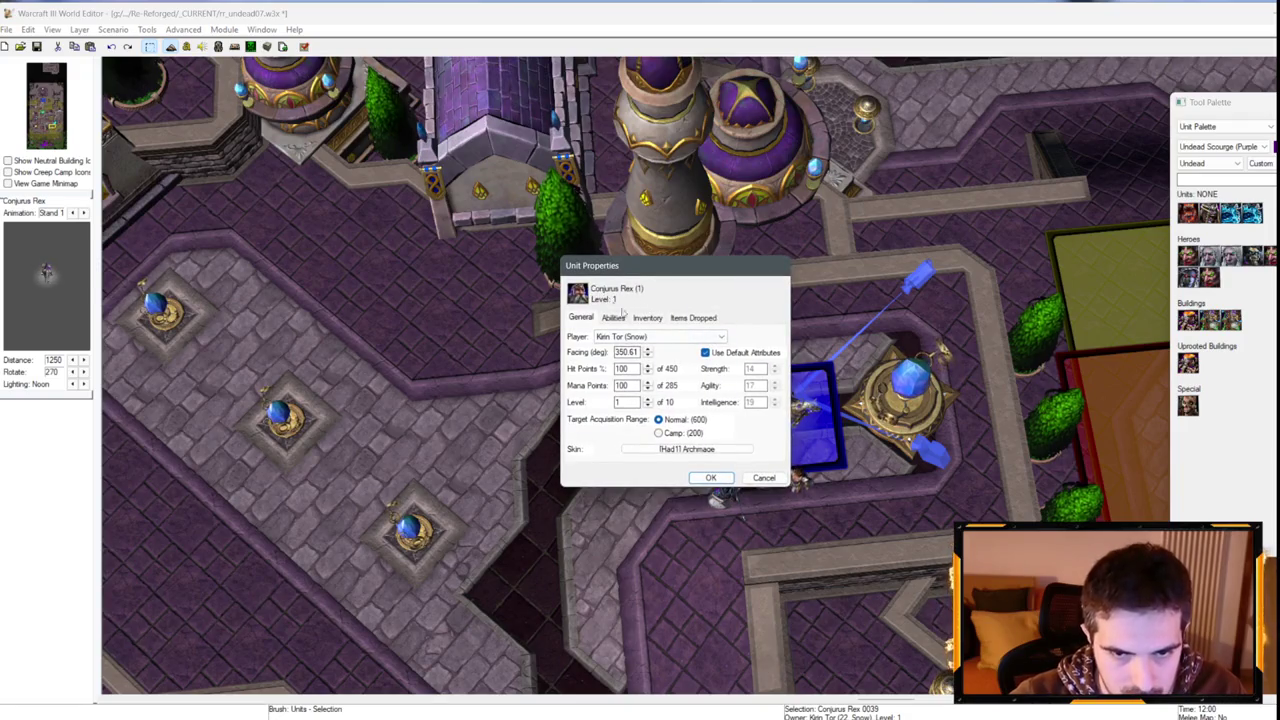
left_click(763, 477)
left_click(1222, 146)
left_click(1222, 126)
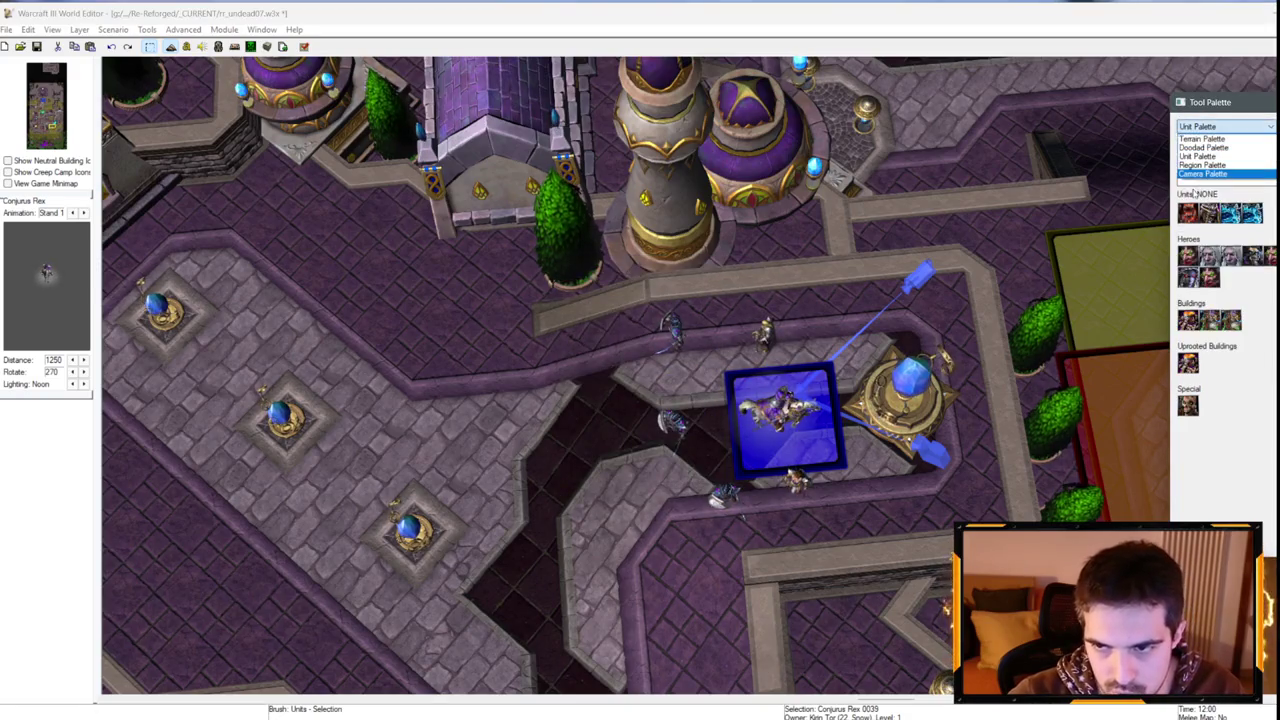
left_click(1203, 165)
key("Return")
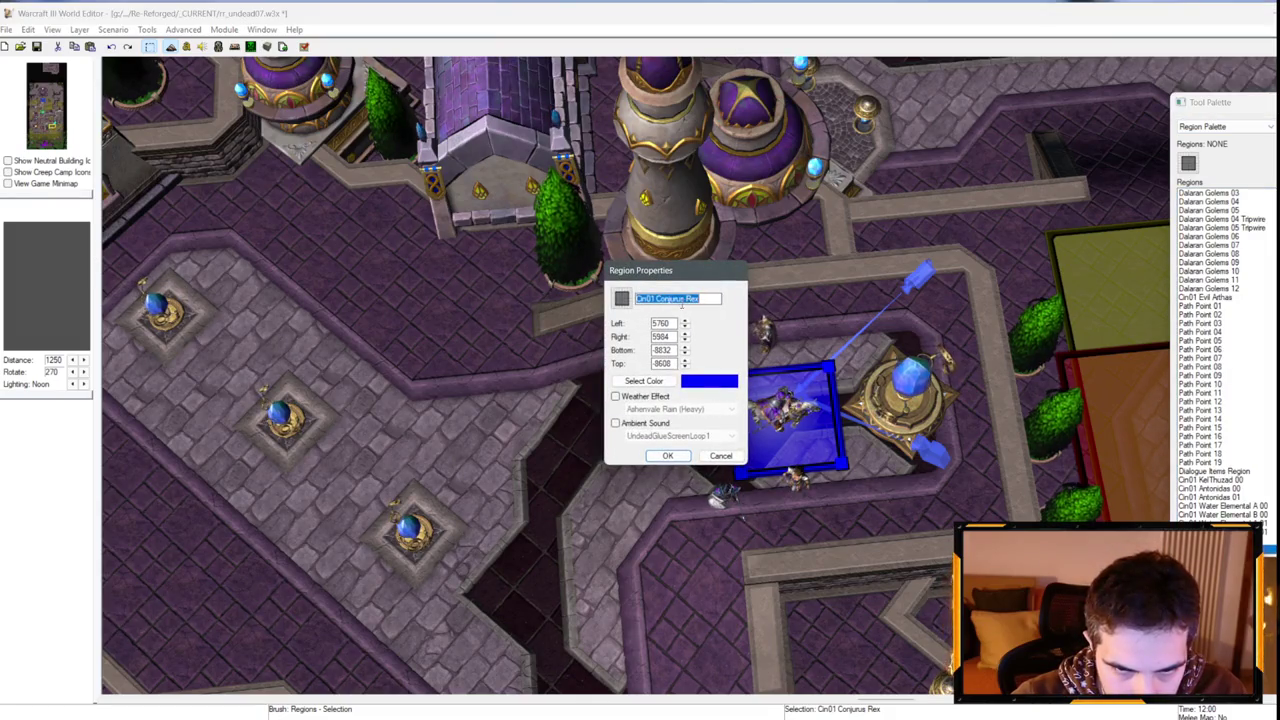
left_click(738, 456)
Step: Review the Conjurus Rex unit's properties again, cancel, and return to the Region Palette
key("u")
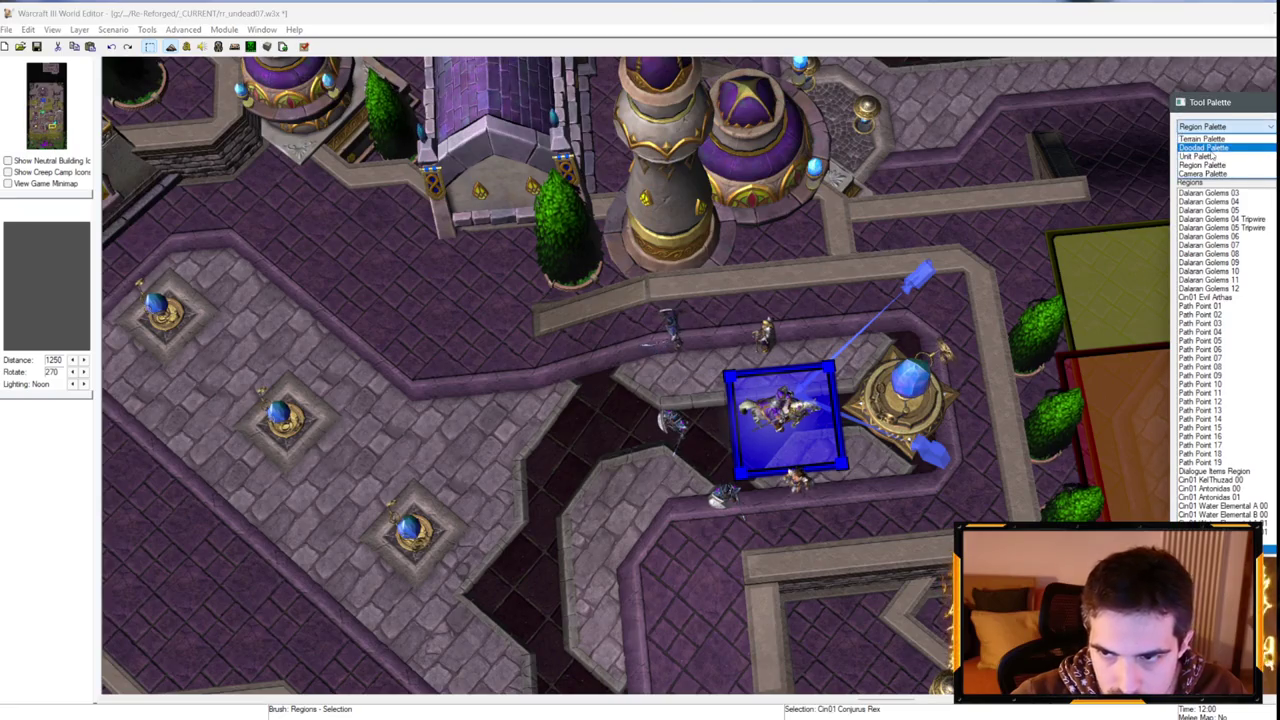
left_click(783, 425)
double_click(783, 425)
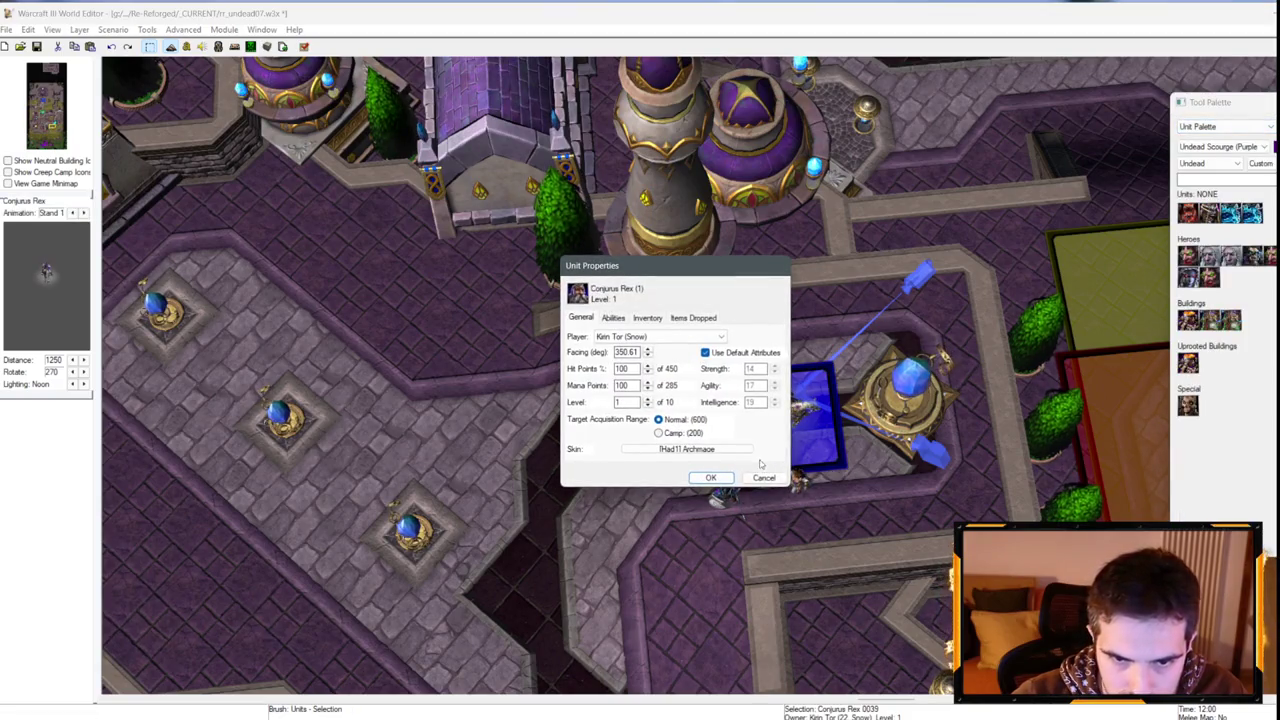
left_click(763, 477)
key("r")
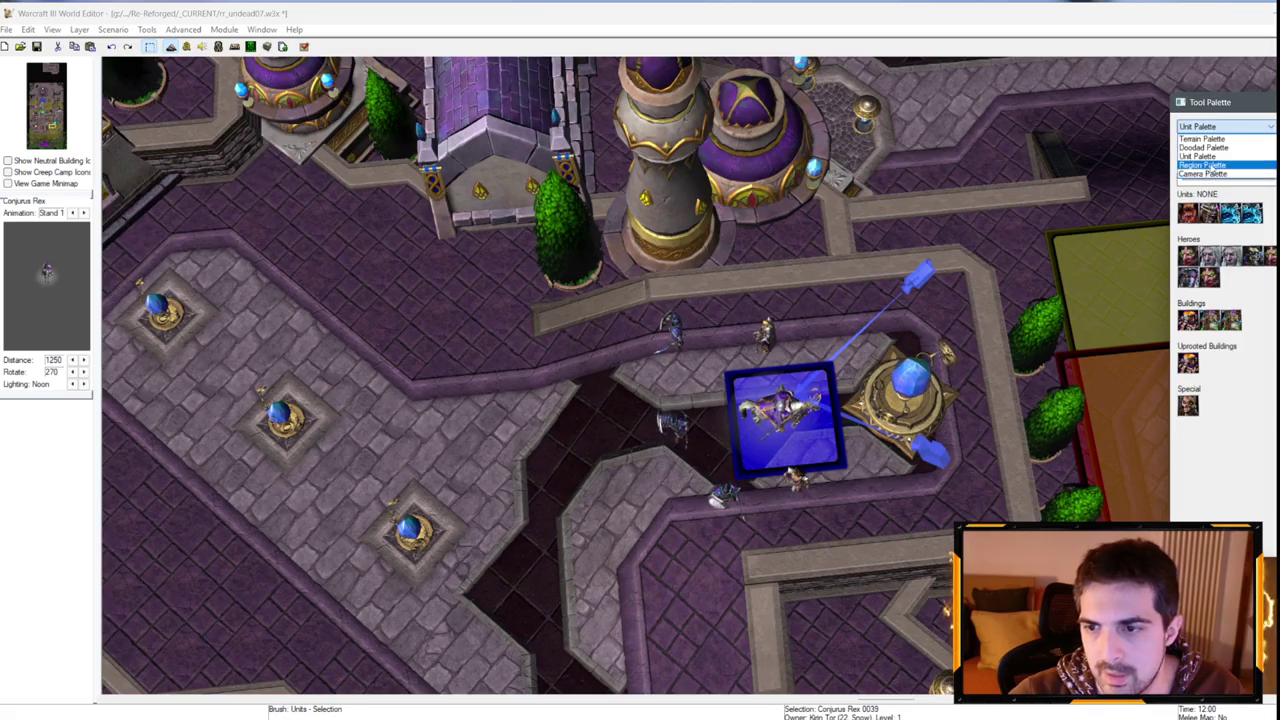
key("Up")
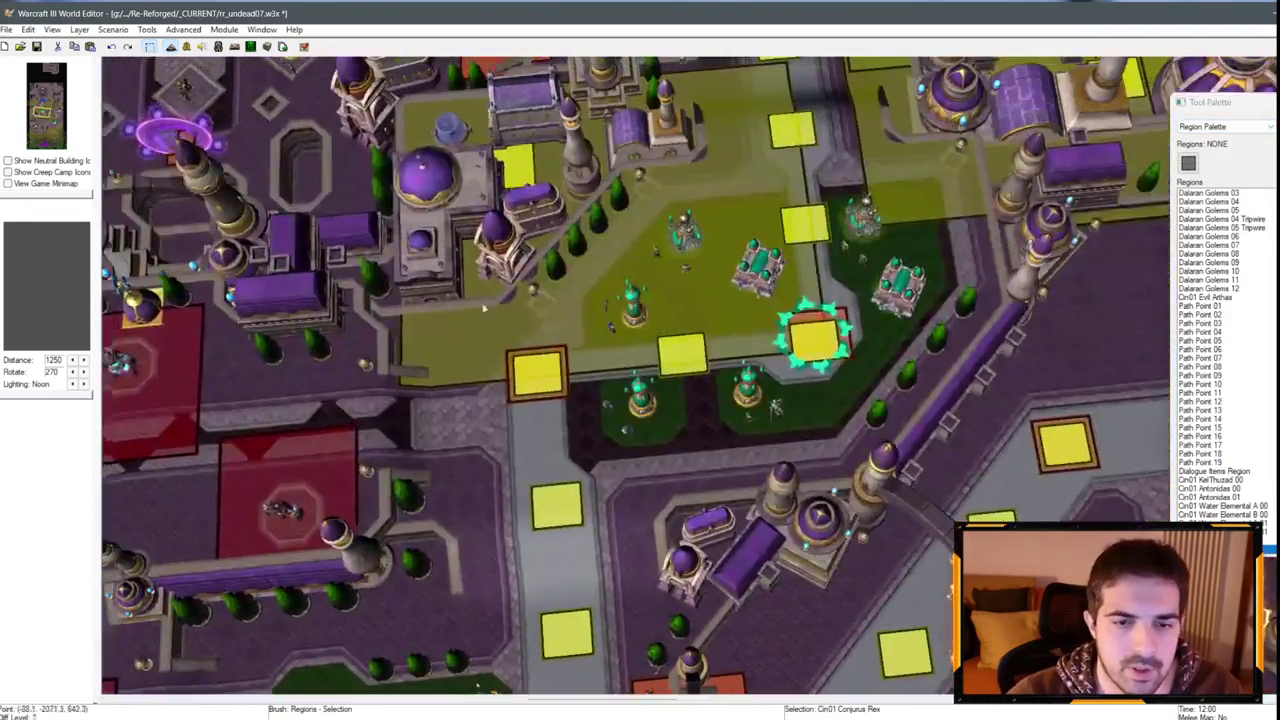
Step: Paste a copy of the Conjurus Rex region beside the courtyard units and name it Cin01 Fordred Aran
key("Up")
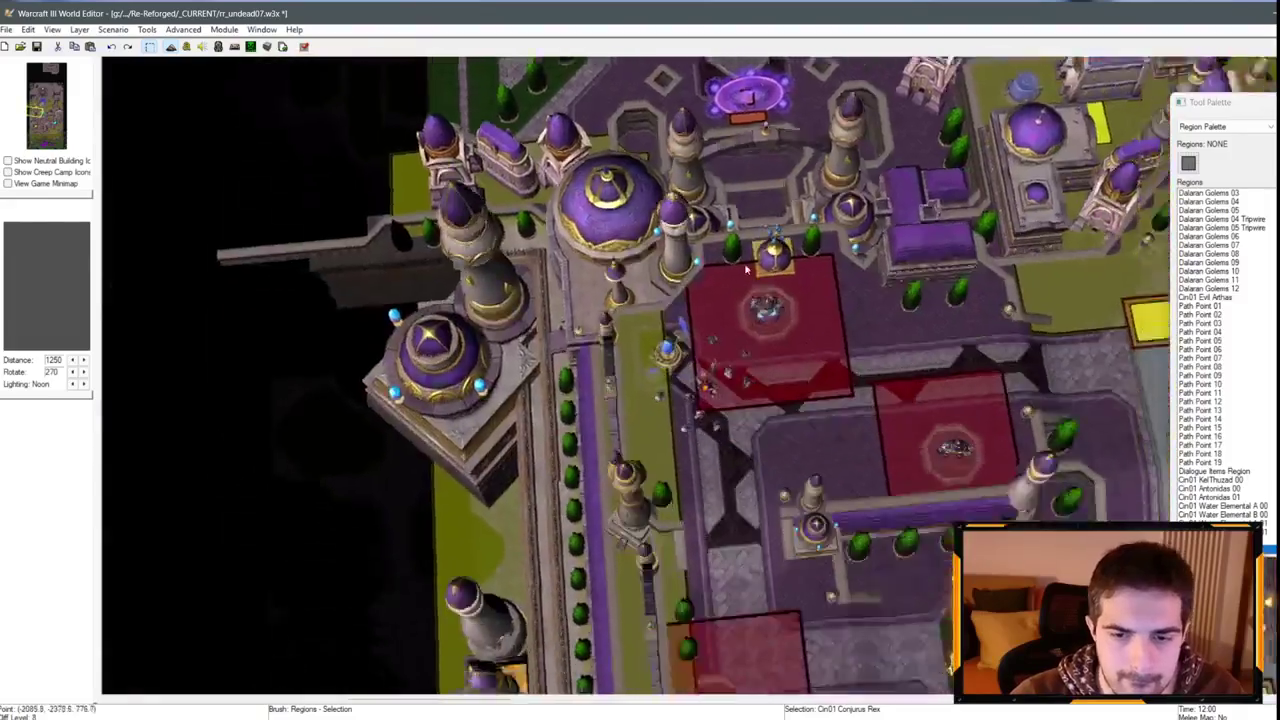
key("Up")
key("ctrl+v")
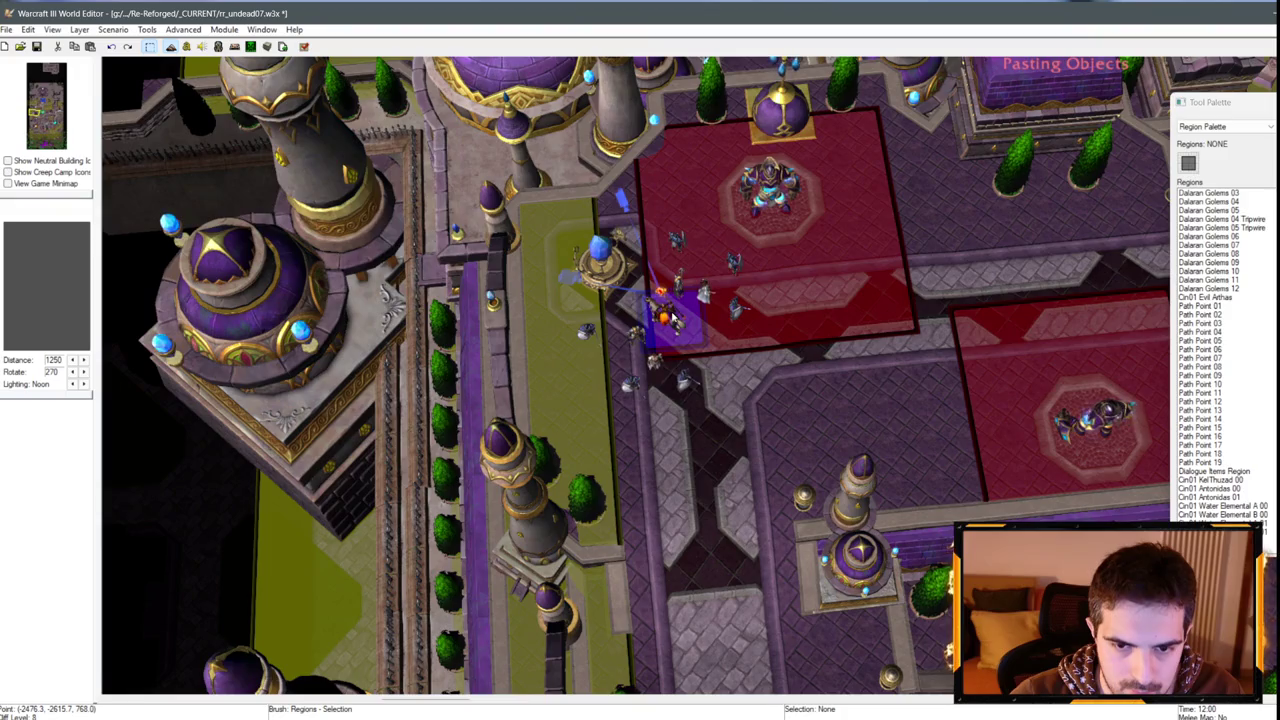
left_click(666, 320)
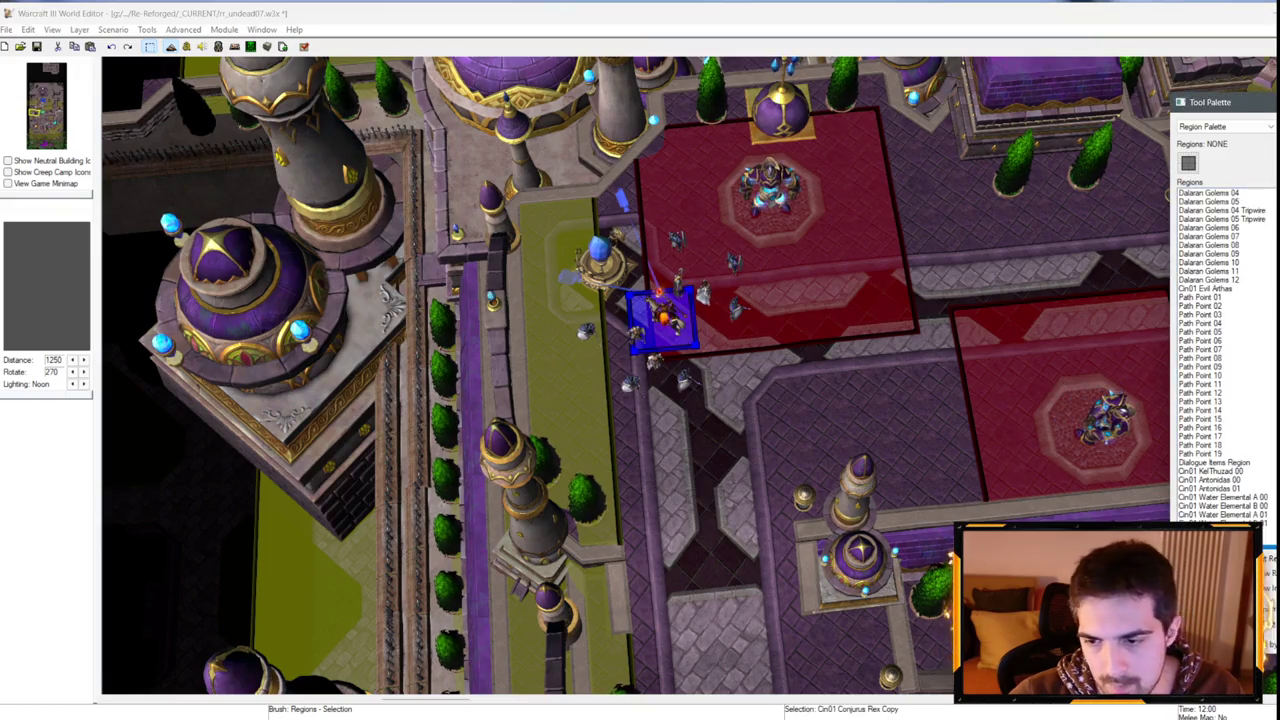
double_click(651, 313)
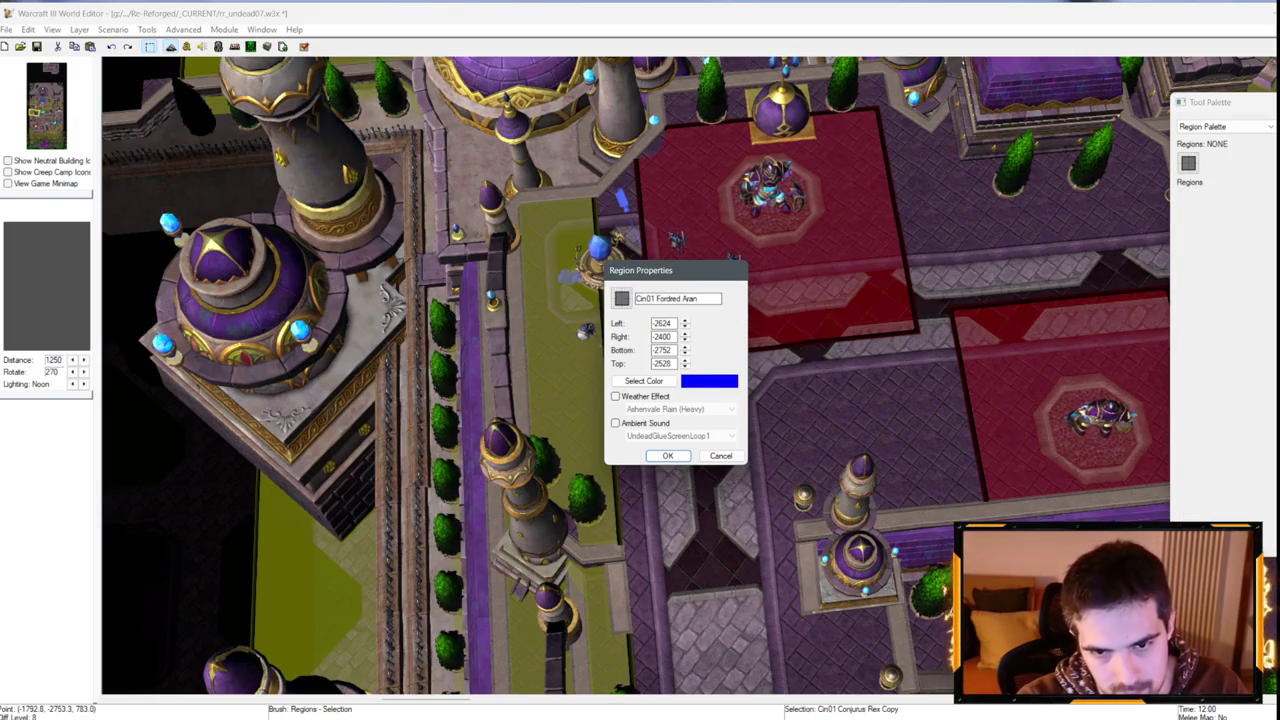
key("Return")
Step: Inspect the Landazar hero's unit properties without changes, then go back to regions
left_click(1212, 127)
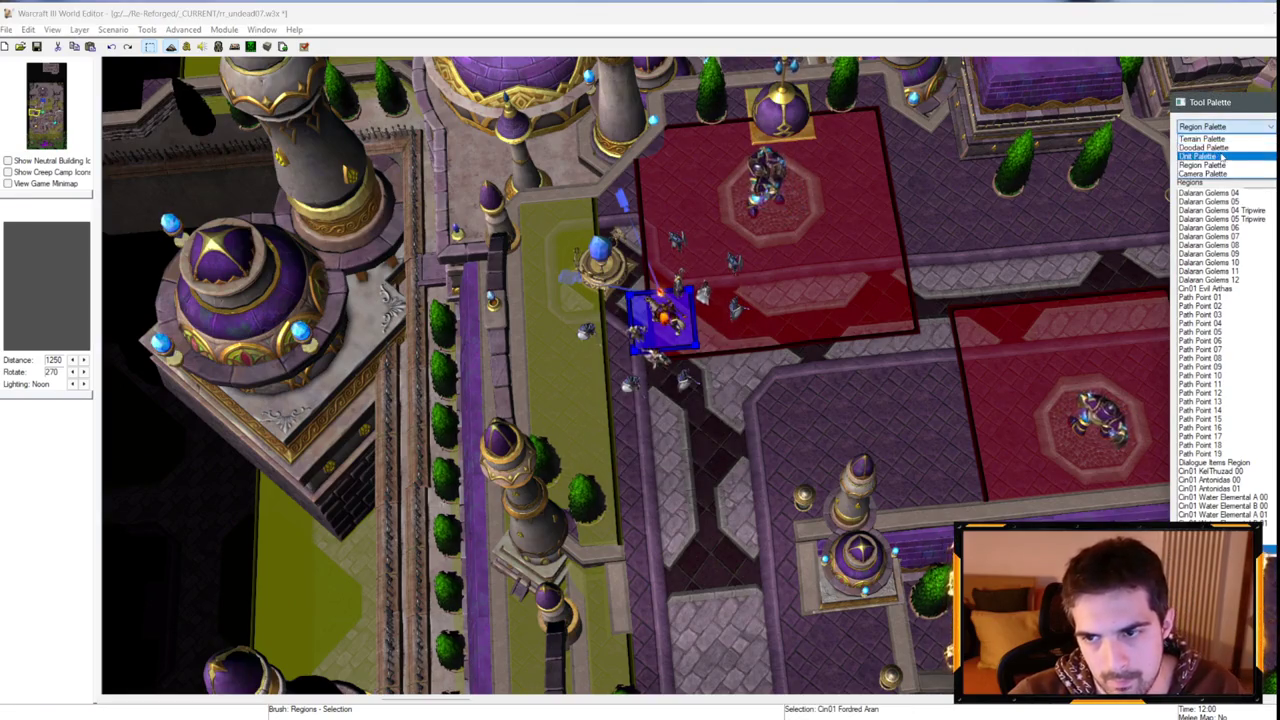
left_click(1222, 158)
double_click(655, 318)
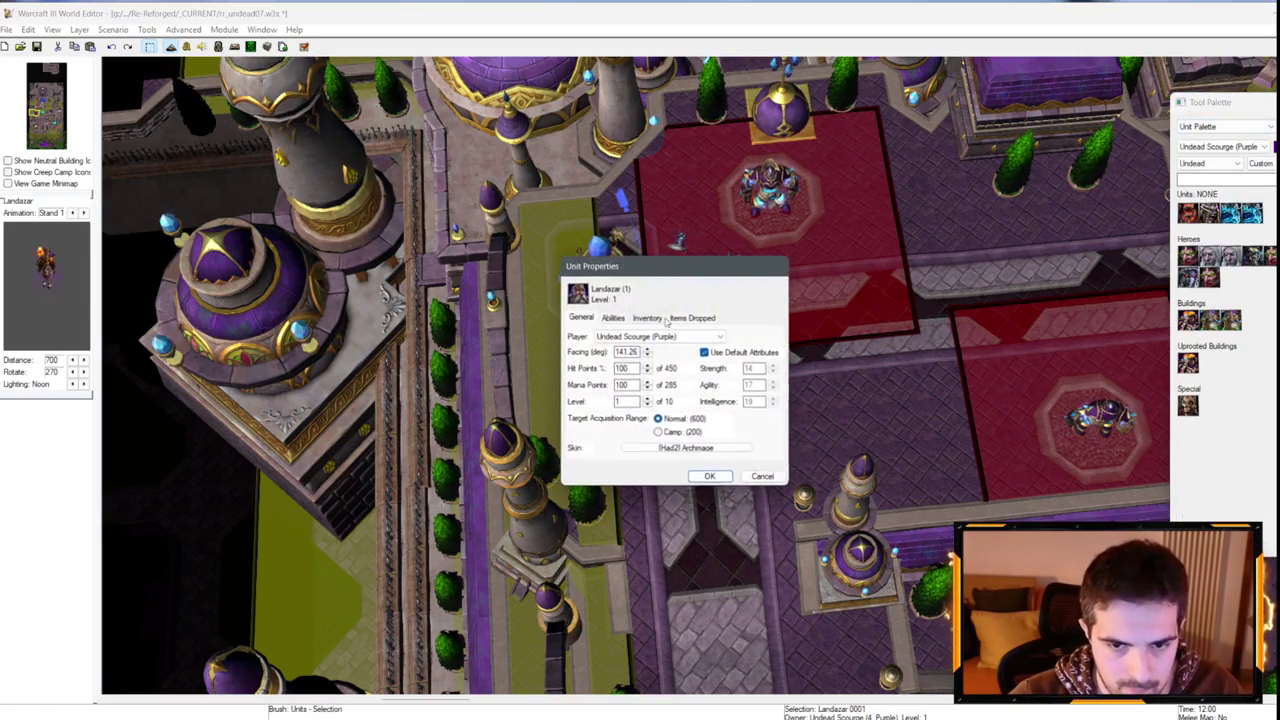
left_click(763, 478)
key("r")
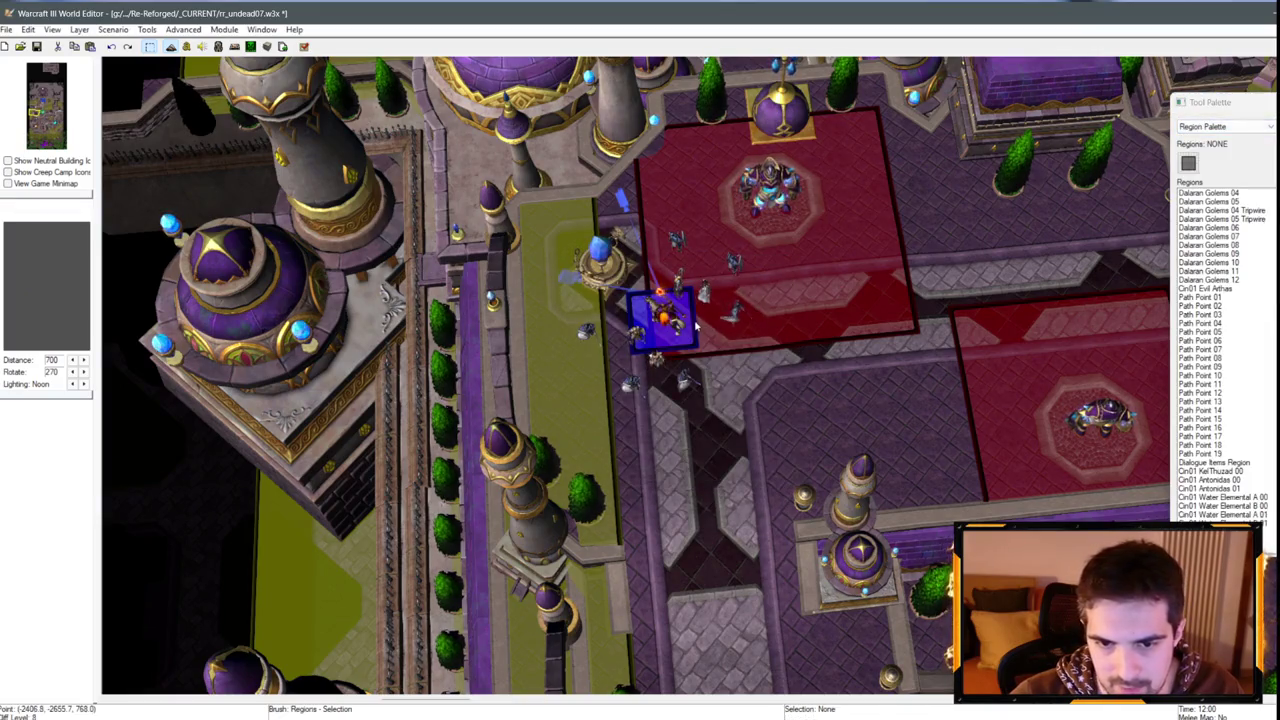
key("Right")
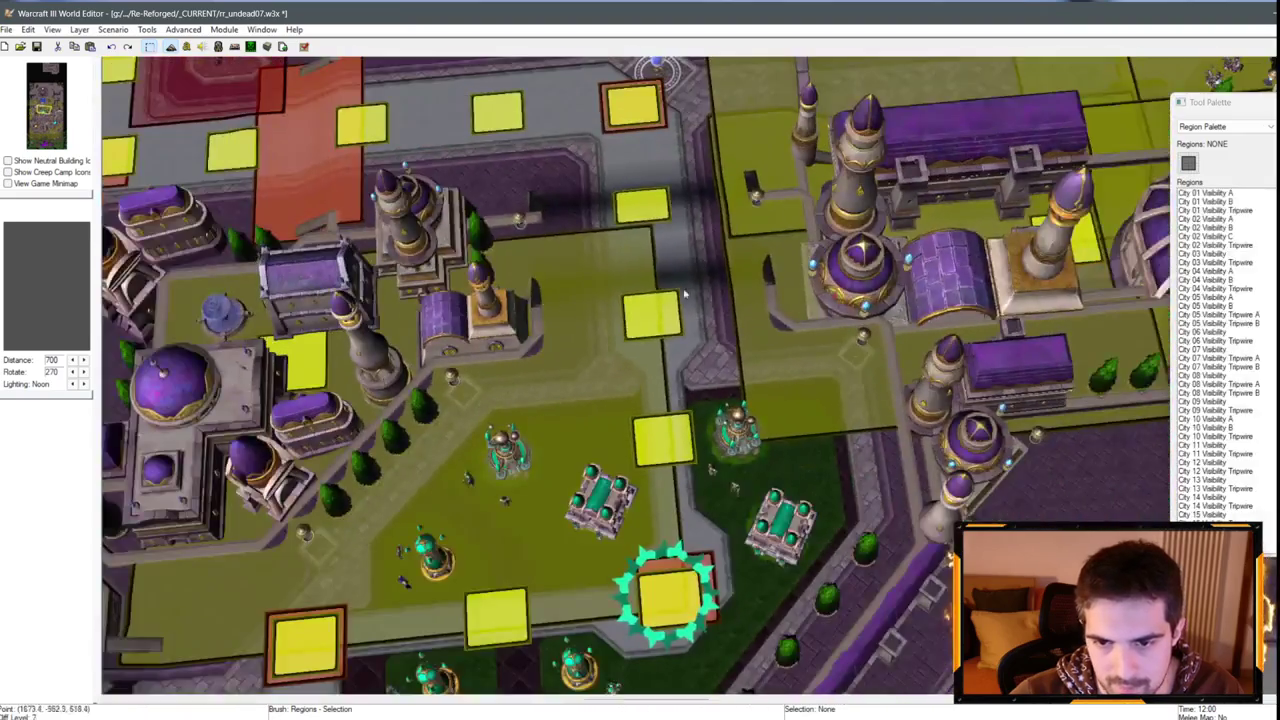
Step: Paste a copy of Cin01 Fordred Aran in the courtyard and name it Cin01 Landazar
key("Down")
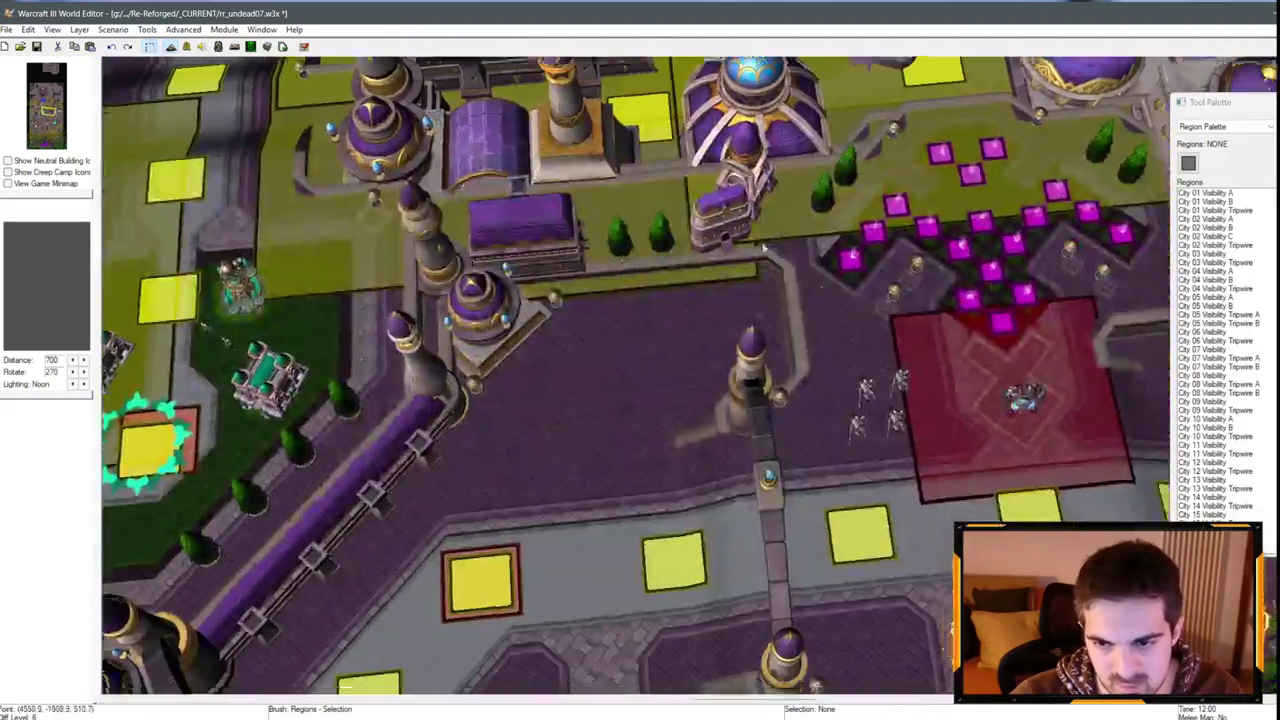
key("Up")
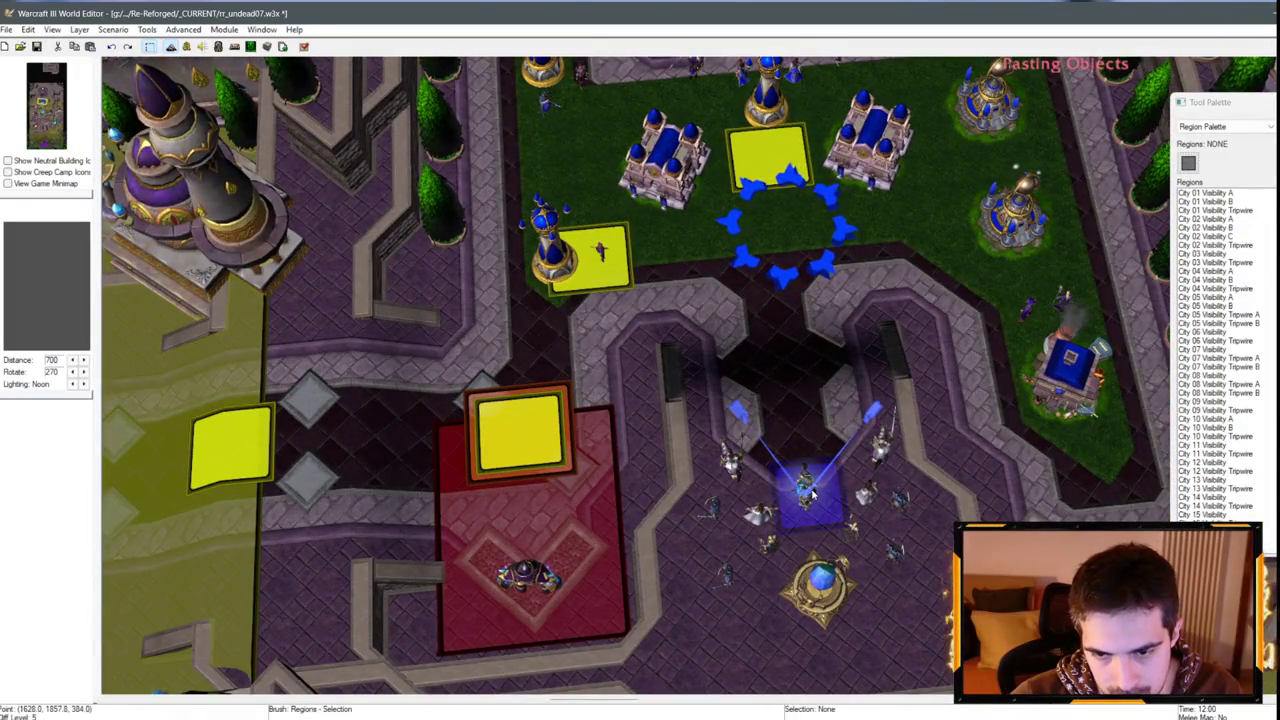
left_click(812, 503)
key("Left")
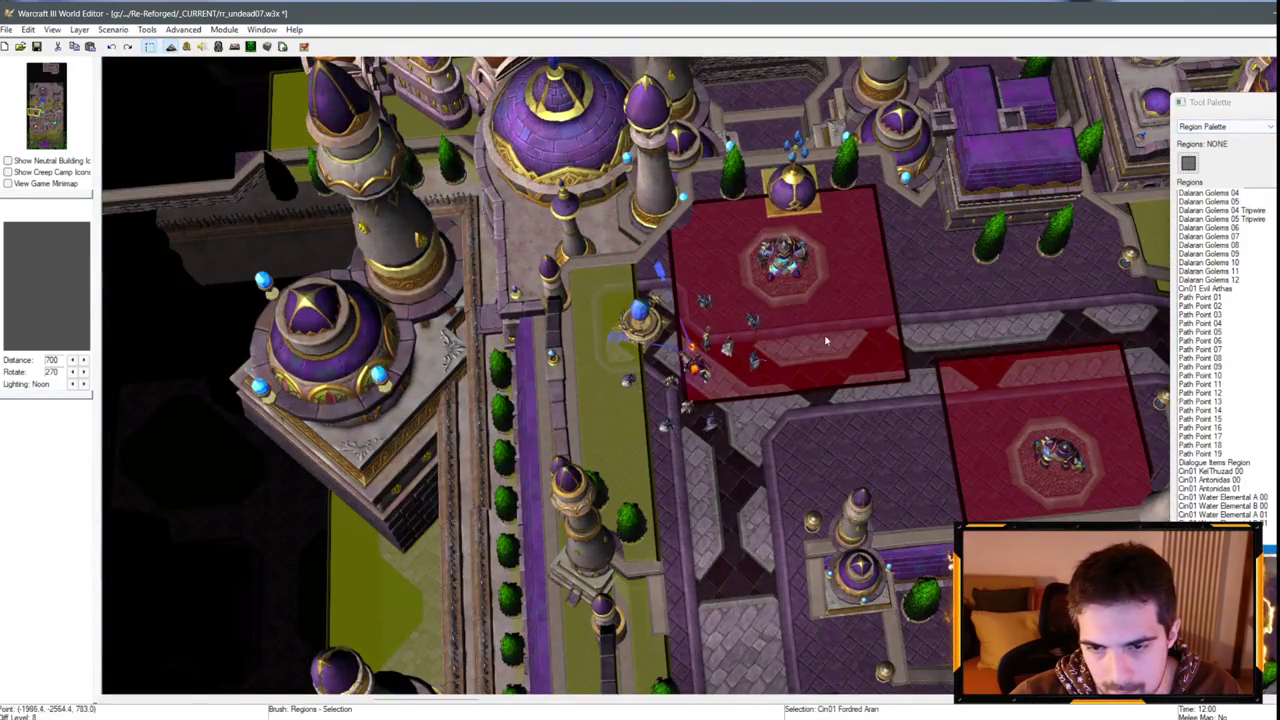
left_click(699, 370)
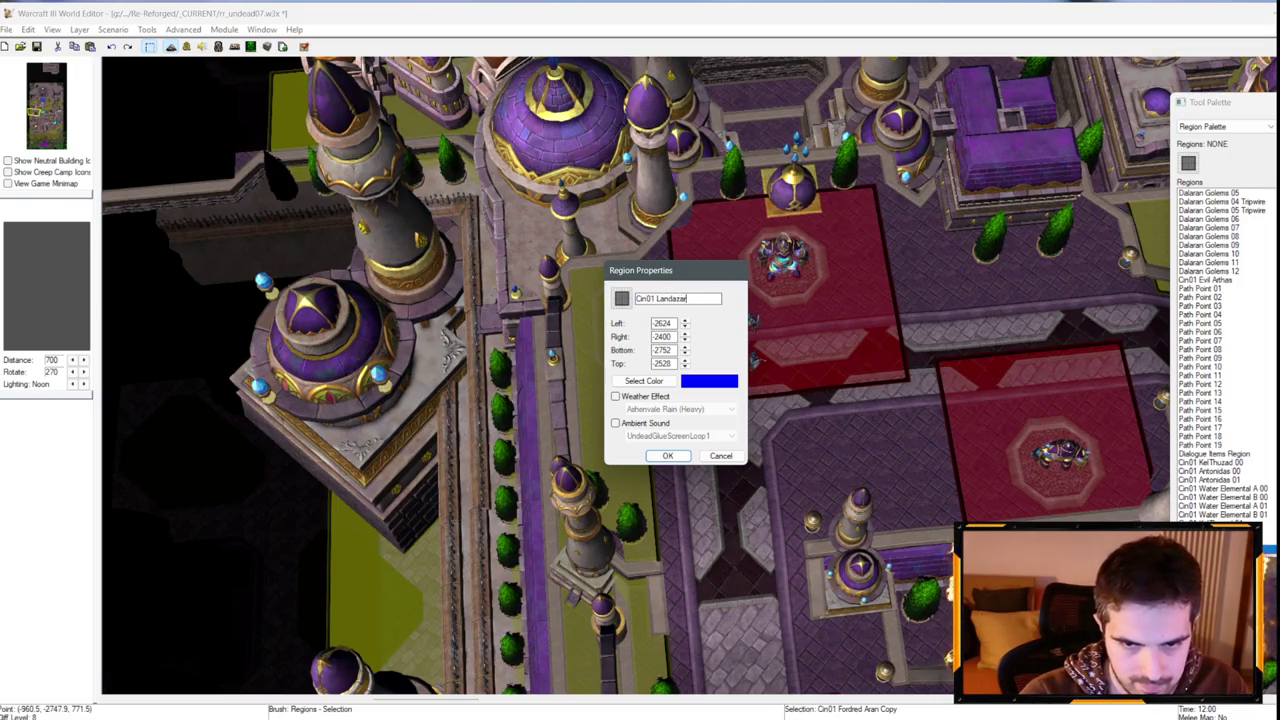
key("Return")
Step: Move the view to the map's southern edge
scroll(689, 376, "down", 5)
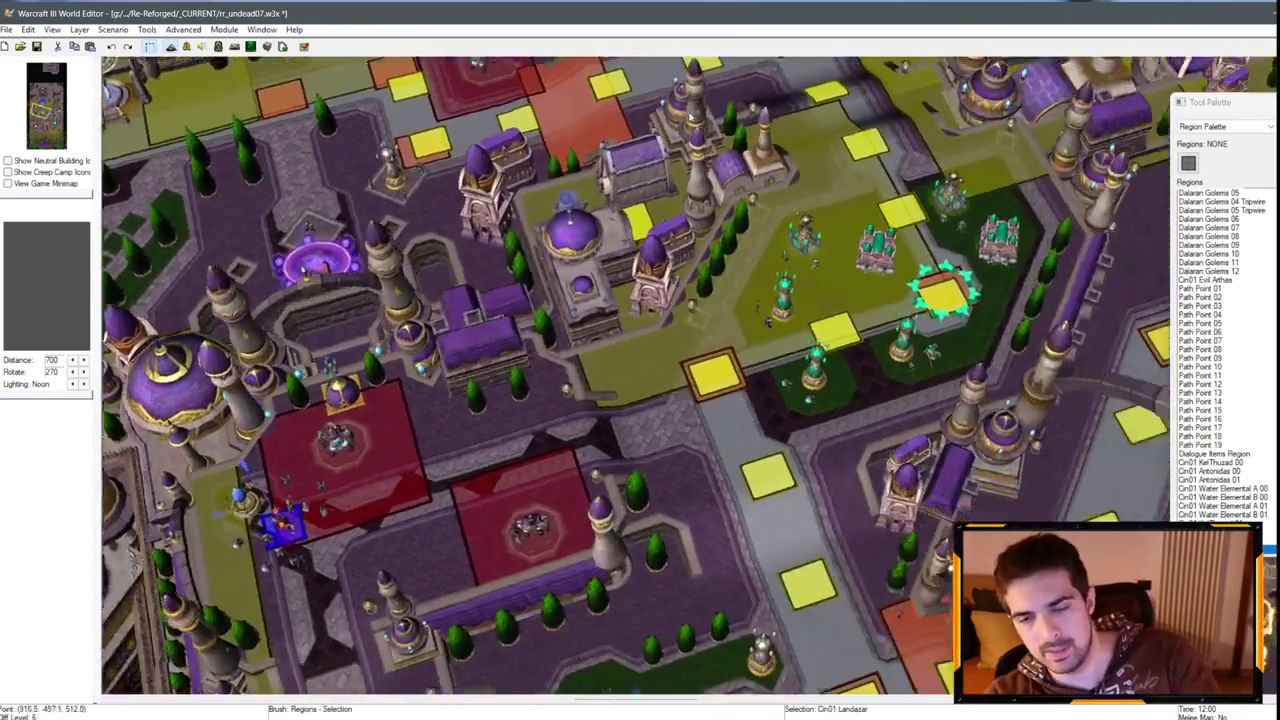
left_click(52, 142)
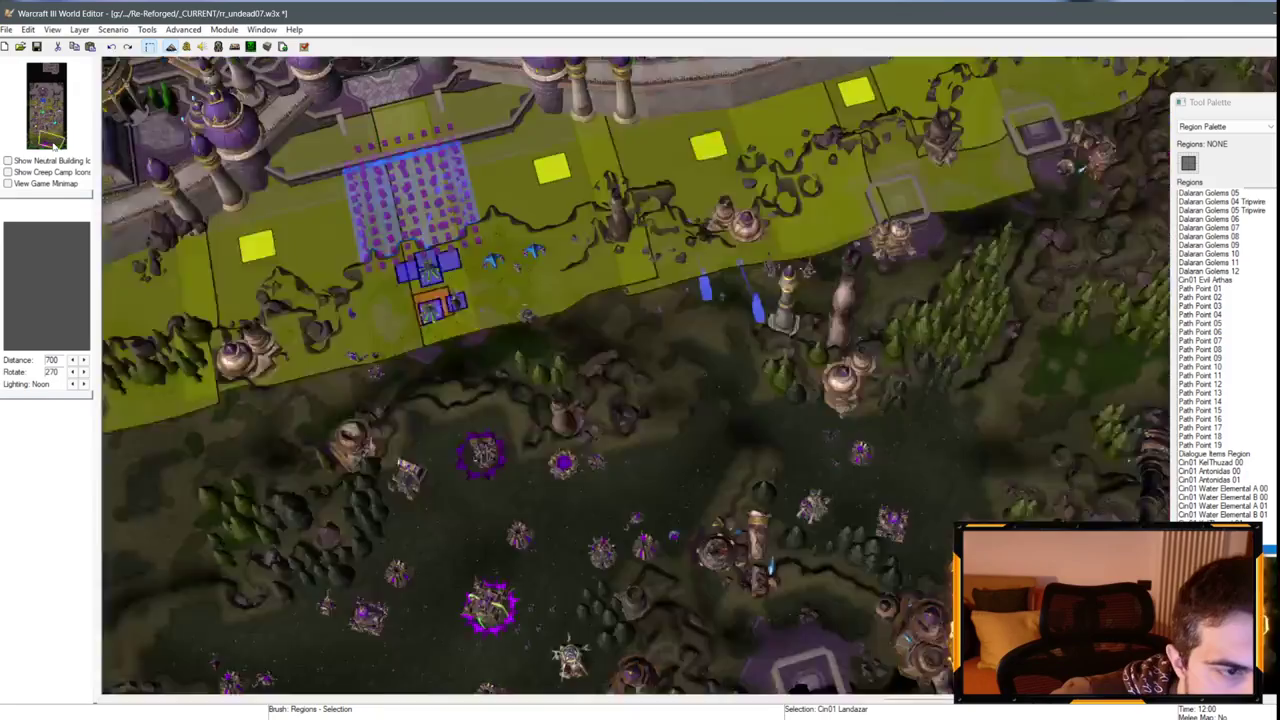
scroll(600, 150, "up", 2)
left_click(1225, 126)
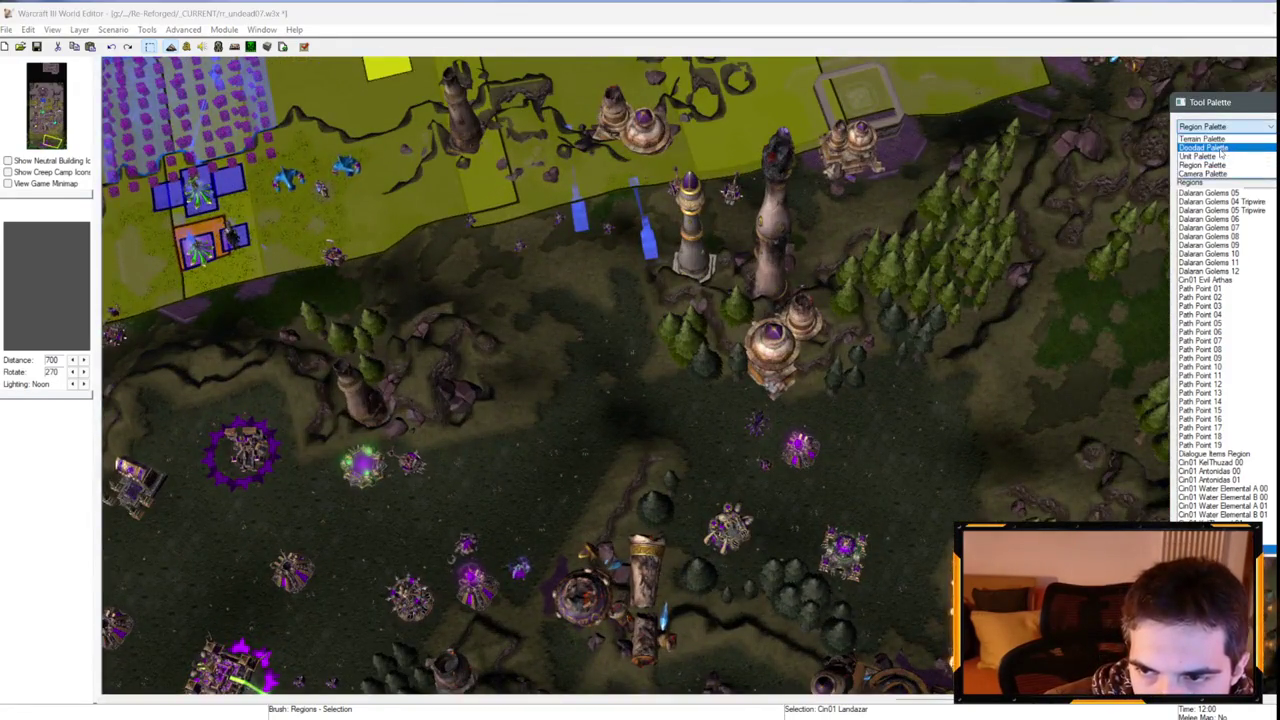
Step: In the Doodad Palette, inspect the tower doodad's properties and close them unchanged
left_click(1221, 148)
double_click(690, 235)
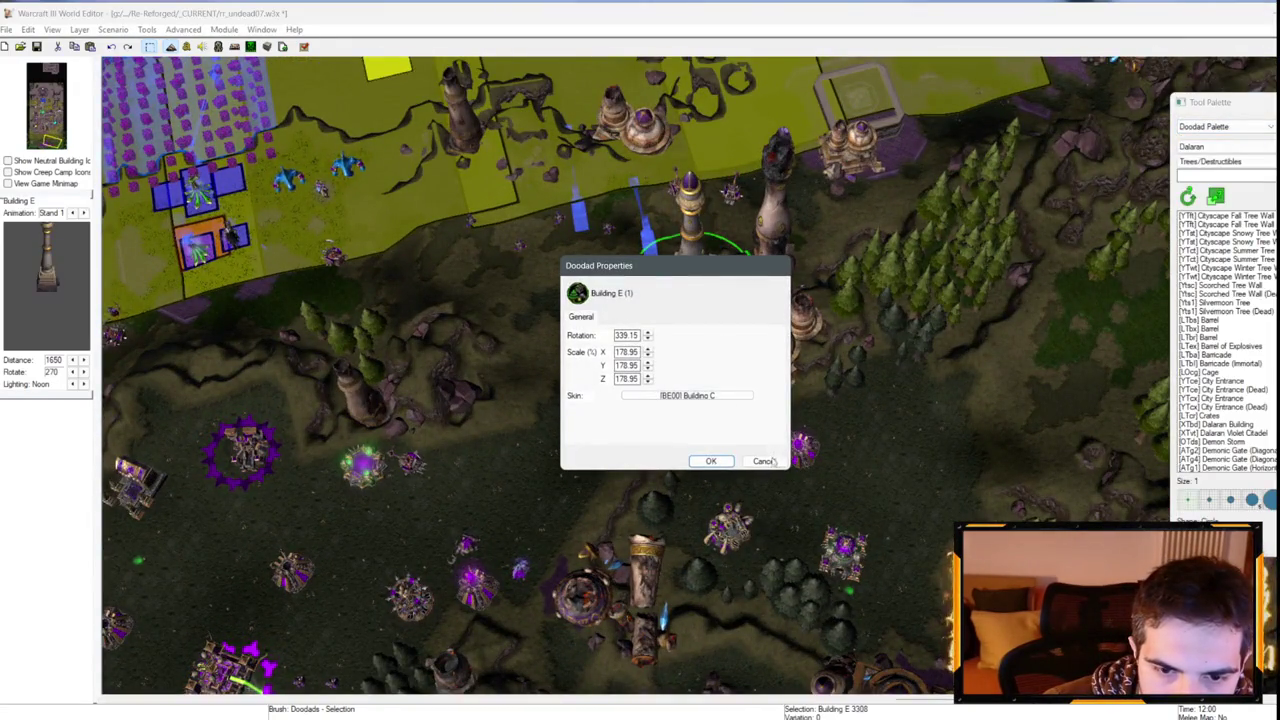
left_click(764, 462)
Step: Save the rr_undead07.w3x map with Ctrl+S and bring up the Trigger Editor
scroll(690, 355, "up", 3)
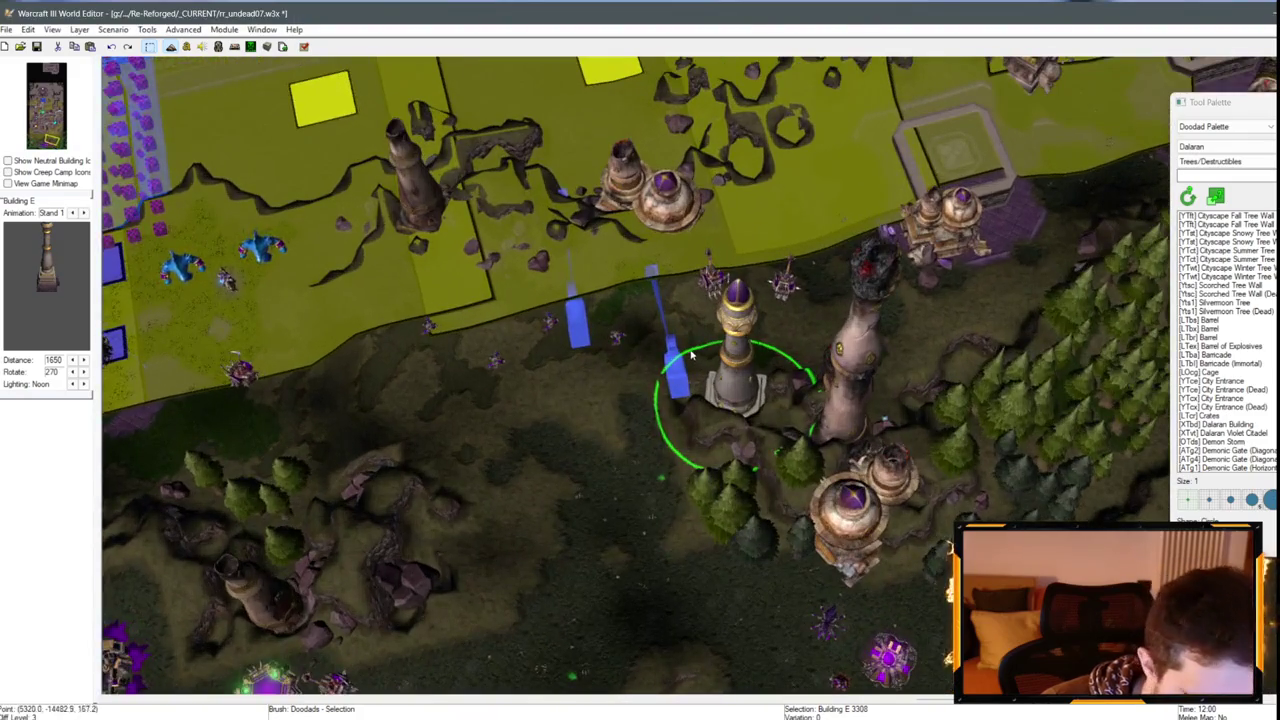
scroll(504, 287, "up", 3)
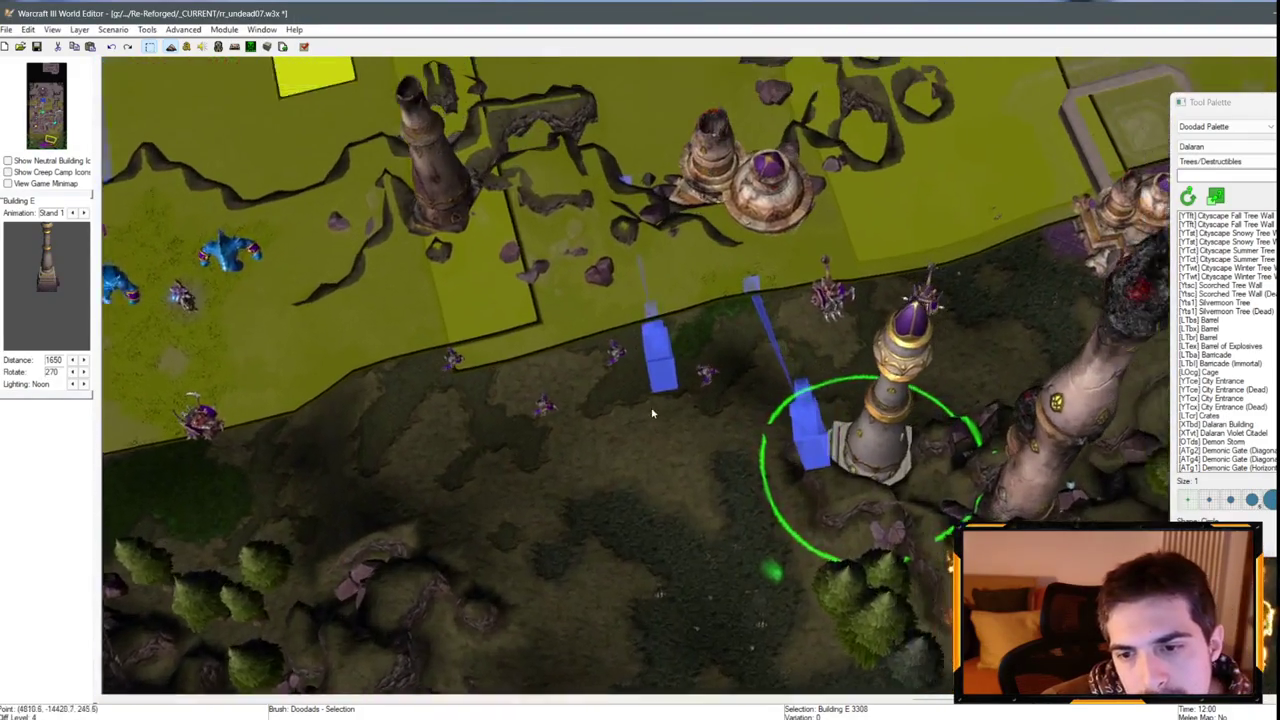
scroll(589, 263, "down", 3)
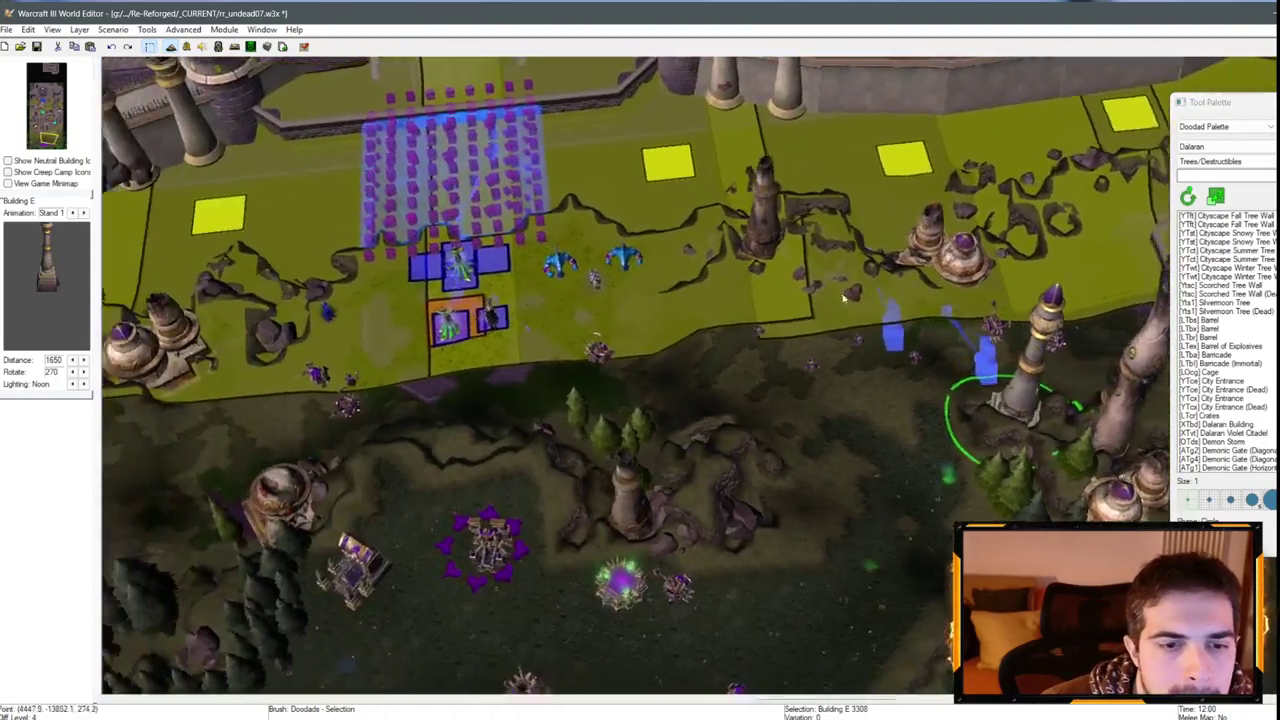
scroll(500, 230, "up", 2)
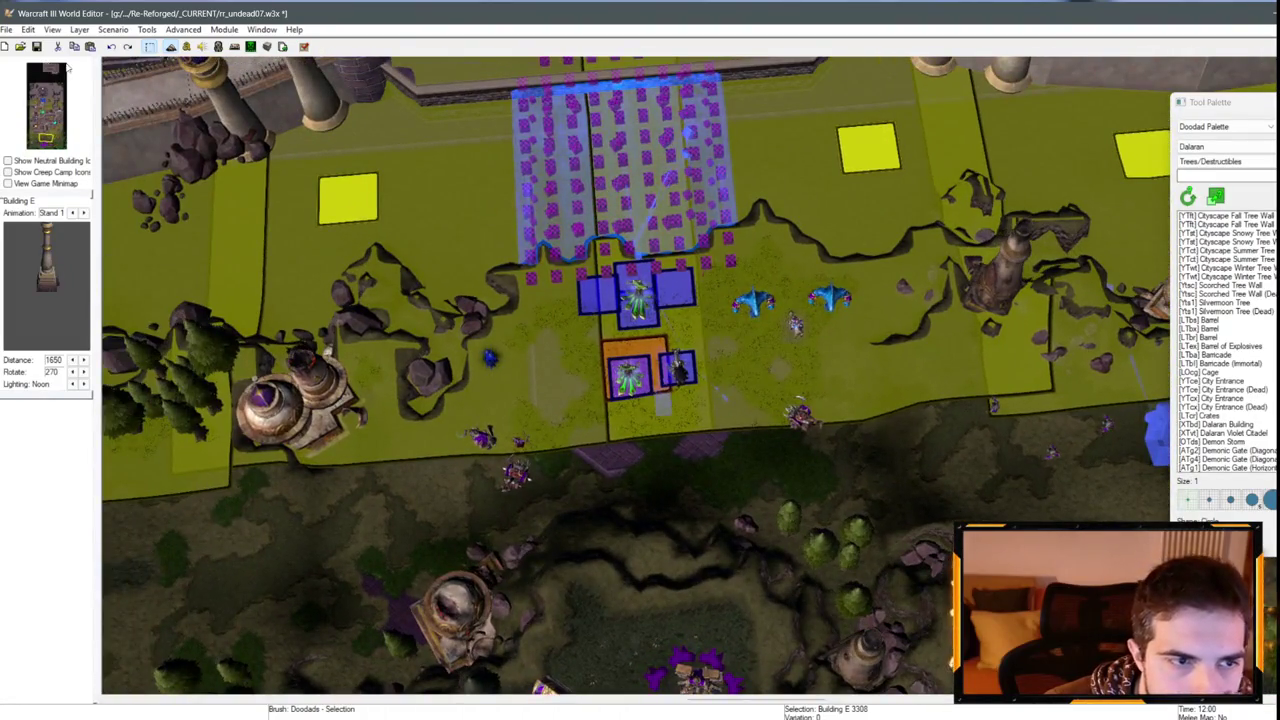
key("ctrl+s")
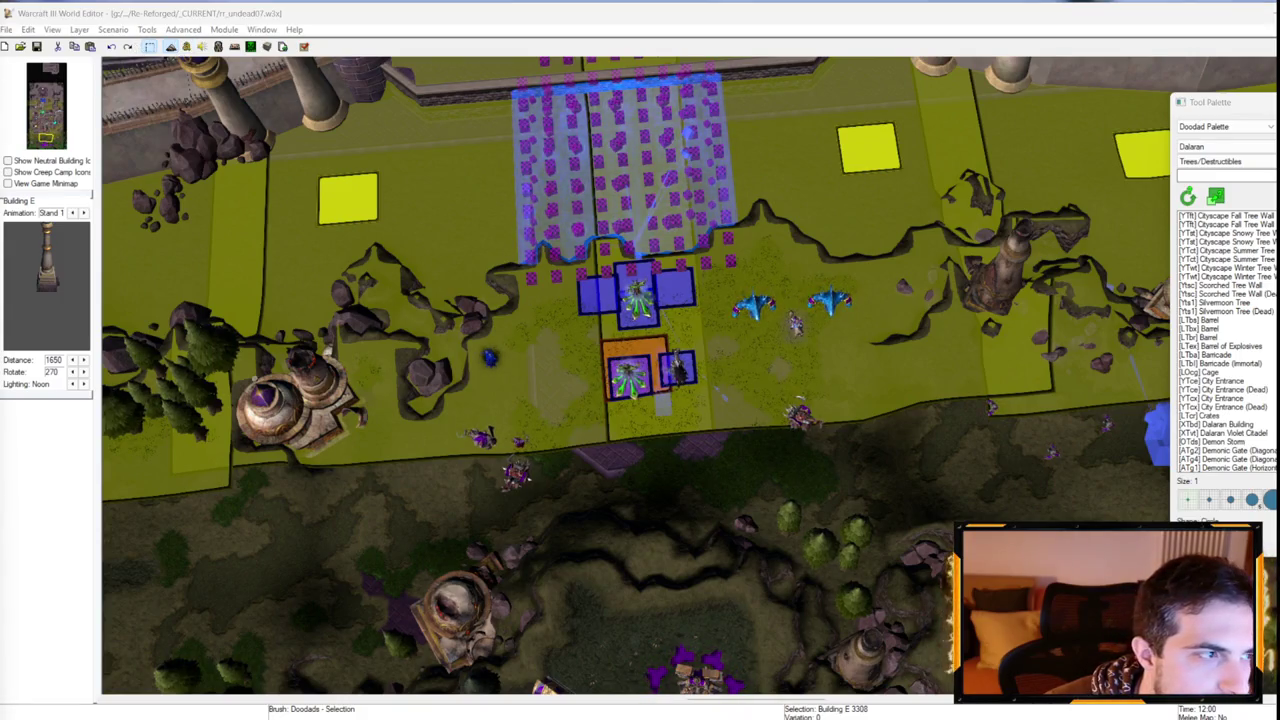
key("F4")
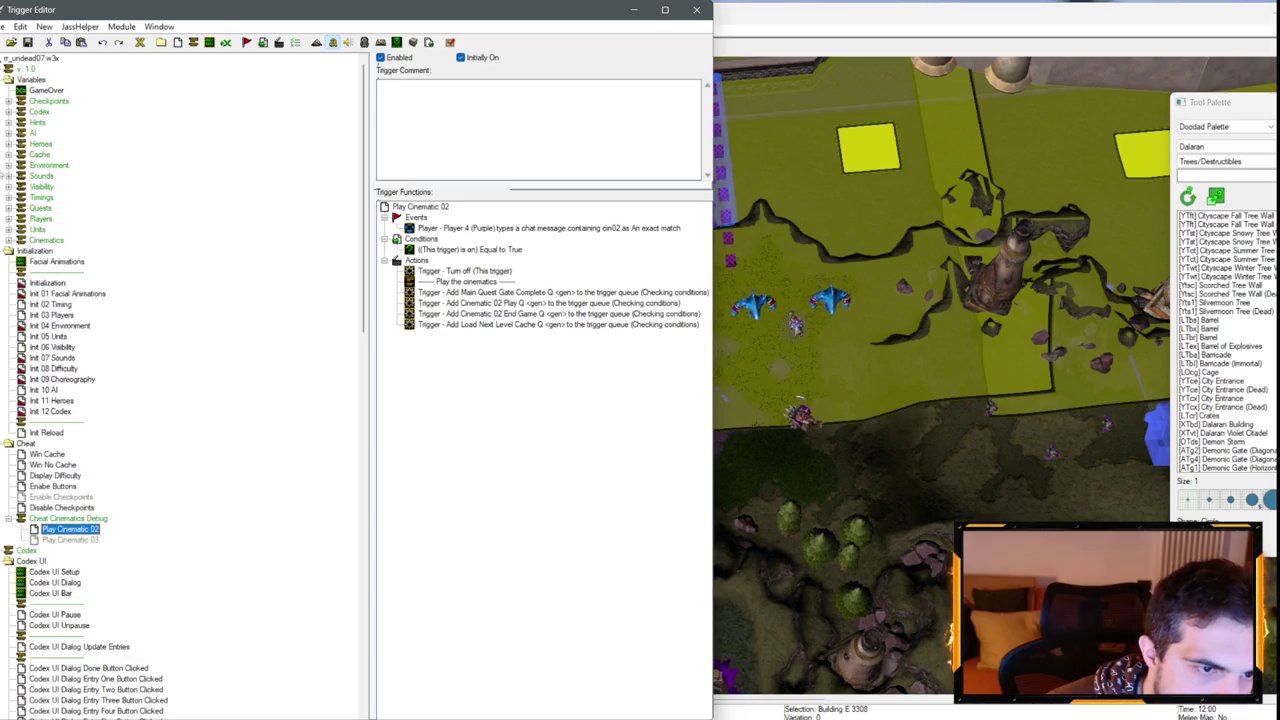
Step: In the Cinematics folder, duplicate Cin01_GhoulB into Cin01_GhoulC and Cin01_GhoulD
double_click(46, 241)
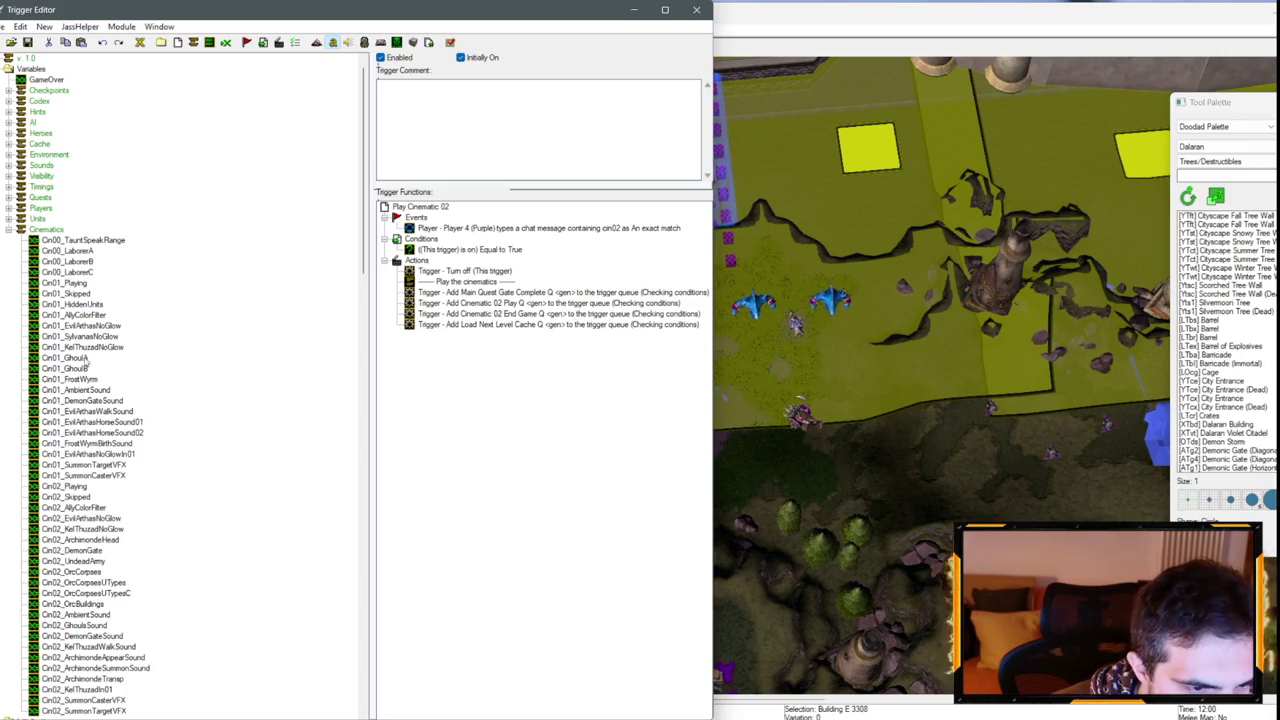
left_click(78, 368)
key("ctrl+c")
key("ctrl+v")
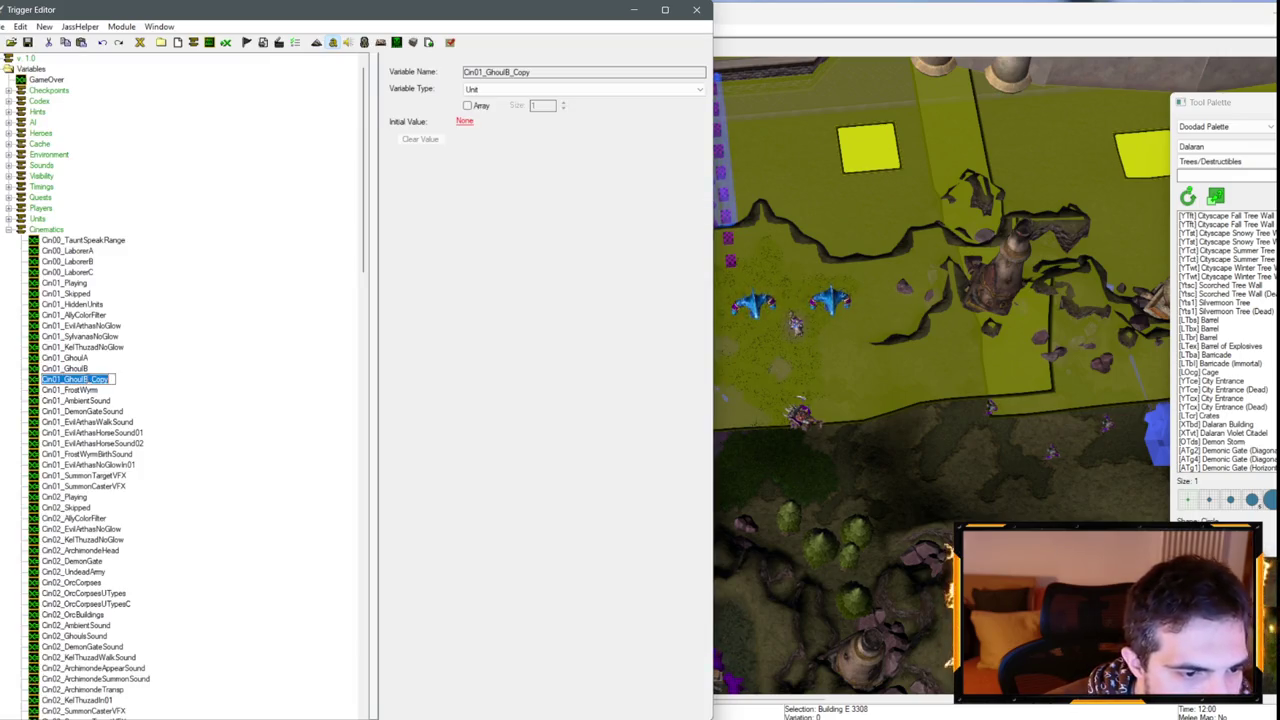
key("ctrl+c")
key("ctrl+v")
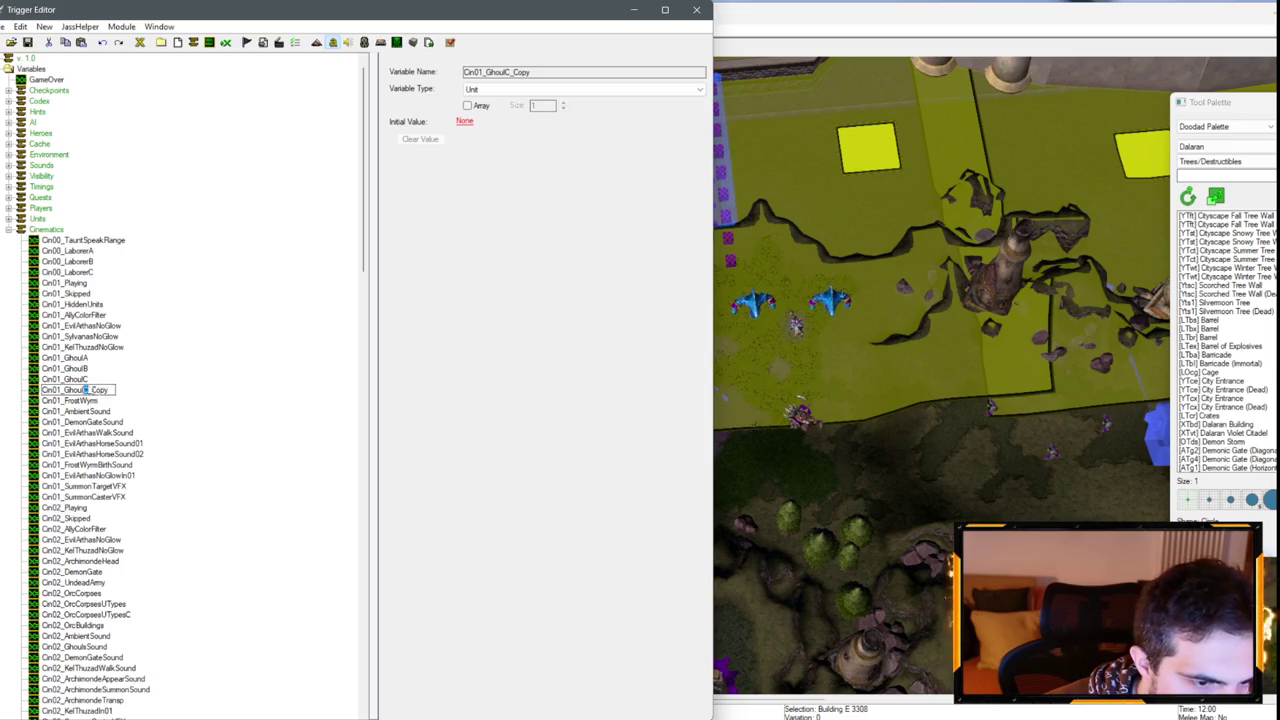
key("Return")
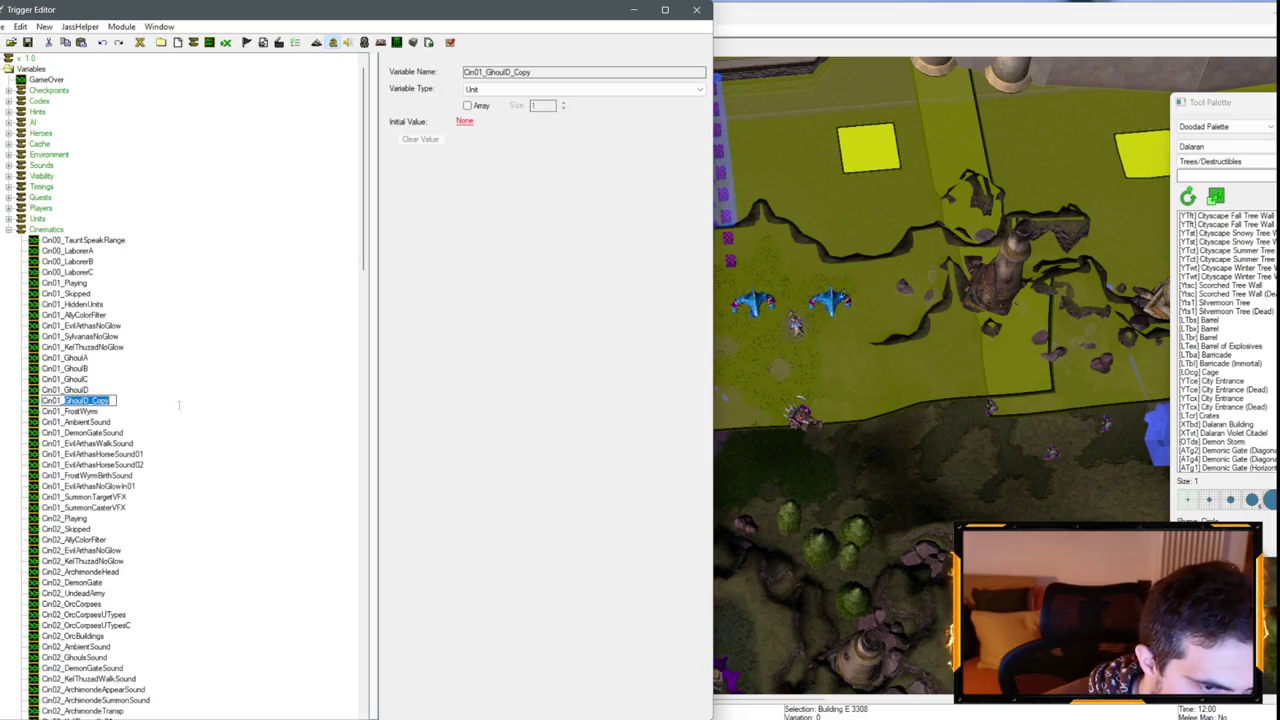
Step: Rename a ghoul copy to Cin01_StandingSoldiers and set its type to Unit Group
type("nding")
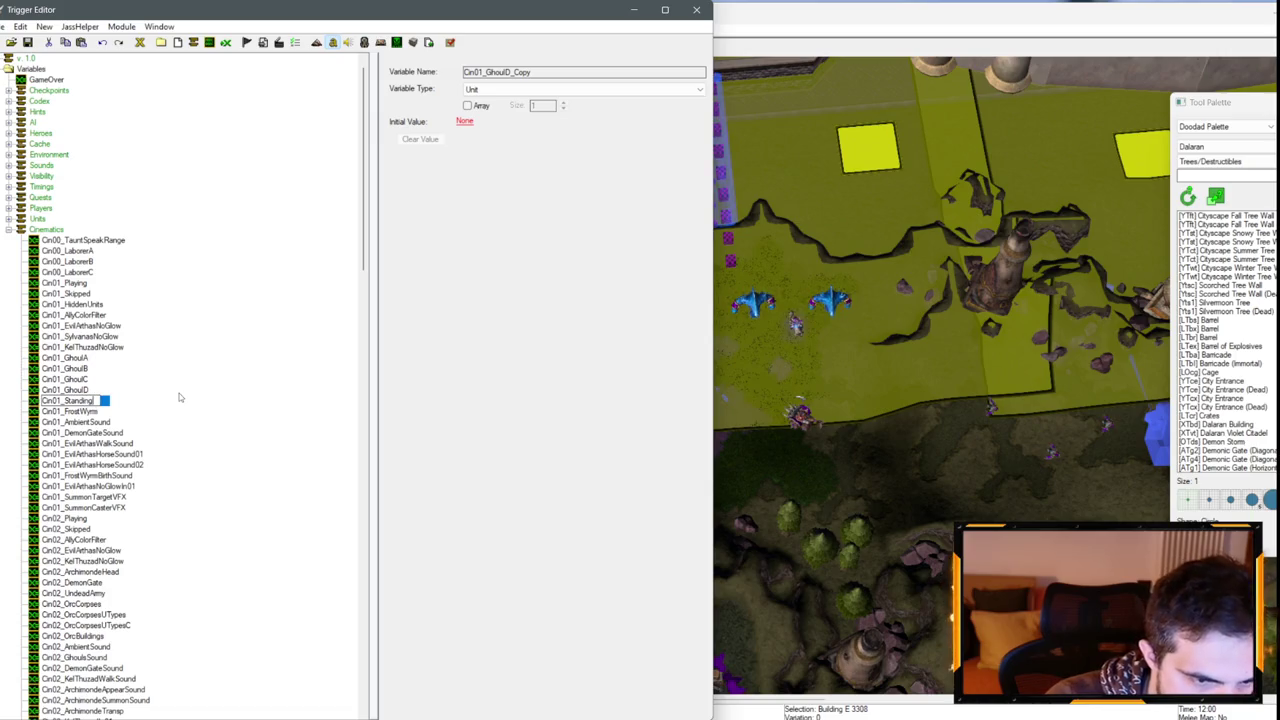
type("Soldiers")
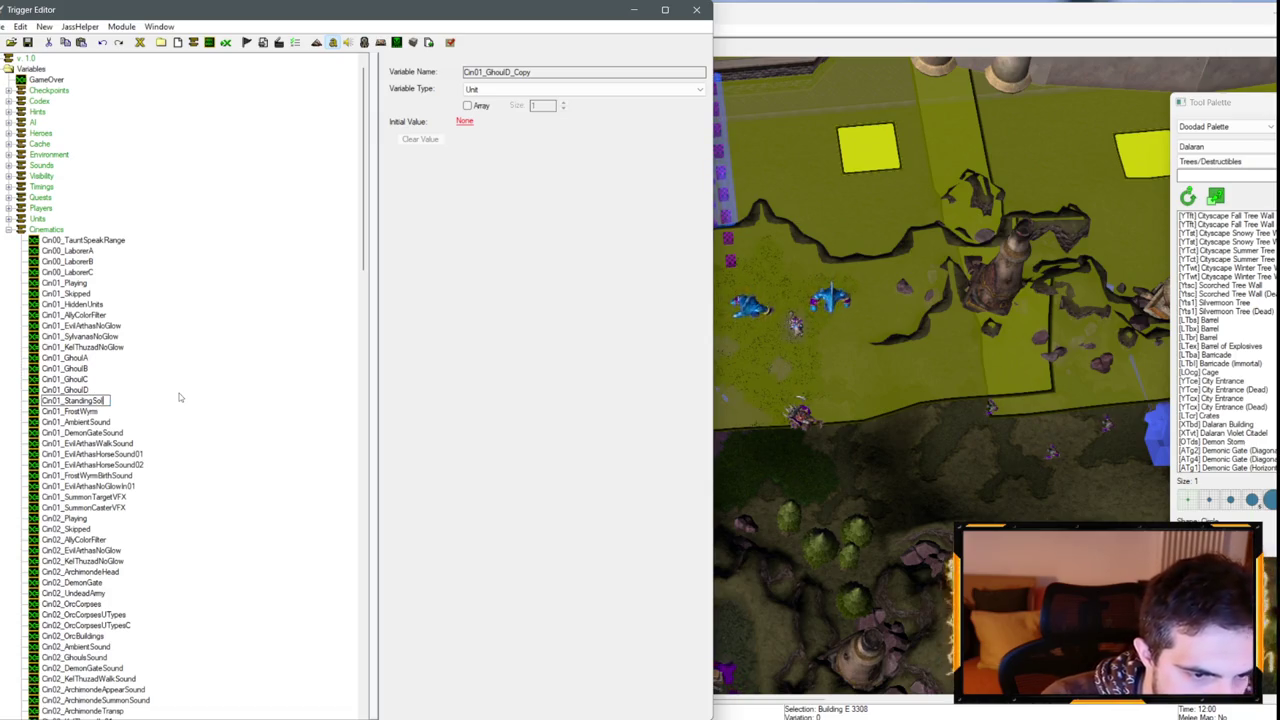
key("Return")
left_click(540, 89)
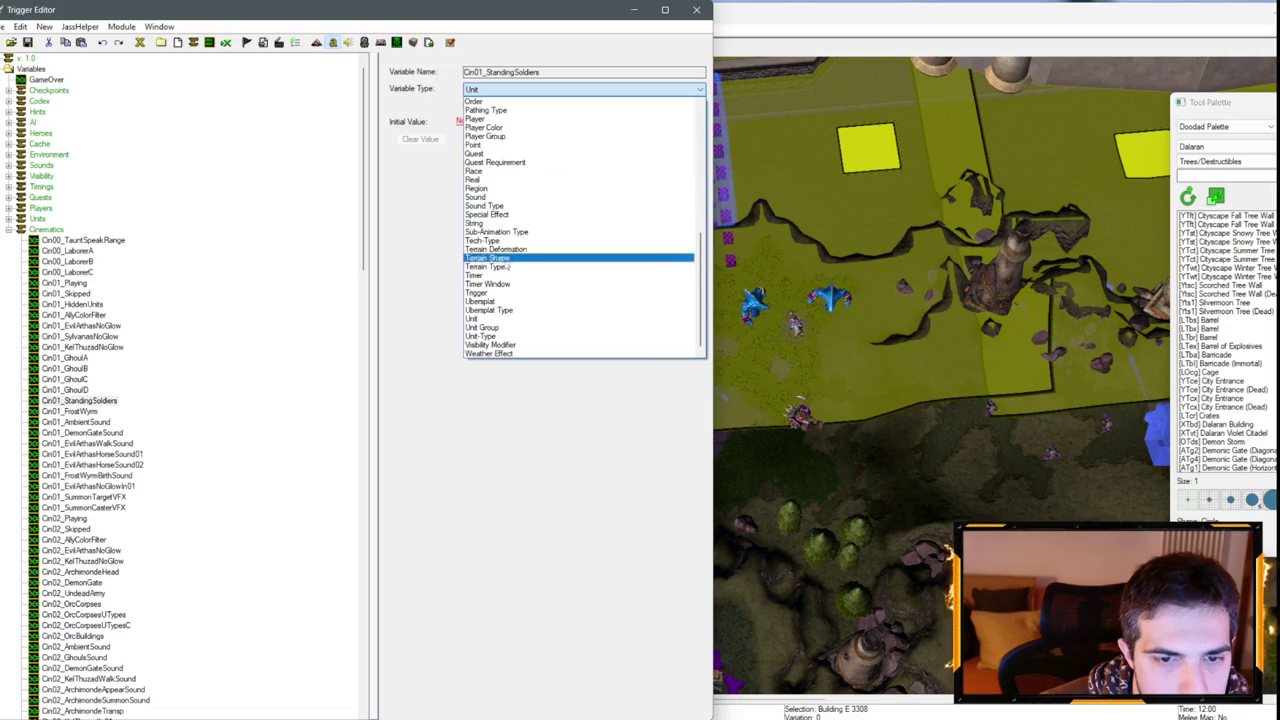
left_click(505, 330)
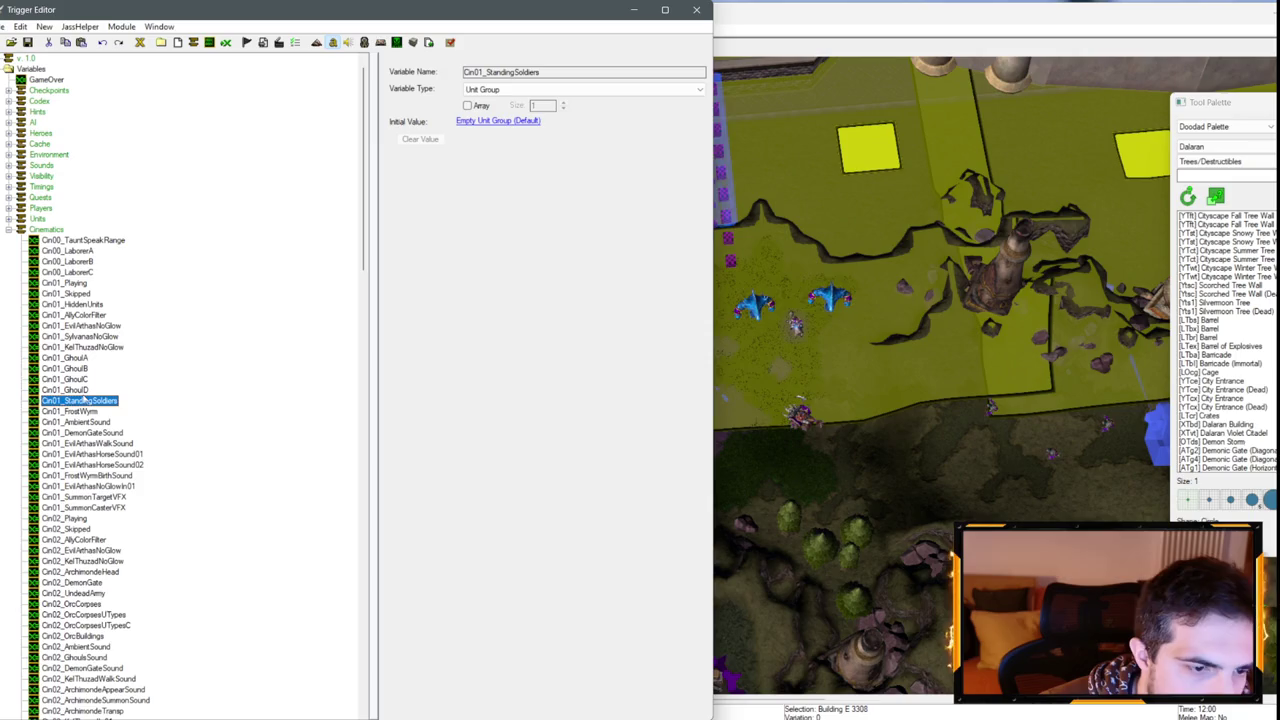
Step: Add Cin01_StandingArchmages as another Unit Group variable
key("ctrl+v")
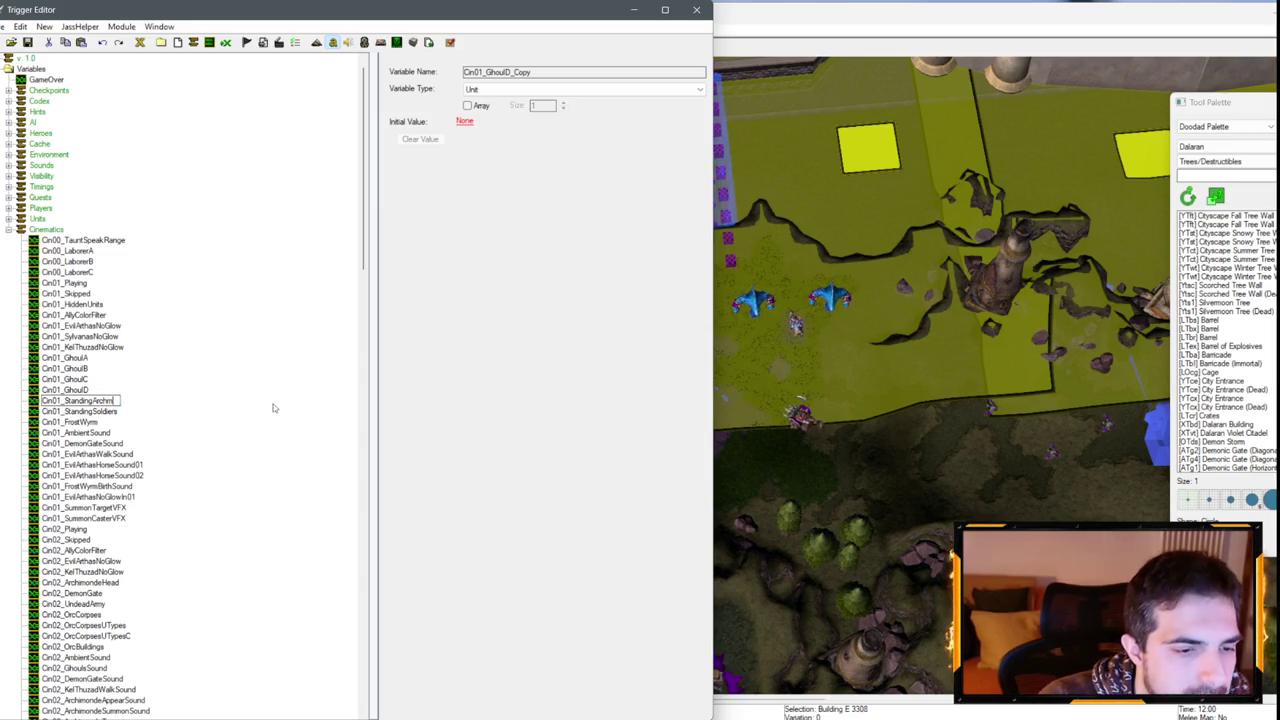
type("s")
key("Return")
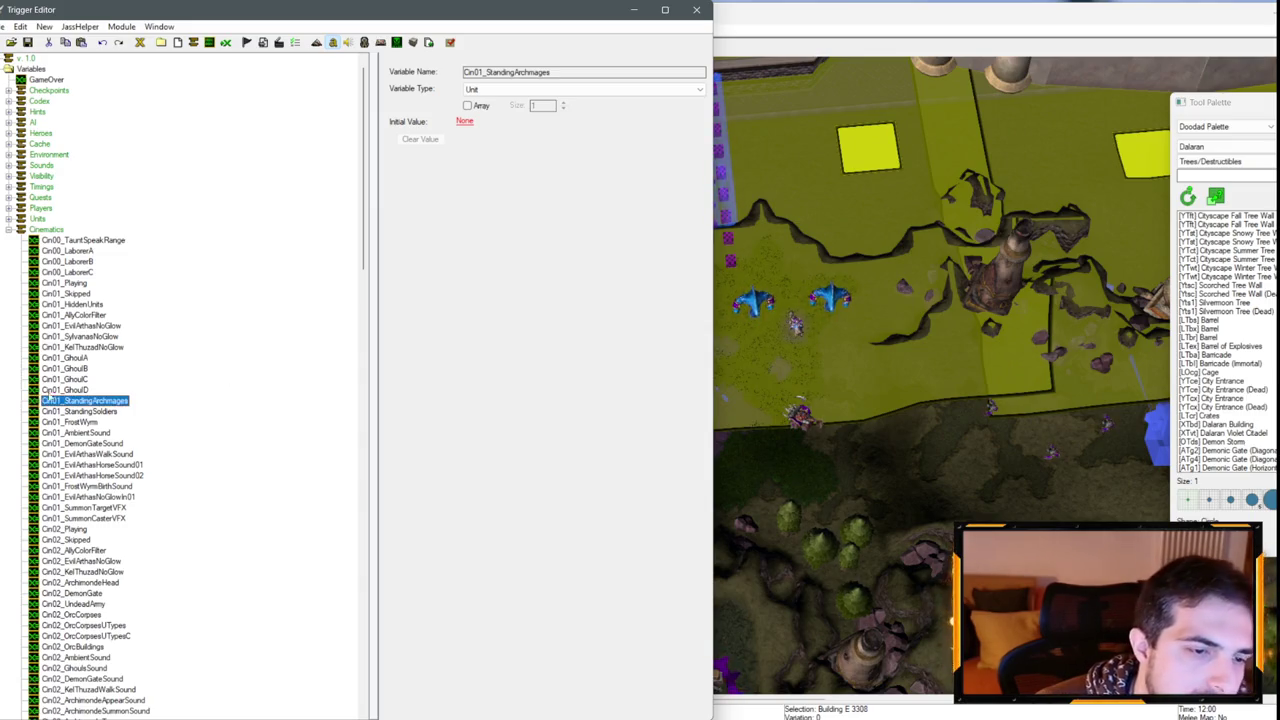
left_click(580, 89)
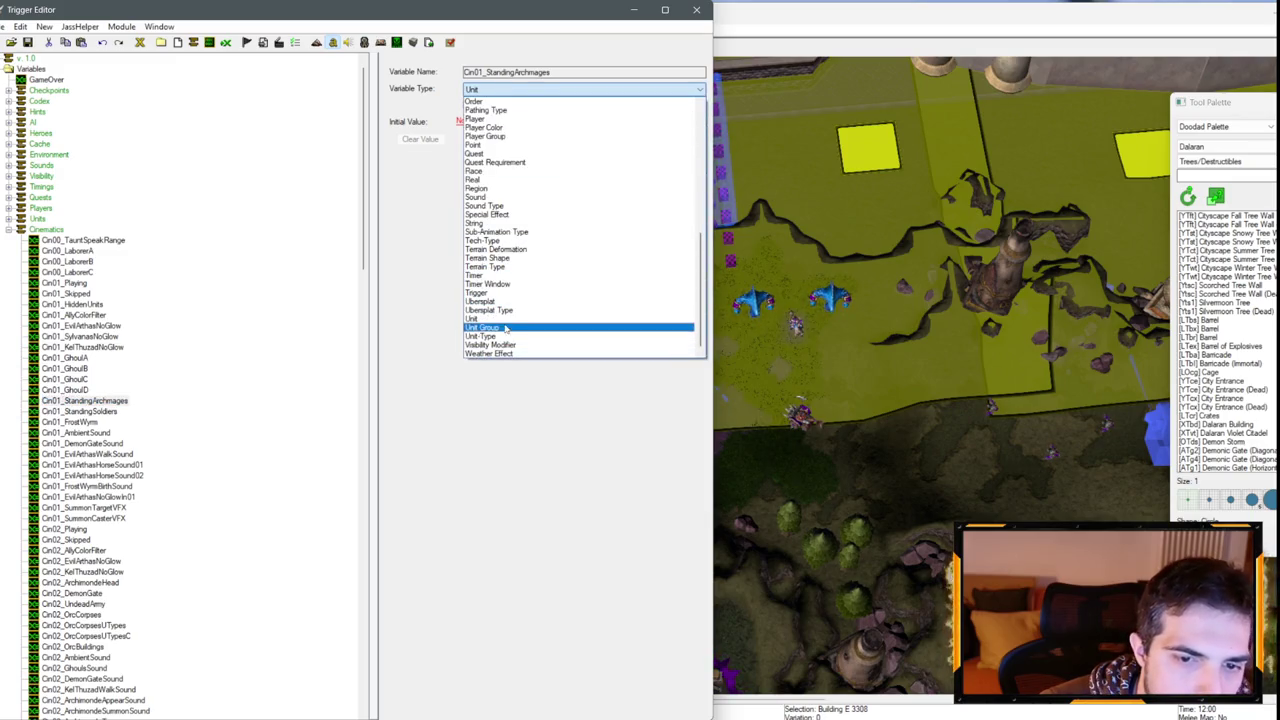
left_click(560, 324)
Step: Delete the Cin01_FrostWyrm, Cin01_DemonGateSound and Cin01_EvilArthasWalkSound variables
left_click(80, 422)
key("Delete")
key("Return")
left_click(104, 432)
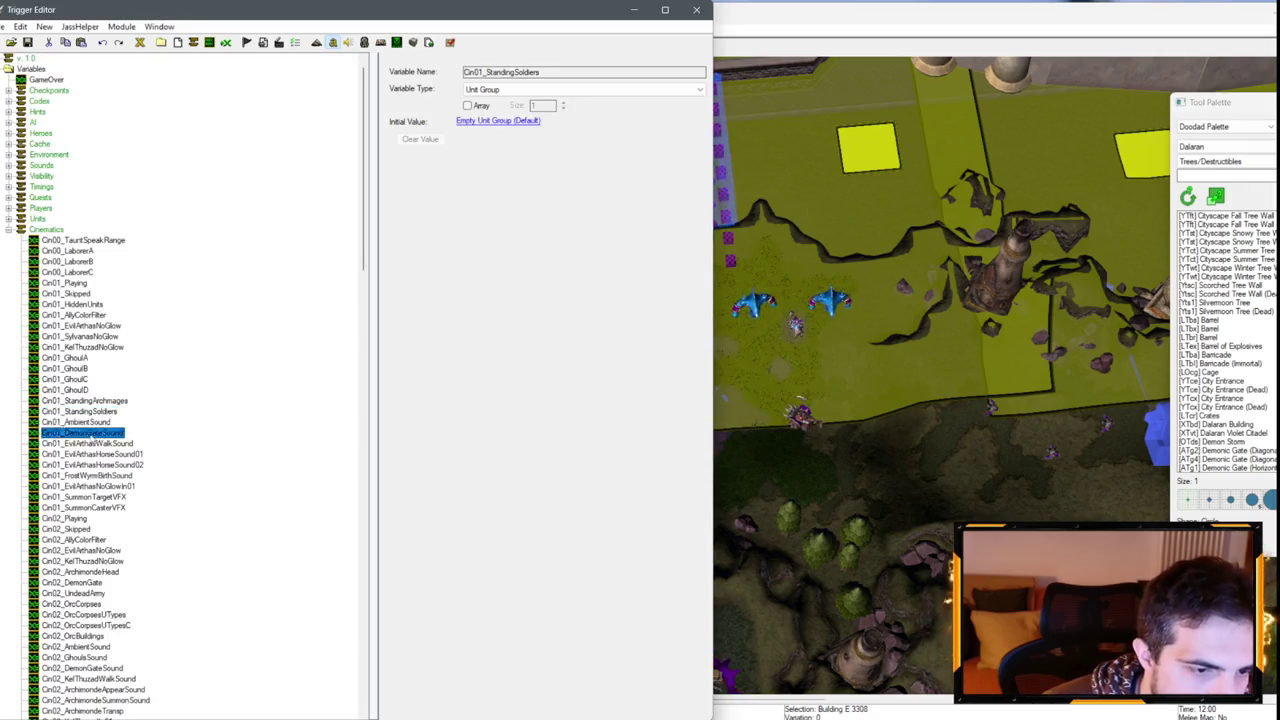
key("Delete")
key("Return")
key("Delete")
key("Return")
left_click(100, 443)
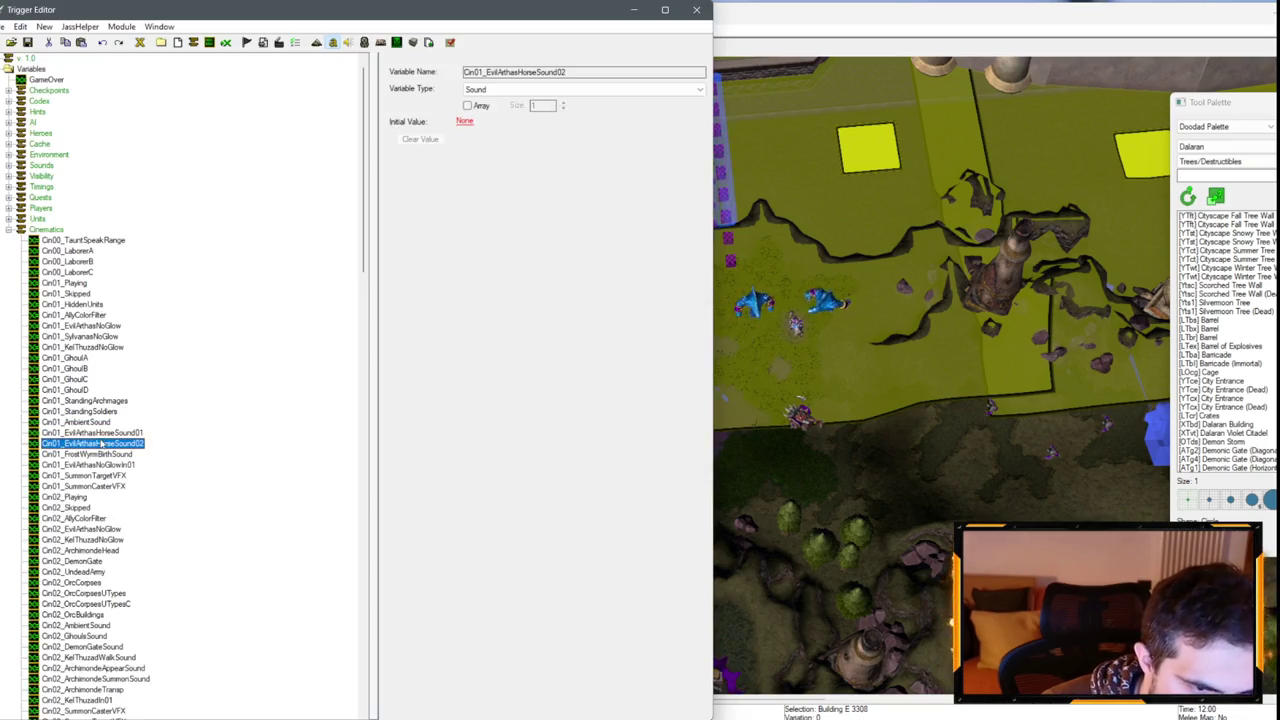
Step: Delete Cin01_FrostWyrmBirthSound and rename the in-use NoGlowIn01 variable to Cin01_AntonidasNoGlowIn01
scroll(103, 443, "down", 3)
left_click(120, 358)
key("Delete")
key("Return")
key("Delete")
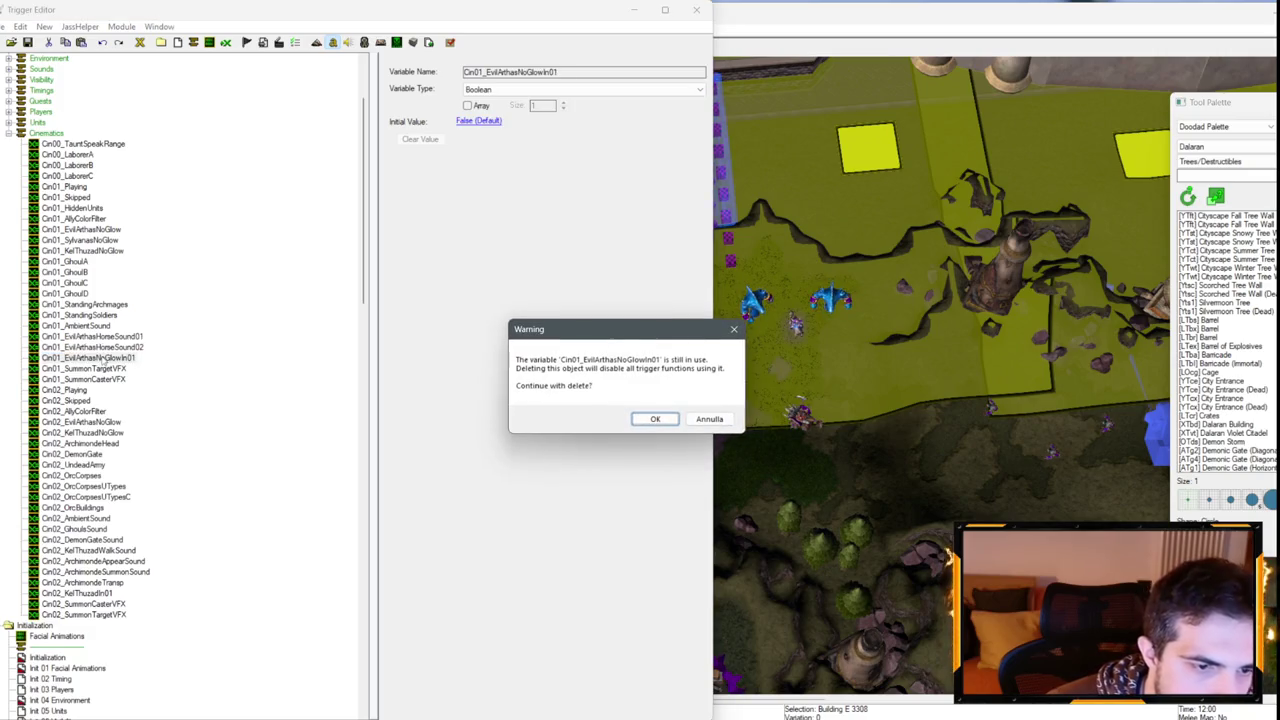
key("Escape")
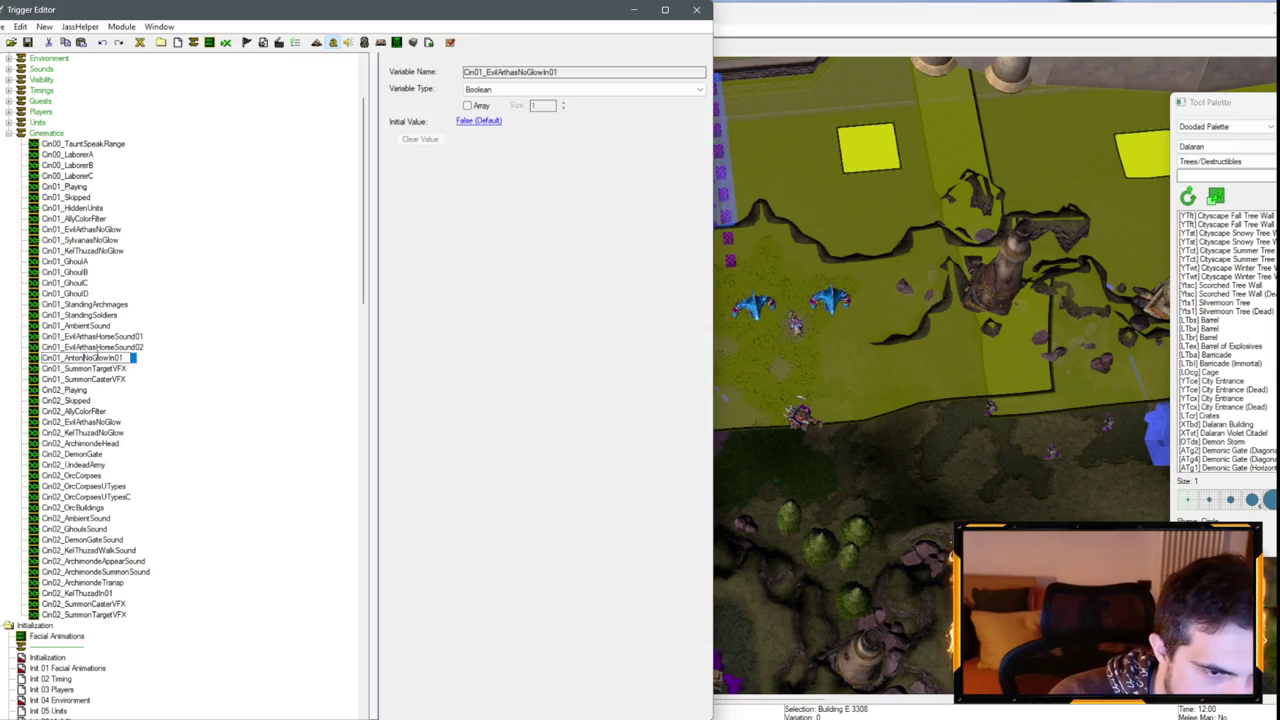
key("Return")
Step: Rename Cin01_EvilArthasWalkSound to Cin01_AntonidasWalkSound and finish removing Cin01_FrostWyrmBirthSound
left_click(104, 326)
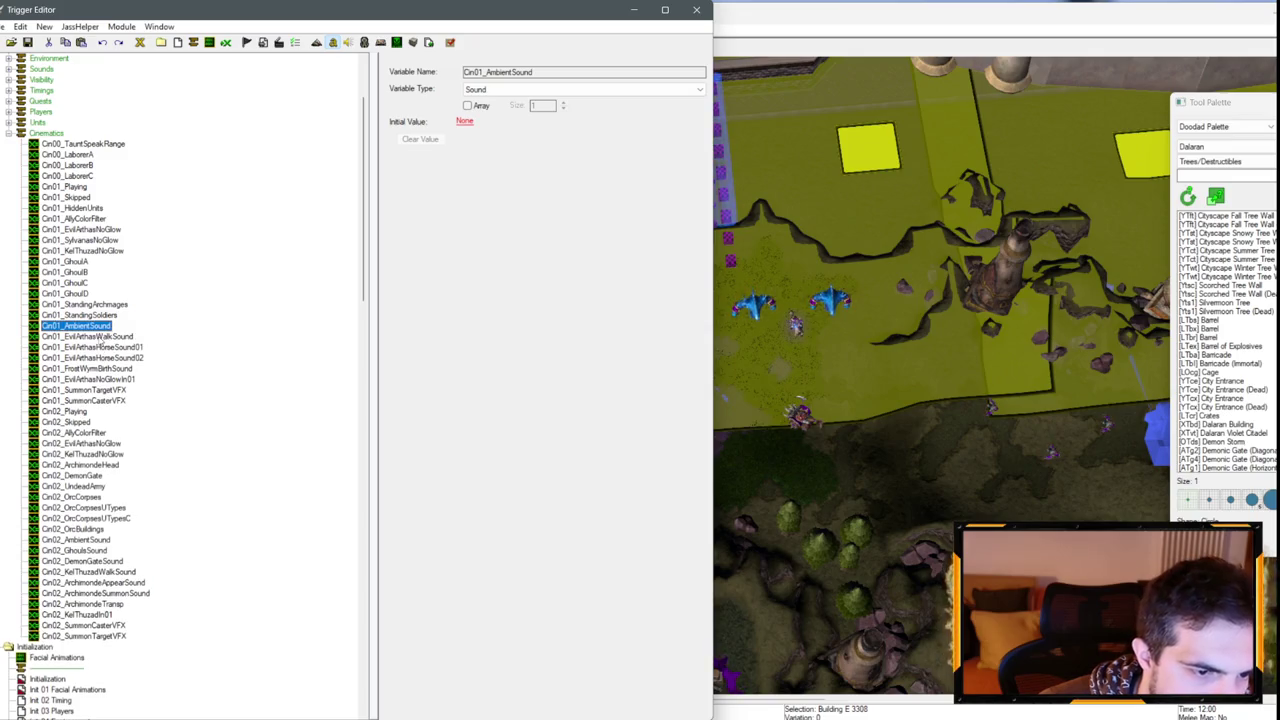
left_click(77, 338)
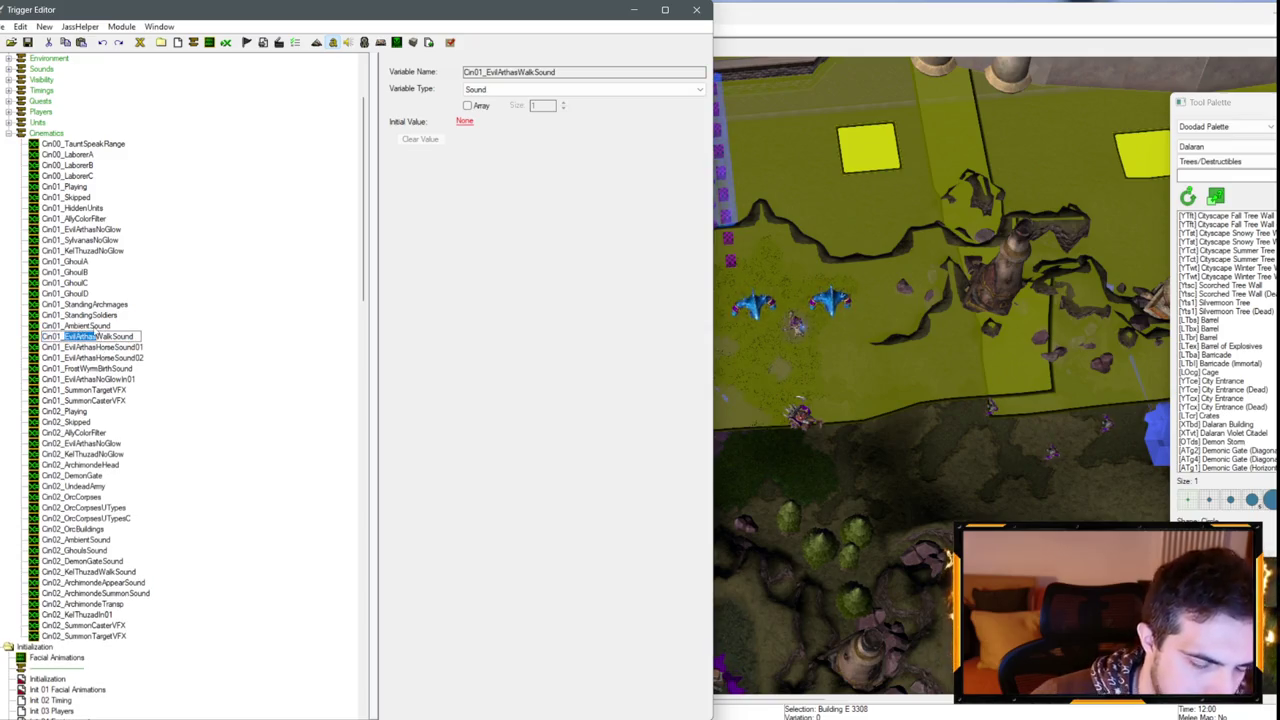
type("Antonid")
key("Return")
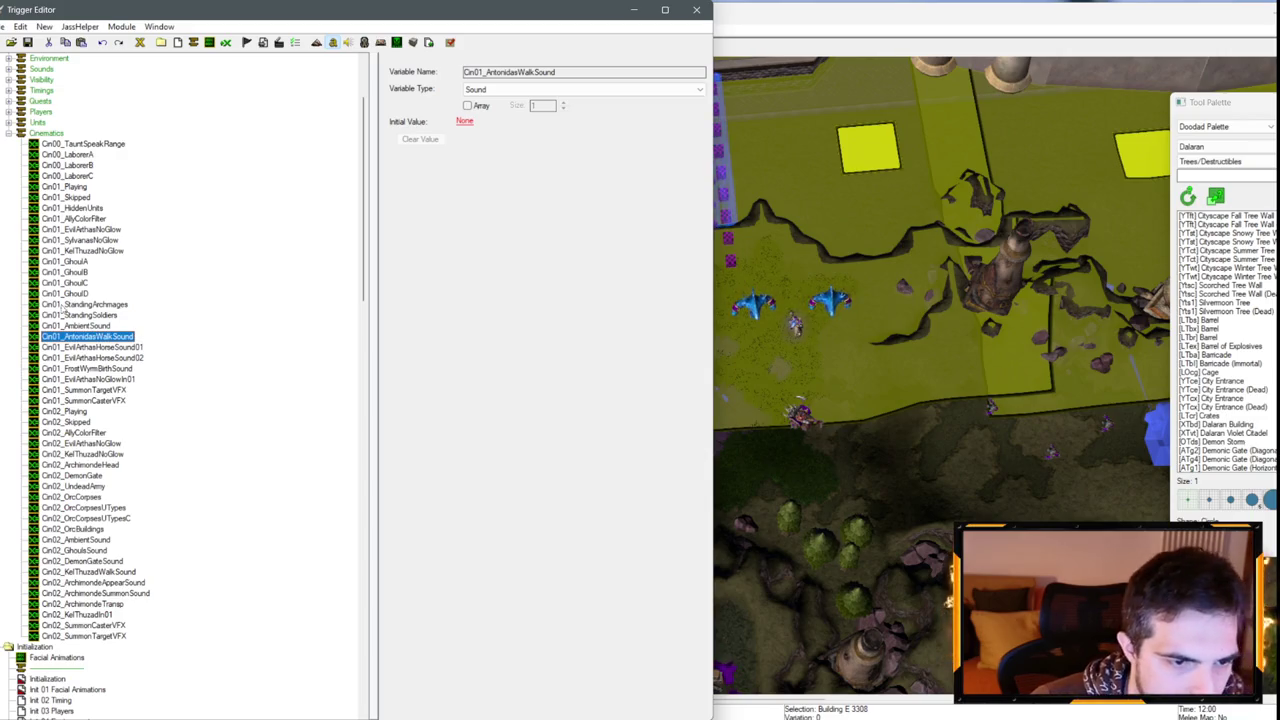
left_click(71, 369)
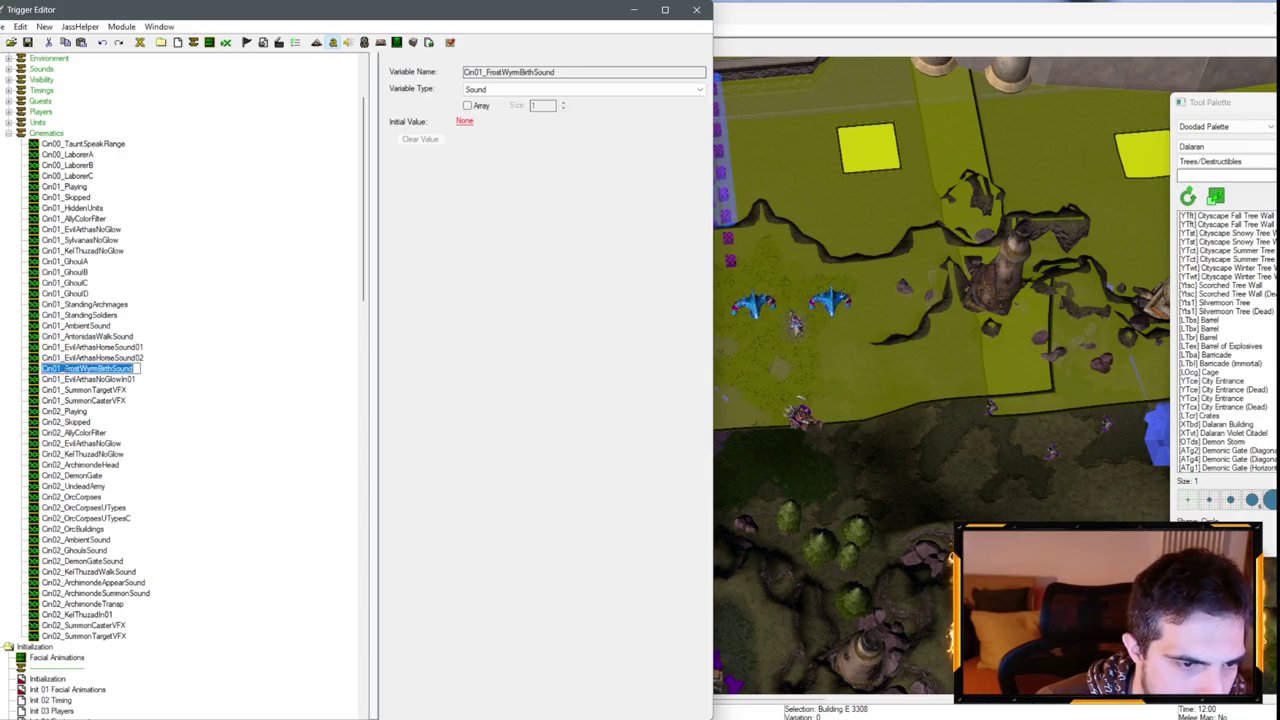
key("Delete")
key("Return")
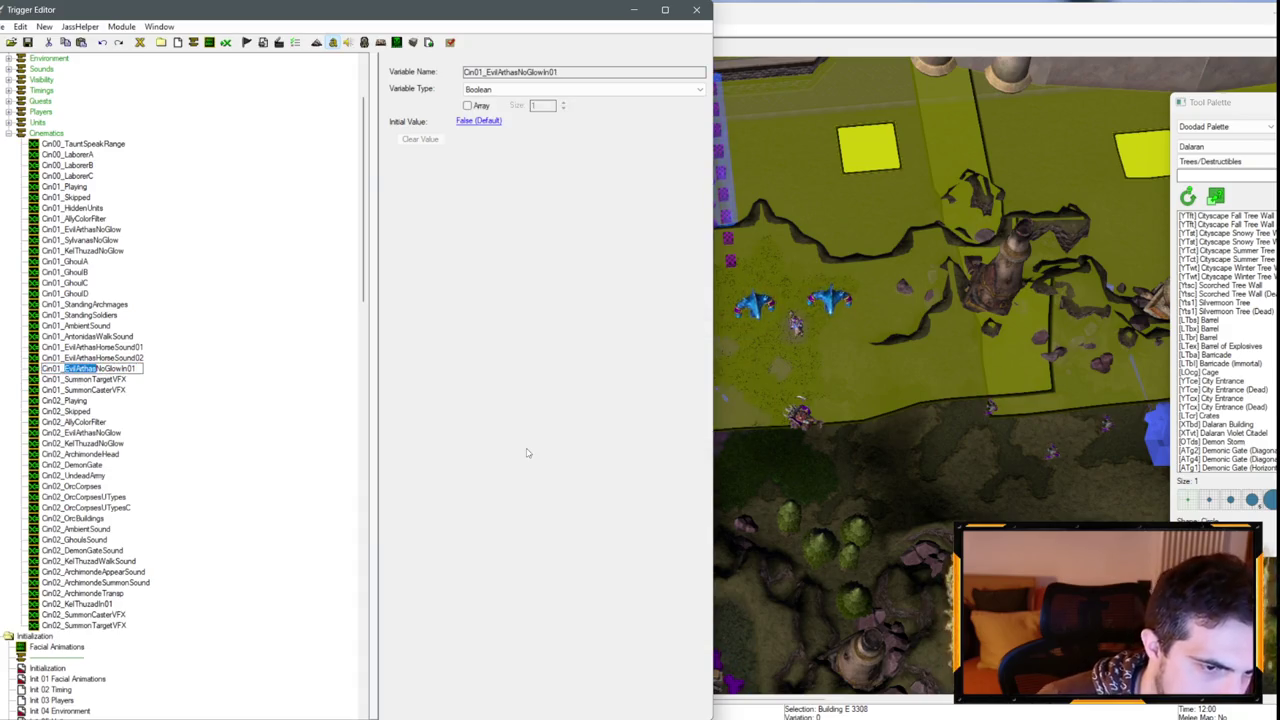
type("nton")
key("Return")
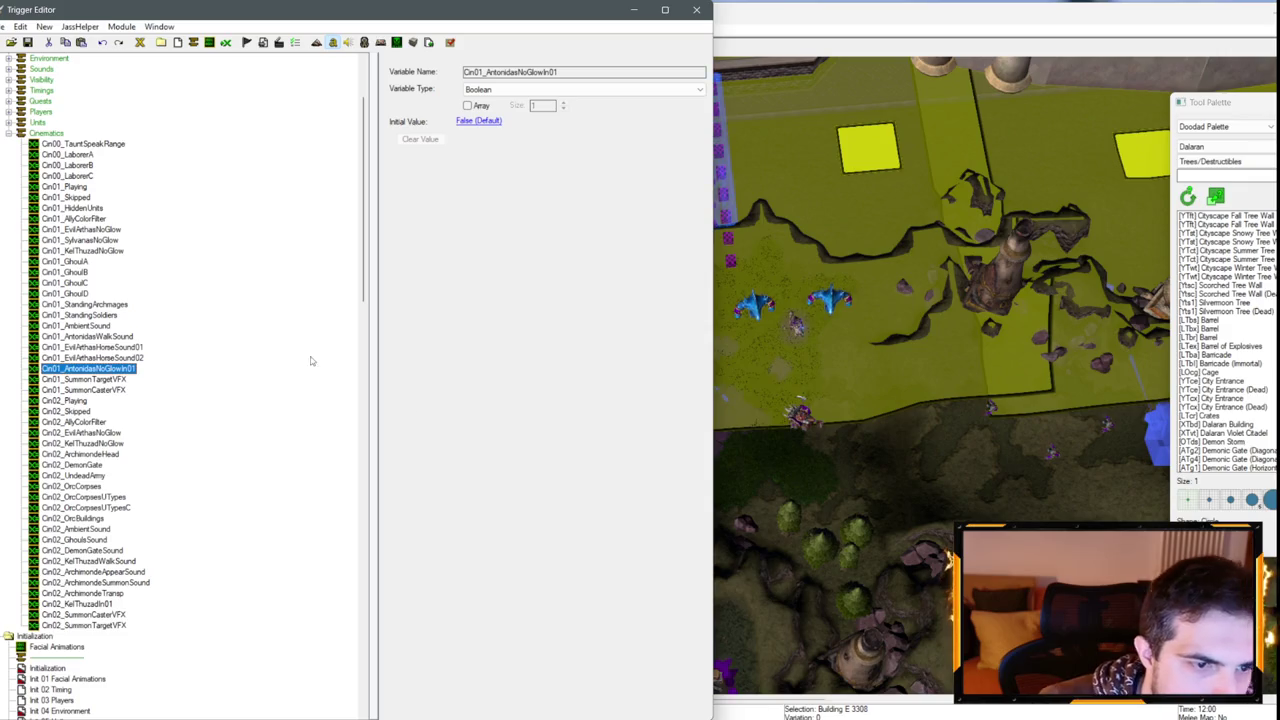
Step: Duplicate Cin01_KelThuzadNoGlow as Cin01_AntonidasNoGlow and rename Cin01_SummonCasterVFX to Cin01_TeleportCasterVFX
left_click(105, 251)
key("ctrl+c")
key("ctrl+v")
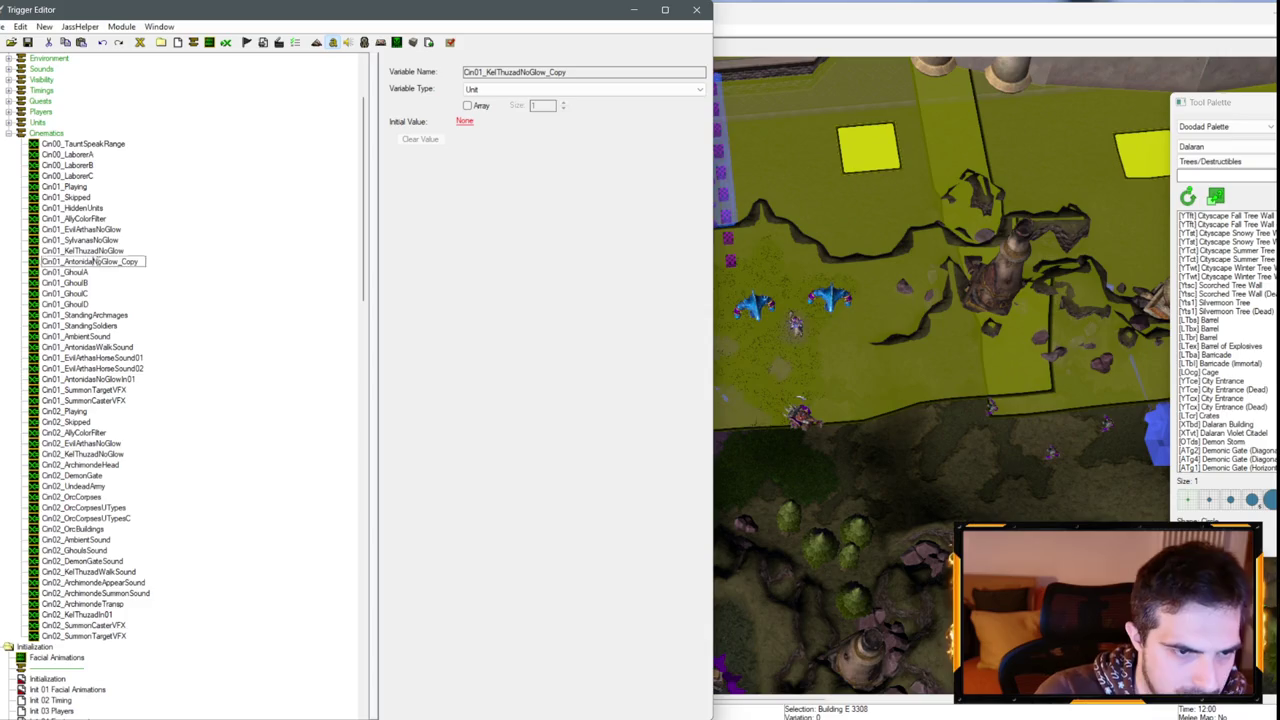
key("BackSpace")
key("BackSpace")
key("BackSpace")
key("Return")
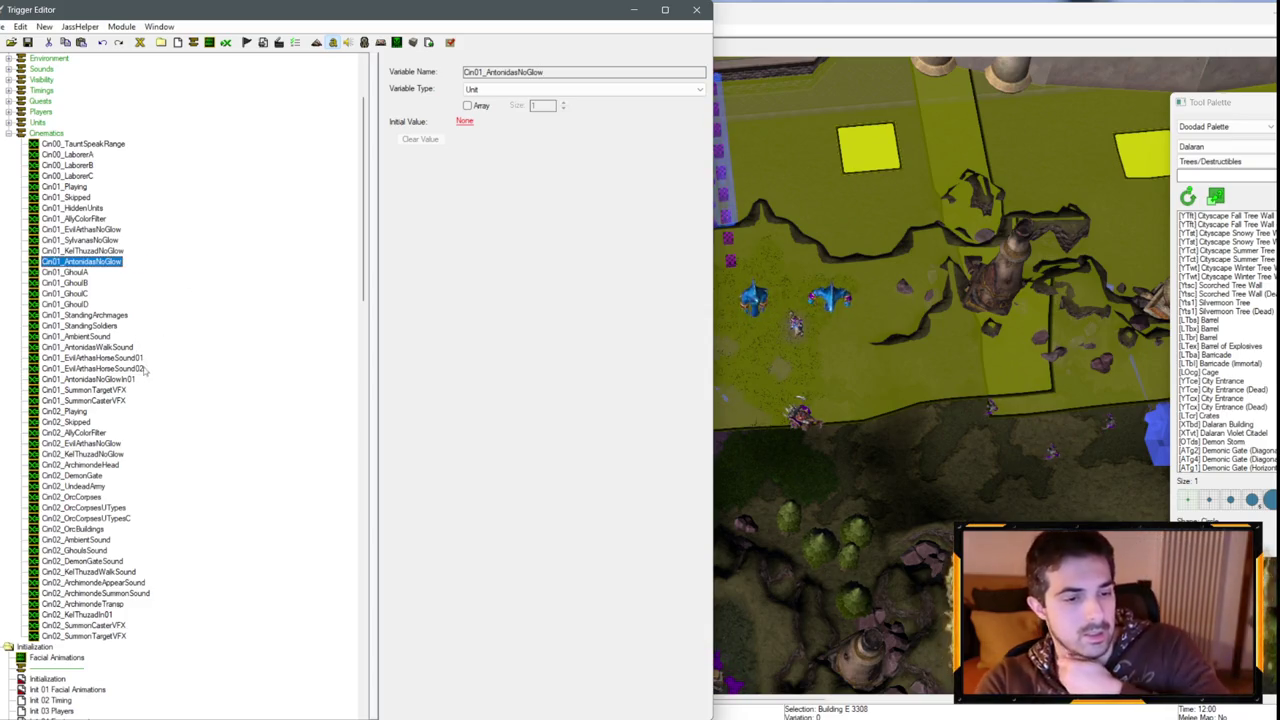
left_click(110, 401)
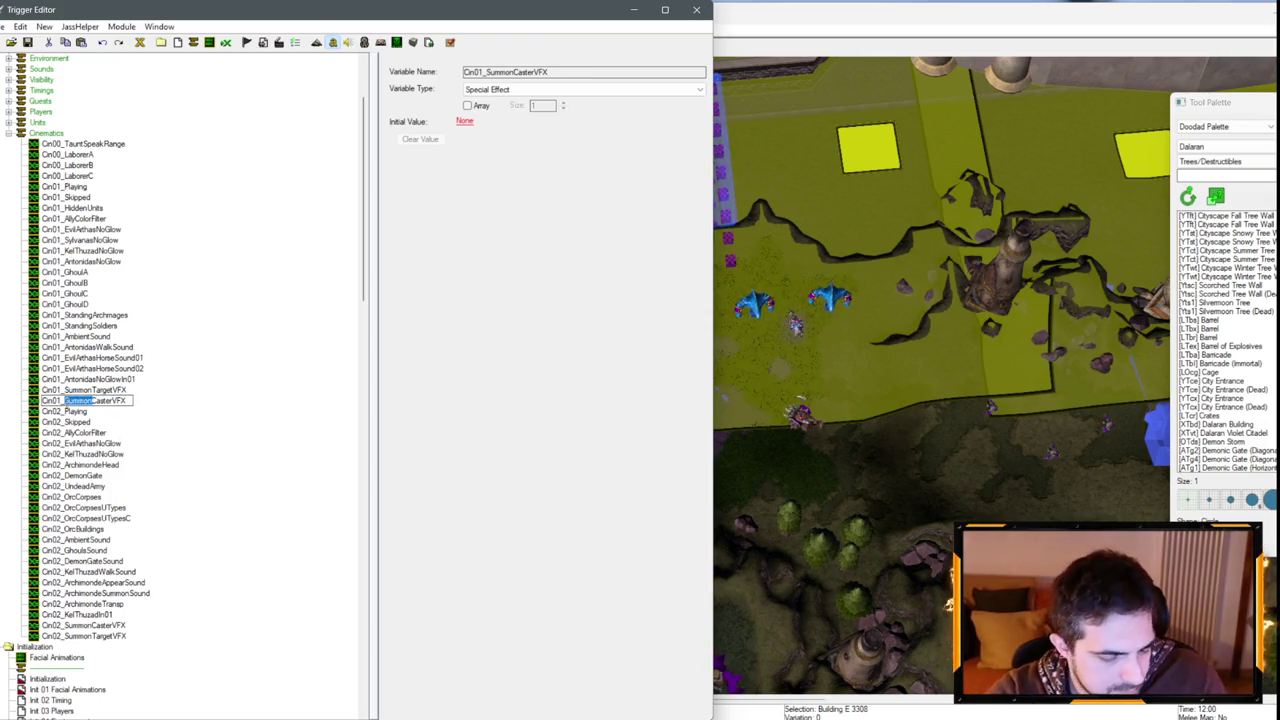
type("Teleport")
key("Return")
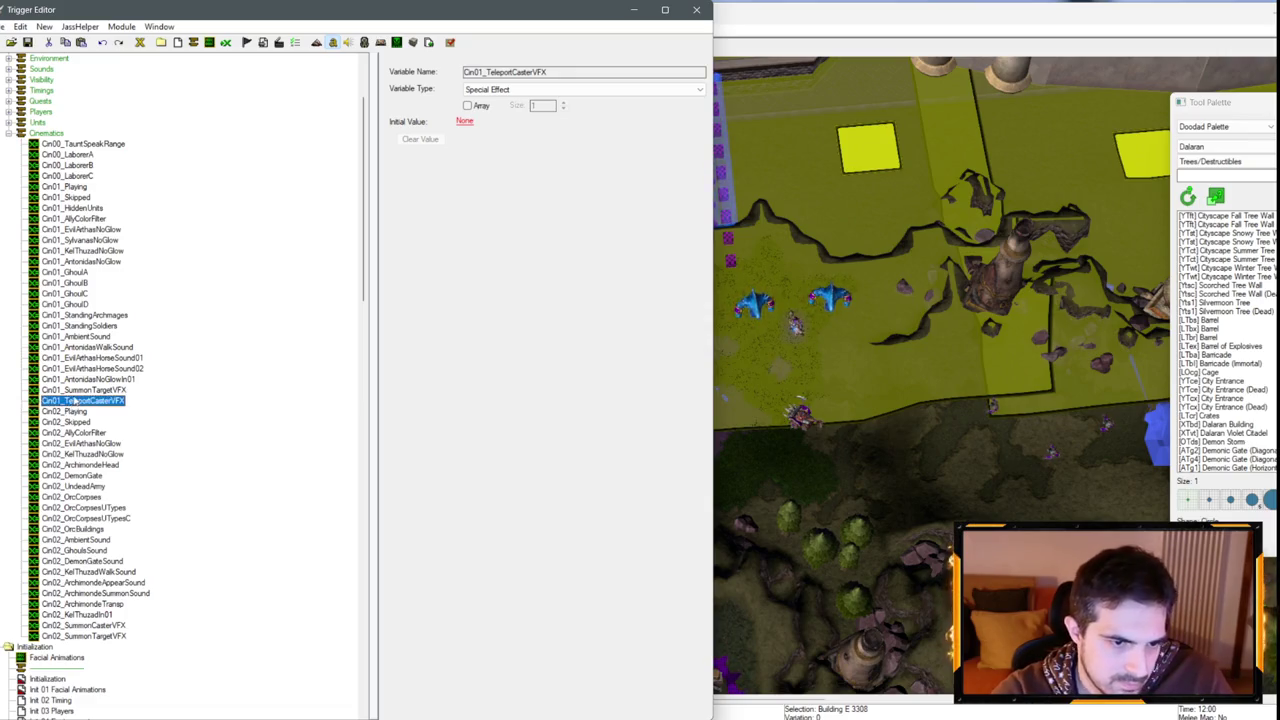
Step: Rename Cin01_SummonTargetVFX to Cin01_TeleportTargetVFX and copy Cin01_GhoulD as Cin01_MeatWagonA
left_click(91, 391)
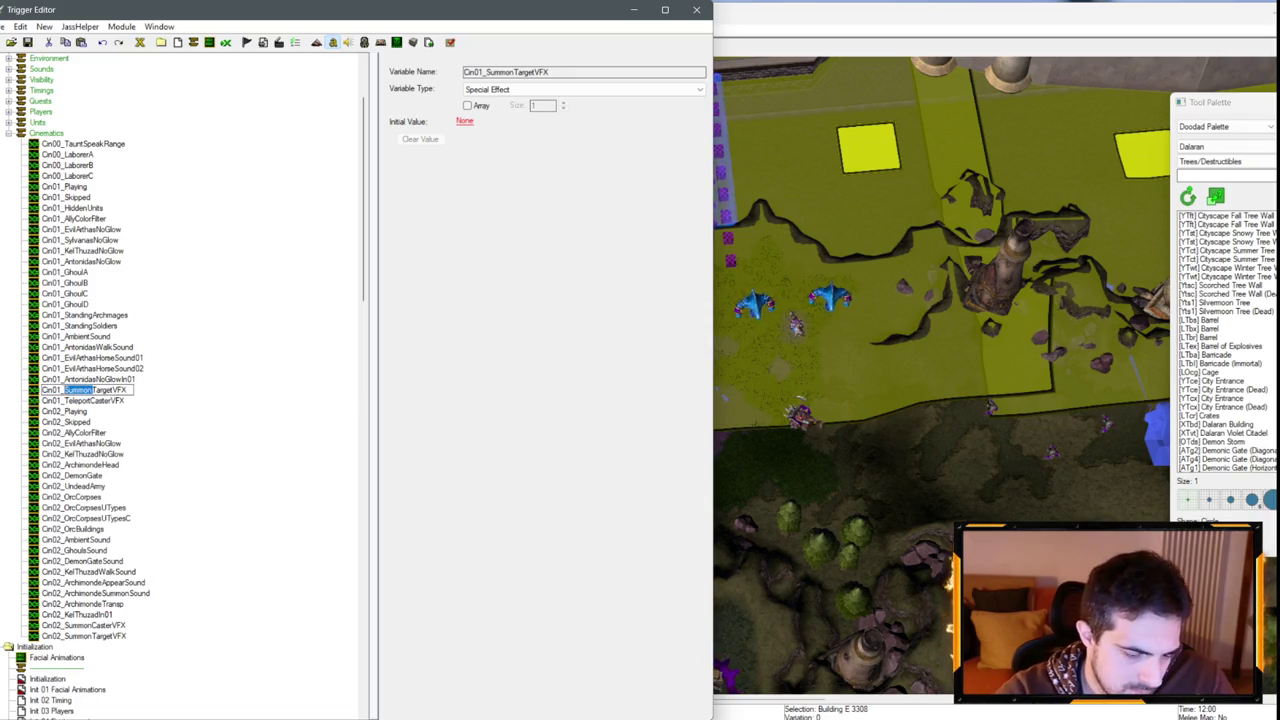
type("Teleport")
key("Return")
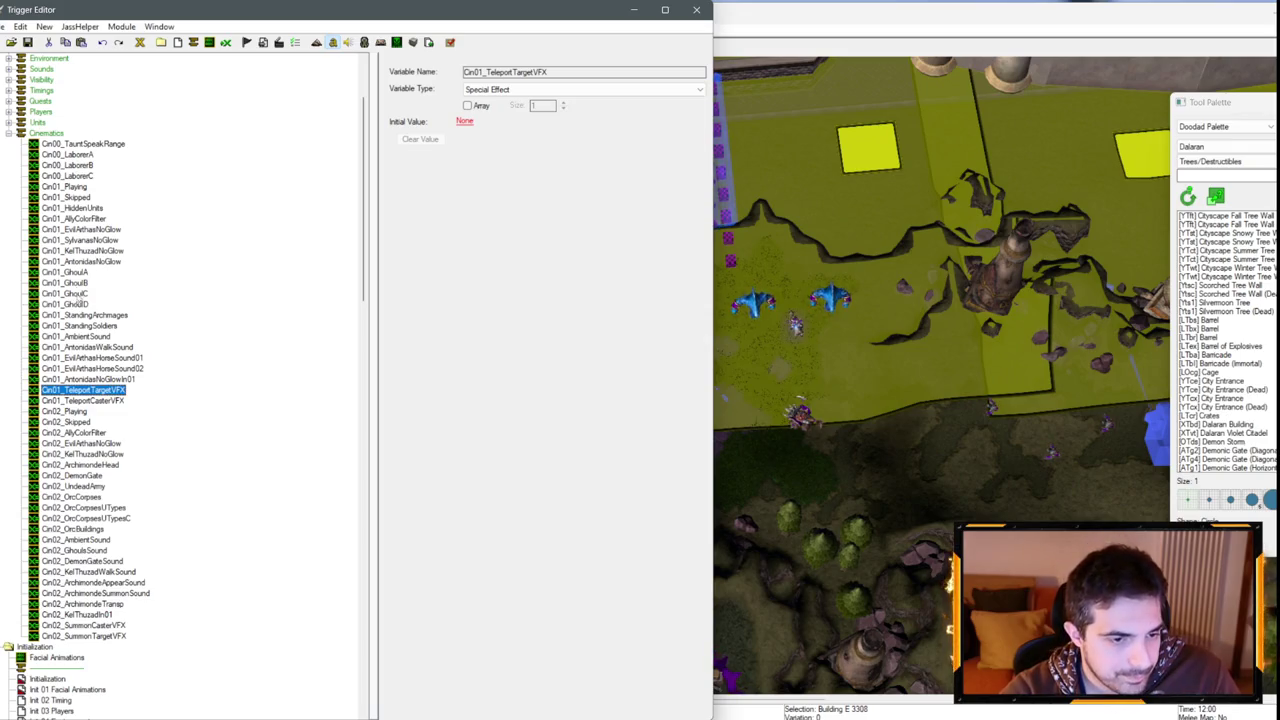
left_click(90, 303)
key("ctrl+c")
key("ctrl+v")
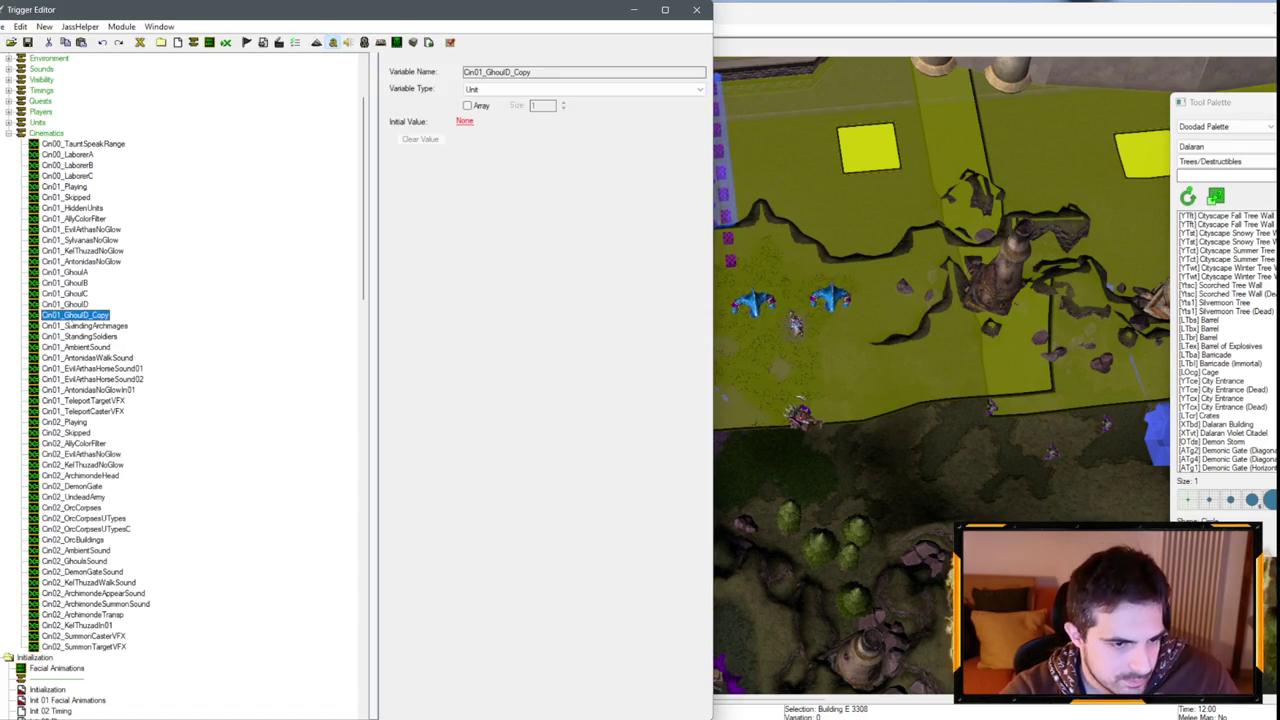
type("MeatWa")
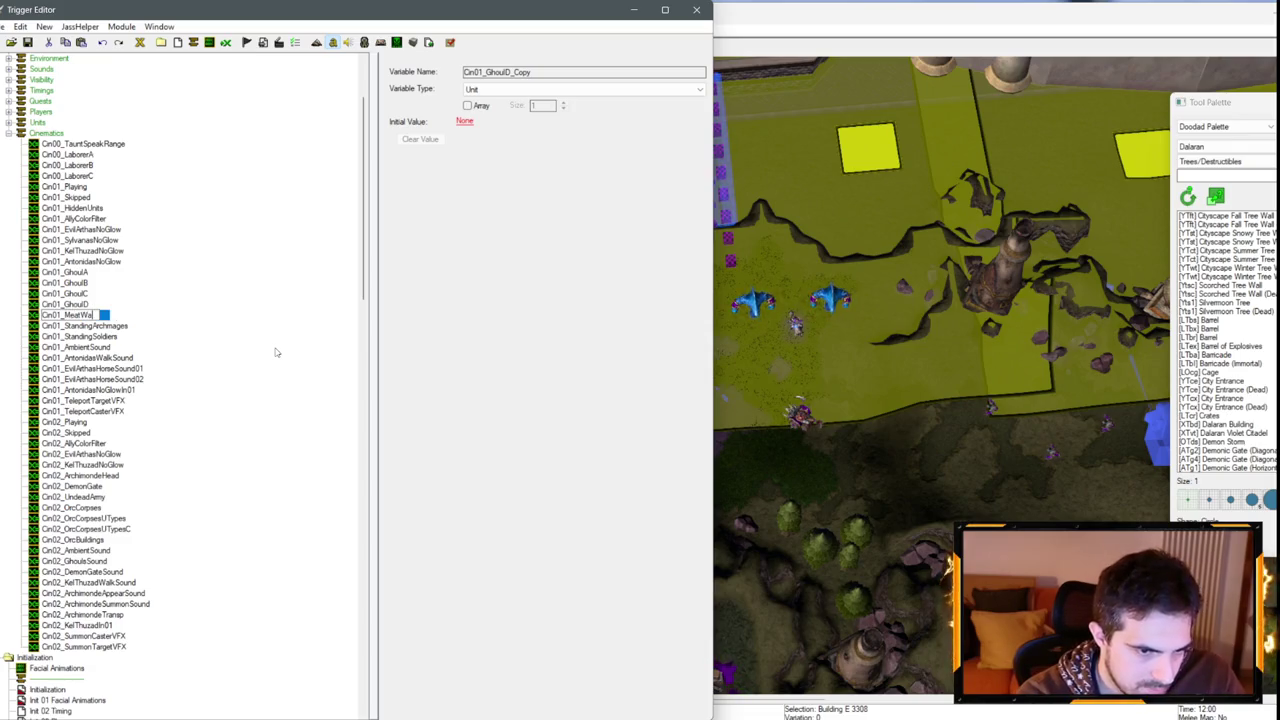
type("gonA")
key("Return")
Step: Duplicate Cin01_MeatWagonA as Cin01_MeatWagonB and return to the main map view
key("ctrl+c")
key("ctrl+v")
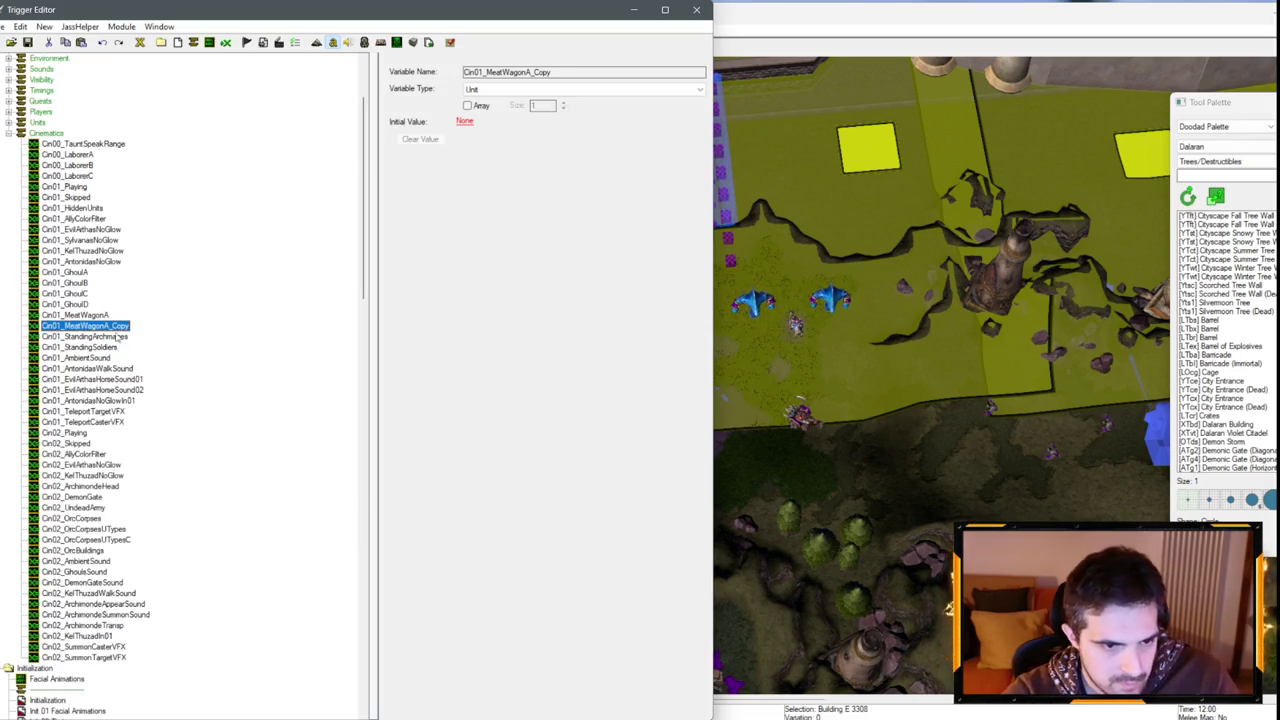
left_click(107, 326)
key("End")
key("BackSpace")
key("BackSpace")
key("BackSpace")
type("B")
key("Return")
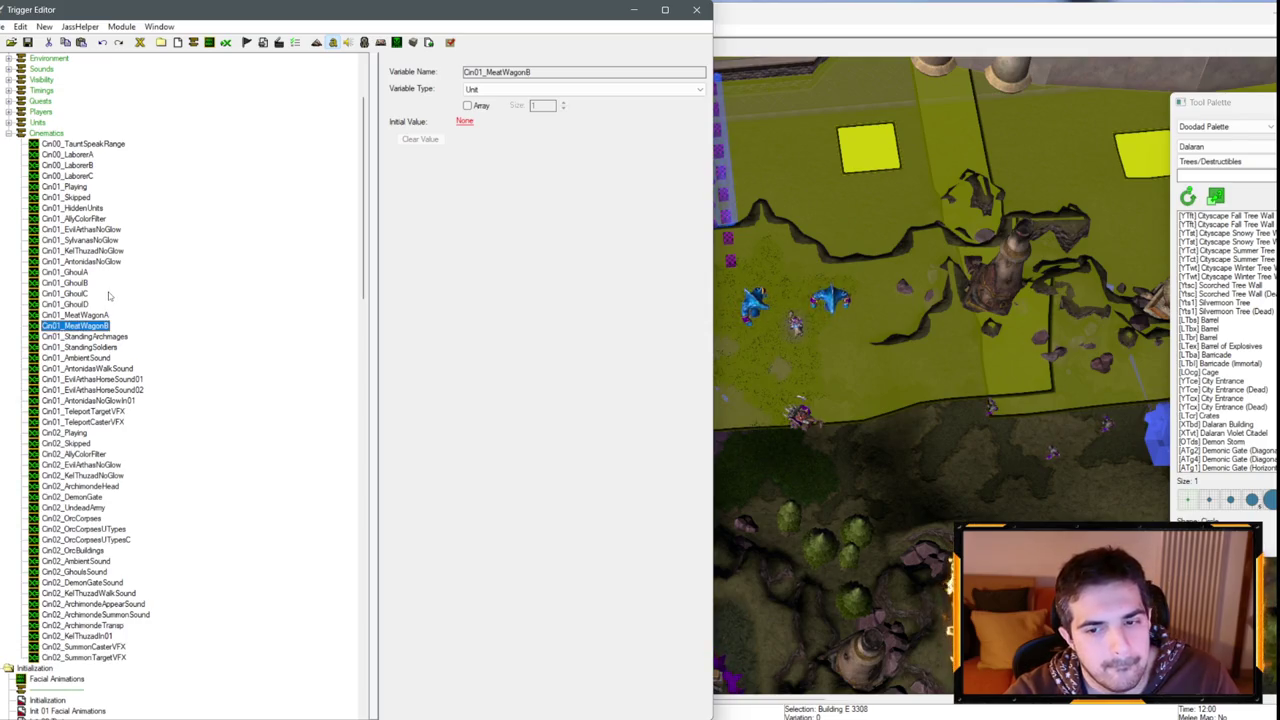
key("F3")
key("Down")
key("Down")
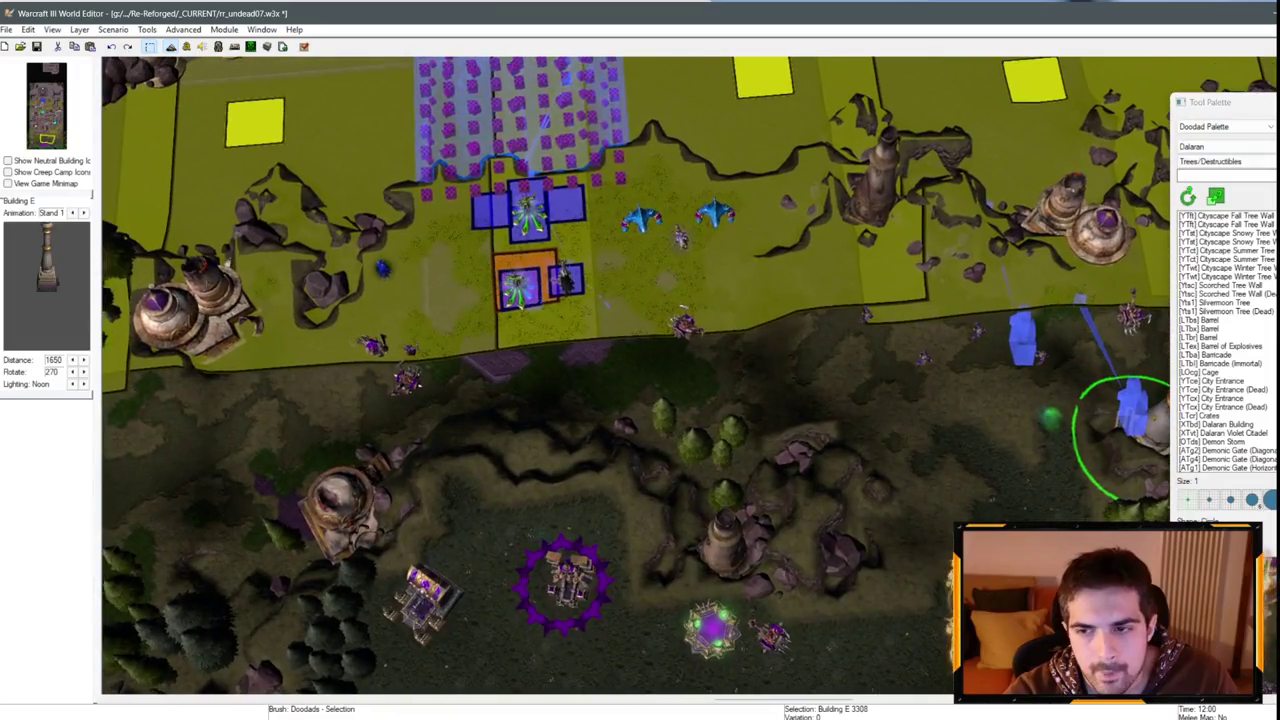
Step: Paste a region copy onto the first meat wagon and name it Cin01 Meat Wagon A
key("r")
scroll(454, 330, "up", 2)
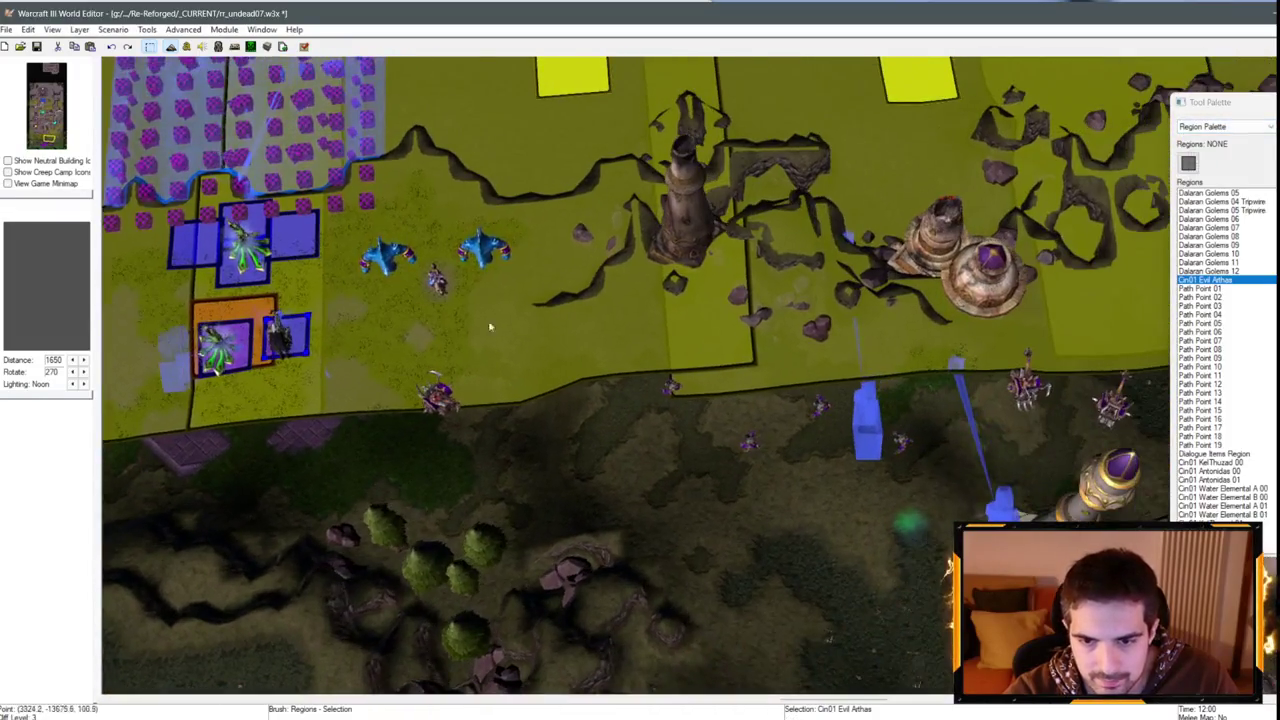
key("Down")
key("Right")
key("Right")
key("ctrl+v")
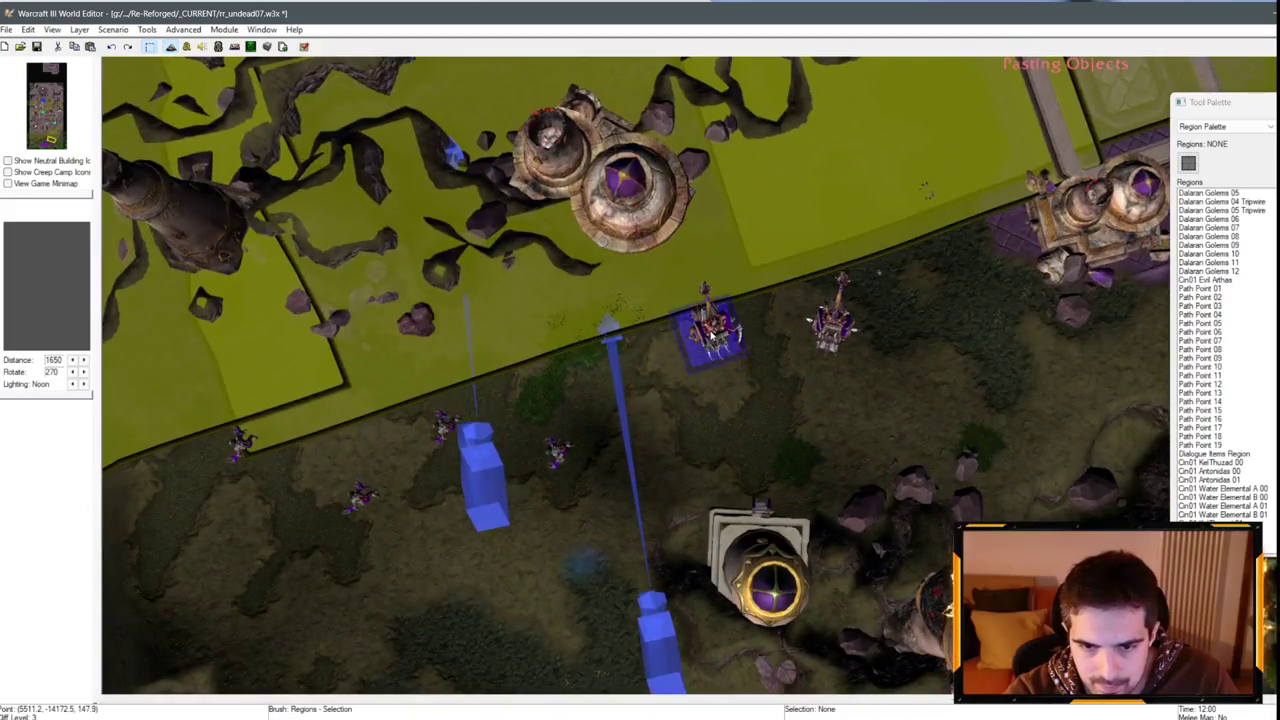
left_click(712, 335)
double_click(712, 335)
type("Cin01 Meat Wagon A 00")
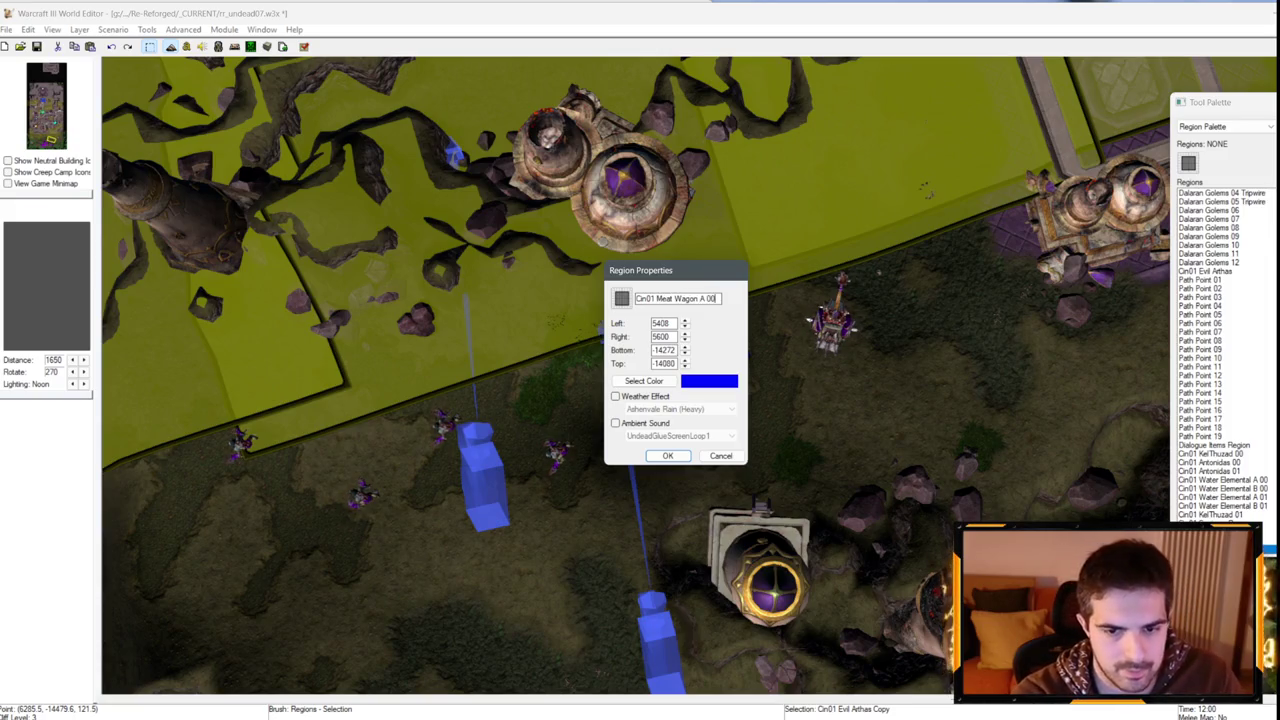
key("Return")
Step: Place another region copy over the second meat wagon, removing 'Copy' from its name
key("ctrl+v")
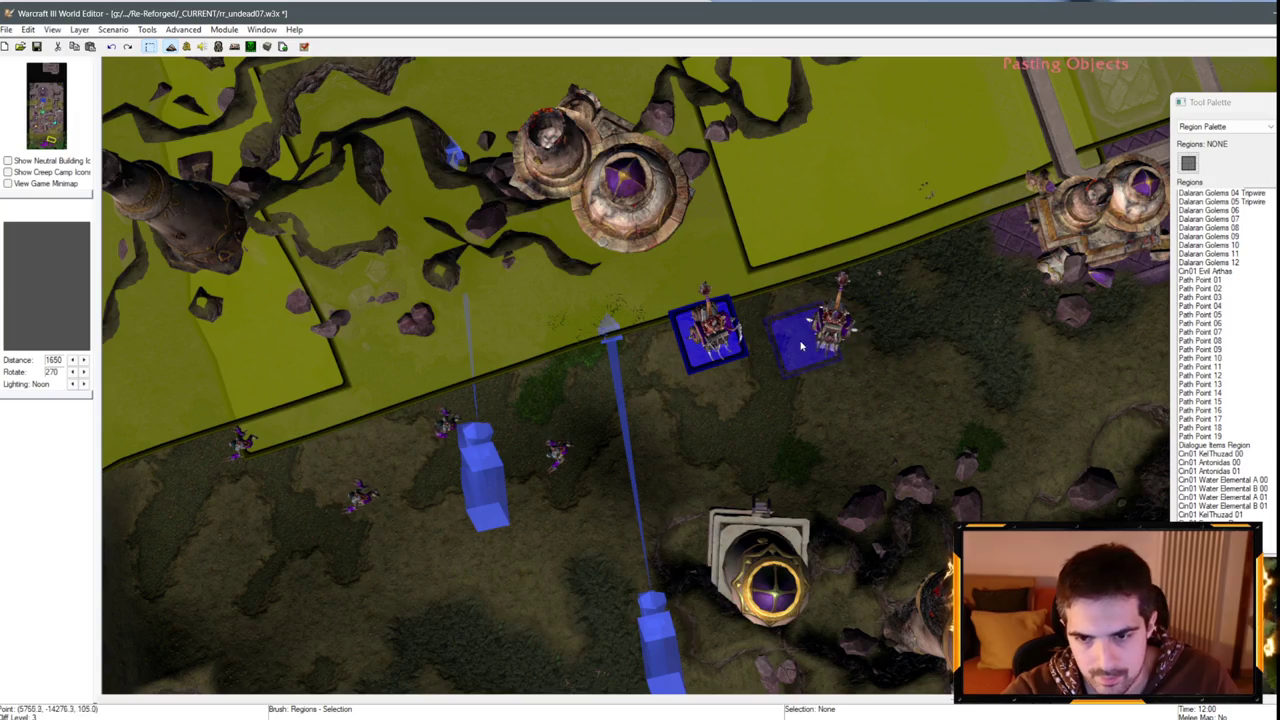
left_click(740, 334)
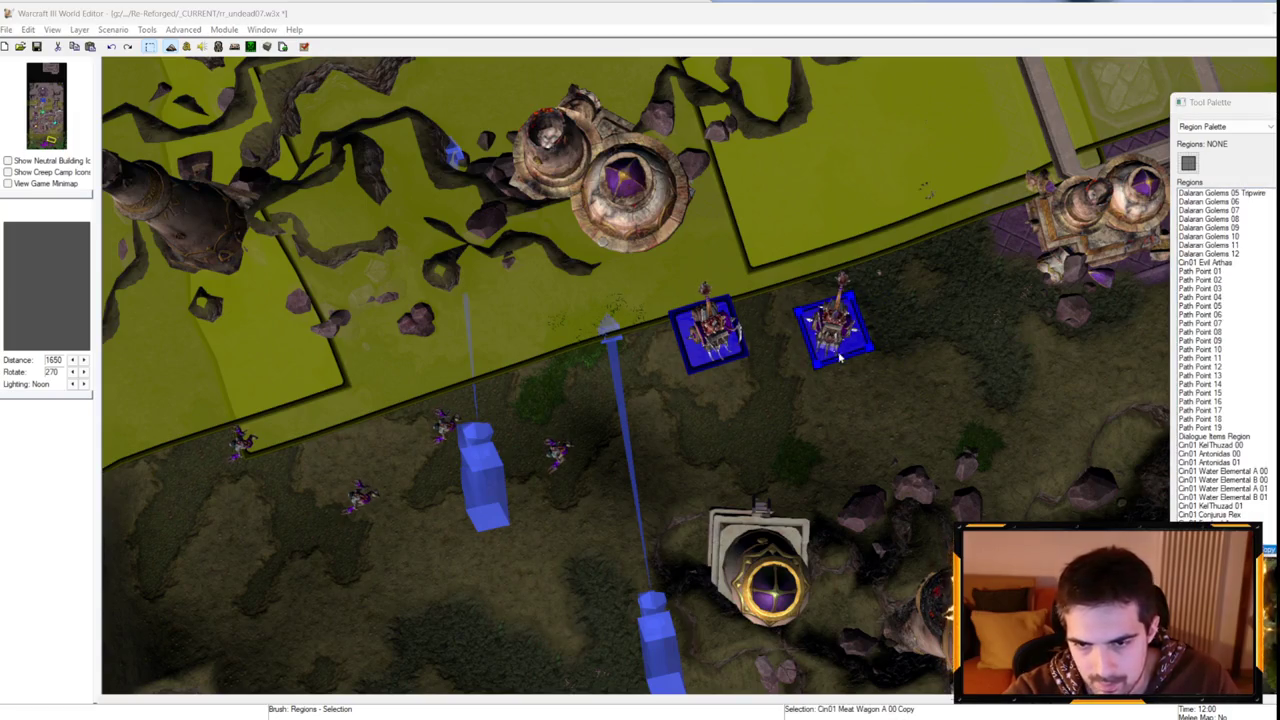
double_click(733, 298)
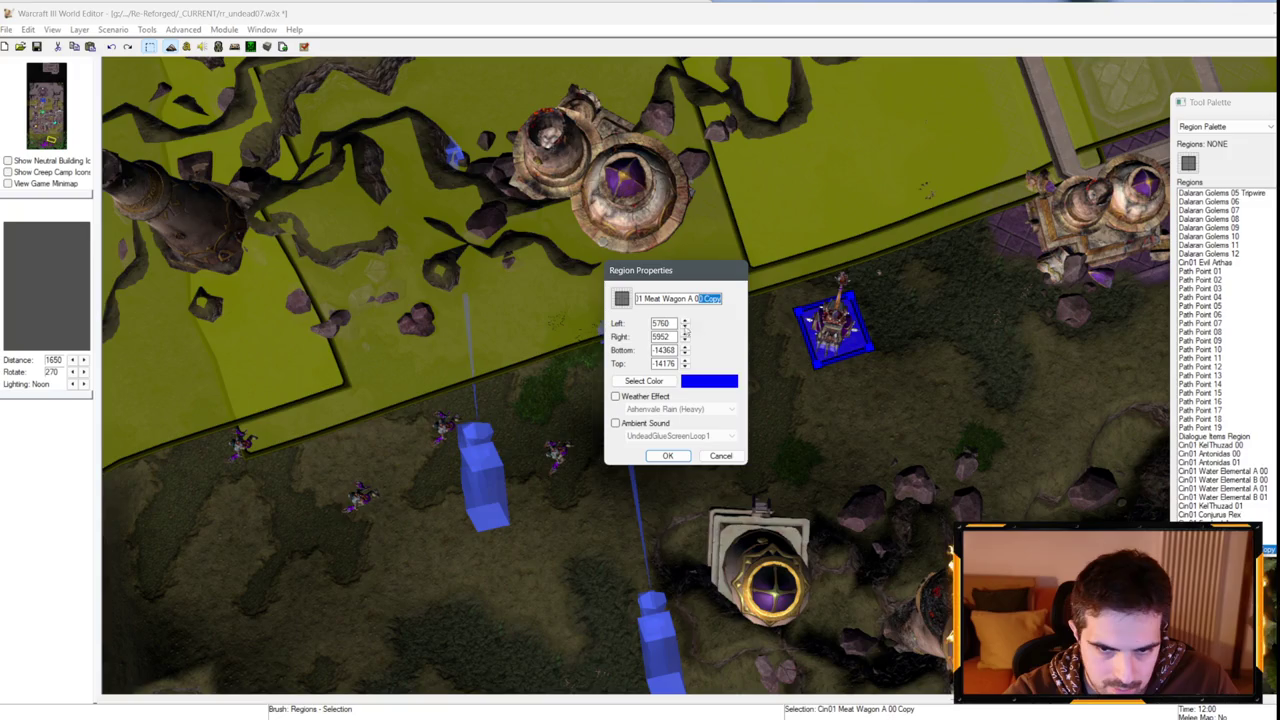
key("End")
key("BackSpace")
key("BackSpace")
key("BackSpace")
key("Return")
key("ctrl+v")
key("Left")
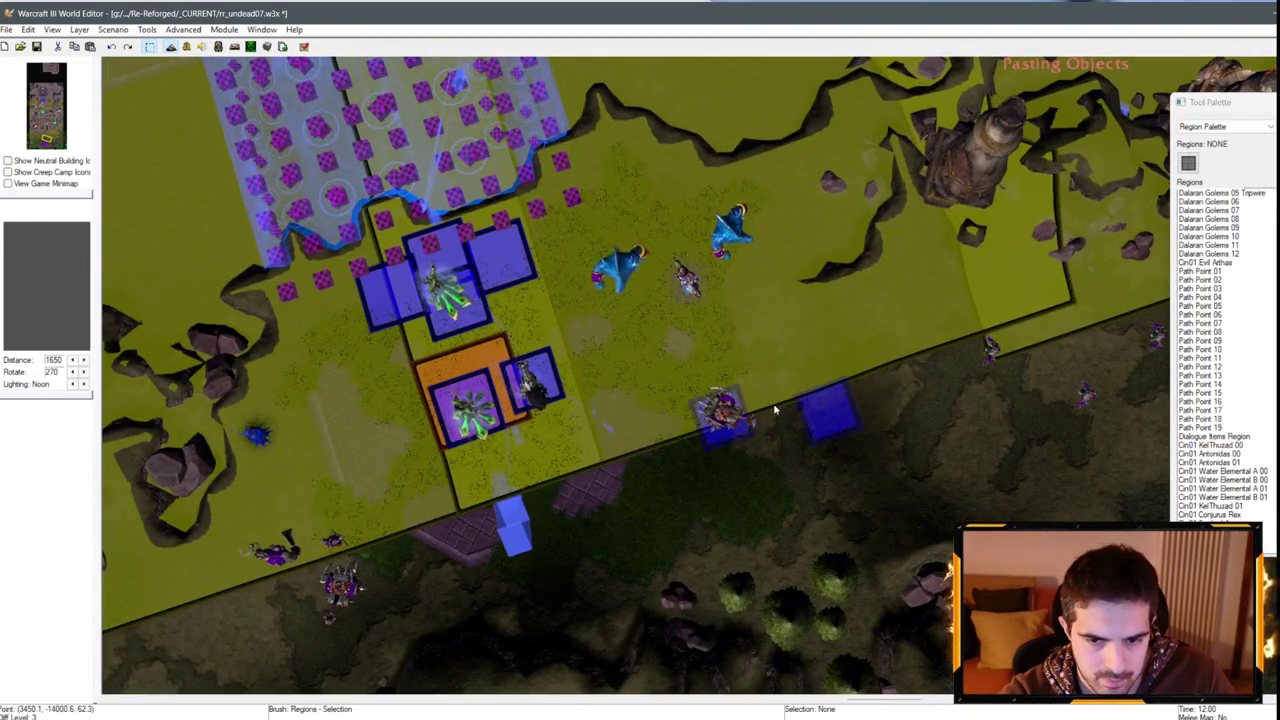
Step: Place region copies over two more meat wagons and confirm their Meat Wagon names
left_click(784, 411)
key("Left")
key("Down")
left_click(430, 485)
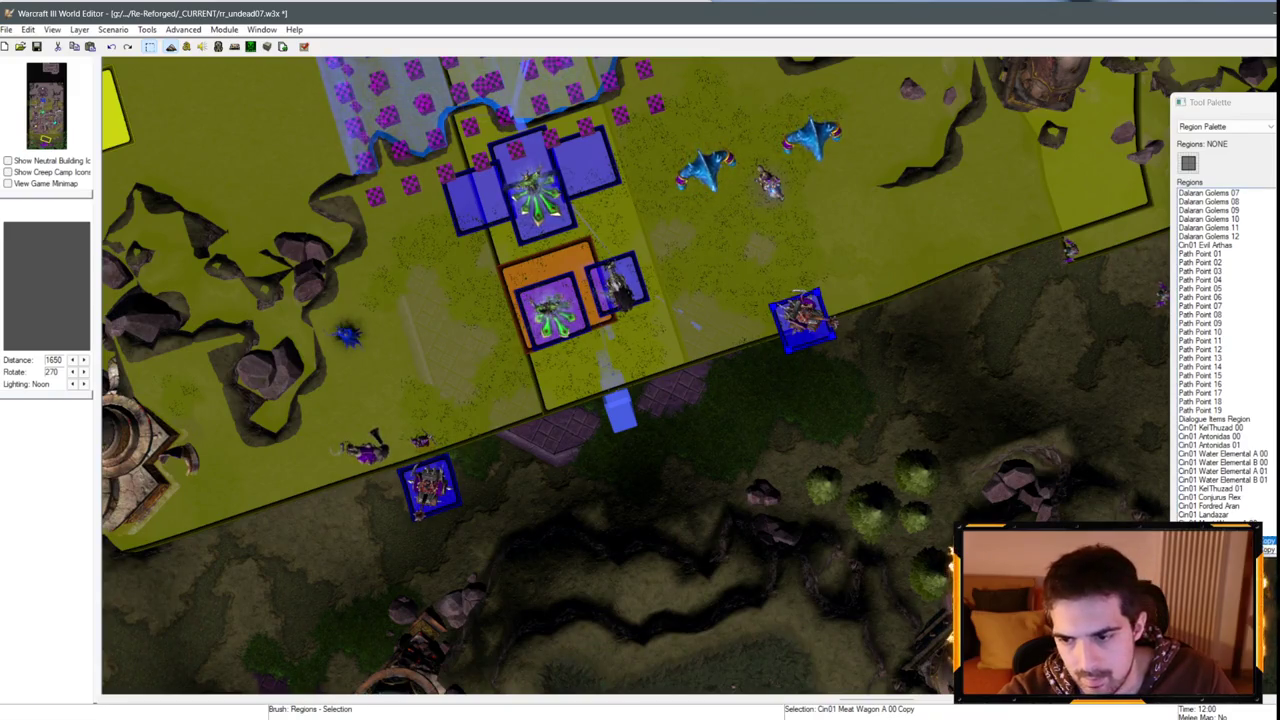
key("Return")
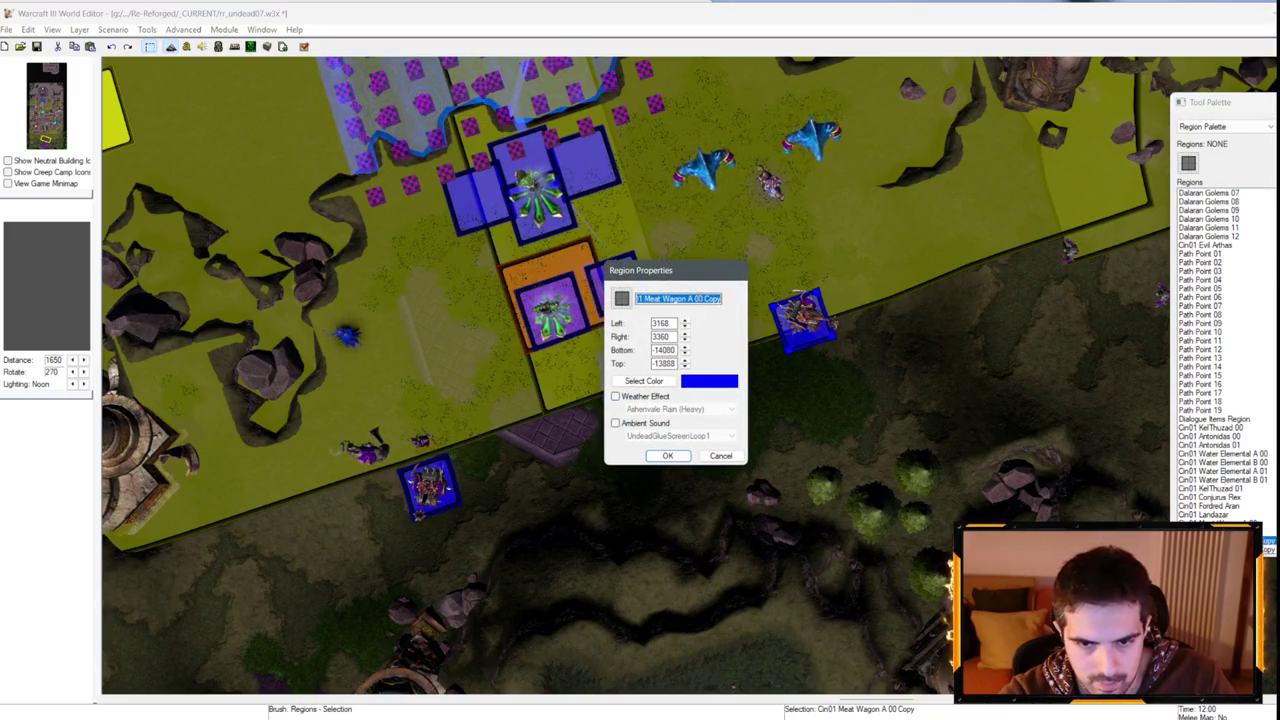
left_click(668, 456)
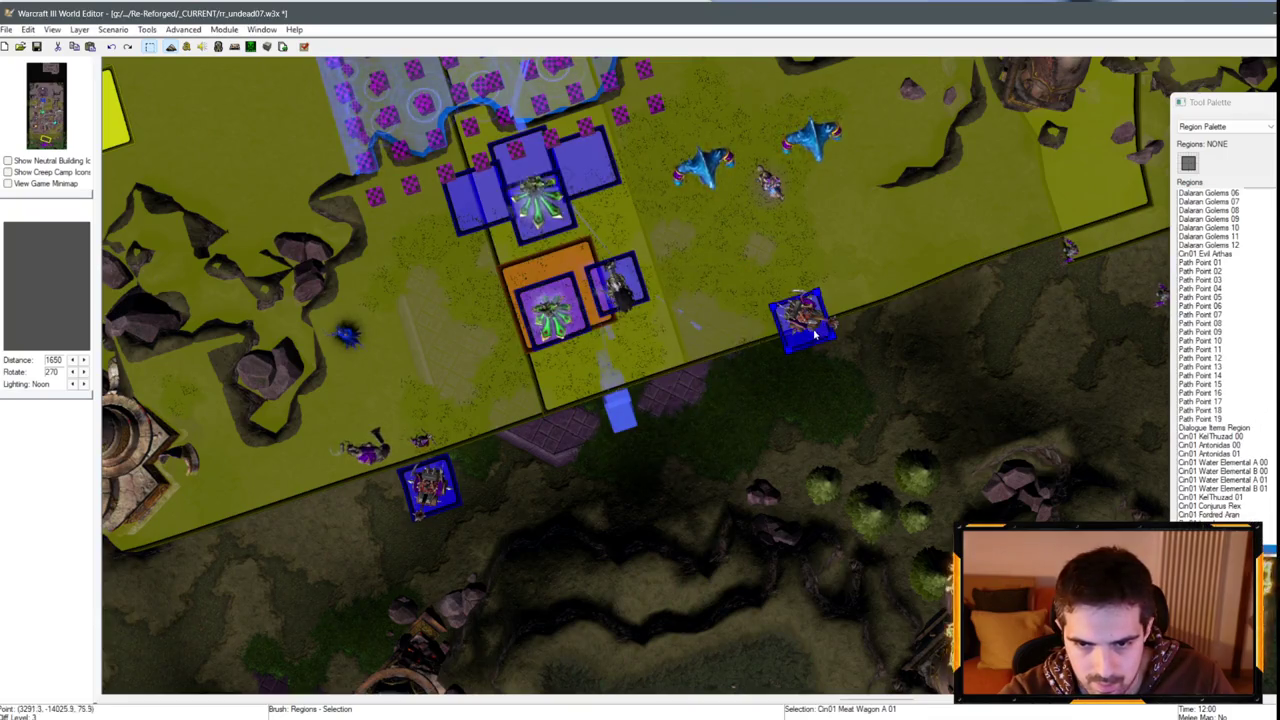
key("Return")
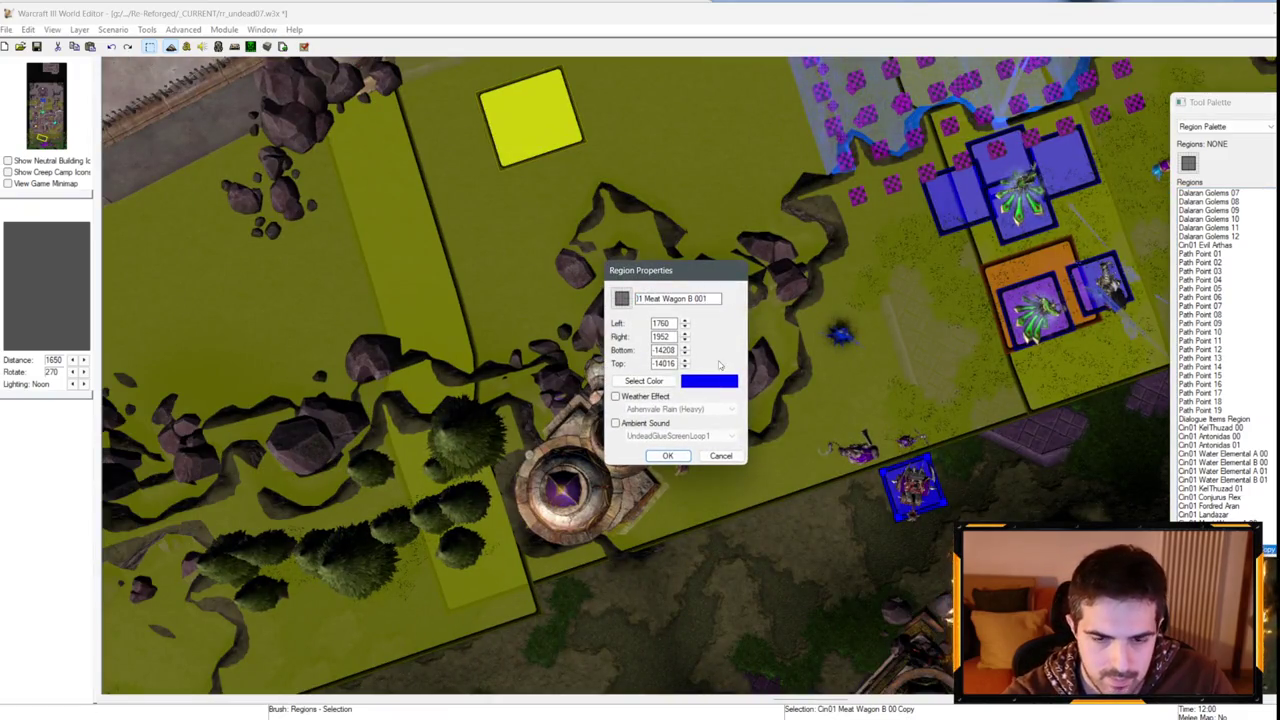
left_click(668, 456)
scroll(350, 352, "down", 2)
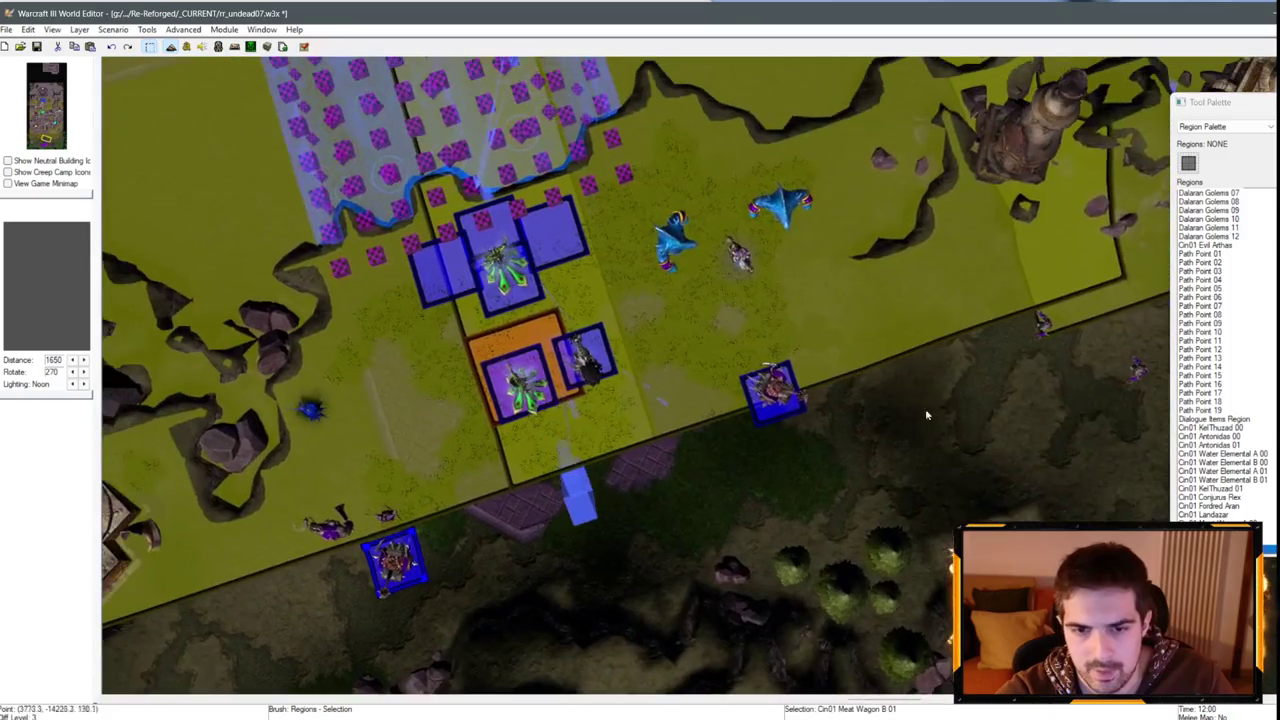
scroll(651, 434, "up", 4)
Step: Add a Necromancer region over the small nearby unit
key("ctrl+v")
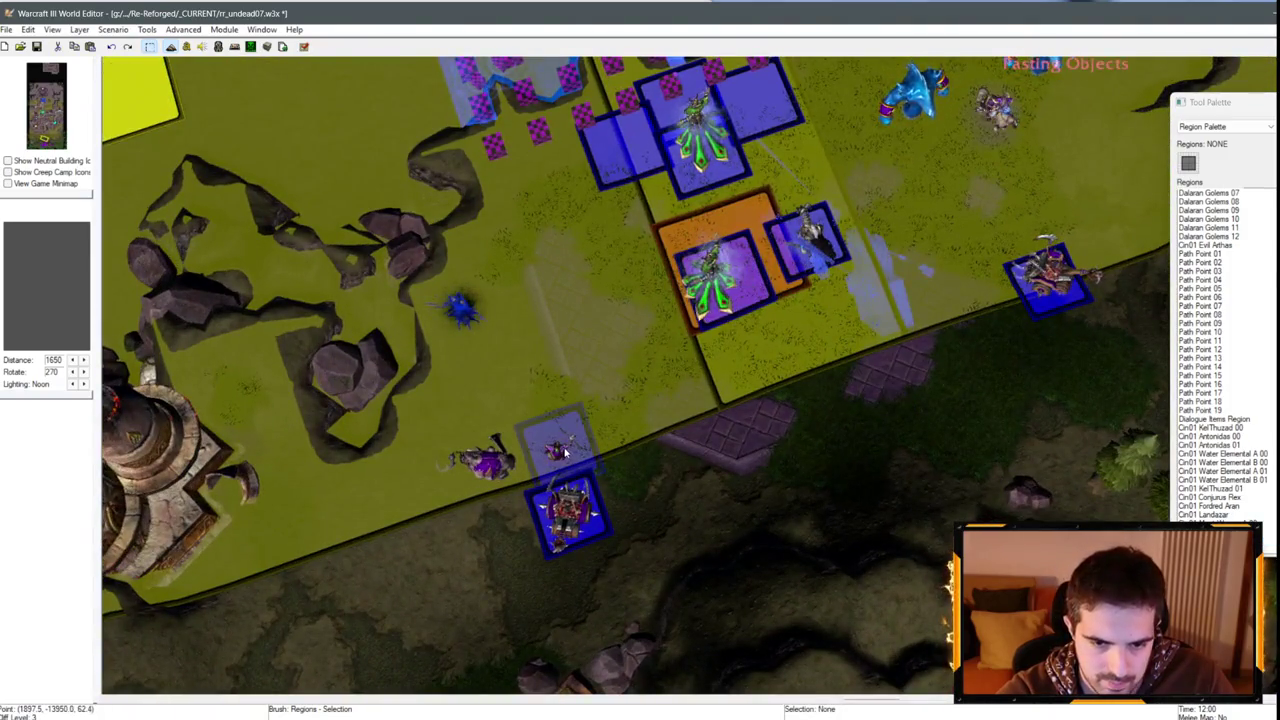
left_click(562, 455)
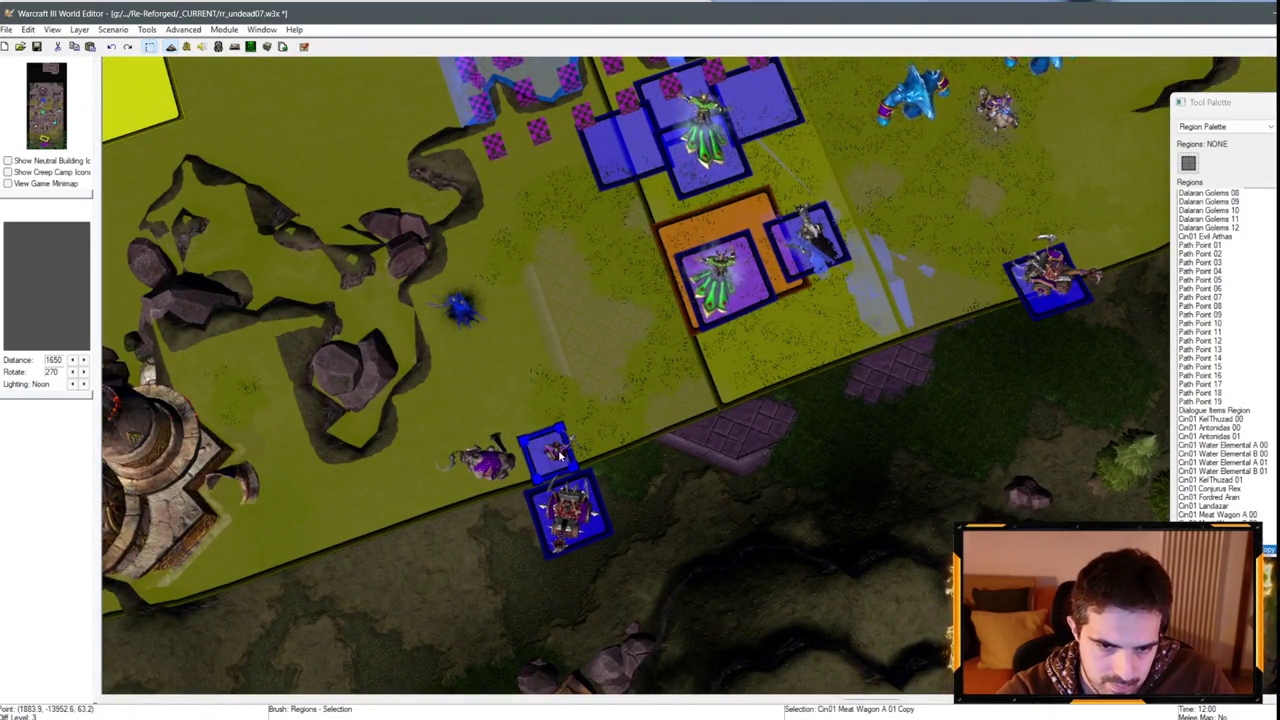
scroll(562, 455, "up", 1)
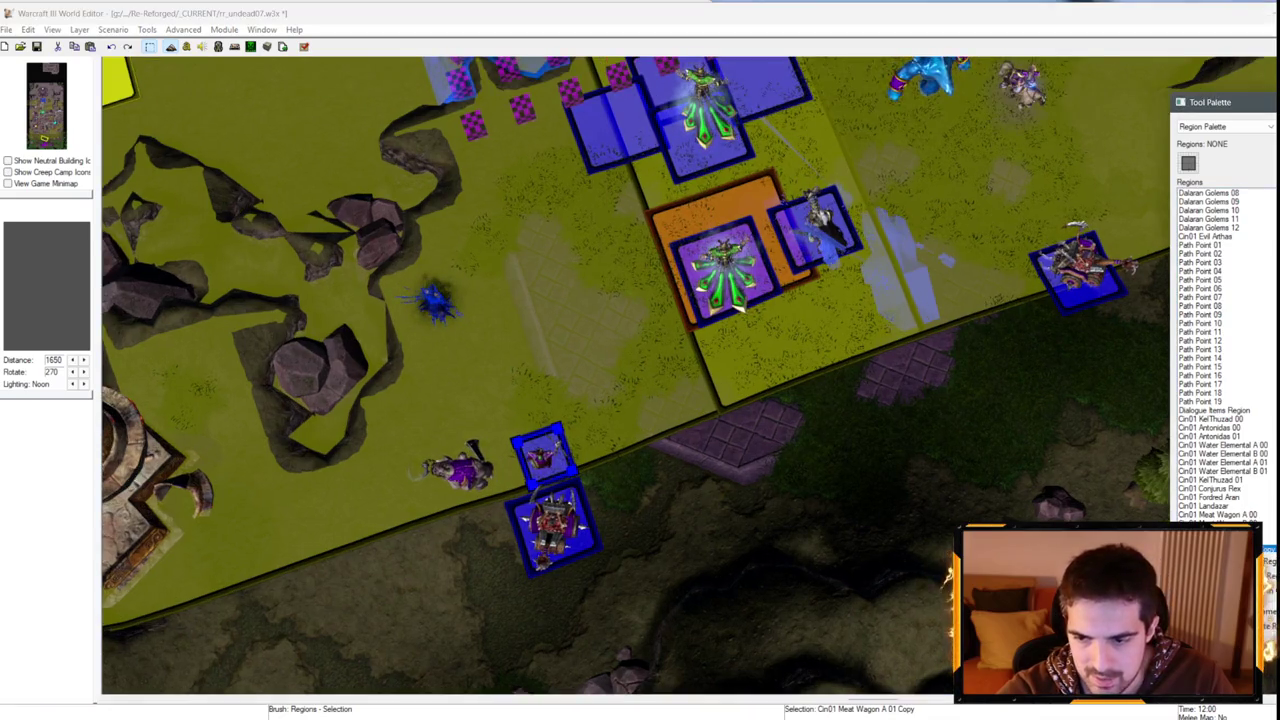
key("Return")
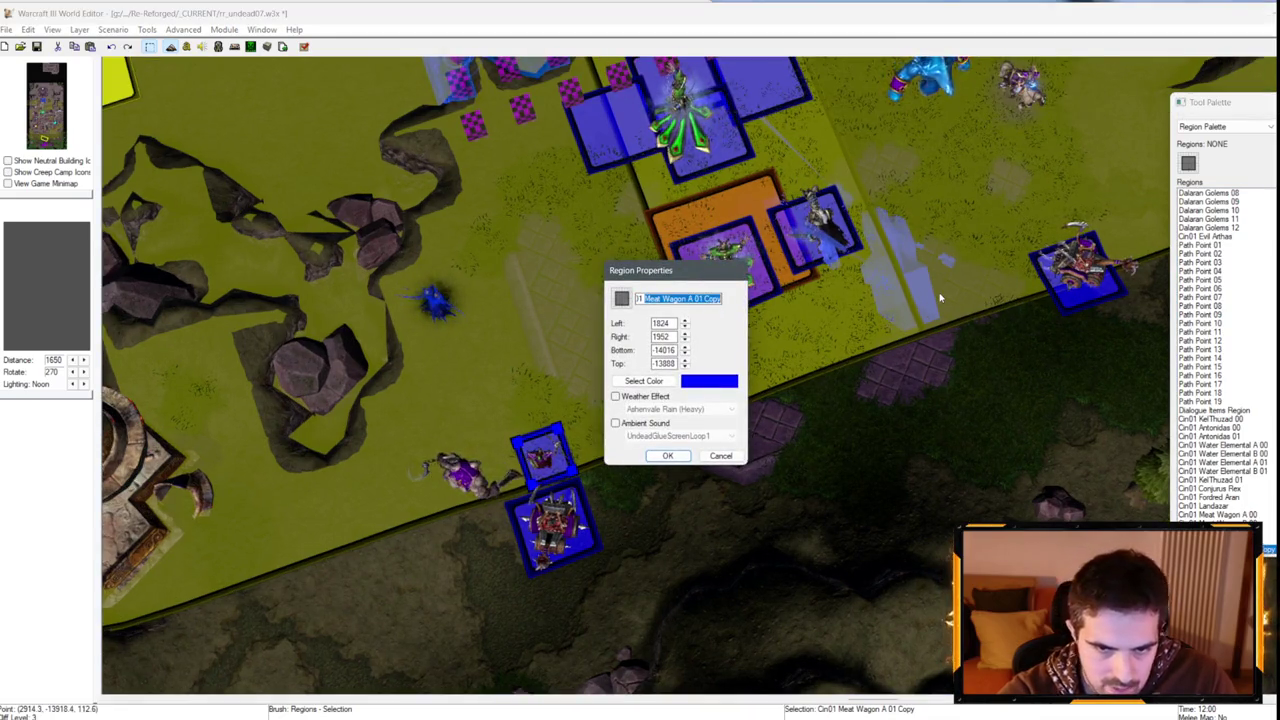
type("N")
key("Return")
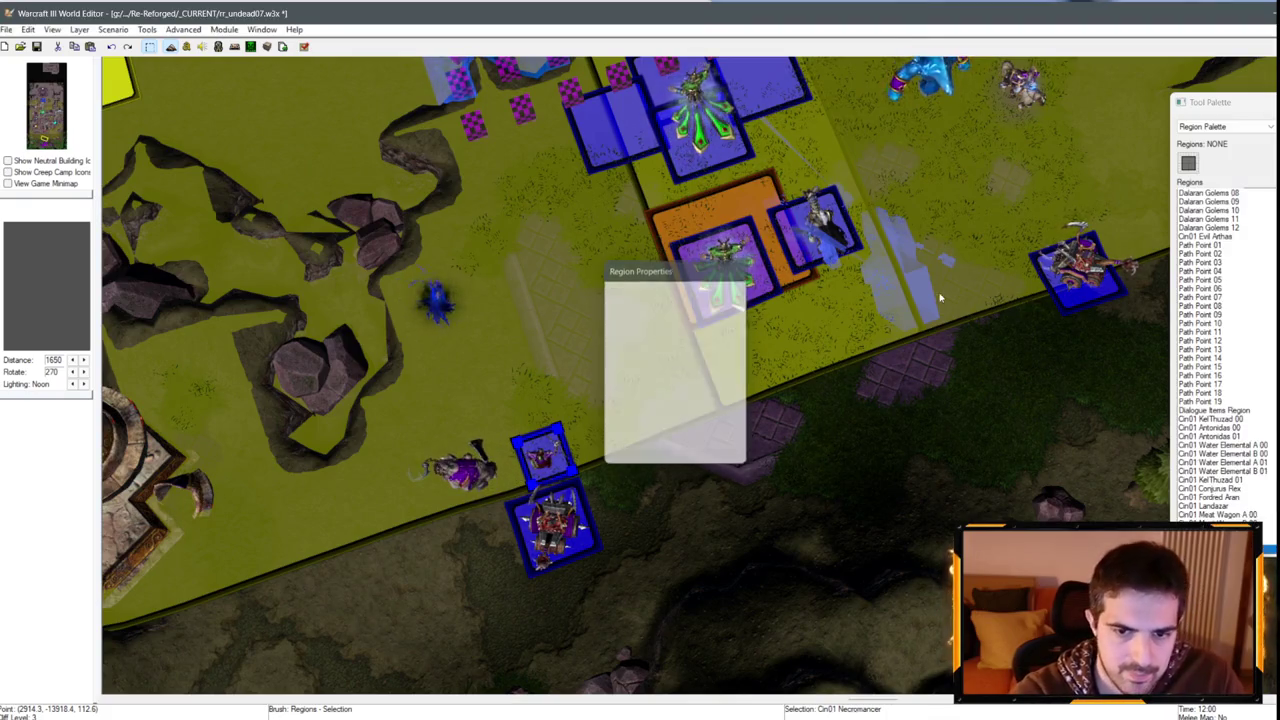
Step: Add a Cin01 Abomination region, enlarged to cover the neighbouring unit
key("ctrl+v")
left_click(464, 480)
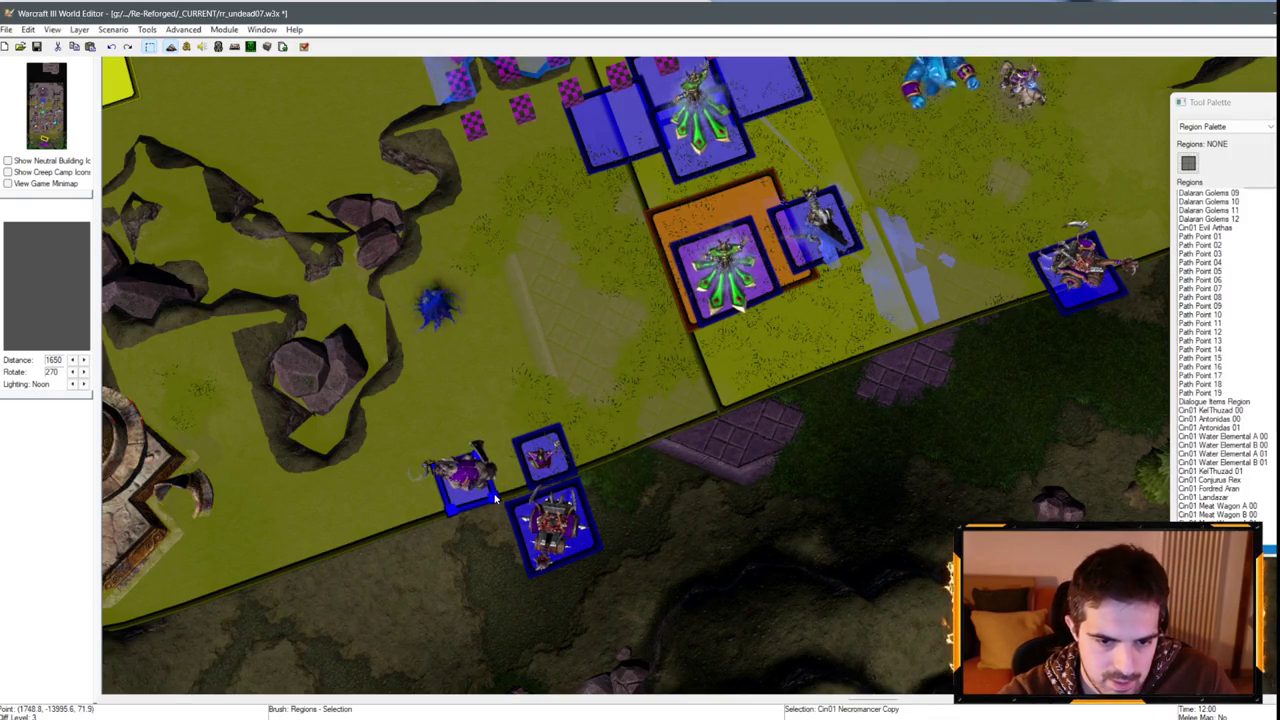
mouse_move(500, 496)
left_mouse_down()
mouse_move(476, 488)
mouse_move(476, 447)
left_mouse_up()
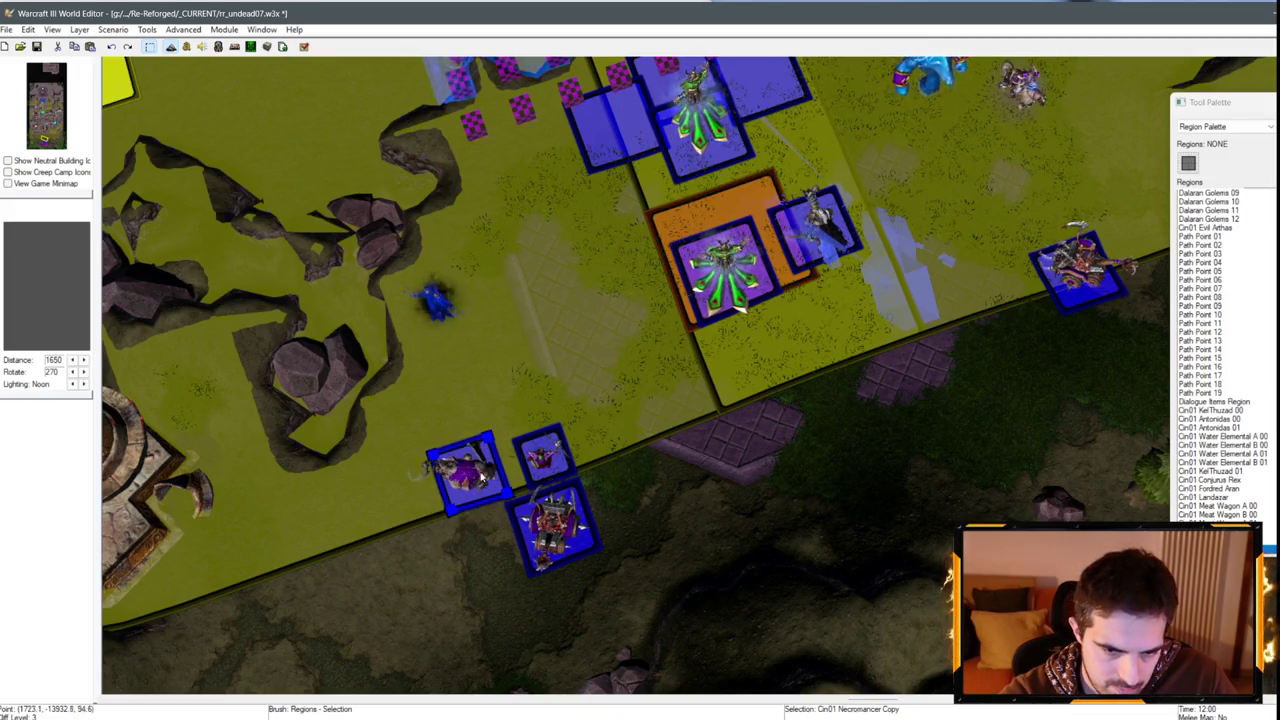
key("Return")
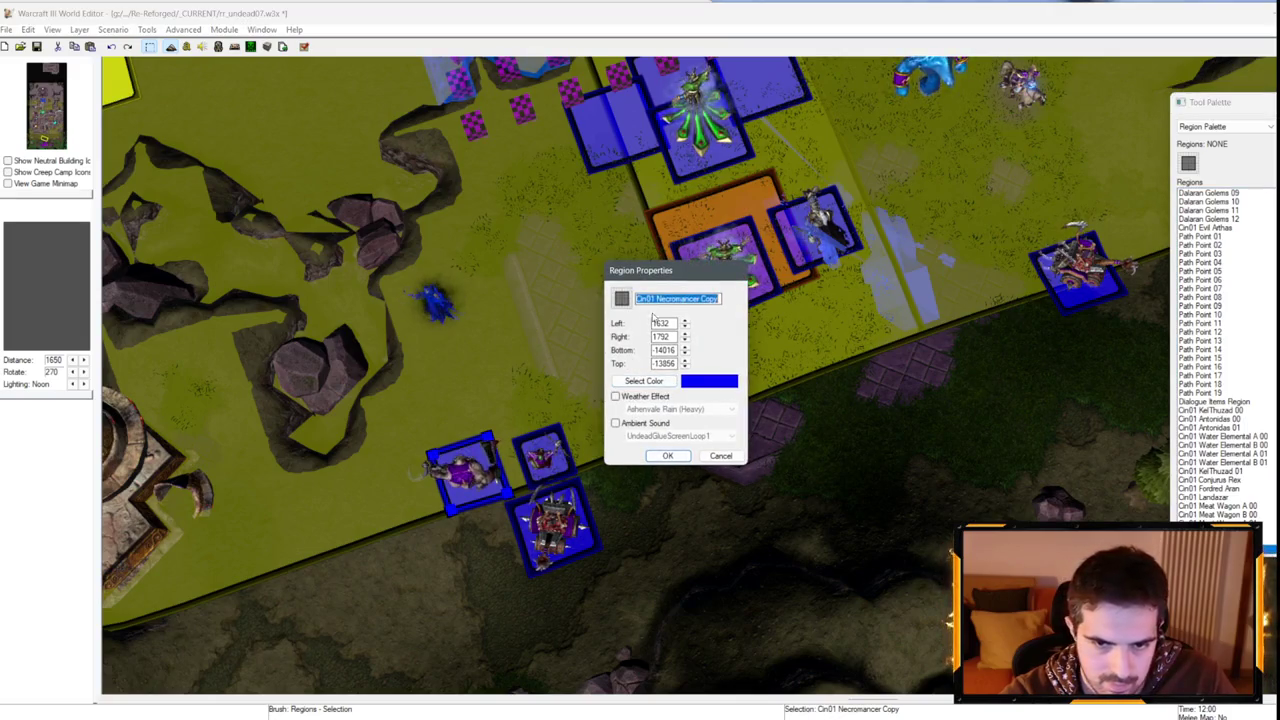
type("Cin01 Abominat")
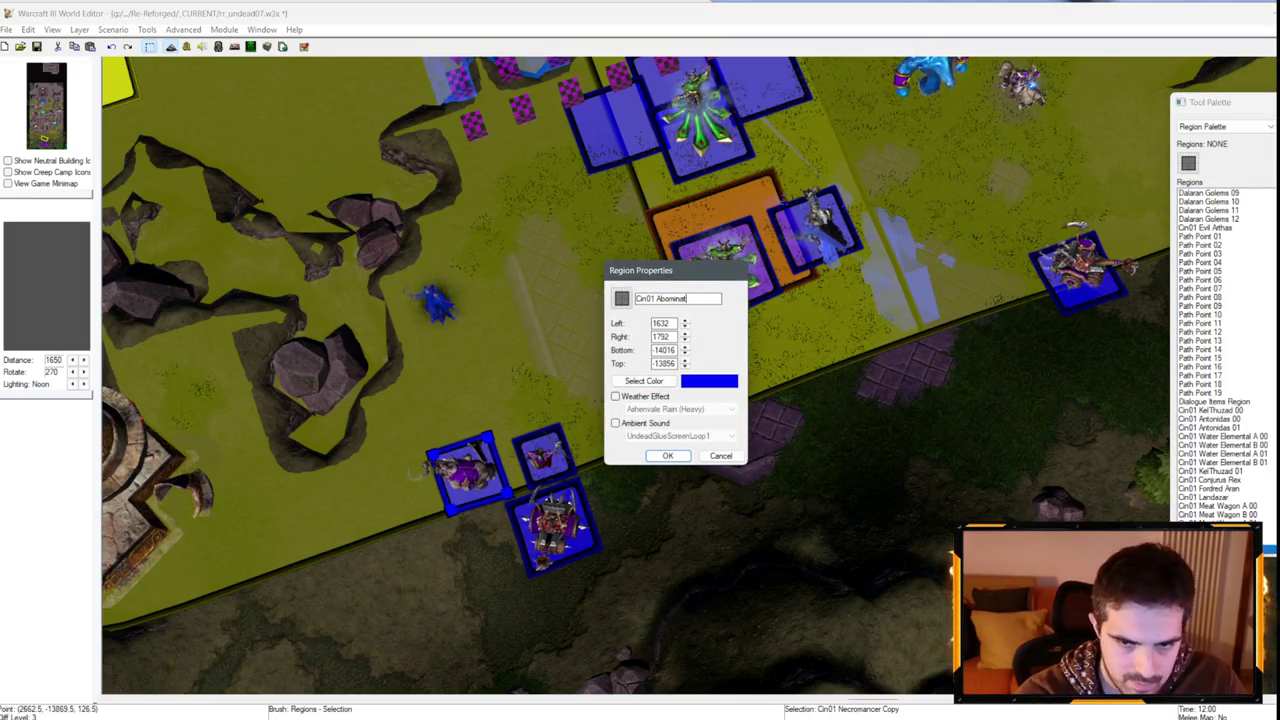
key("Return")
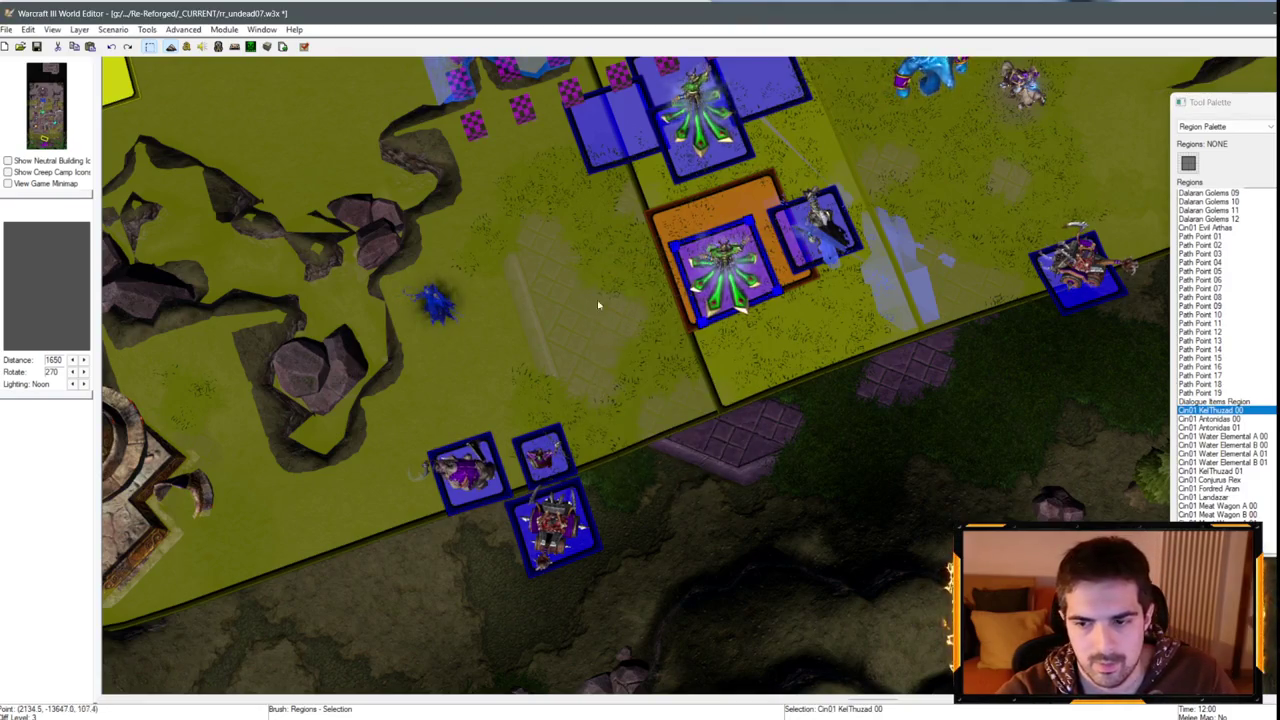
Step: Place a region over the blue hero and name it Cin01 Sylvanas
key("ctrl+v")
left_click(432, 308)
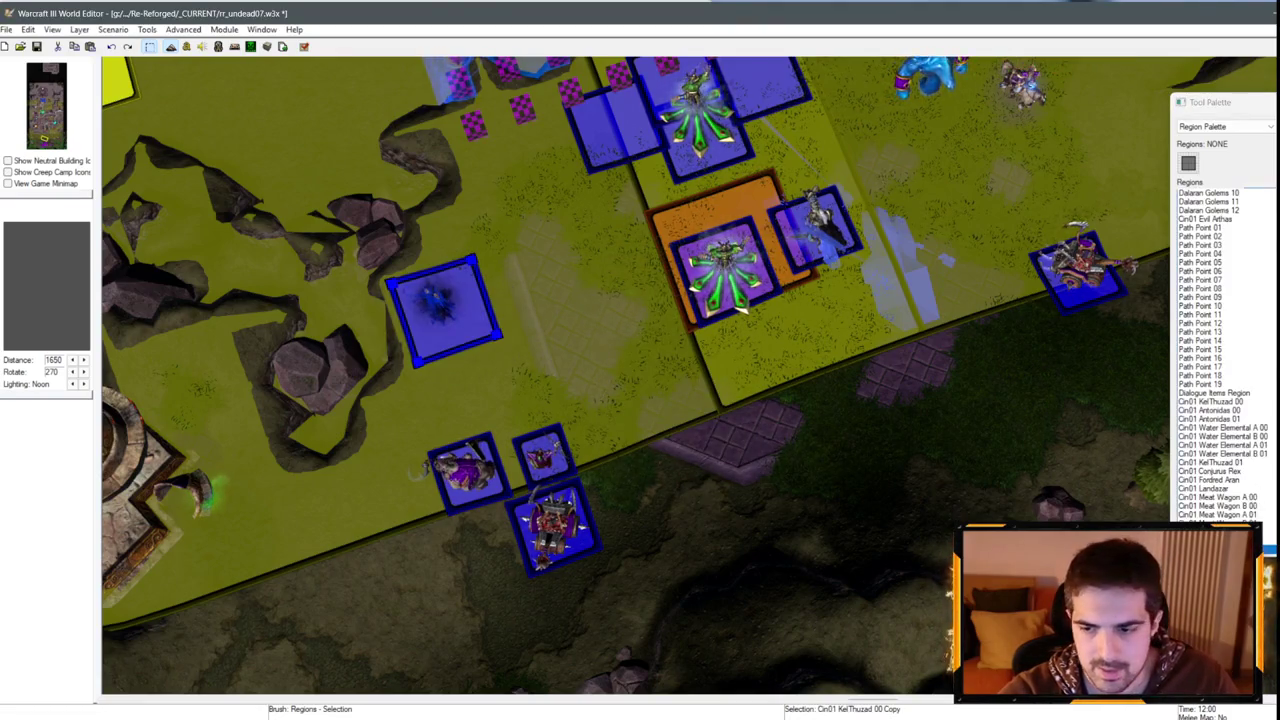
double_click(694, 344)
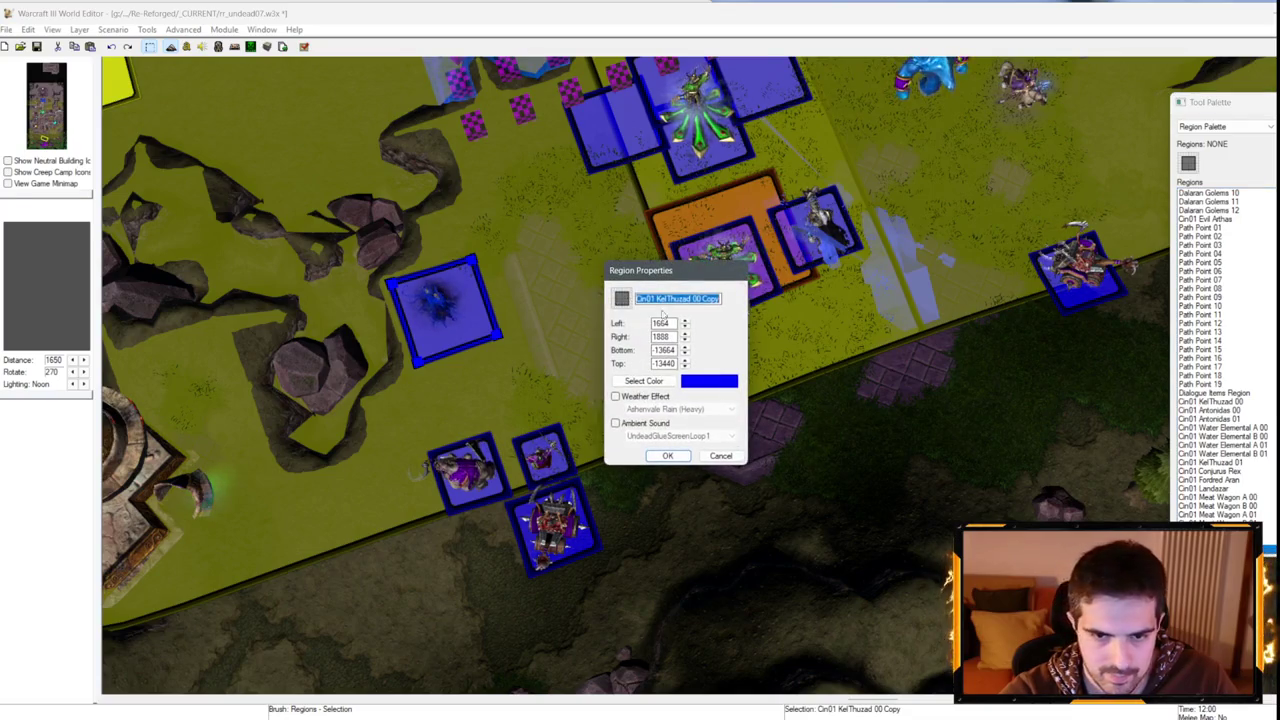
type("anas")
key("Return")
Step: Place another meat wagon region copy by the eastern wagons and shrink it to fit
scroll(876, 328, "down", 3)
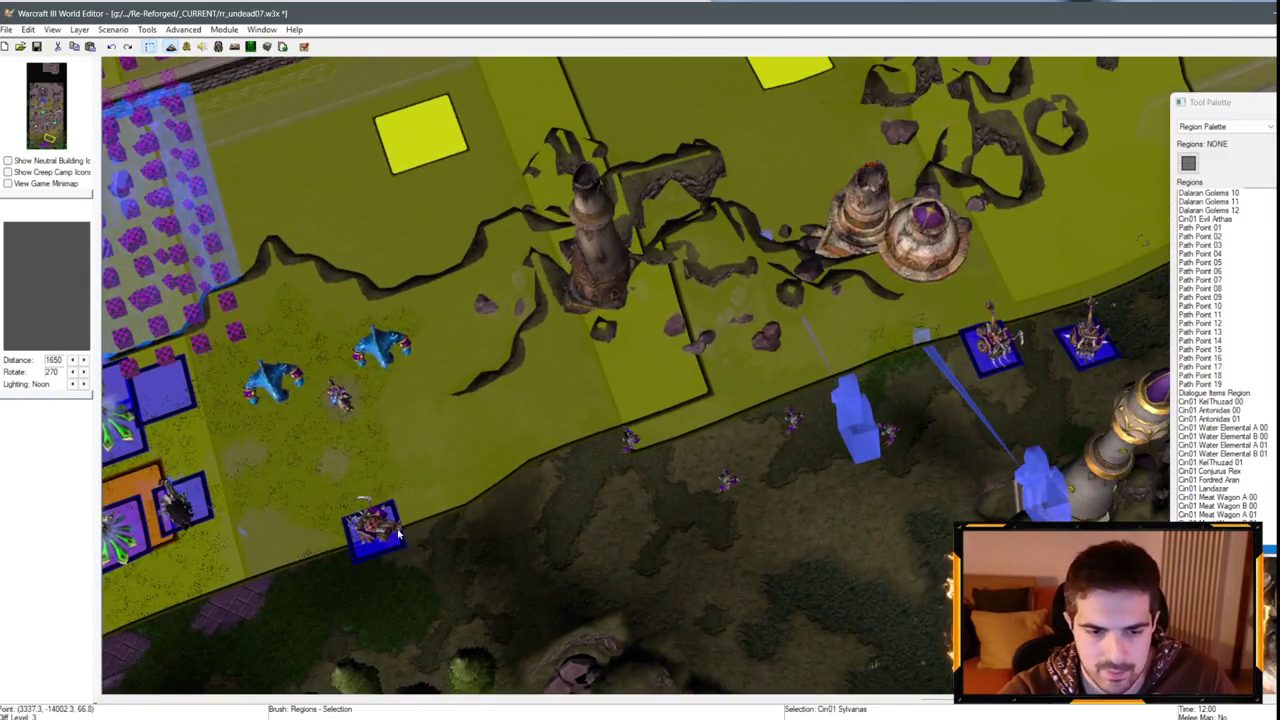
left_click(655, 520)
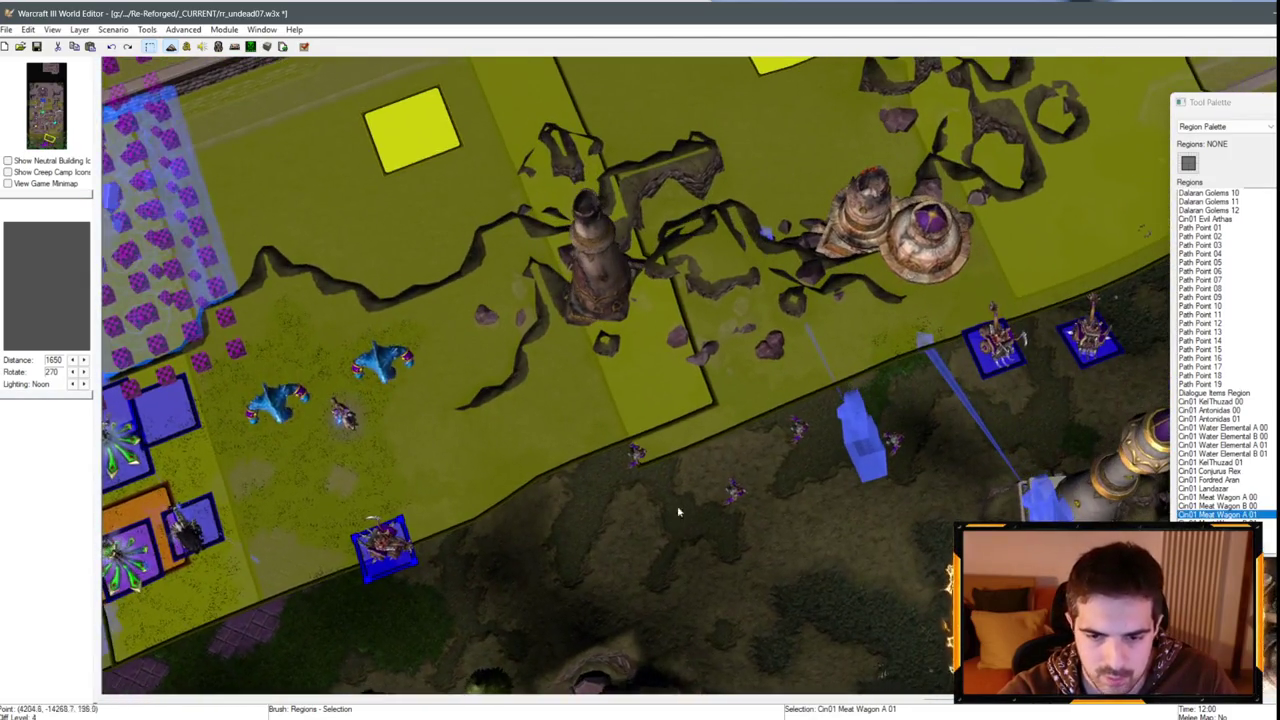
key("ctrl+v")
left_click(930, 455)
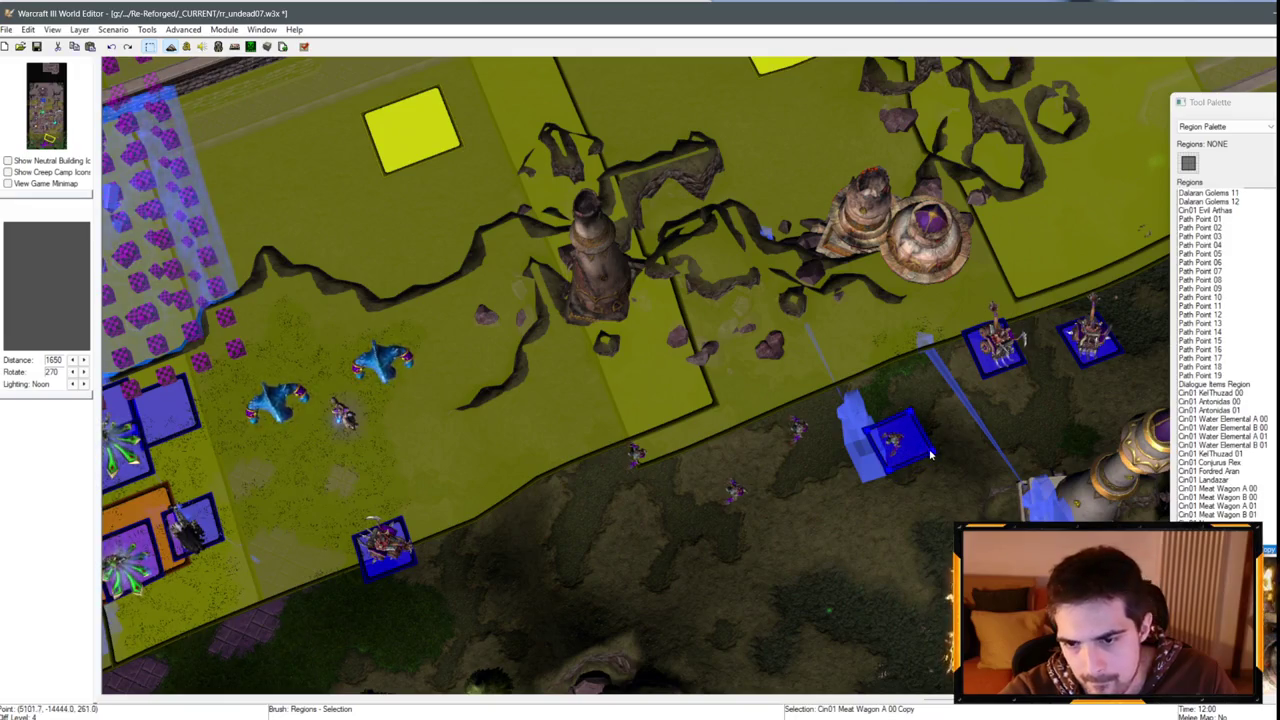
left_click_drag(930, 455, 895, 441)
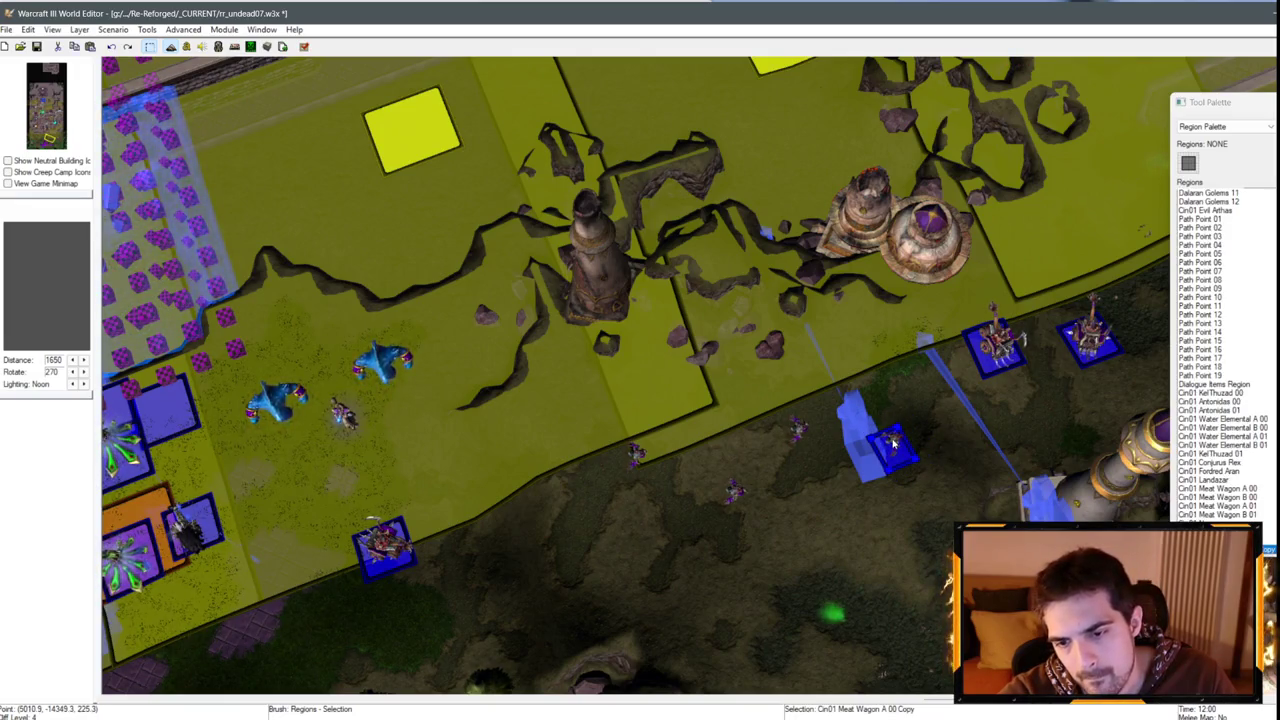
scroll(893, 440, "up", 4)
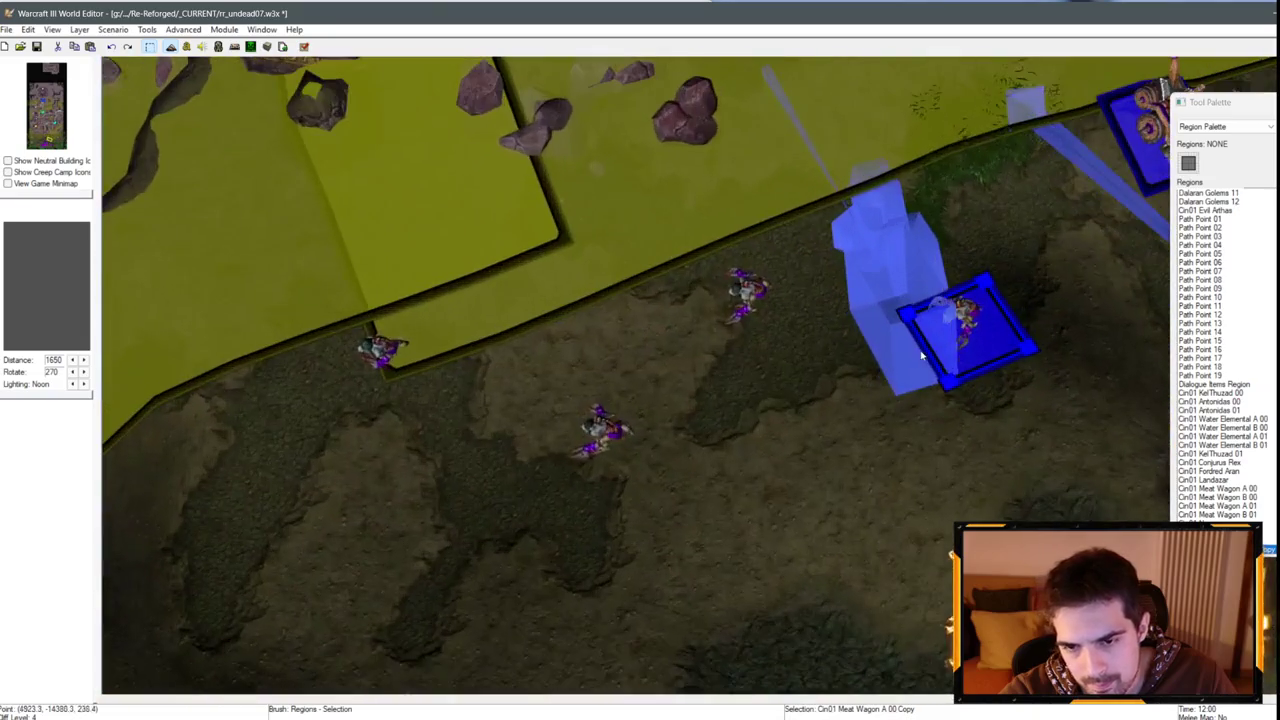
scroll(1048, 369, "down", 1)
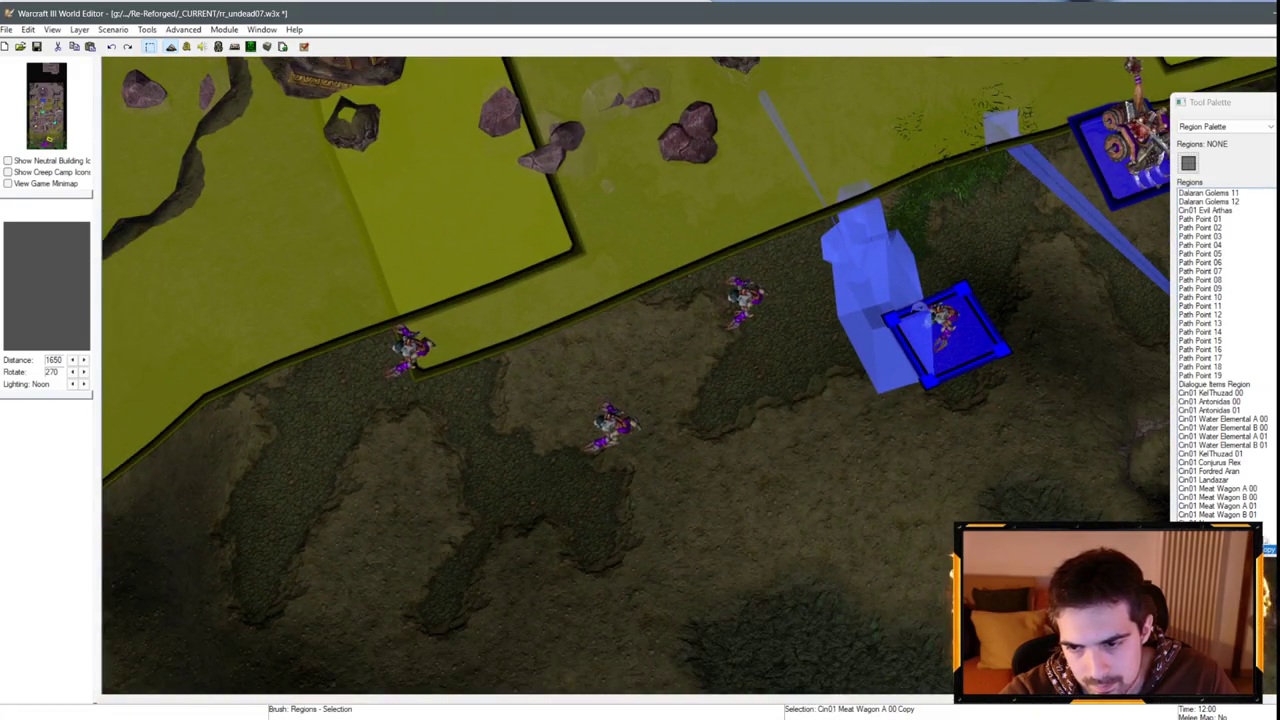
Step: Name the new region over the first ghoul 'Ghoul A 00'
double_click(940, 330)
type("Ghoul A 00")
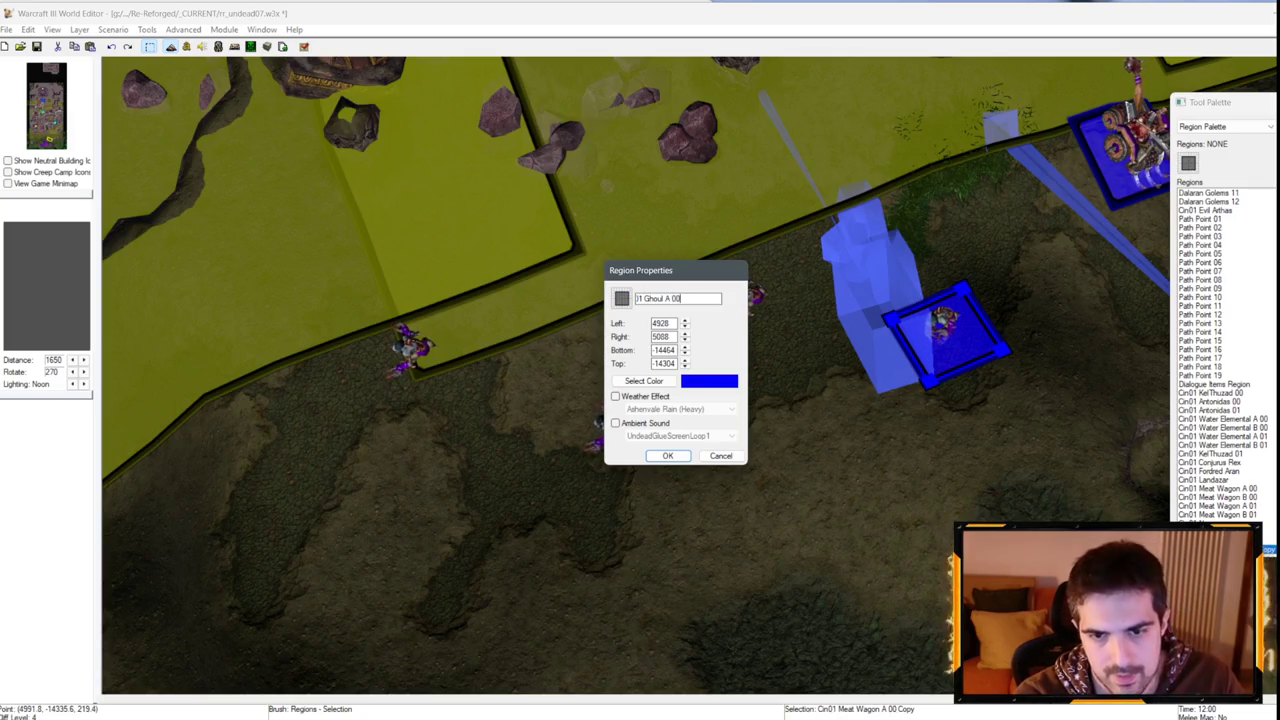
key("Return")
Step: Copy the region onto the second ghoul and rename it Cin01 Ghoul B 00
key("ctrl+c")
key("ctrl+v")
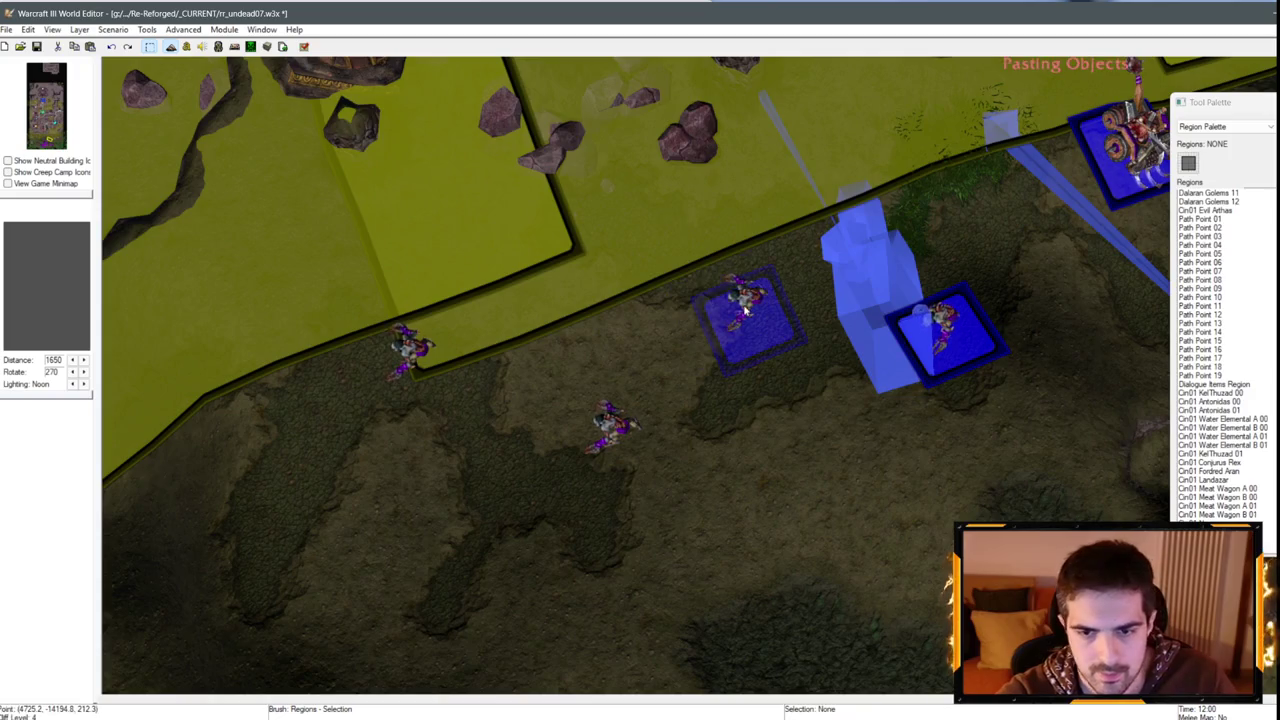
left_click(740, 300)
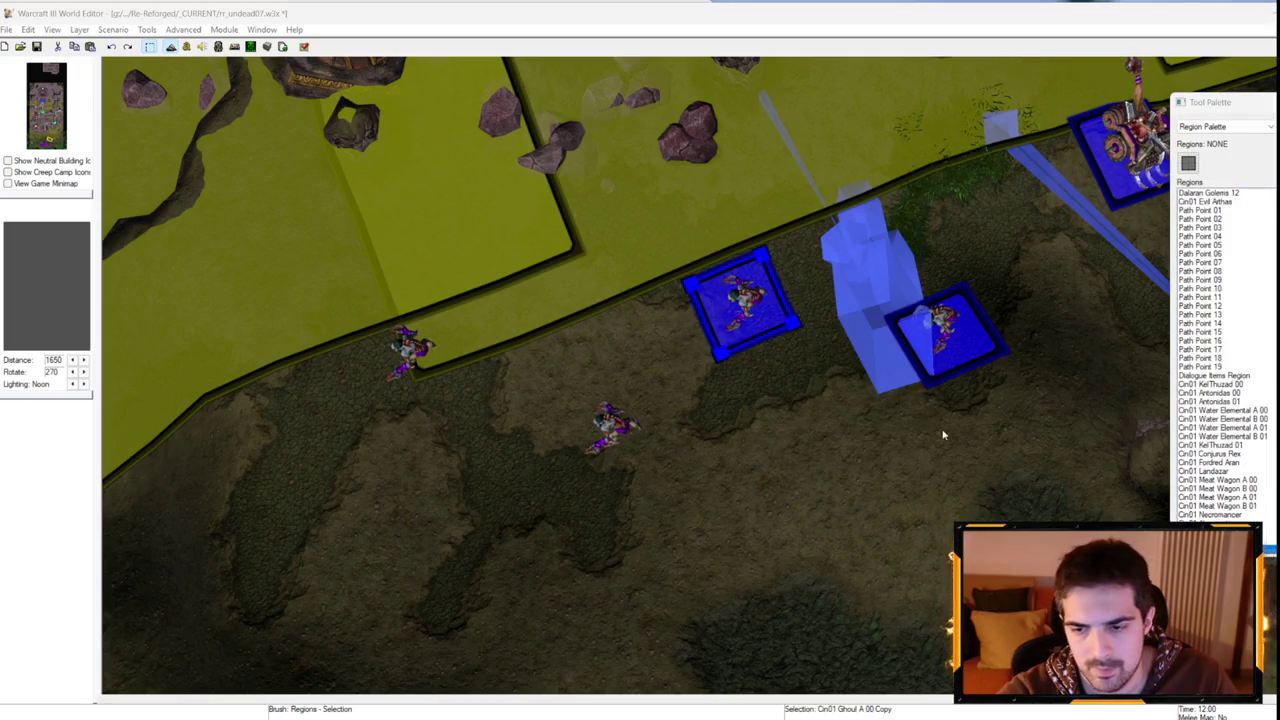
double_click(740, 300)
key("End")
key("BackSpace")
key("BackSpace")
key("BackSpace")
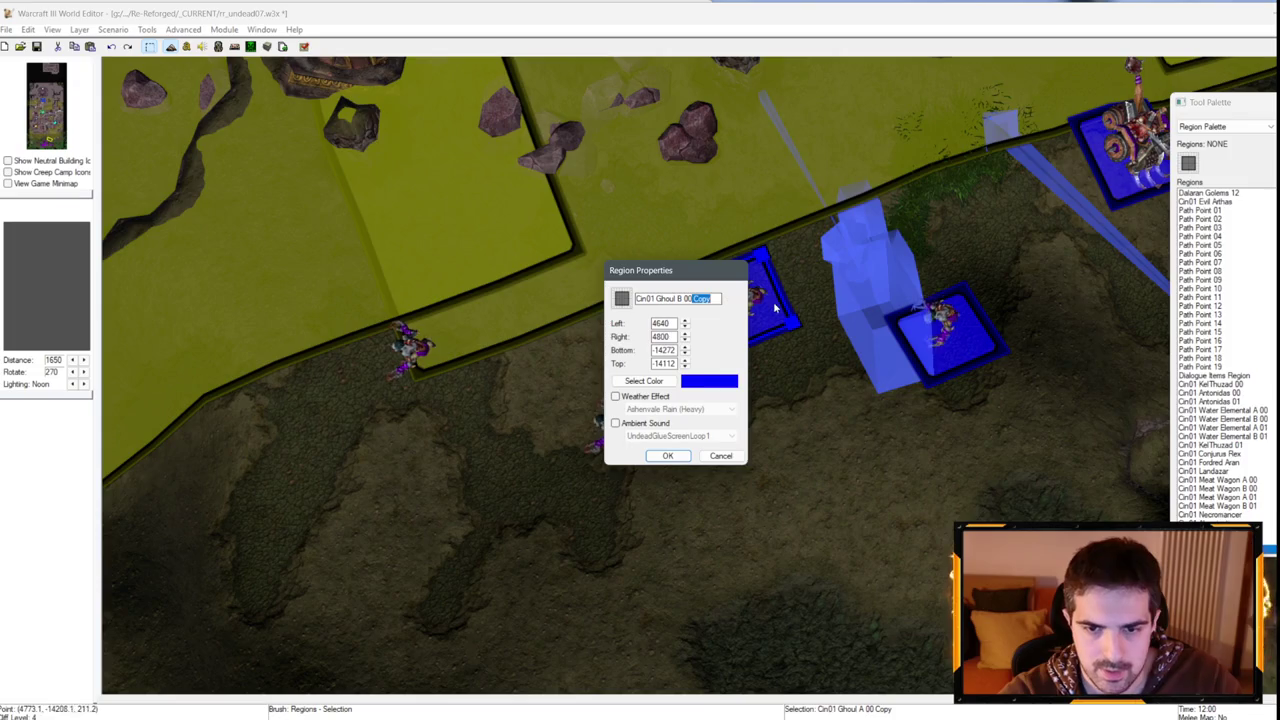
key("Return")
key("Left")
Step: Paste another copy over the next ghoul and rename it Cin01 Ghoul C 00
key("ctrl+c")
key("ctrl+v")
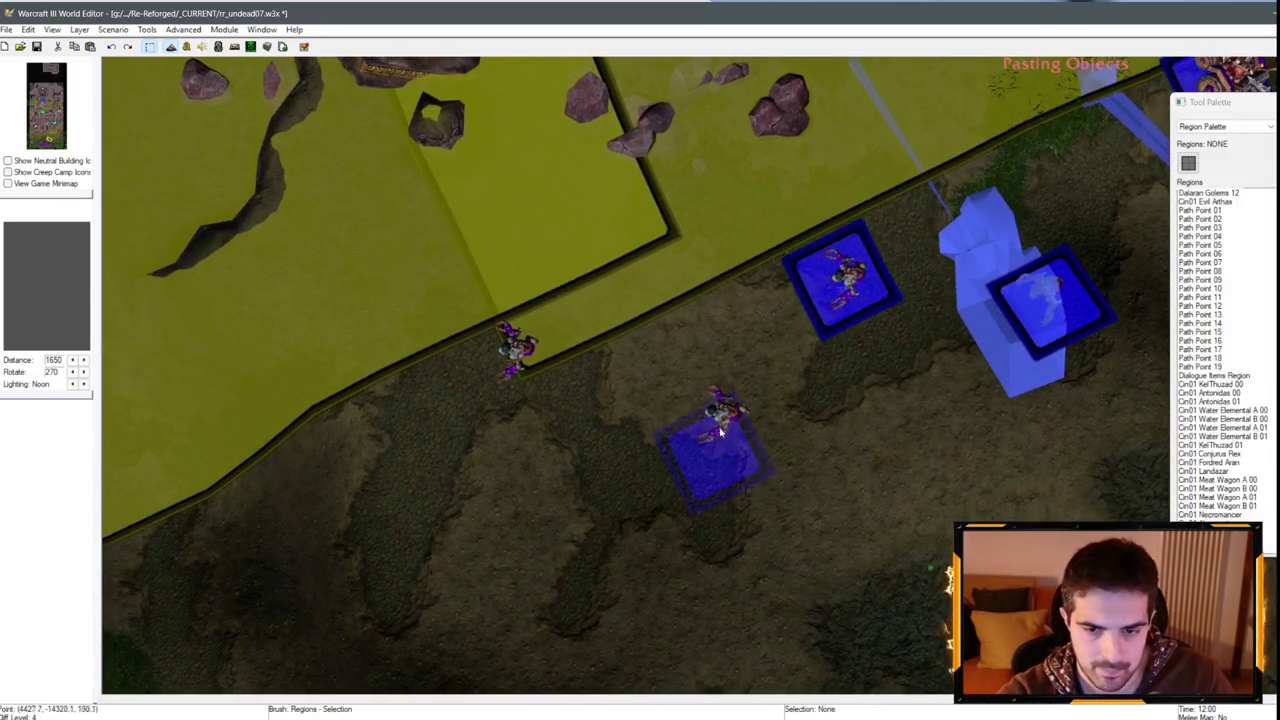
left_click(720, 430)
double_click(720, 430)
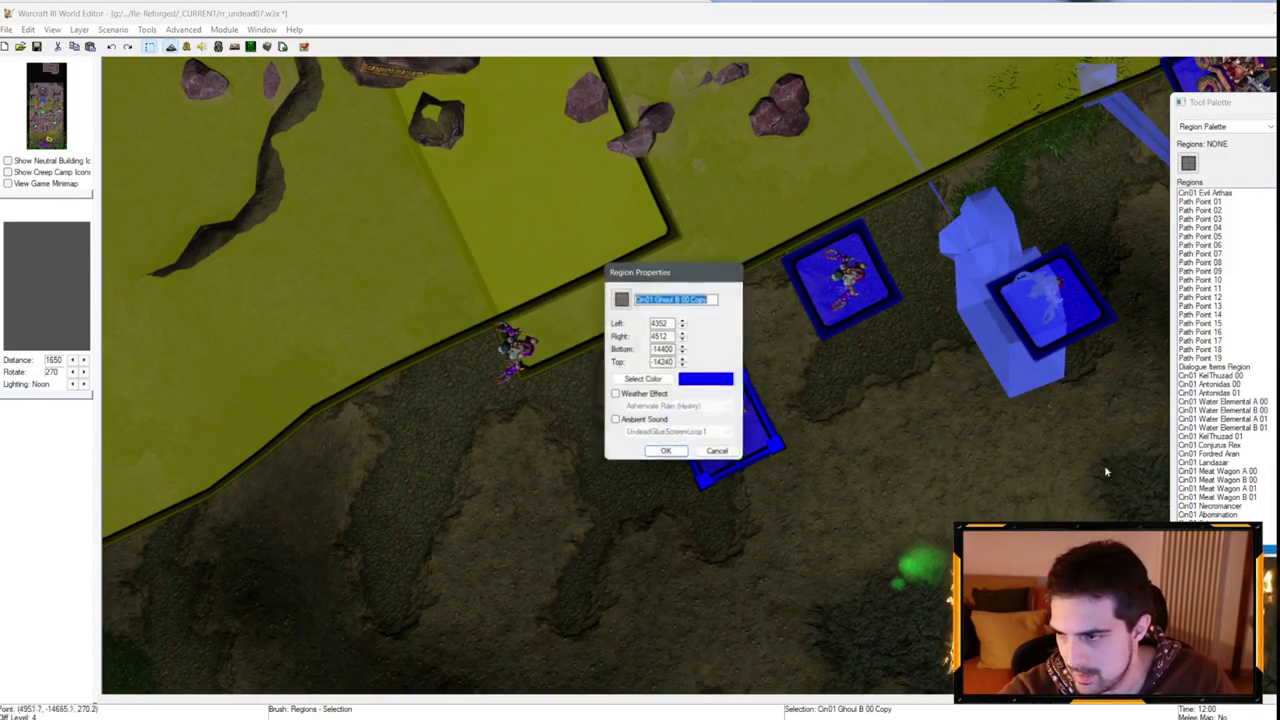
left_click(679, 298)
key("BackSpace")
type("C")
key("End")
key("BackSpace")
key("BackSpace")
key("BackSpace")
key("Return")
Step: Paste a further region copy over another ghoul, trim 'Copy' from its name, and paste once more
key("ctrl+c")
key("ctrl+v")
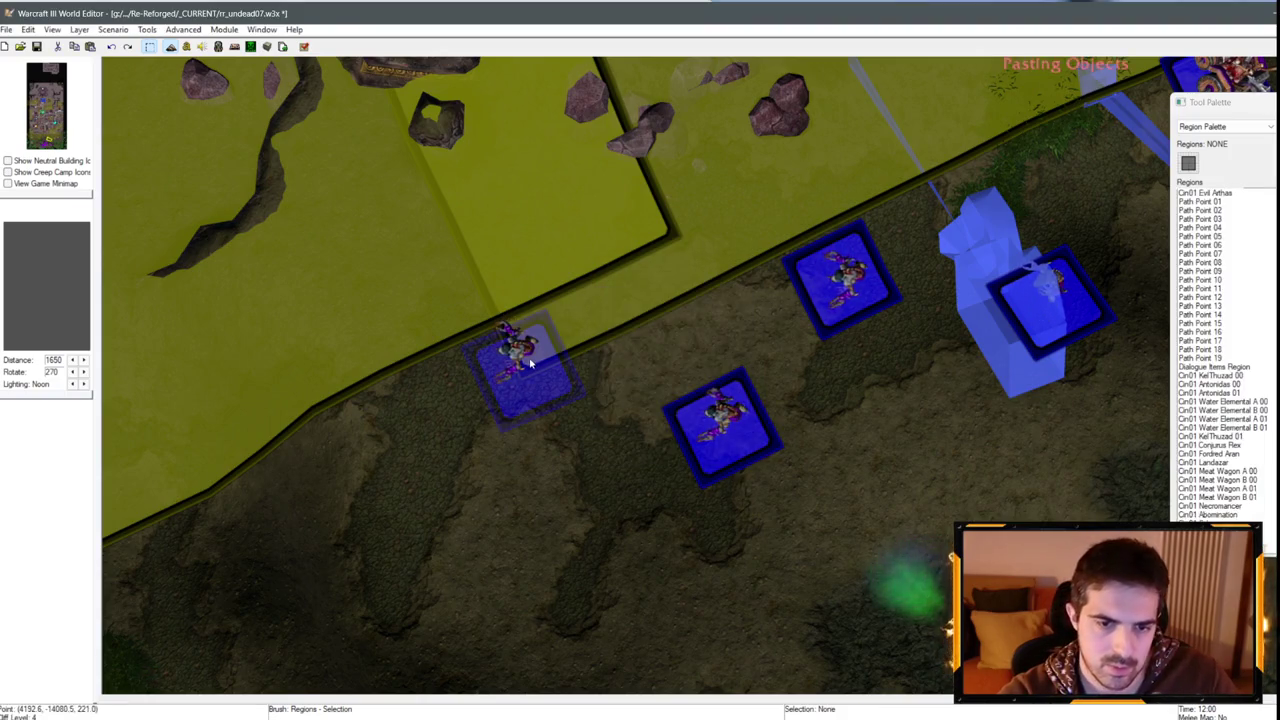
left_click(514, 352)
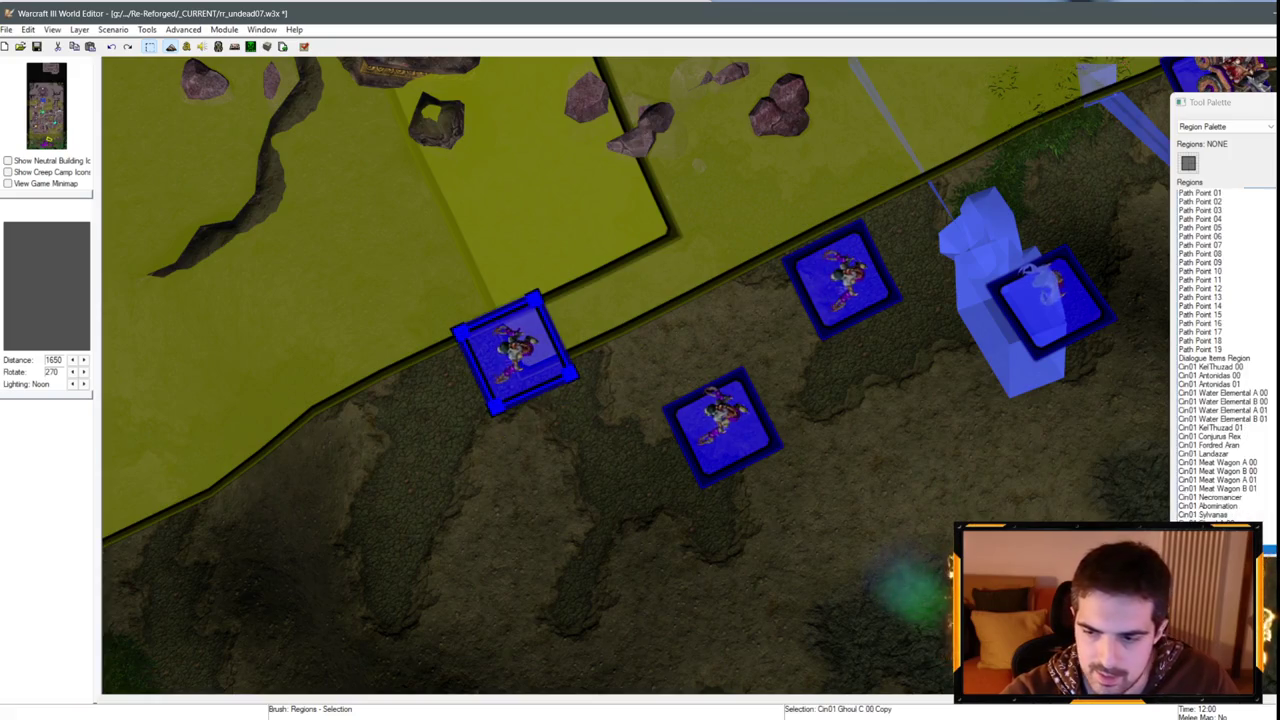
double_click(714, 358)
key("BackSpace")
key("BackSpace")
key("BackSpace")
key("Return")
scroll(714, 352, "down", 3)
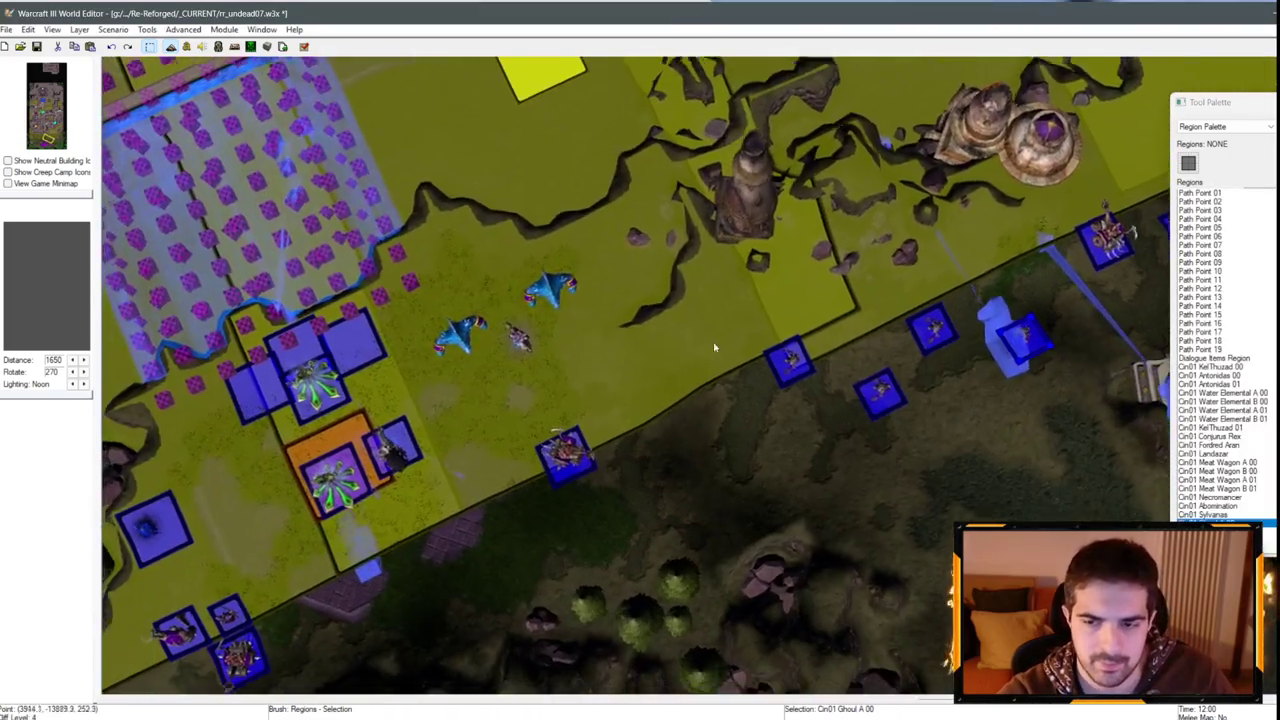
scroll(714, 352, "up", 3)
key("ctrl+v")
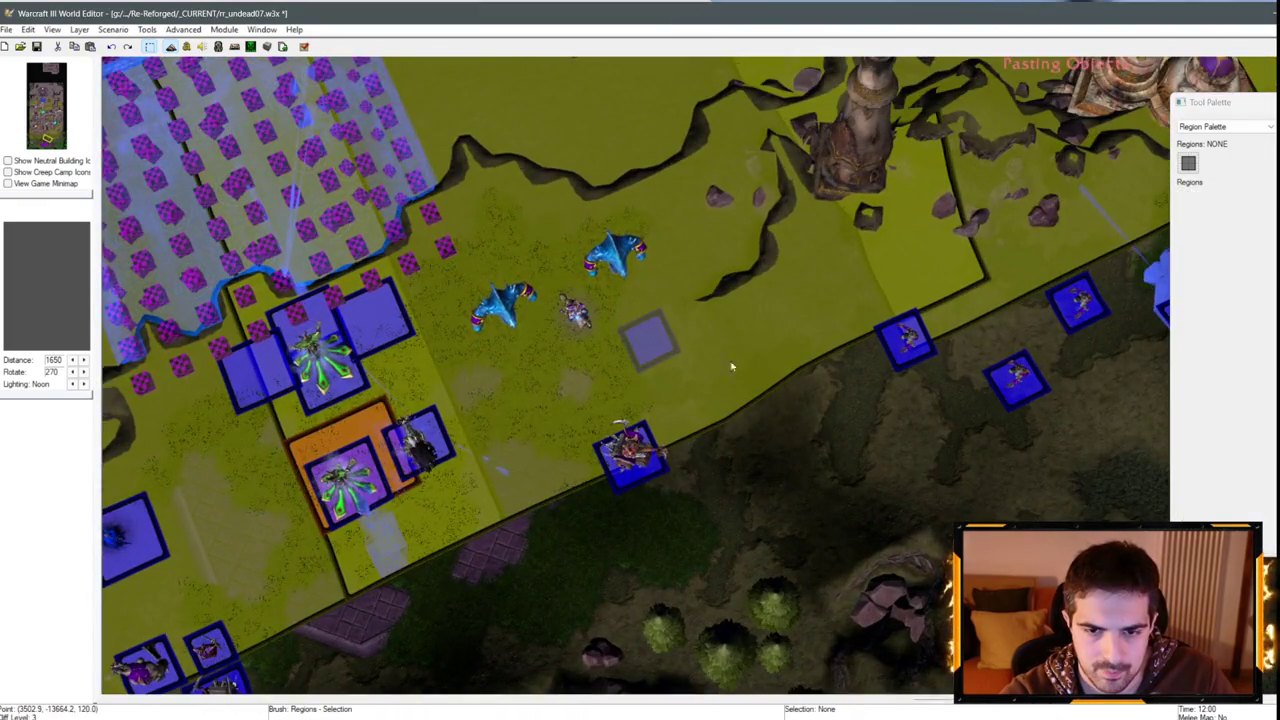
Step: Drop the pasted region near the upper ghouls, then inspect ghouls 0301, 0302, 0291 and 0304
left_click(700, 358)
left_click(1225, 126)
left_click(1210, 162)
left_click(1093, 281)
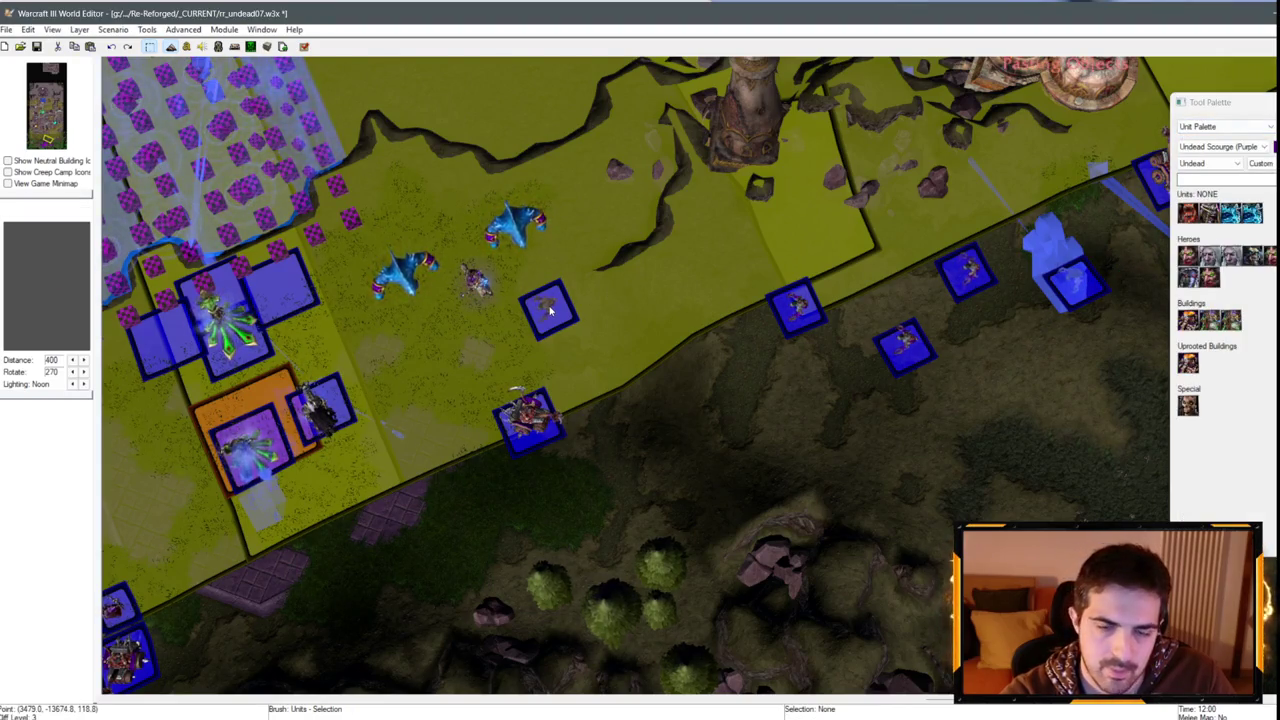
left_click(548, 312)
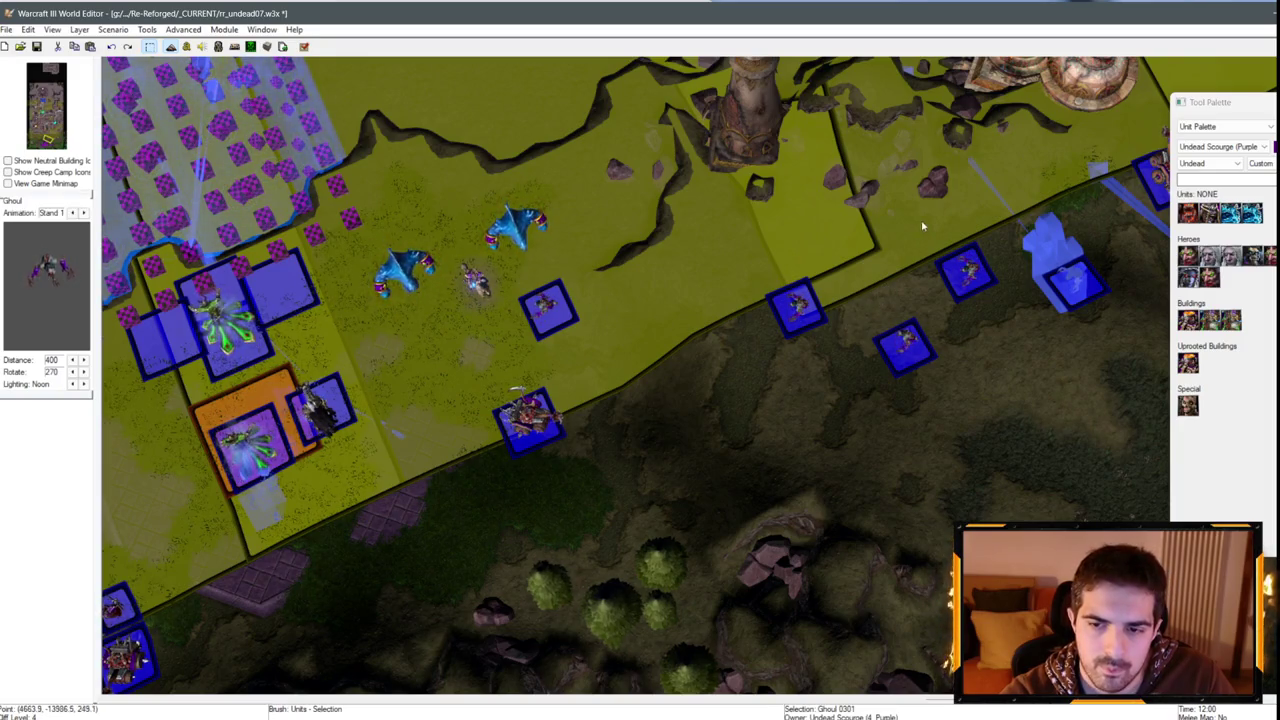
left_click(517, 367)
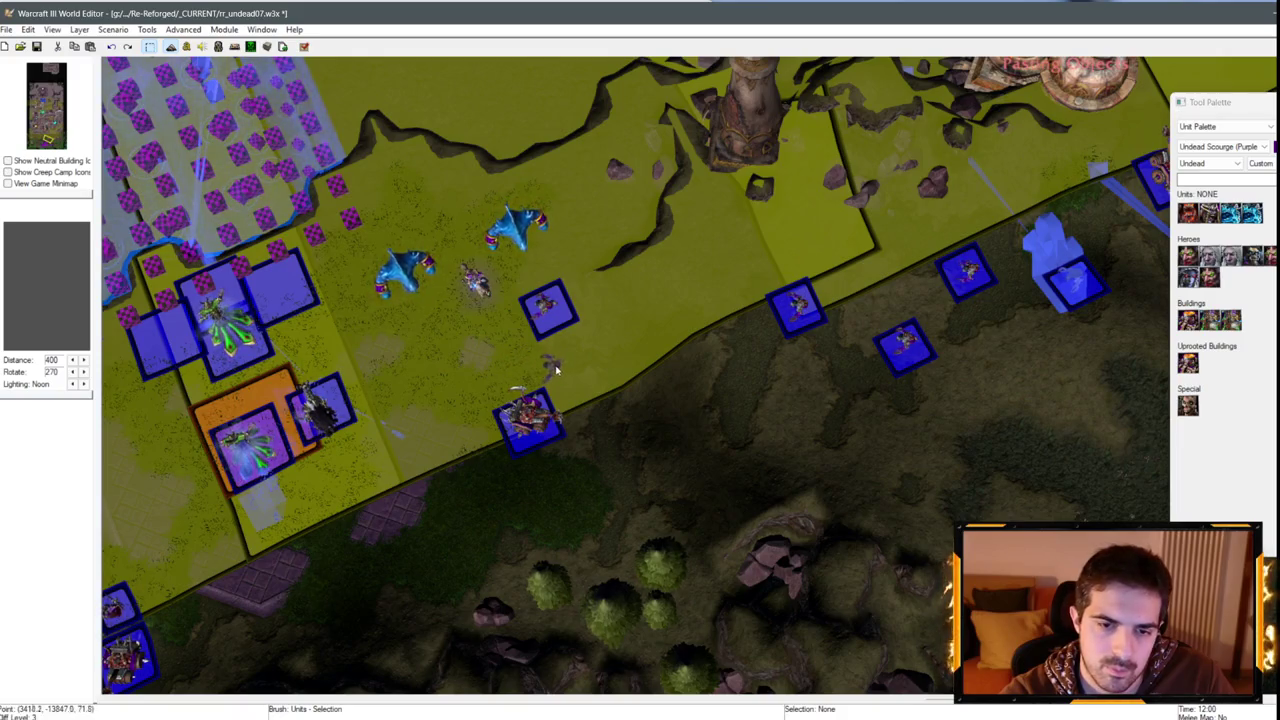
left_click(517, 367)
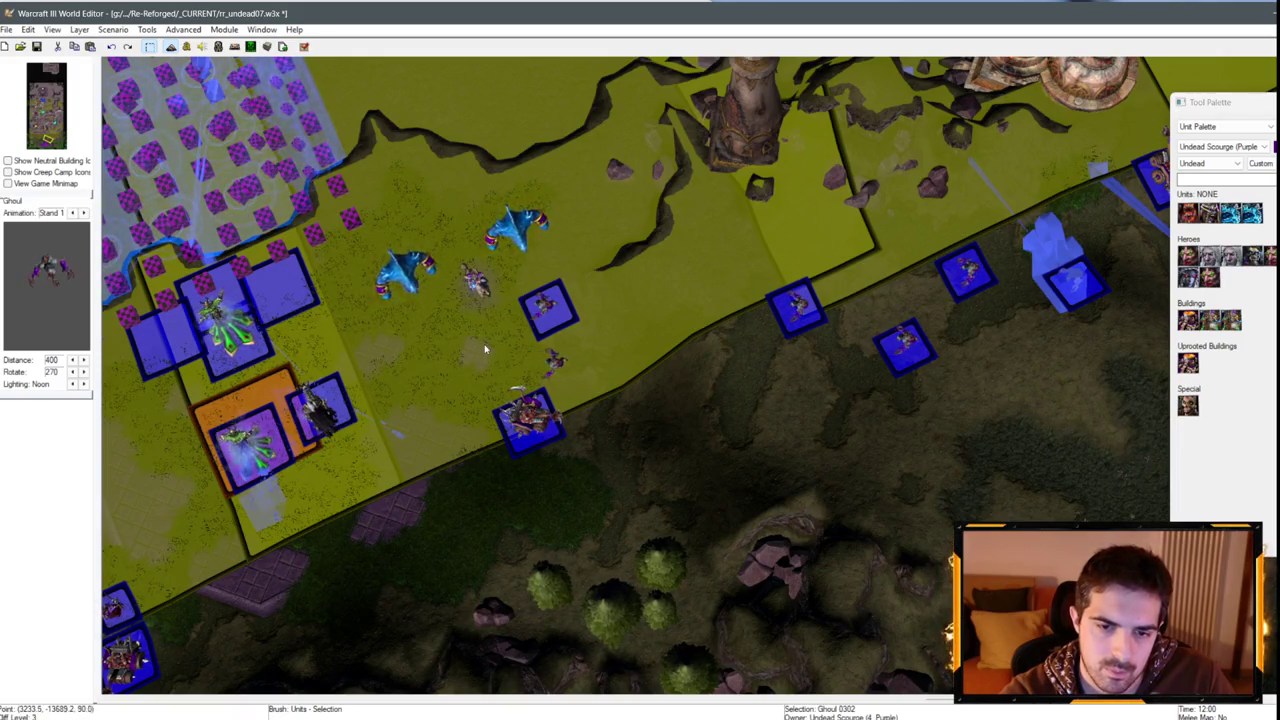
left_click(477, 291)
left_click(475, 287)
left_click(420, 340)
Step: Switch the Tool Palette back to the region palette
scroll(405, 323, "up", 3)
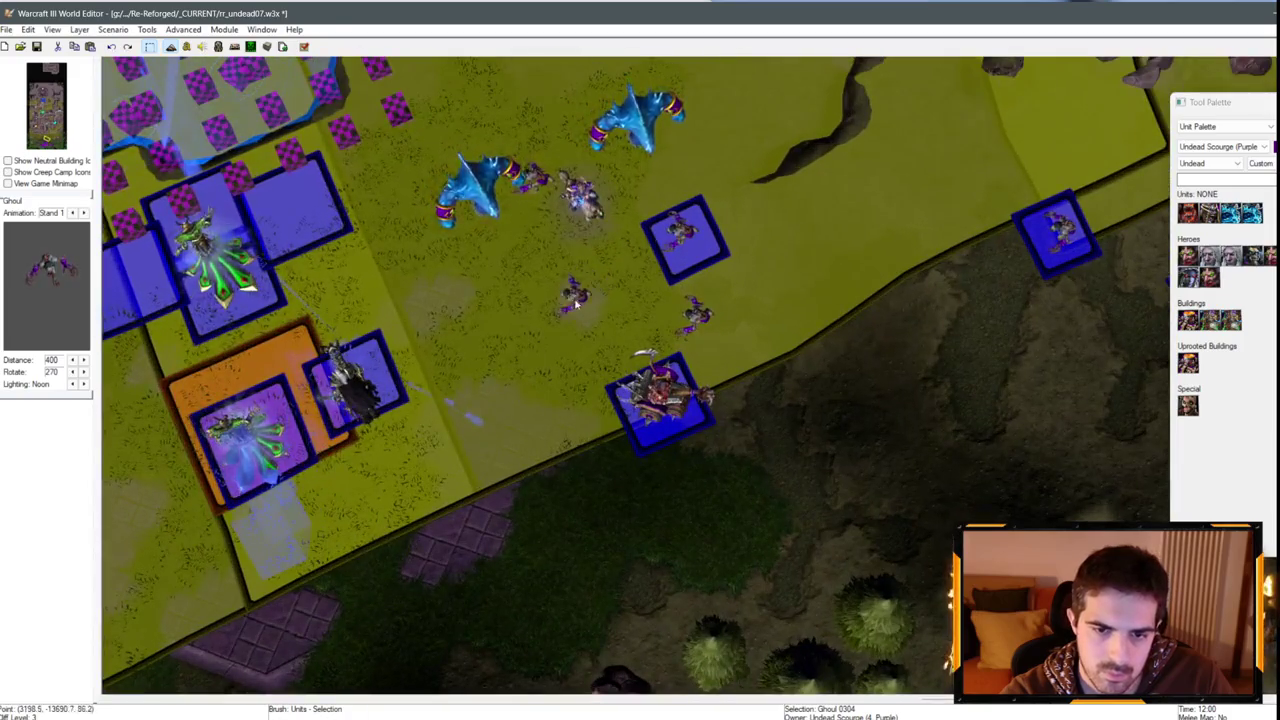
scroll(498, 310, "down", 3)
scroll(498, 310, "down", 3)
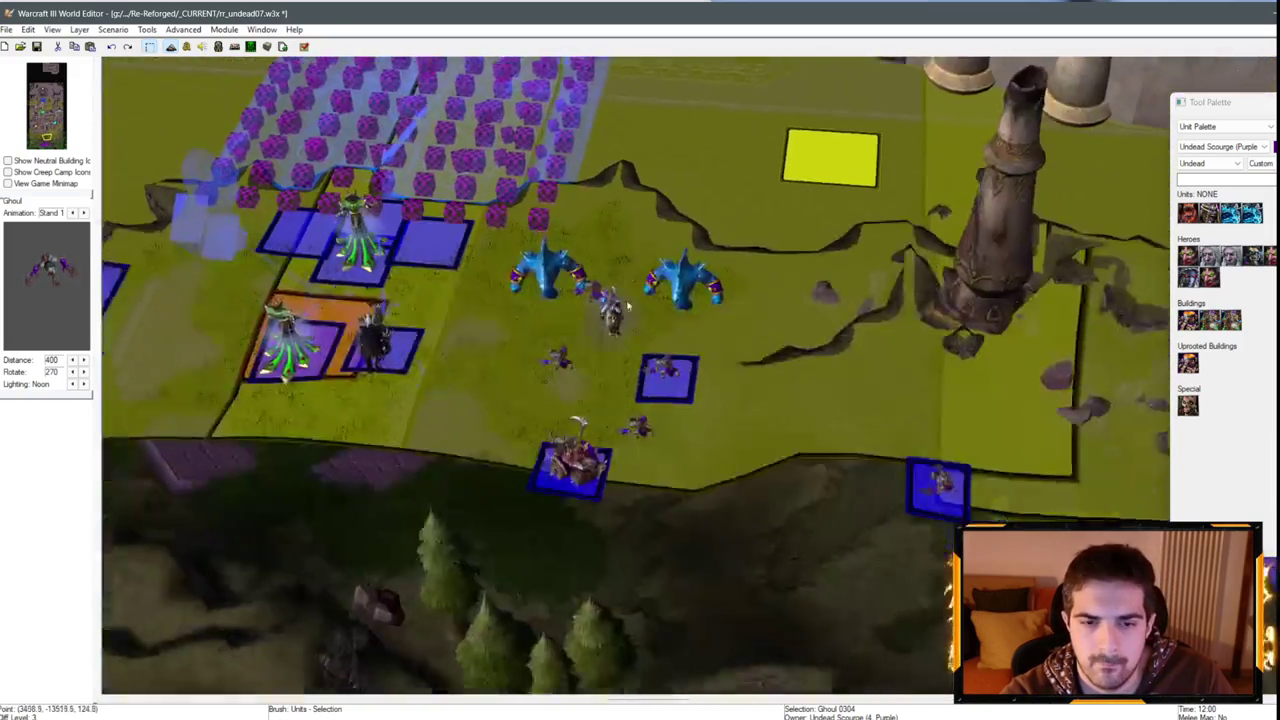
left_click(1225, 126)
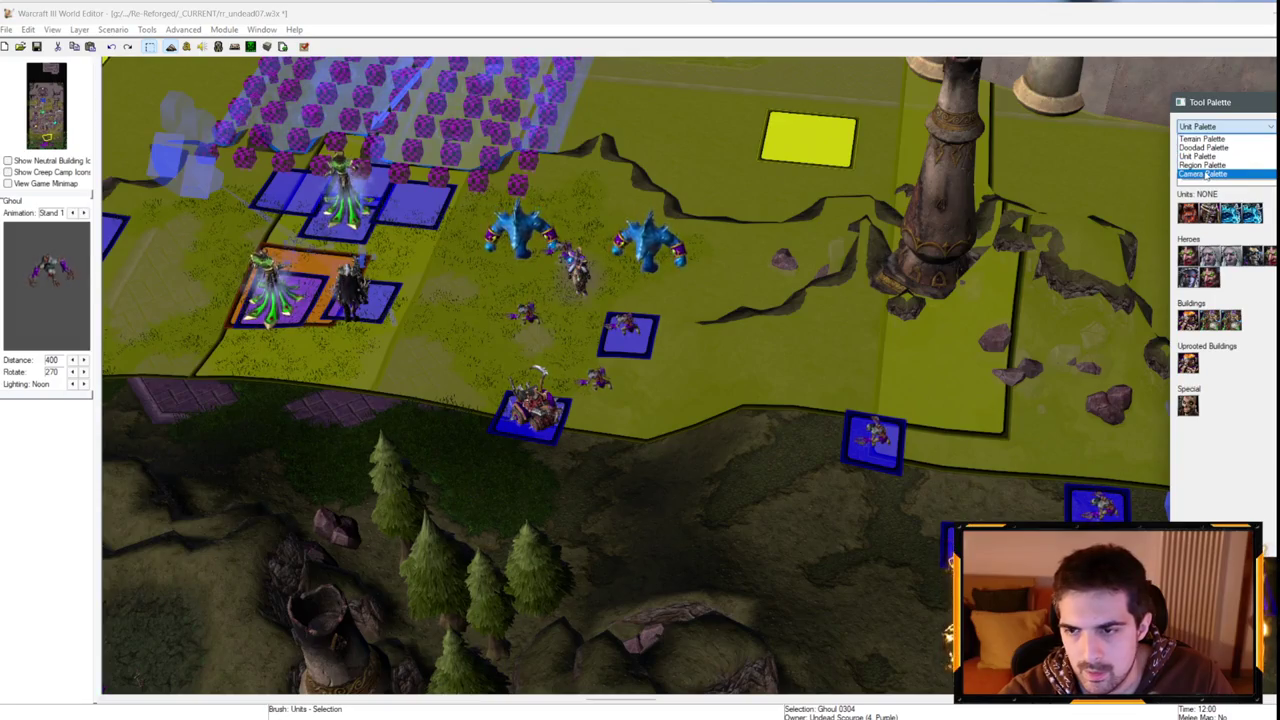
left_click(1201, 165)
Step: Rename the copied Ghoul A region to Cin01 Ghoul A 01
scroll(1108, 404, "up", 1)
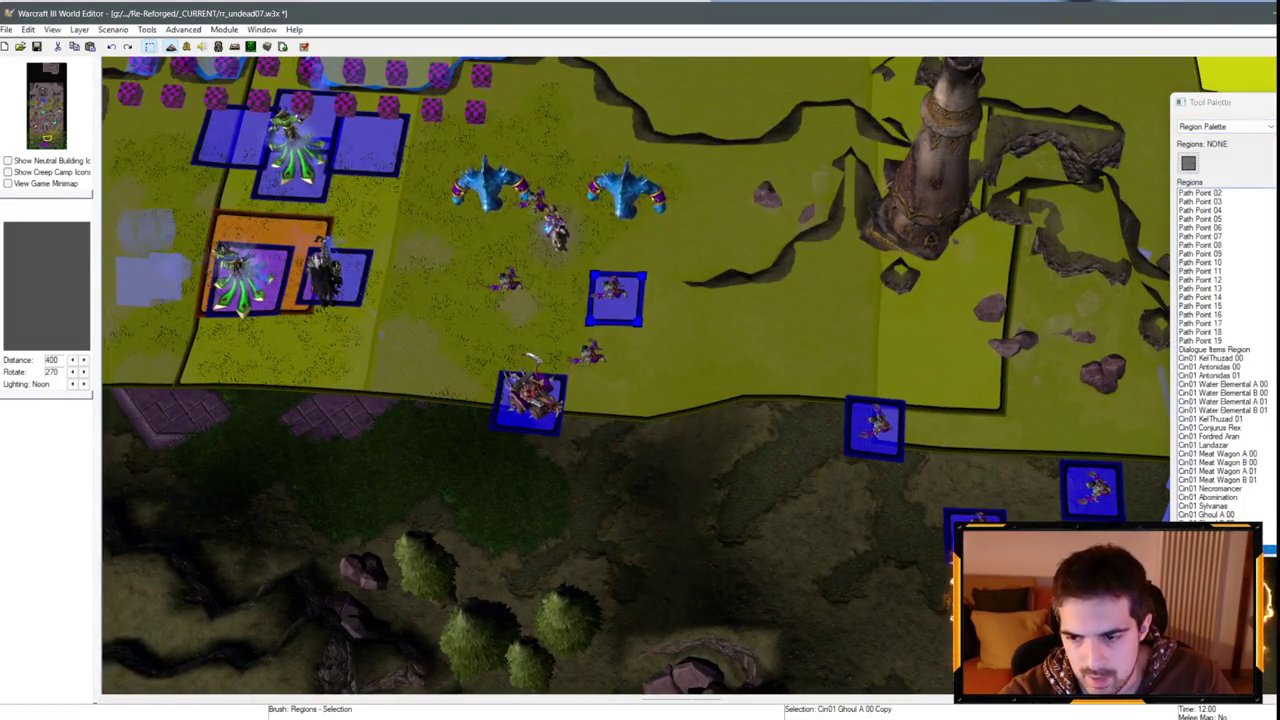
double_click(615, 297)
type("Cin01 Ghoul A 01")
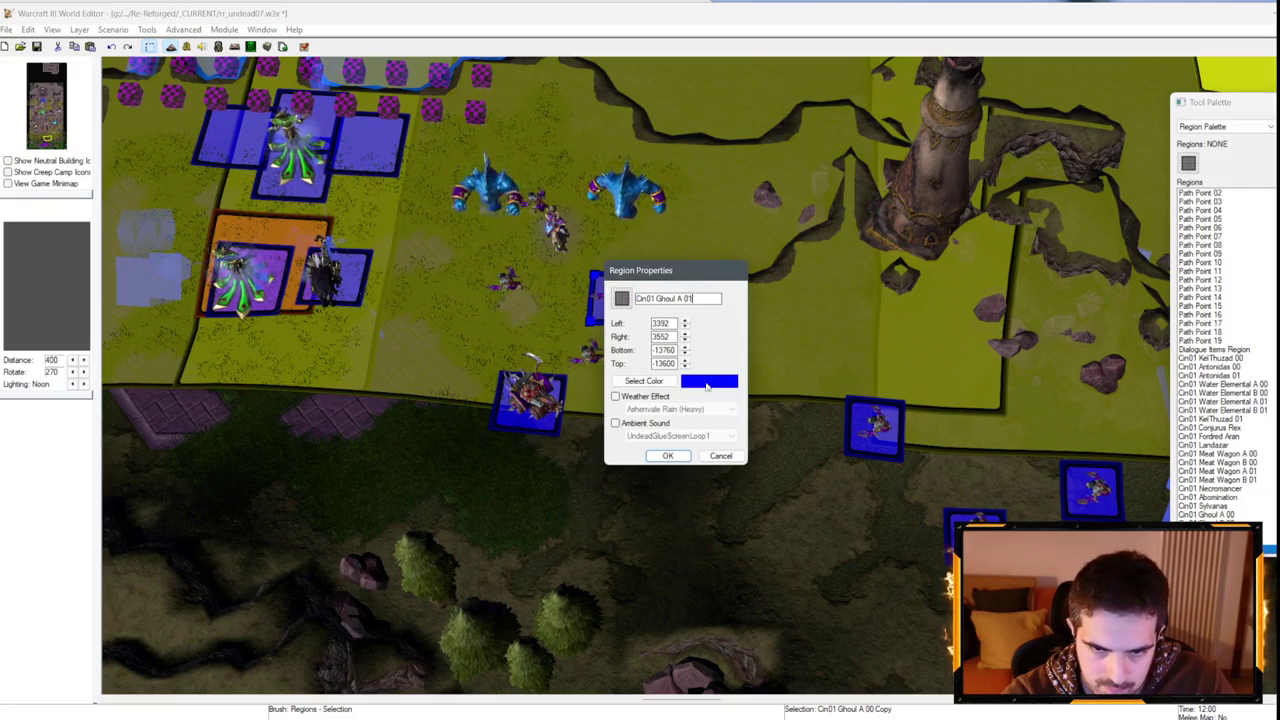
left_click(667, 456)
Step: Resize Cin01 Ghoul A 01 and move Cin01 Ghoul D 00 onto another ghoul as a square
scroll(700, 330, "down", 2)
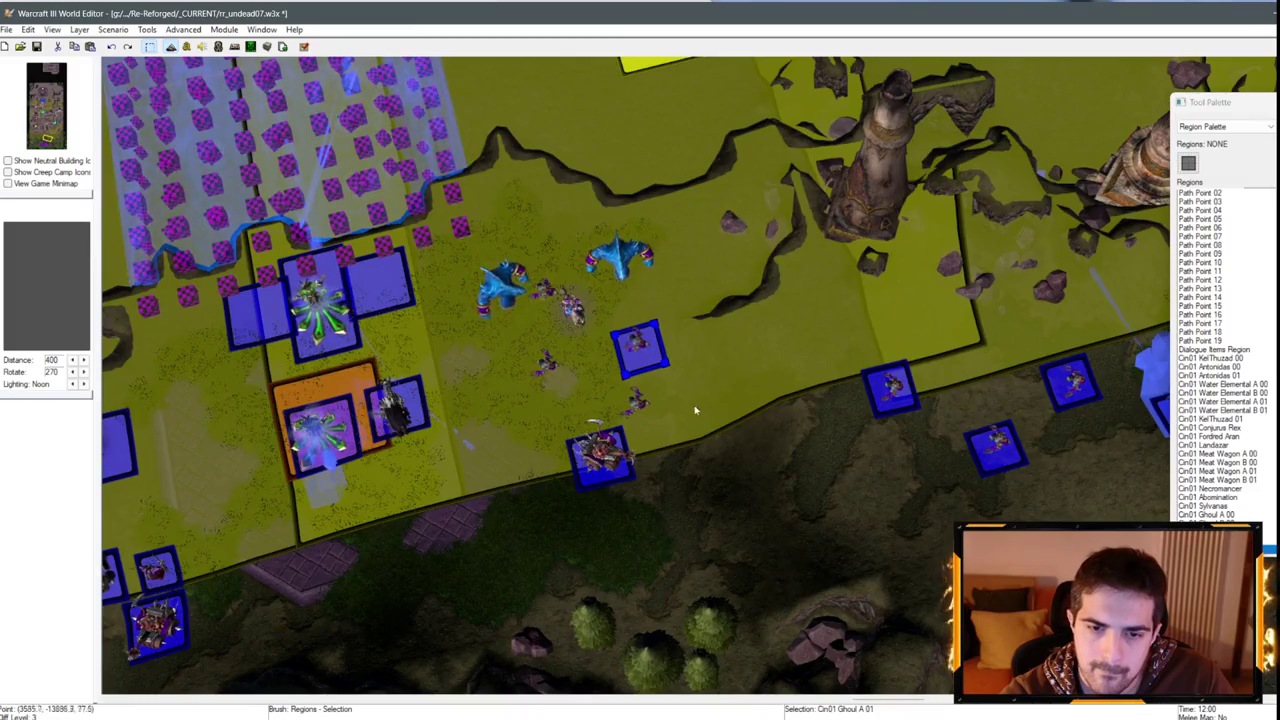
key("Right")
left_click(1012, 404)
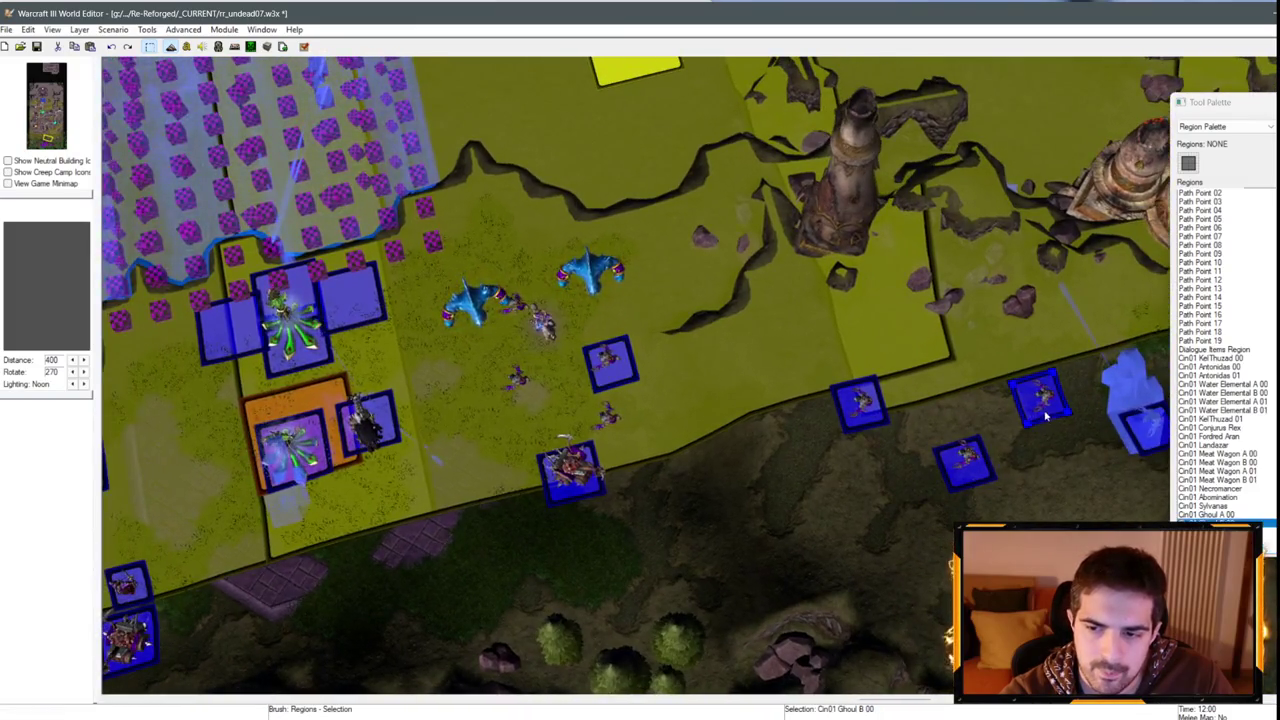
left_click(860, 405)
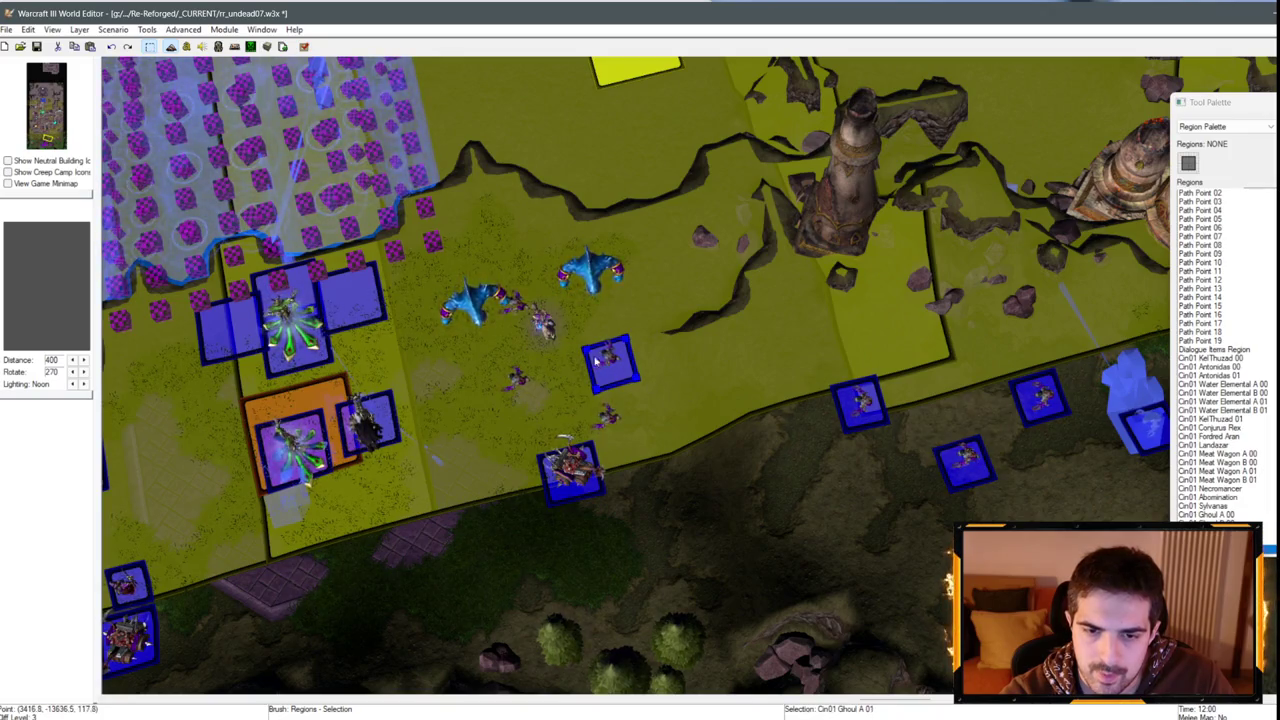
mouse_move(632, 387)
left_mouse_down()
mouse_move(561, 318)
mouse_move(527, 335)
mouse_move(510, 308)
left_mouse_up()
left_click(1205, 514)
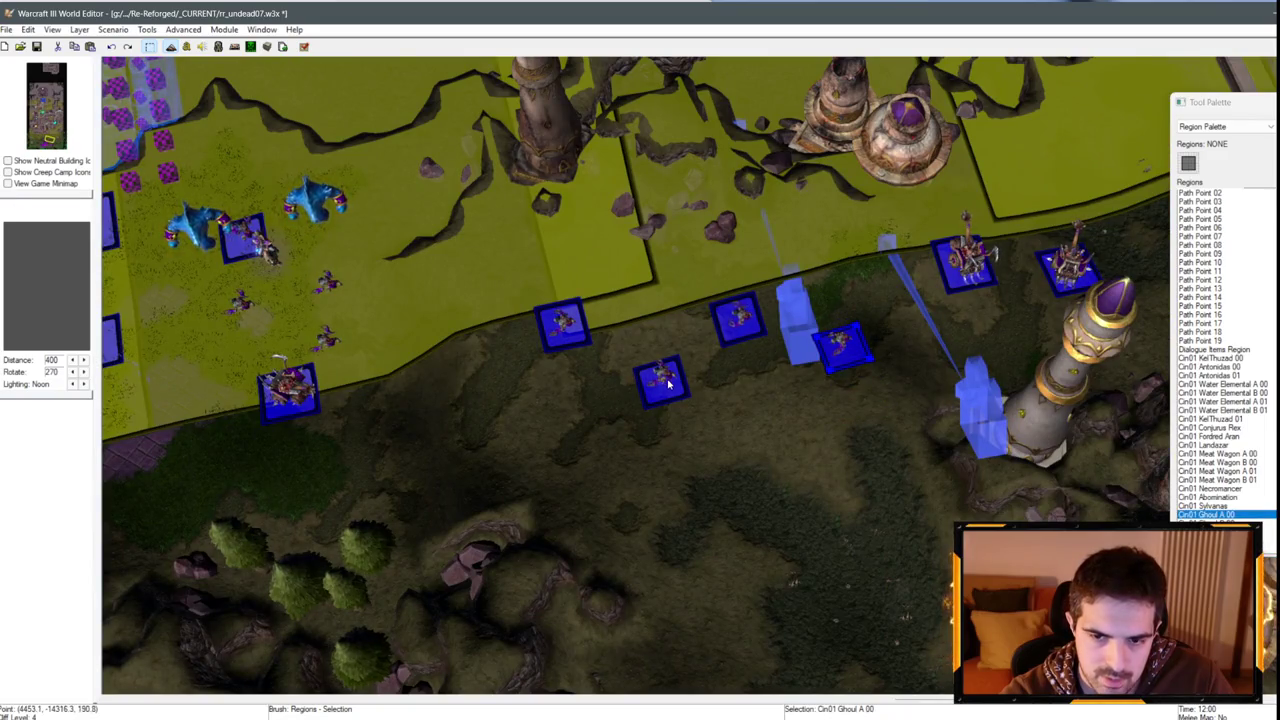
mouse_move(820, 366)
left_mouse_down()
mouse_move(778, 314)
mouse_move(565, 322)
left_mouse_up()
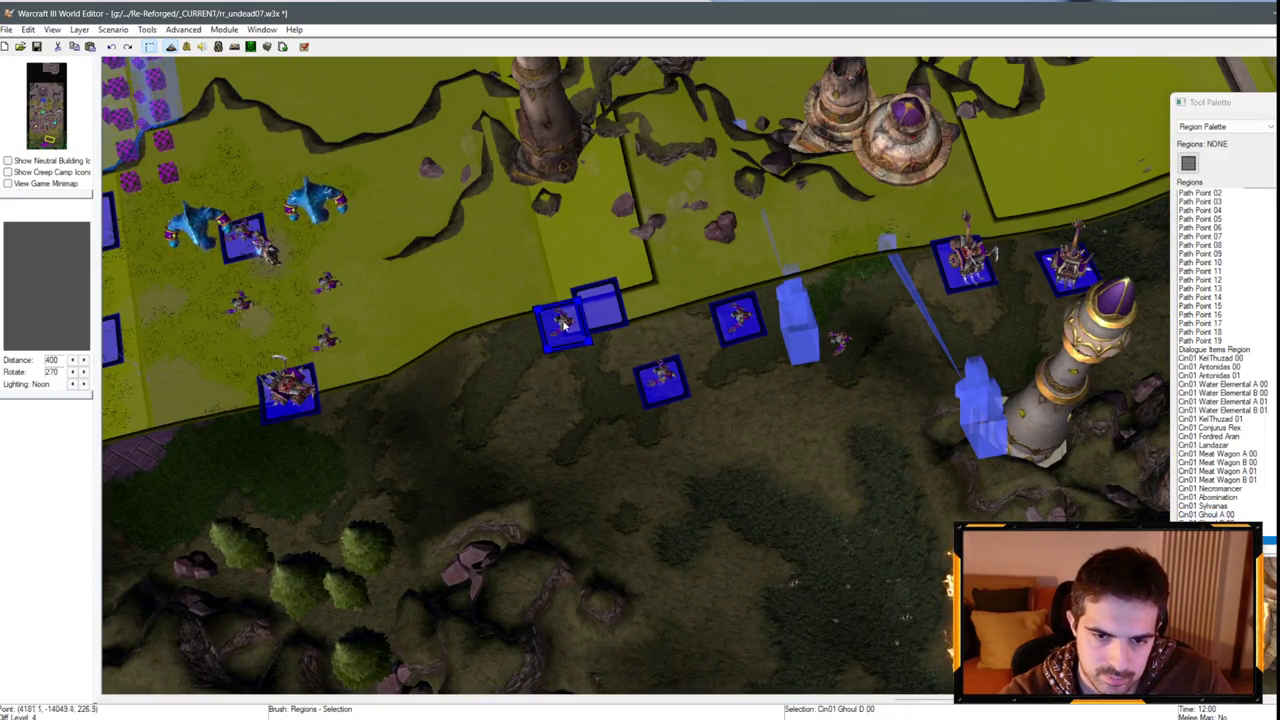
mouse_move(632, 370)
left_mouse_down()
mouse_move(609, 349)
mouse_move(625, 387)
mouse_move(690, 395)
mouse_move(663, 423)
mouse_move(643, 414)
mouse_move(870, 430)
mouse_move(845, 341)
mouse_move(864, 357)
left_mouse_up()
Step: Reposition and resize Cin01 Ghoul B 00, C 00 and A 00 over their ghouls
left_click(875, 358)
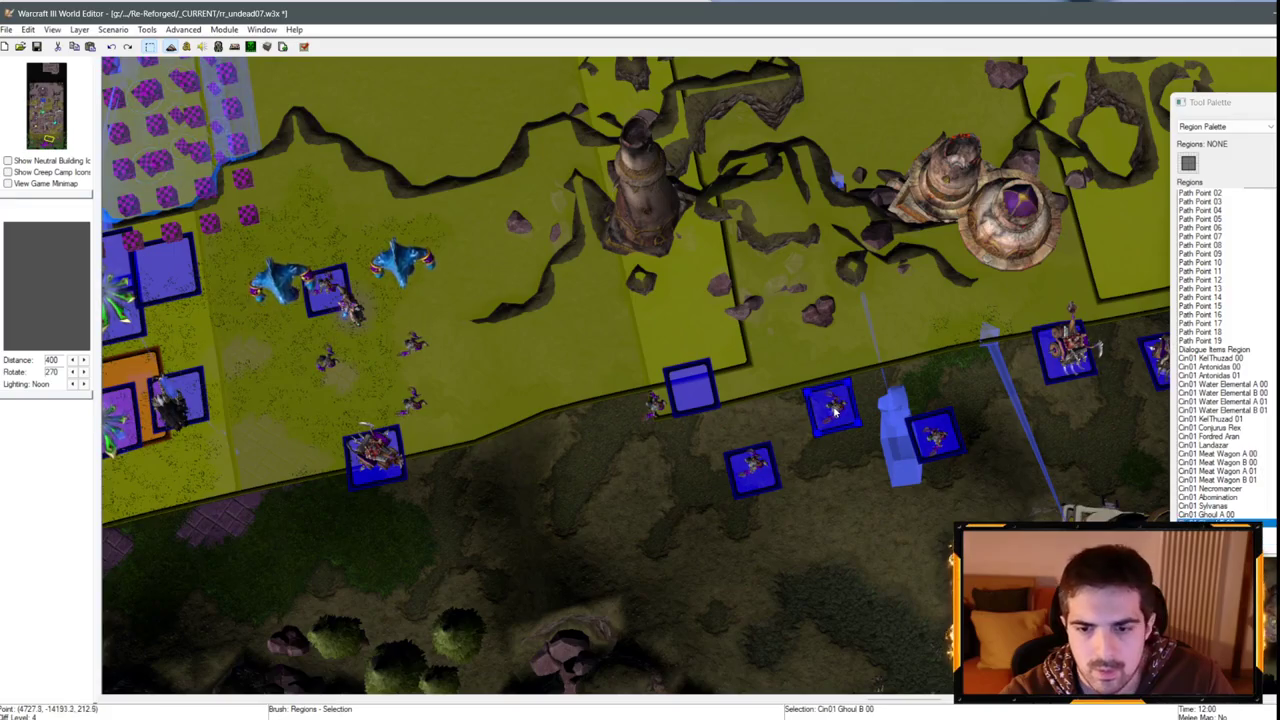
mouse_move(832, 412)
left_mouse_down()
mouse_move(852, 449)
mouse_move(777, 515)
left_mouse_up()
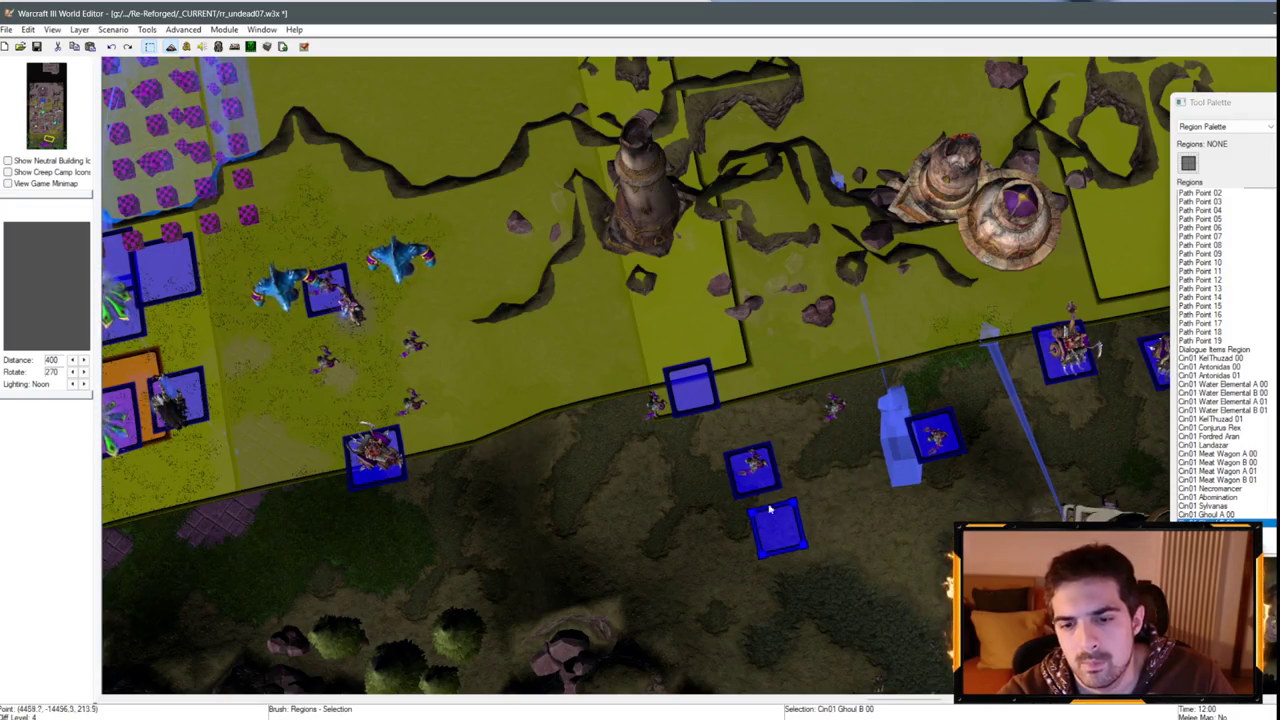
mouse_move(755, 468)
left_mouse_down()
mouse_move(806, 465)
mouse_move(835, 405)
left_mouse_up()
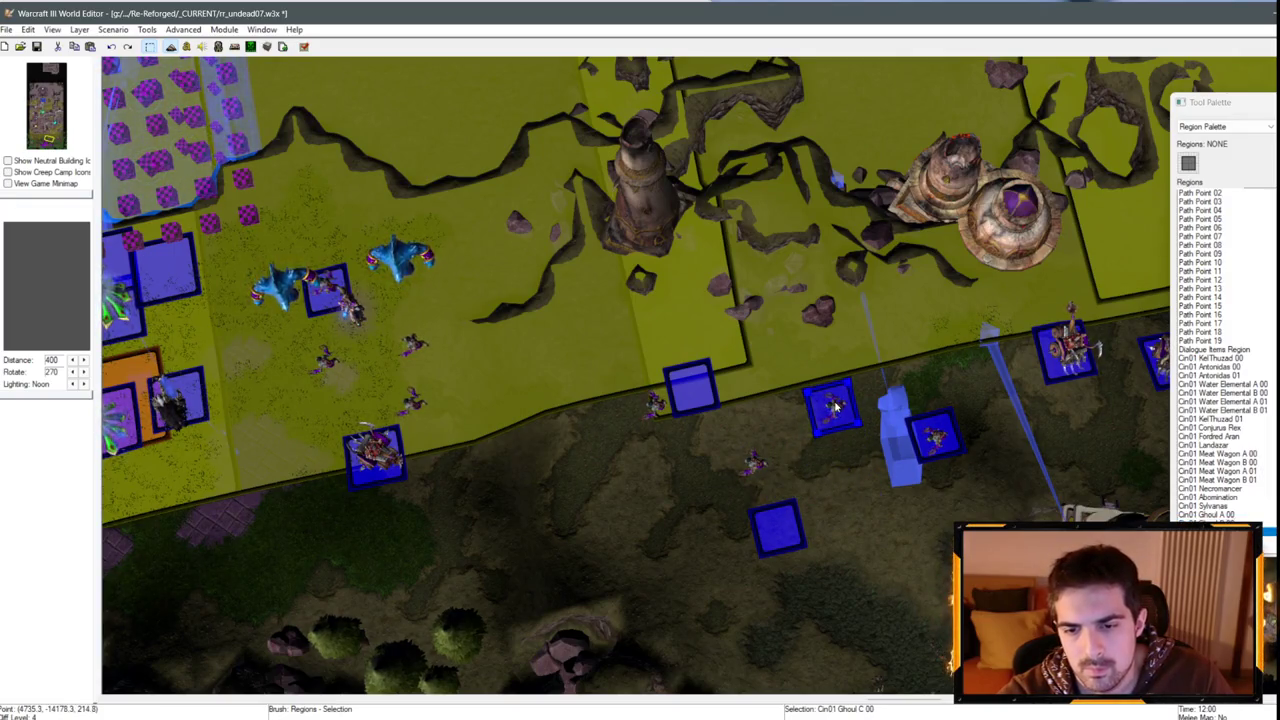
mouse_move(772, 503)
left_mouse_down()
mouse_move(769, 458)
mouse_move(768, 500)
mouse_move(765, 461)
mouse_move(750, 458)
left_mouse_up()
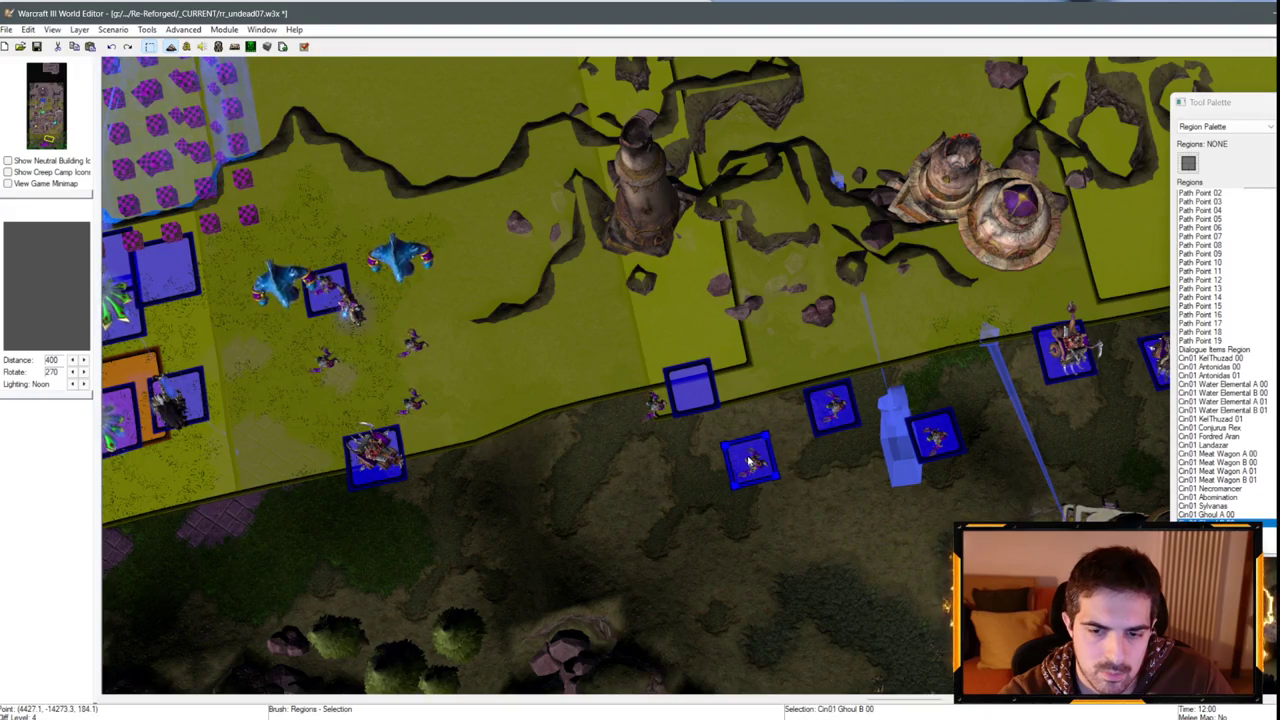
key("Left")
mouse_move(780, 385)
left_mouse_down()
mouse_move(783, 420)
mouse_move(752, 392)
left_mouse_up()
Step: Paste a region over an upper ghoul and name it Cin01 Ghoul B 01
key("Left")
key("Up")
key("Down")
key("Right")
key("ctrl+v")
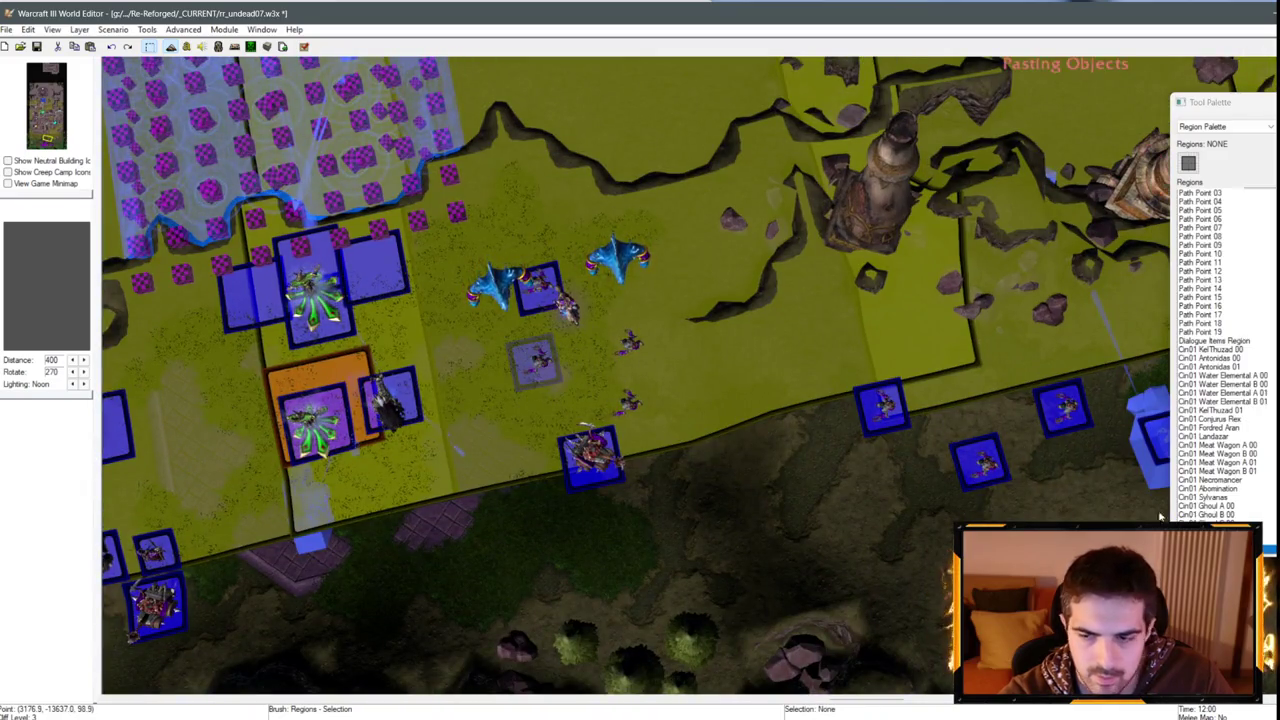
left_click(537, 363)
double_click(535, 360)
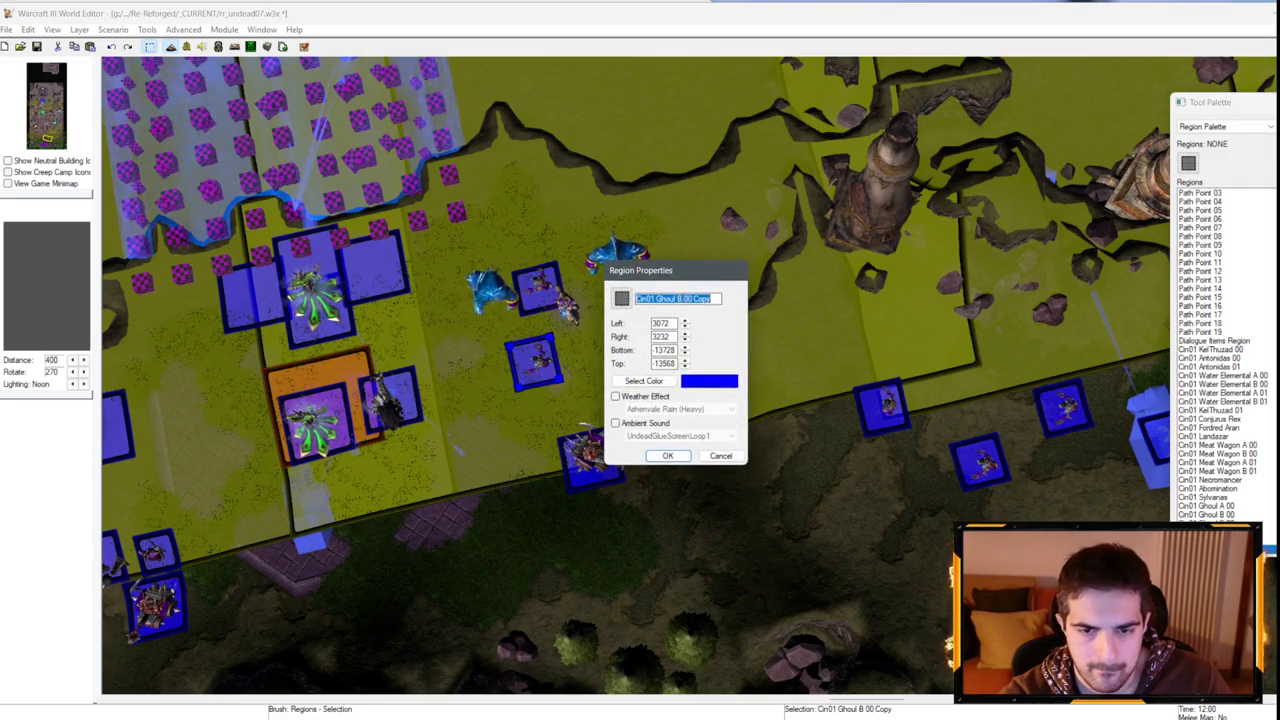
type("Cin01 Ghoul B 01")
key("Return")
key("Right")
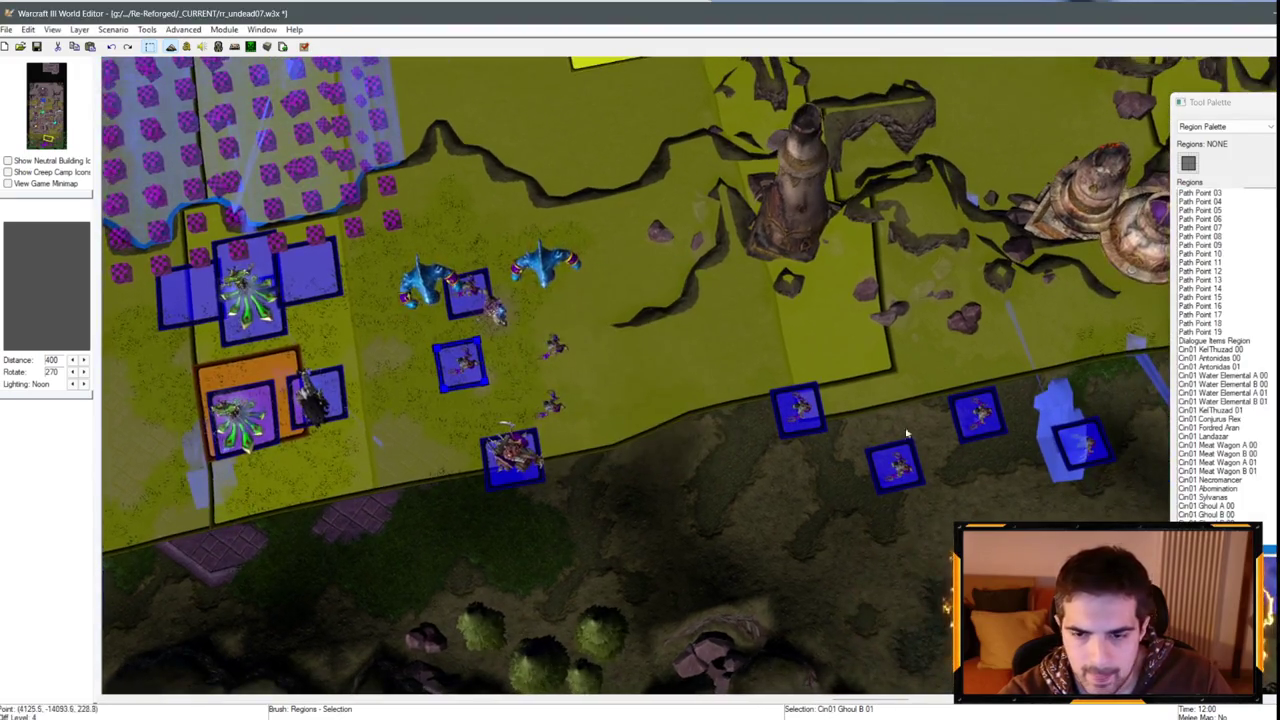
Step: Add regions Cin01 Ghoul C 01 and Cin01 Ghoul D 01 beside the upper ghouls
key("ctrl+v")
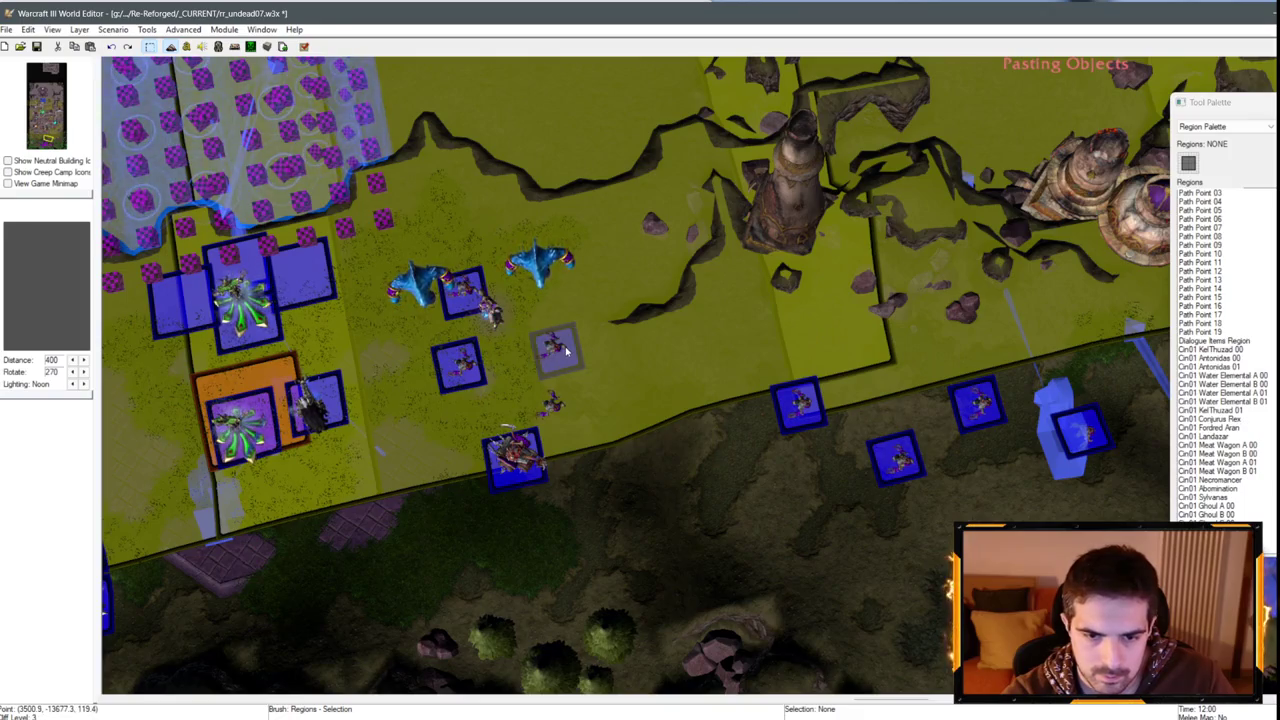
left_click(566, 350)
double_click(560, 350)
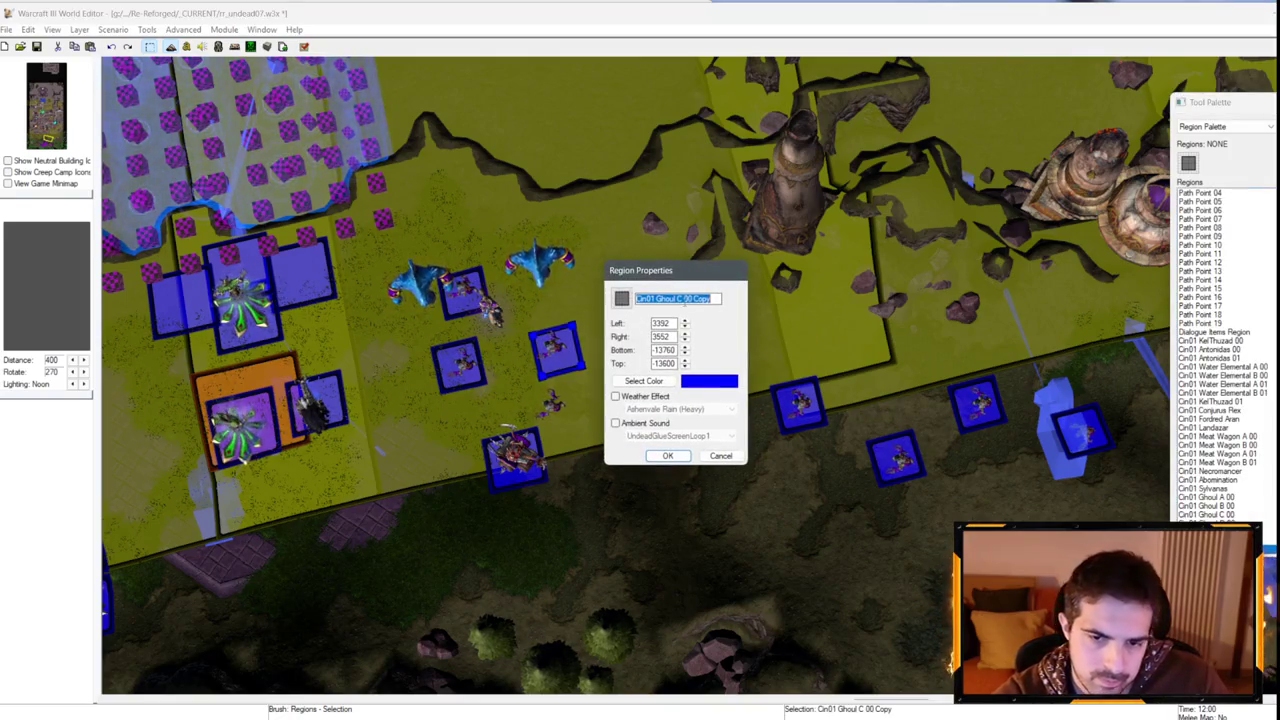
type("Cin01 Ghoul C 01")
key("Return")
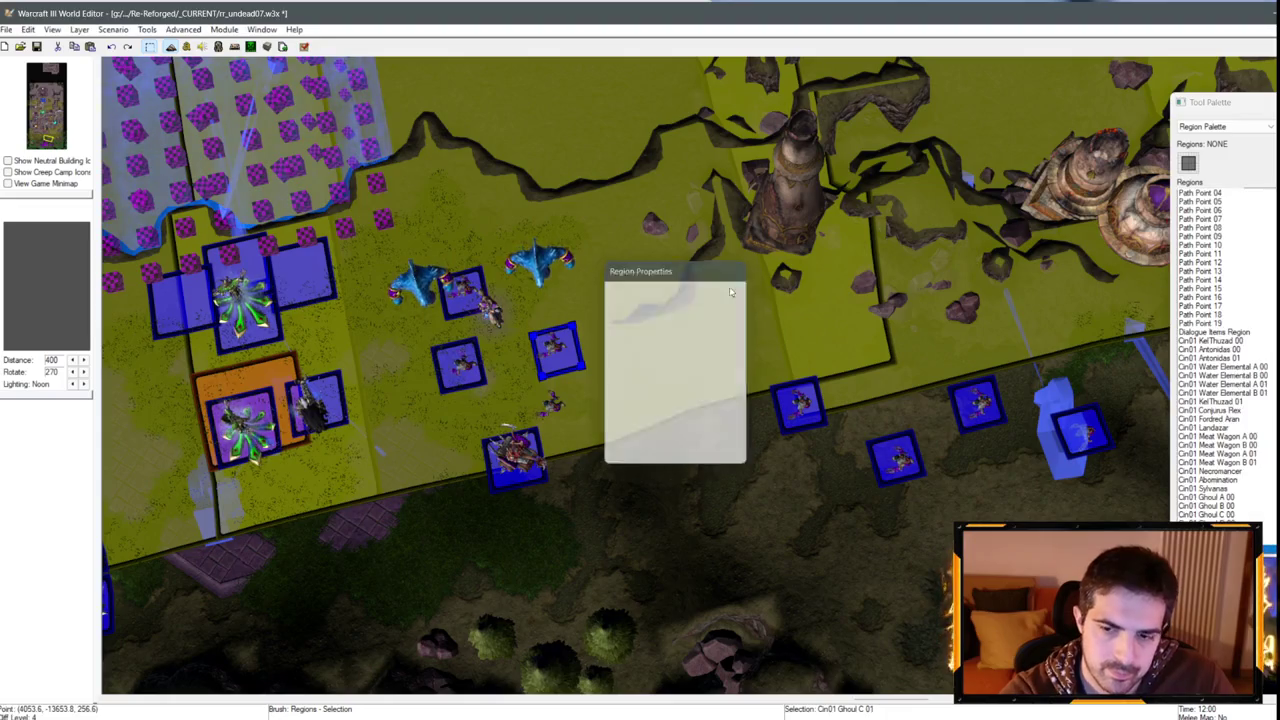
key("ctrl+v")
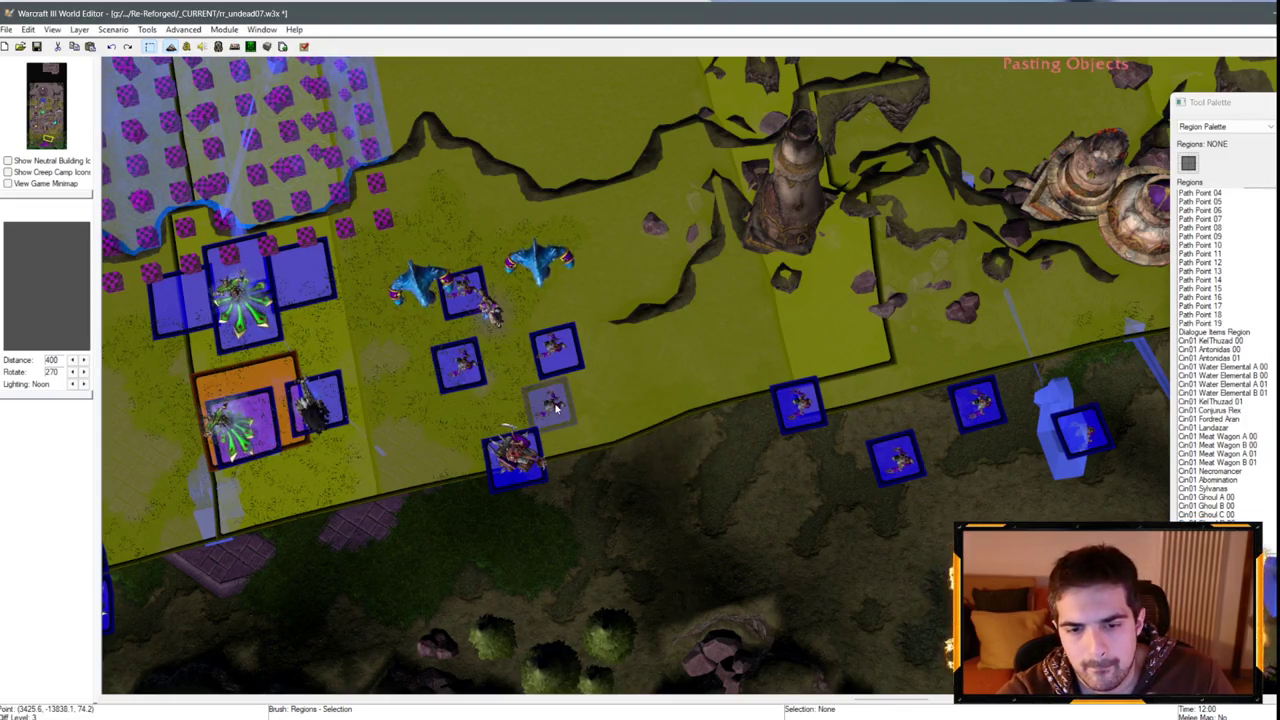
left_click(556, 405)
double_click(550, 405)
type("Cin01 Ghoul D 01")
key("Return")
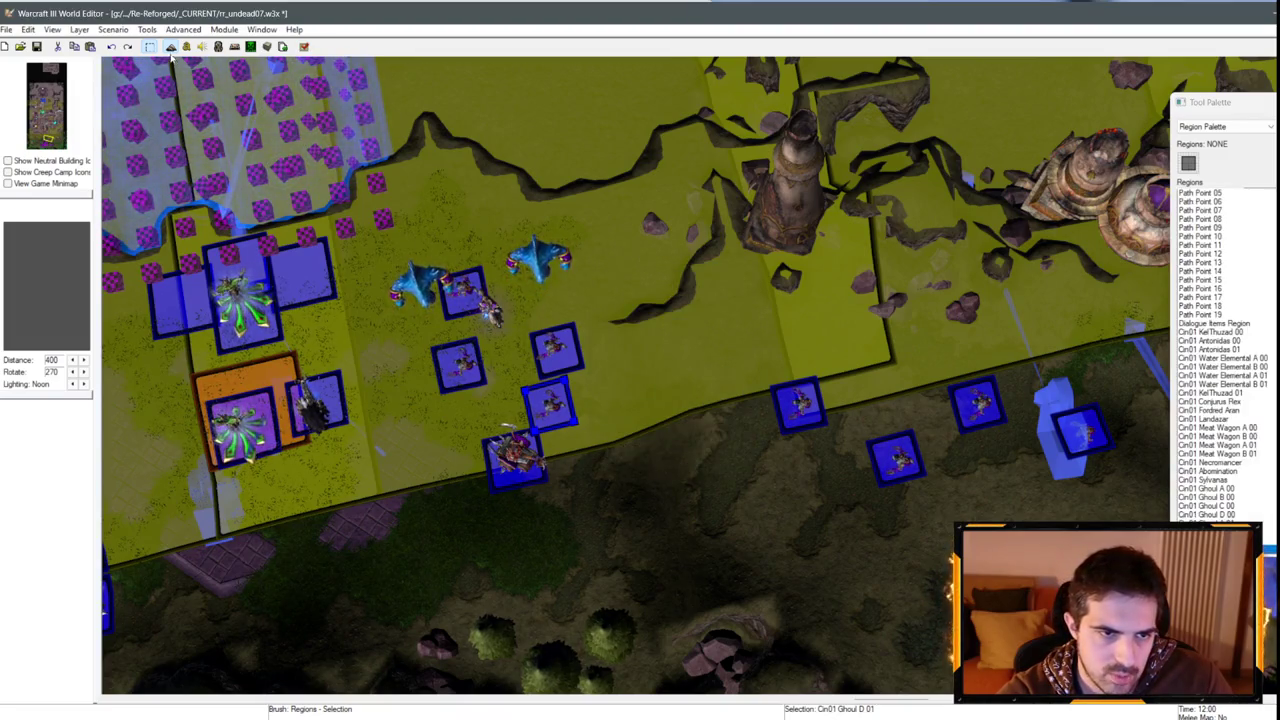
left_click(186, 47)
Step: Rename the Cin01_StandingArchmages variable to Cin01_Archmages
left_click(100, 337)
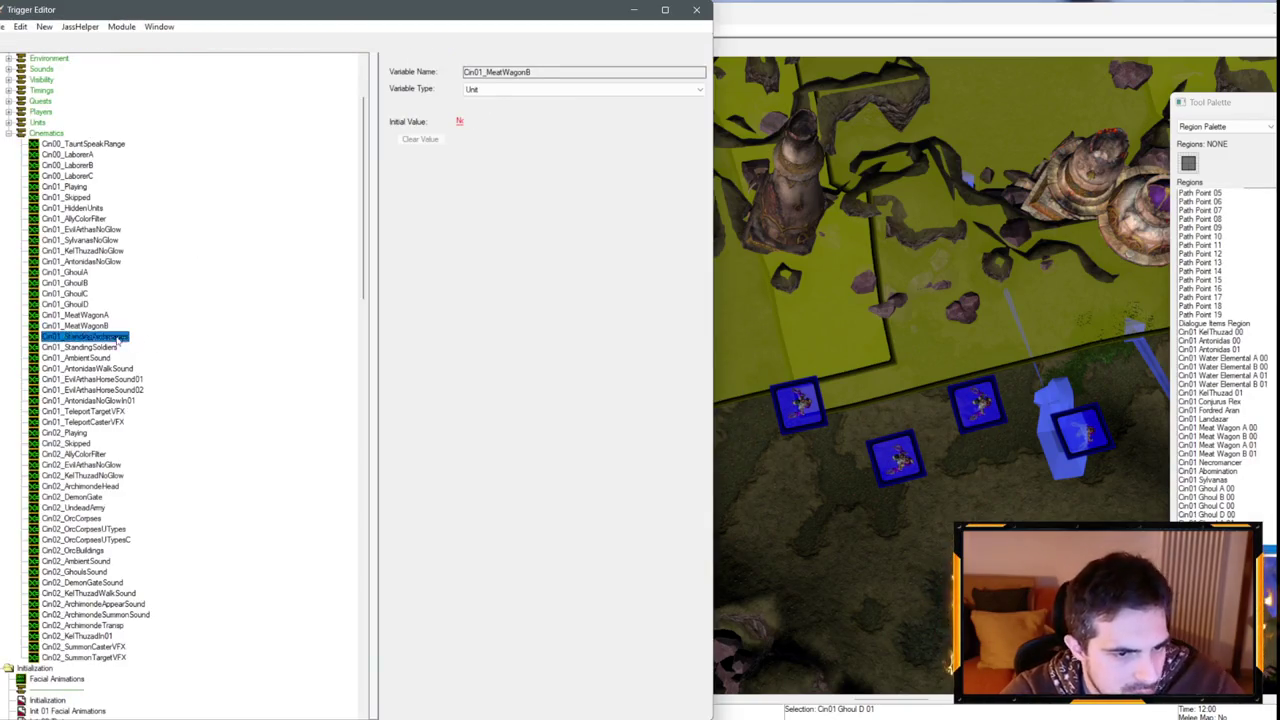
left_click(89, 339)
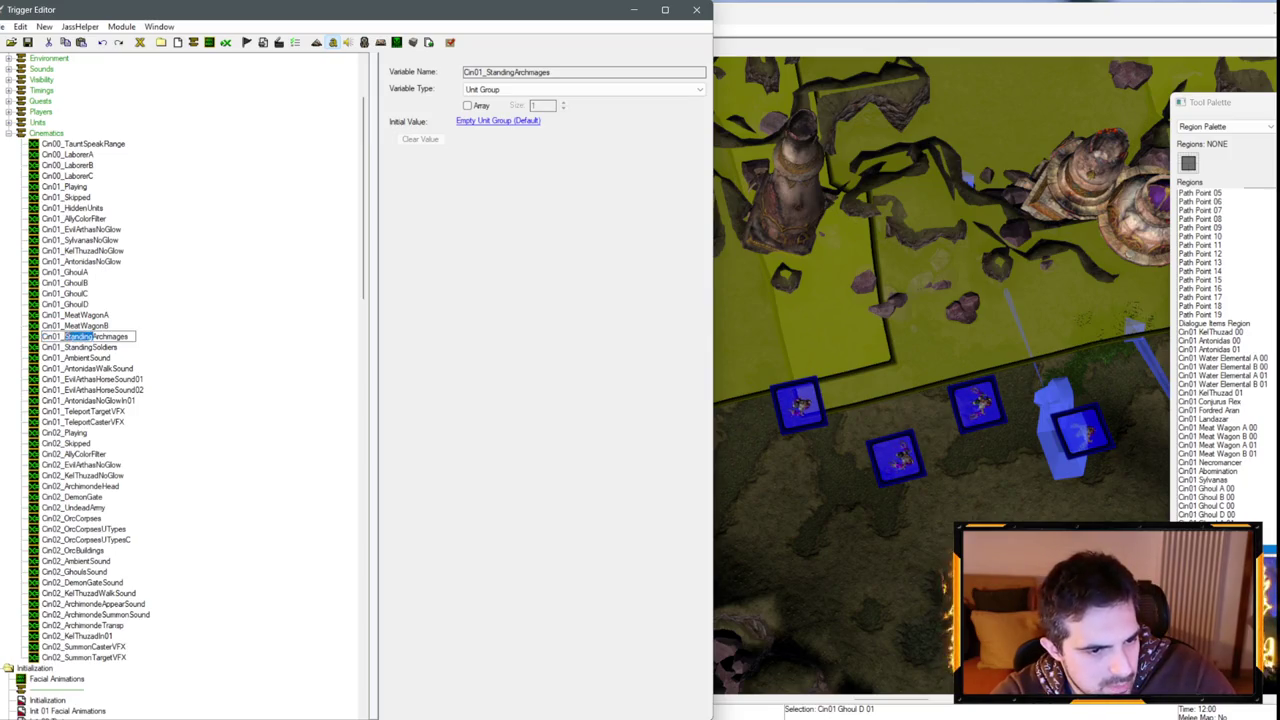
key("Return")
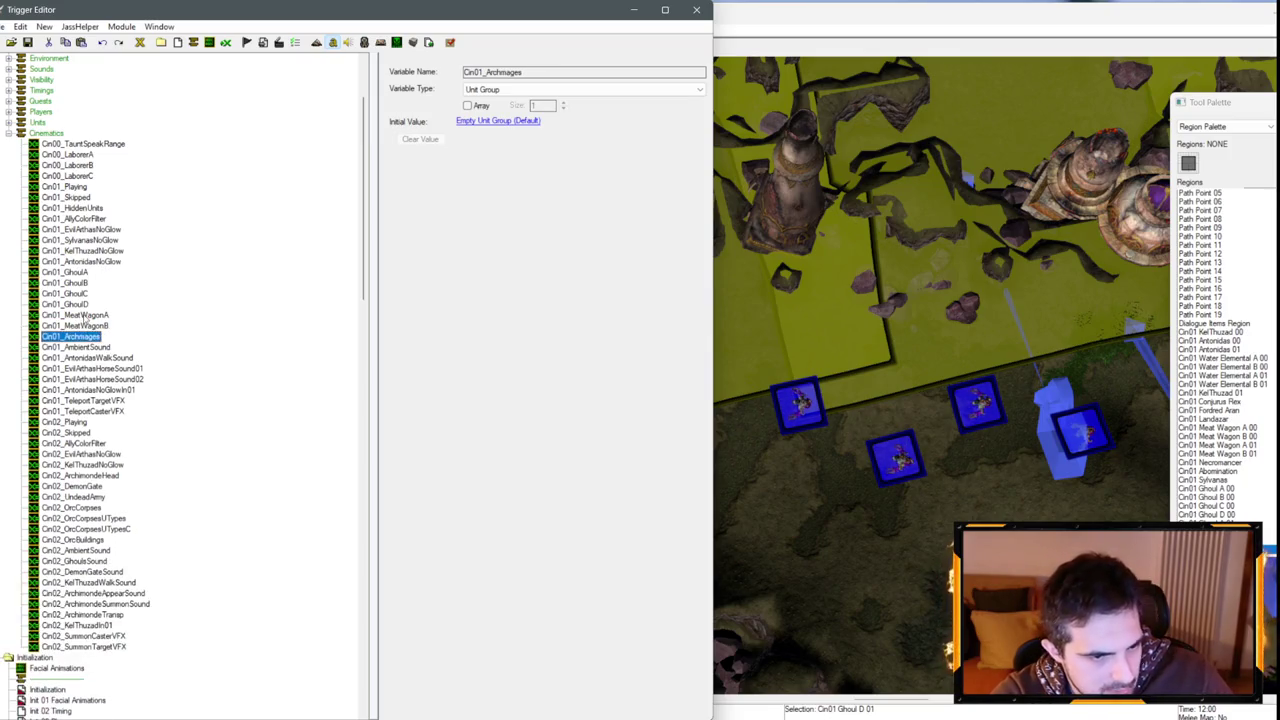
Step: Duplicate Cin01_GhoulD twice as unit variables Cin01_Necromancer and Cin01_Abomination
left_click(82, 304)
key("ctrl+c")
key("ctrl+v")
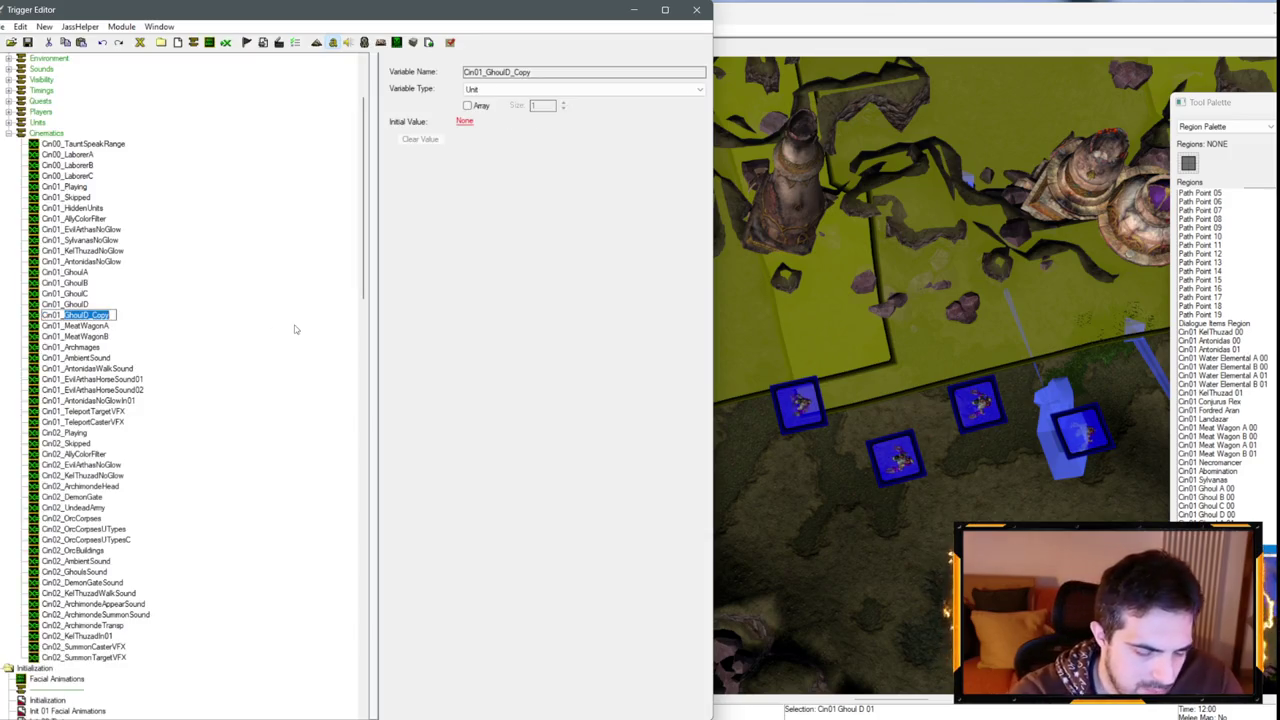
type("ncer")
key("Return")
key("ctrl+c")
key("ctrl+v")
type("Cin01_Abo")
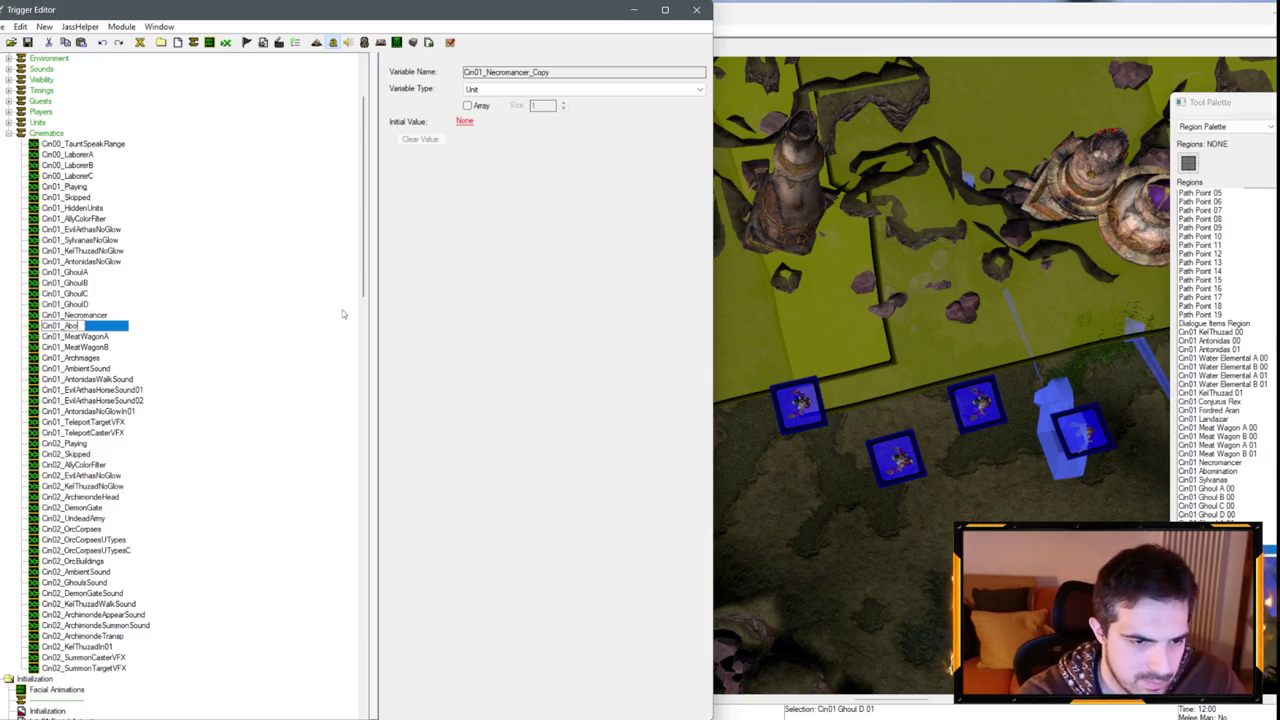
key("Return")
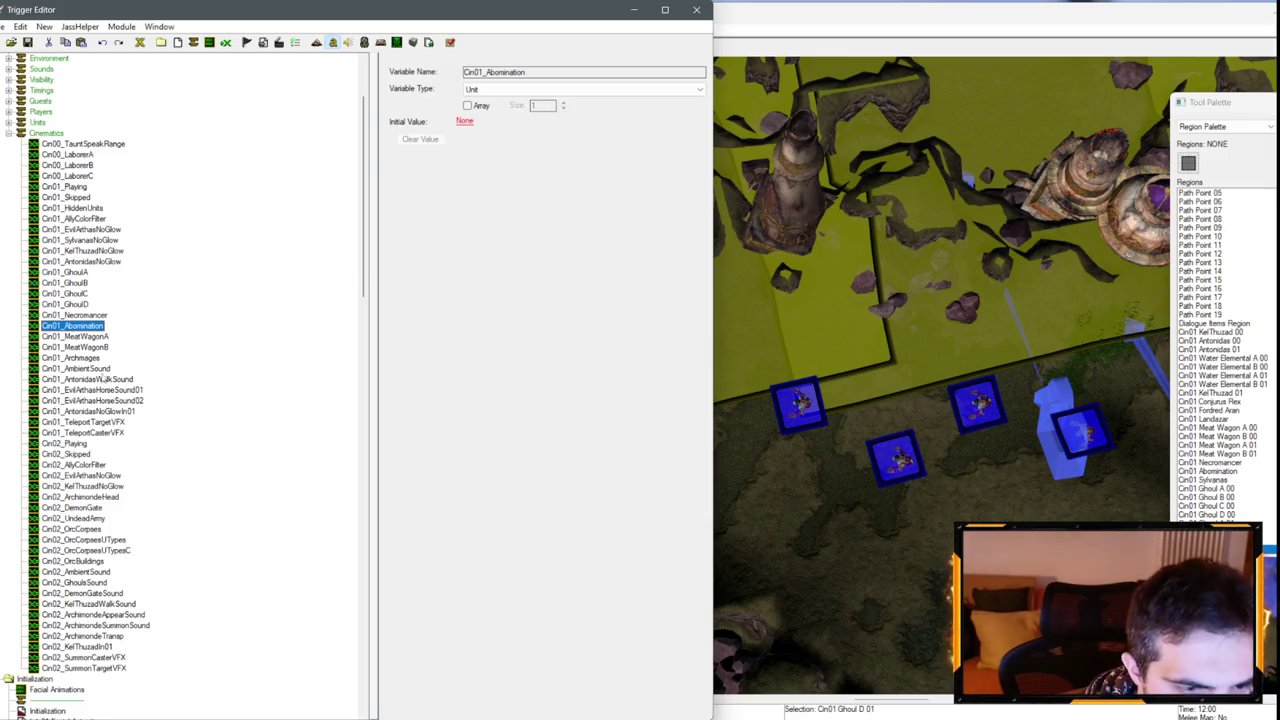
left_click(104, 380)
Step: Duplicate Cin01_AntonidasWalkSound into Cin01_GhoulAWalkSound and Cin01_GhoulBWalkSound
key("ctrl+c")
key("ctrl+v")
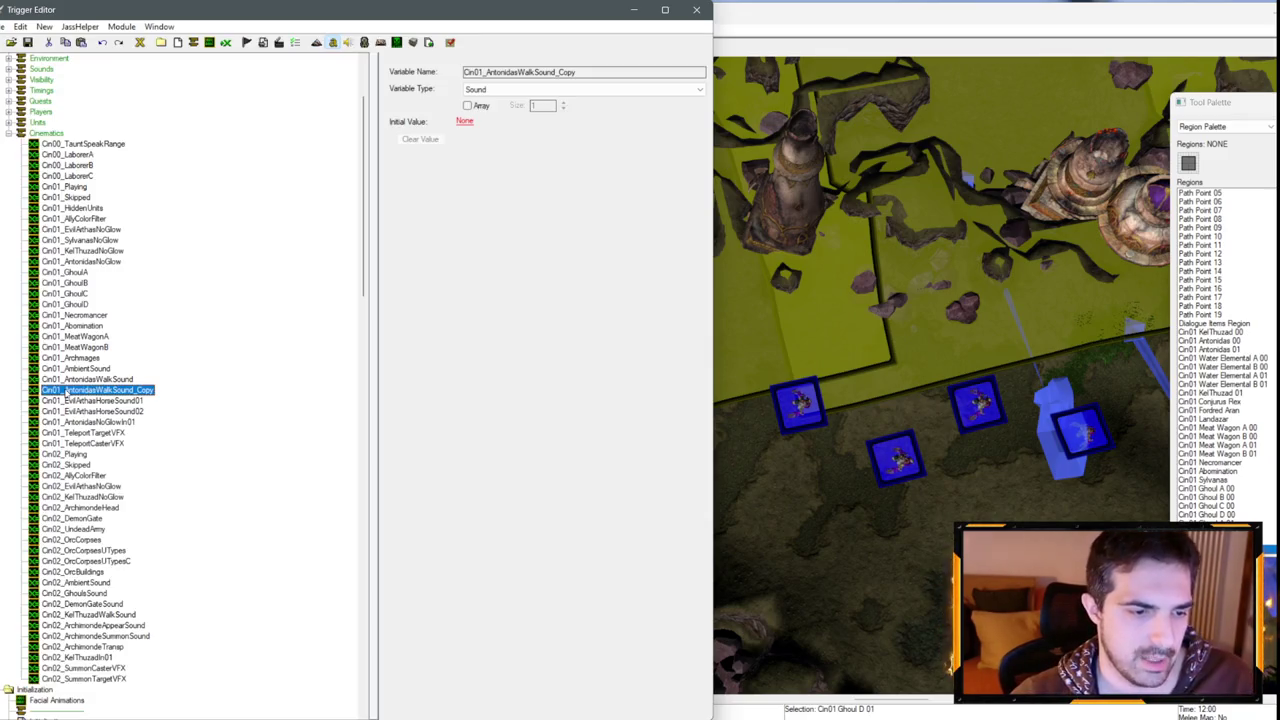
type("Cin01_GhoulA")
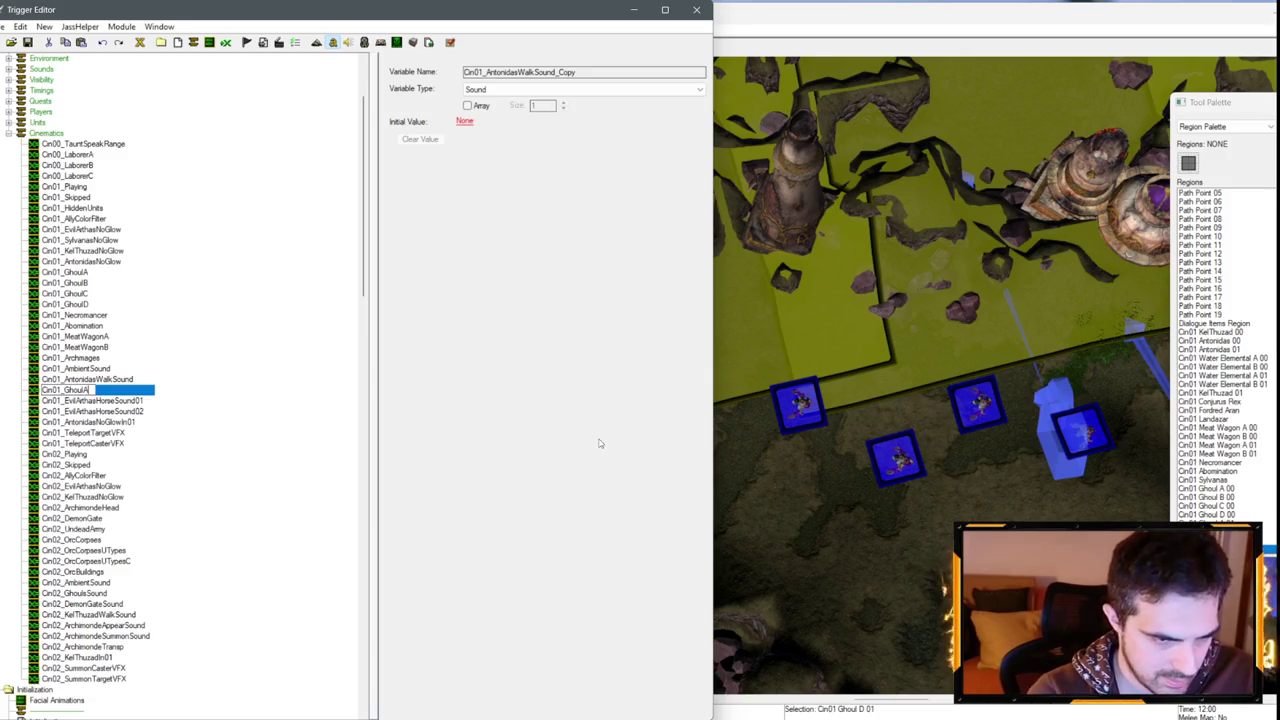
type("WalkSound")
key("Return")
key("ctrl+c")
key("ctrl+v")
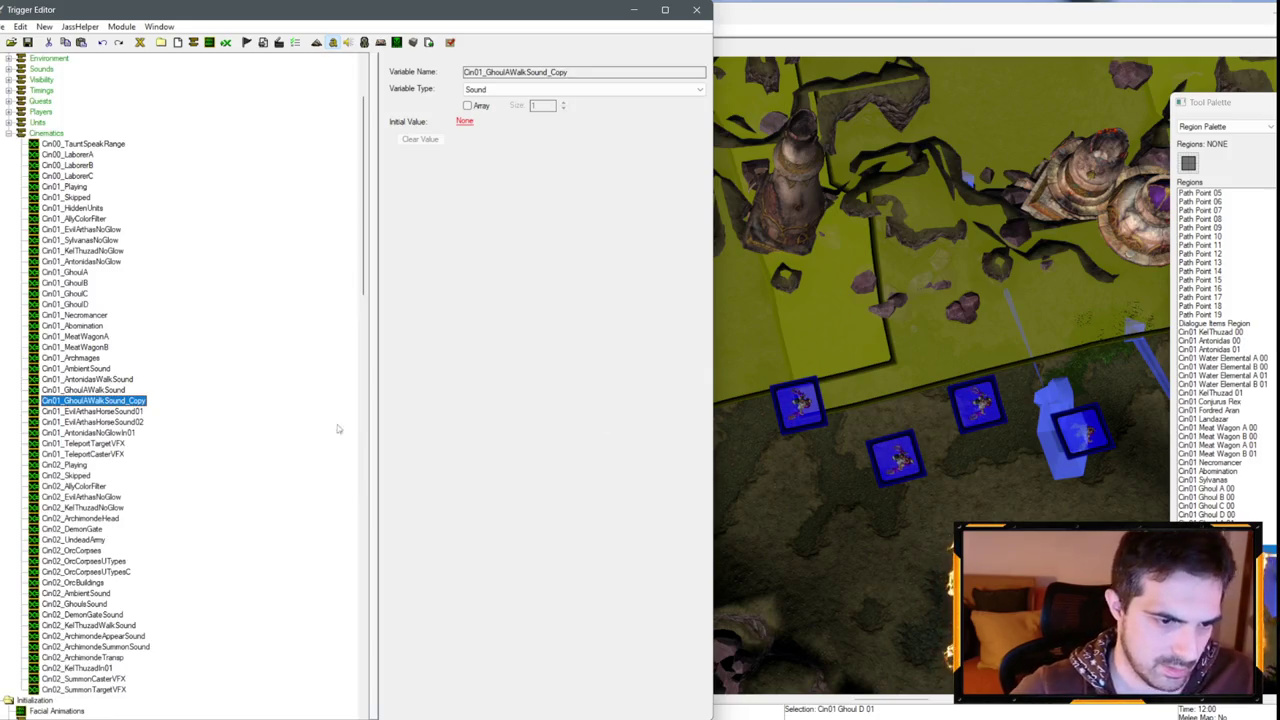
left_click(86, 399)
key("BackSpace")
key("BackSpace")
key("BackSpace")
Step: Add Cin01_GhoulCWalkSound and Cin01_GhoulDWalkSound as further duplicates
key("Return")
key("ctrl+c")
key("ctrl+v")
left_click(88, 411)
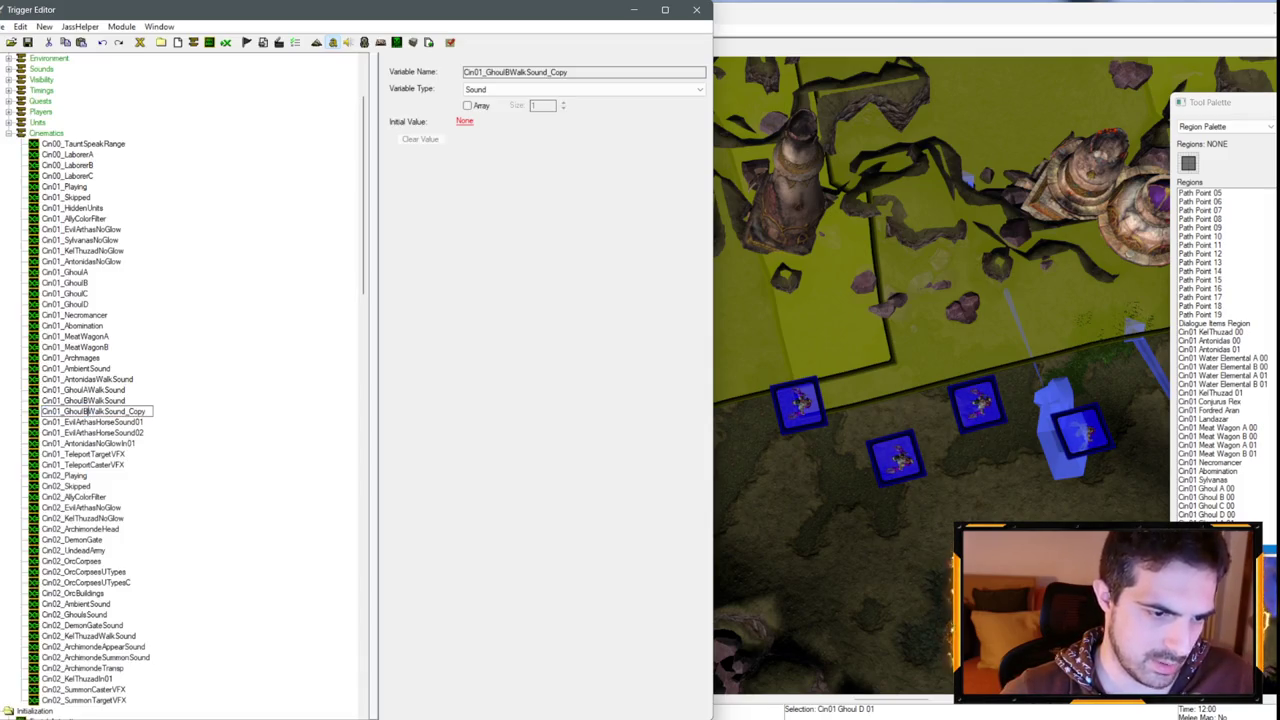
key("BackSpace")
key("Return")
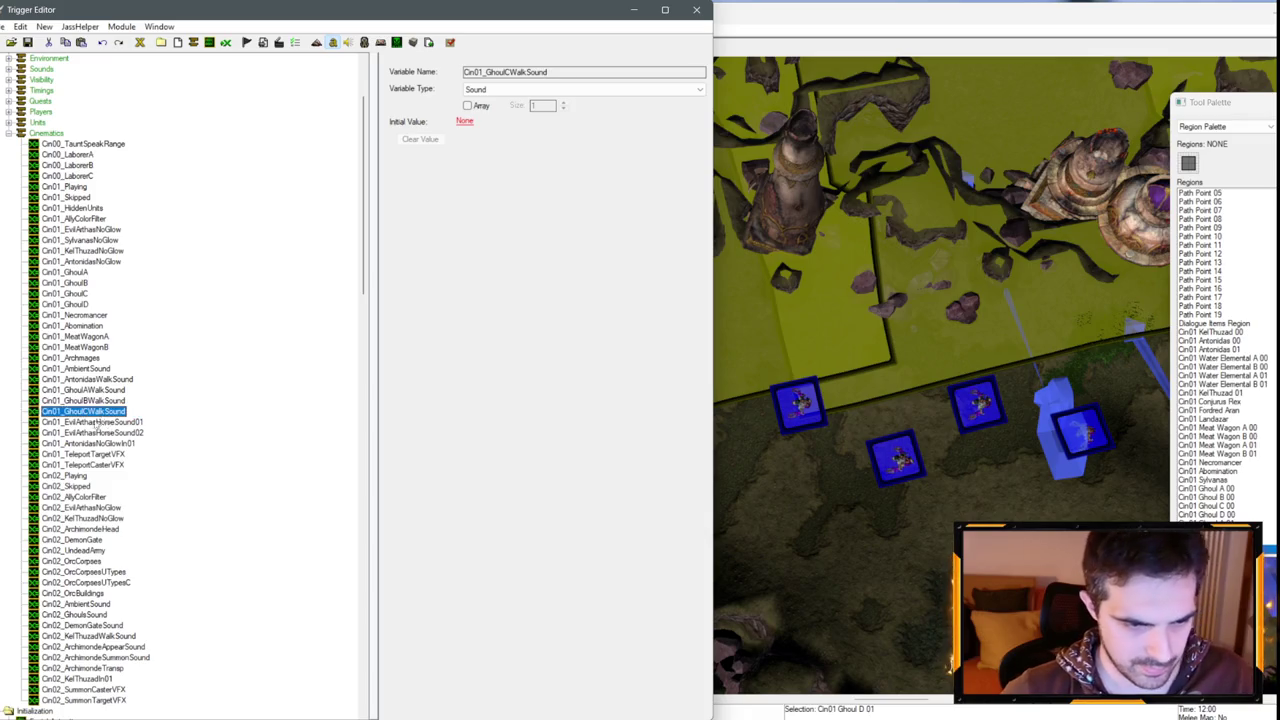
key("ctrl+c")
key("ctrl+v")
left_click(90, 422)
key("BackSpace")
key("Return")
Step: Create the sound variable Cin01_MeatWagonSound from a duplicate
key("ctrl+c")
key("ctrl+v")
left_click(89, 432)
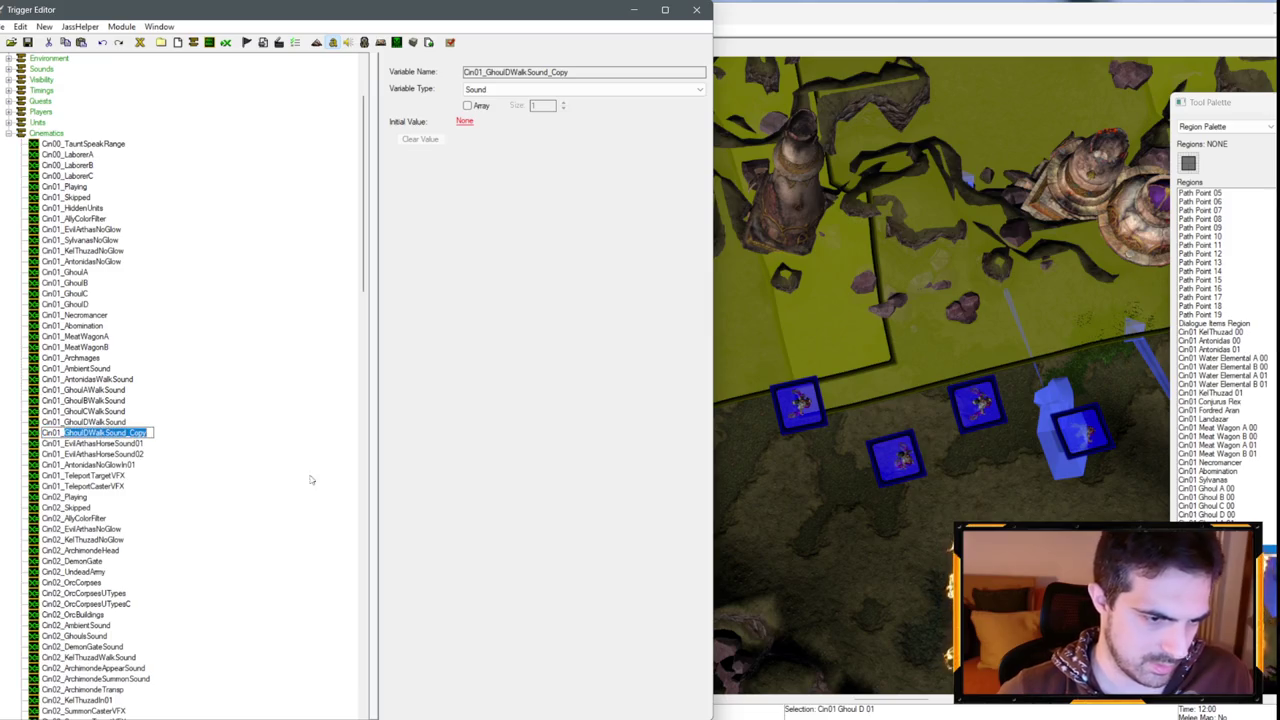
type("MeatWagon")
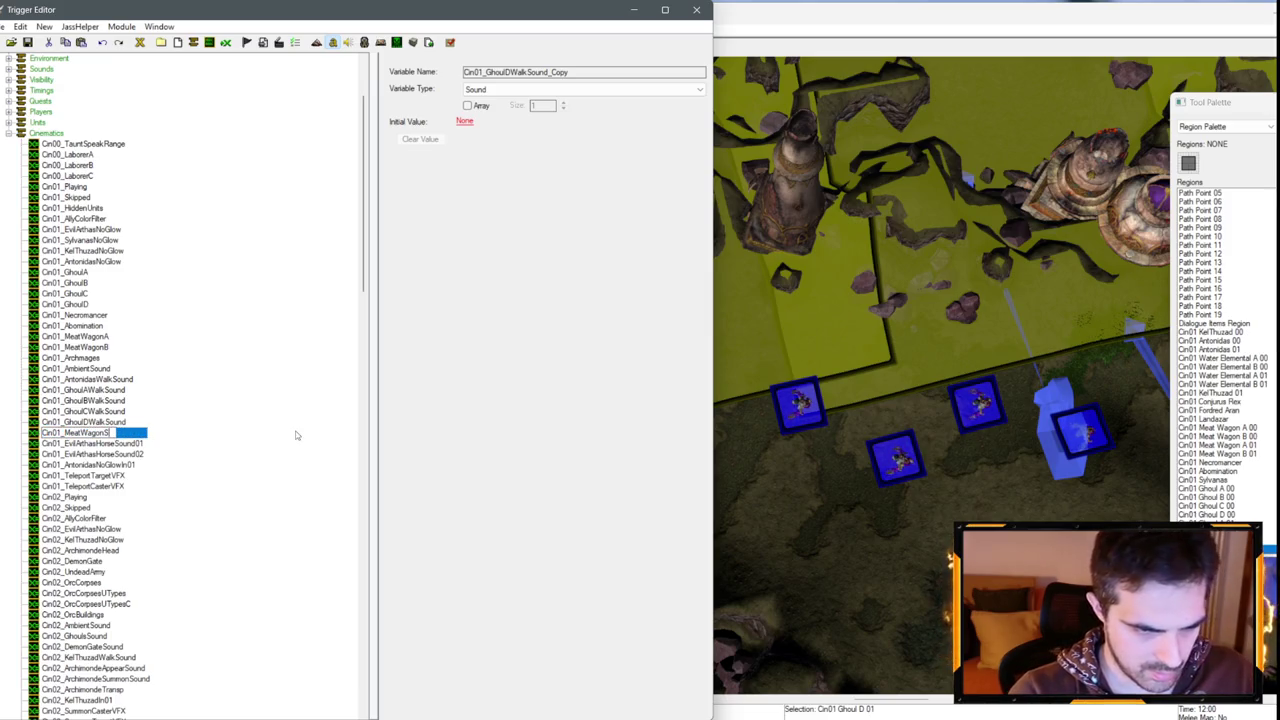
key("BackSpace")
key("Return")
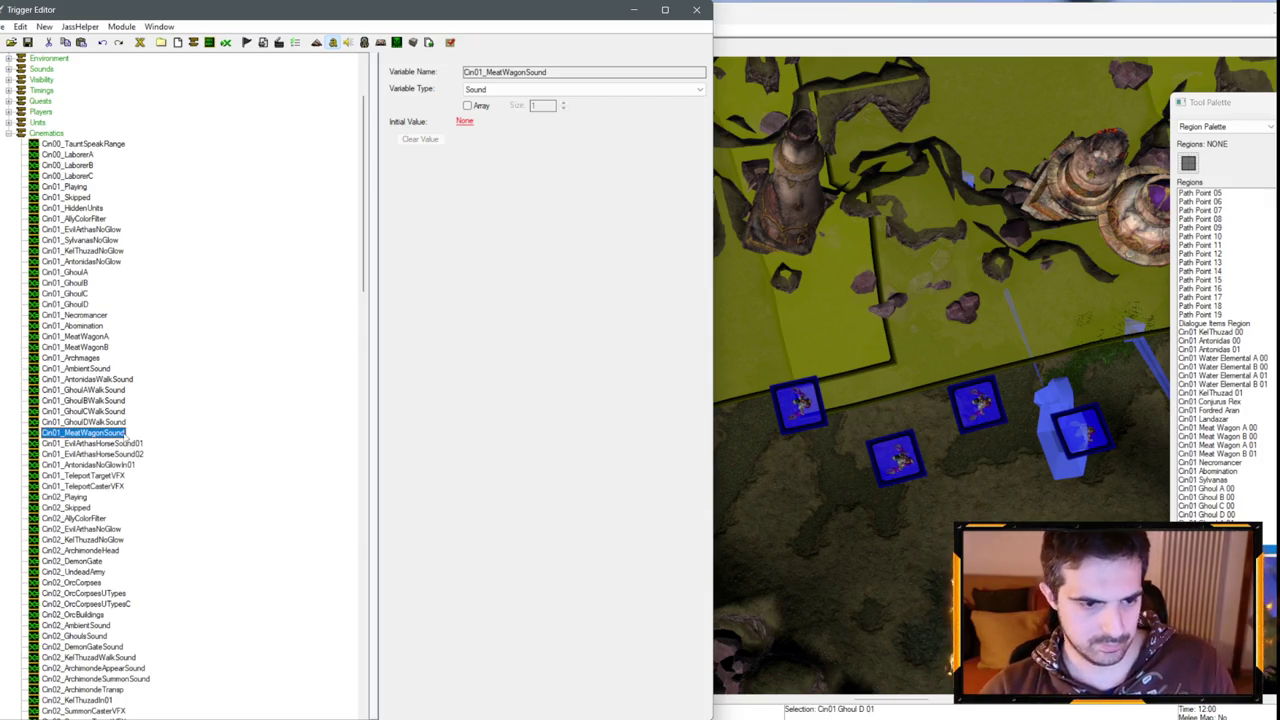
Step: Copy Cin01_AntonidasWalkSound as Cin01_KelThuzadWalkSound, then close the Trigger Editor
left_click(102, 380)
key("ctrl+c")
key("ctrl+v")
left_click(100, 390)
left_click_drag(64, 390, 100, 390)
type("Kel")
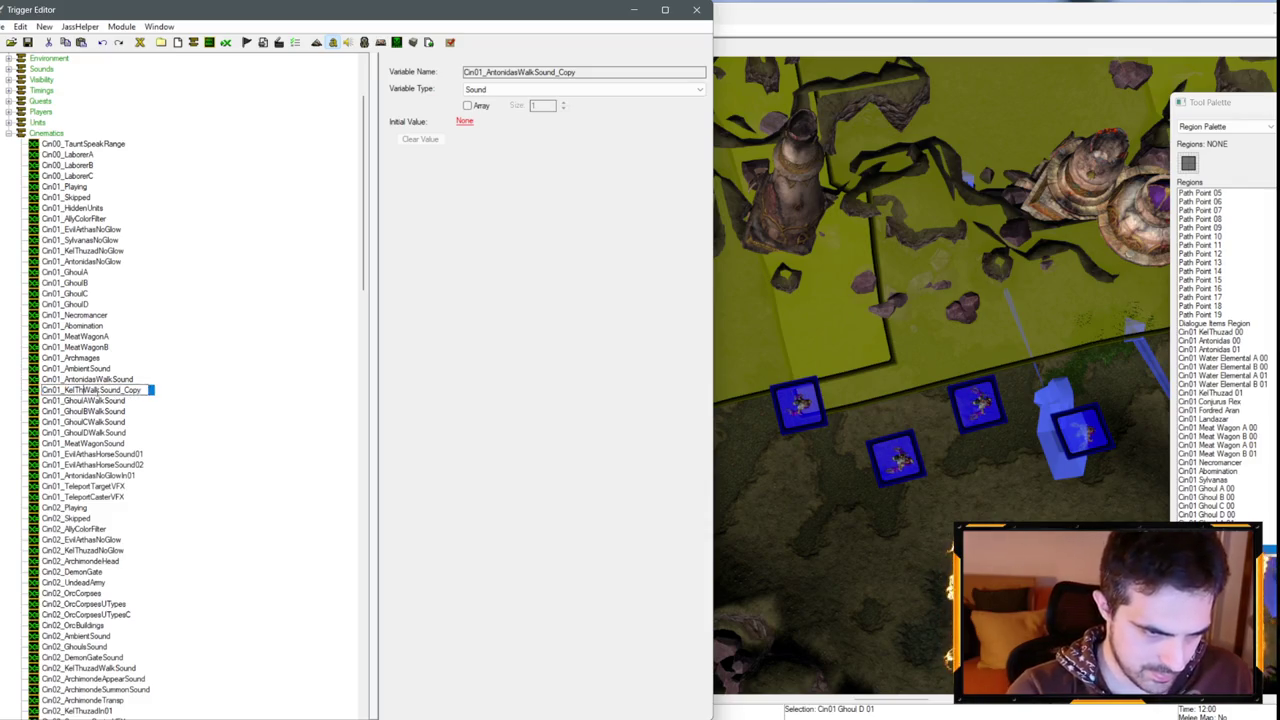
key("BackSpace")
key("BackSpace")
key("BackSpace")
key("Return")
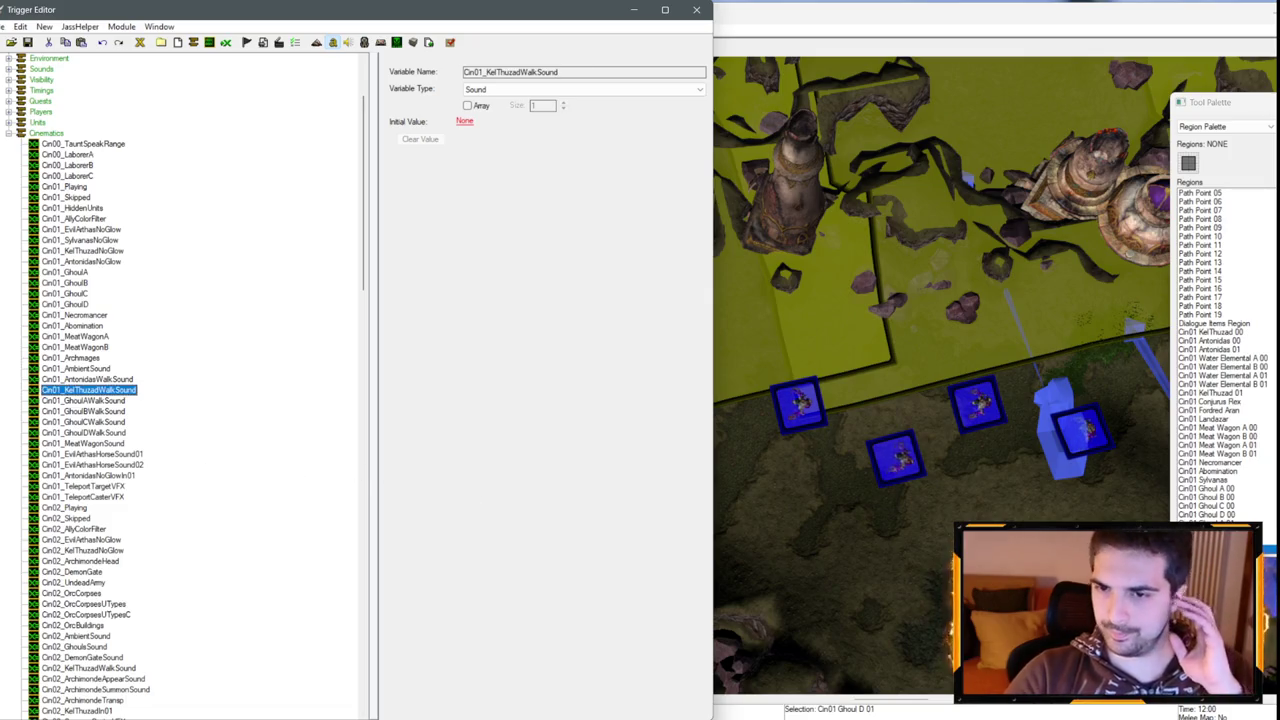
left_click(1022, 460)
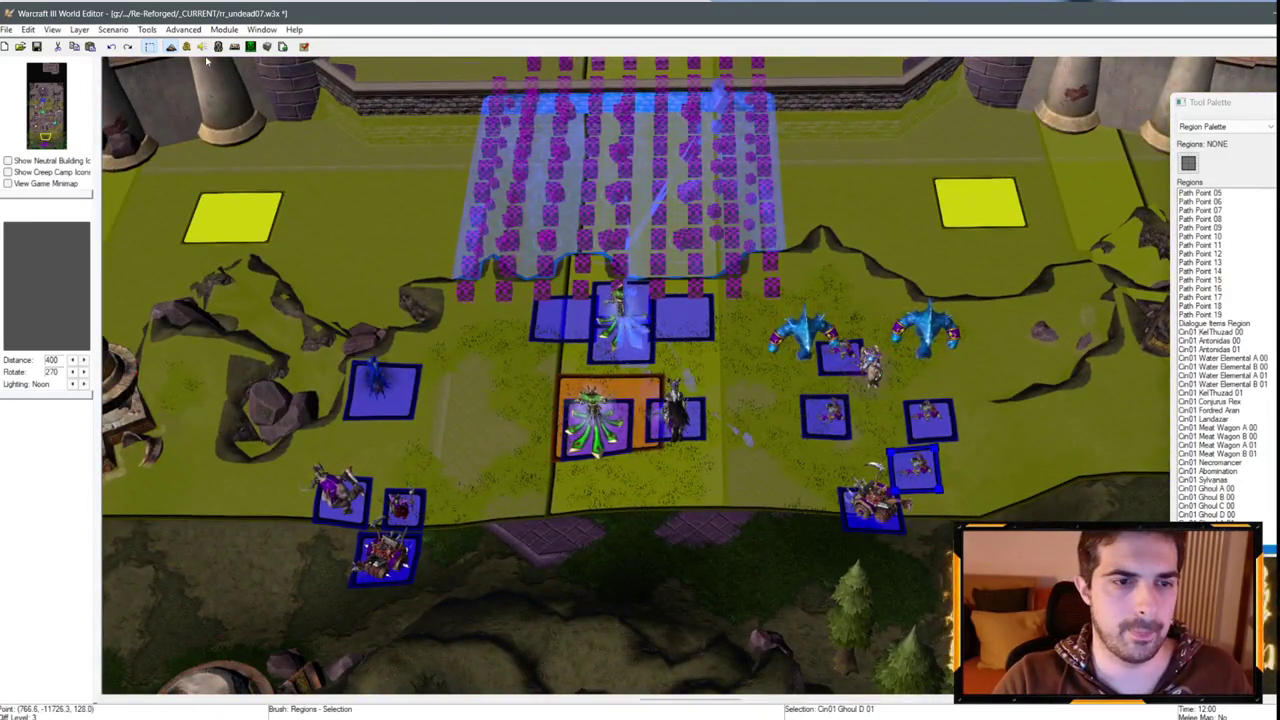
left_click(202, 46)
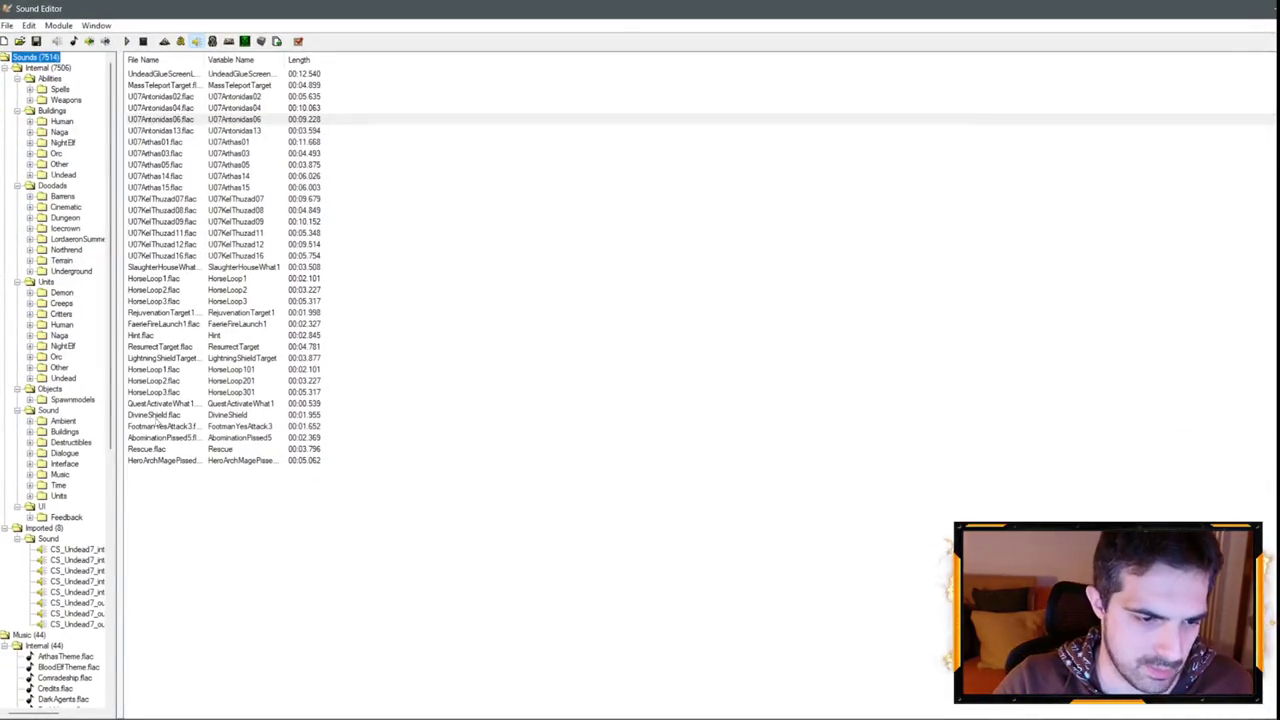
left_click_drag(117, 528, 227, 521)
double_click(128, 551)
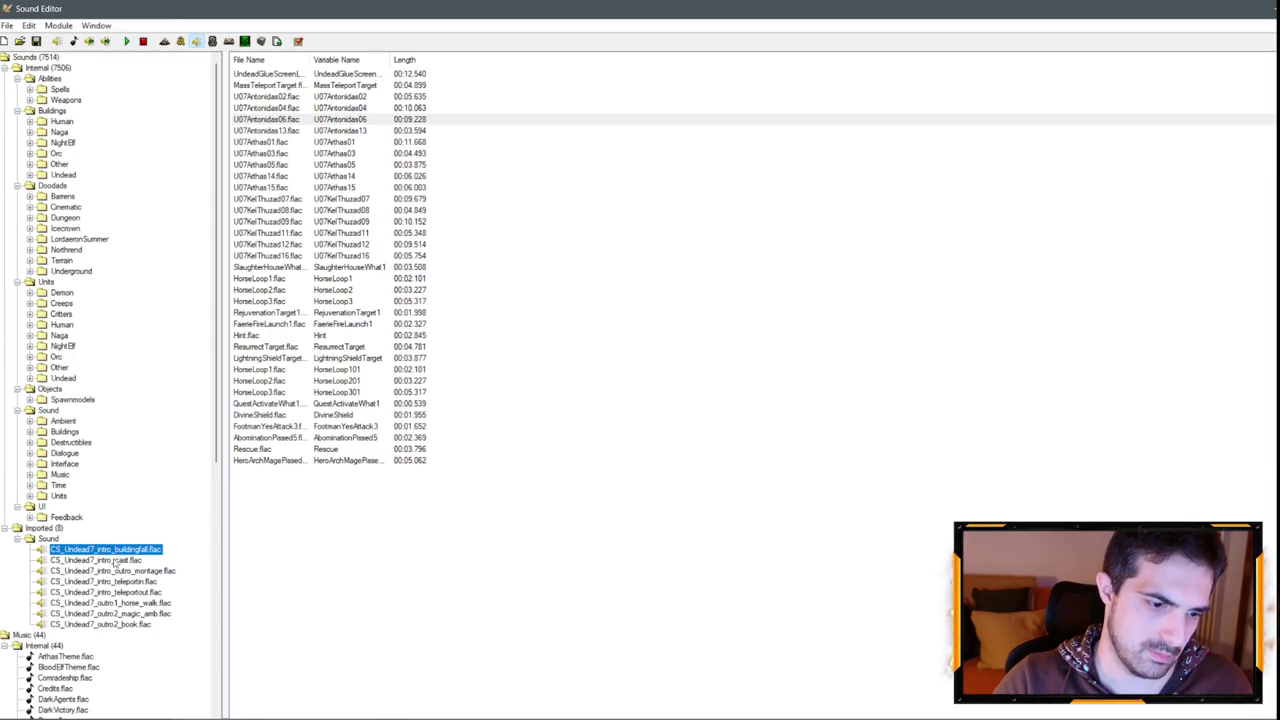
left_click(115, 561)
mouse_move(140, 561)
left_mouse_down()
mouse_move(150, 612)
mouse_move(155, 568)
left_mouse_up()
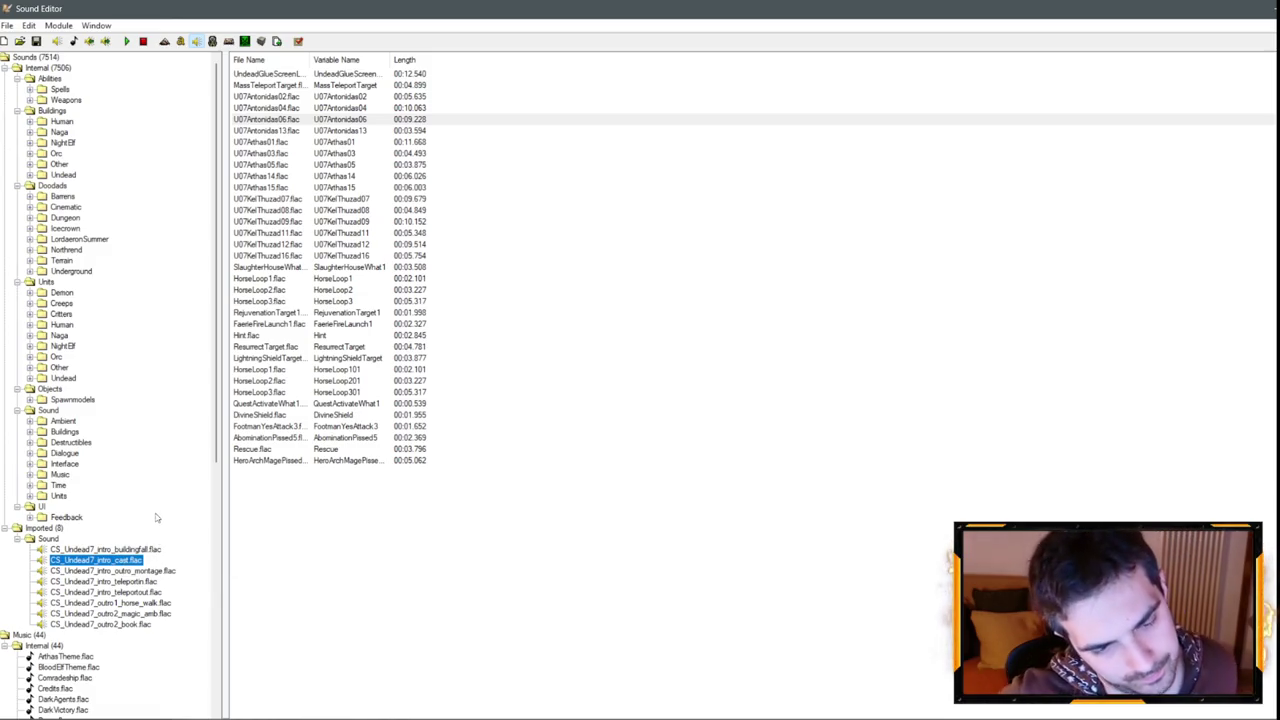
right_click(155, 571)
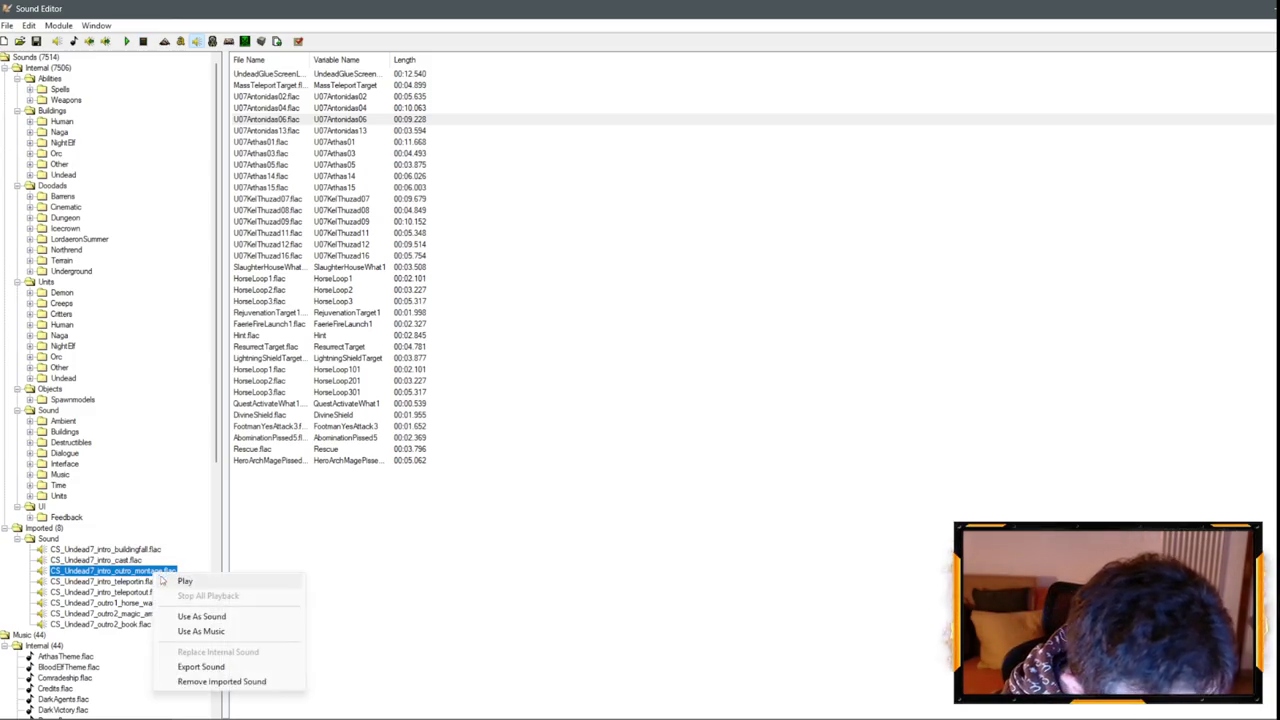
left_click(166, 592)
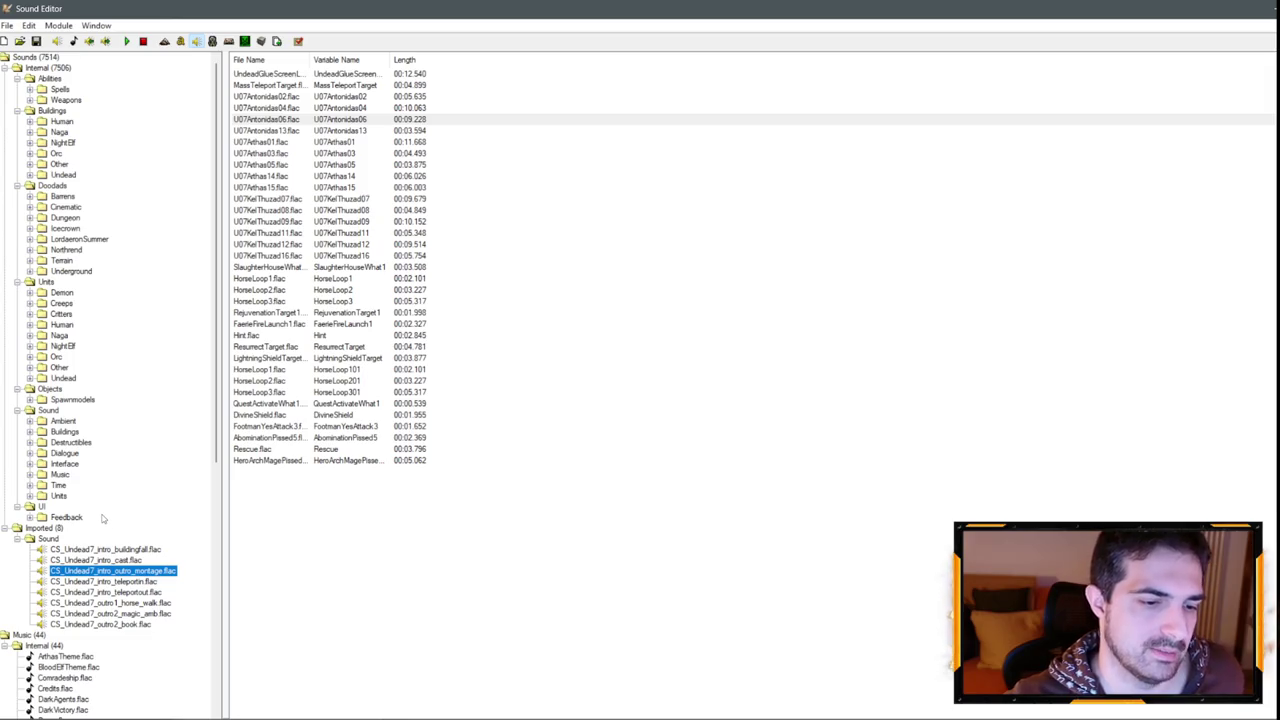
right_click(124, 560)
left_click(138, 567)
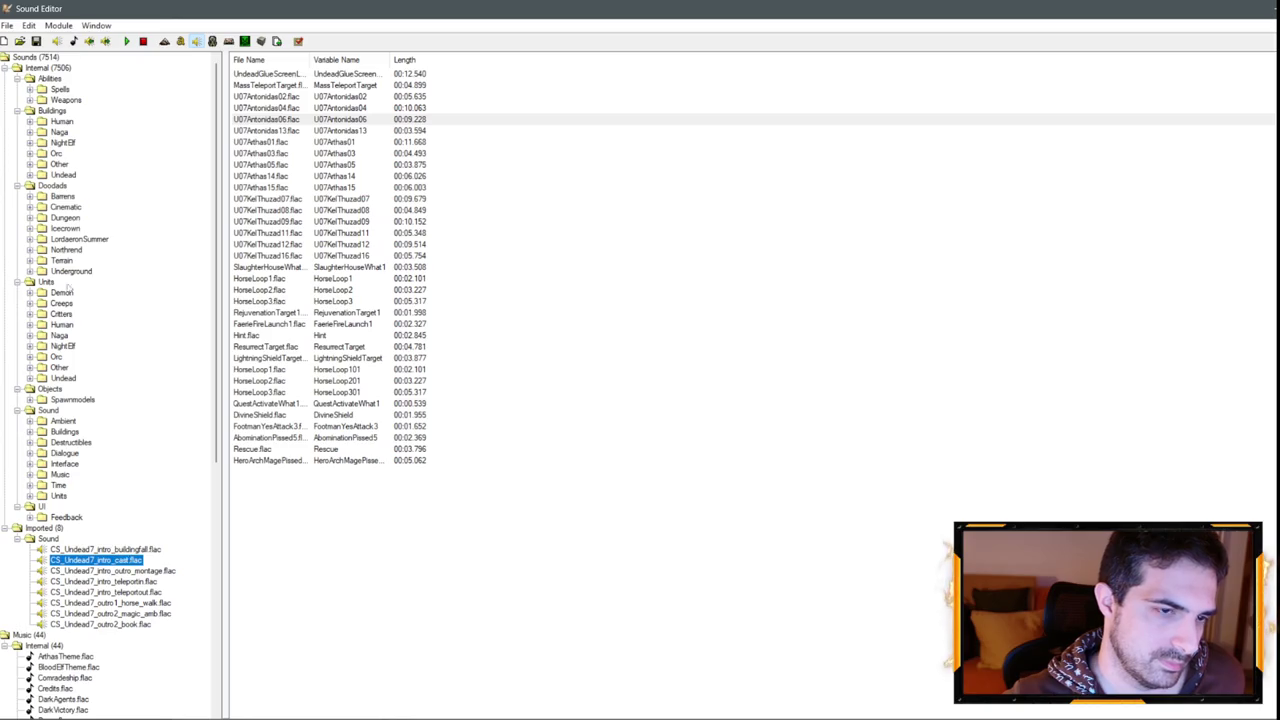
right_click(124, 560)
left_click(156, 568)
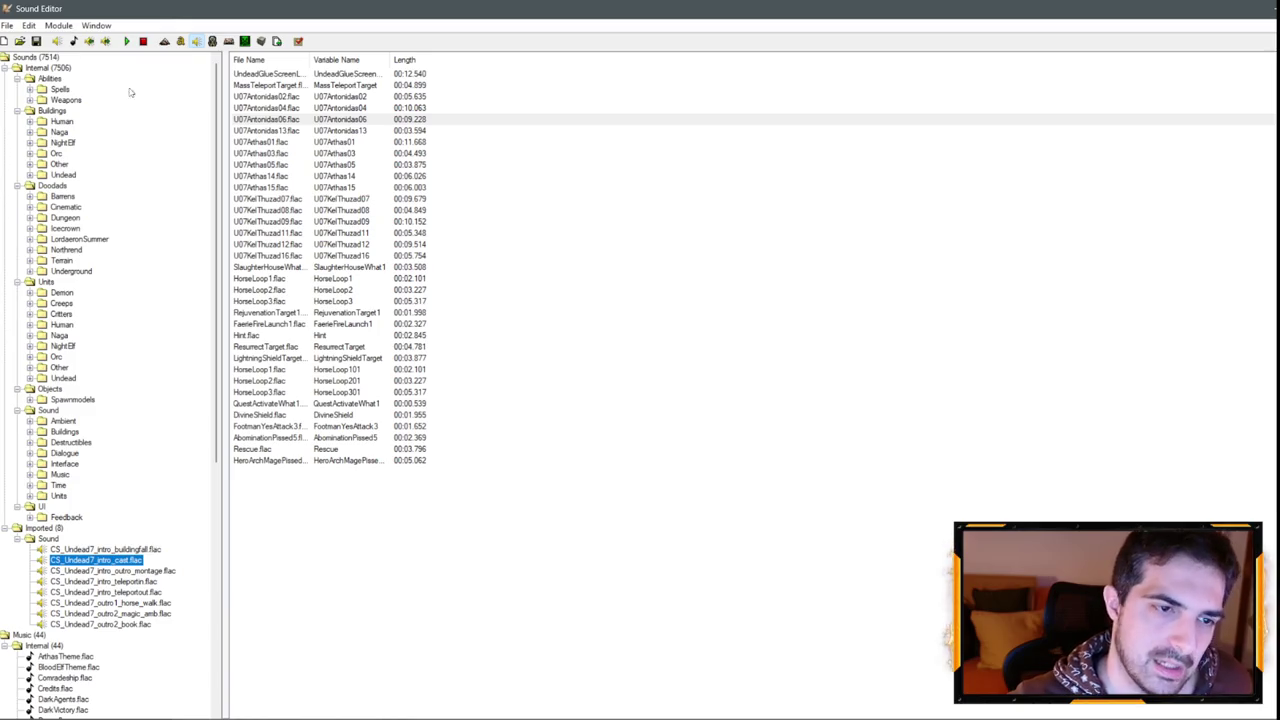
left_click(144, 43)
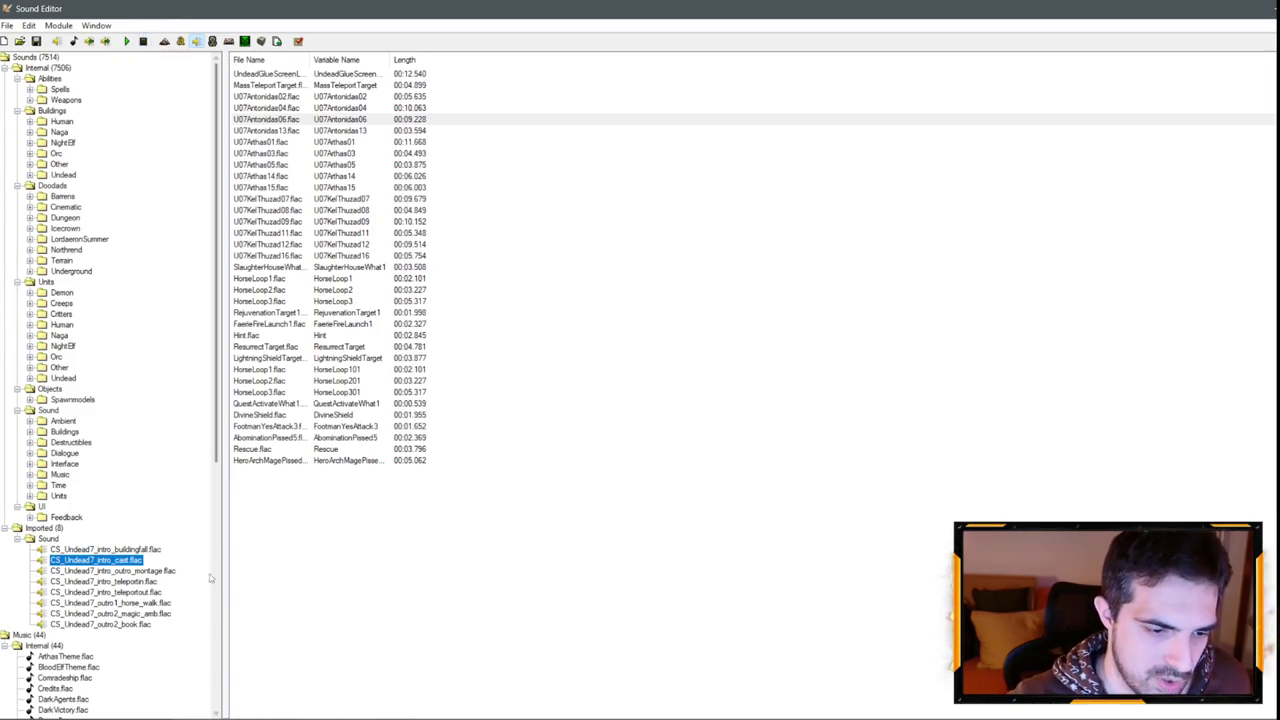
right_click(128, 581)
left_click(150, 589)
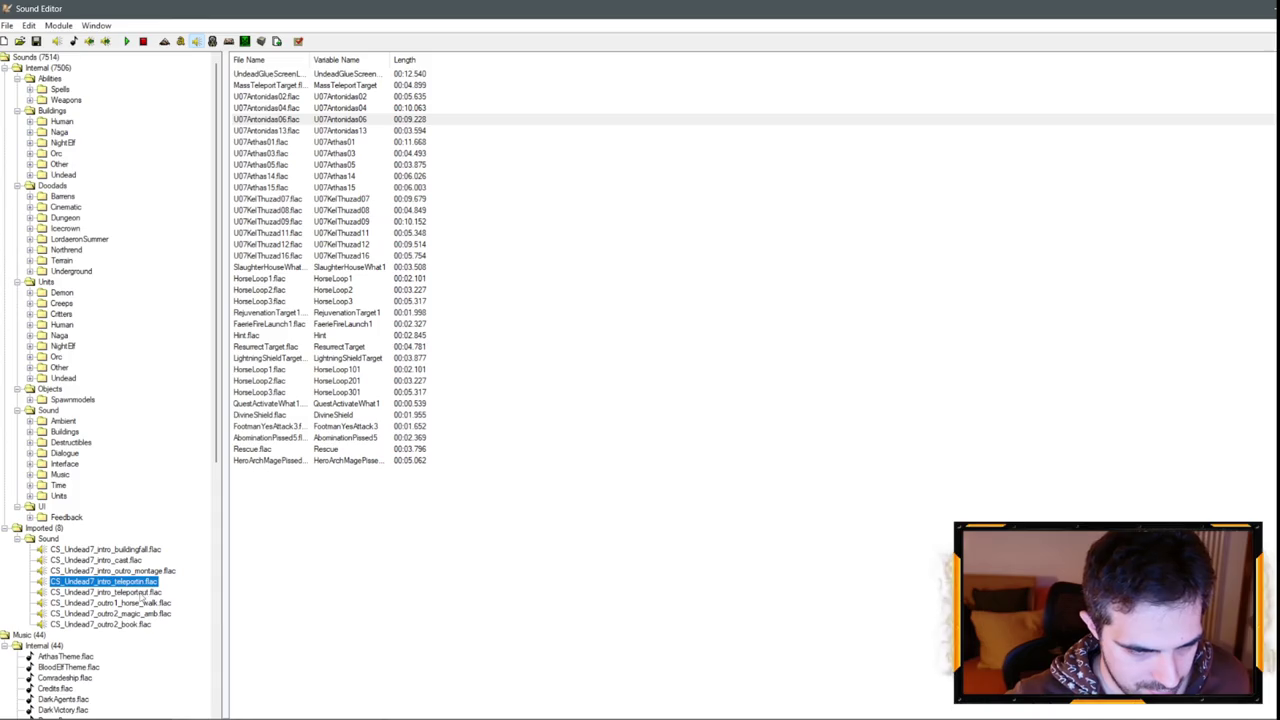
left_click(143, 594)
right_click(145, 595)
left_click(168, 602)
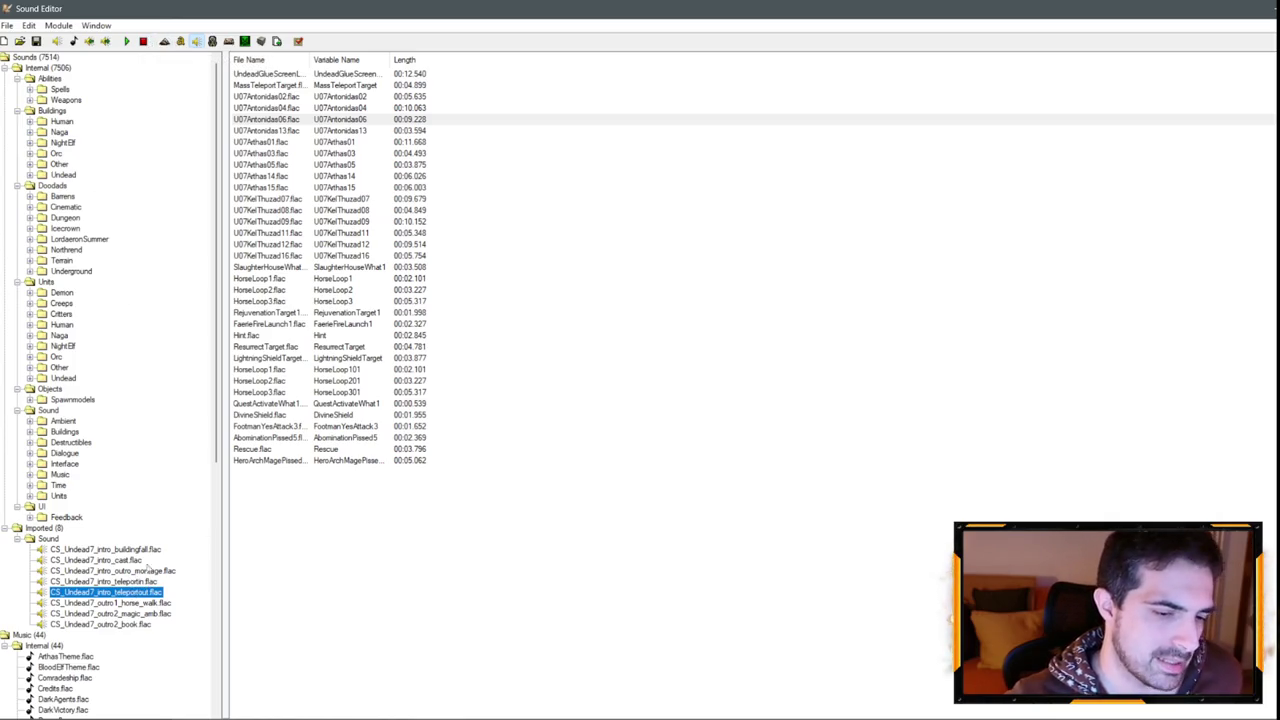
left_click(146, 581)
right_click(148, 581)
left_click(170, 586)
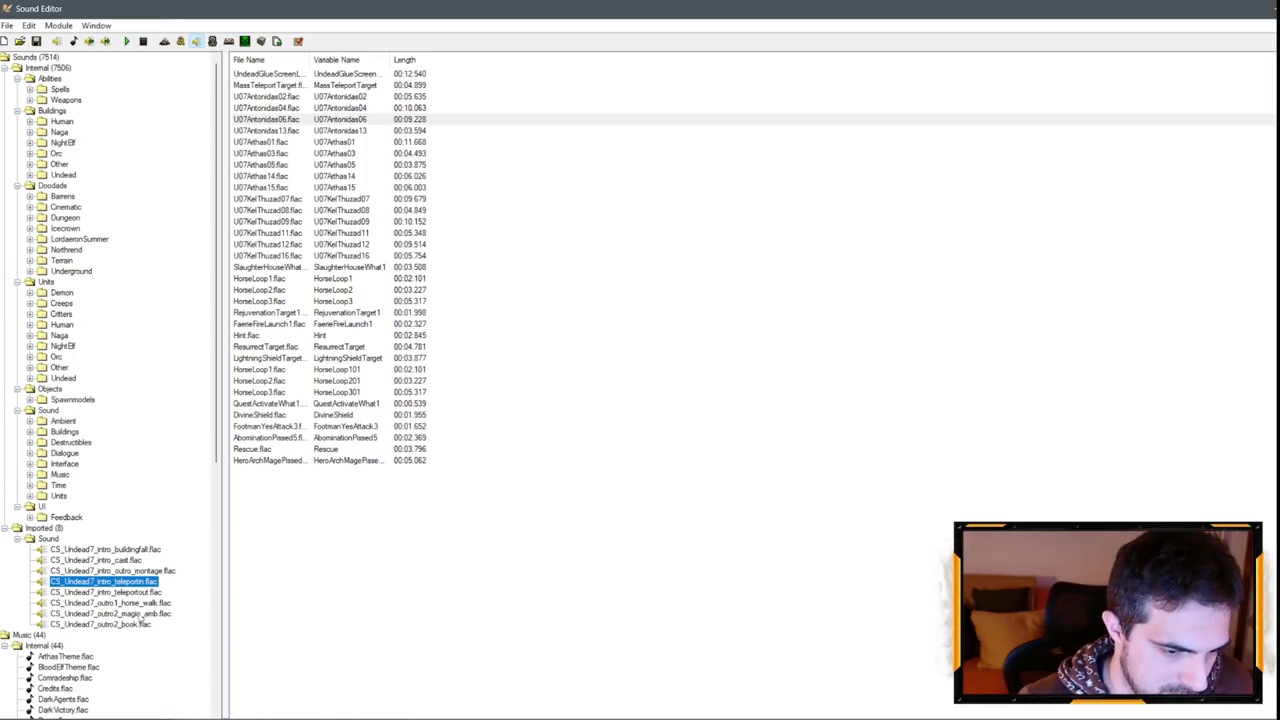
right_click(160, 613)
left_click(171, 505)
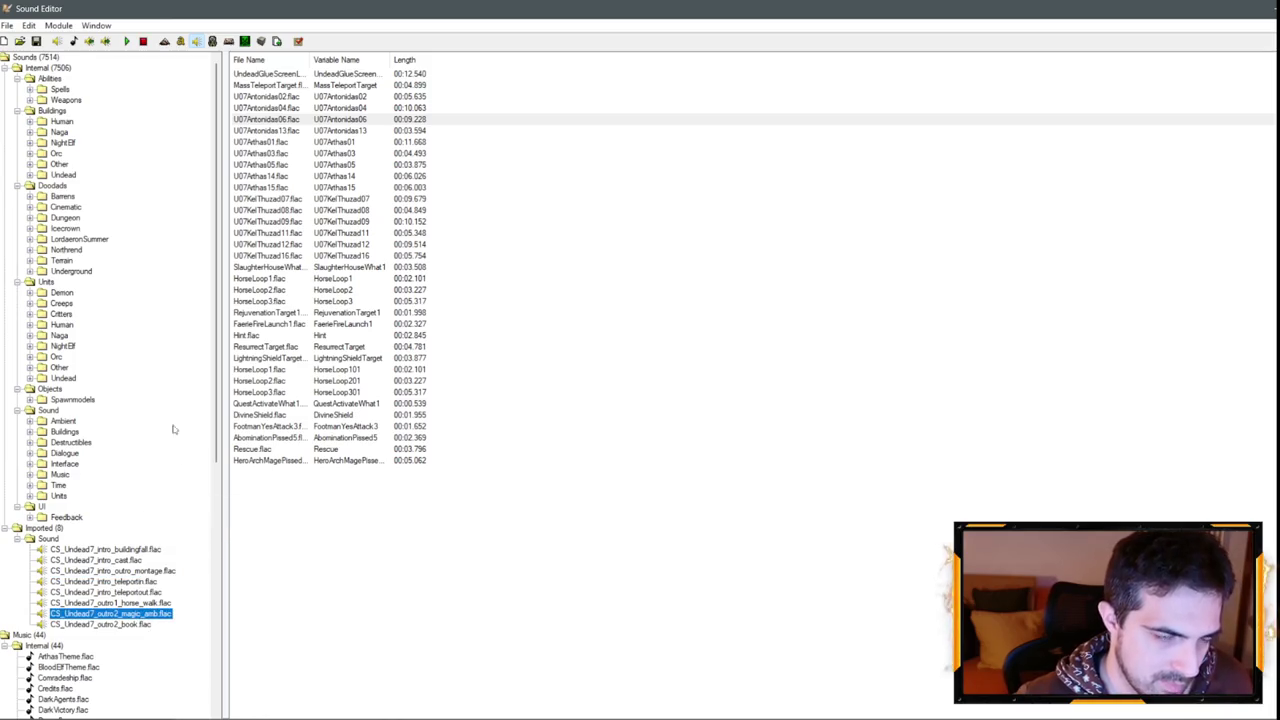
left_click(144, 42)
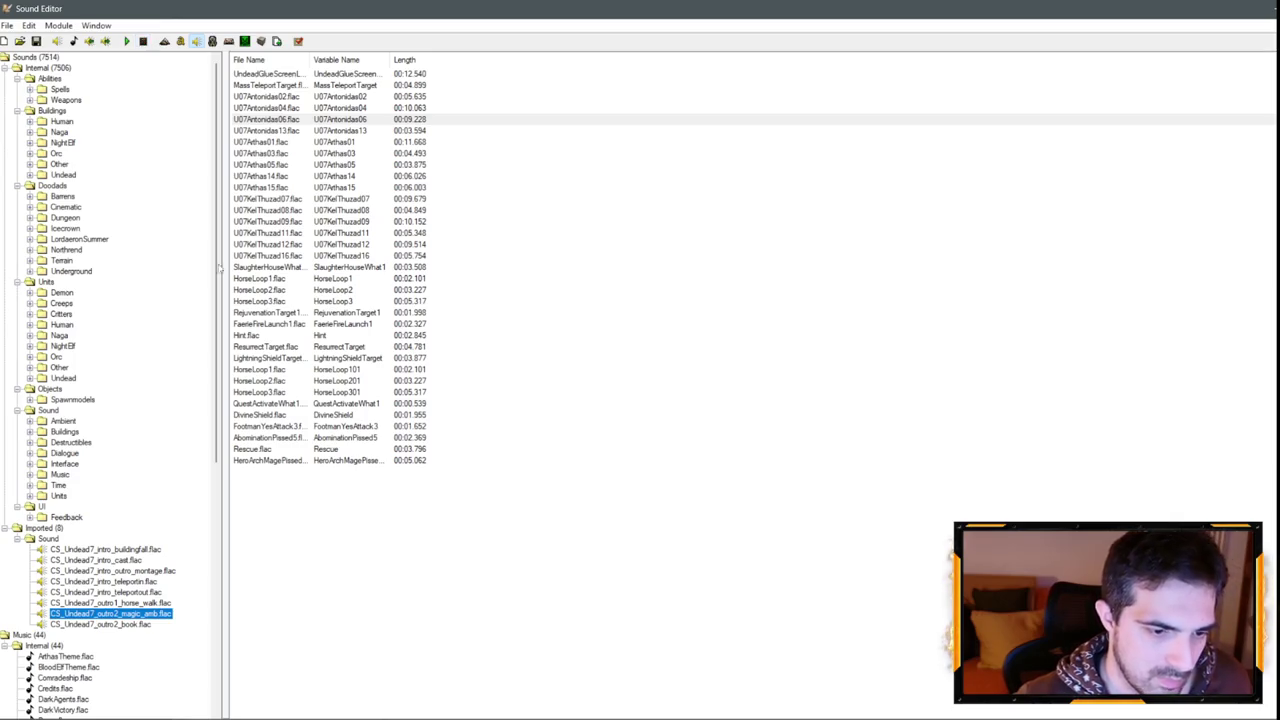
left_click(124, 582)
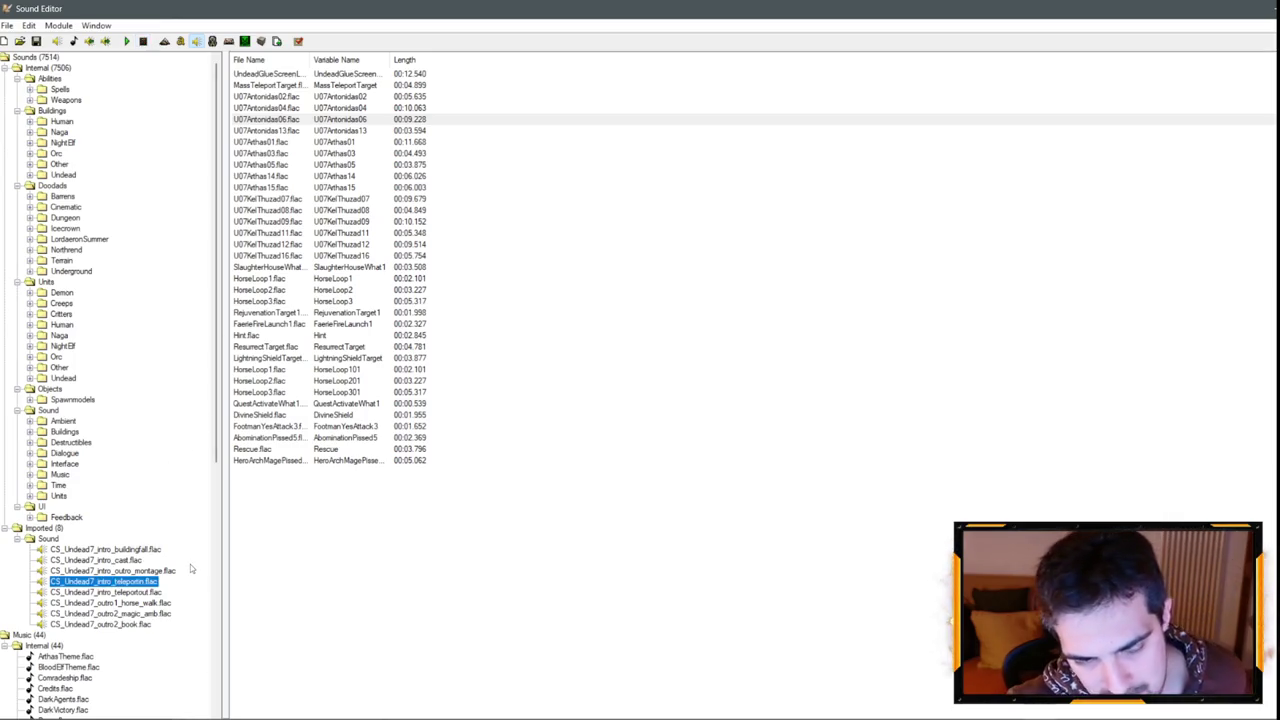
left_click(125, 561)
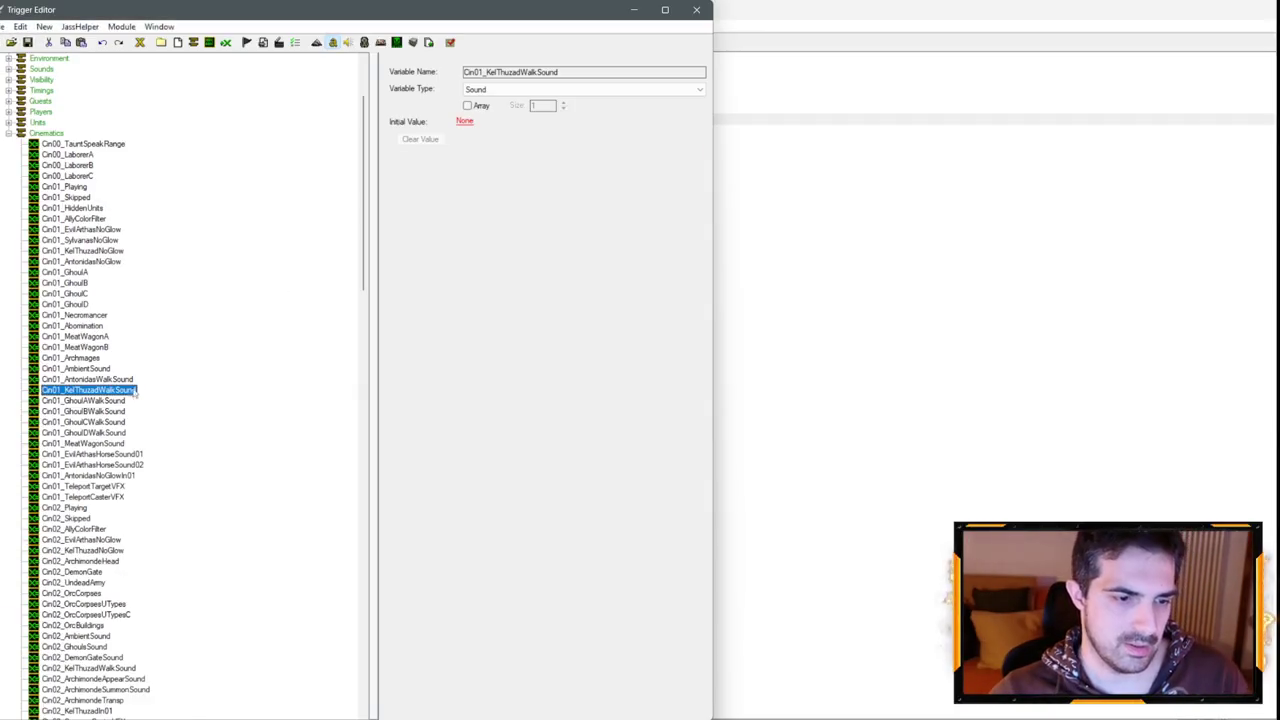
Step: Duplicate the KelThuzadWalkSound variable, move it below EvilArthasHorseSound02, and name it Cin01_BridgeSummonSound
key("ctrl+c")
key("ctrl+v")
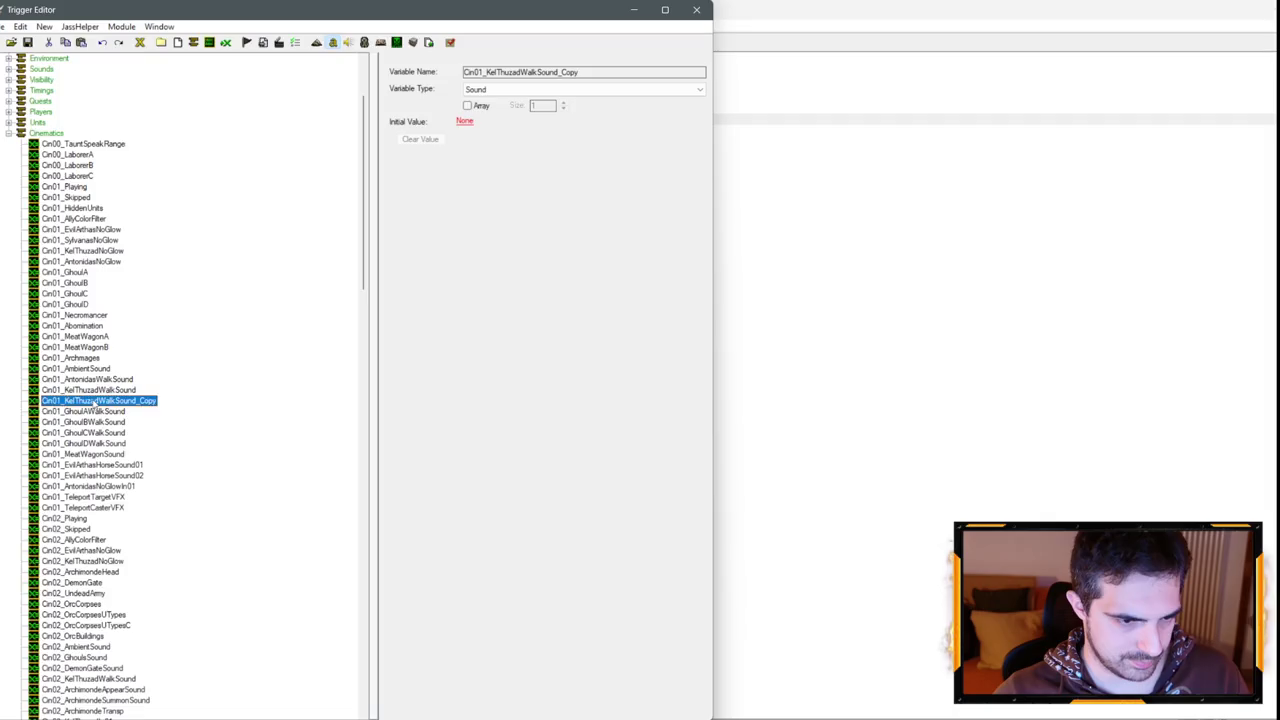
left_click_drag(99, 400, 264, 406)
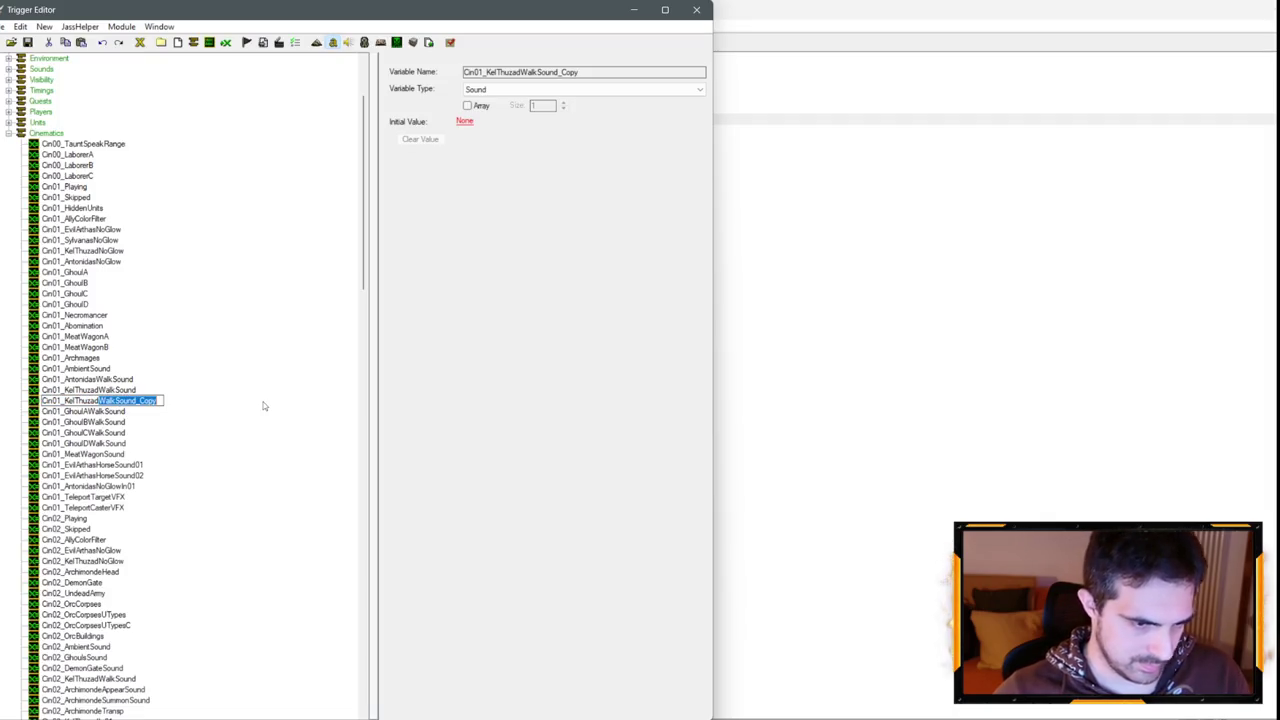
type("SummonSound")
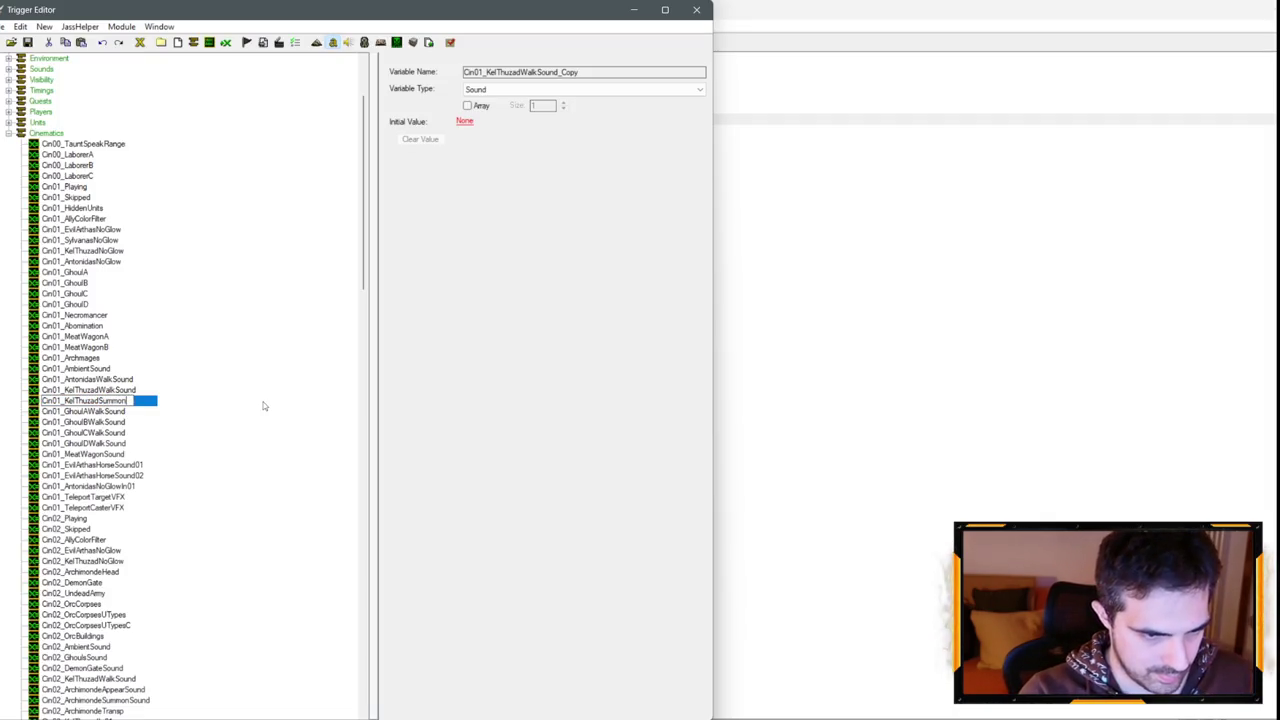
key("Return")
left_click_drag(113, 428, 108, 482)
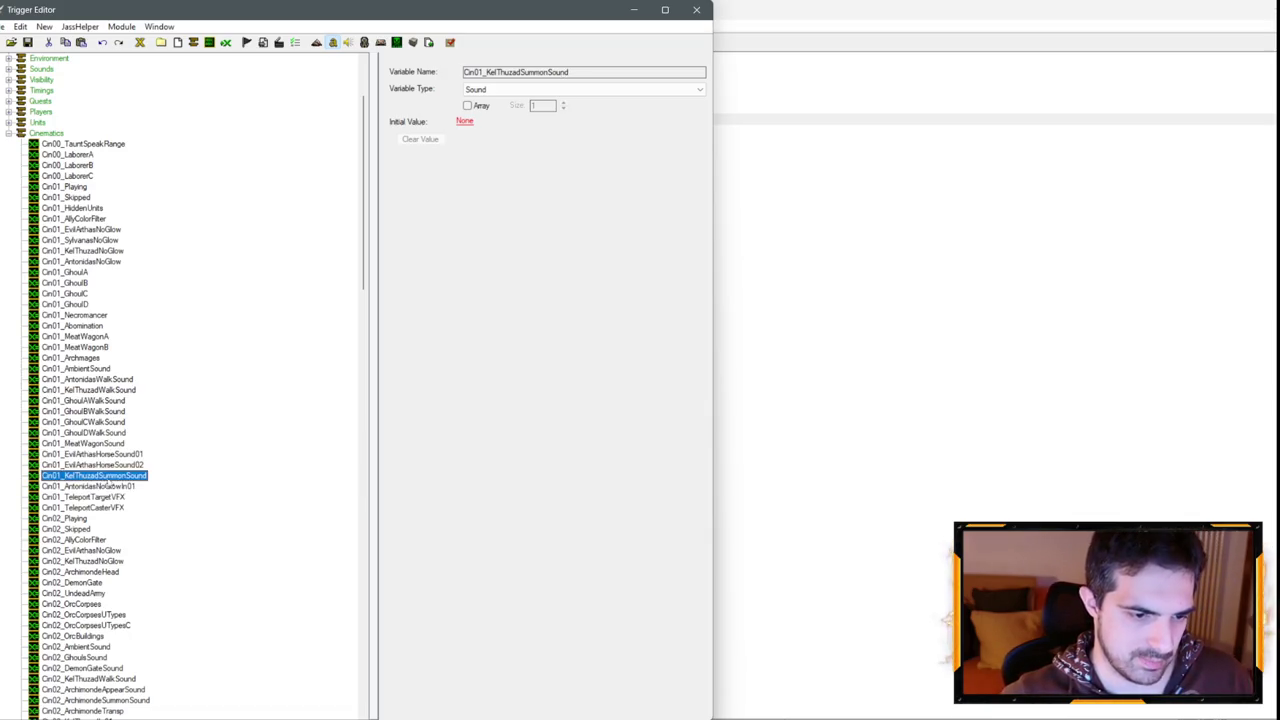
left_click(103, 476)
double_click(75, 476)
type("B")
key("BackSpace")
type("ridge")
key("Return")
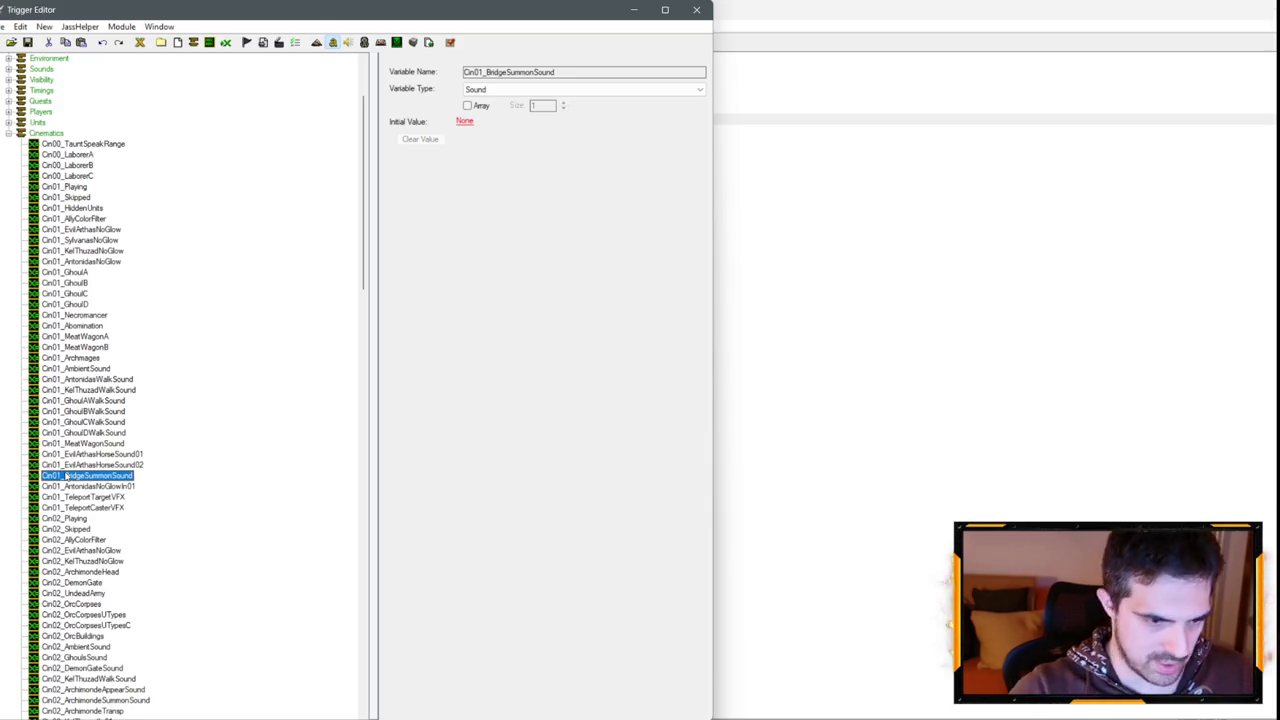
Step: Duplicate Cin01_BridgeSummonSound and rename the copy Cin01_BridgeUnsummonSound
key("ctrl+c")
key("ctrl+v")
left_click(89, 491)
left_click_drag(89, 491, 384, 491)
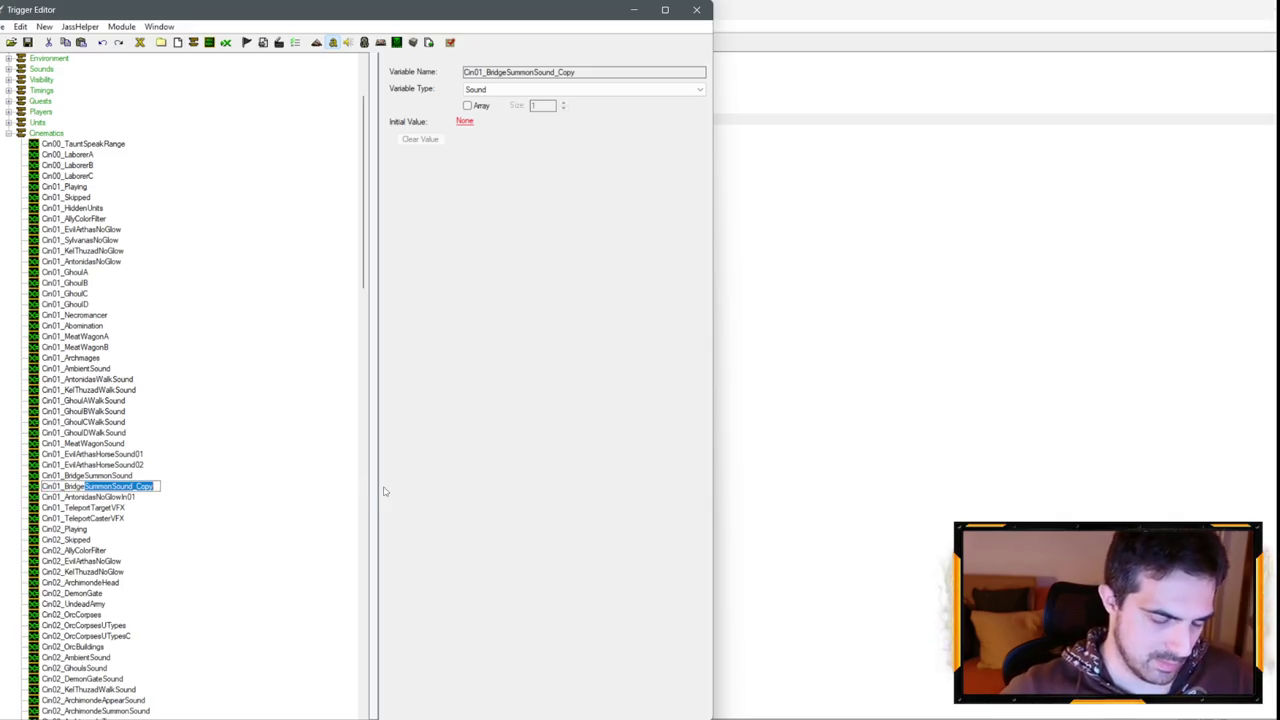
type("UnsummonSound")
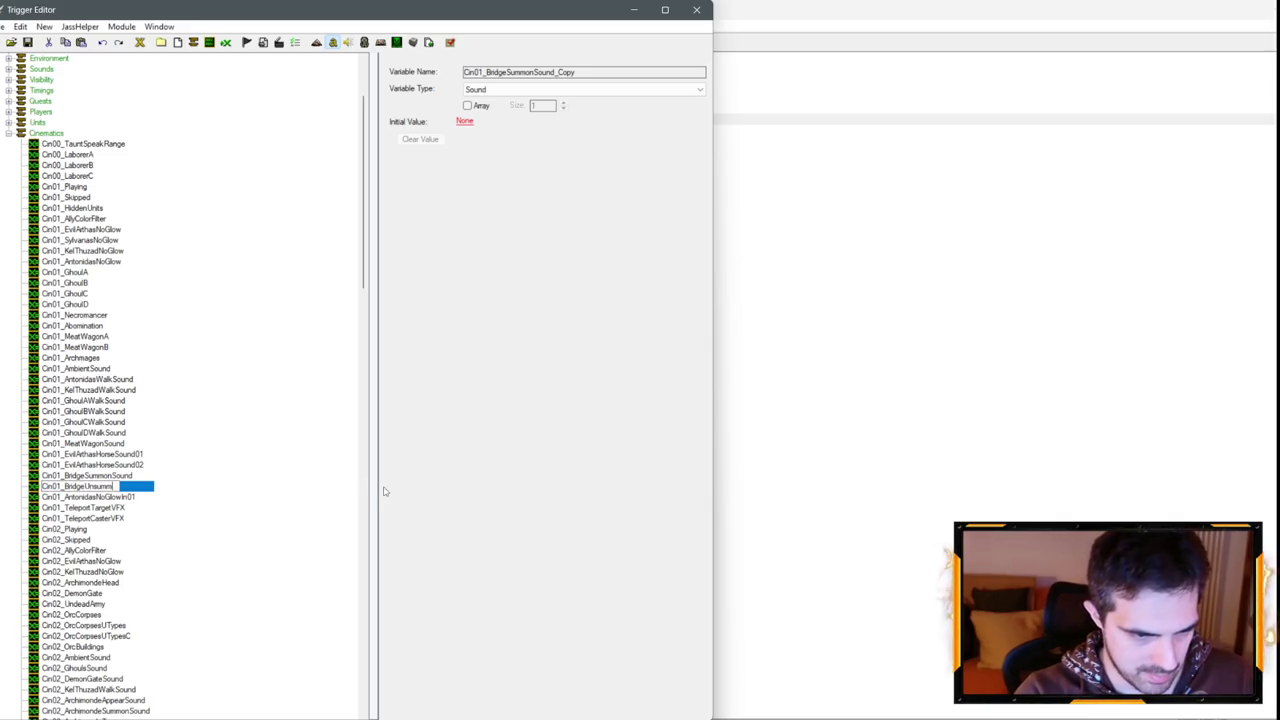
key("Return")
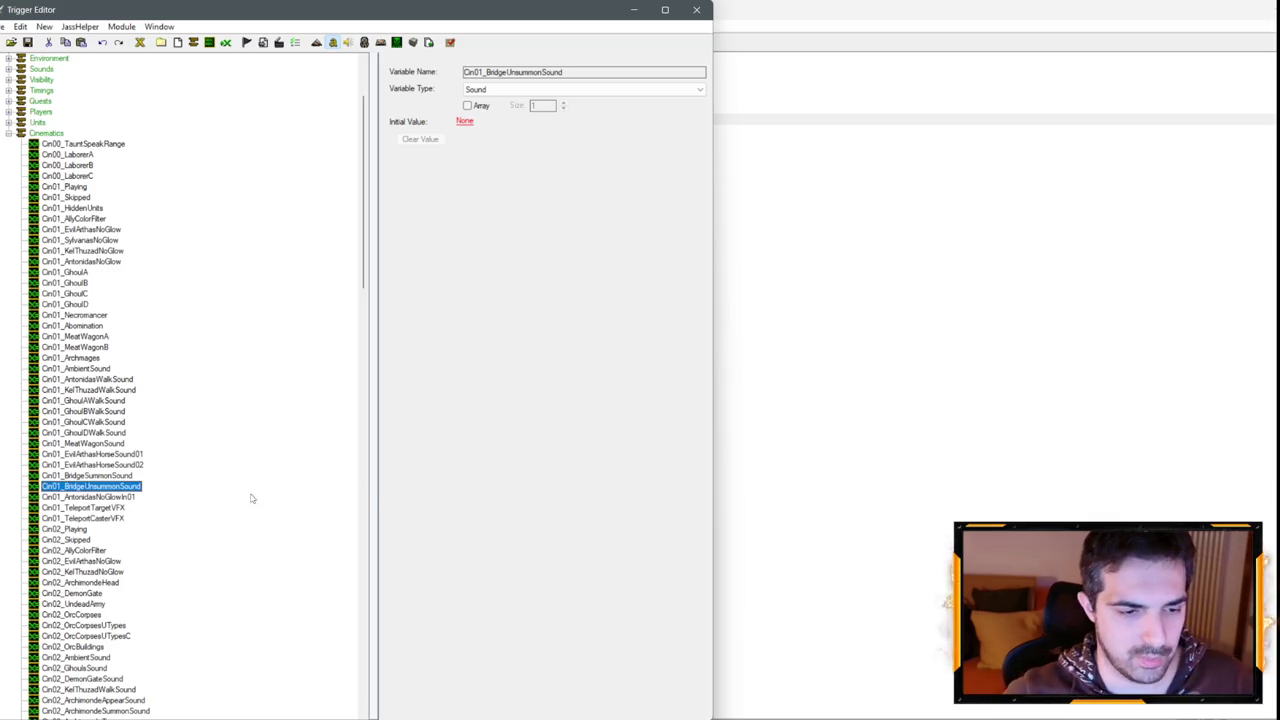
Step: Duplicate Cin01_BridgeUnsummonSound and rename the copy Cin01_TeleportSound
key("ctrl+c")
key("ctrl+v")
left_click(73, 497)
left_click_drag(64, 497, 250, 497)
key("Delete")
type("Teleport")
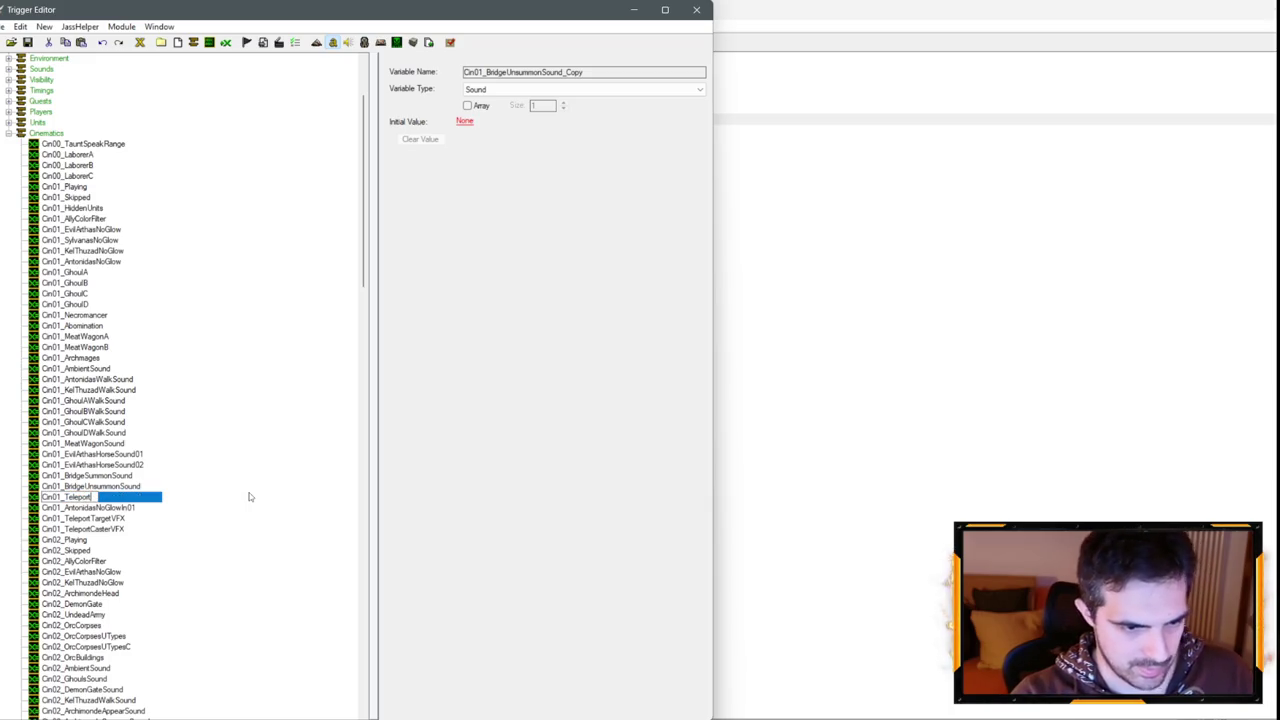
type("Do")
type("ound")
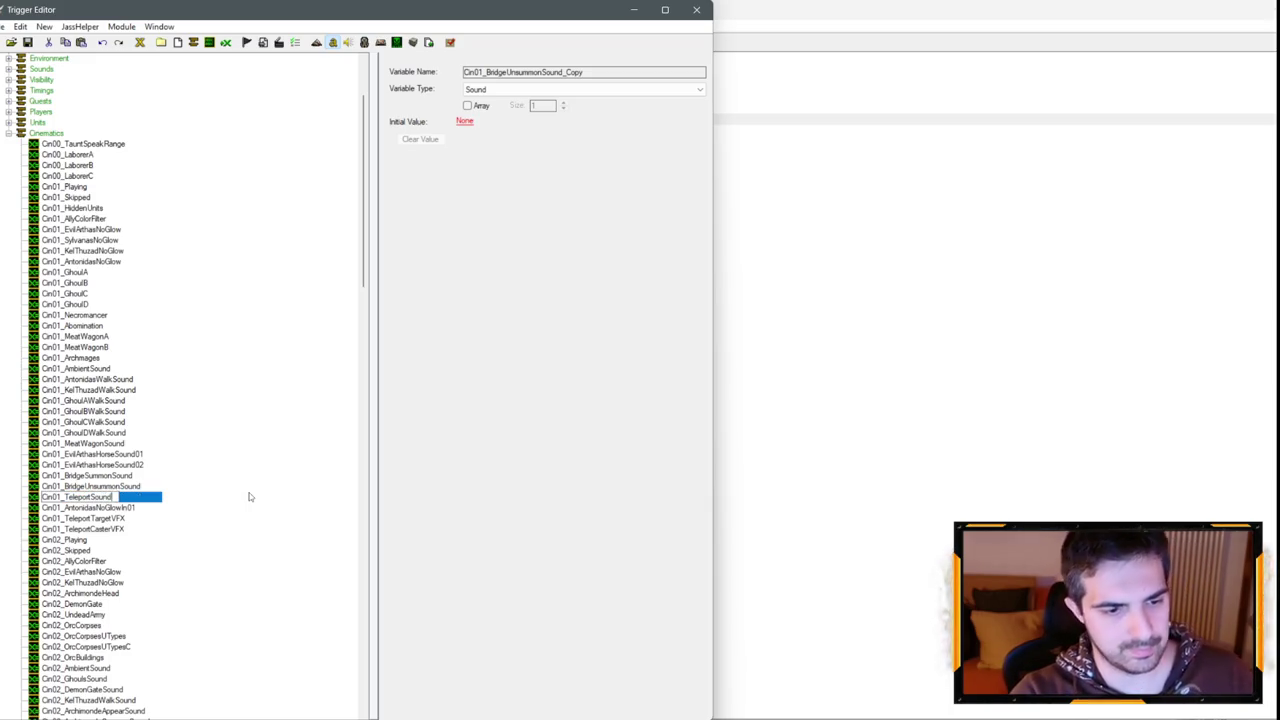
key("Return")
Step: Duplicate Cin01_TeleportSound and rename the copy Cin01_CastSound
key("ctrl+c")
key("ctrl+v")
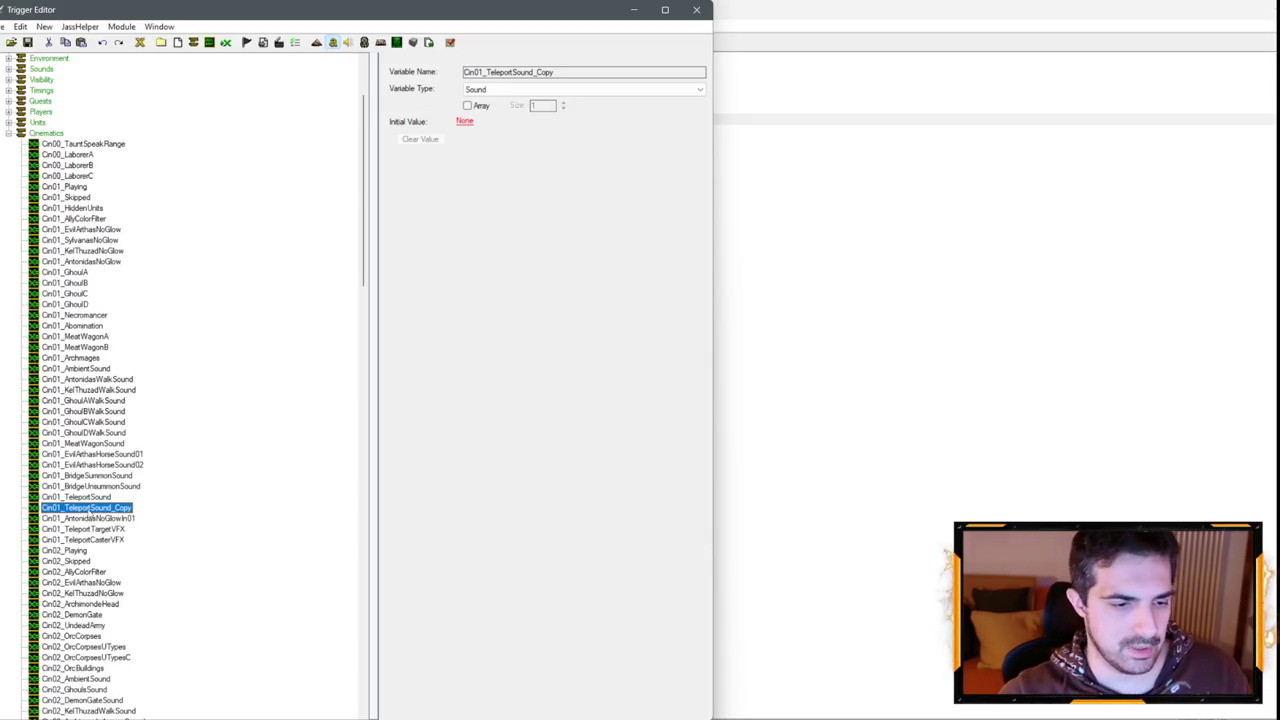
left_click(68, 508)
left_click_drag(67, 508, 257, 514)
type("CastSound")
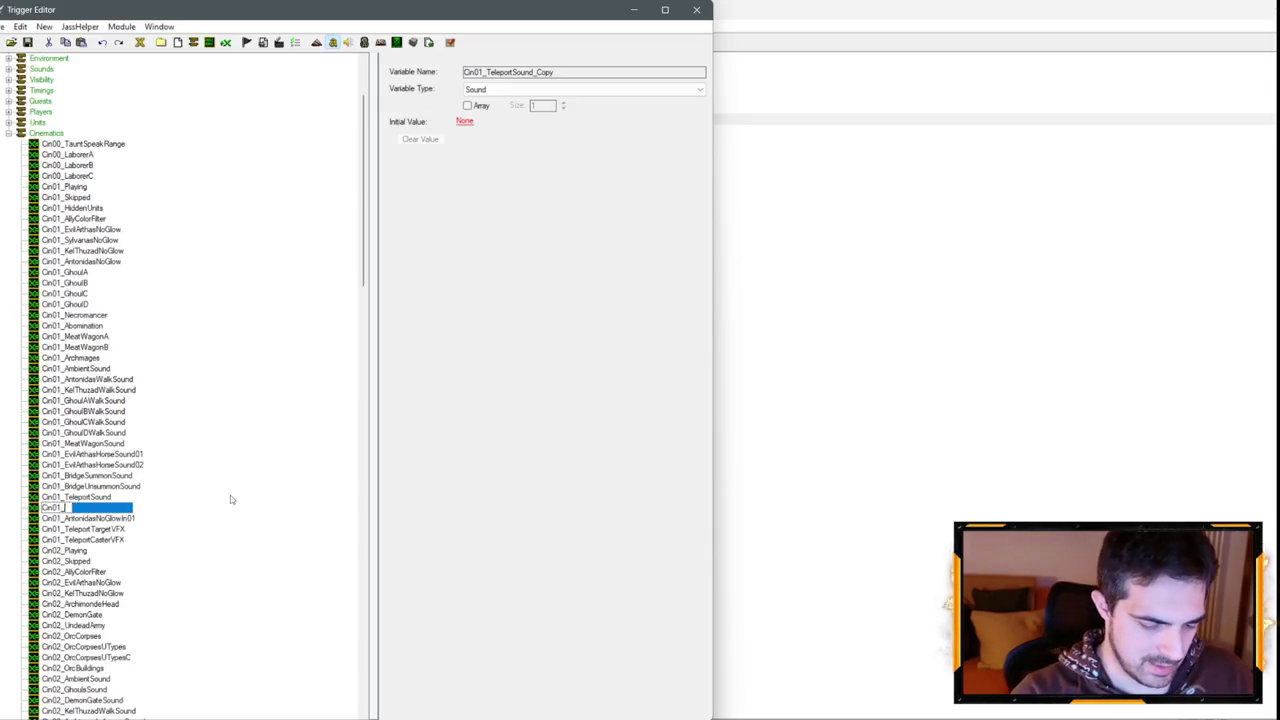
key("Return")
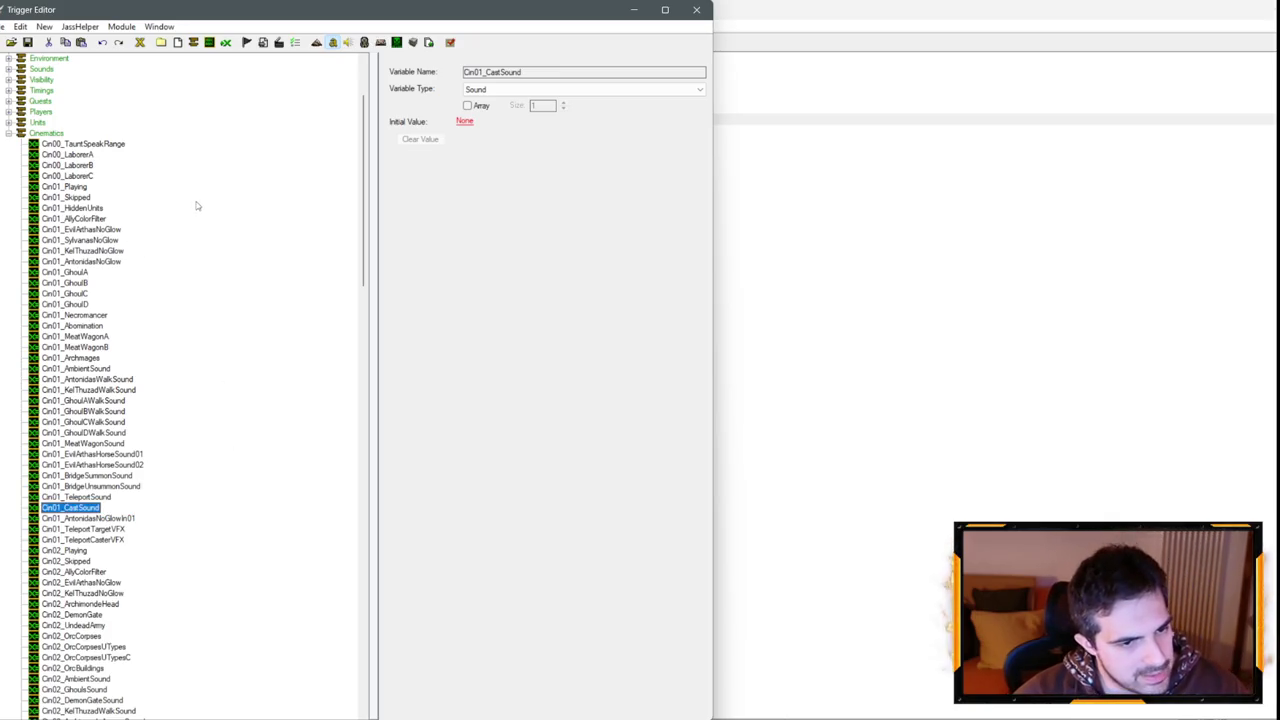
Step: Browse the Cinematic 01 - Intro triggers to Cinematic 01 Setup, then show the Sound Editor with F5
scroll(197, 250, "down", 20)
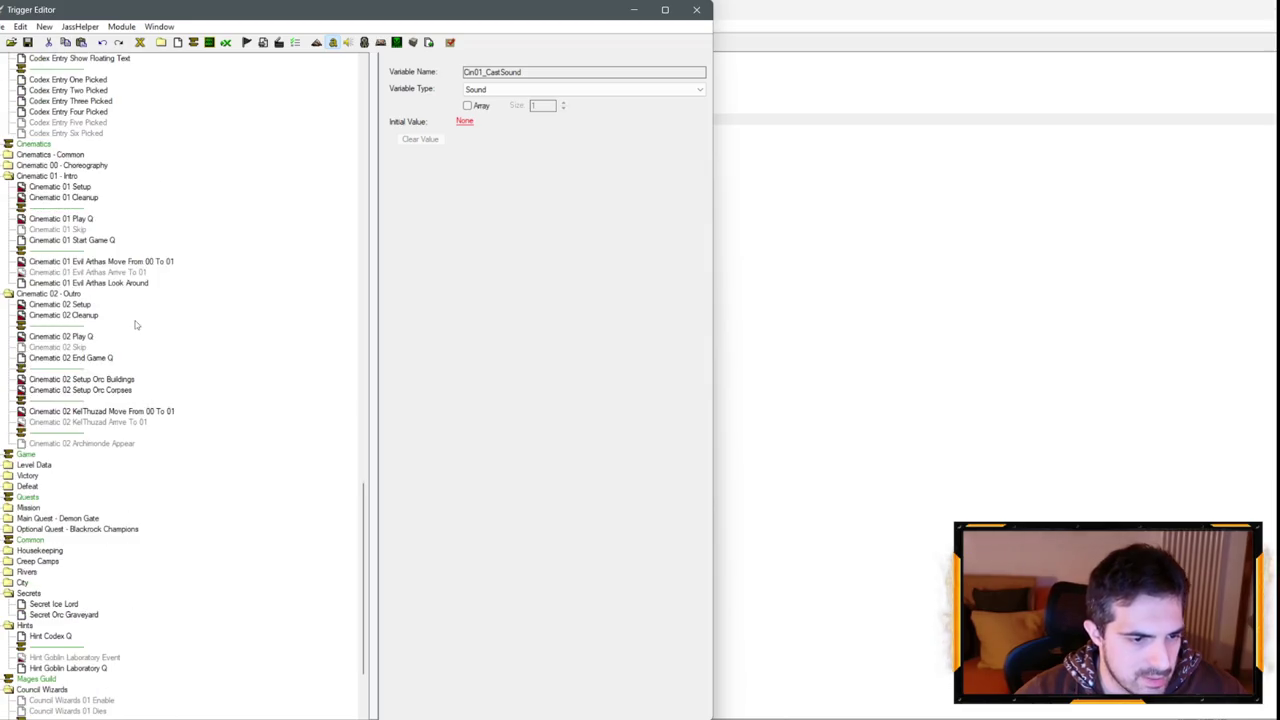
left_click(74, 220)
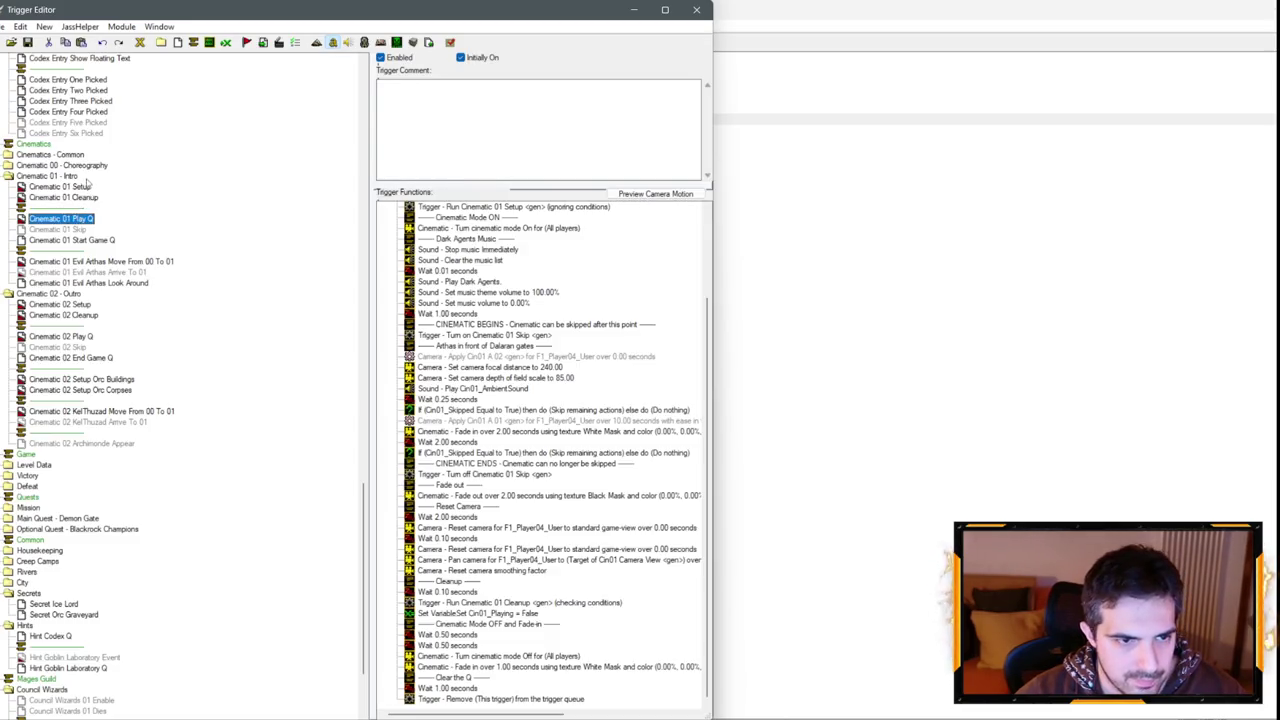
left_click(80, 176)
left_click(90, 187)
key("F5")
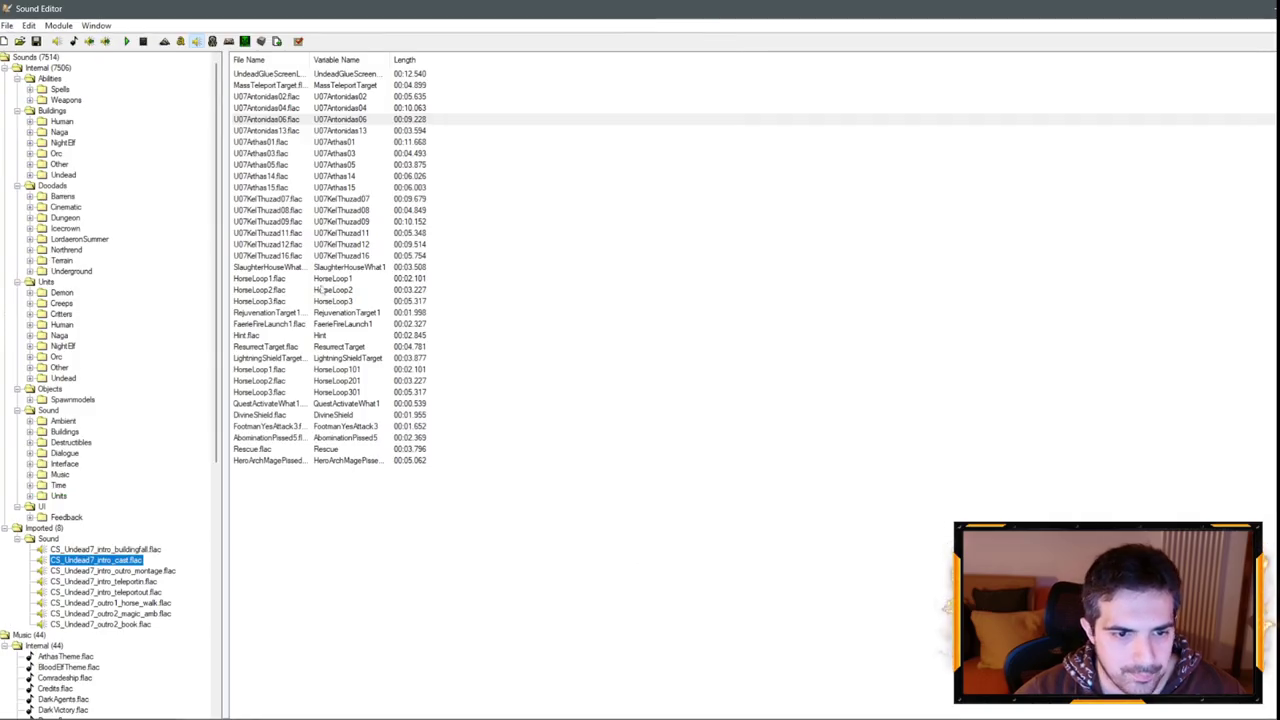
Step: Register CS_Undead7_intro_cast as a map sound and widen the Variable Name column
right_click(137, 558)
left_click(164, 598)
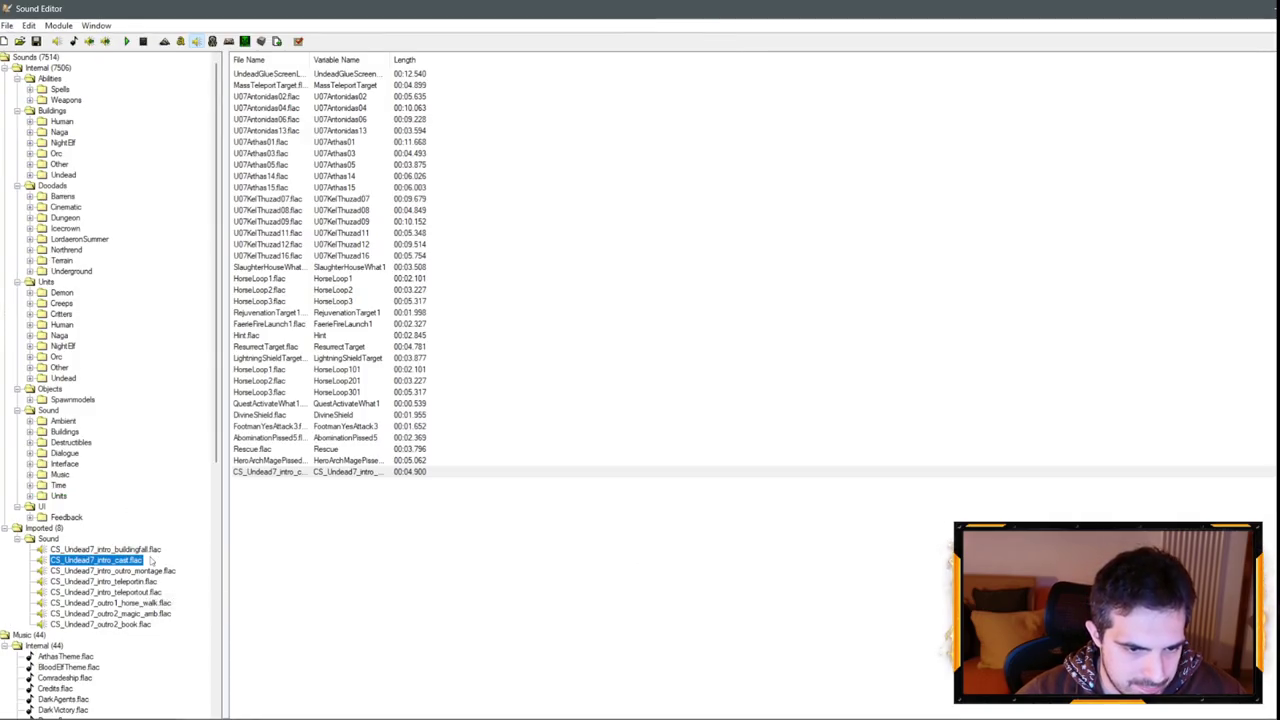
left_click_drag(391, 59, 513, 59)
left_click(350, 471)
Step: Register CS_Undead7_intro_buildingfall as a map sound and bring the Trigger Editor back
right_click(128, 550)
left_click(164, 596)
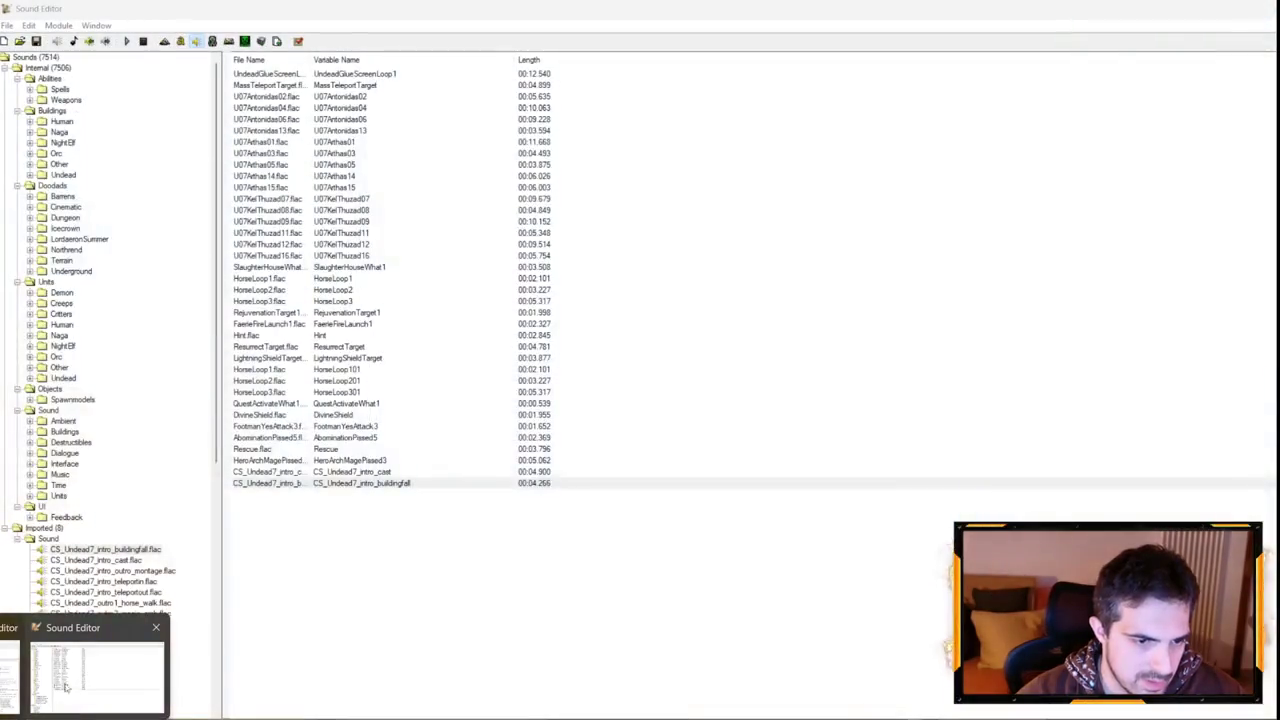
left_click(35, 695)
scroll(136, 360, "up", 20)
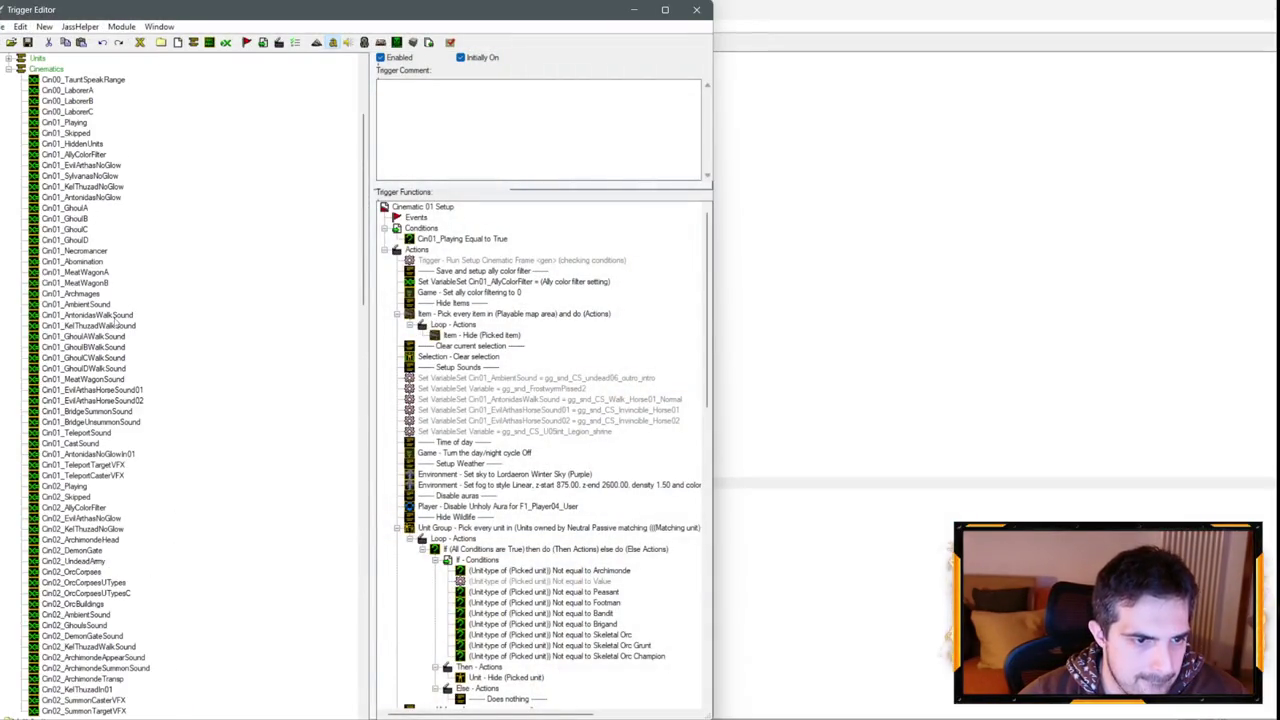
Step: Duplicate Cin01_AmbientSound and name the copy Cin01_BuildingFallSound
left_click(100, 305)
key("ctrl+c")
key("ctrl+v")
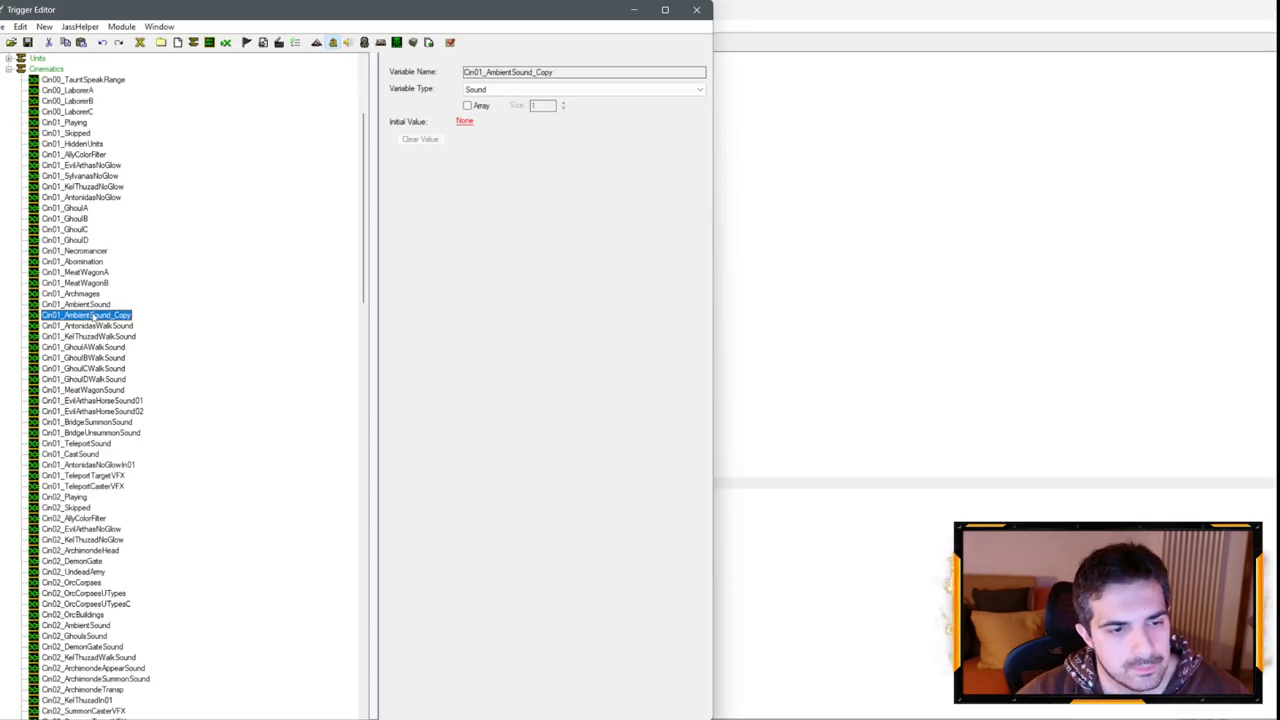
type("Cin01_Build")
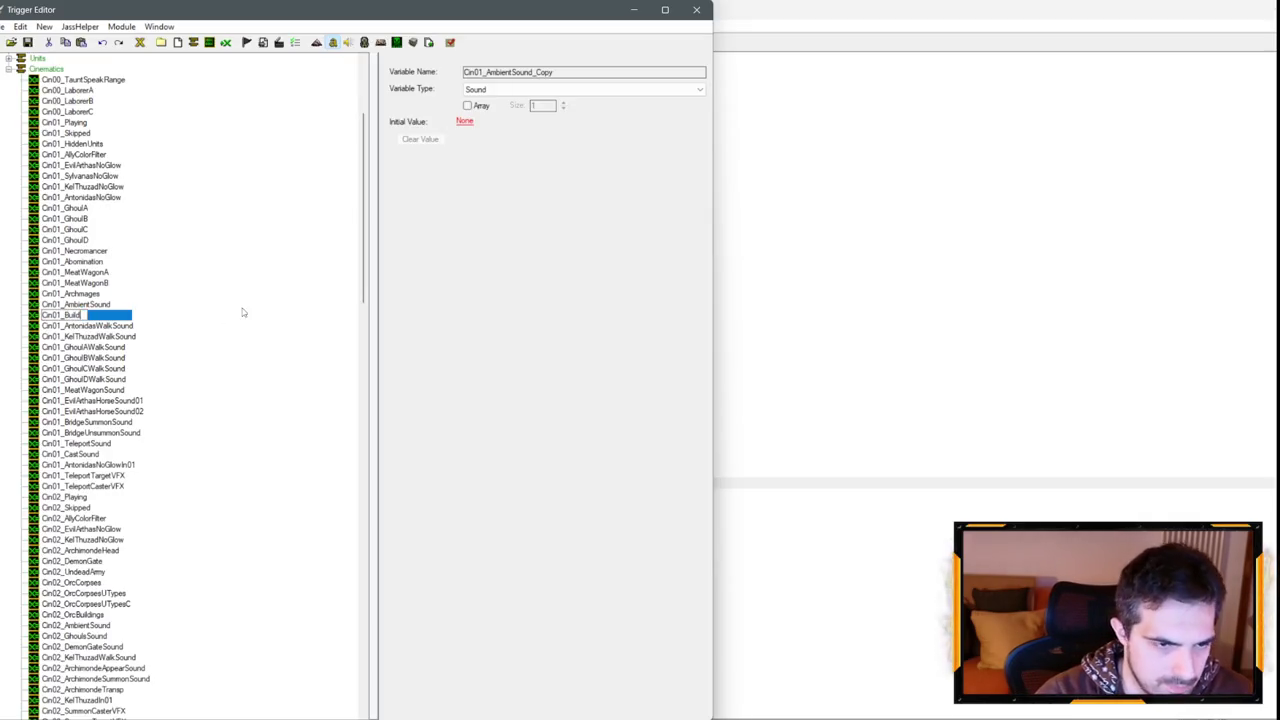
type("ingFallSound")
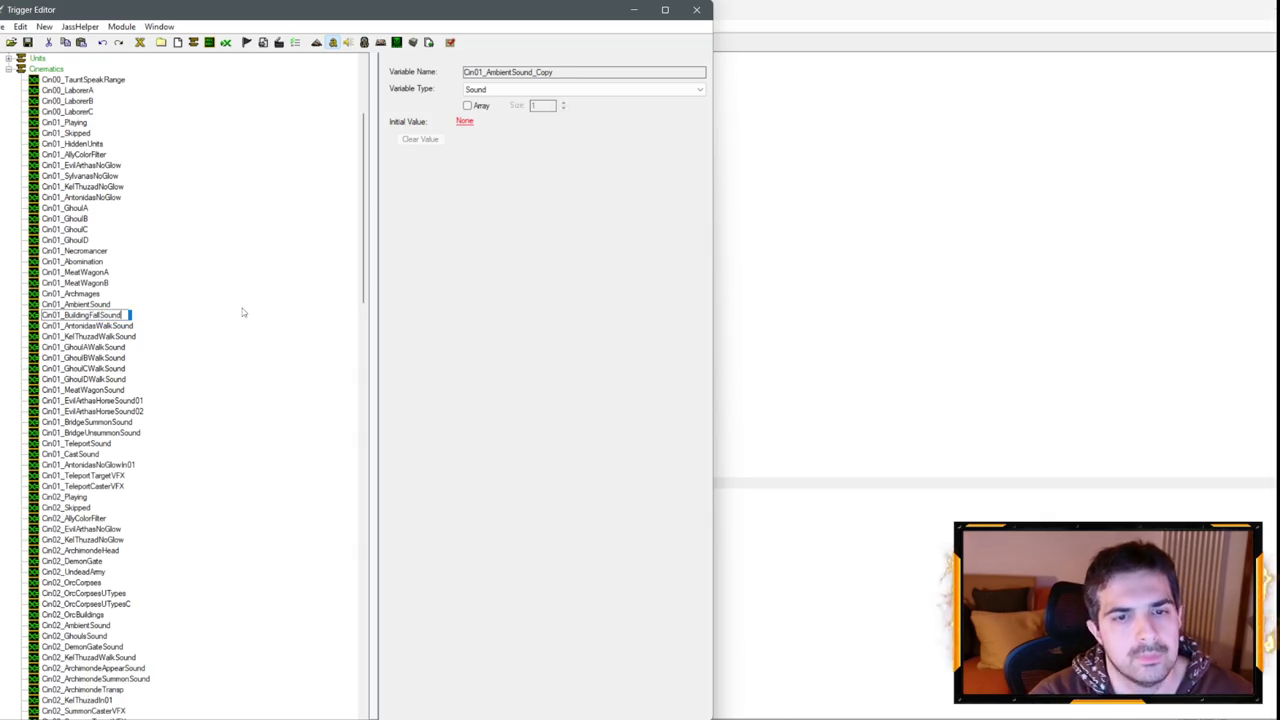
key("Return")
Step: In the Sound Editor, register the building-fall sound again as CS_Undead7_intro_buildingfall01
key("F5")
right_click(145, 550)
left_click(160, 597)
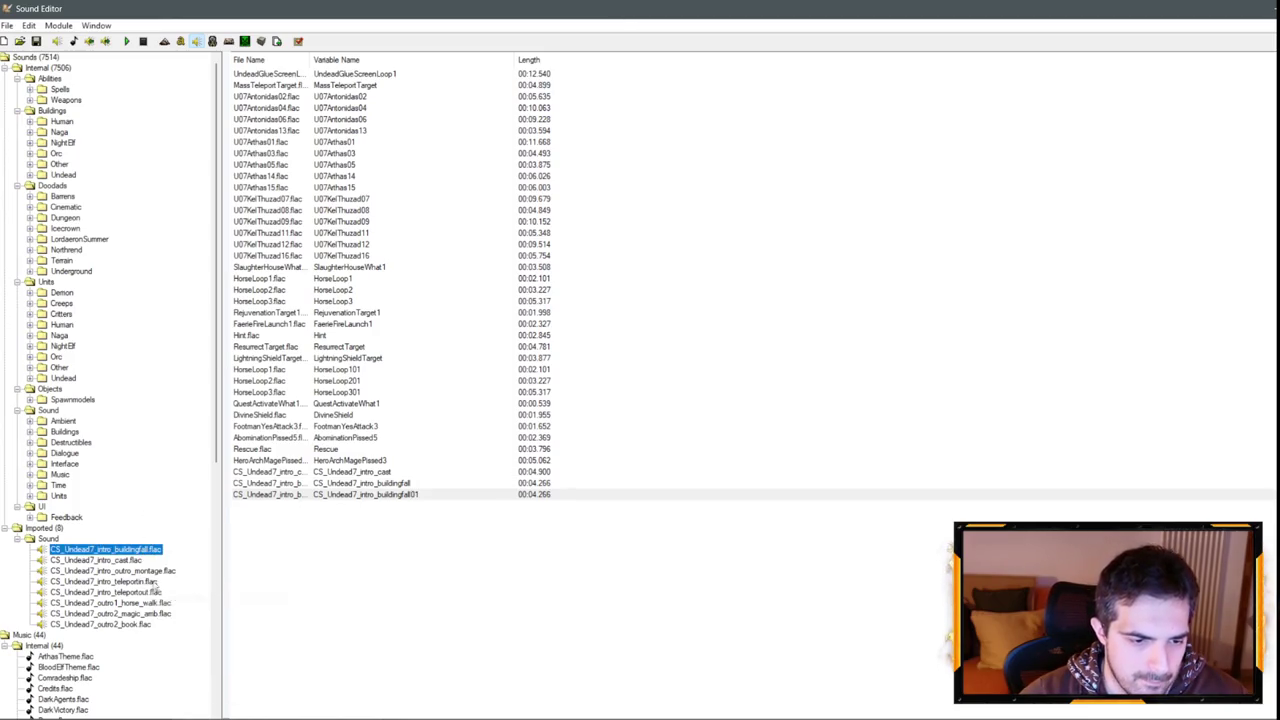
Step: Register CS_Undead7_intro_teleportin as a map sound and widen the File Name column
right_click(150, 582)
left_click(165, 627)
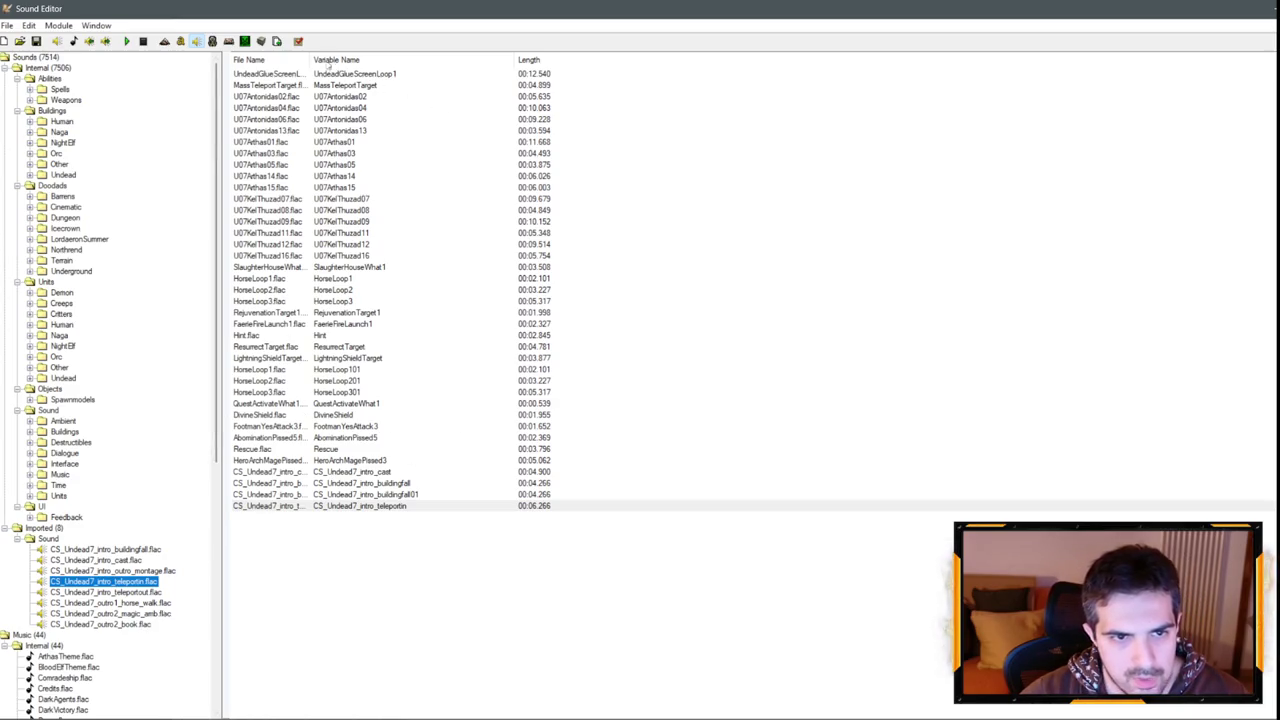
left_click_drag(313, 60, 428, 60)
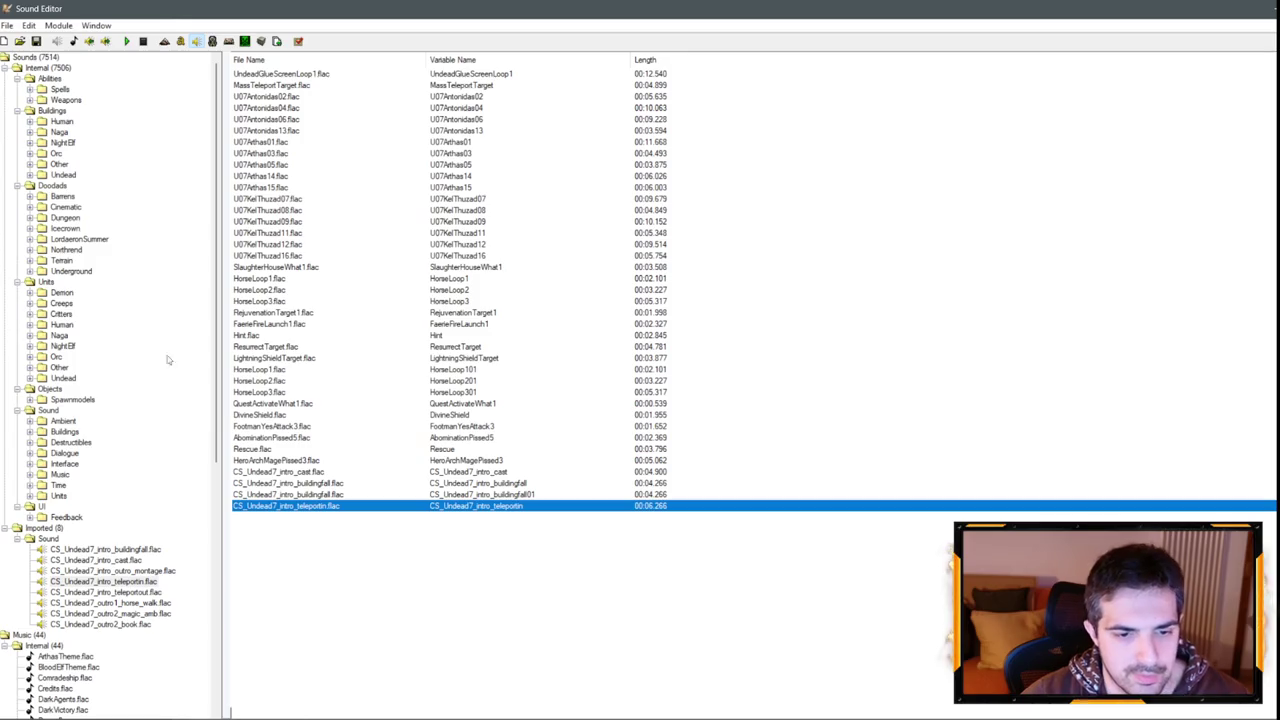
right_click(286, 472)
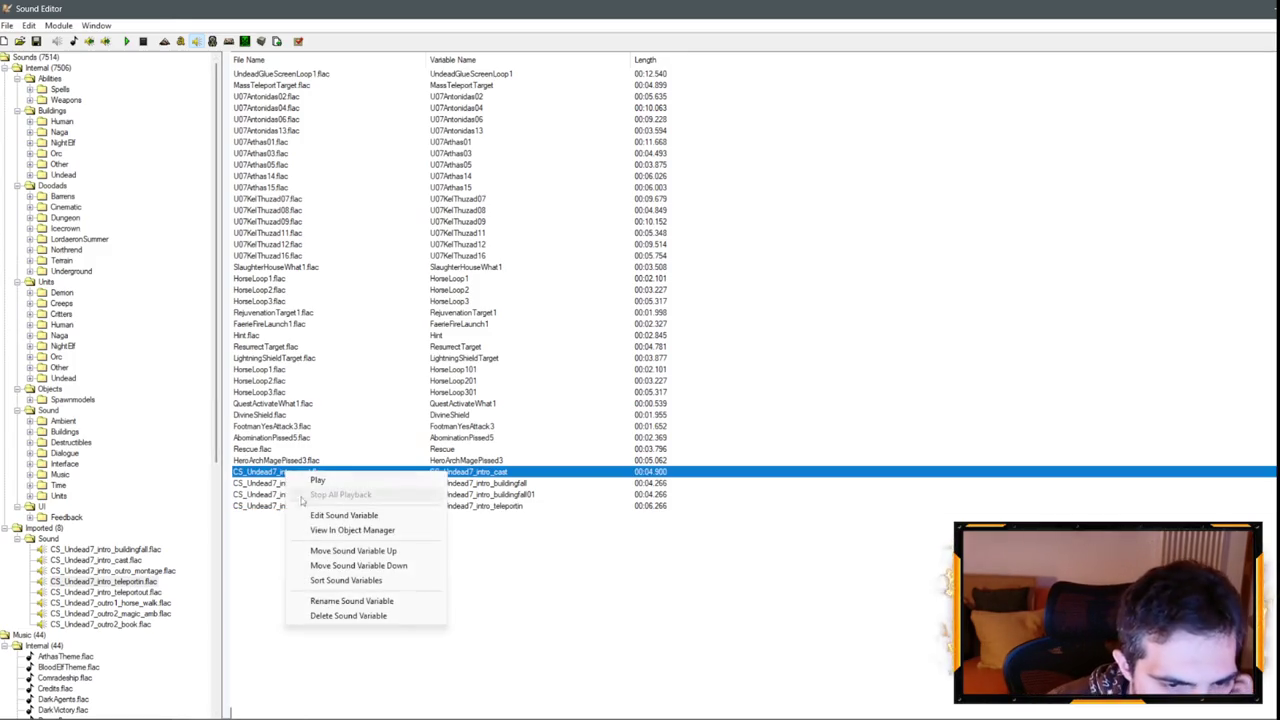
left_click(262, 536)
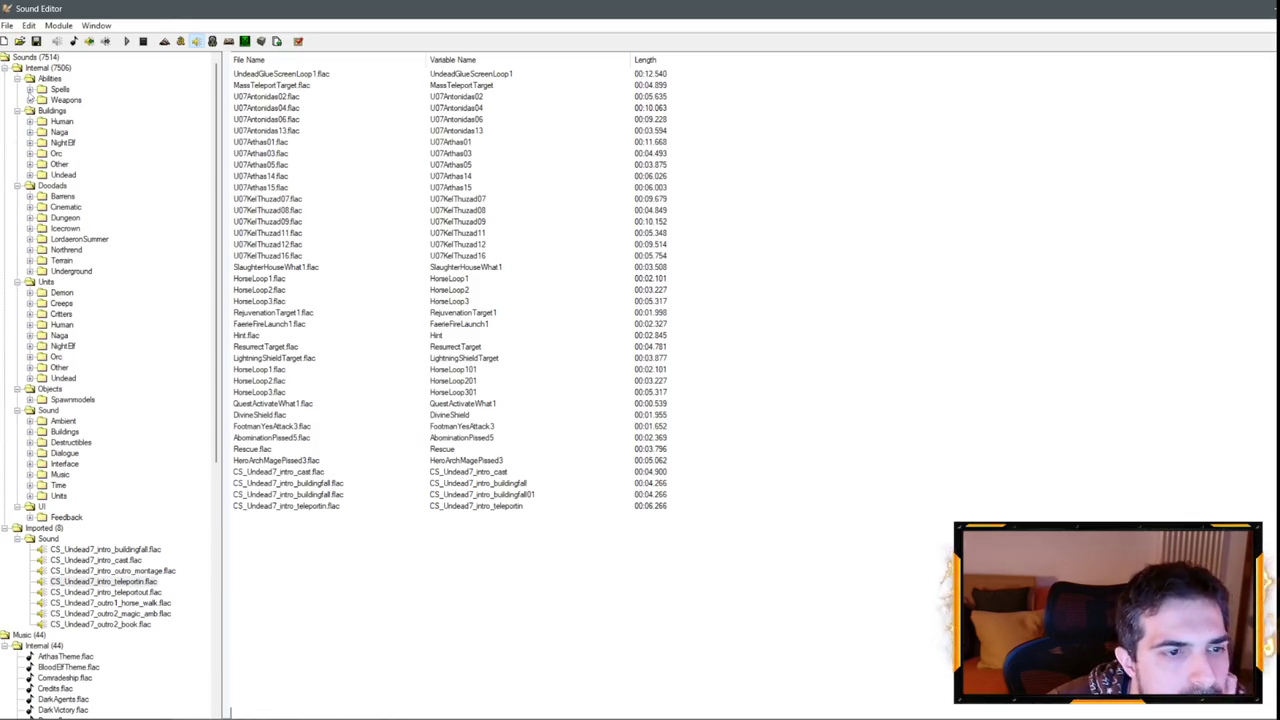
Step: Register the intro cast sound again as CS_Undead7_intro_cast01 and open its Sound Properties
left_click(30, 89)
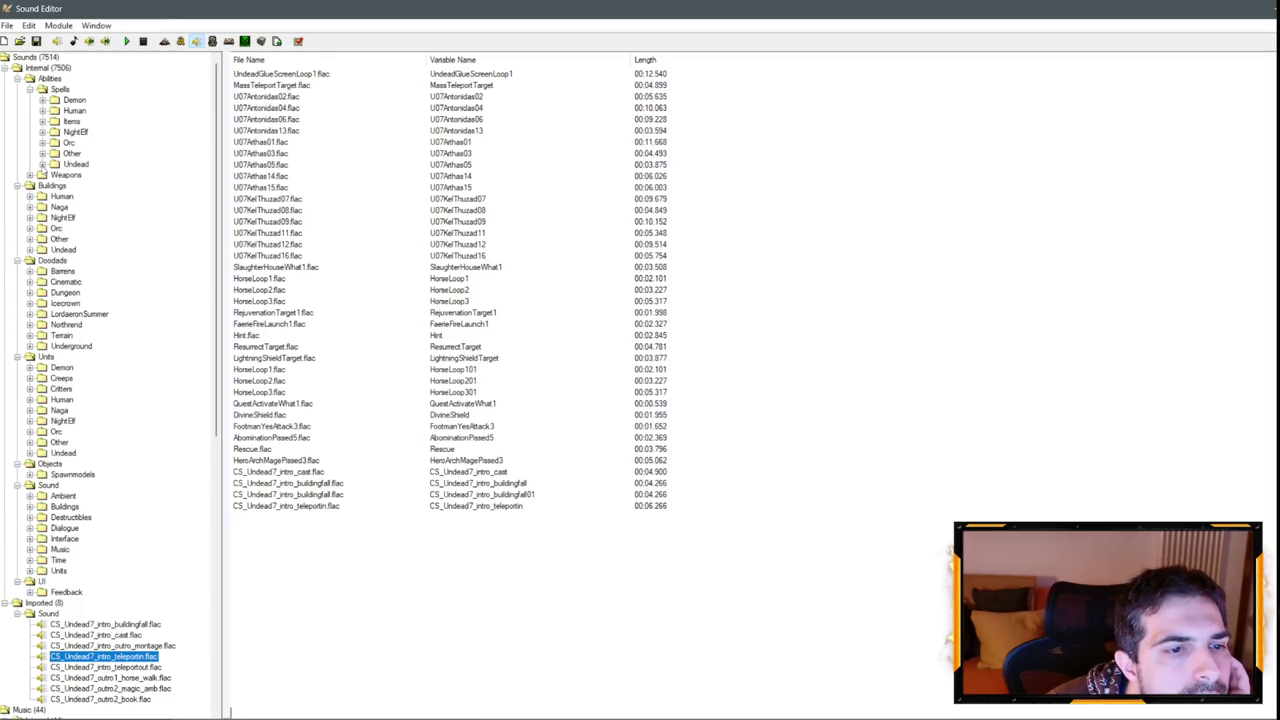
left_click(42, 164)
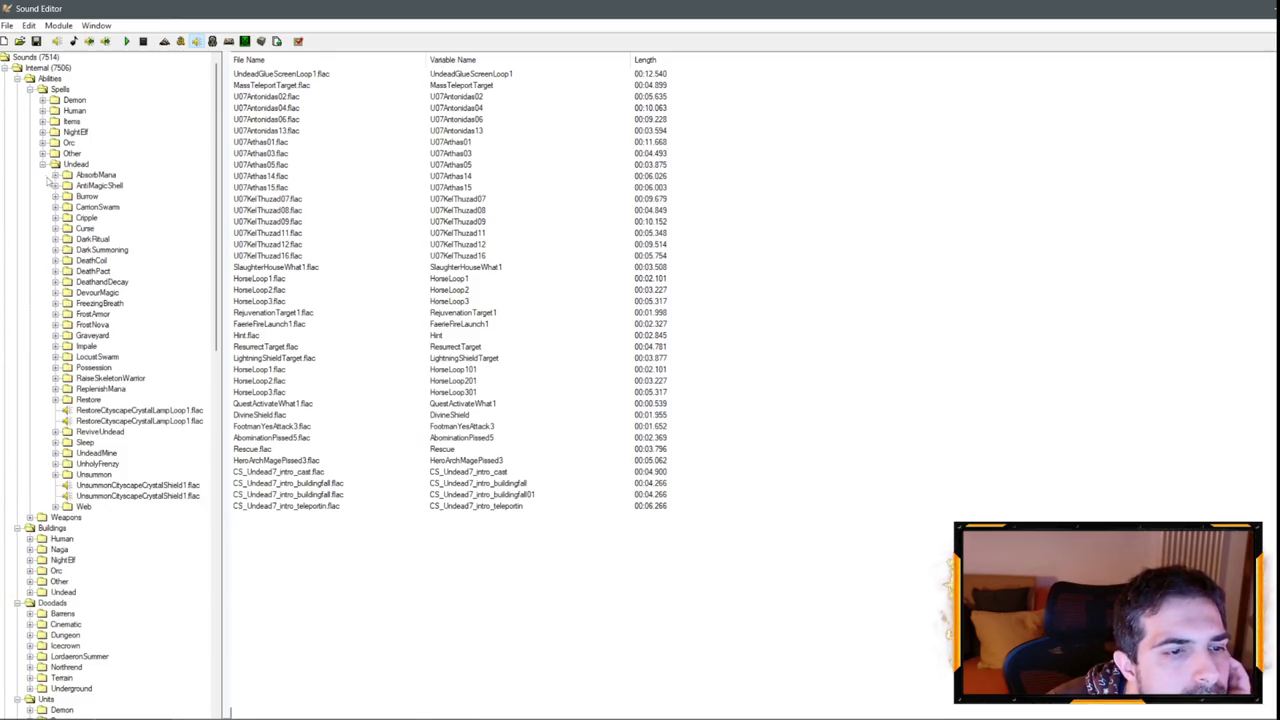
left_click(42, 164)
right_click(108, 636)
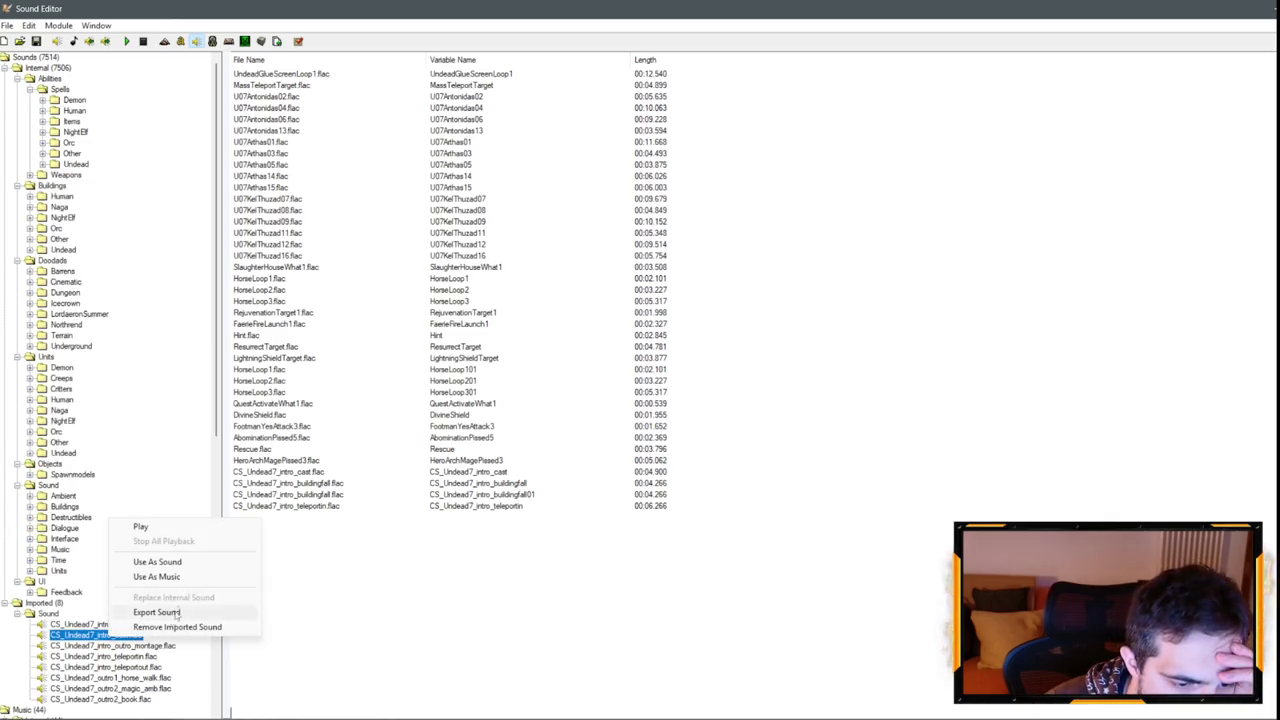
left_click(165, 562)
double_click(285, 518)
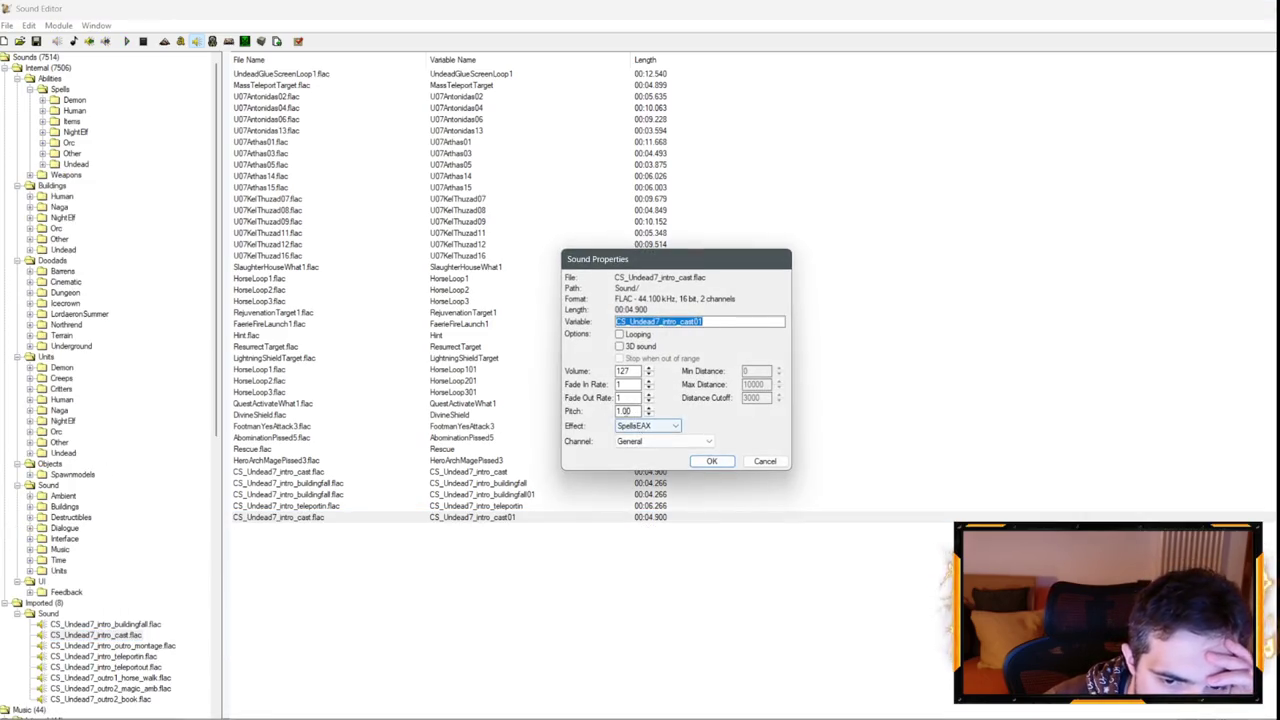
Step: Close the cast01 properties, add ShimmeringPortalEntrance as a sound, preview it, then delete the entry
key("Escape")
right_click(150, 346)
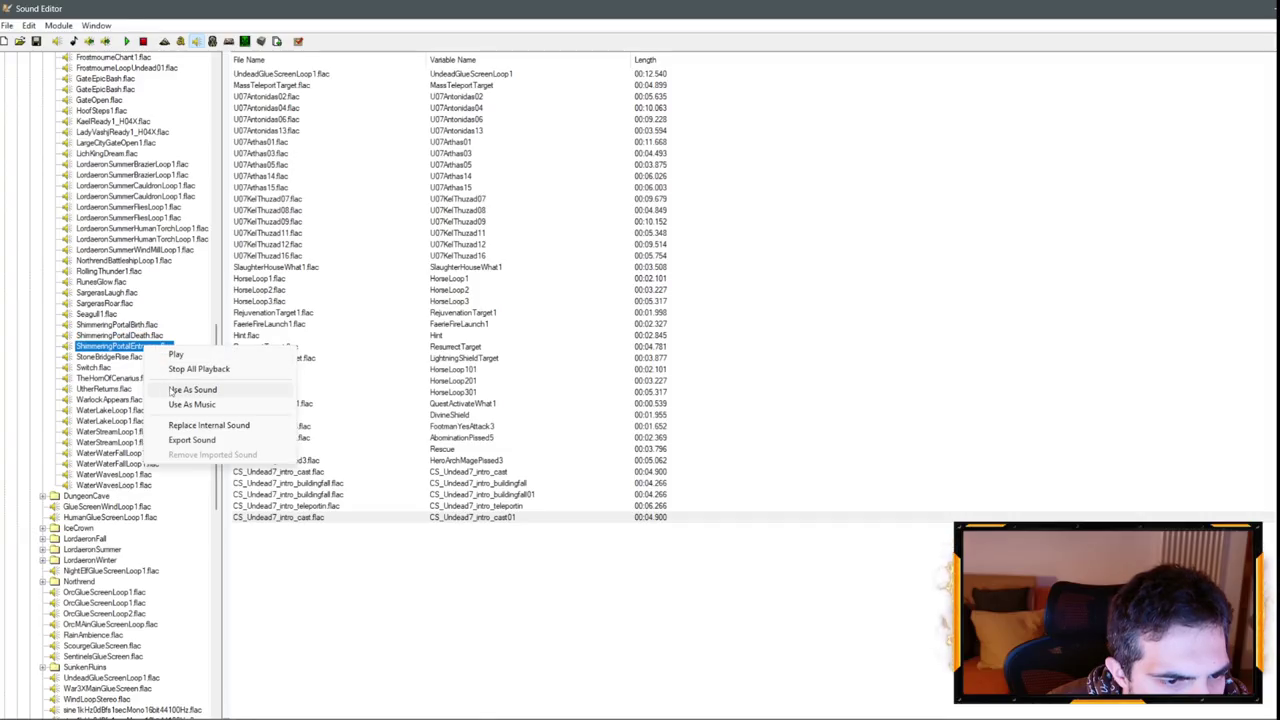
left_click(168, 388)
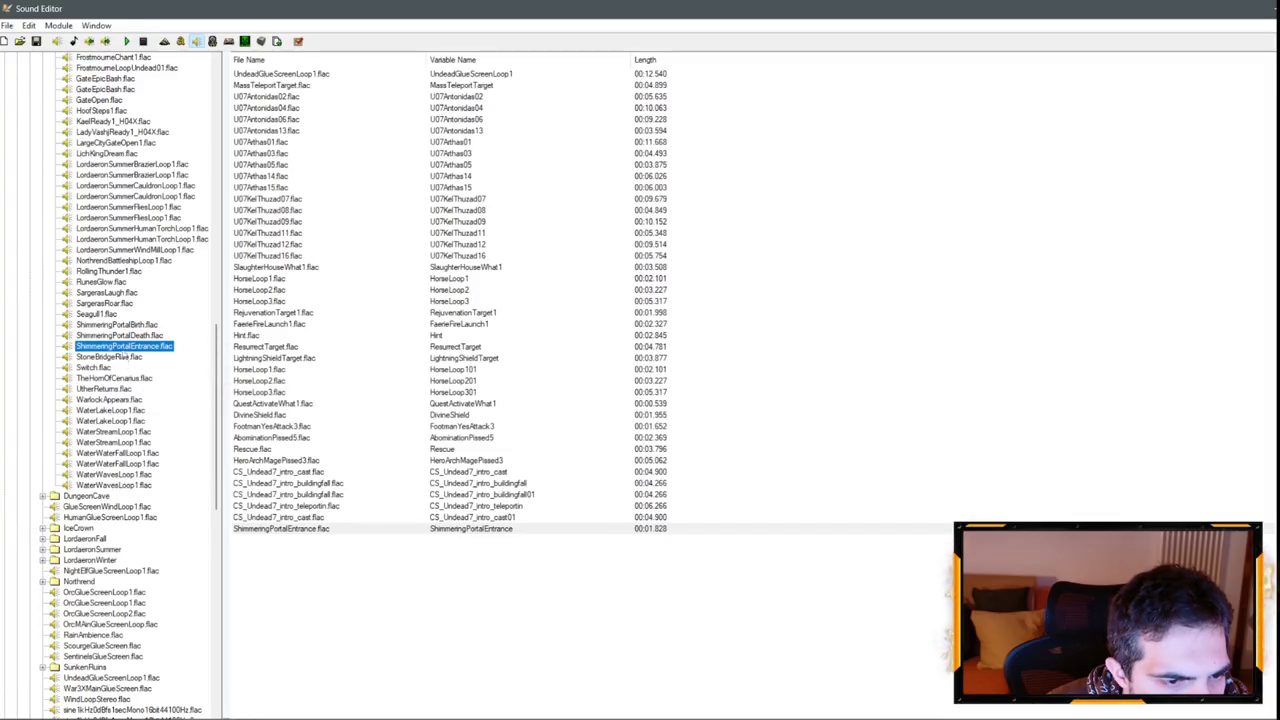
right_click(134, 346)
left_click(165, 351)
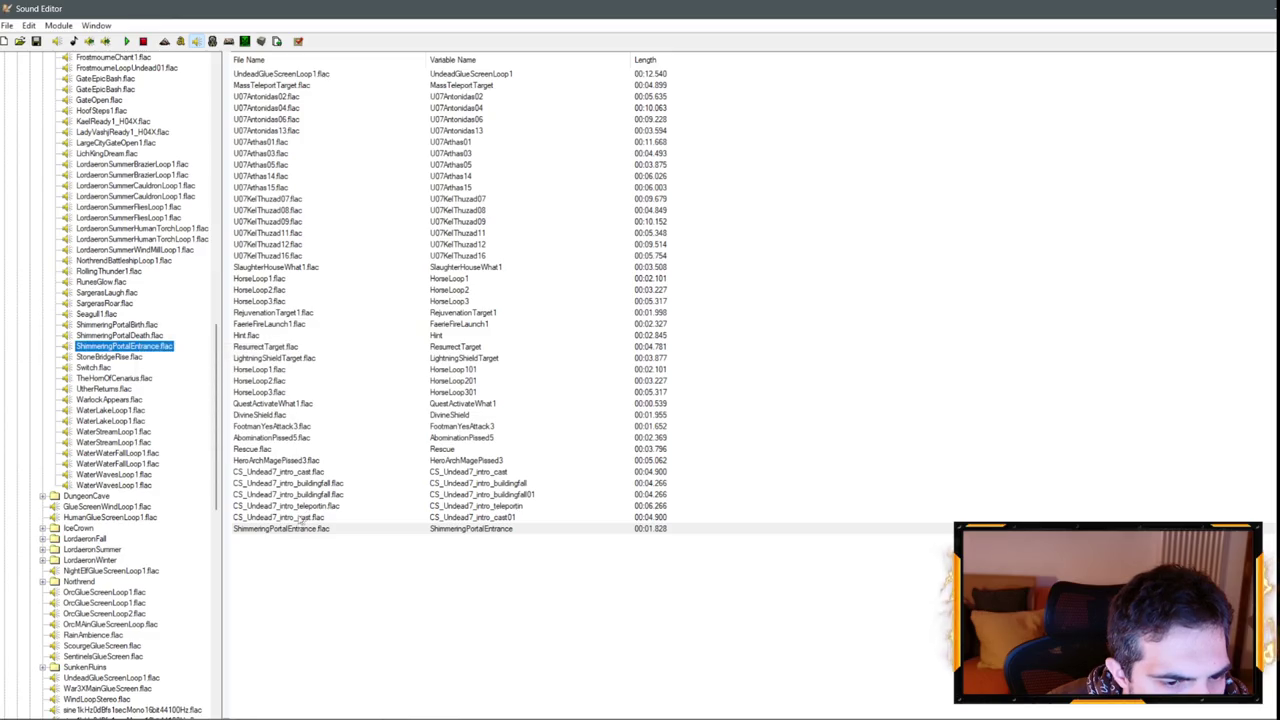
left_click(282, 527)
key("Delete")
Step: Re-add ShimmeringPortalEntrance with pitch 1 and play it back
right_click(163, 348)
left_click(190, 393)
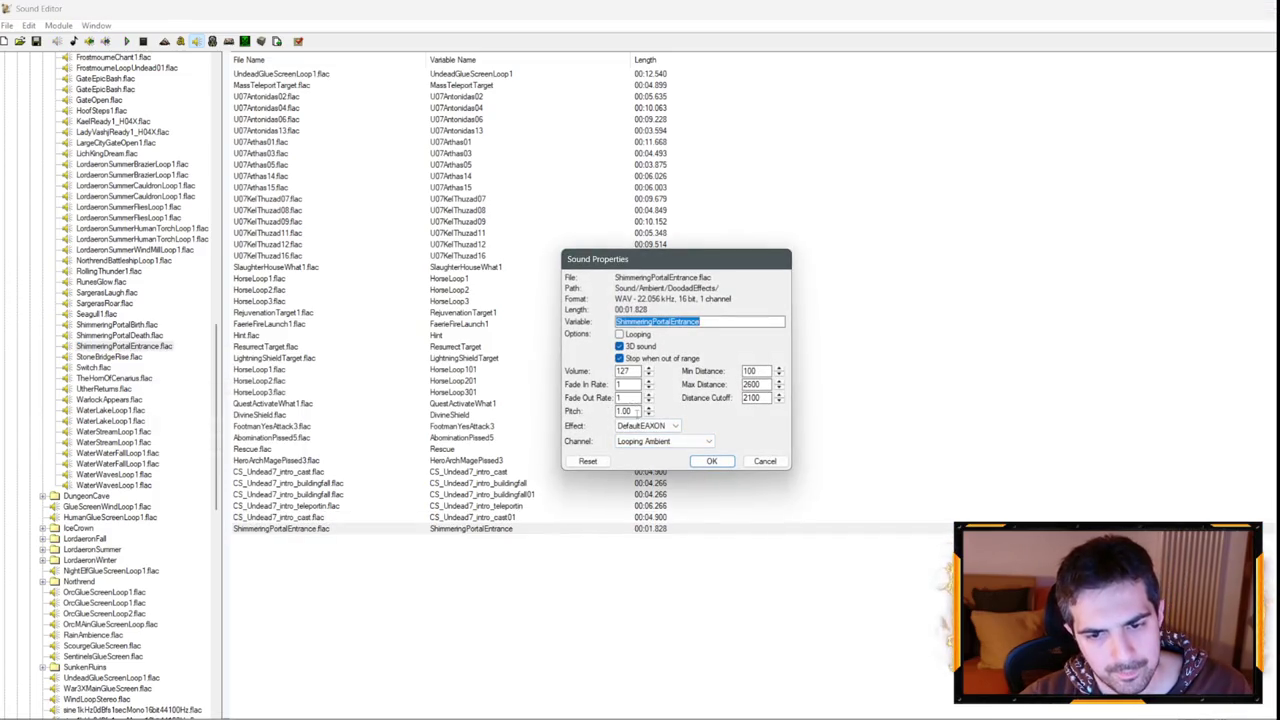
double_click(625, 411)
type("1")
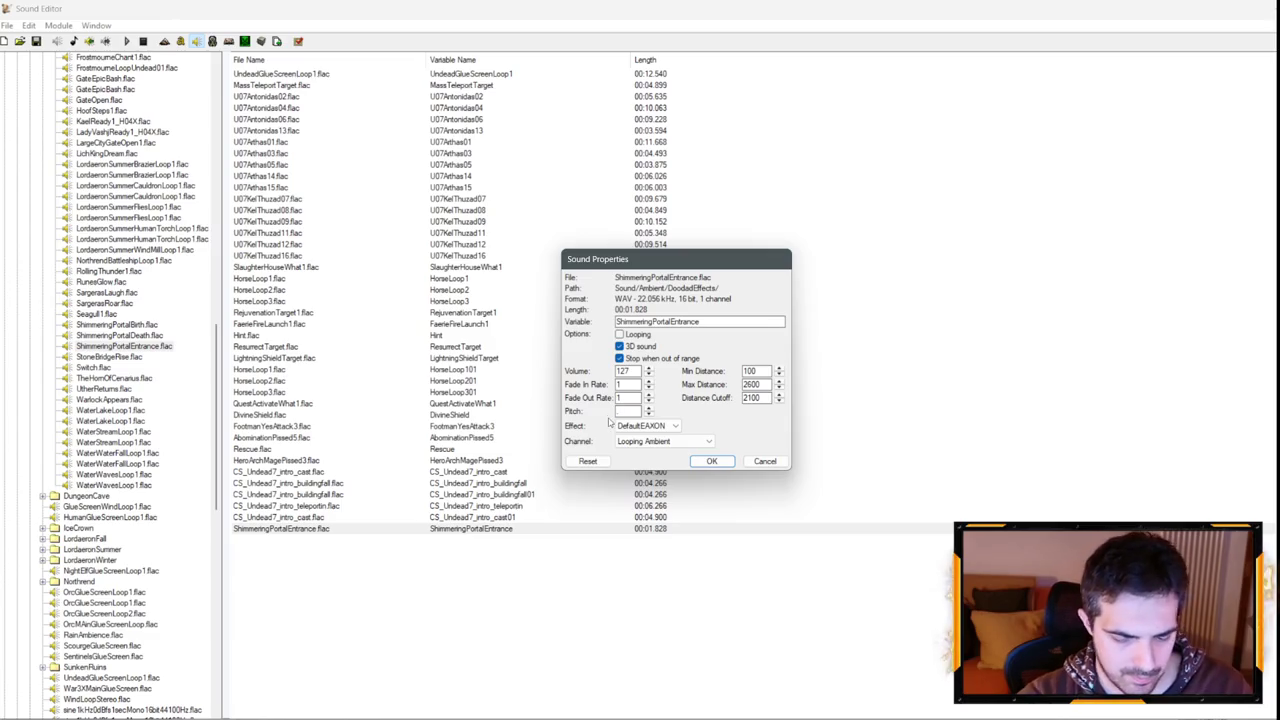
key("Return")
right_click(338, 533)
left_click(368, 537)
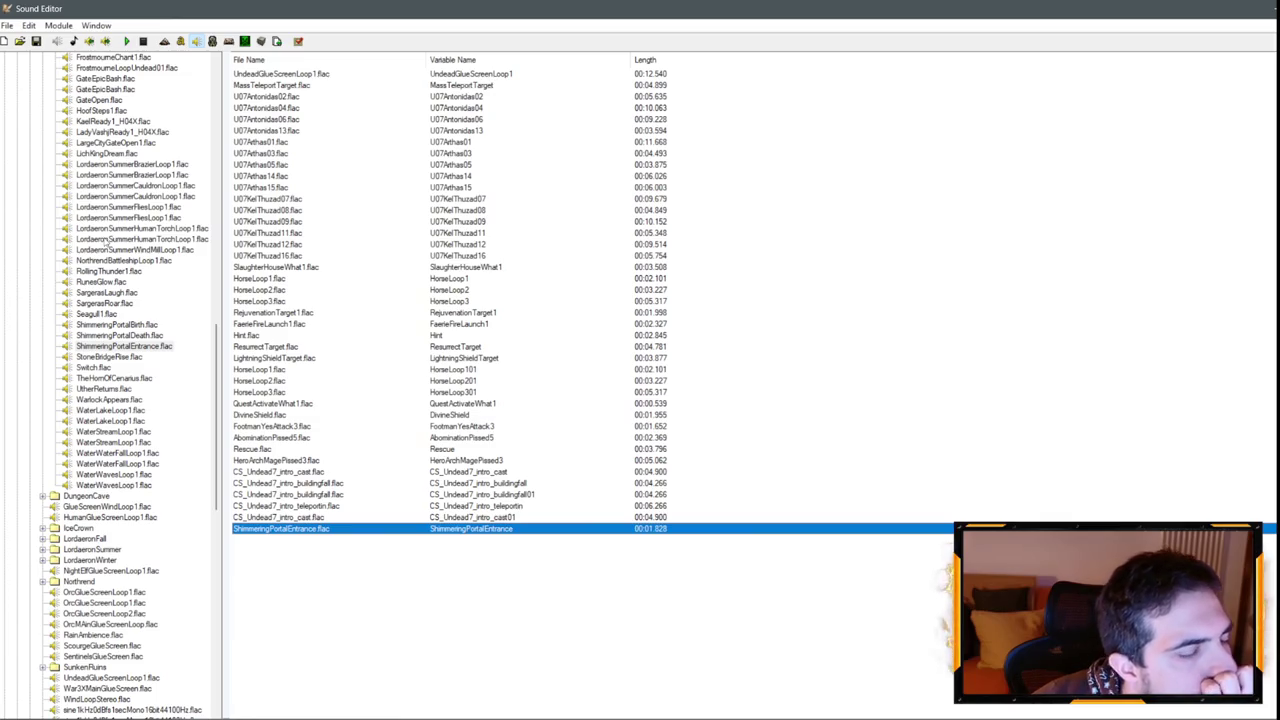
Step: Preview the CityScapeStableLoop1, TavernLoop1, CathedralLoop1 and FountainLoop1 ambient sounds
scroll(80, 286, "up", 15)
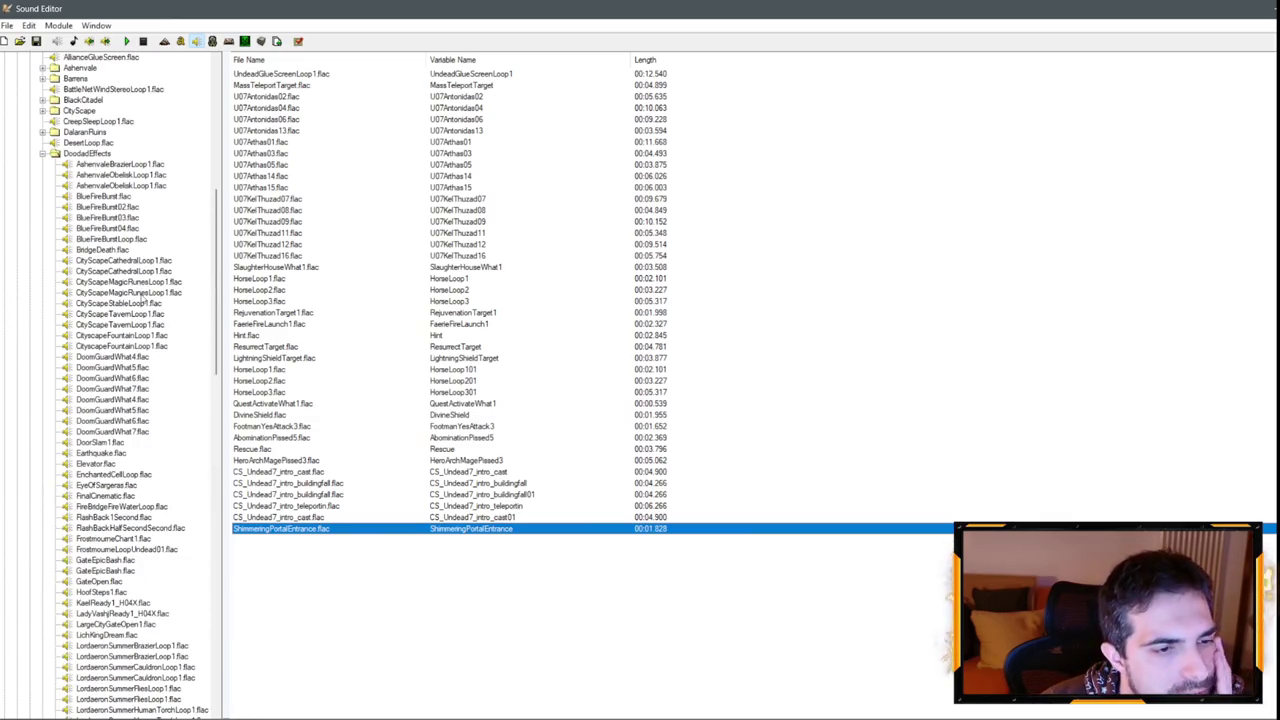
right_click(117, 304)
left_click(150, 313)
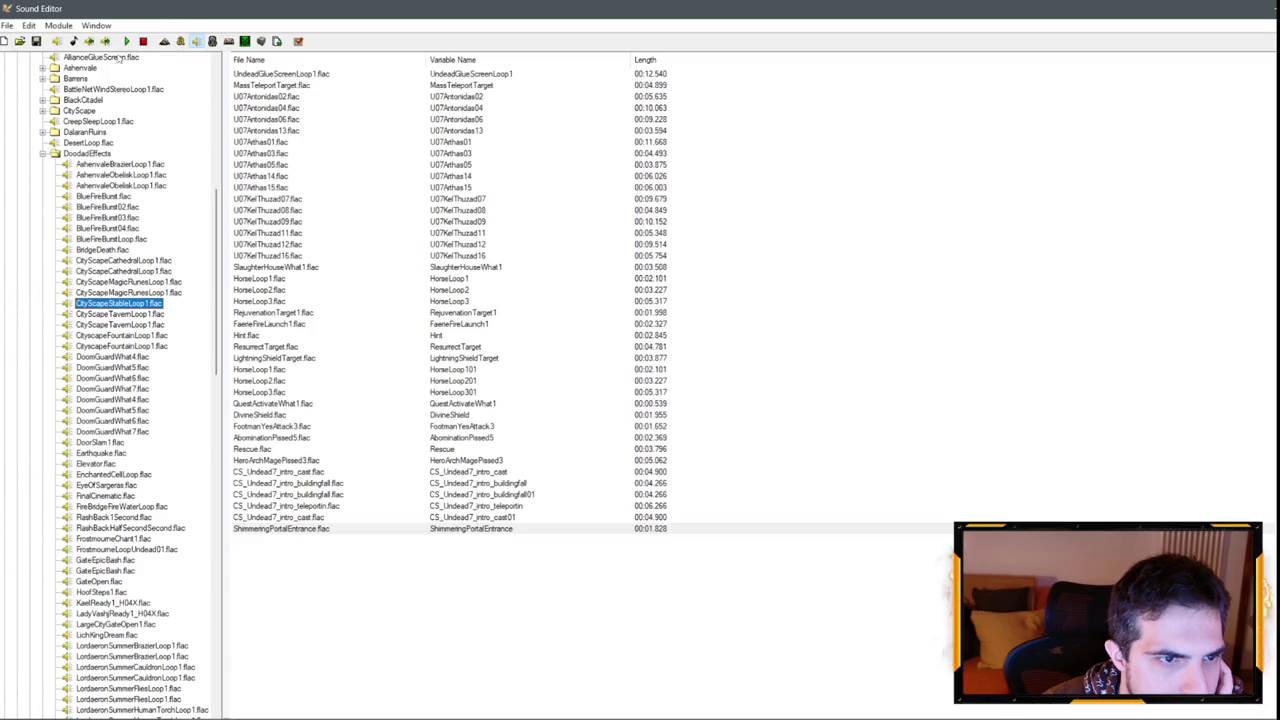
right_click(147, 315)
left_click(157, 321)
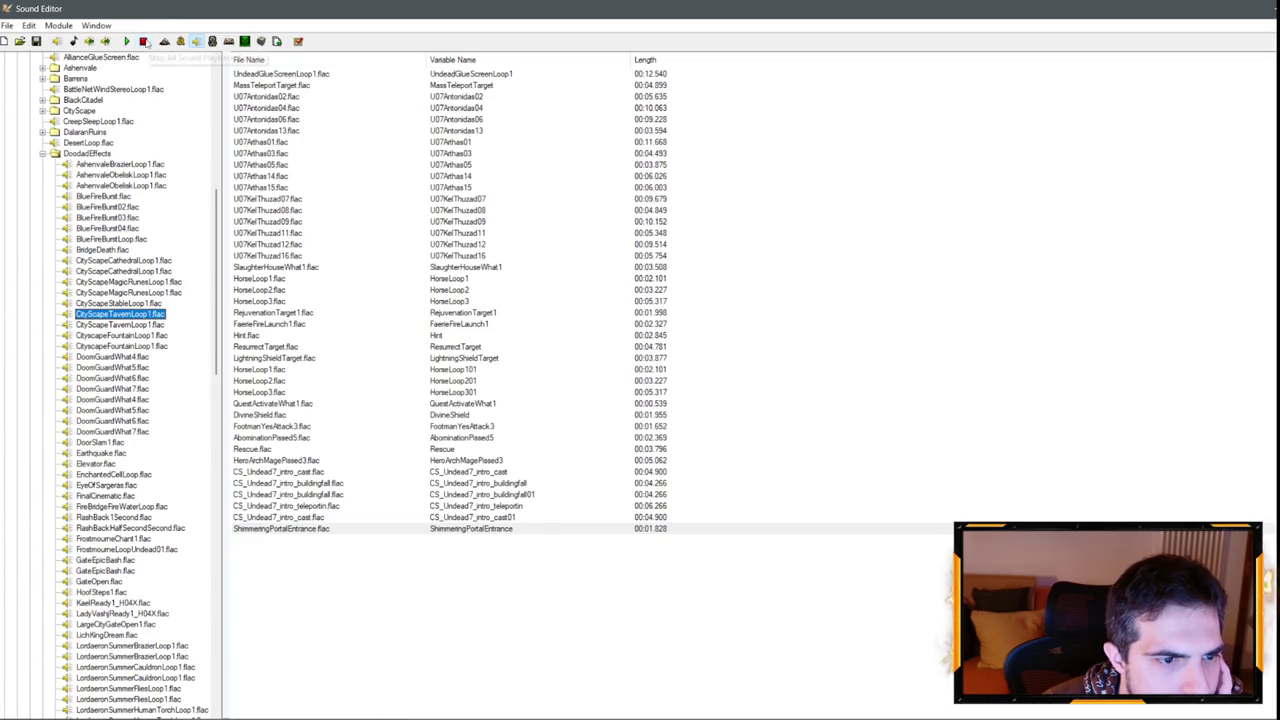
right_click(150, 260)
left_click(157, 266)
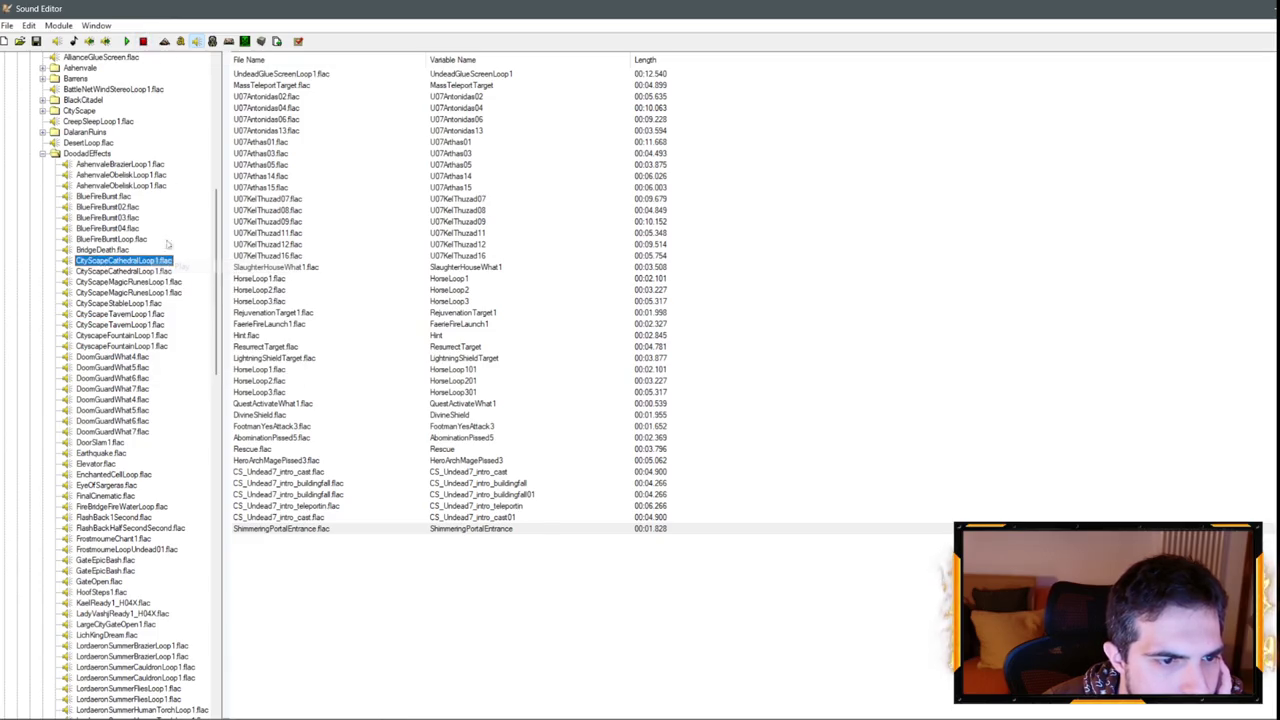
left_click(143, 42)
right_click(160, 337)
left_click(168, 344)
left_click(143, 42)
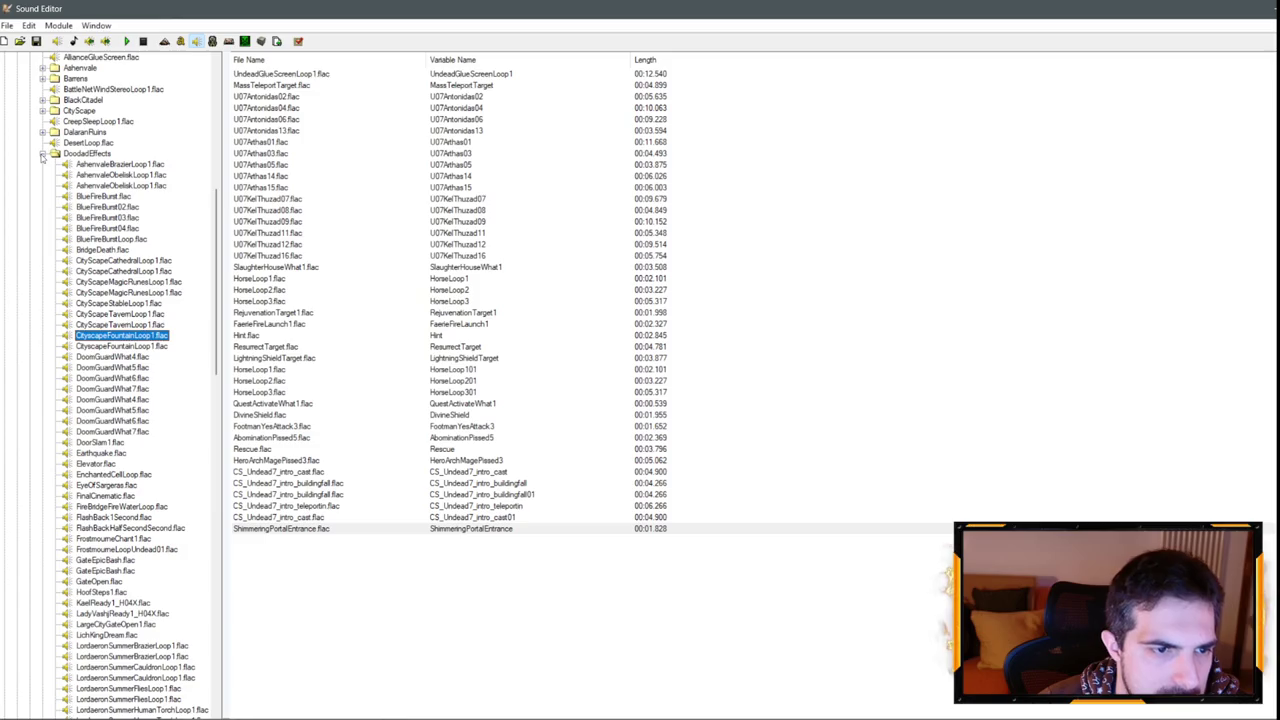
Step: Collapse the DoodadEffects folder and bring the Trigger Editor to the front
left_click(42, 154)
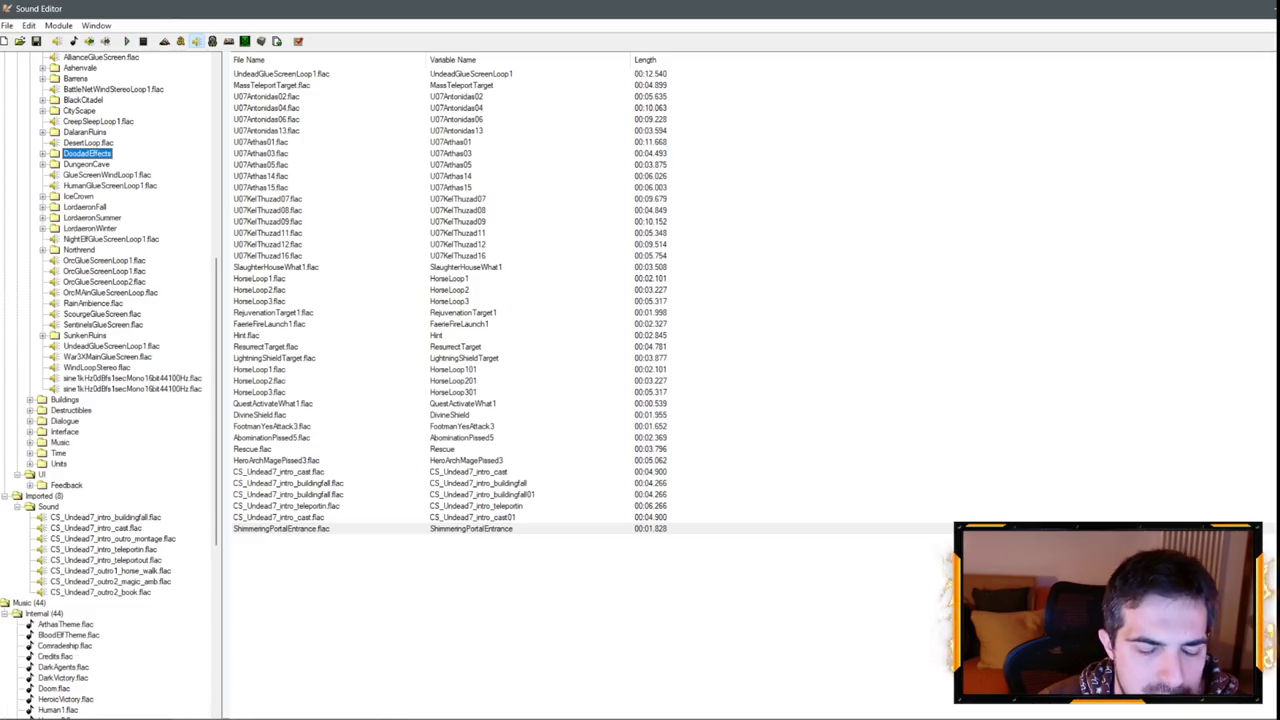
mouse_move(98, 716)
scroll(124, 303, "up", 13)
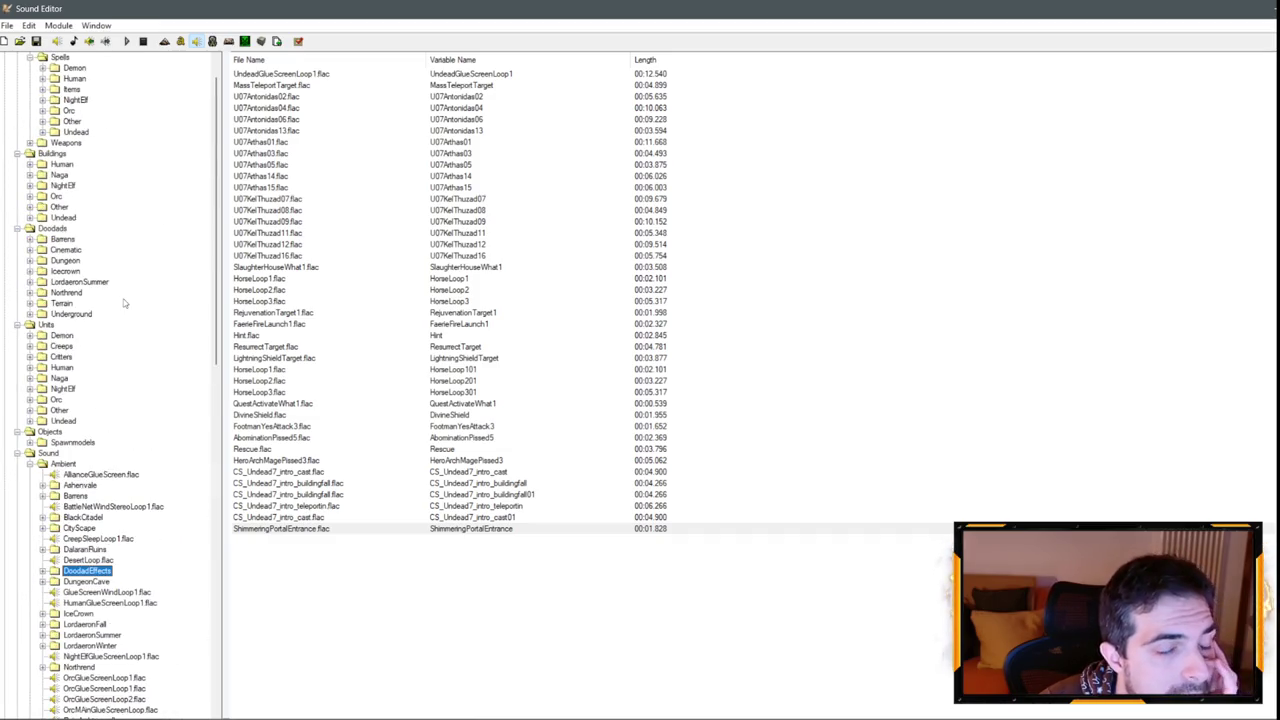
scroll(124, 303, "down", 5)
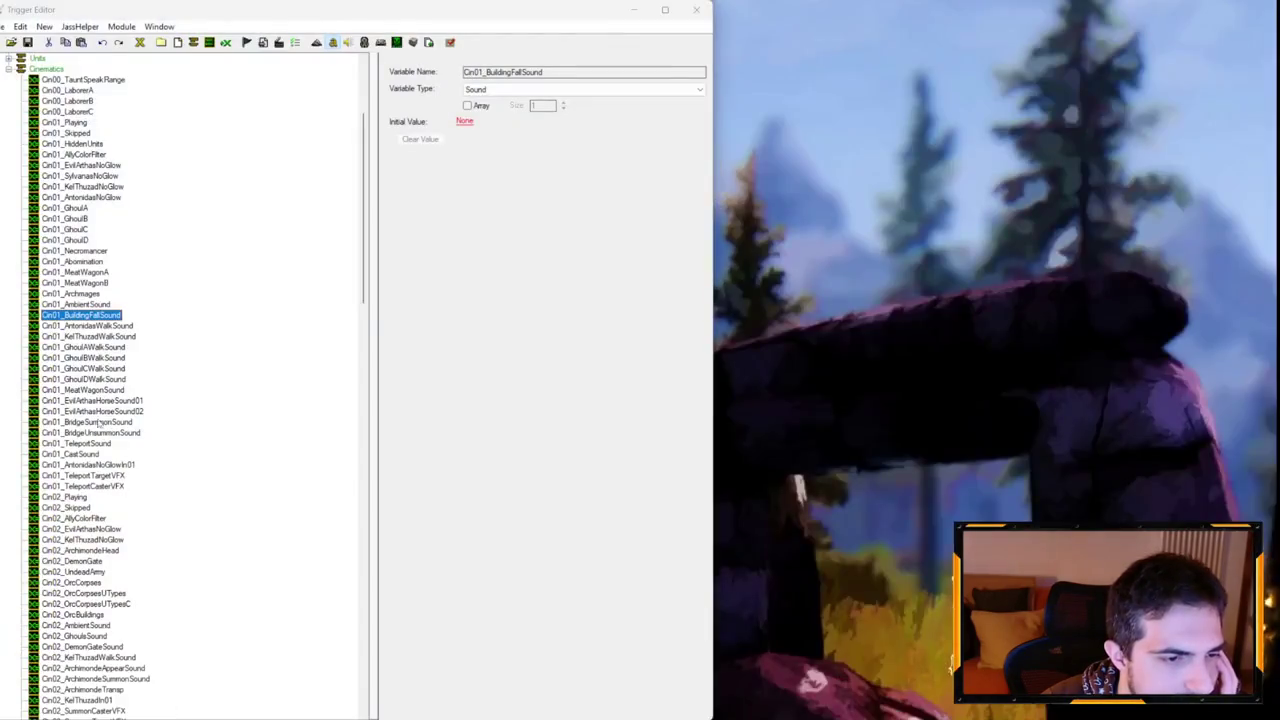
left_click(40, 670)
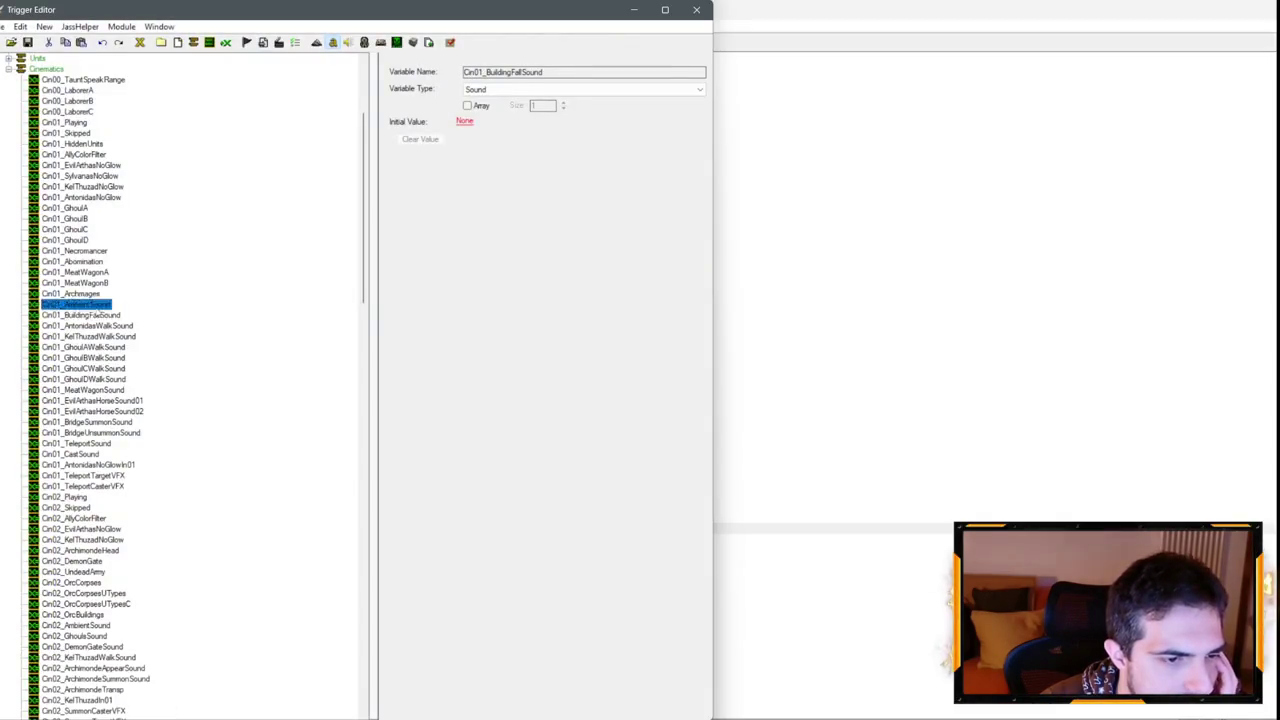
Step: Change the Cin01_AmbientSound name to Cin01_GhoulSound, then show the Sound Editor with F5
left_click(70, 303)
type("Ghoul")
key("Return")
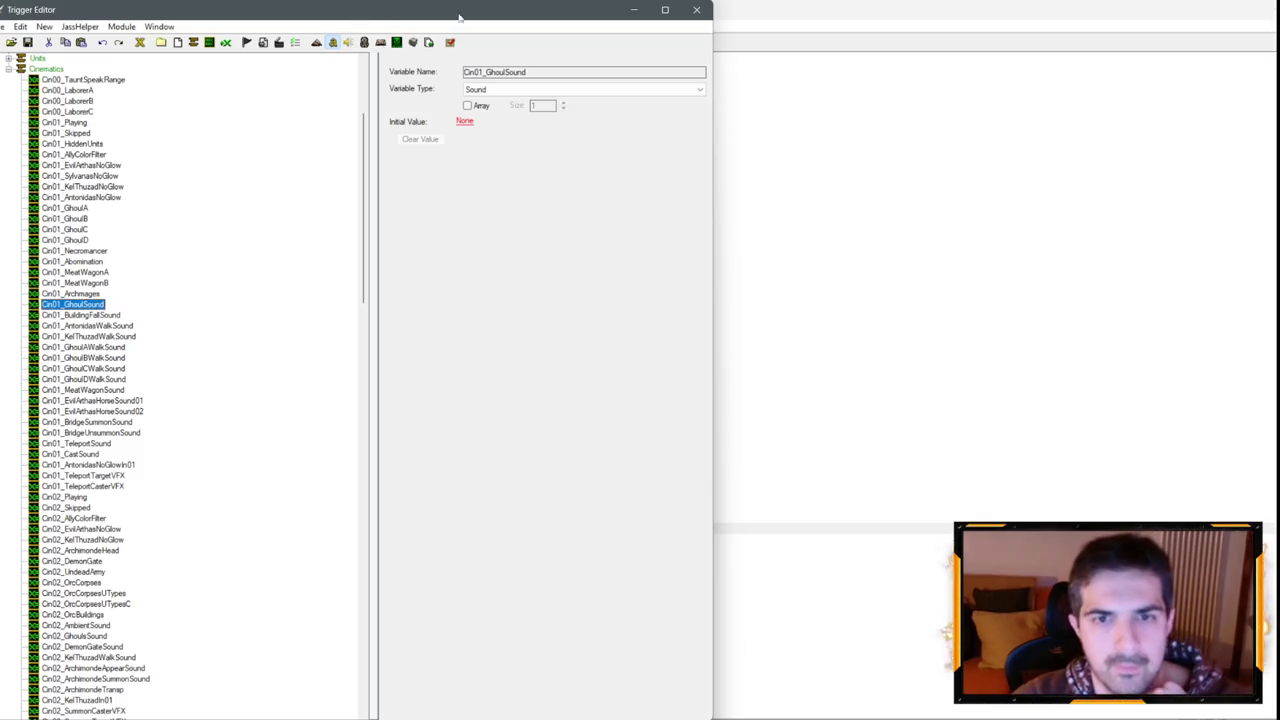
key("F5")
scroll(118, 413, "down", 9)
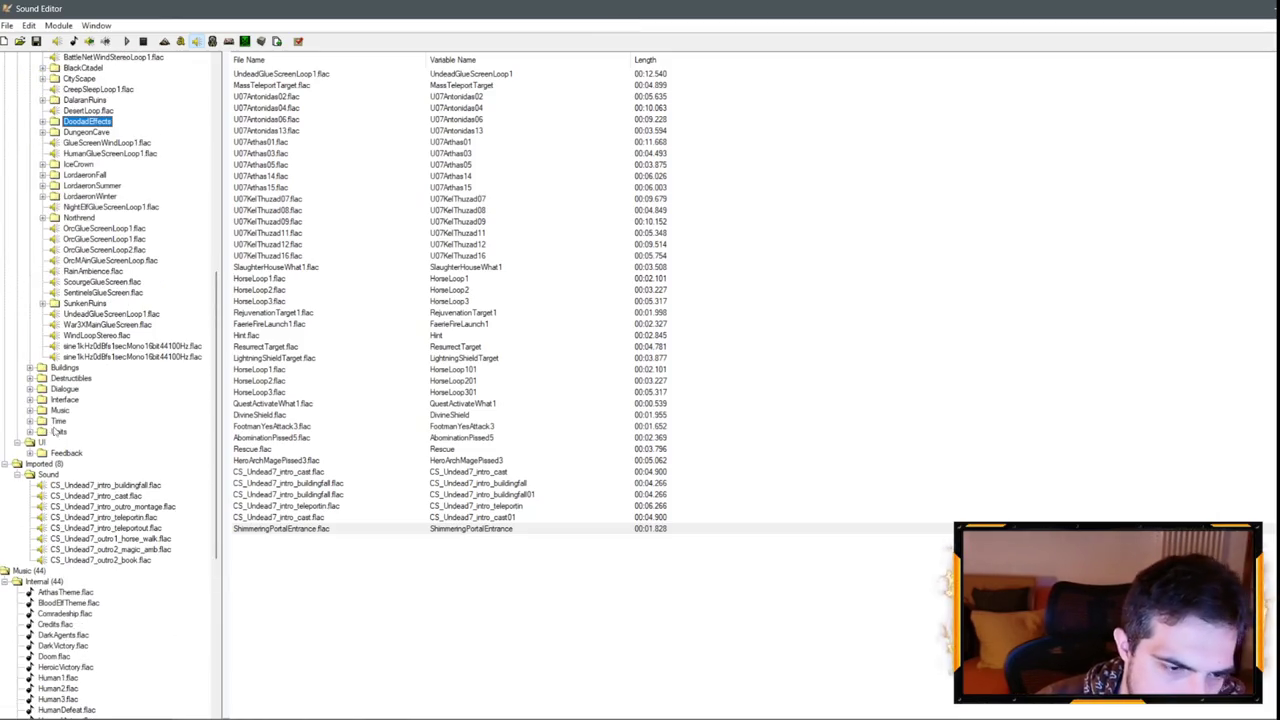
scroll(80, 415, "up", 8)
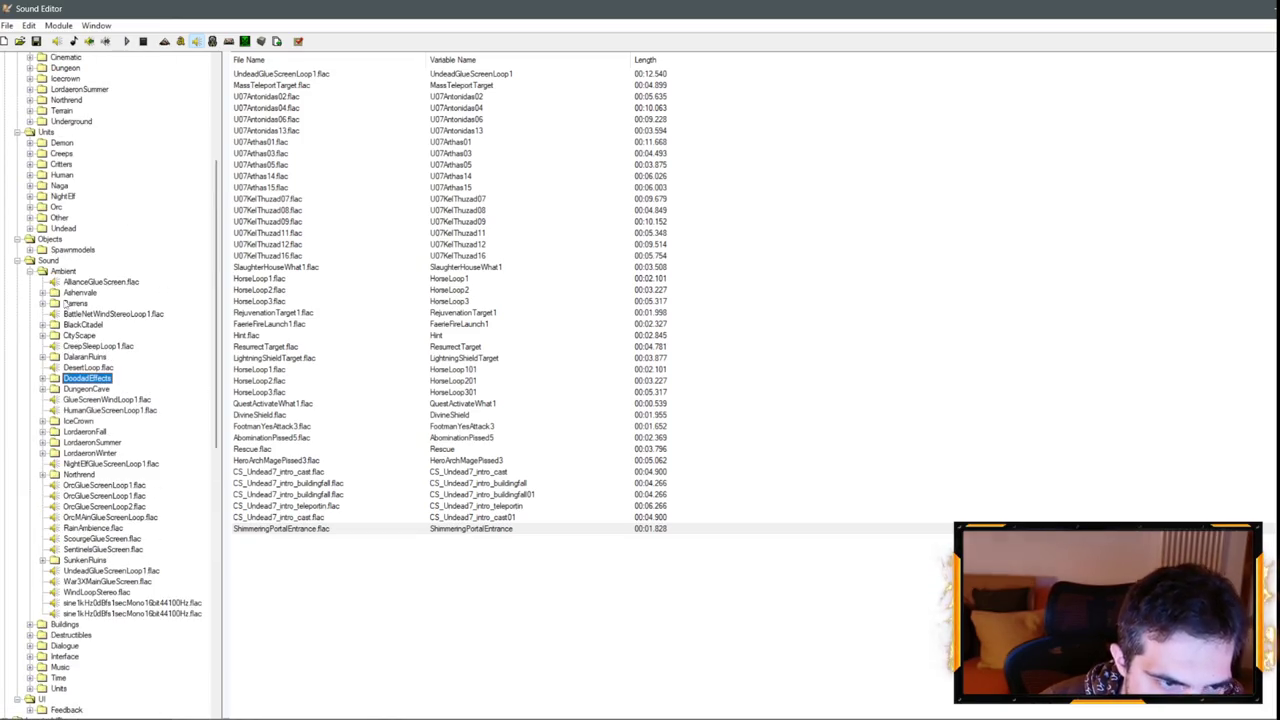
scroll(62, 304, "up", 7)
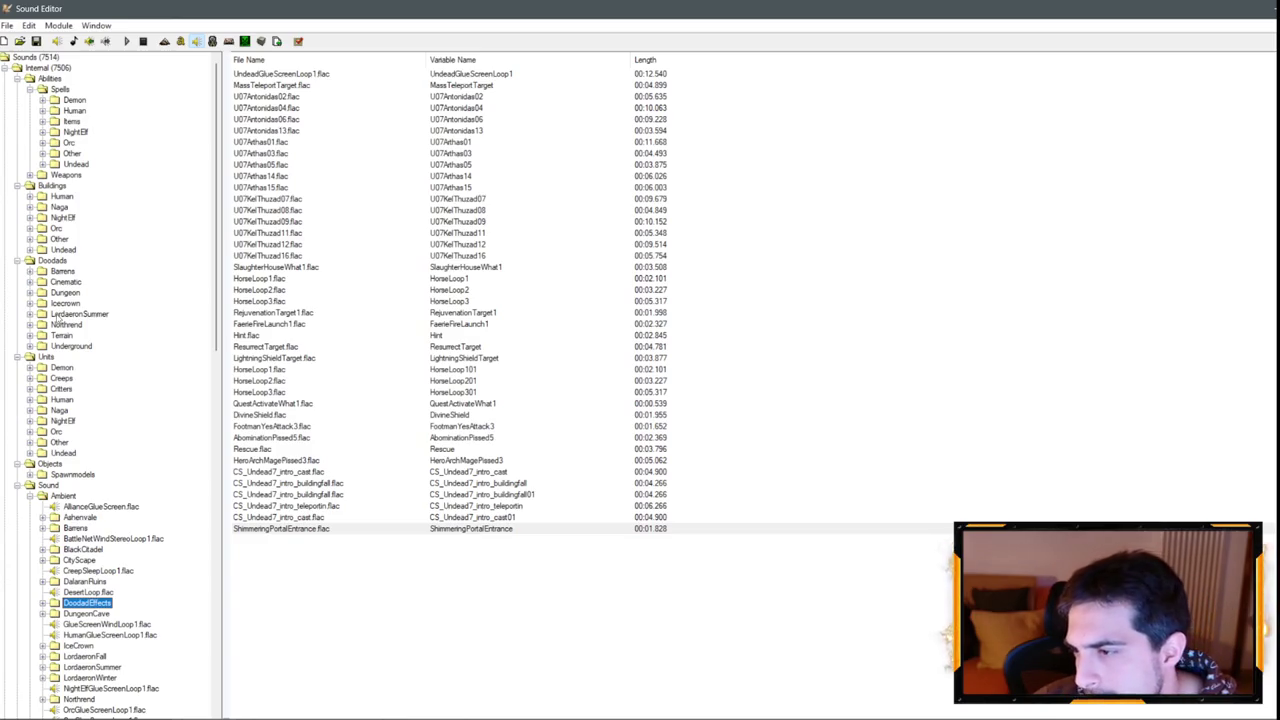
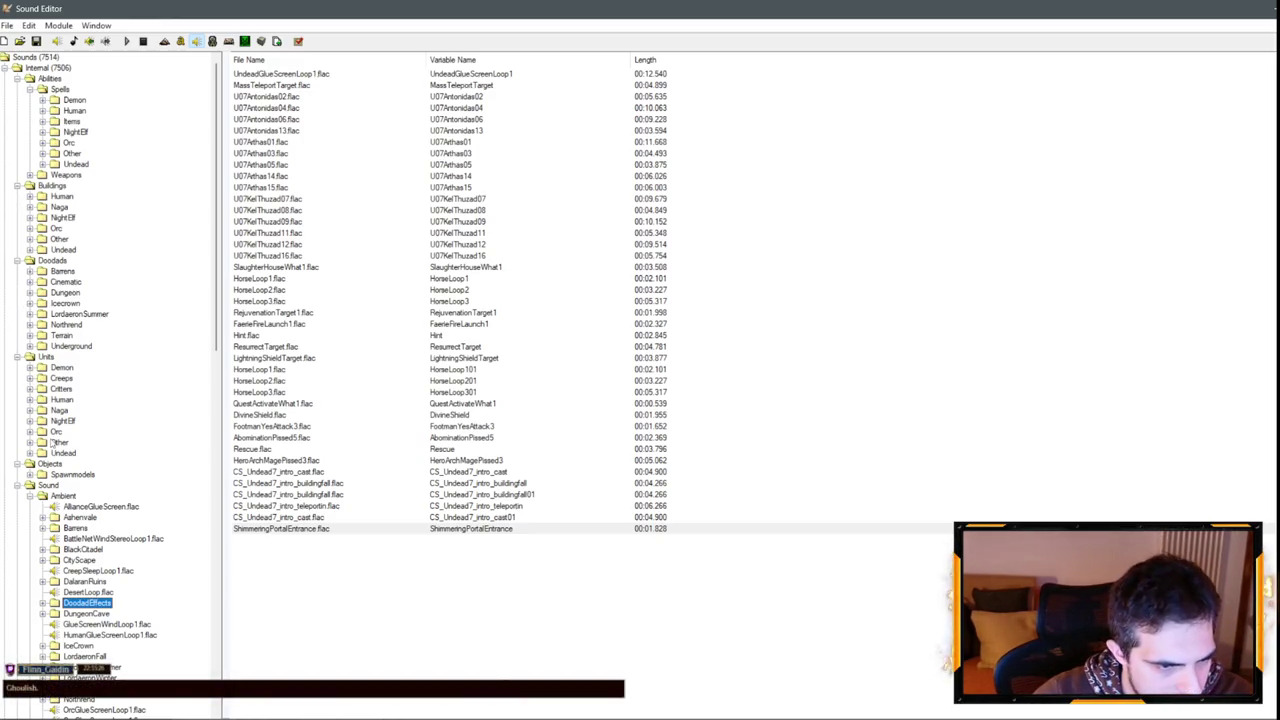
Step: Expand Undead > Meatwagon sounds and preview MeatWagonWhat1 and MeatWagonReady1
left_click(31, 453)
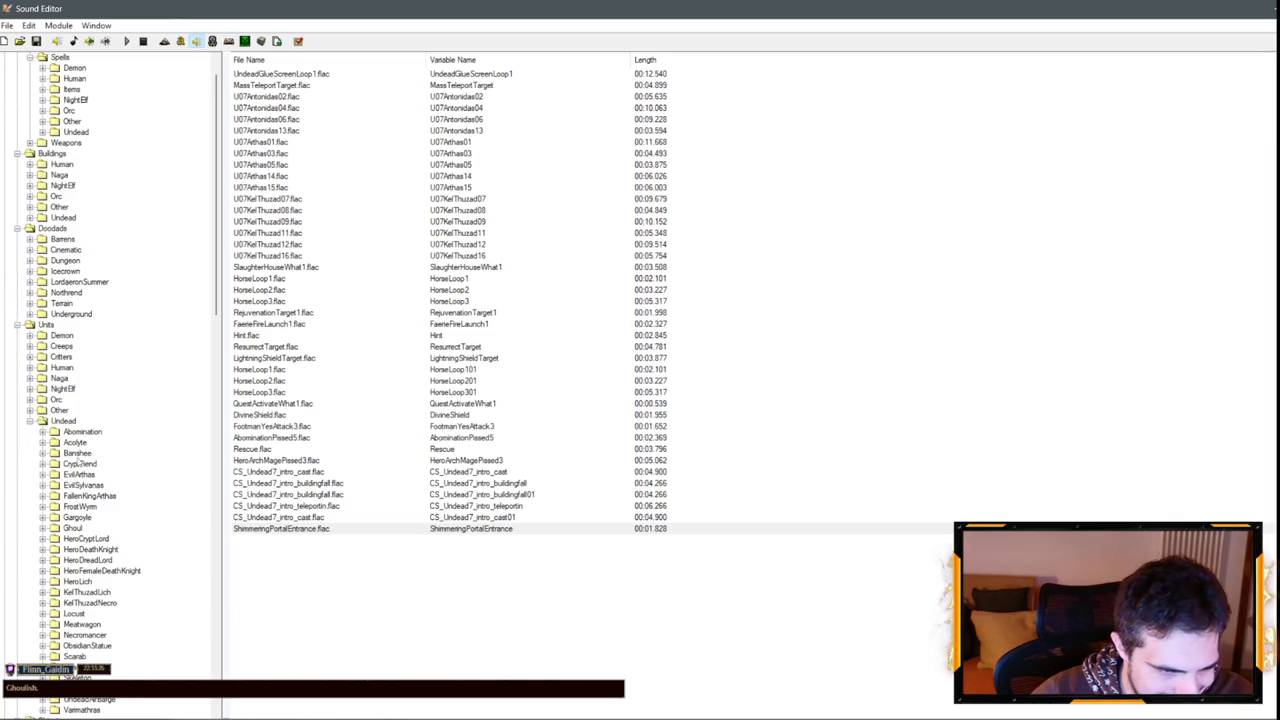
scroll(50, 458, "down", 4)
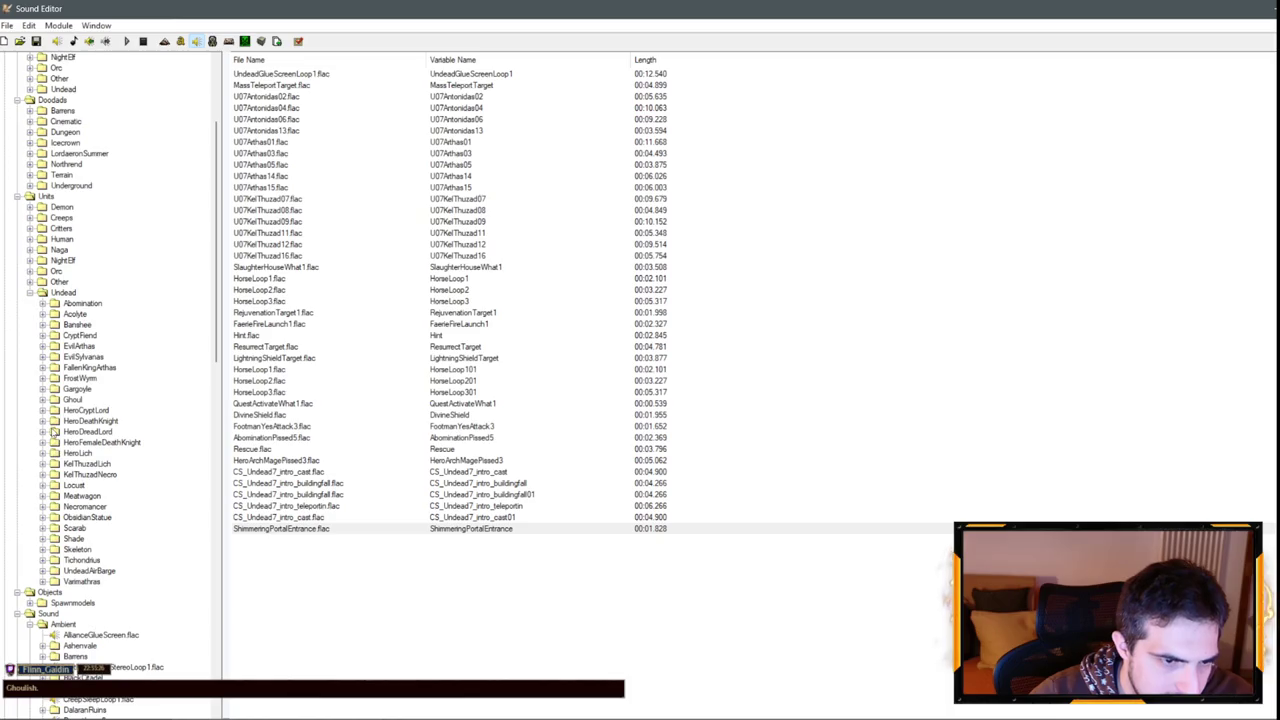
left_click(48, 497)
right_click(122, 540)
left_click(124, 544)
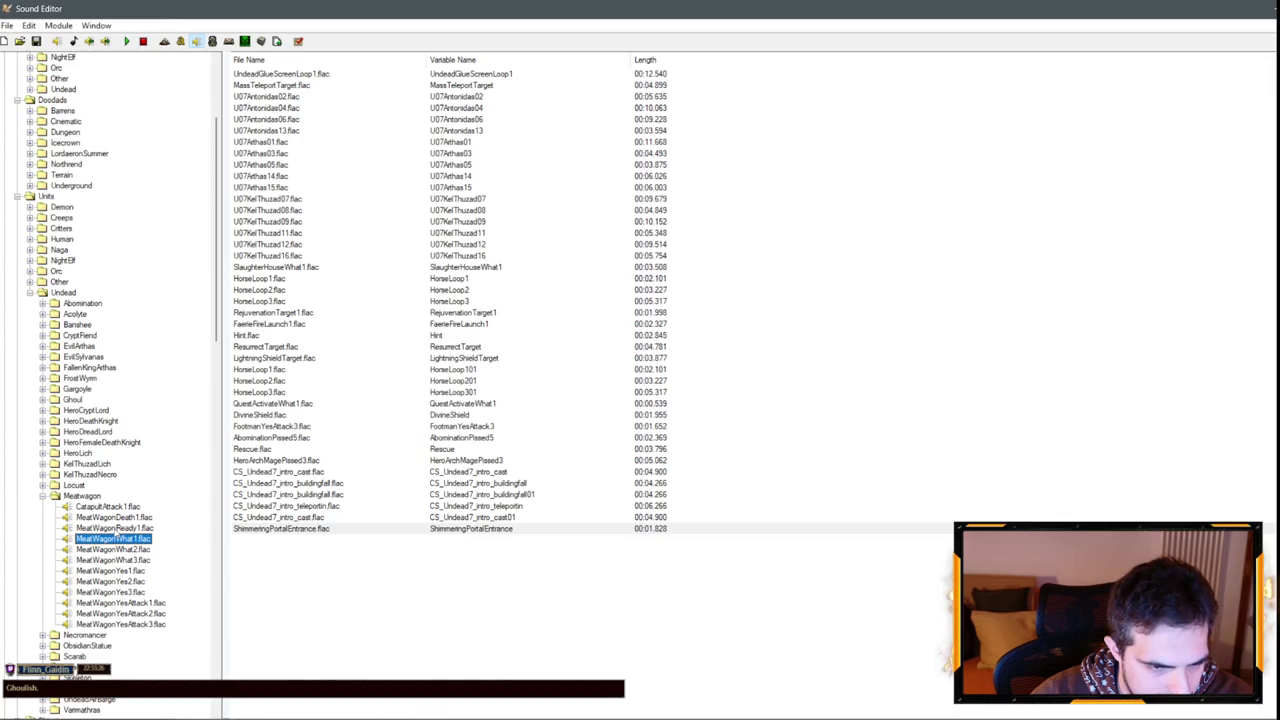
right_click(116, 529)
left_click(122, 537)
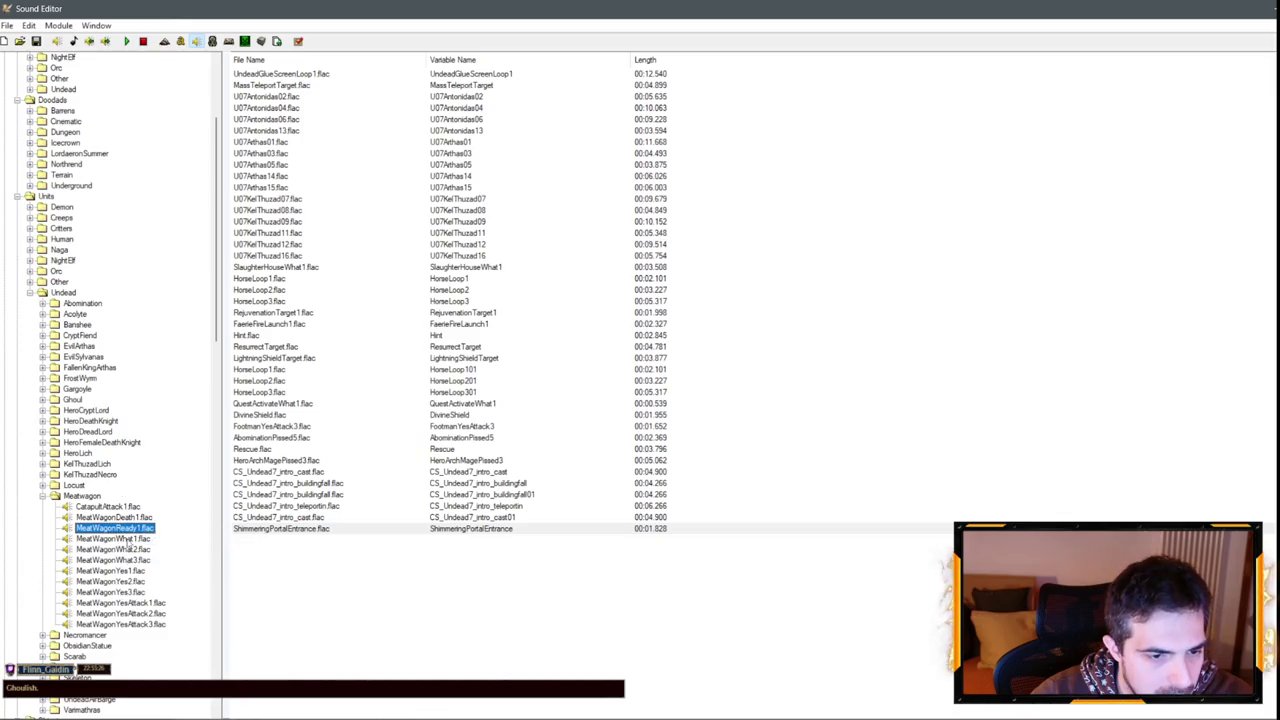
right_click(140, 534)
left_click(148, 541)
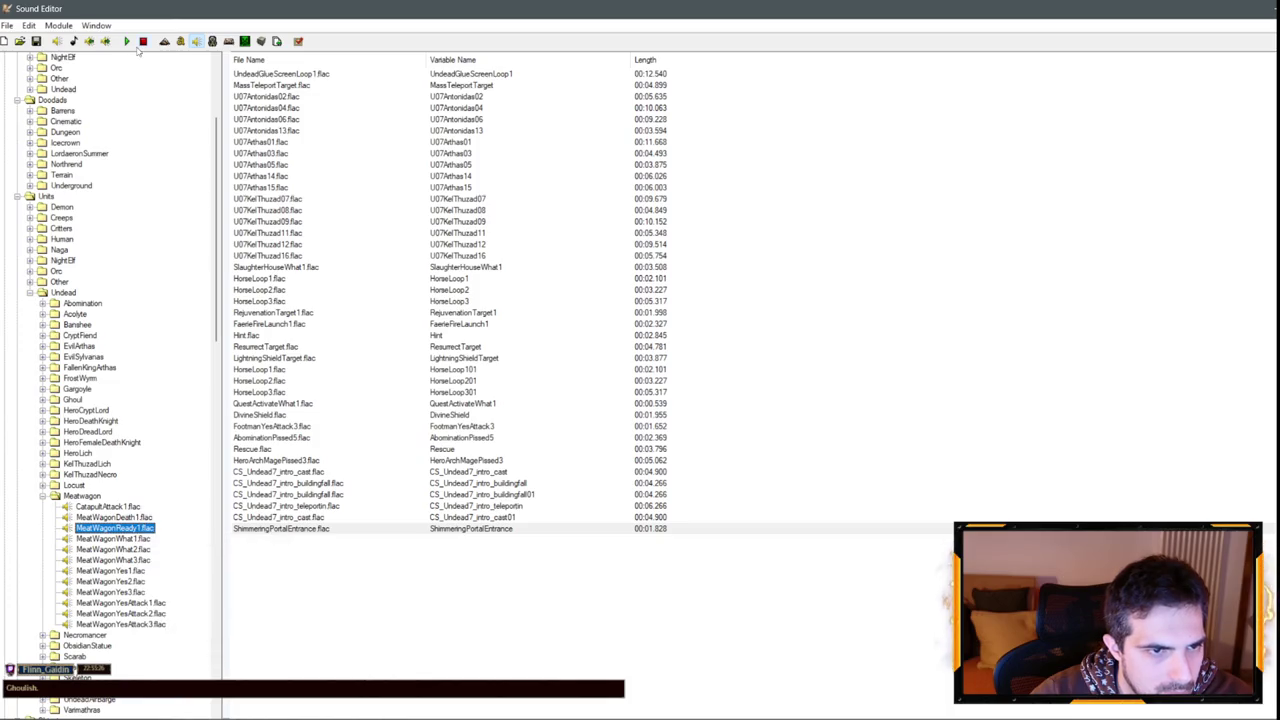
Step: Audition MeatWagonYes3, MeatWagonWhat1 and MeatWagonYesAttack2, stopping the preview in between
left_click(130, 594)
right_click(130, 598)
left_click(113, 538)
right_click(113, 538)
left_click(123, 545)
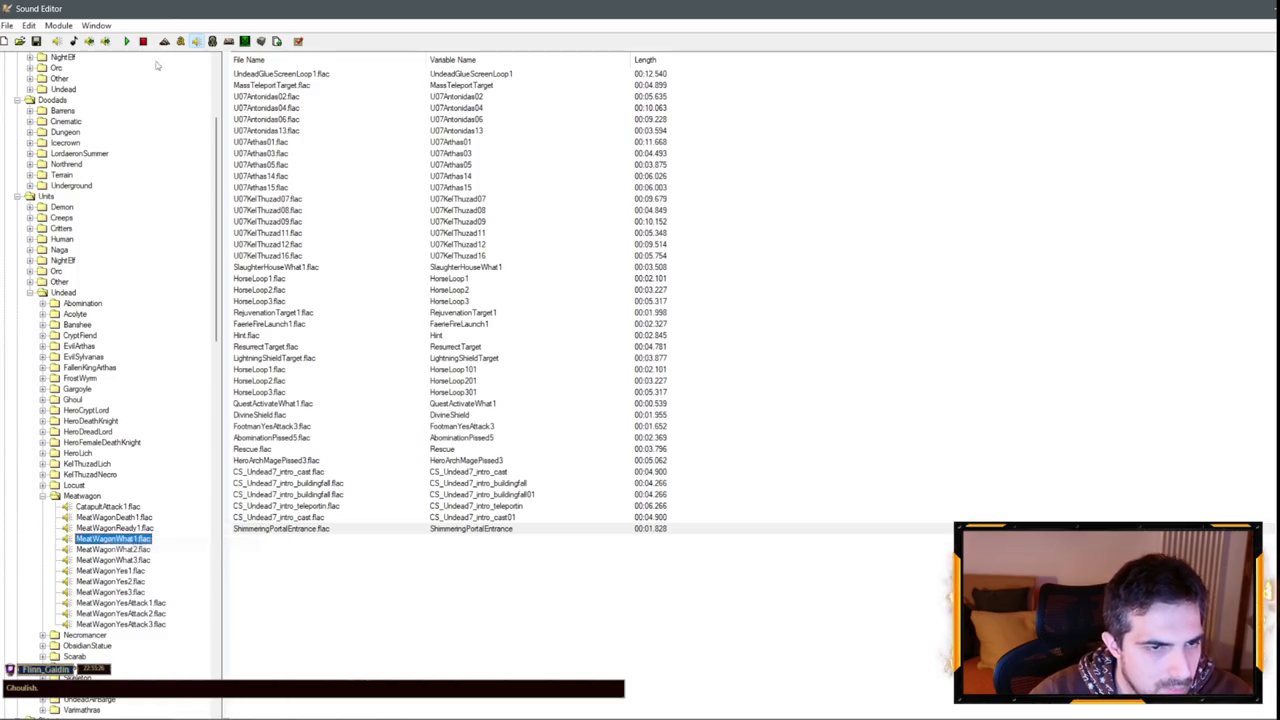
left_click(142, 613)
right_click(142, 613)
left_click(152, 620)
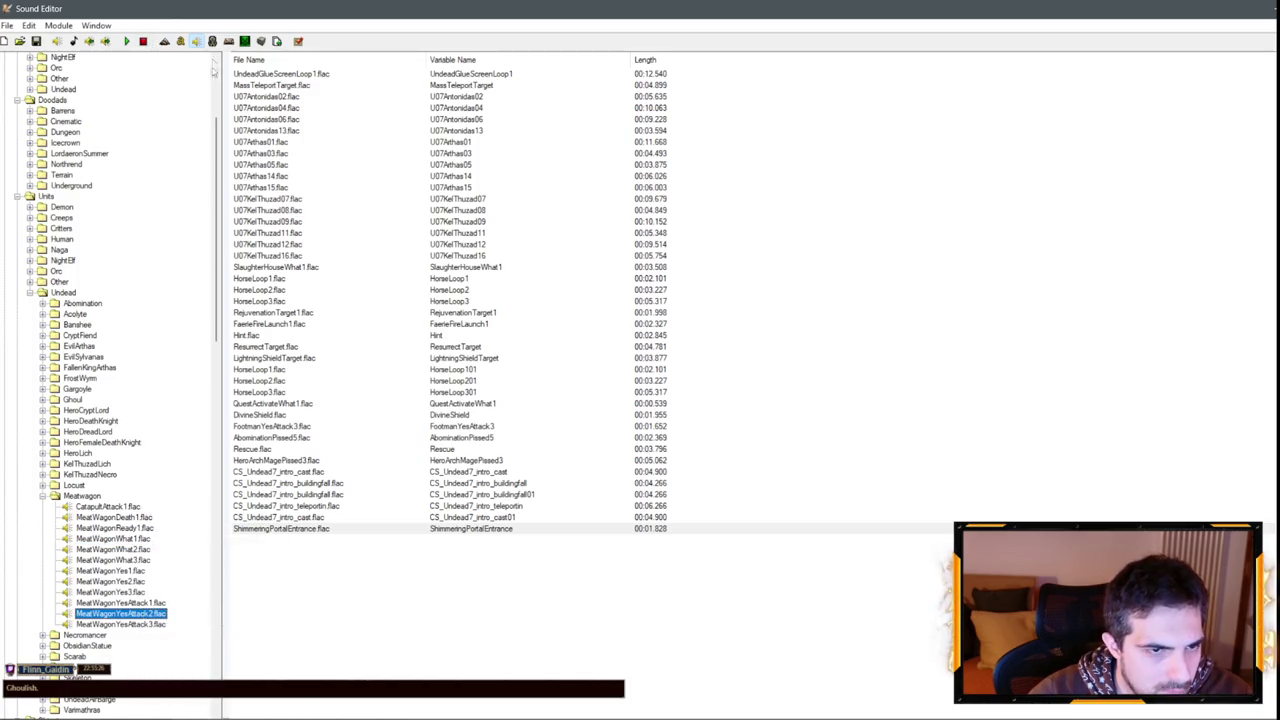
left_click(143, 41)
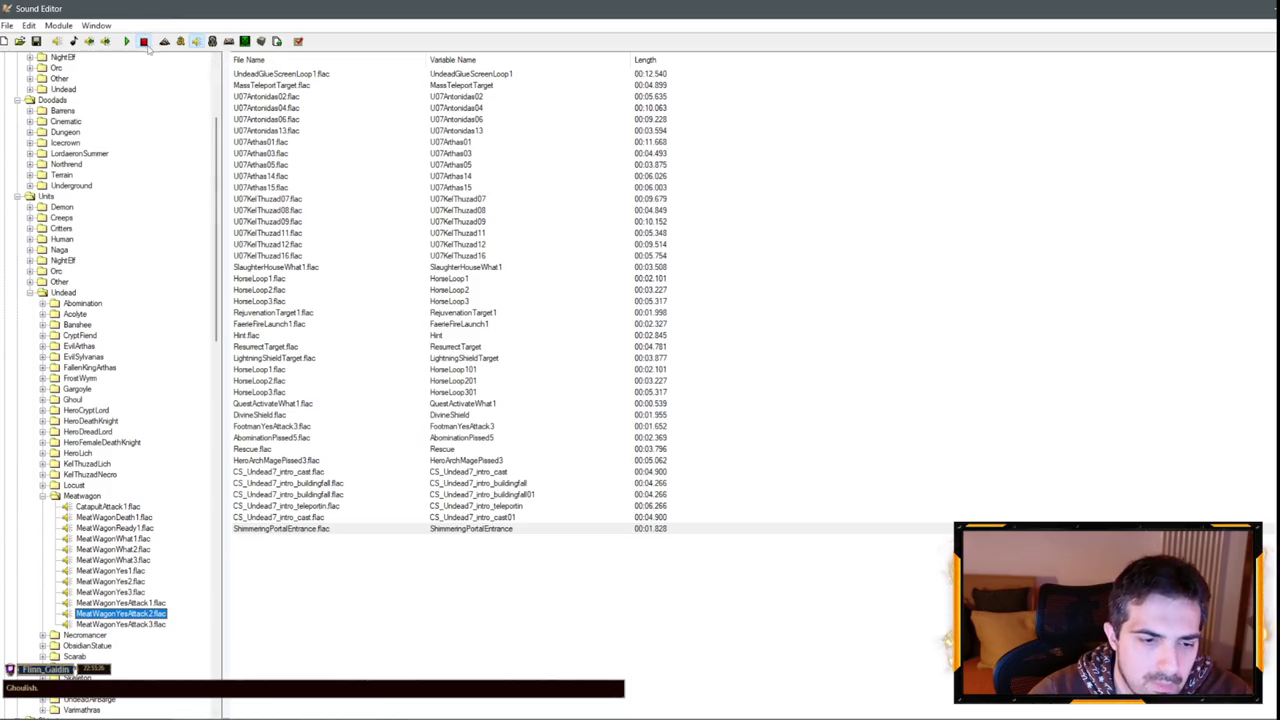
left_click(133, 540)
right_click(133, 540)
left_click(143, 547)
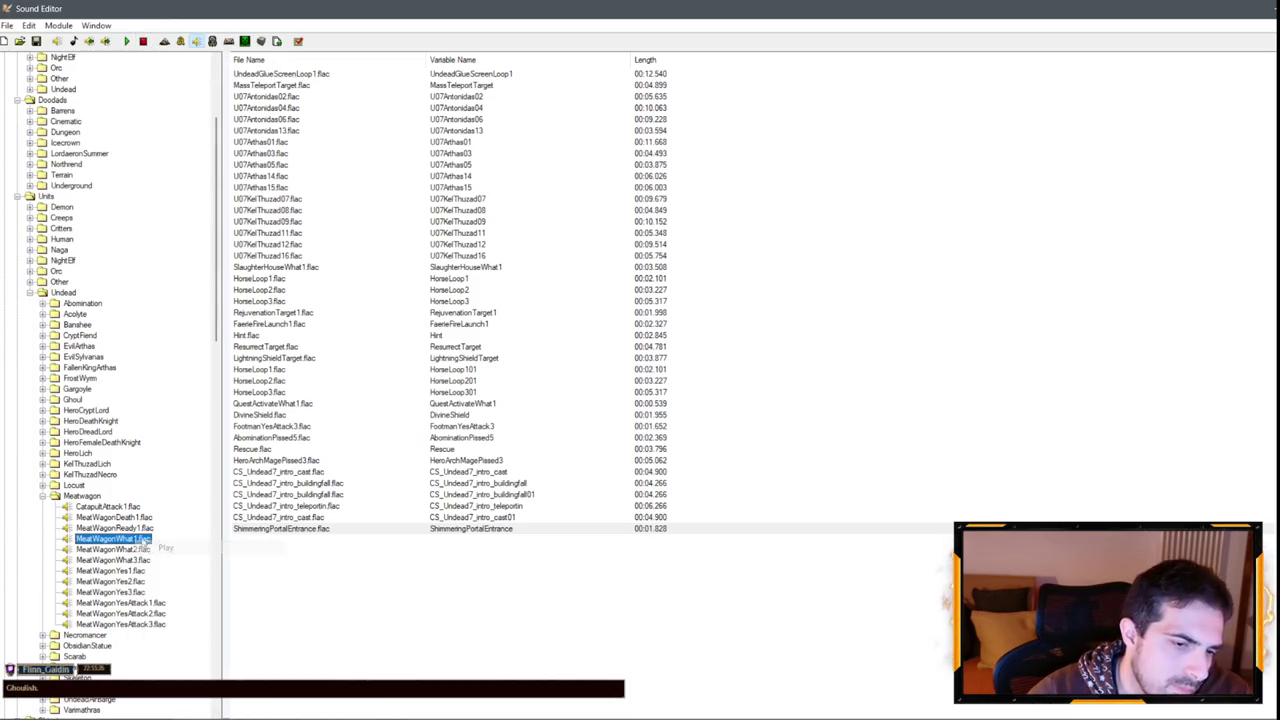
Step: Add MeatWagonReady1.flac to the map's sound list with Use as Sound
right_click(115, 528)
left_click(170, 568)
left_click(85, 690)
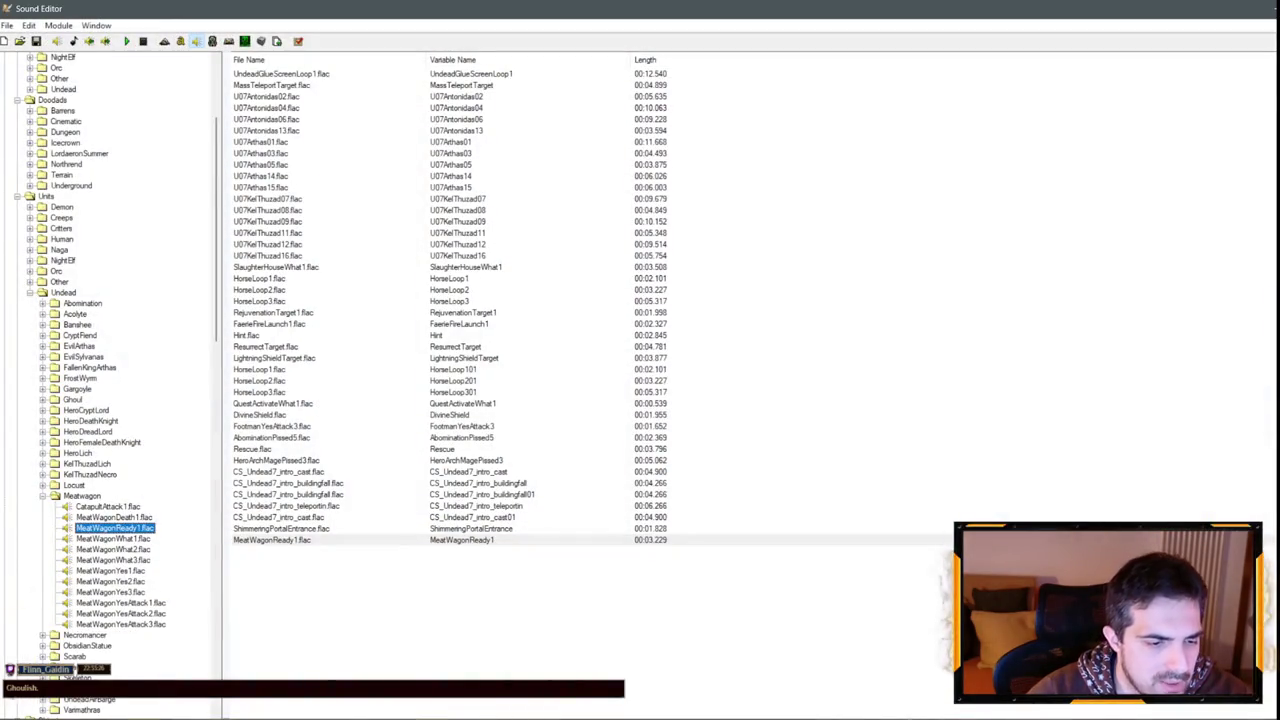
Step: In the Trigger Editor, browse the Cin01 sound variables from KelThuzadWalkSound to TeleportSound
mouse_move(85, 690)
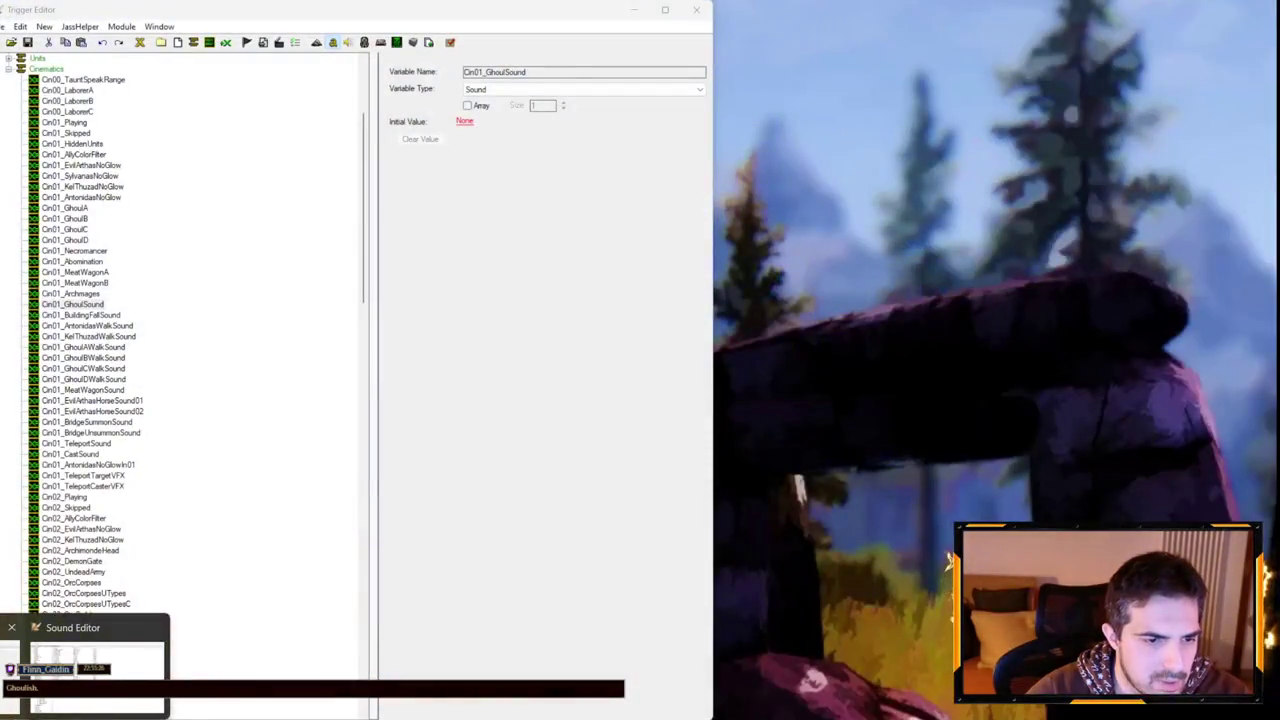
left_click(60, 640)
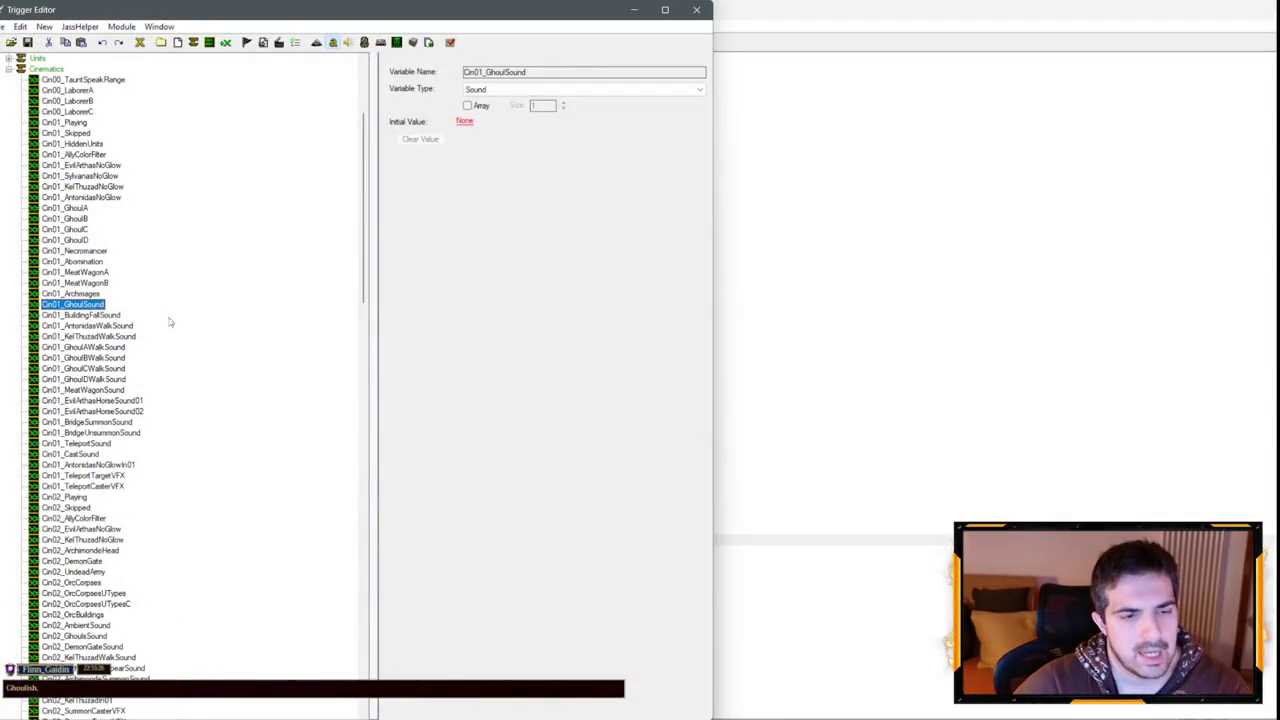
left_click(112, 318)
key("Up")
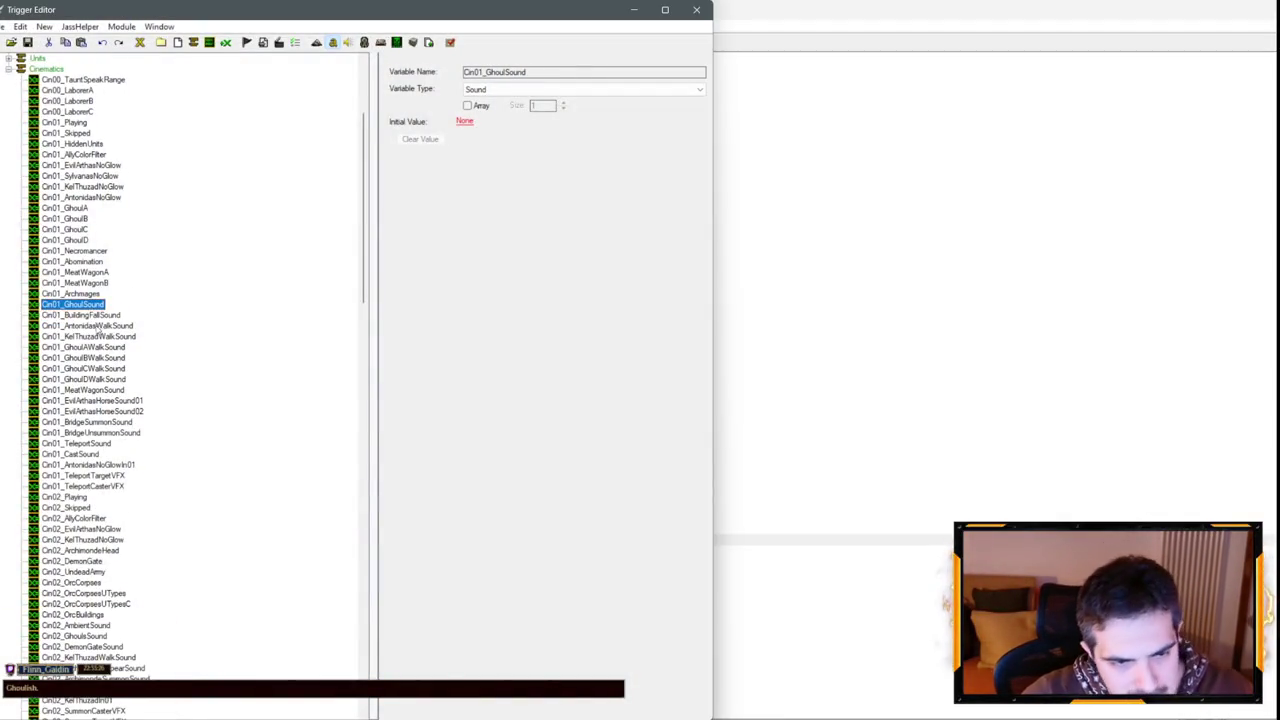
left_click(114, 337)
left_click(113, 326)
left_click(96, 390)
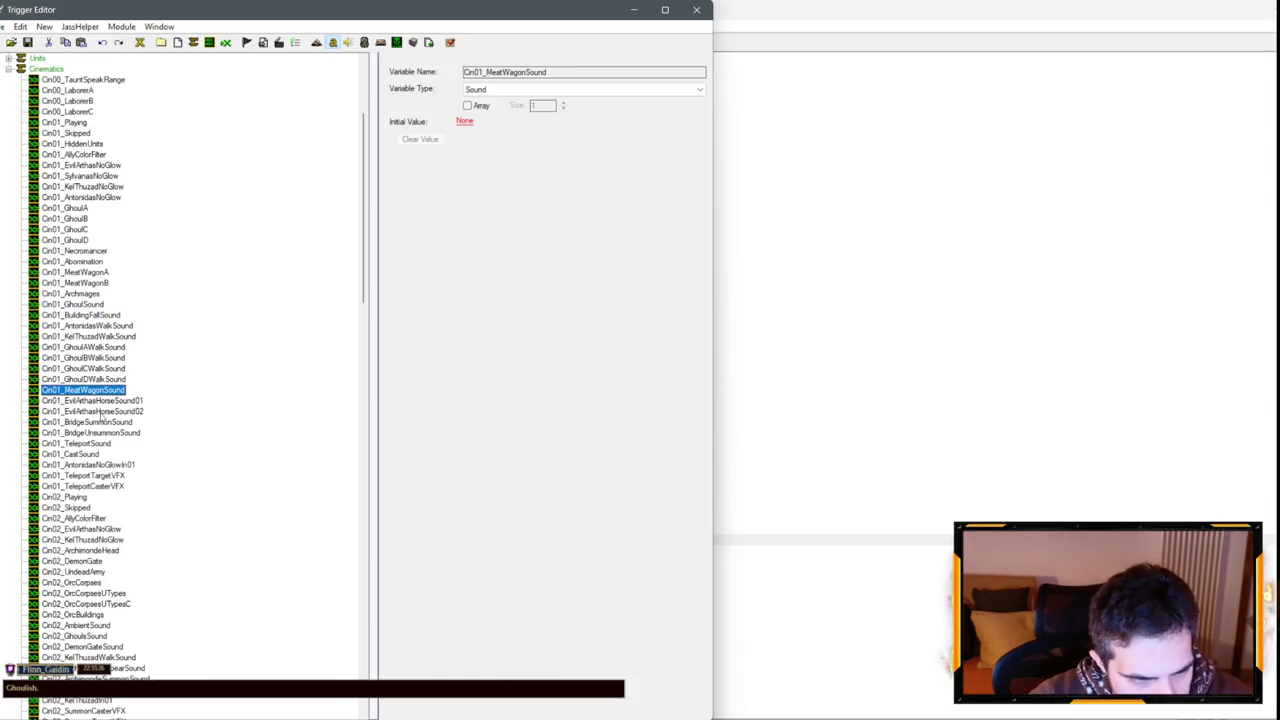
left_click(108, 412)
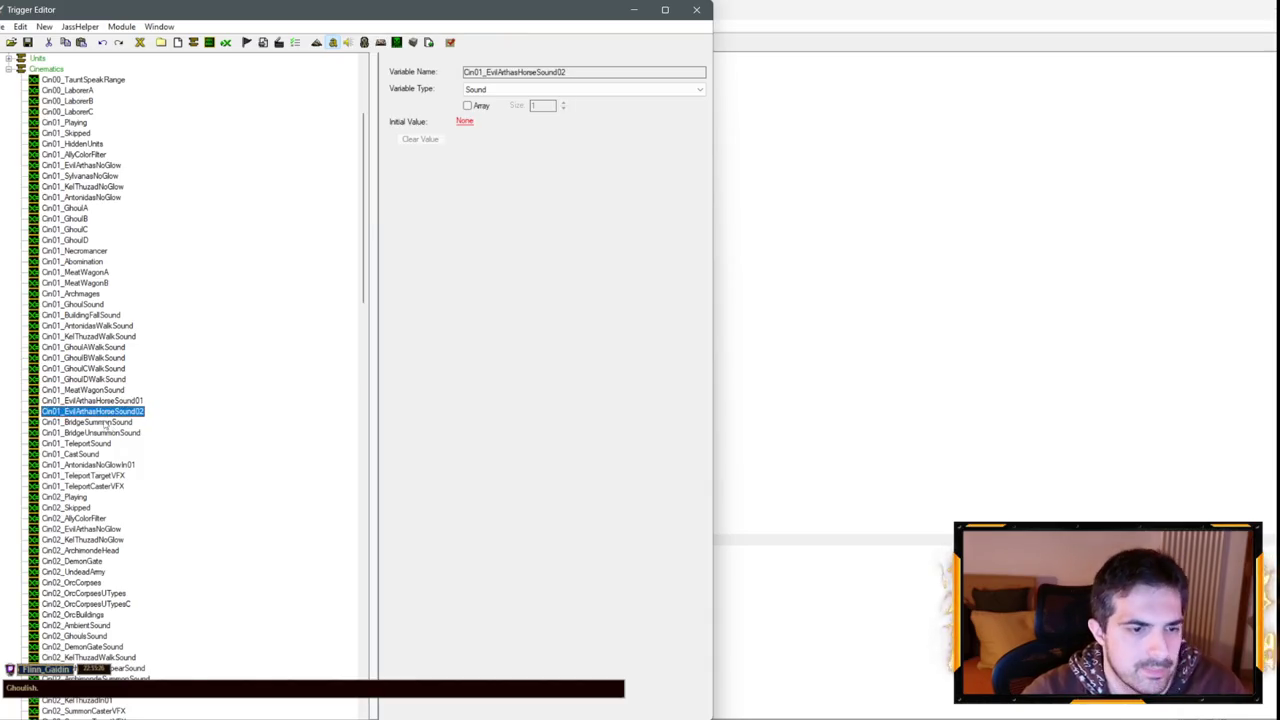
left_click(105, 423)
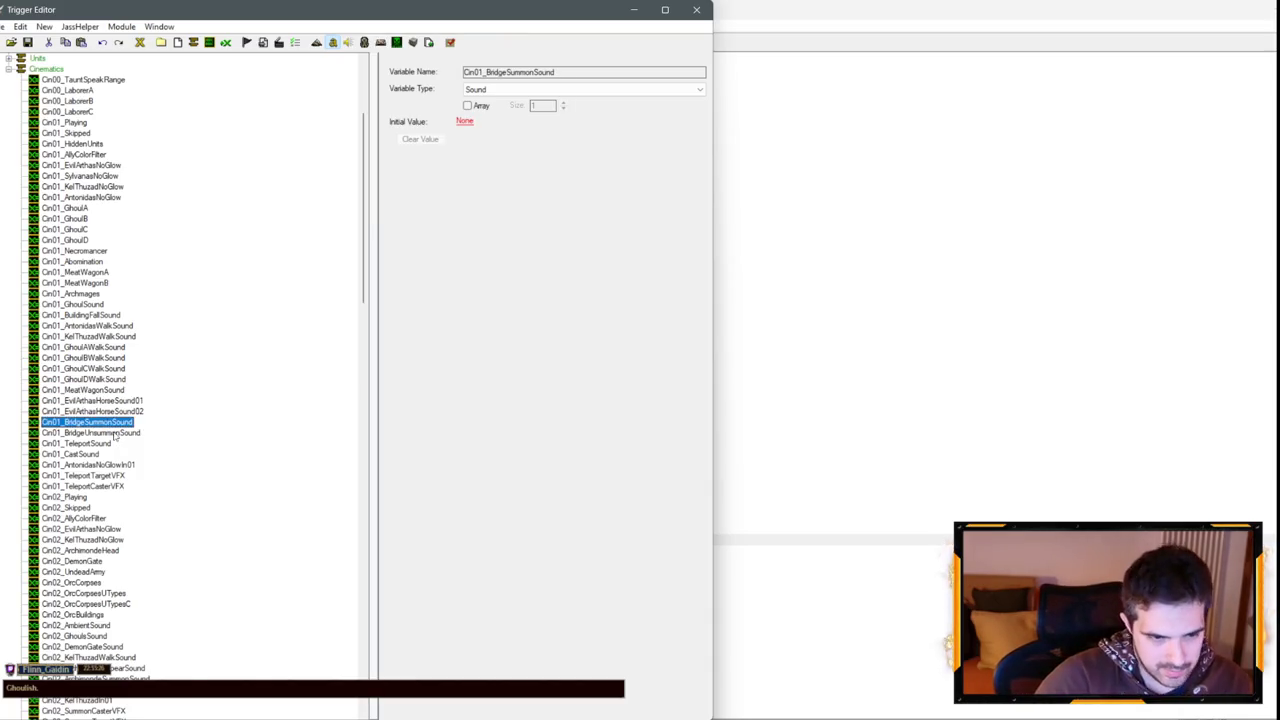
left_click(111, 432)
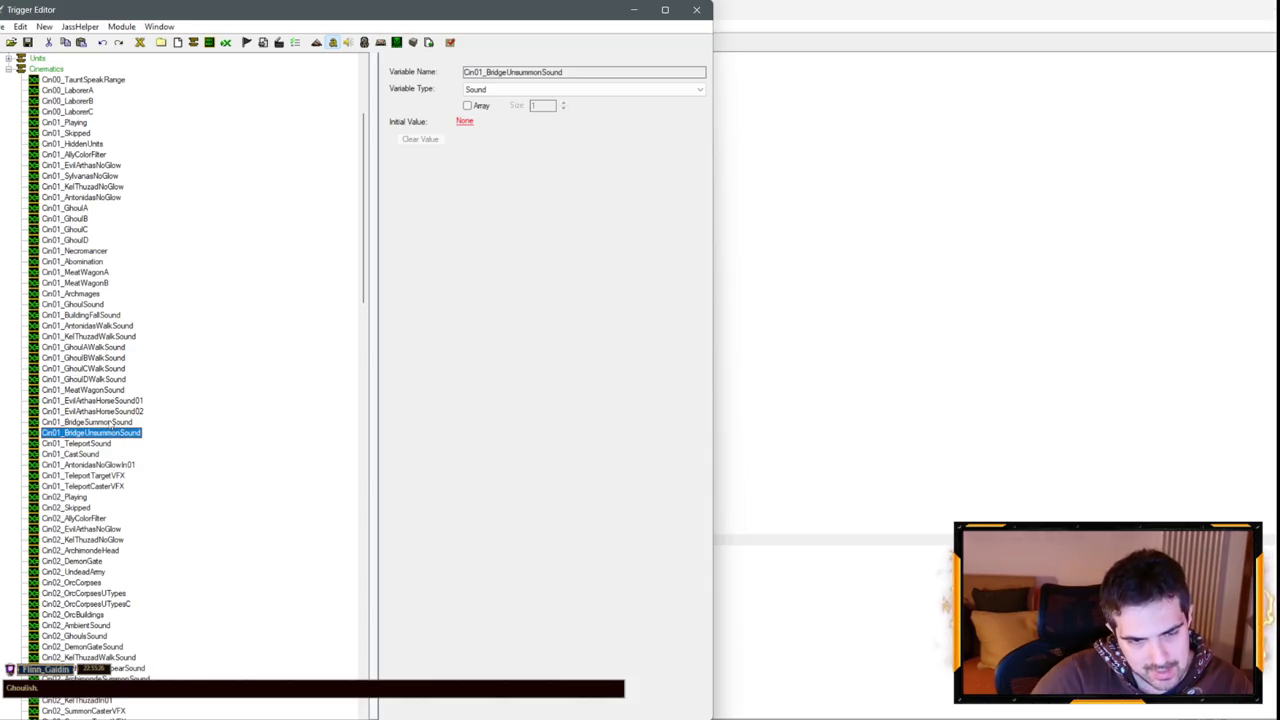
left_click(106, 424)
left_click(100, 444)
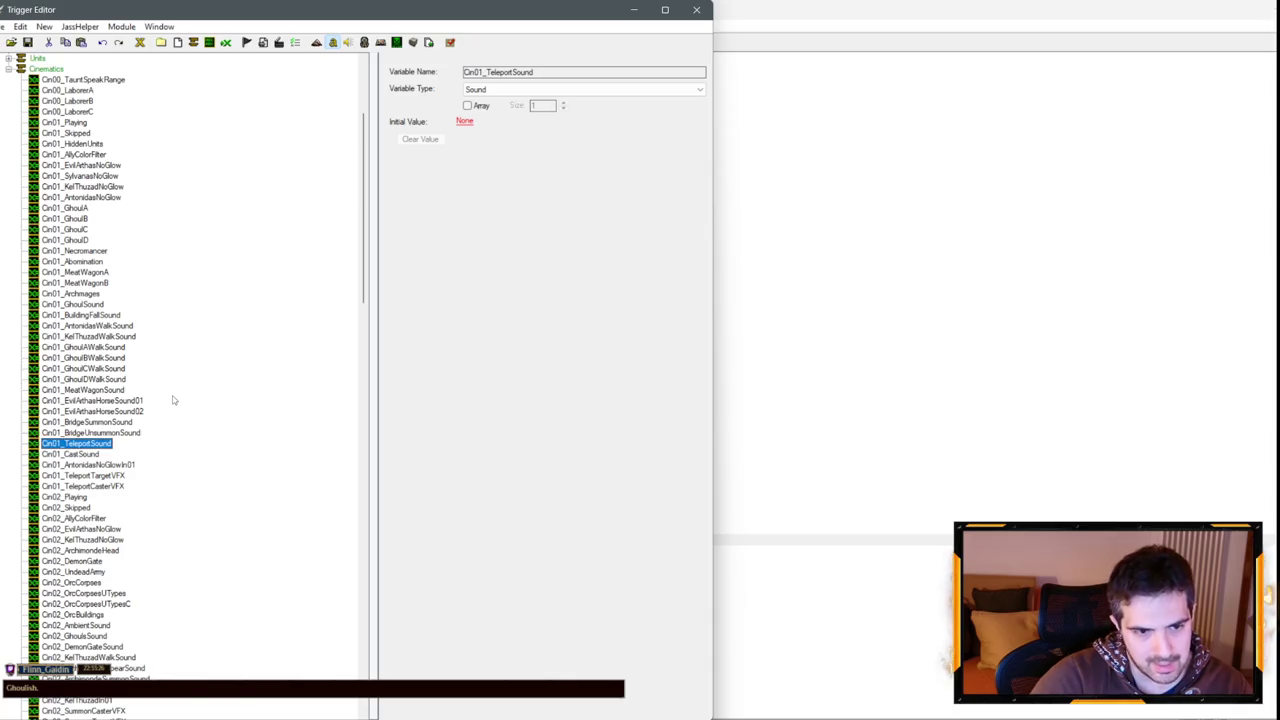
Step: Duplicate the Cin01_TeleportTargetVFX variable with copy and paste
left_click(102, 476)
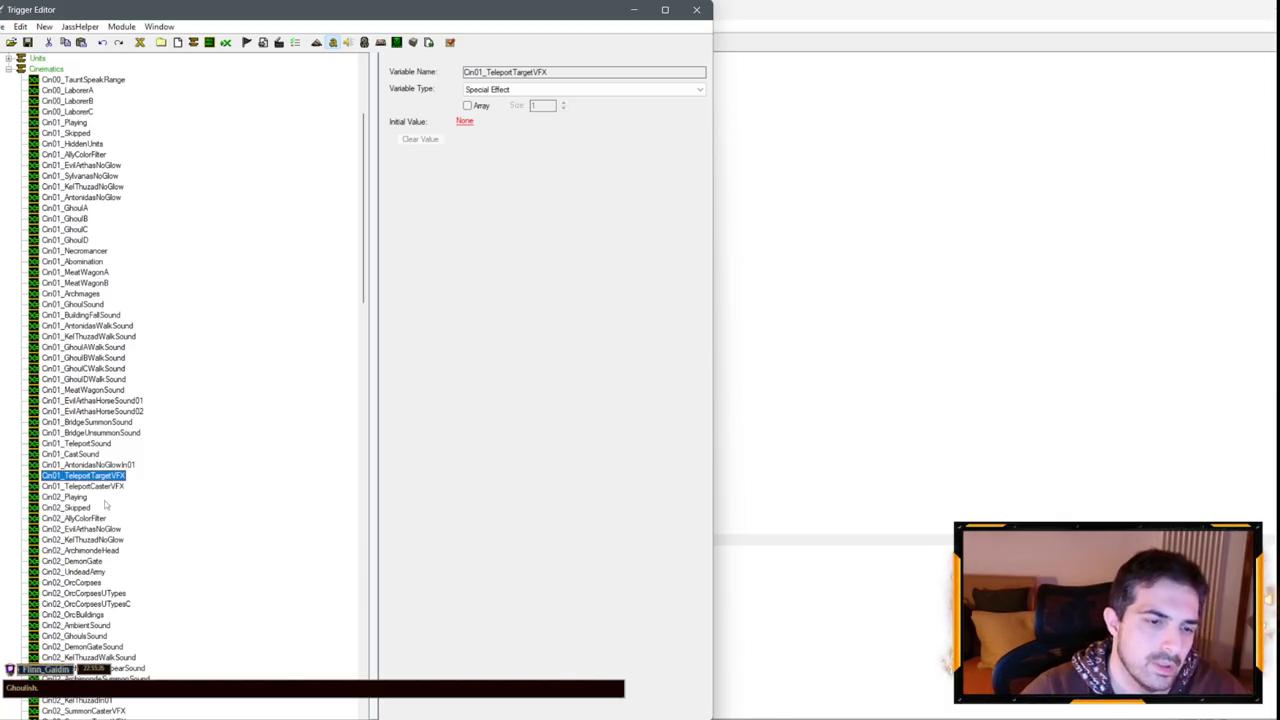
key("ctrl+c")
key("ctrl+v")
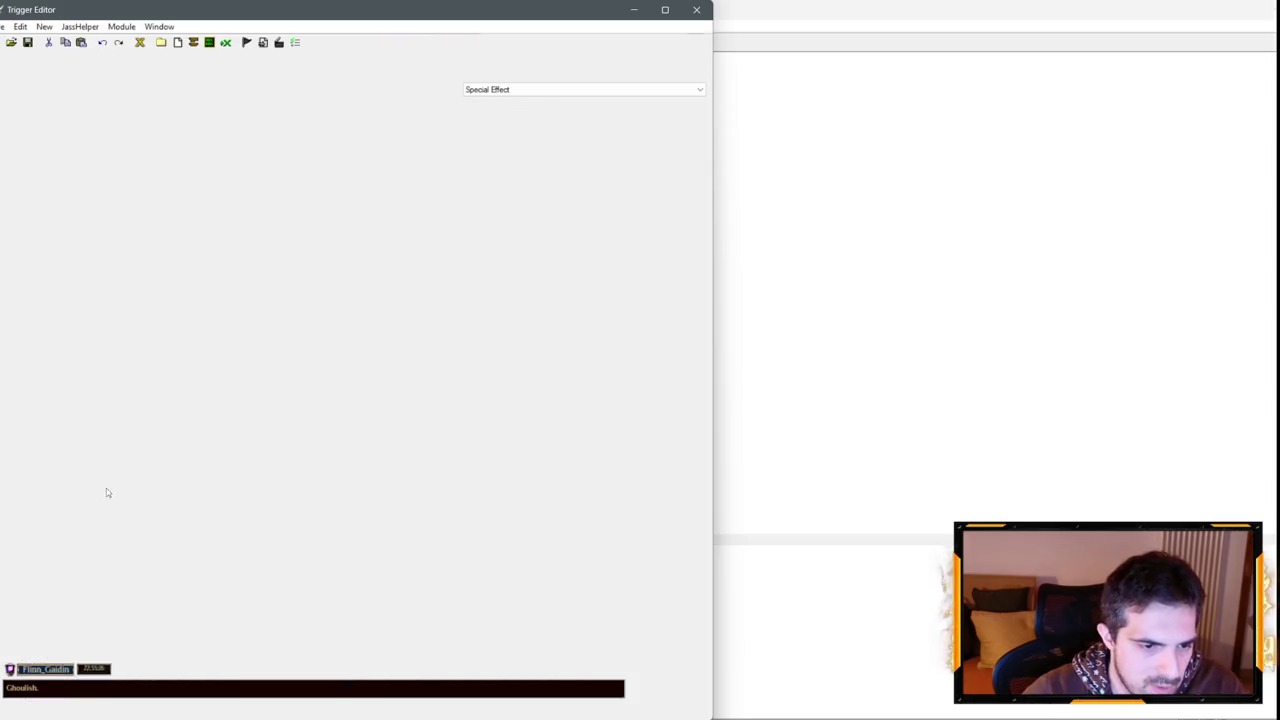
Step: Rename the pasted copy to Cin01_TeleportATargetVFX
left_click(91, 486)
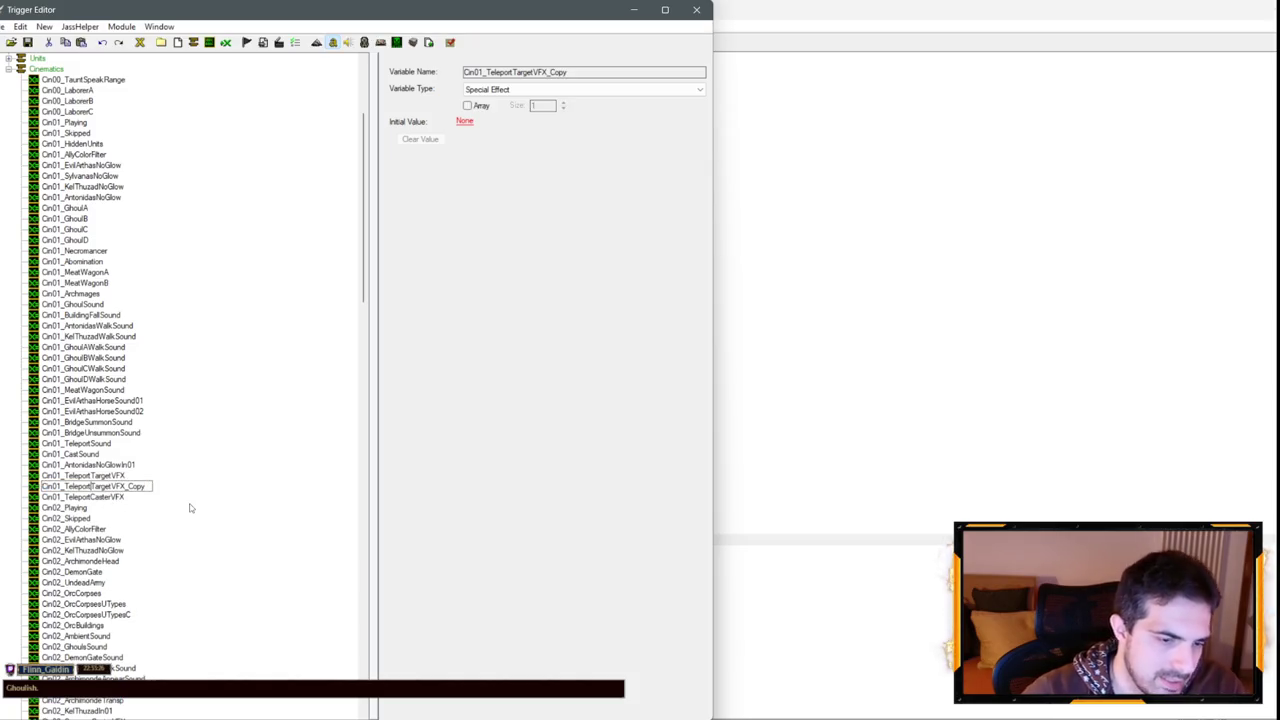
type("Antonidas")
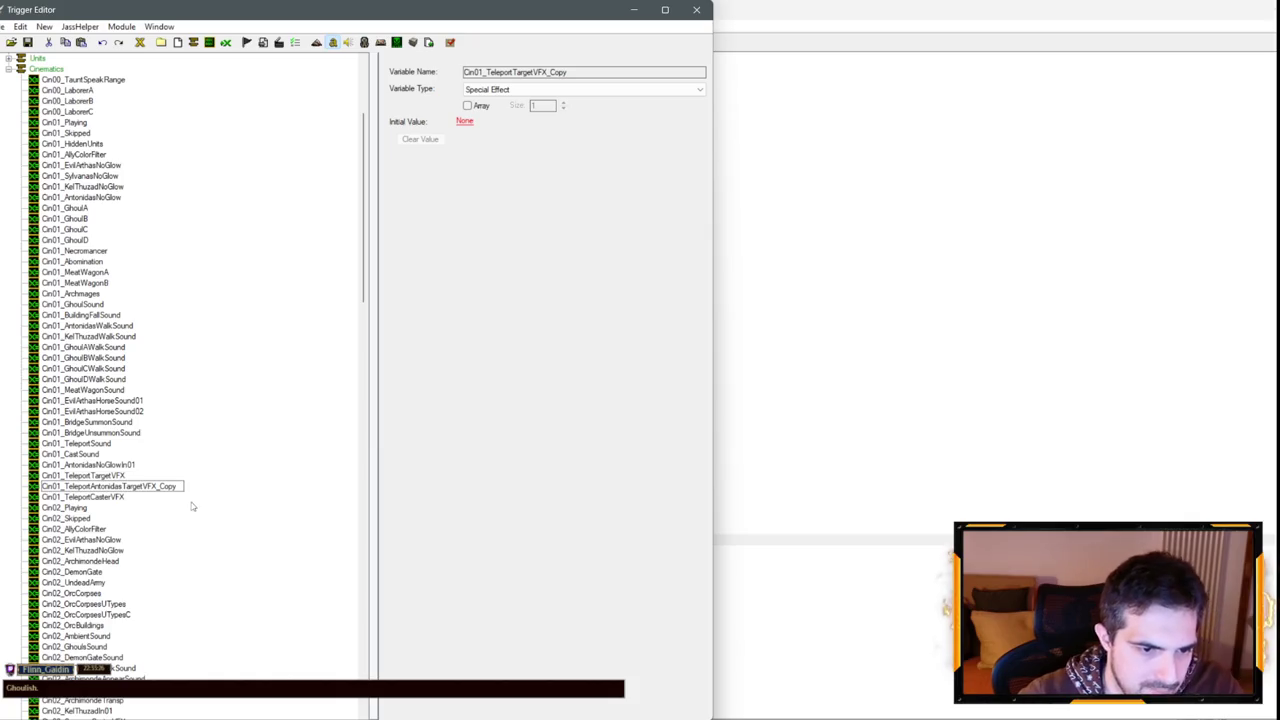
left_click_drag(153, 486, 177, 487)
key("BackSpace")
type("X")
key("Return")
key("Return")
left_click(90, 486)
left_click_drag(128, 486, 158, 486)
key("BackSpace")
key("Return")
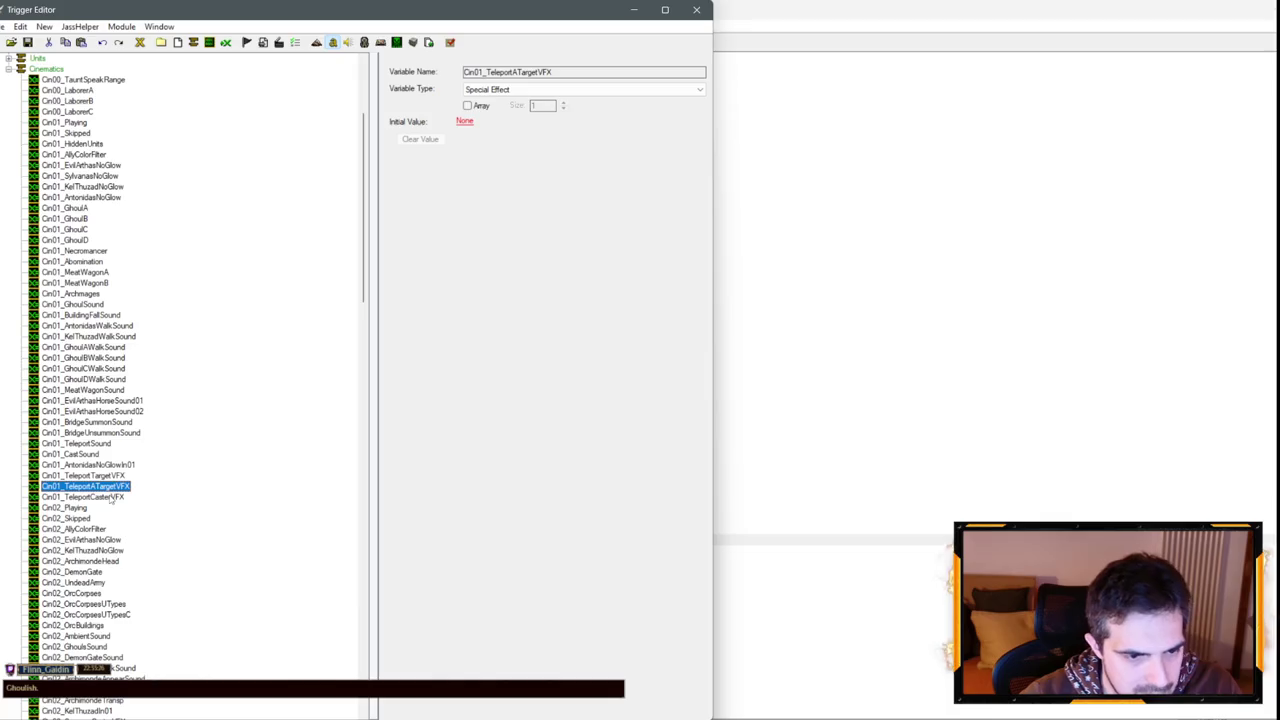
Step: Duplicate it and rename the copy to Cin01_TeleportWATargetVFX
key("ctrl+c")
key("ctrl+v")
left_click(100, 497)
key("BackSpace")
type("WAT")
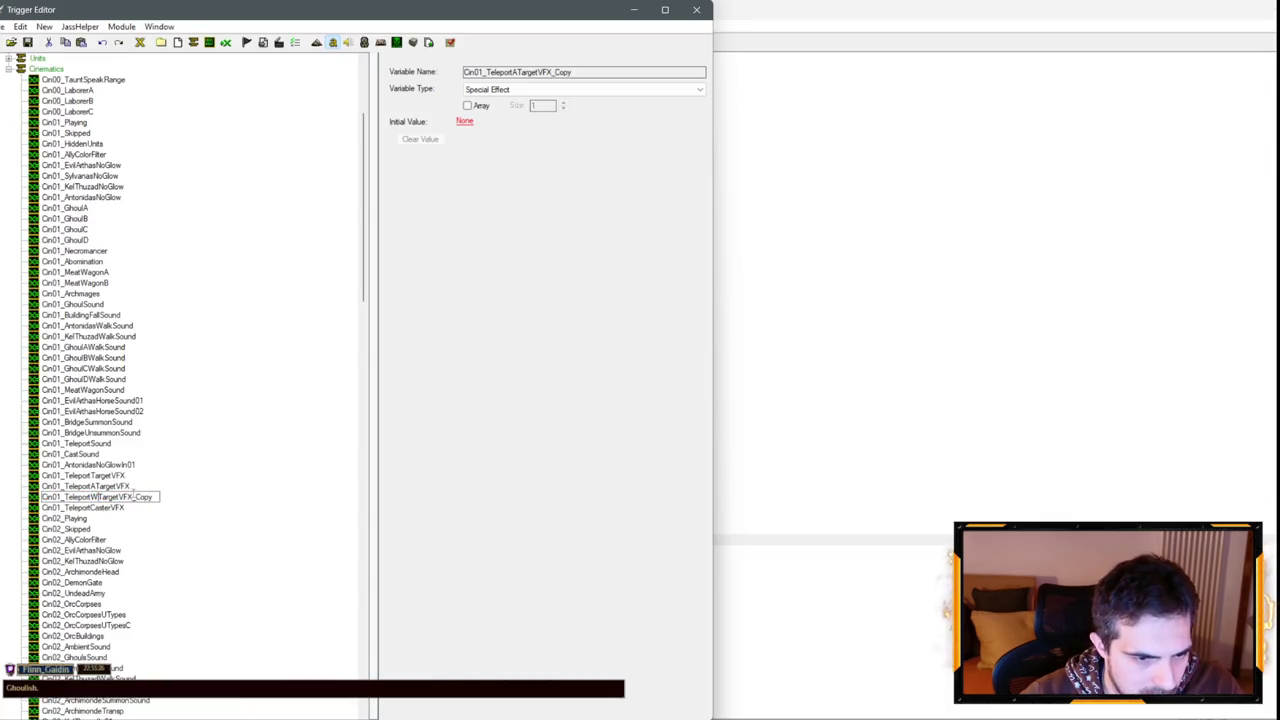
type("a")
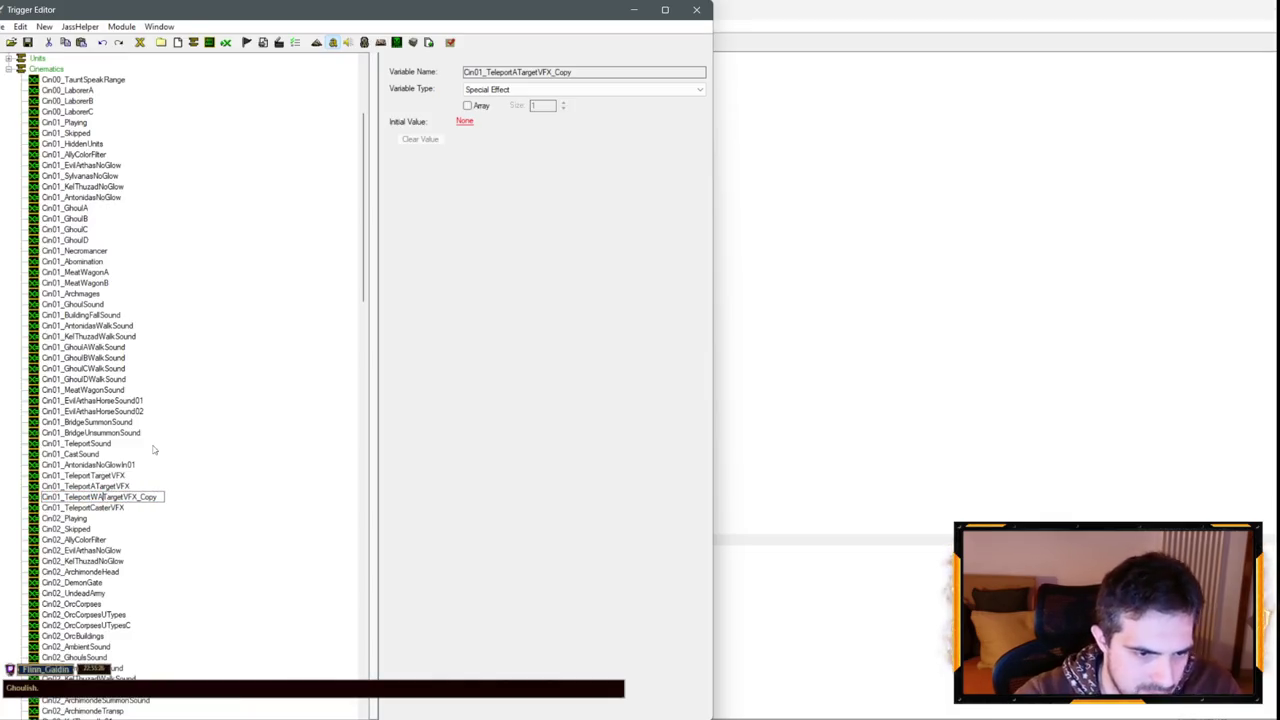
key("BackSpace")
key("BackSpace")
key("BackSpace")
key("Return")
Step: Duplicate it again and rename the copy to Cin01_TeleportWBTargetVFX
key("ctrl+c")
key("ctrl+v")
left_click(103, 508)
left_click(104, 508)
key("BackSpace")
key("Return")
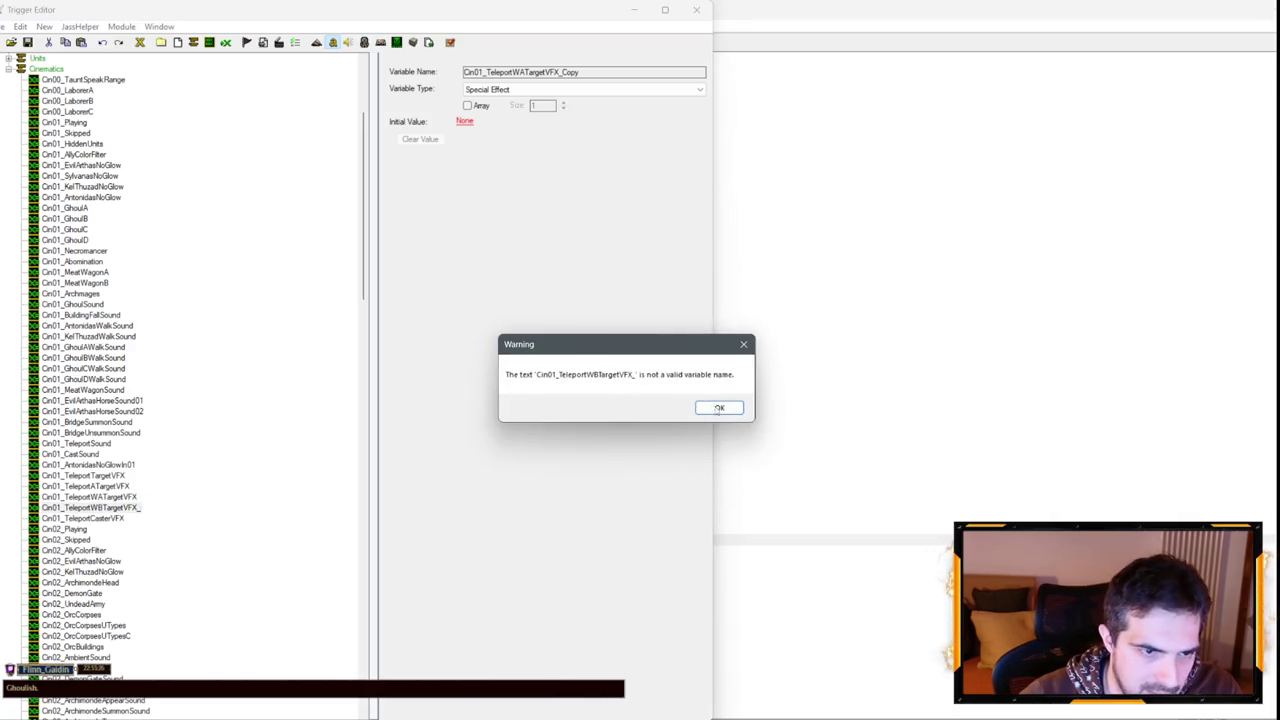
left_click(719, 408)
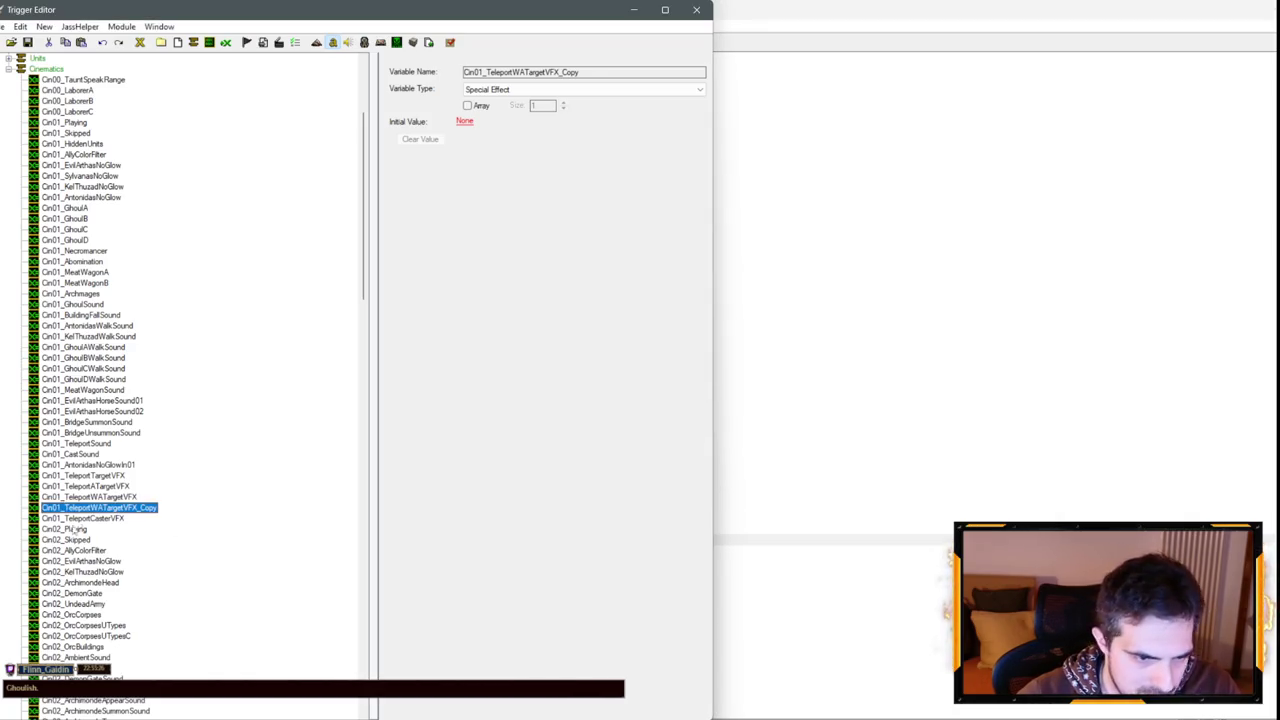
left_click_drag(158, 508, 137, 508)
key("BackSpace")
key("Return")
Step: Duplicate the Cin01_GhoulA unit variable and rename it as a water elemental variable
left_click(84, 207)
key("ctrl+c")
key("ctrl+v")
key("F2")
type("Cin01_Wal")
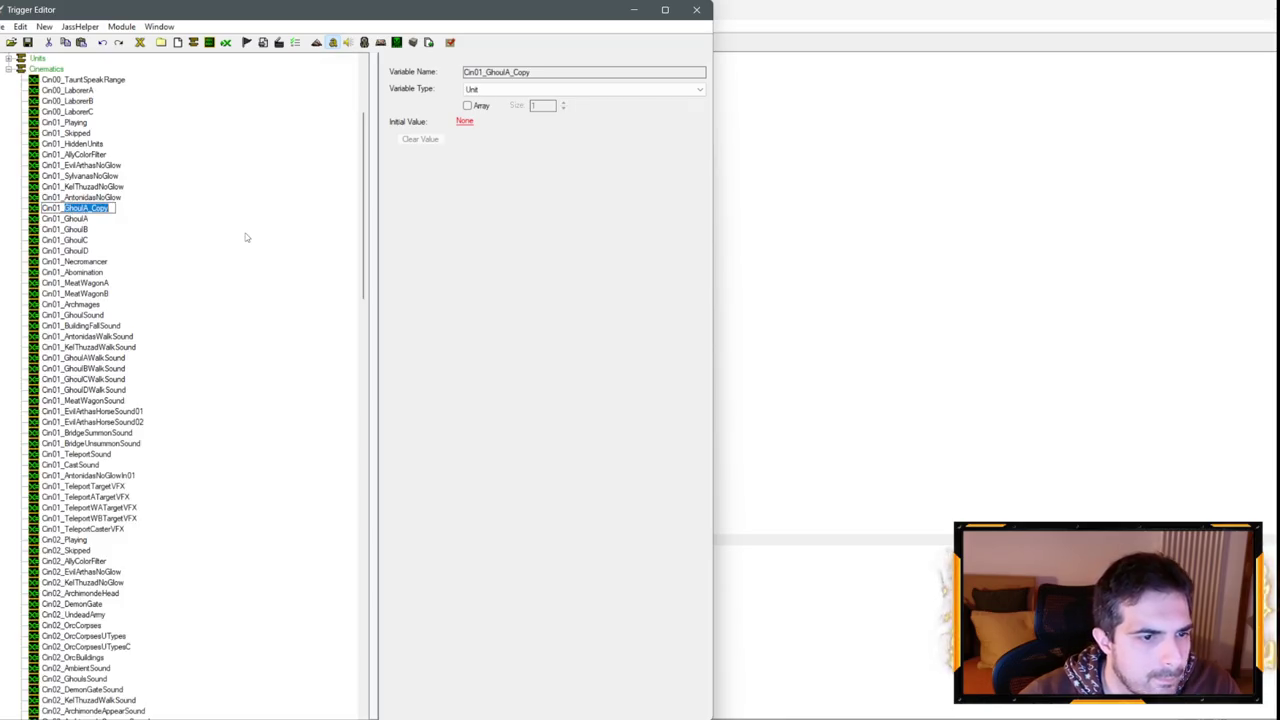
type("lement")
key("Return")
Step: Change the water elemental variable's name to Cin01_WaterElementalB
key("F2")
key("BackSpace")
key("BackSpace")
key("BackSpace")
type("B")
key("Return")
scroll(190, 390, "down", 20)
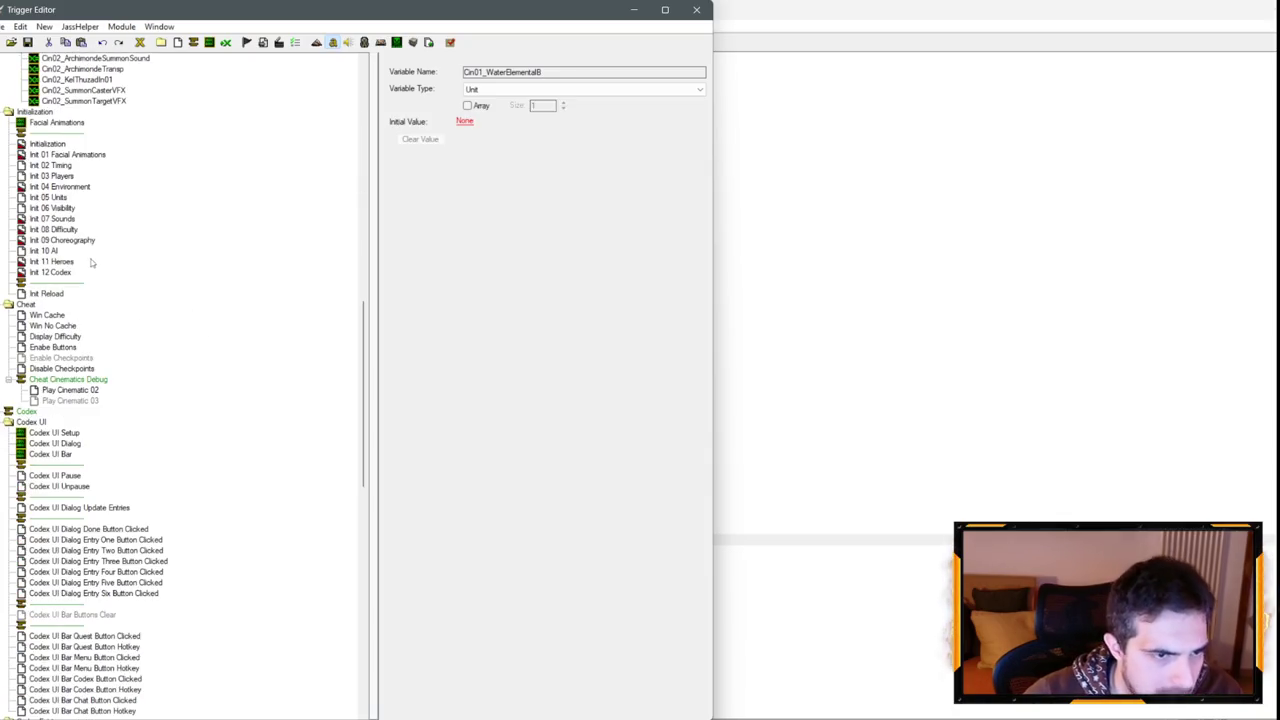
scroll(91, 262, "down", 15)
Step: In Cinematic 01 Setup, delete the obsolete Frostwyrm and U05int sound actions
left_click(72, 344)
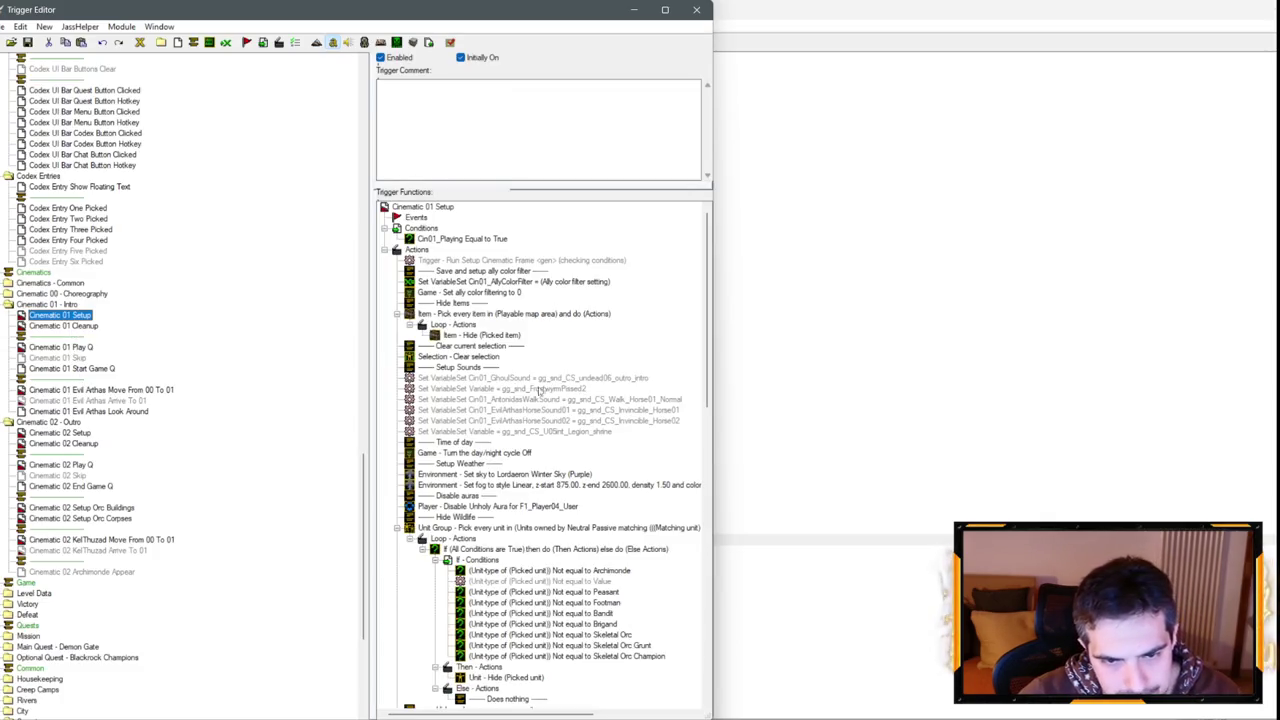
left_click(562, 389)
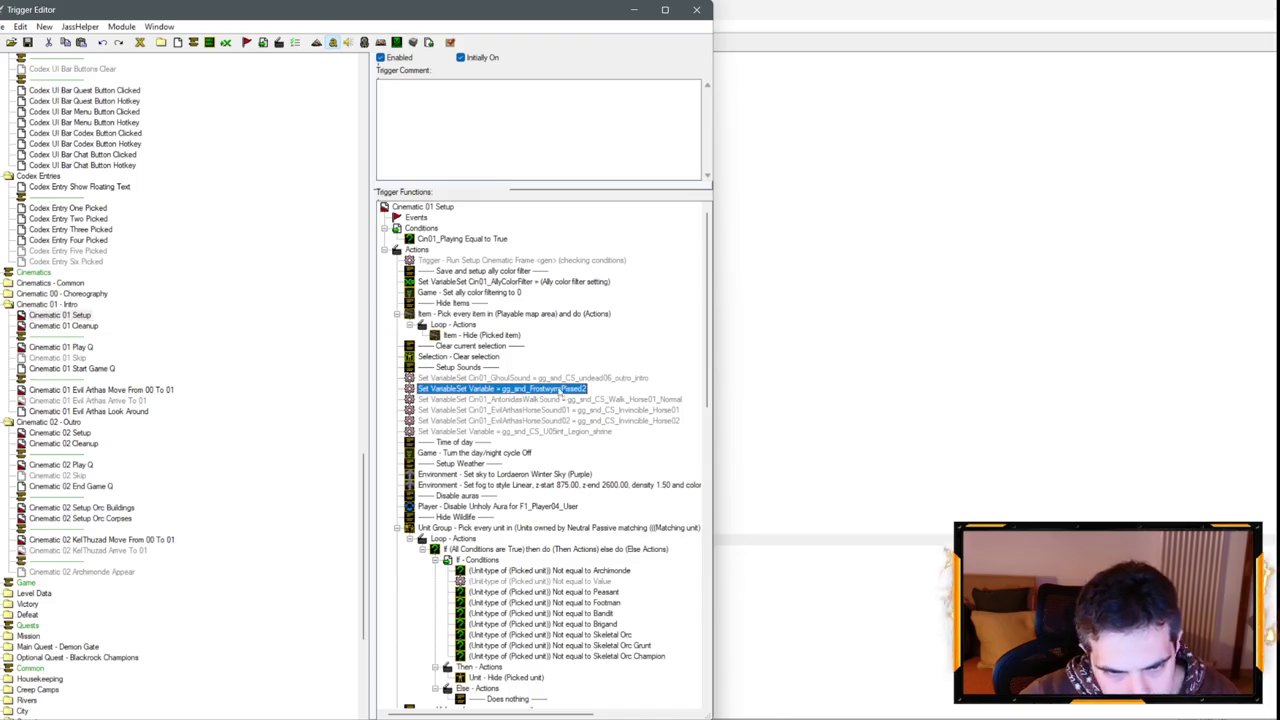
key("Delete")
left_click(548, 420)
left_click(548, 389)
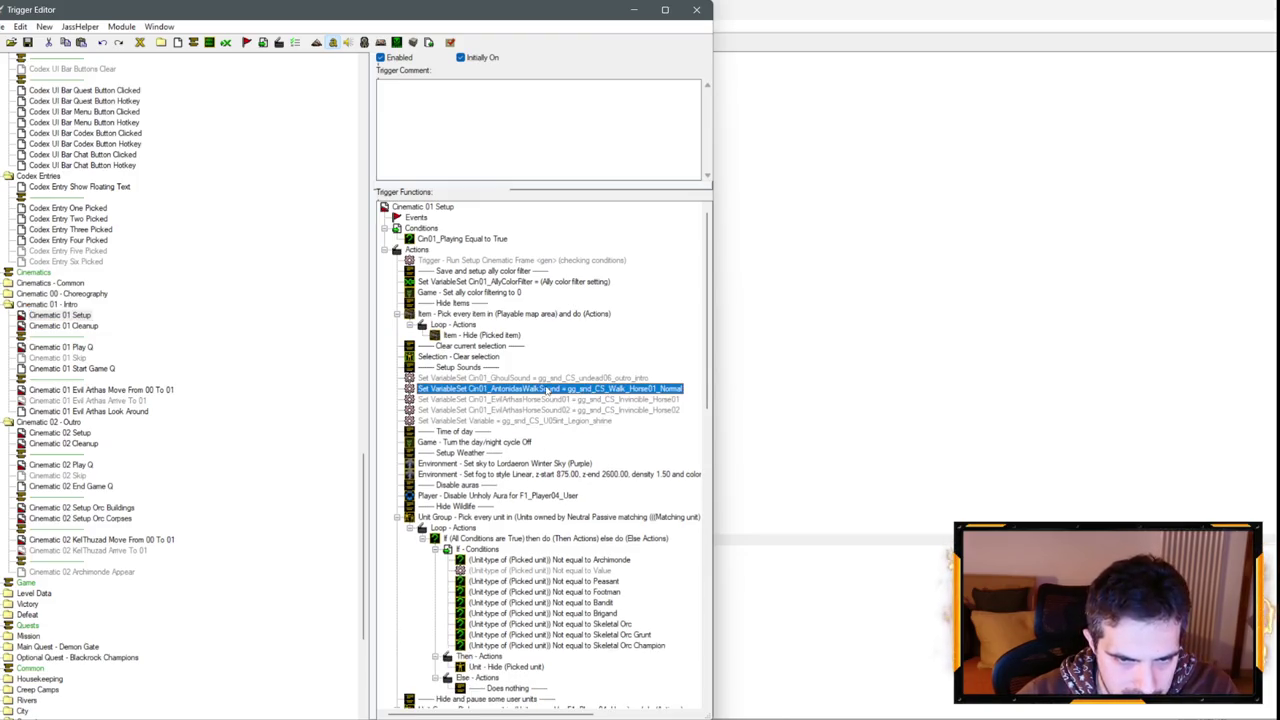
left_click(551, 421)
key("Delete")
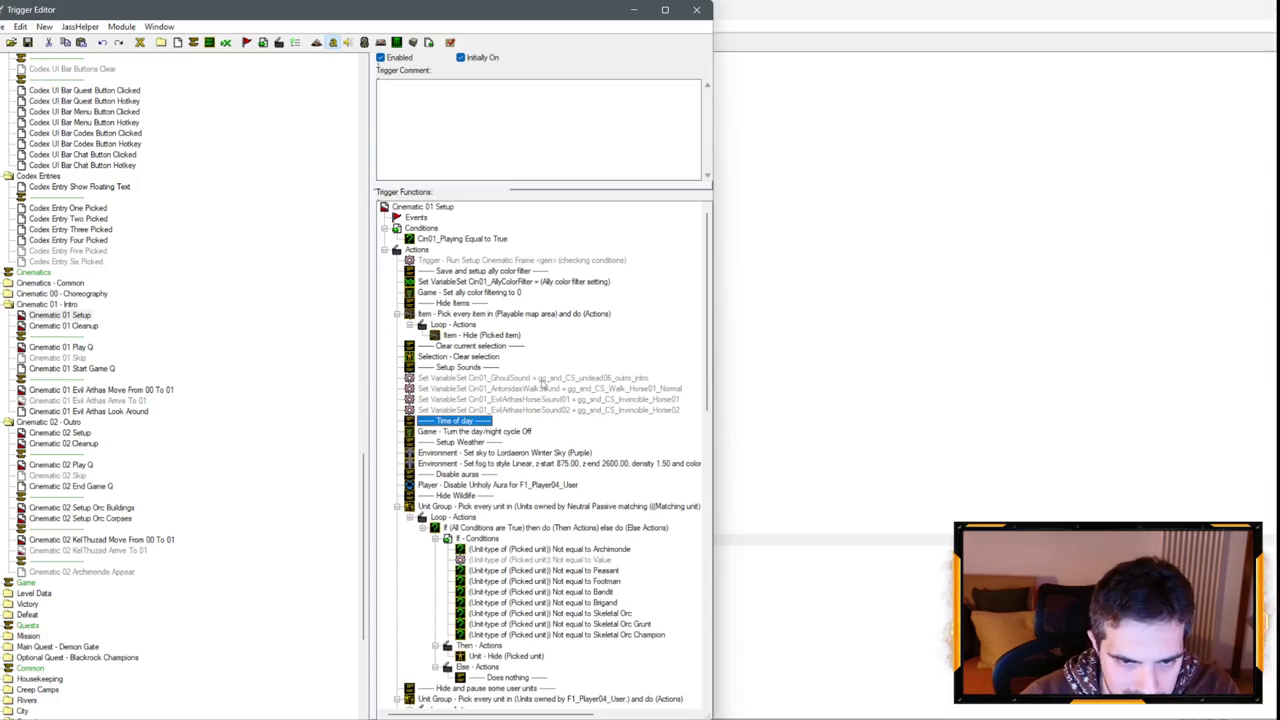
Step: Duplicate the EvilArthasHorseSound02 action and delete the GhoulSound action
left_click(543, 378)
left_click(505, 410)
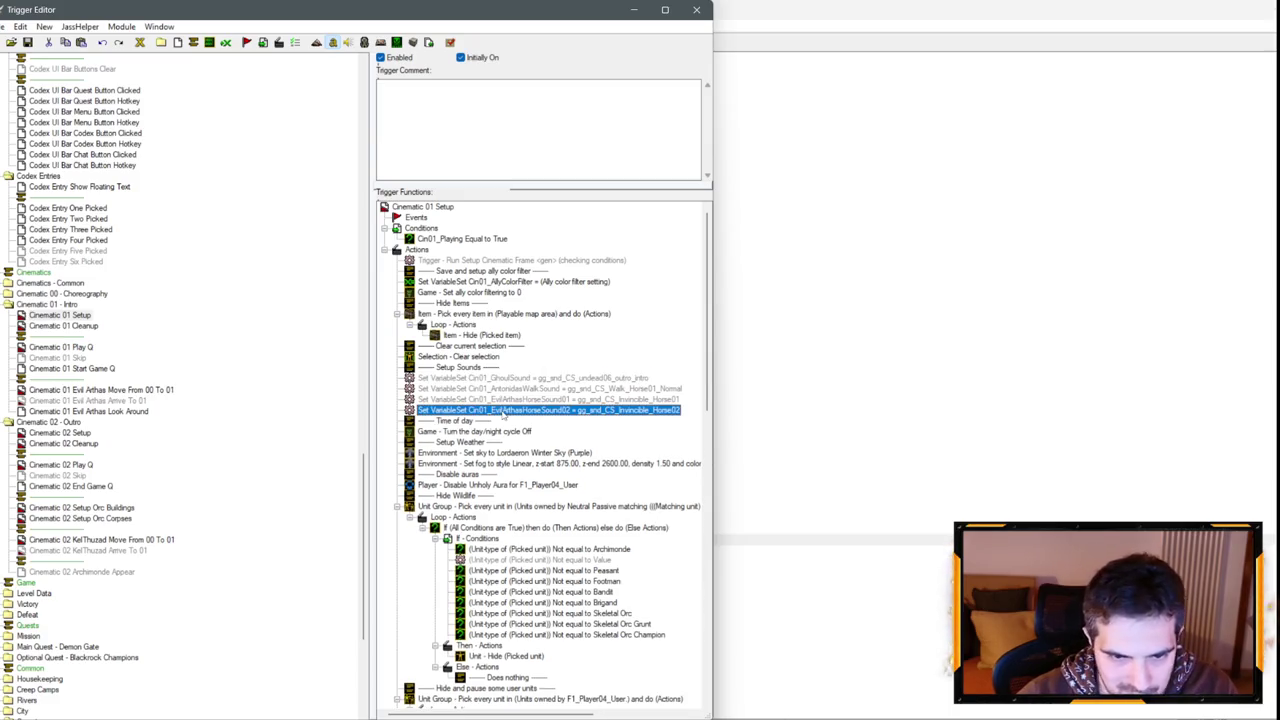
key("ctrl+c")
key("ctrl+v")
double_click(507, 421)
left_click(478, 436)
left_click(560, 377)
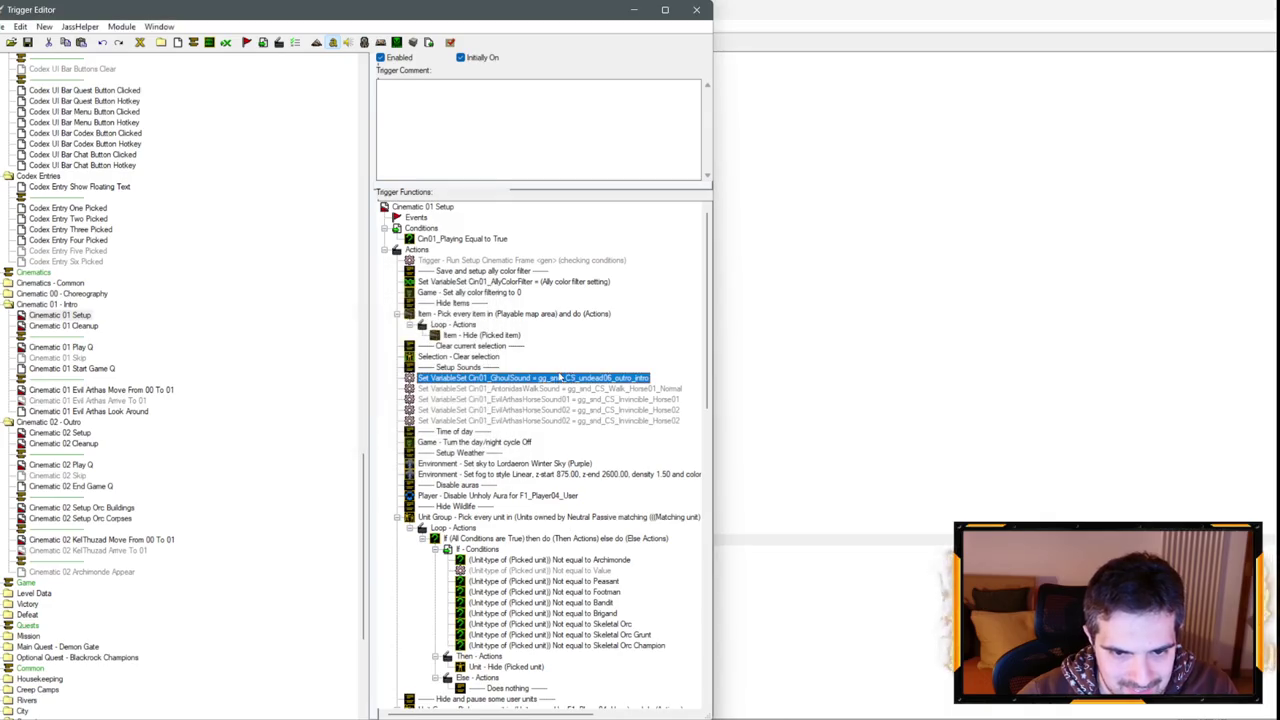
key("Delete")
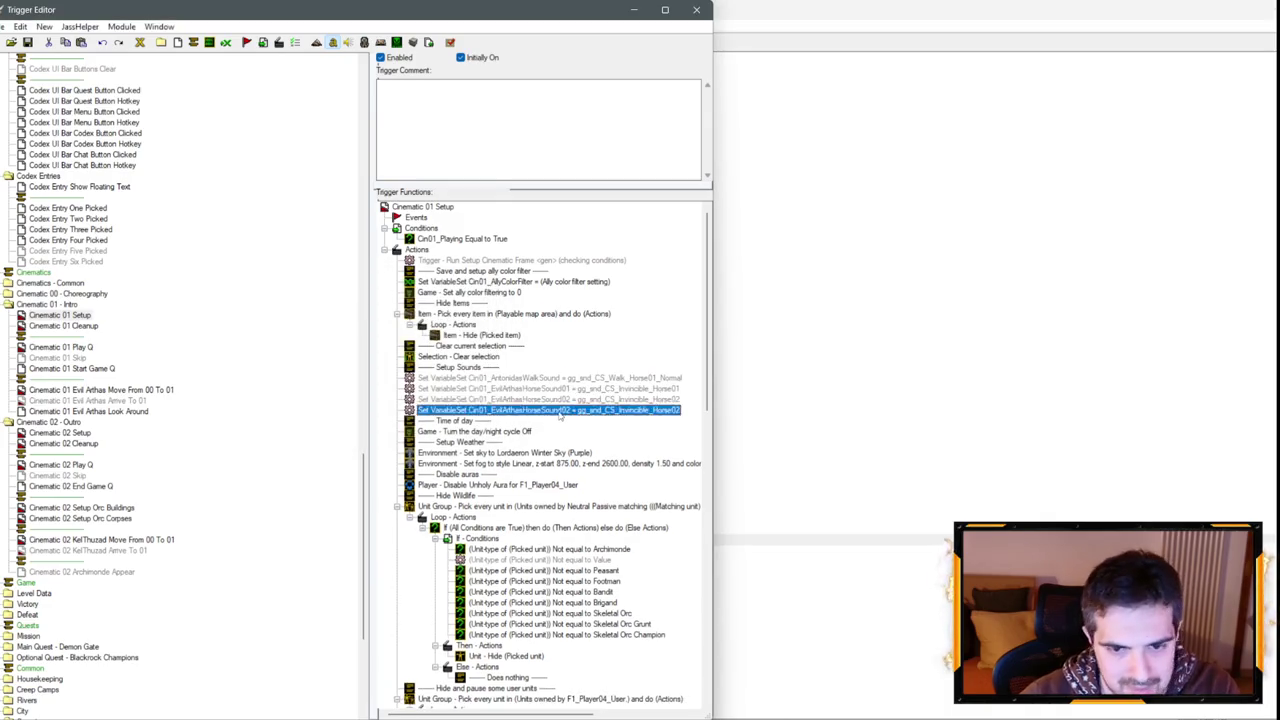
Step: Change the copied action to set Cin01_BridgeSummonSound to CS_Undead7_intro_cast01
double_click(540, 412)
left_click(320, 380)
left_click(315, 333)
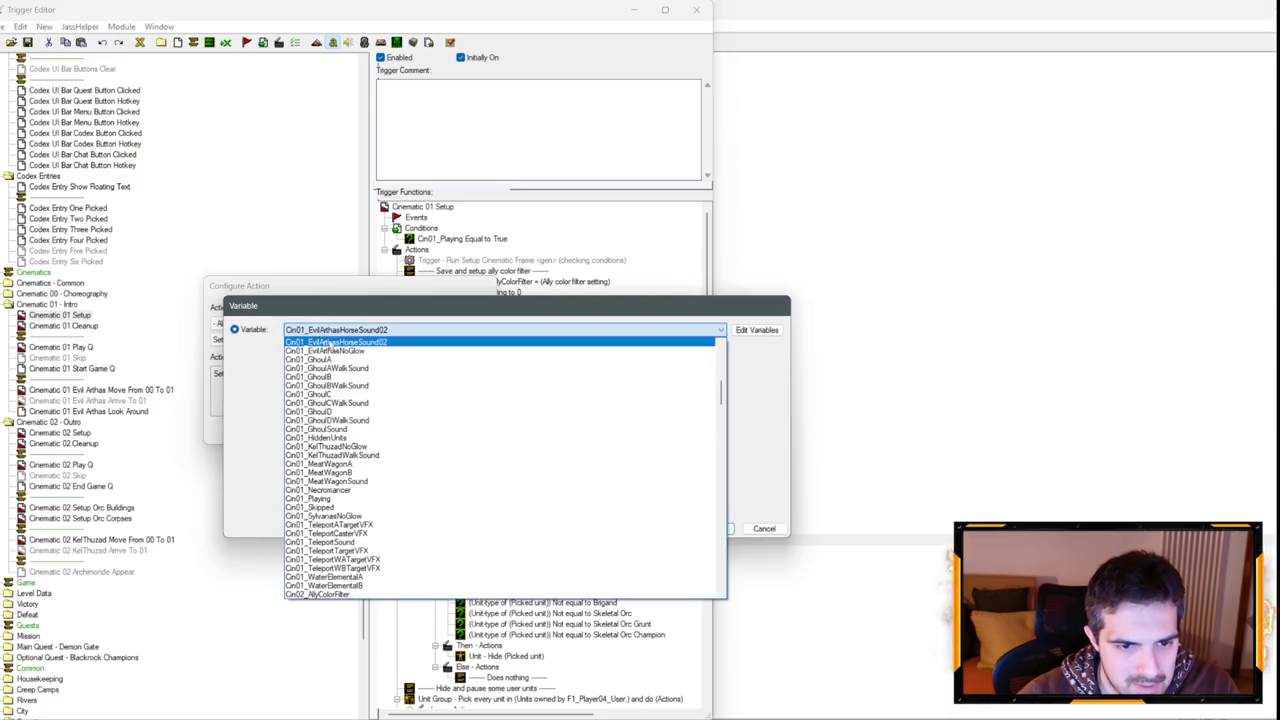
scroll(375, 427, "up", 5)
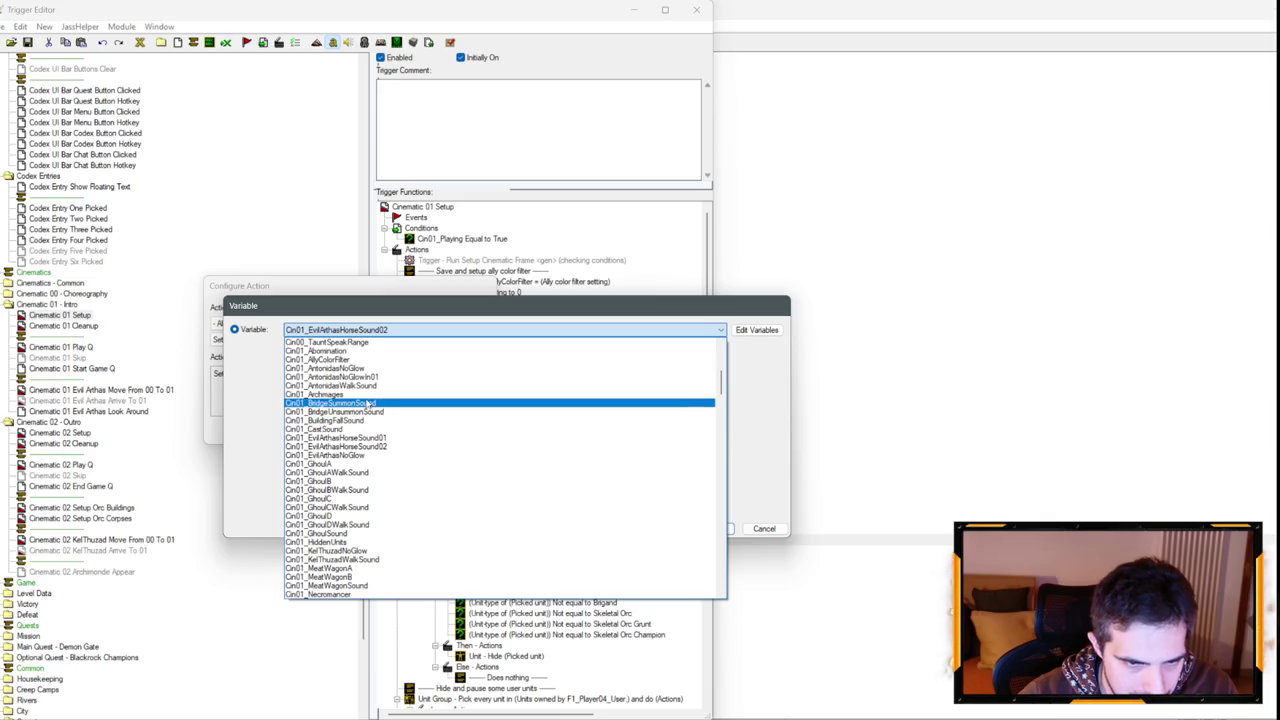
left_click(366, 403)
key("Return")
left_click(400, 378)
left_click(334, 345)
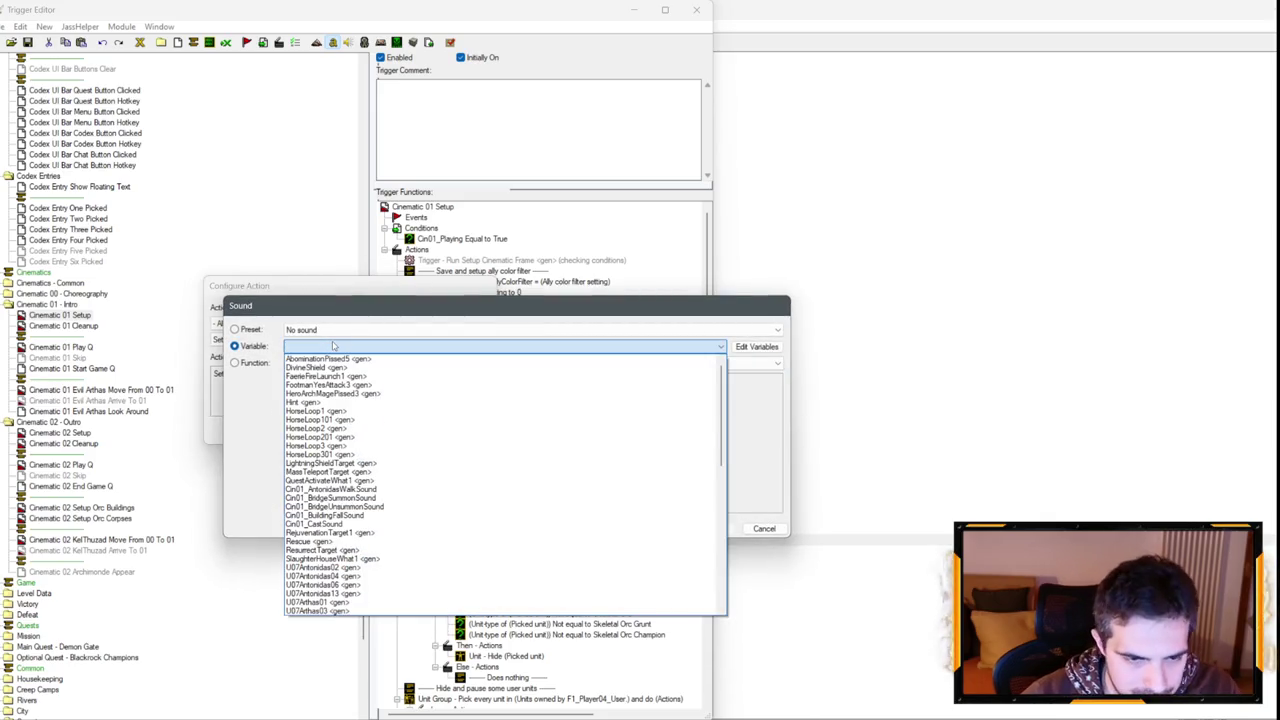
scroll(375, 405, "down", 10)
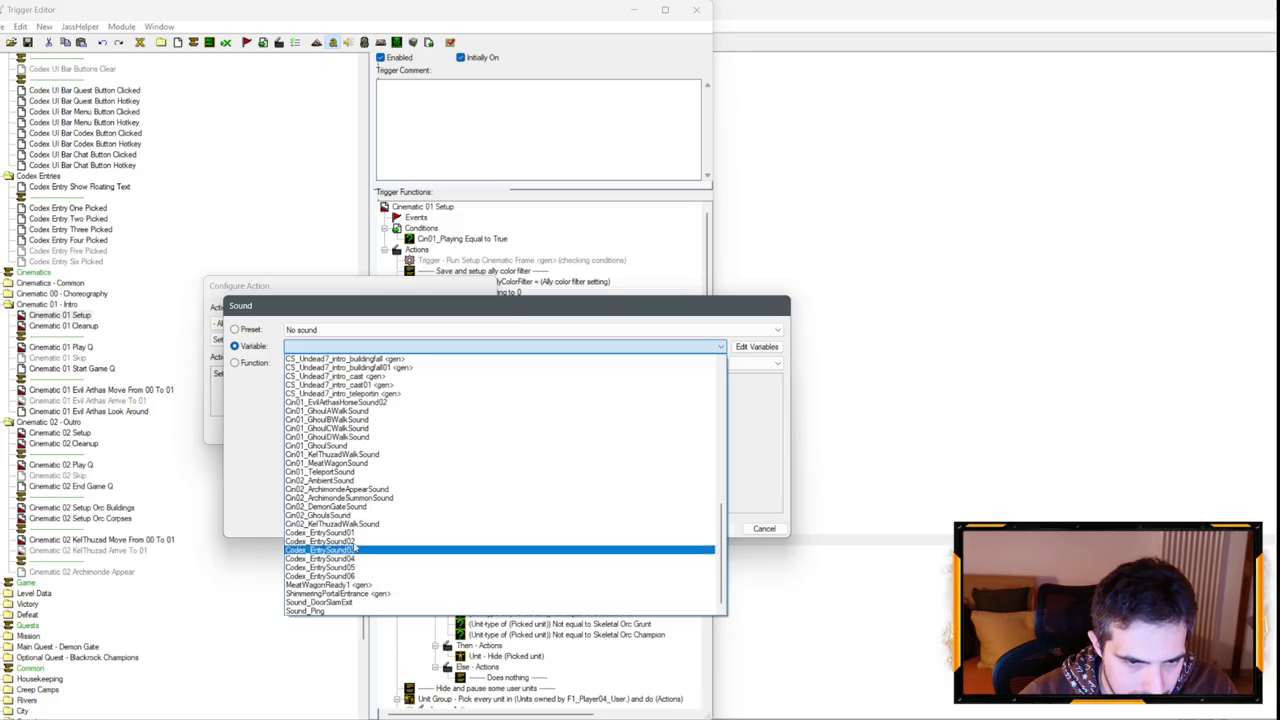
scroll(355, 425, "up", 4)
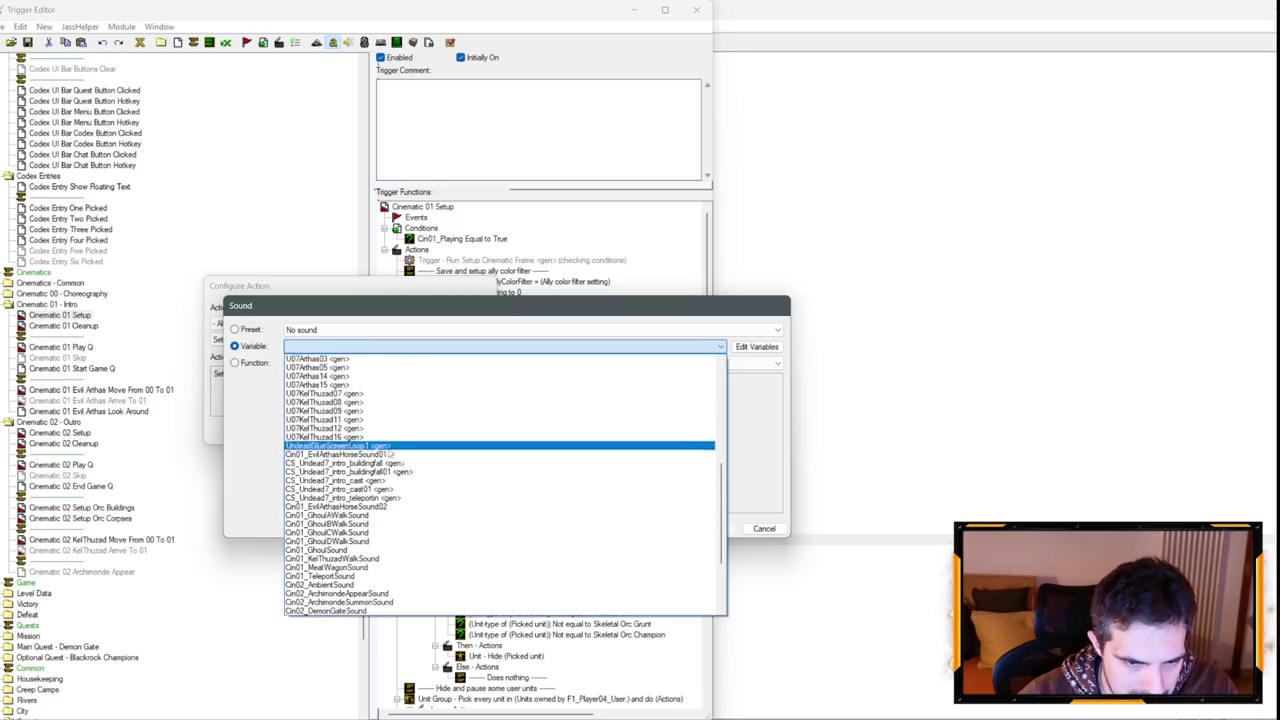
left_click(340, 489)
key("Return")
key("Return")
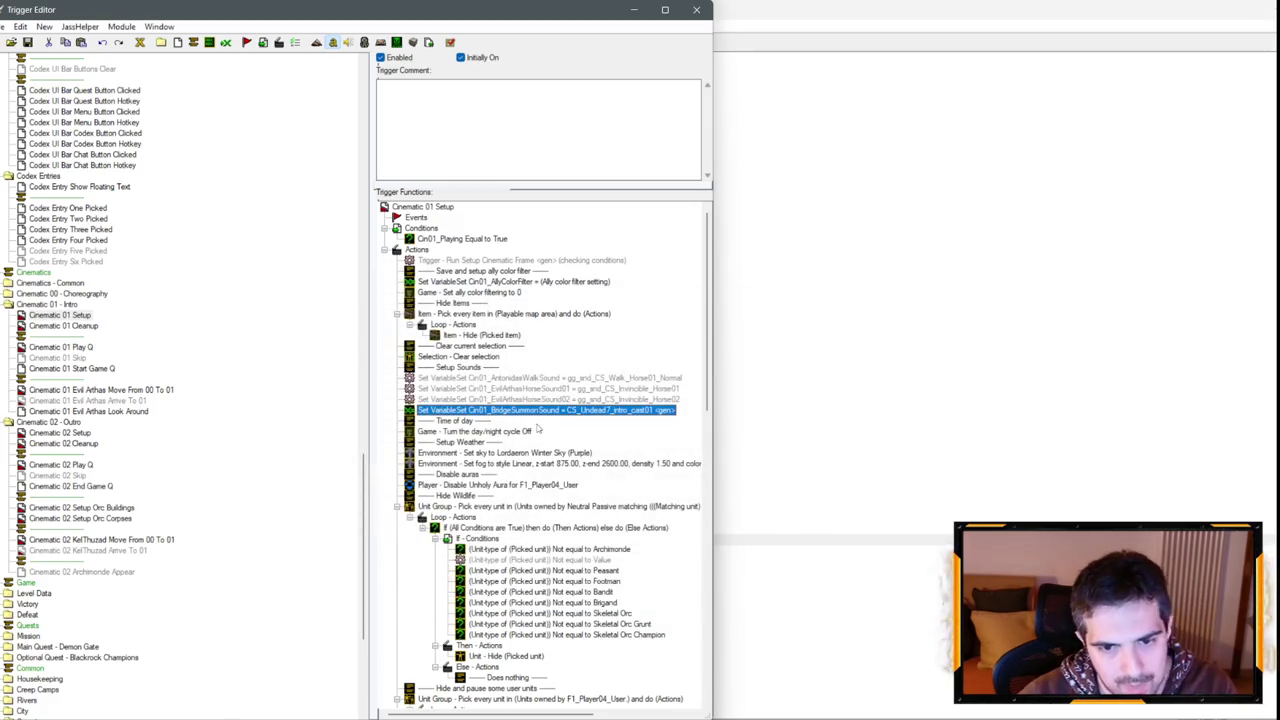
Step: Add a Cin01_CastSound = CS_Undead7_intro_cast action placed above BridgeSummonSound
key("ctrl+c")
key("ctrl+v")
double_click(528, 421)
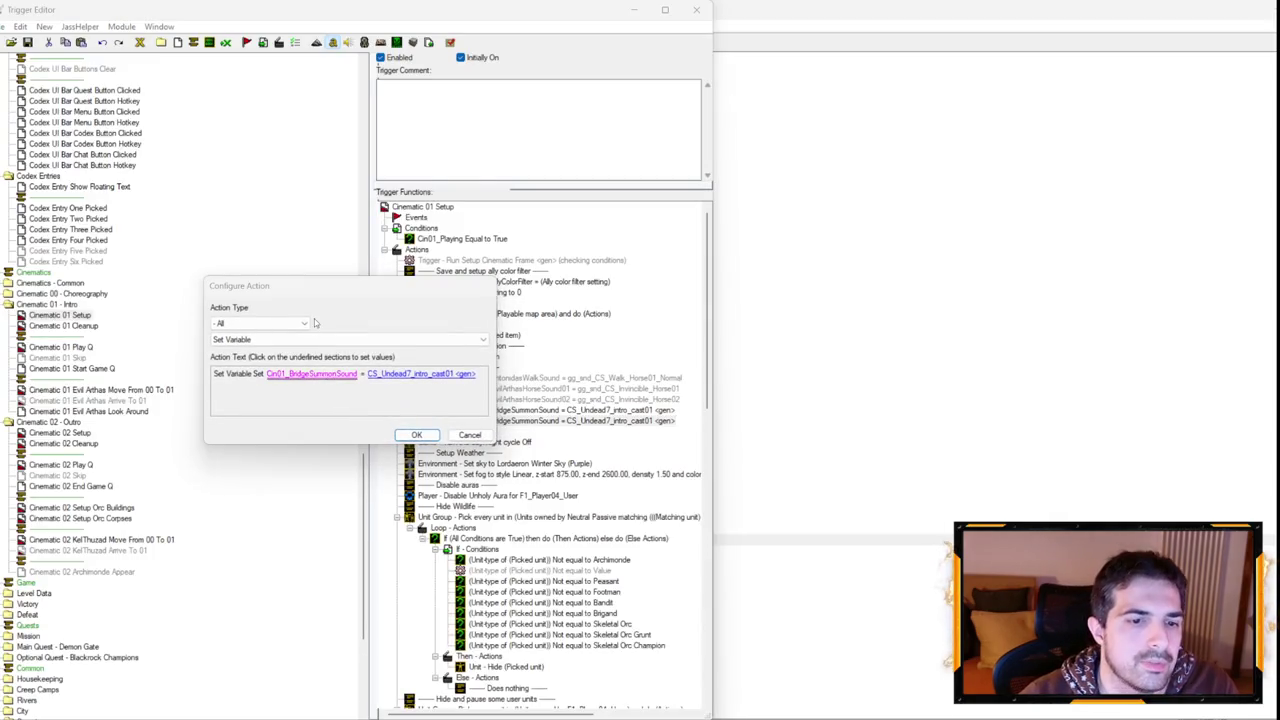
left_click(311, 373)
left_click(350, 329)
left_click(351, 402)
key("Return")
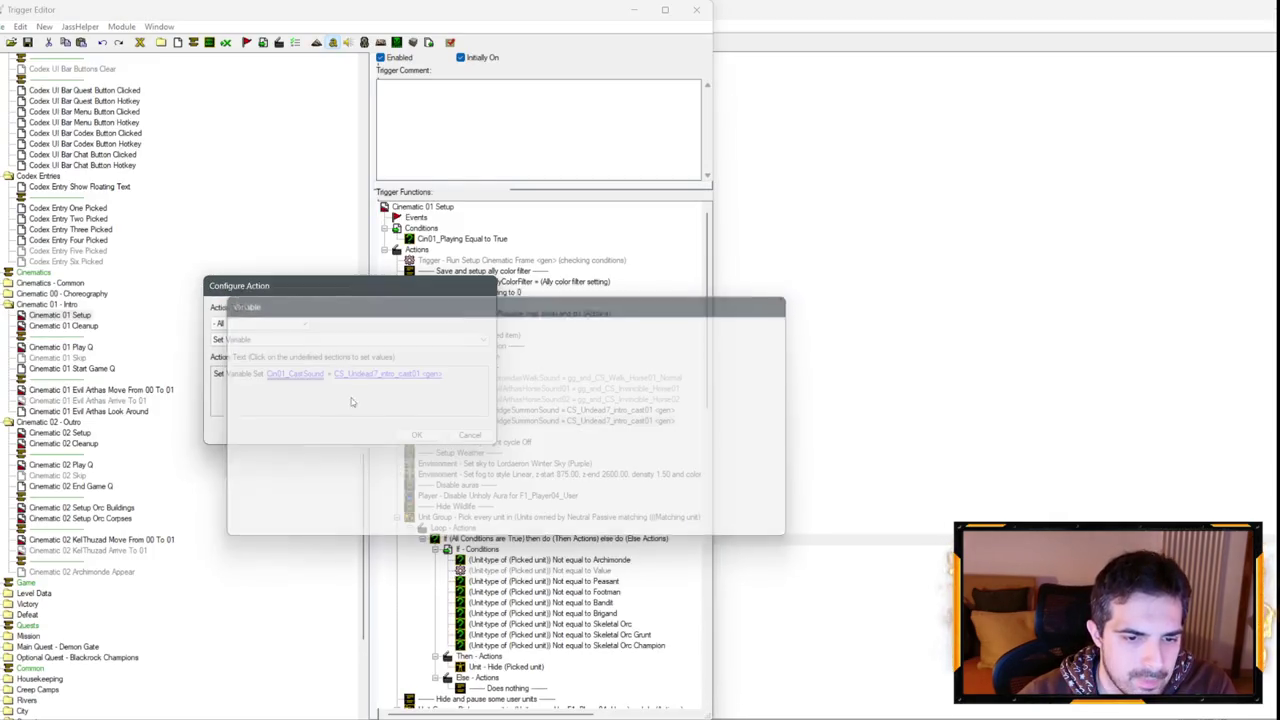
left_click(387, 373)
key("Up")
key("Return")
key("Return")
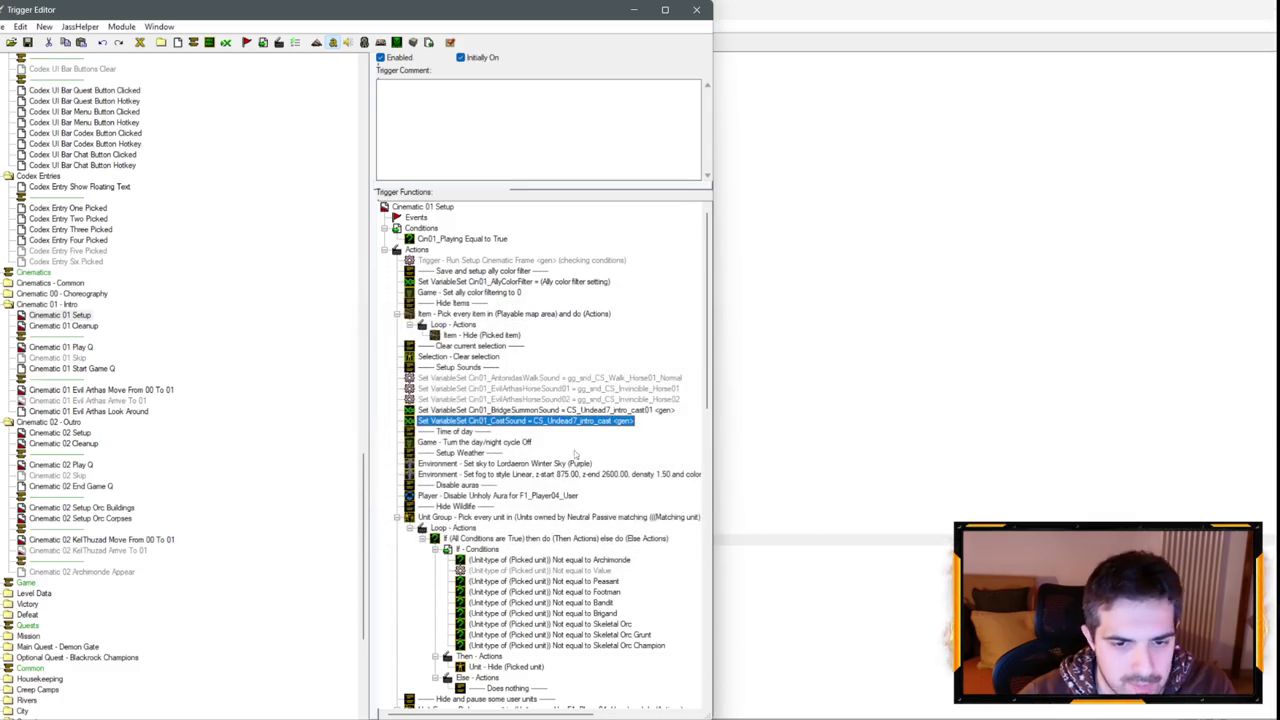
left_click_drag(565, 420, 565, 408)
Step: Add a Cin01_BridgeUnsummonSound action assigned the ShimmeringPortalEntrance sound
left_click(545, 421)
key("ctrl+c")
key("ctrl+v")
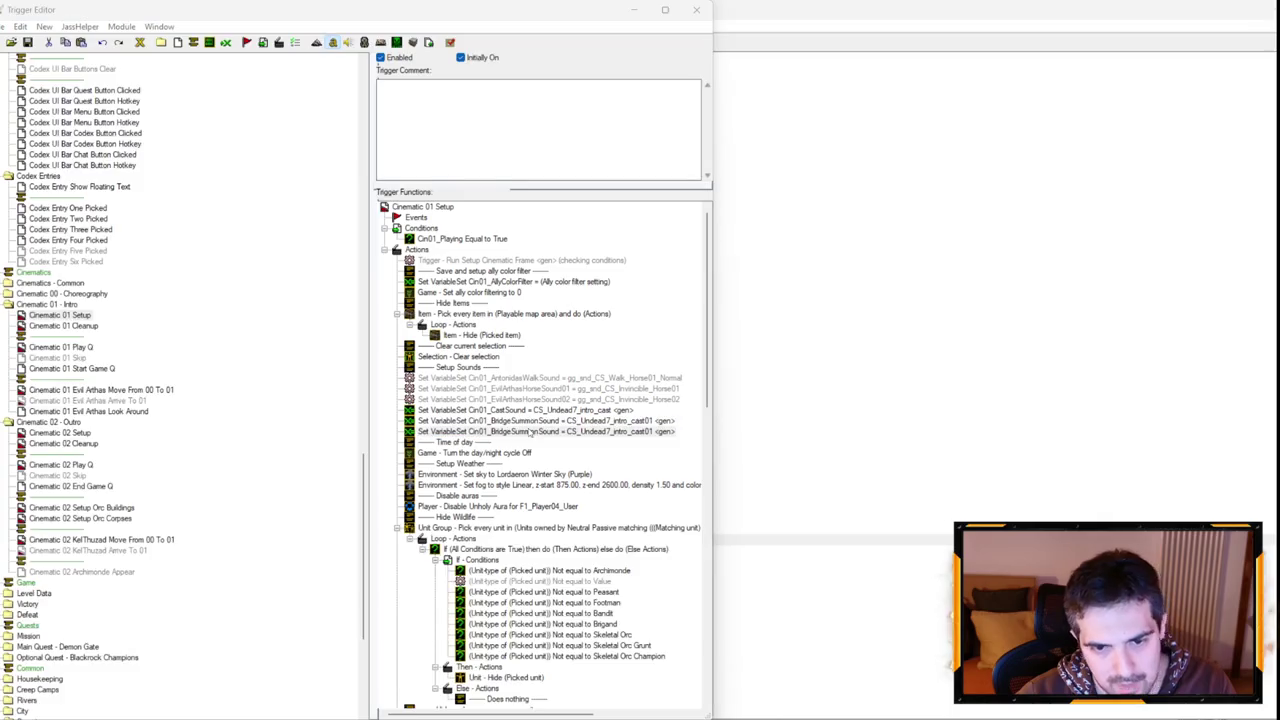
double_click(530, 431)
left_click(345, 373)
key("Down")
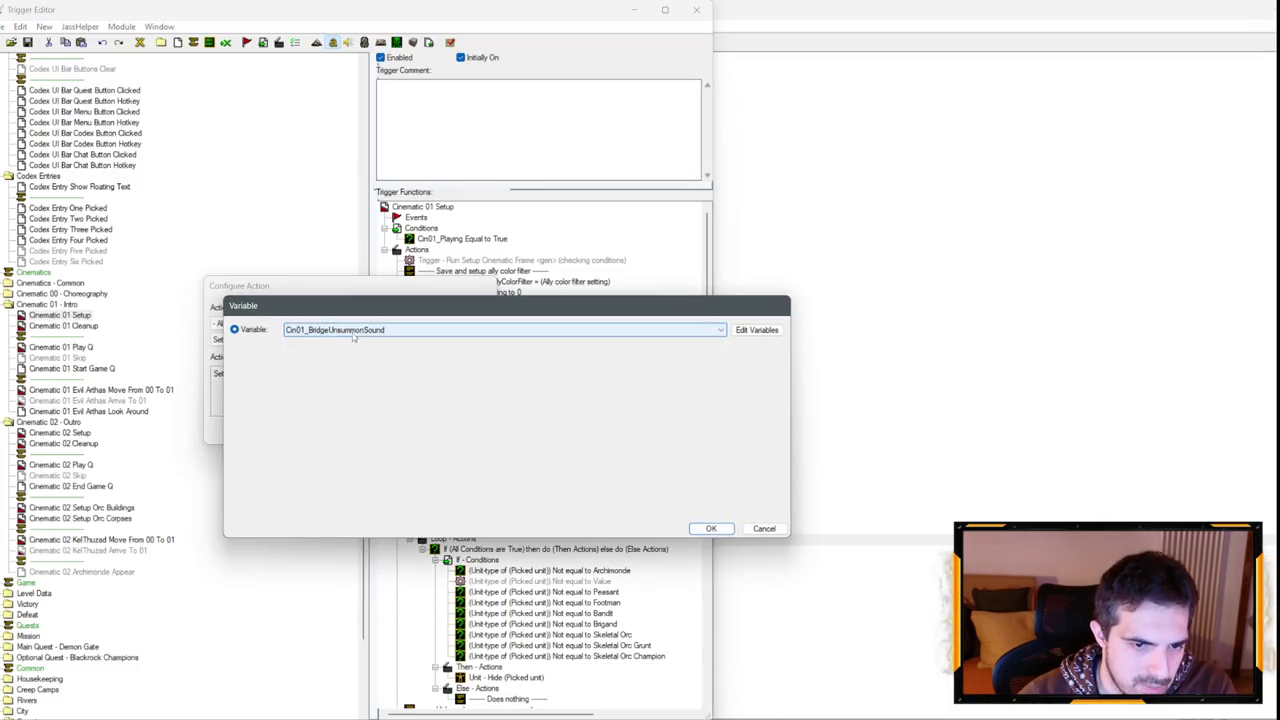
key("Return")
left_click(418, 377)
left_click(500, 346)
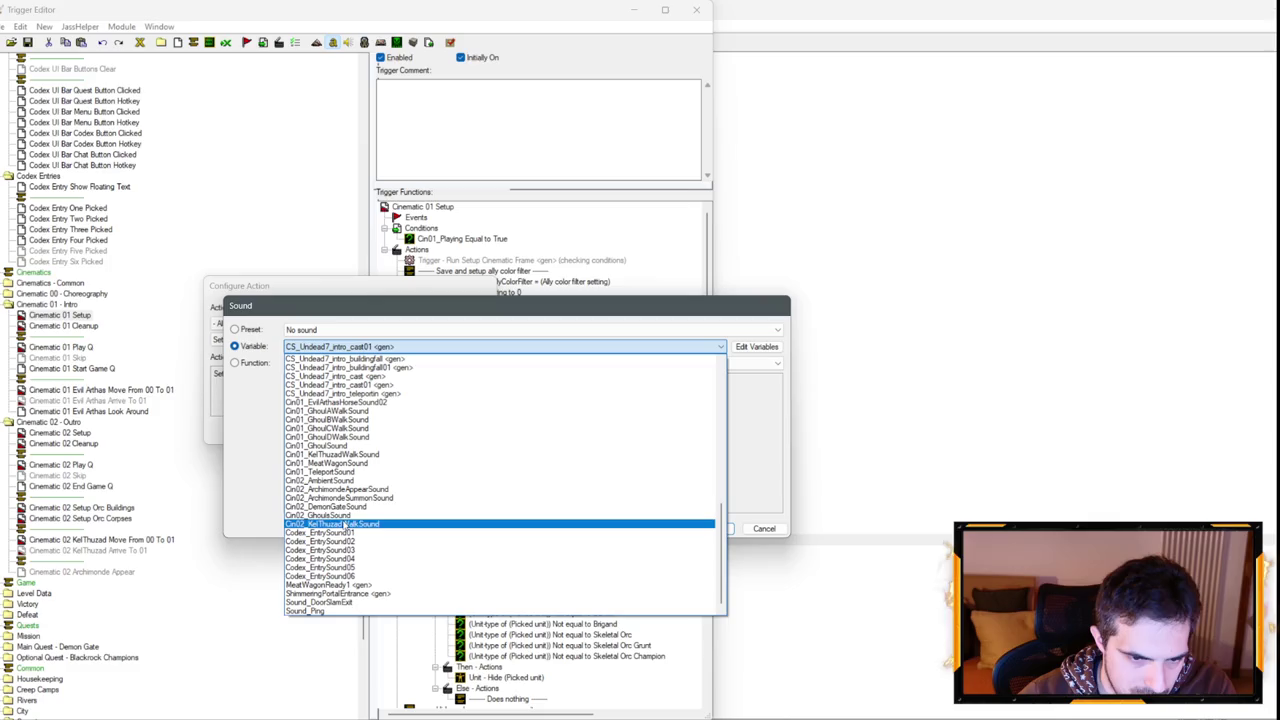
key("s")
left_click(340, 594)
key("Return")
Step: Add a Cin01_BuildingFallSound action assigned CS_Undead7_intro_buildingfall
left_click(530, 410)
left_click(511, 432)
key("ctrl+v")
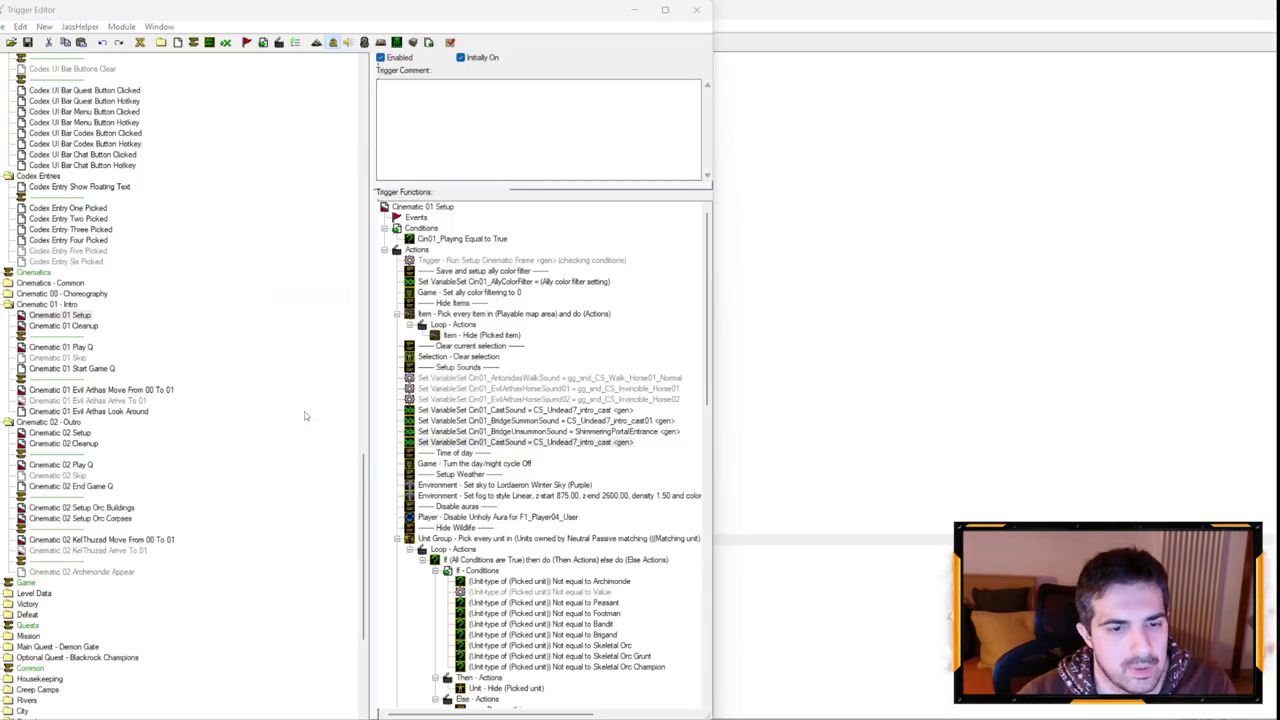
double_click(505, 441)
left_click(295, 373)
left_click(340, 329)
scroll(342, 390, "up", 5)
left_click(340, 440)
key("Return")
left_click(405, 375)
left_click(310, 346)
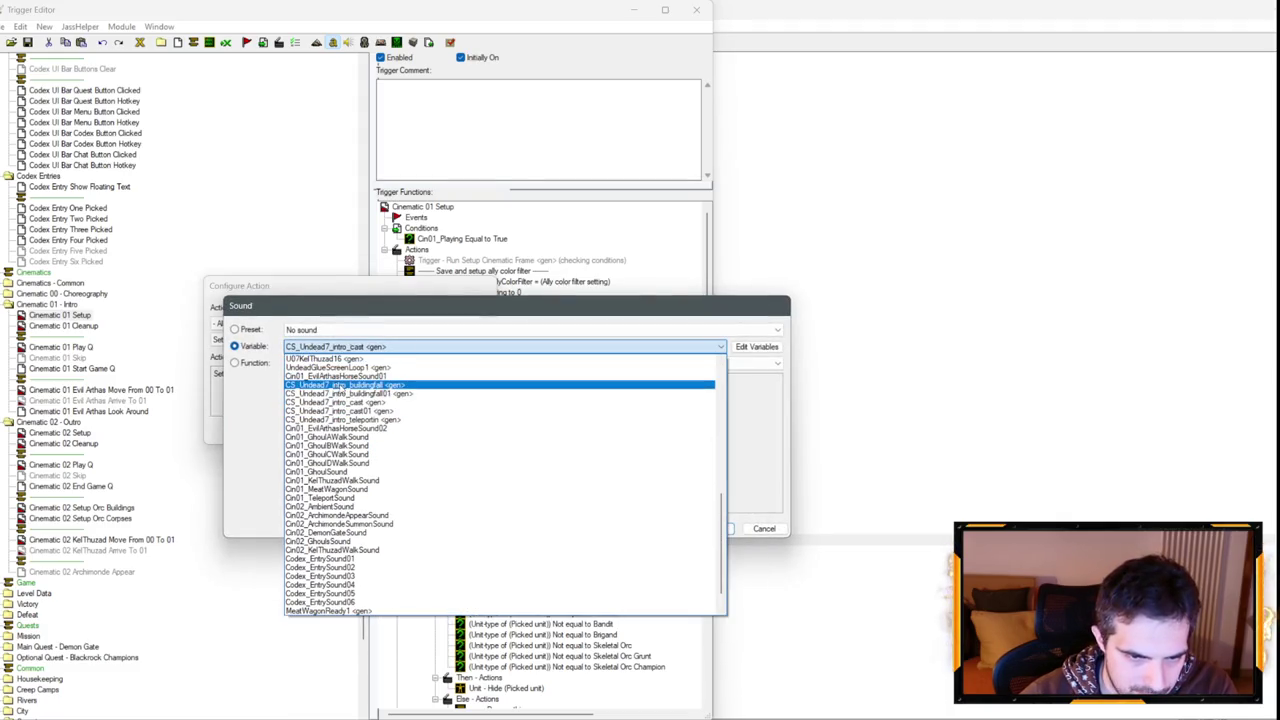
left_click(345, 358)
key("Return")
key("Return")
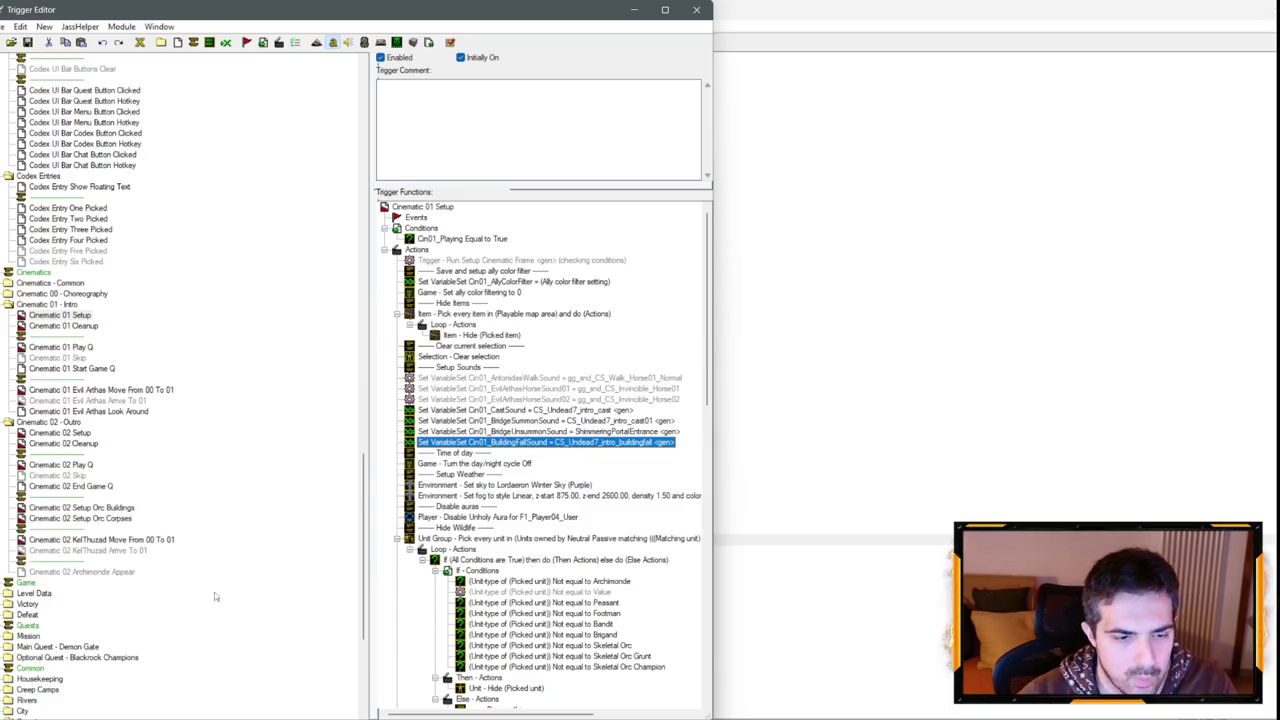
Step: Delete the unused buildingfall01 sound in the Sound Editor, then duplicate the BuildingFallSound action
key("F5")
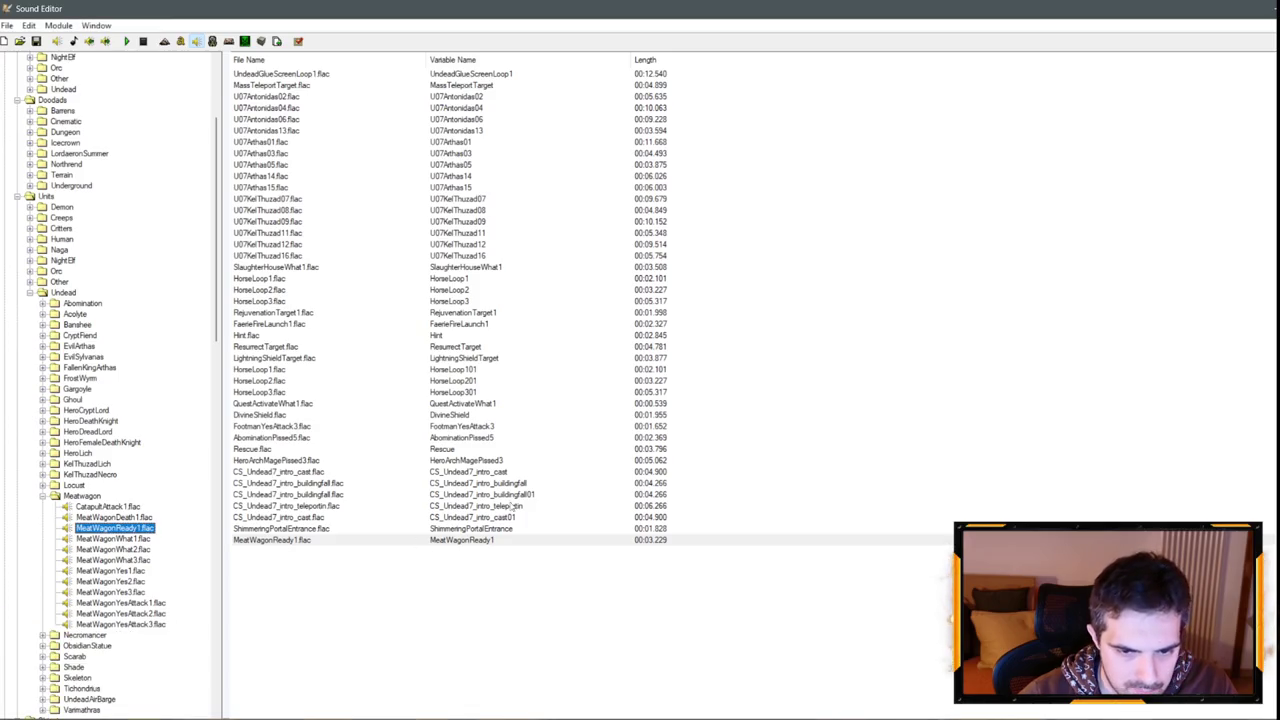
left_click(508, 494)
key("Delete")
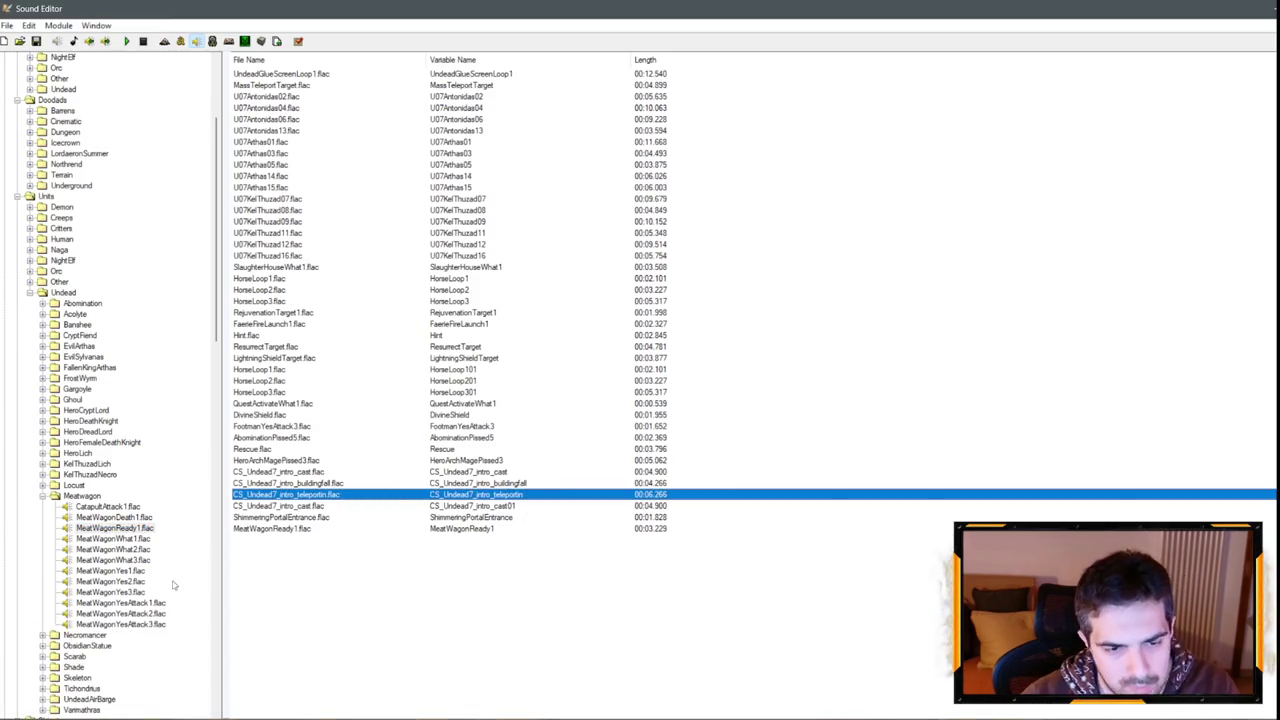
key("F4")
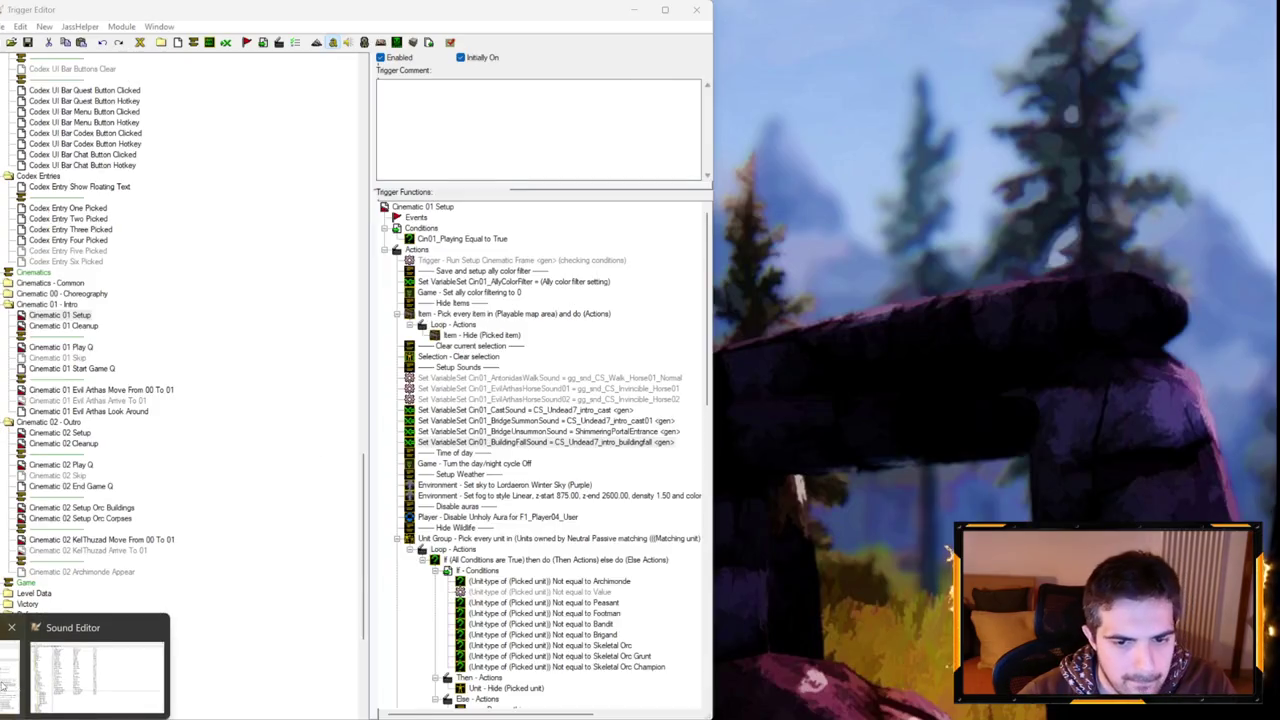
left_click(560, 442)
key("ctrl+c")
key("ctrl+v")
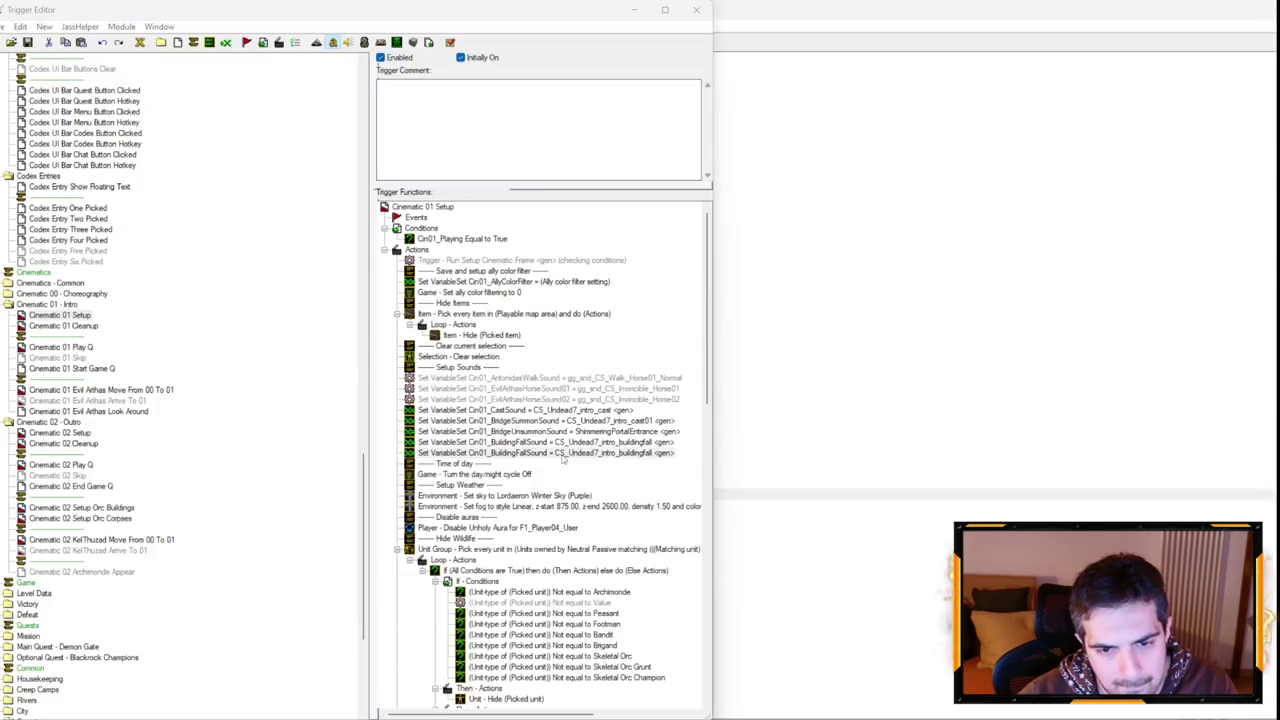
Step: Change the copied action to set Cin01_MeatWagonSound to MeatWagonReady1
double_click(563, 455)
left_click(348, 346)
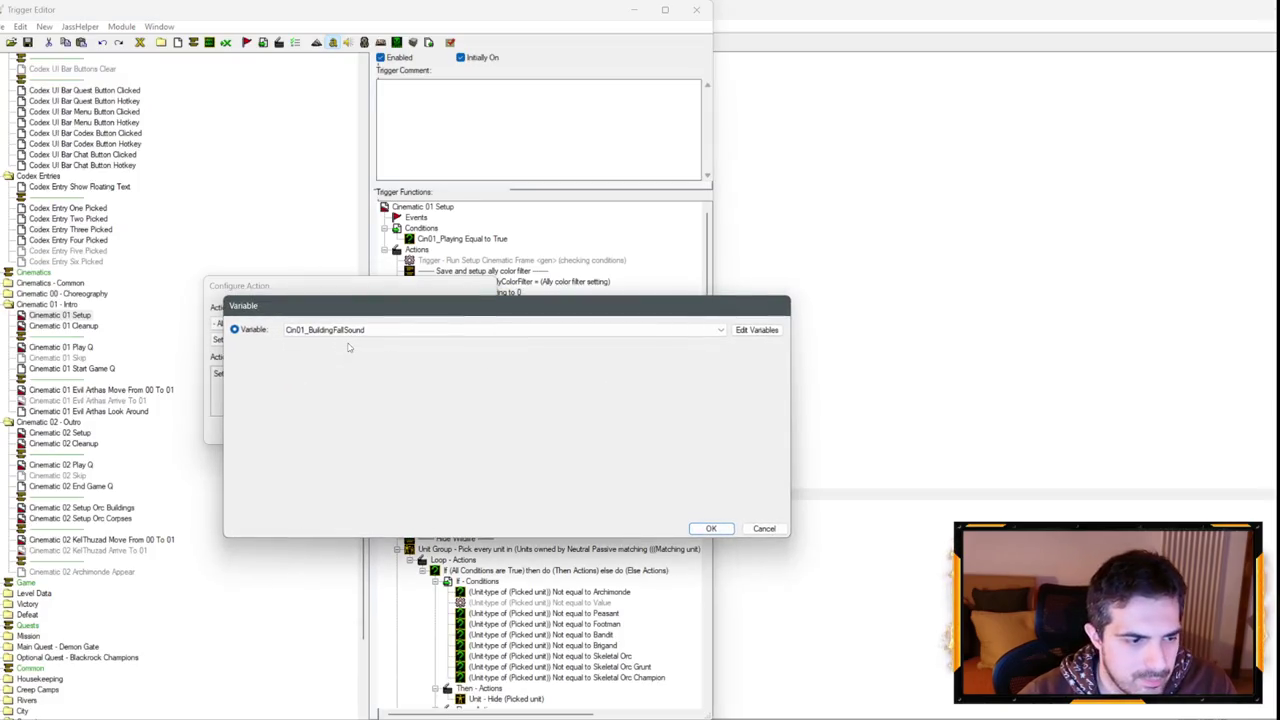
left_click(351, 330)
scroll(400, 450, "up", 3)
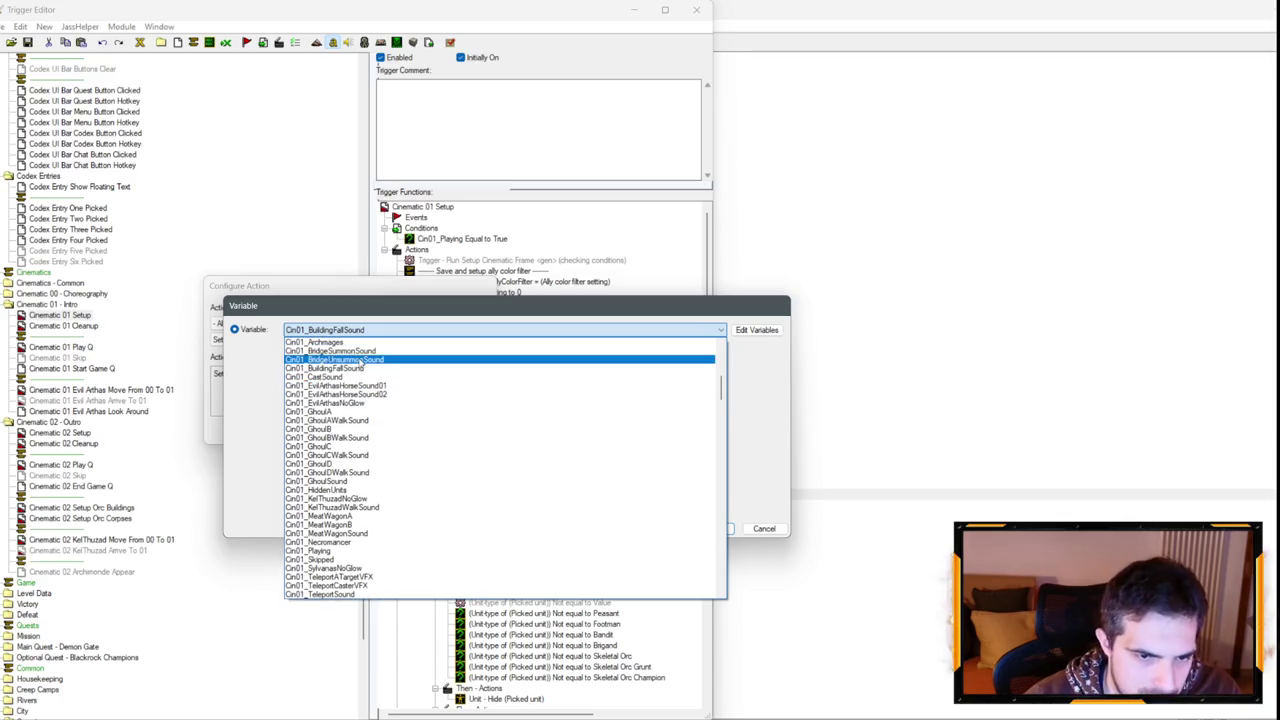
scroll(366, 418, "up", 3)
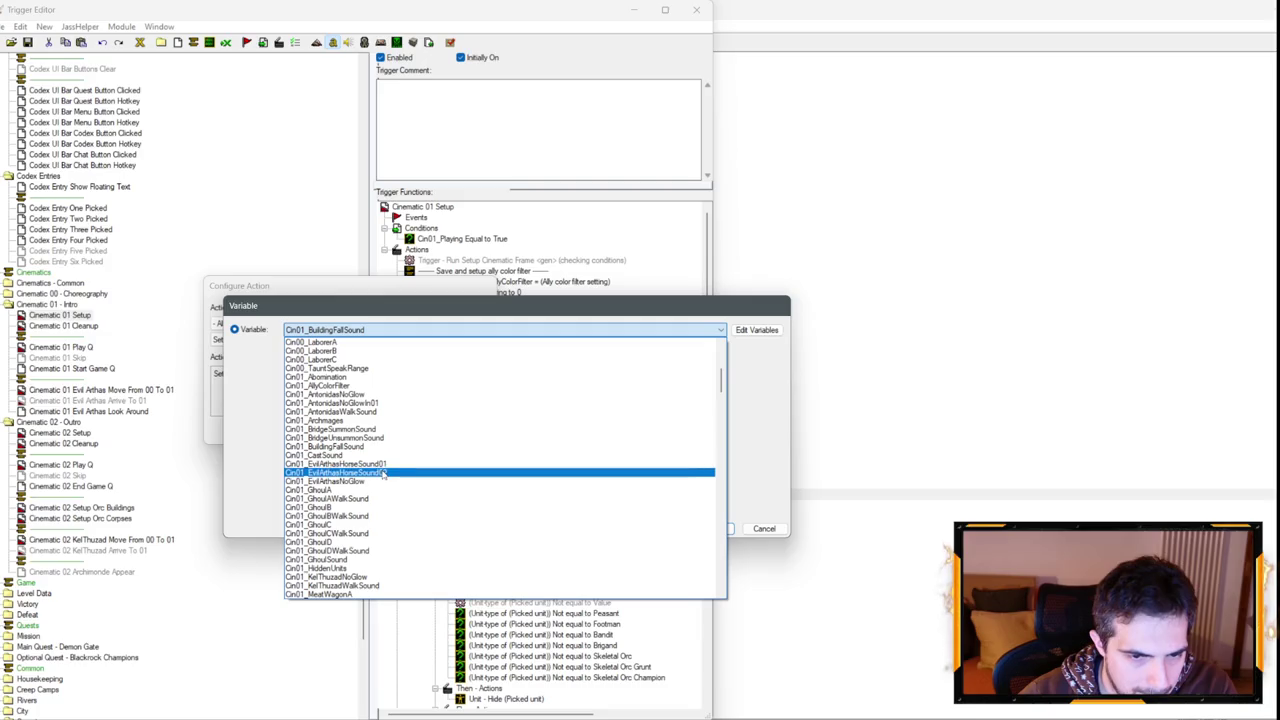
scroll(378, 488, "down", 4)
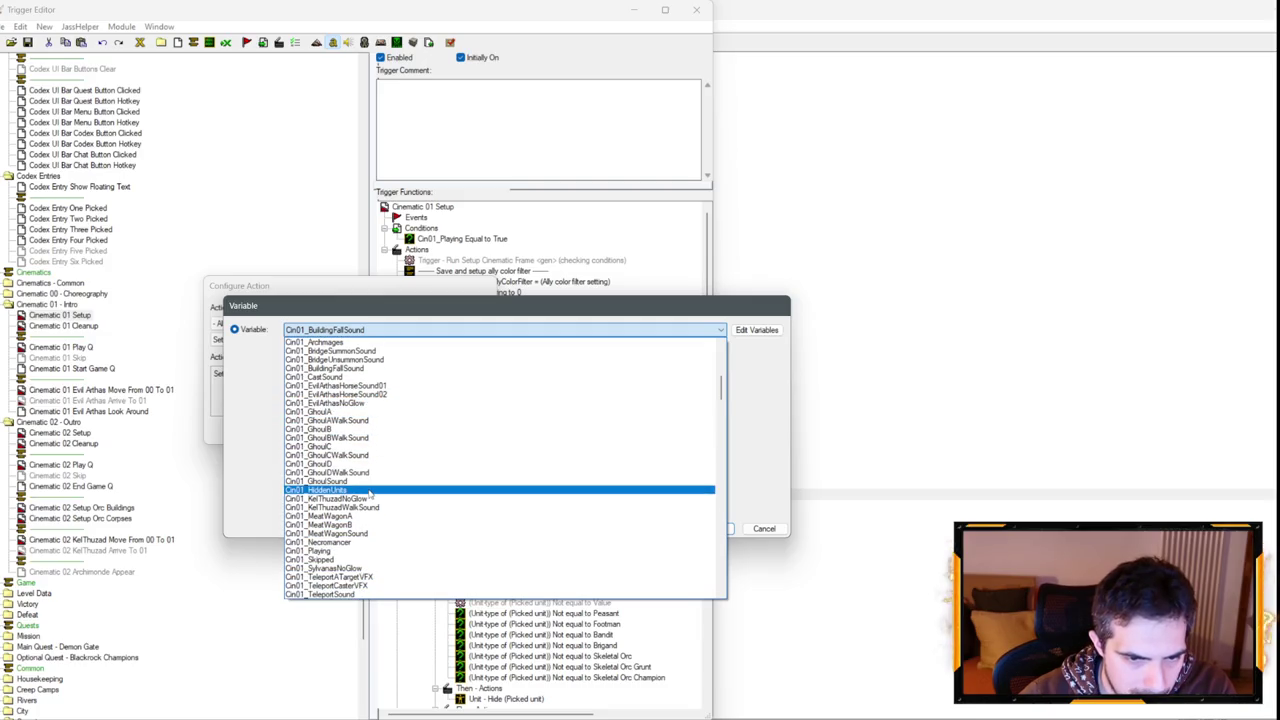
left_click(369, 507)
left_click(414, 381)
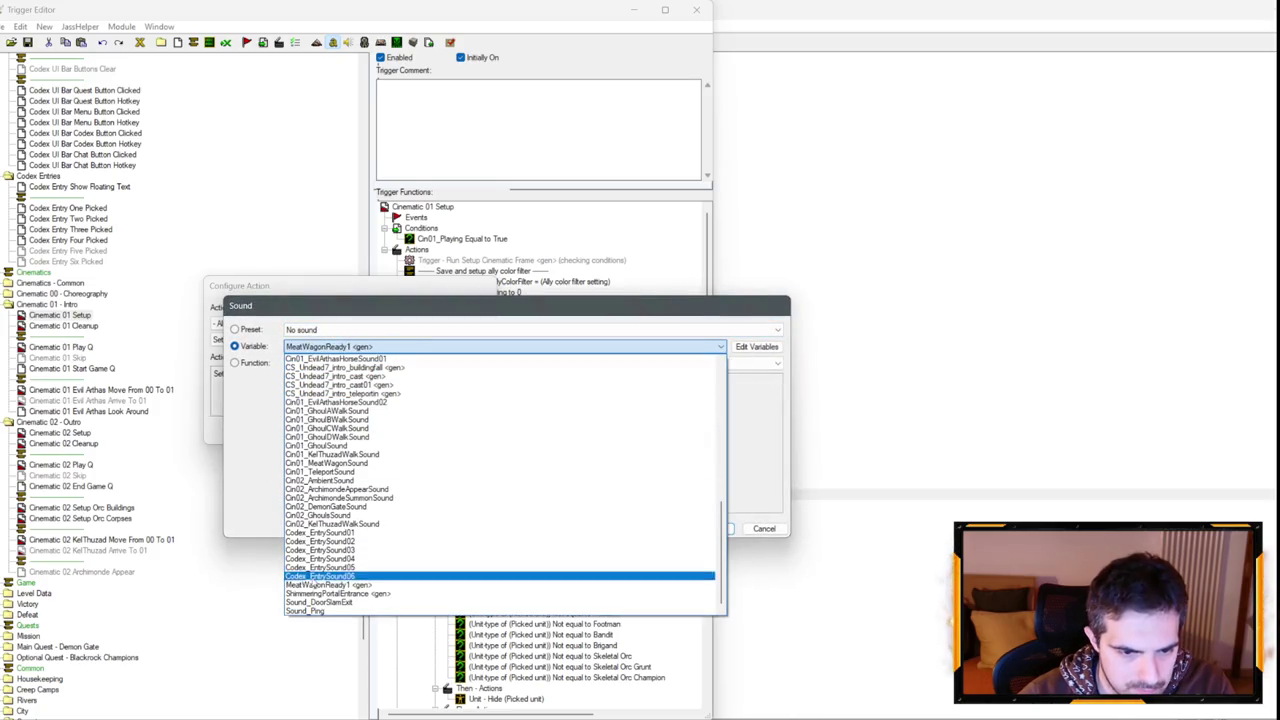
left_click(313, 584)
key("Return")
key("Return")
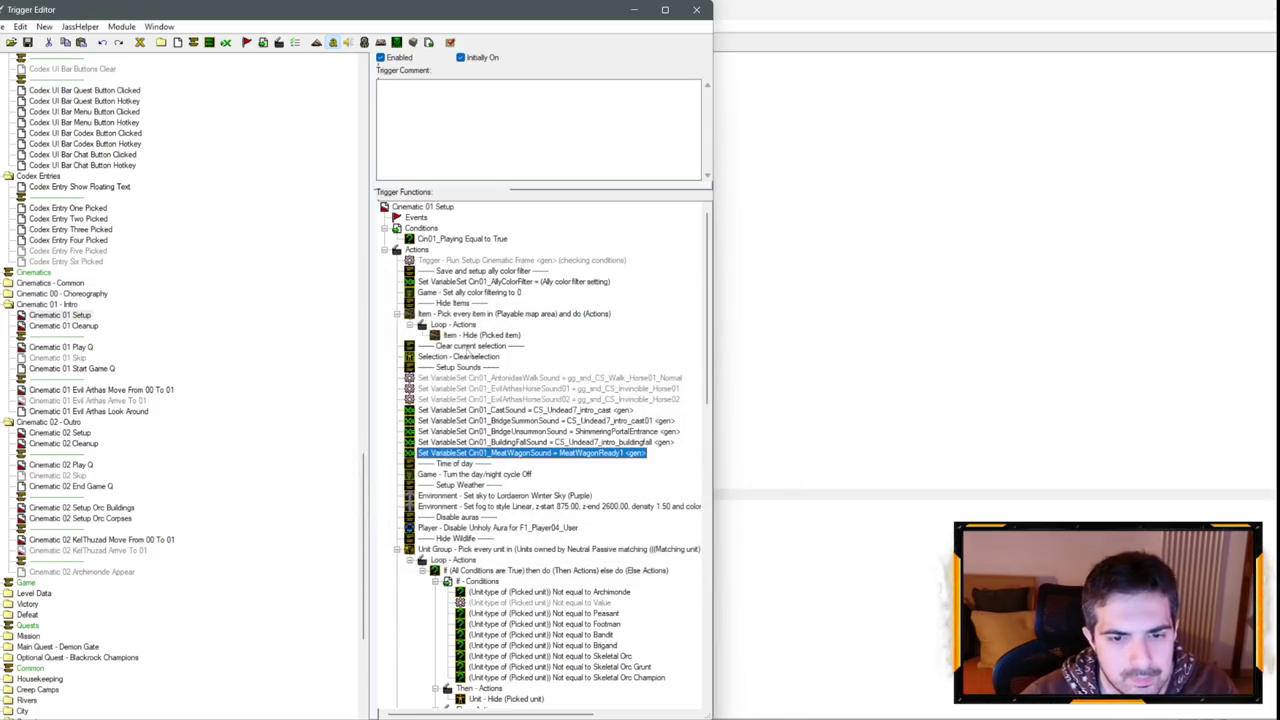
Step: Duplicate the meat wagon action and make it set Cin01_TeleportSound to CS_Undead7_intro_teleportin
scroll(266, 333, "up", 15)
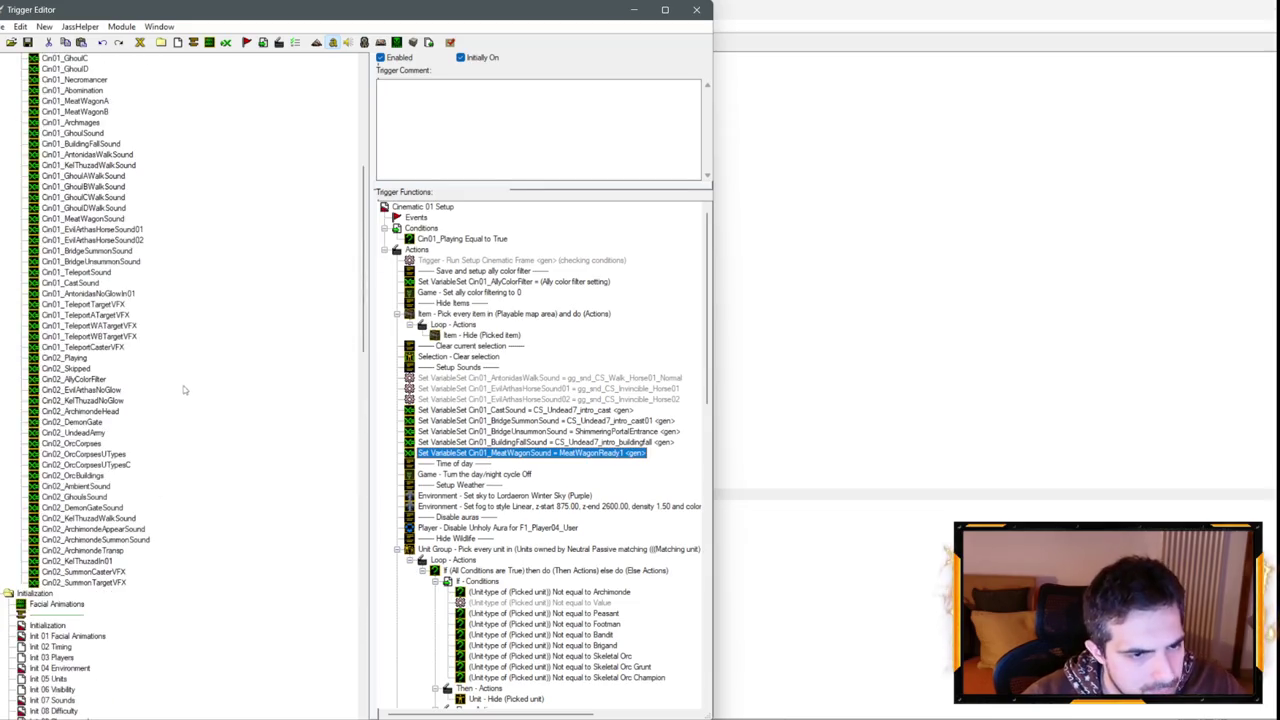
scroll(110, 308, "up", 1)
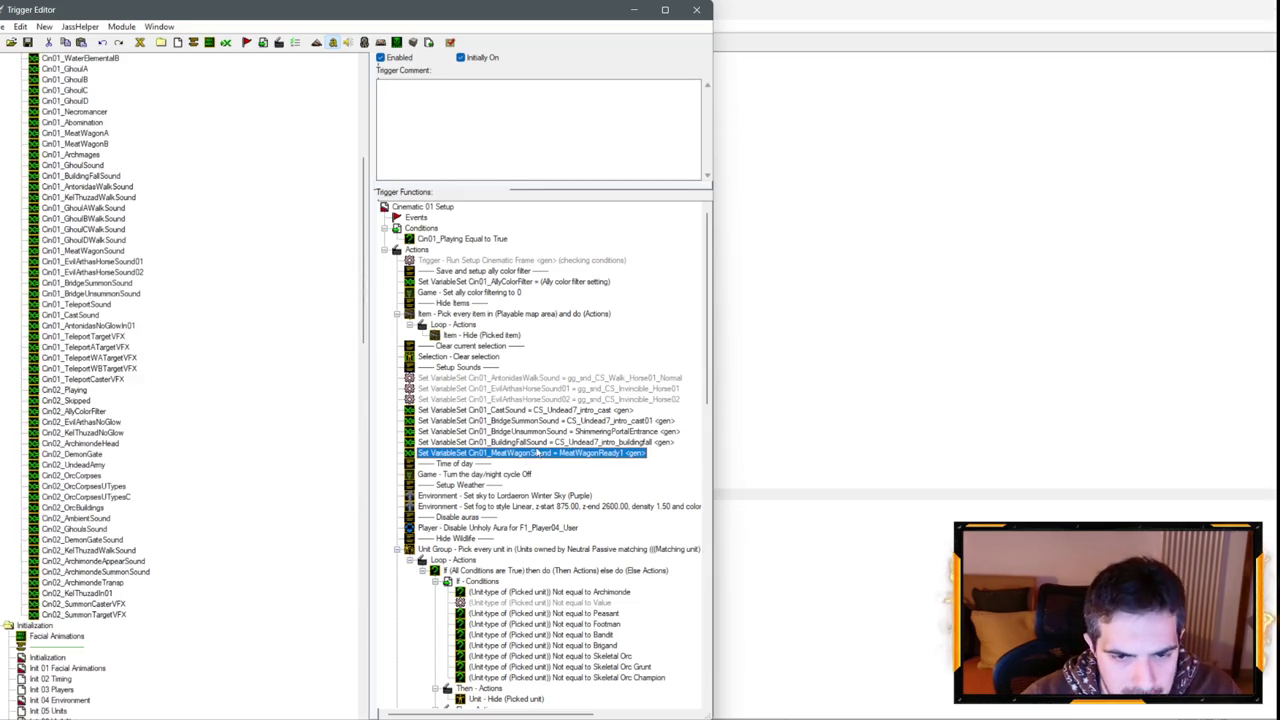
key("ctrl+c")
key("ctrl+v")
double_click(536, 463)
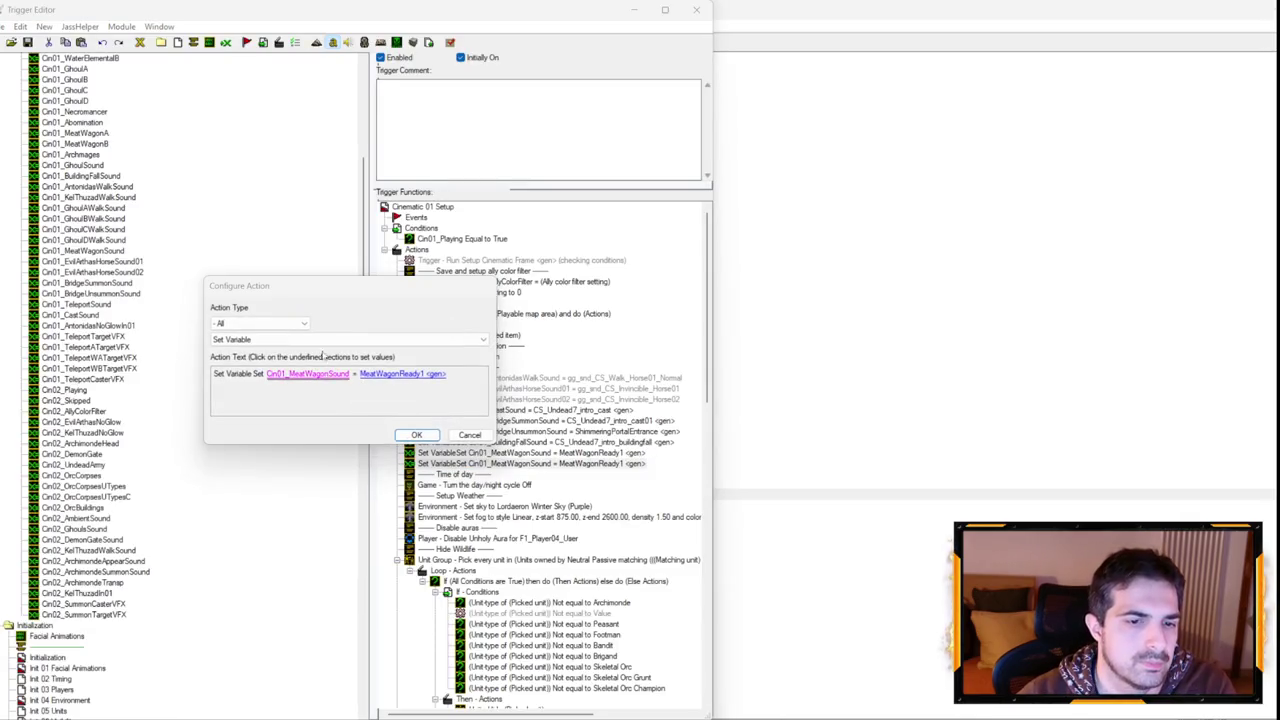
left_click(307, 373)
left_click(320, 329)
scroll(320, 389, "up", 1)
scroll(335, 390, "up", 6)
scroll(349, 395, "up", 1)
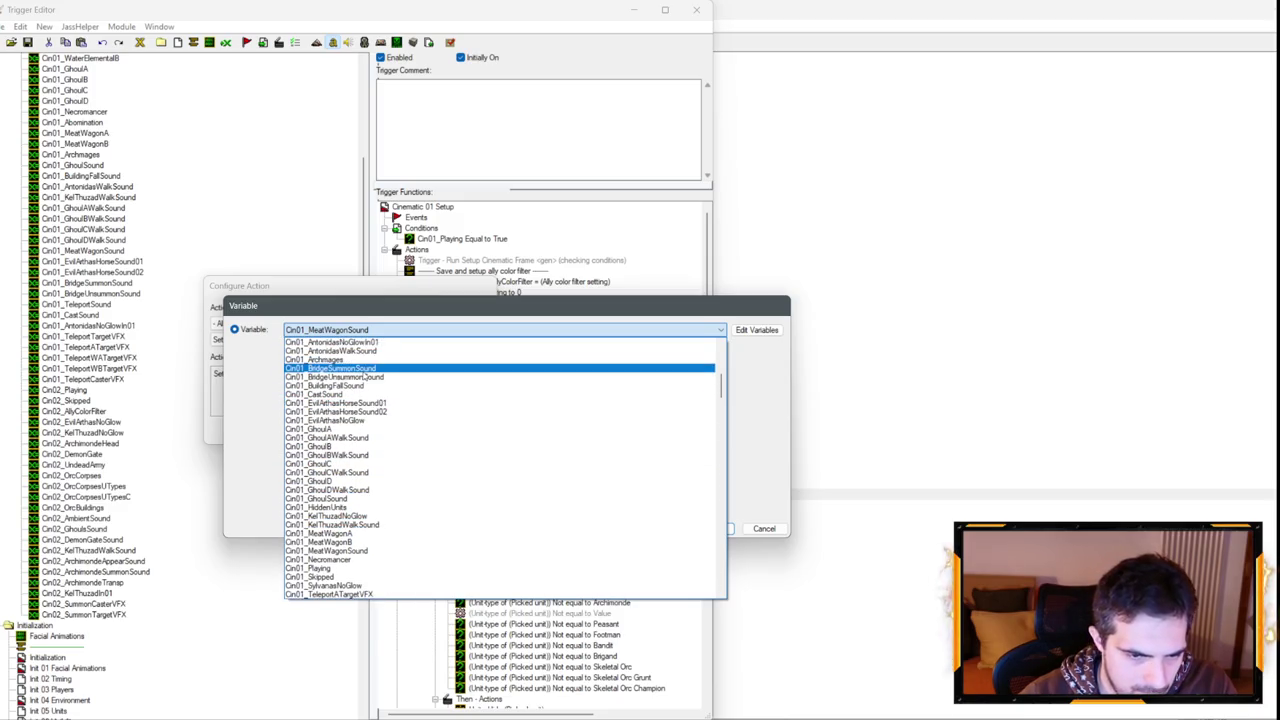
scroll(366, 385, "down", 2)
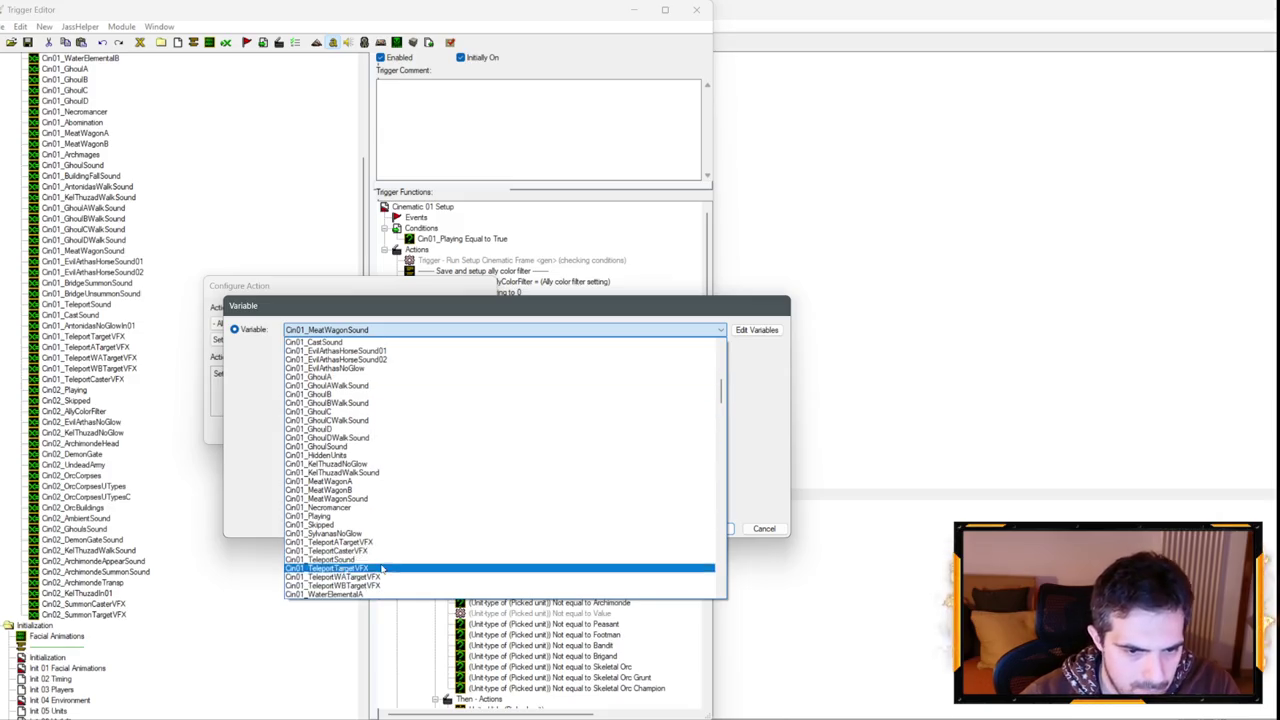
left_click(381, 568)
key("Return")
left_click(440, 380)
left_click(345, 347)
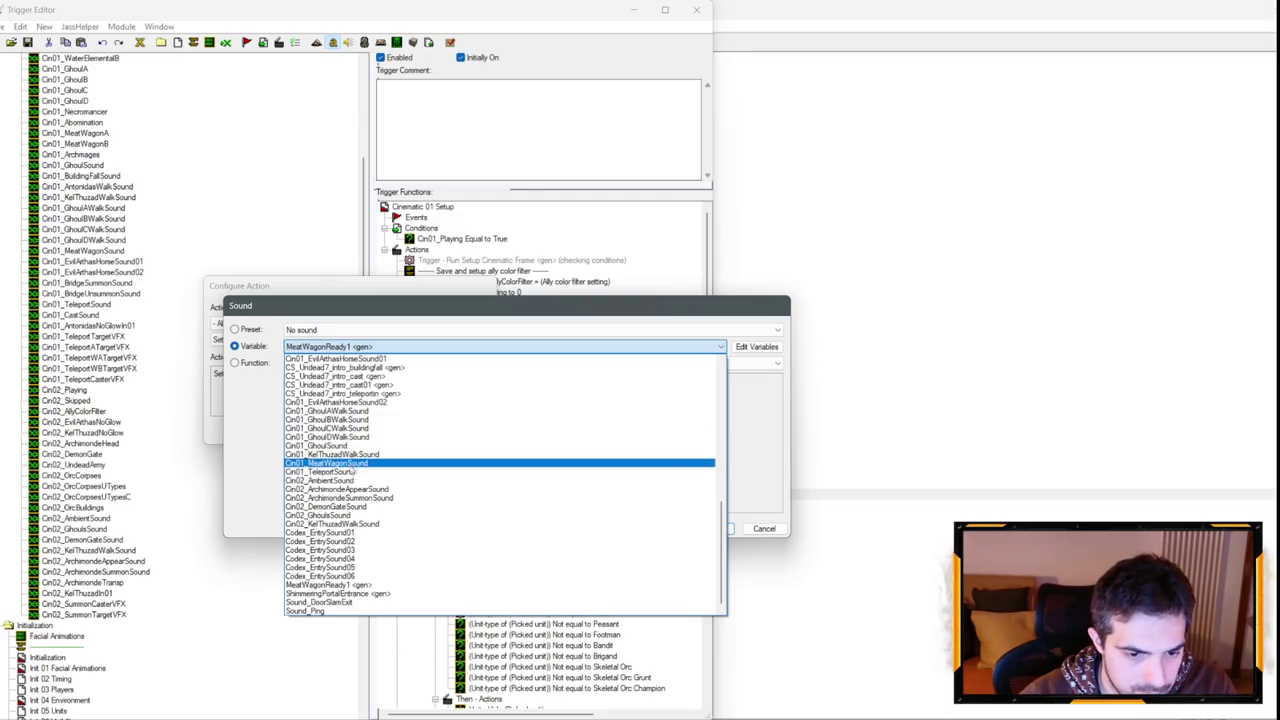
scroll(352, 462, "up", 6)
left_click(385, 551)
key("Return")
key("Return")
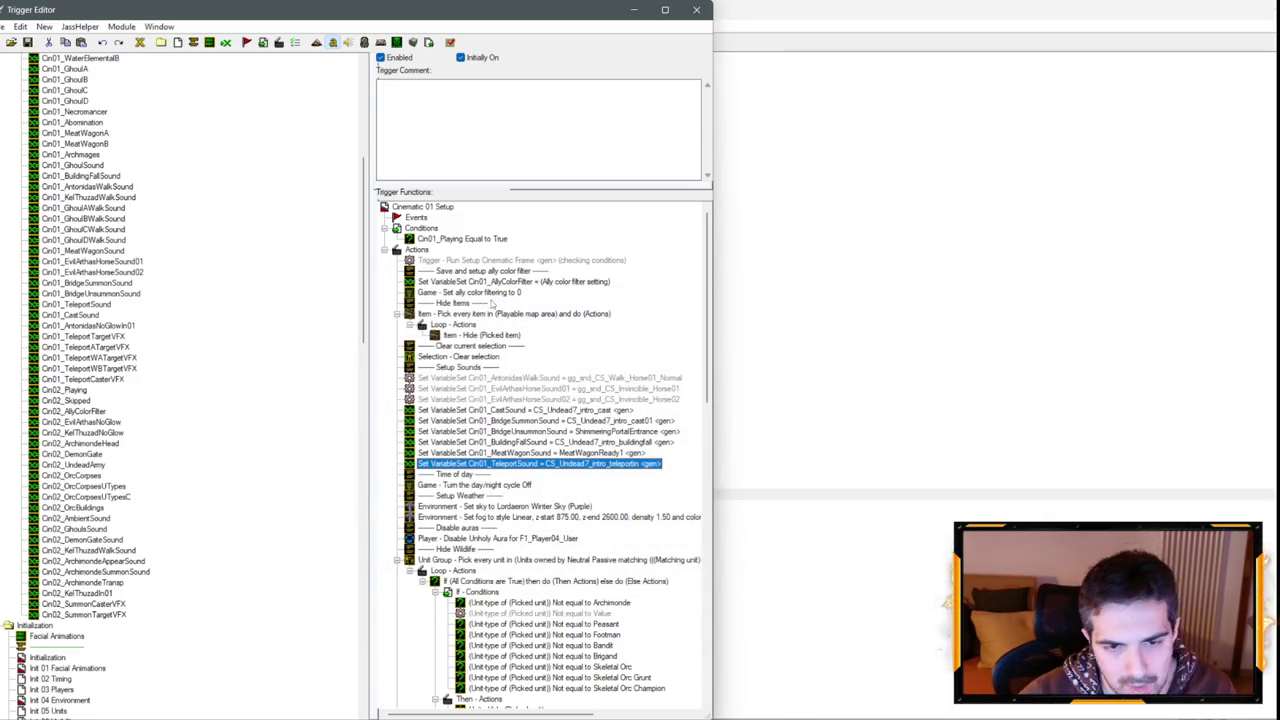
left_click(482, 262)
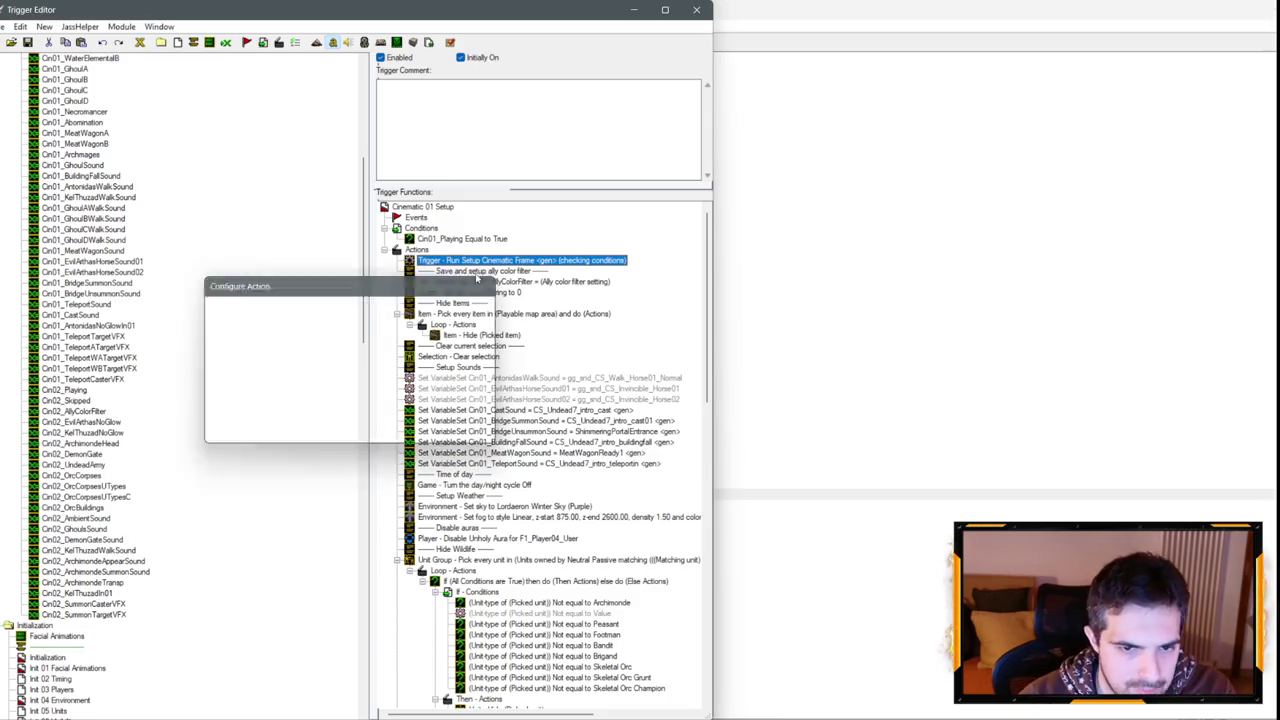
Step: Change the cinematic sky action to the Dalaran Sky preset
scroll(538, 414, "down", 8)
left_click(529, 283)
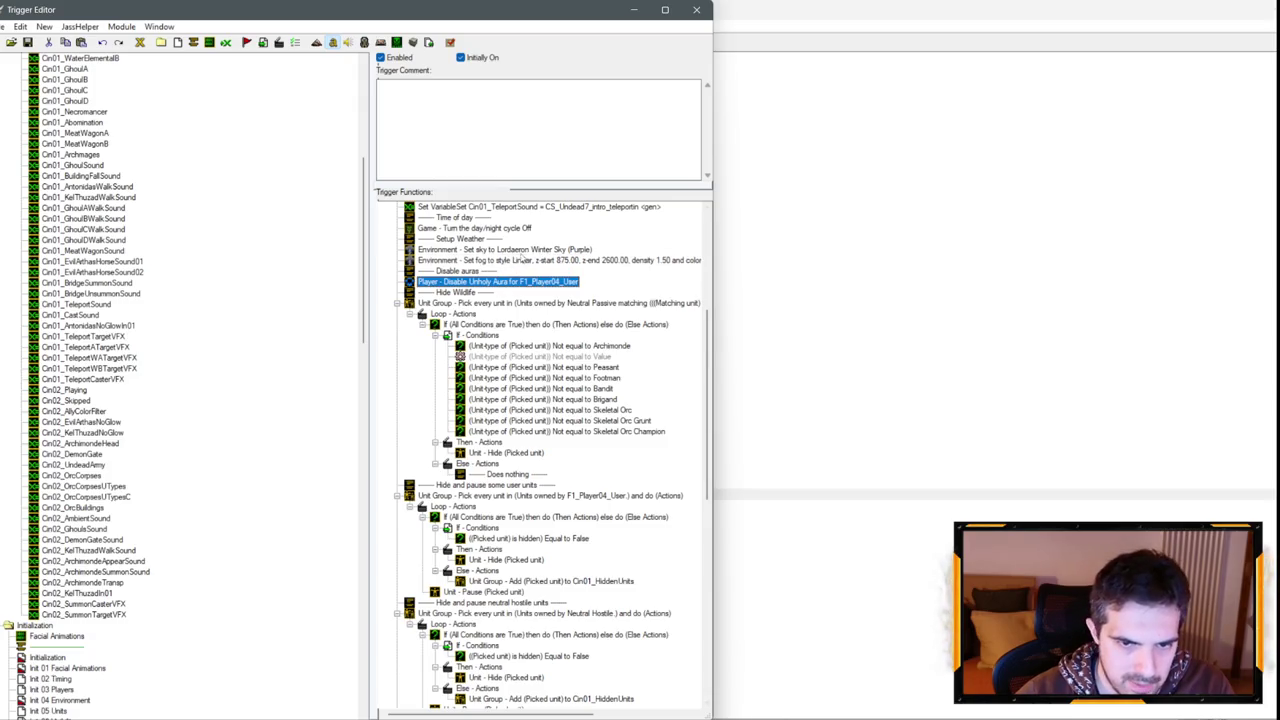
double_click(515, 250)
left_click(310, 380)
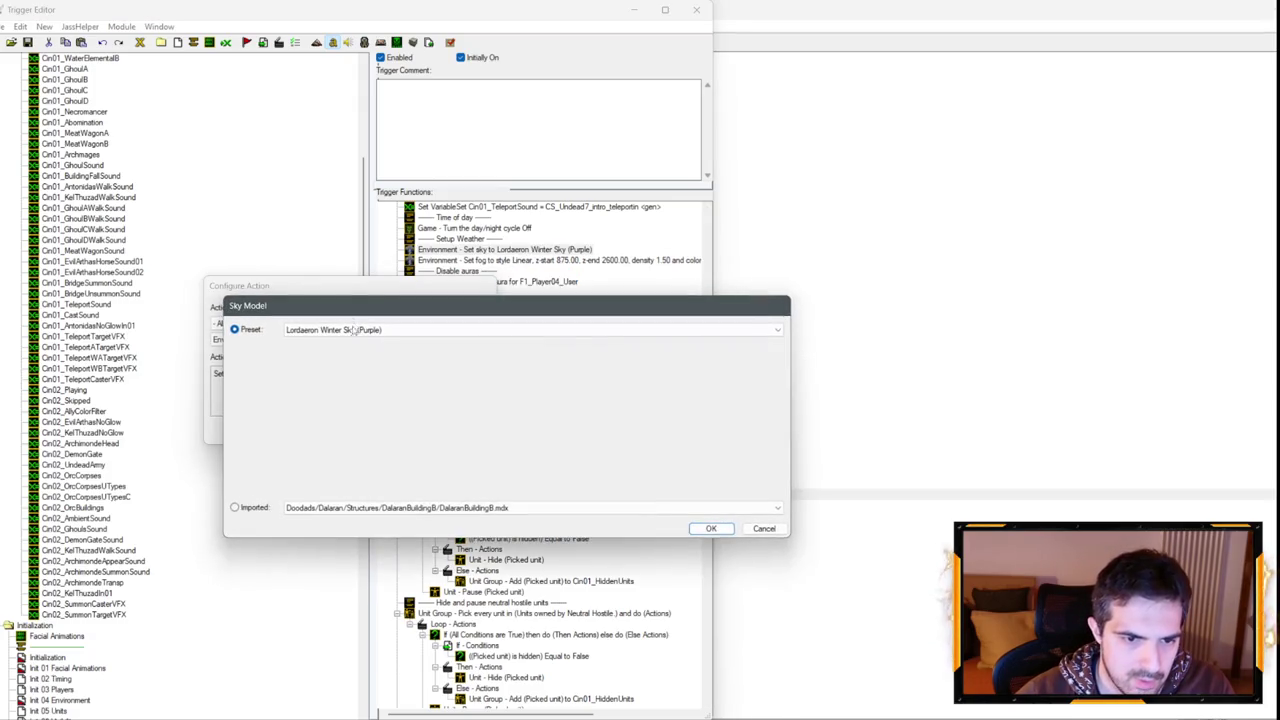
left_click(352, 330)
left_click(350, 372)
key("Return")
key("Return")
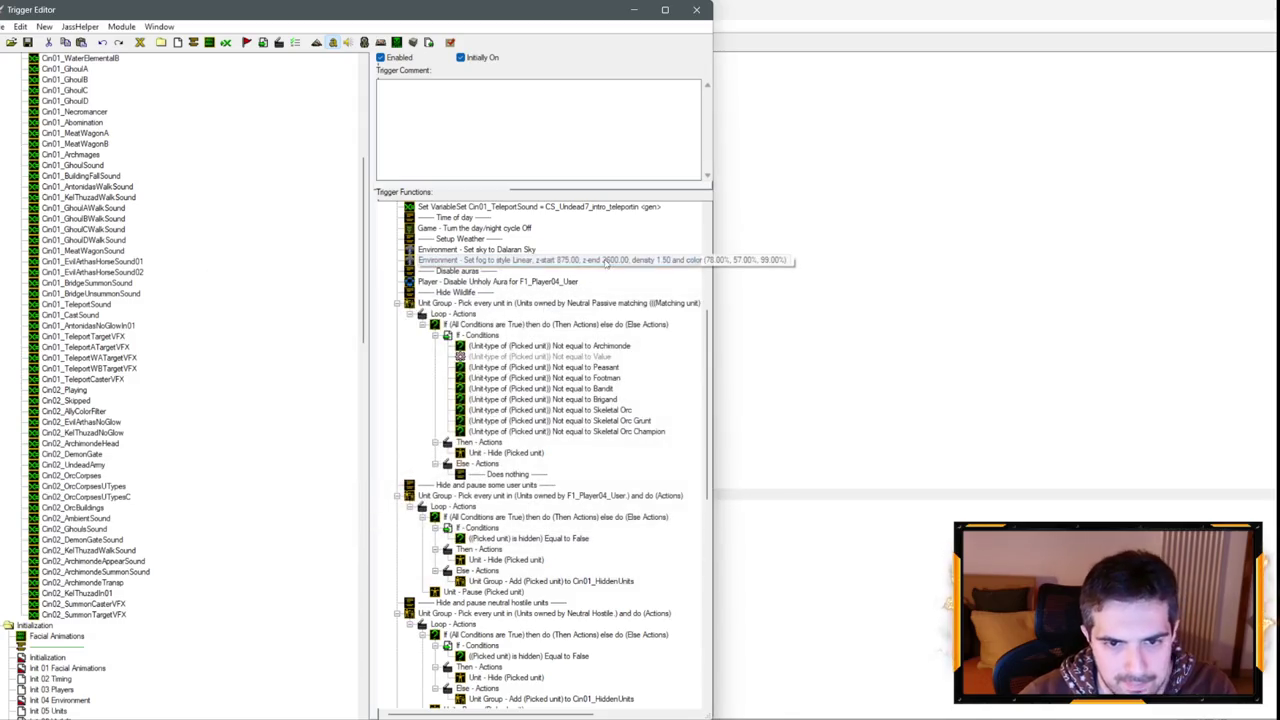
Step: Set the fog's z-start to 2500 and z-end to 6500
double_click(605, 262)
left_click(322, 372)
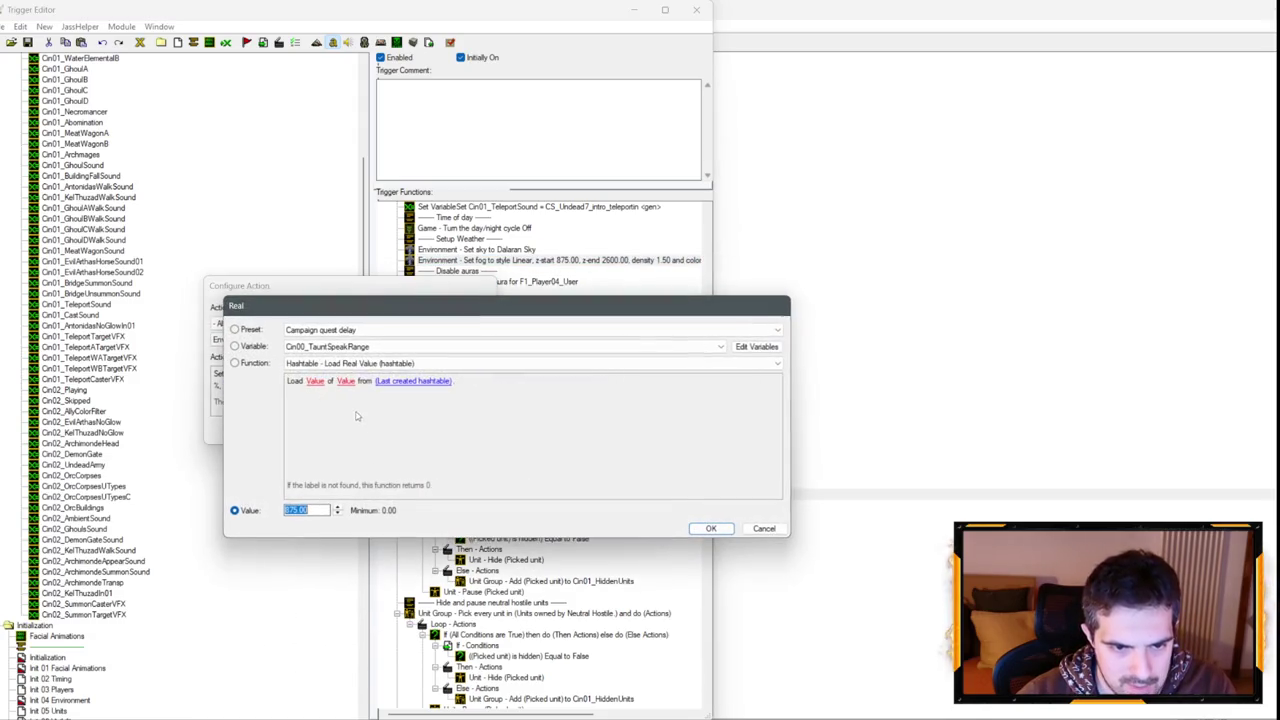
left_click(764, 529)
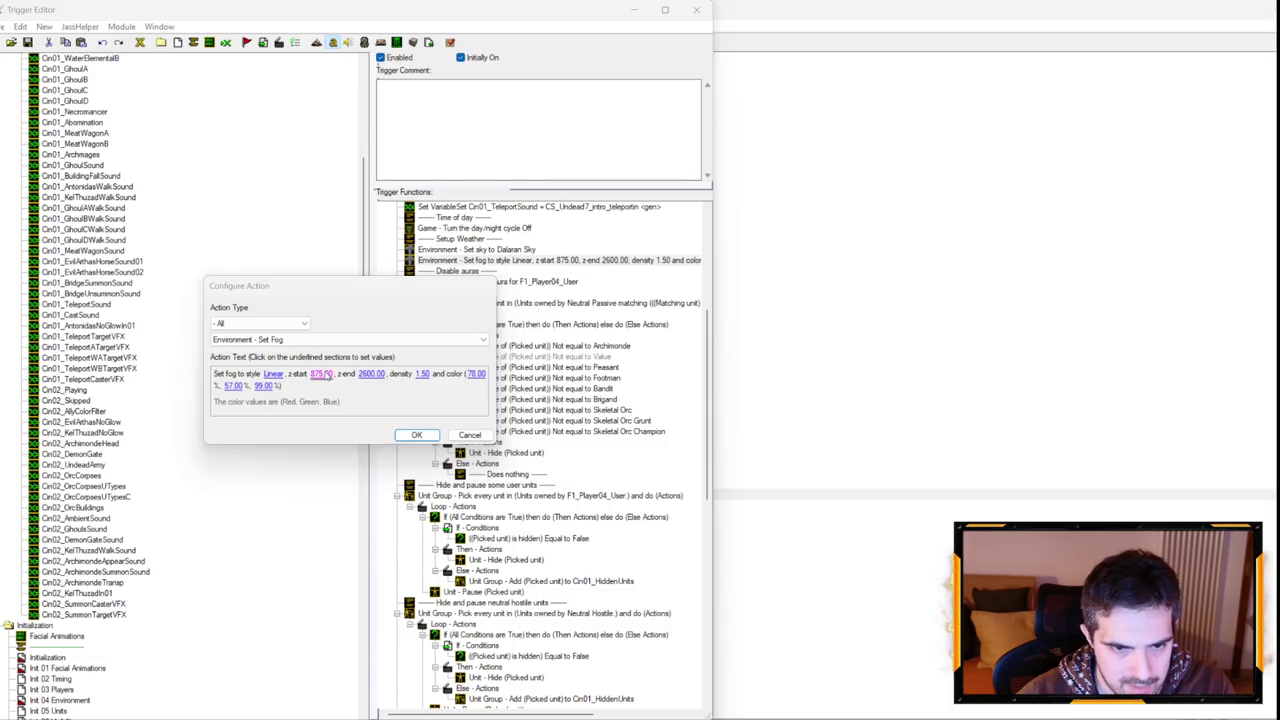
left_click(327, 376)
type("1")
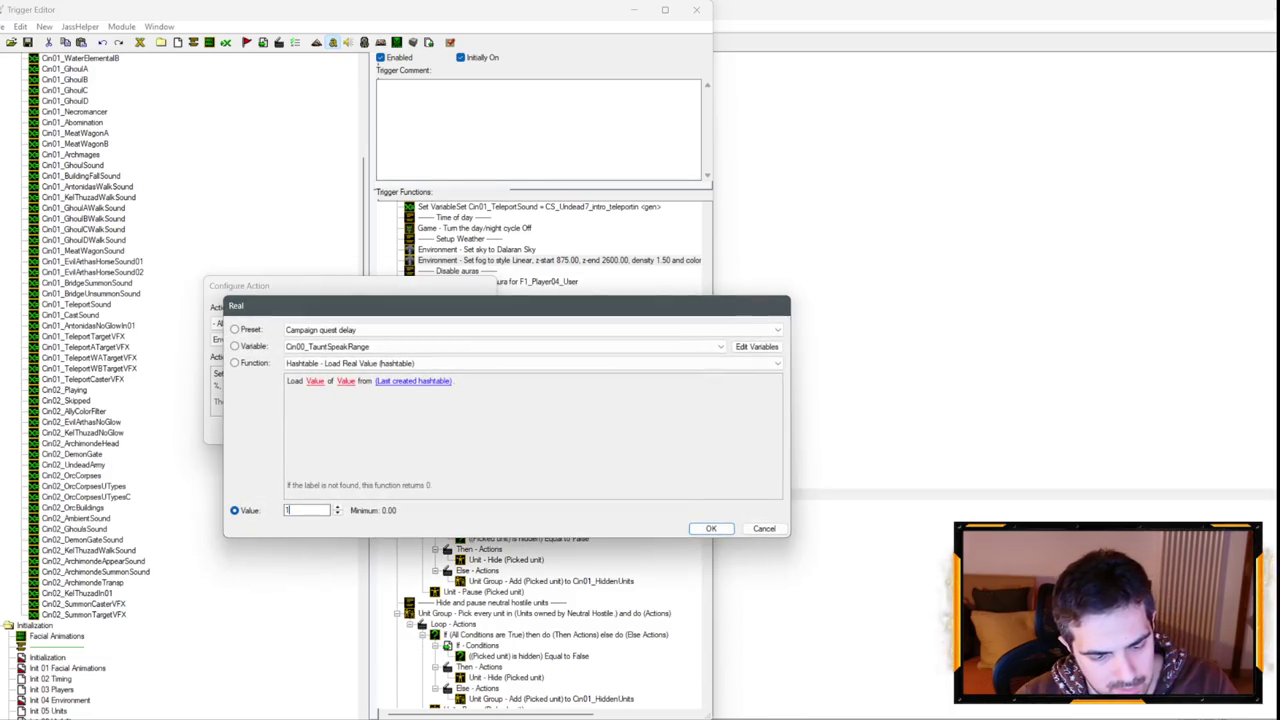
type("7500")
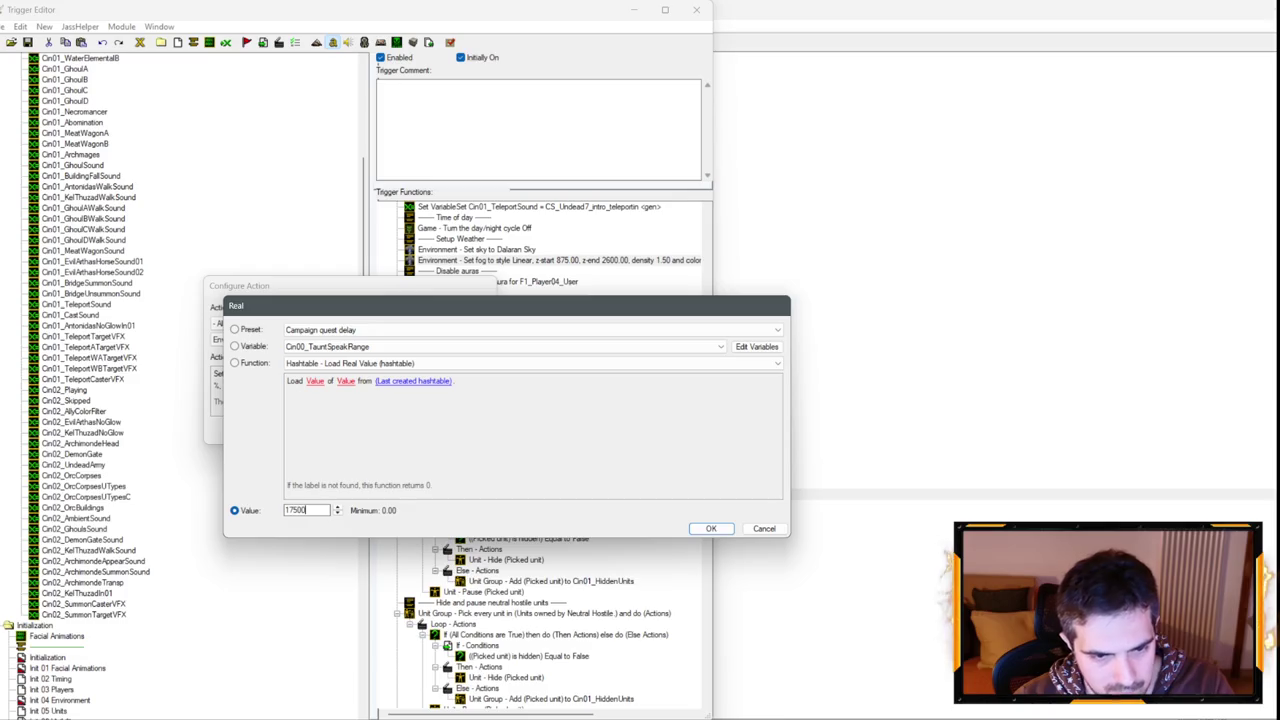
double_click(321, 511)
type("25")
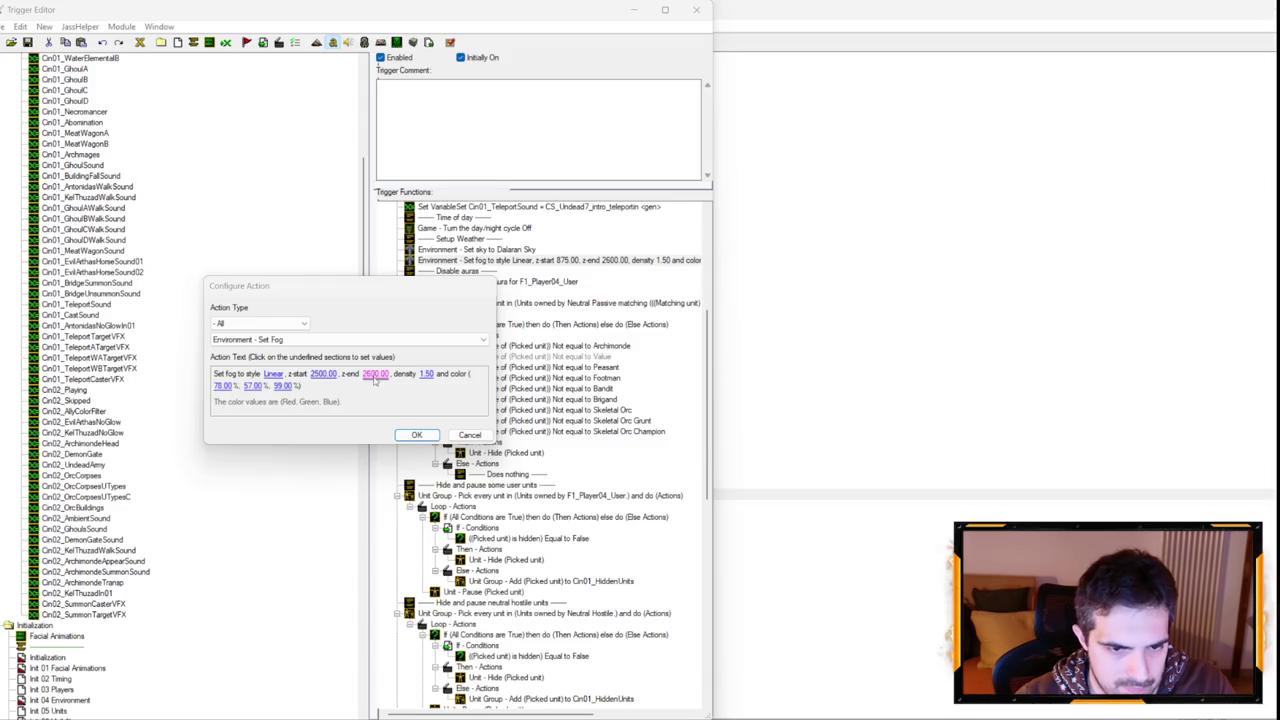
left_click(375, 373)
type("3500")
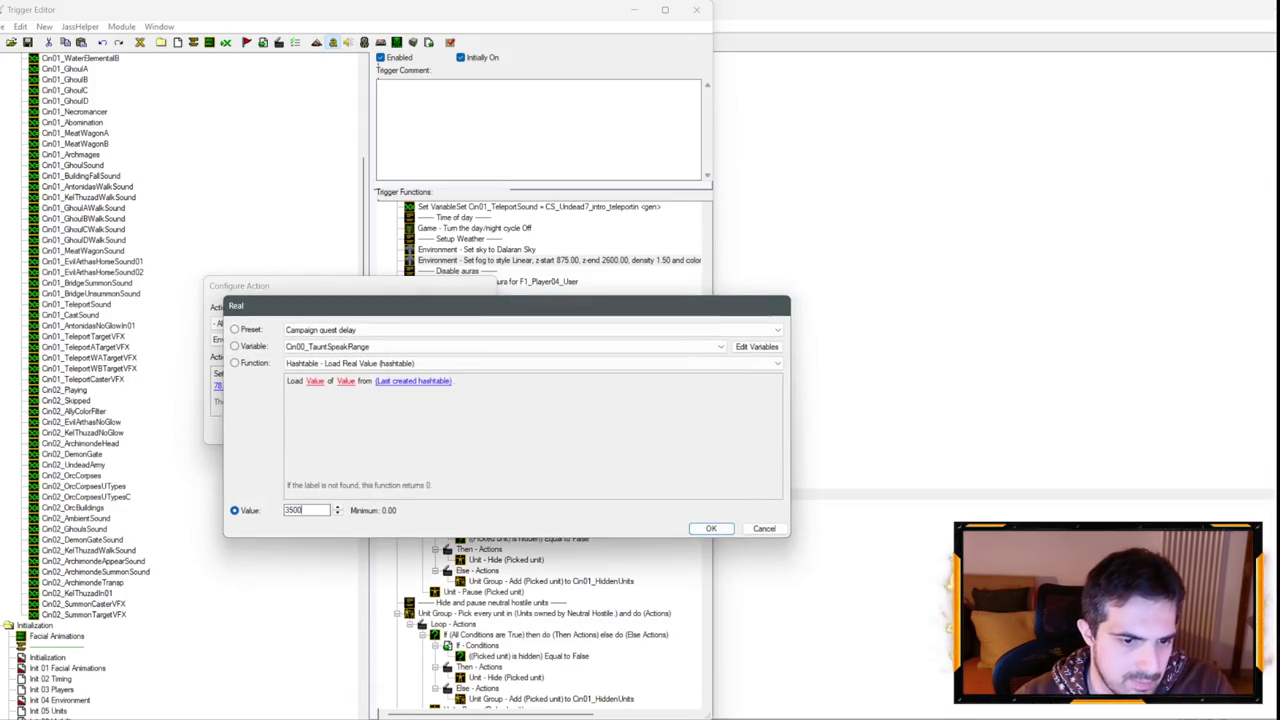
left_click_drag(293, 510, 285, 510)
type("6")
key("Return")
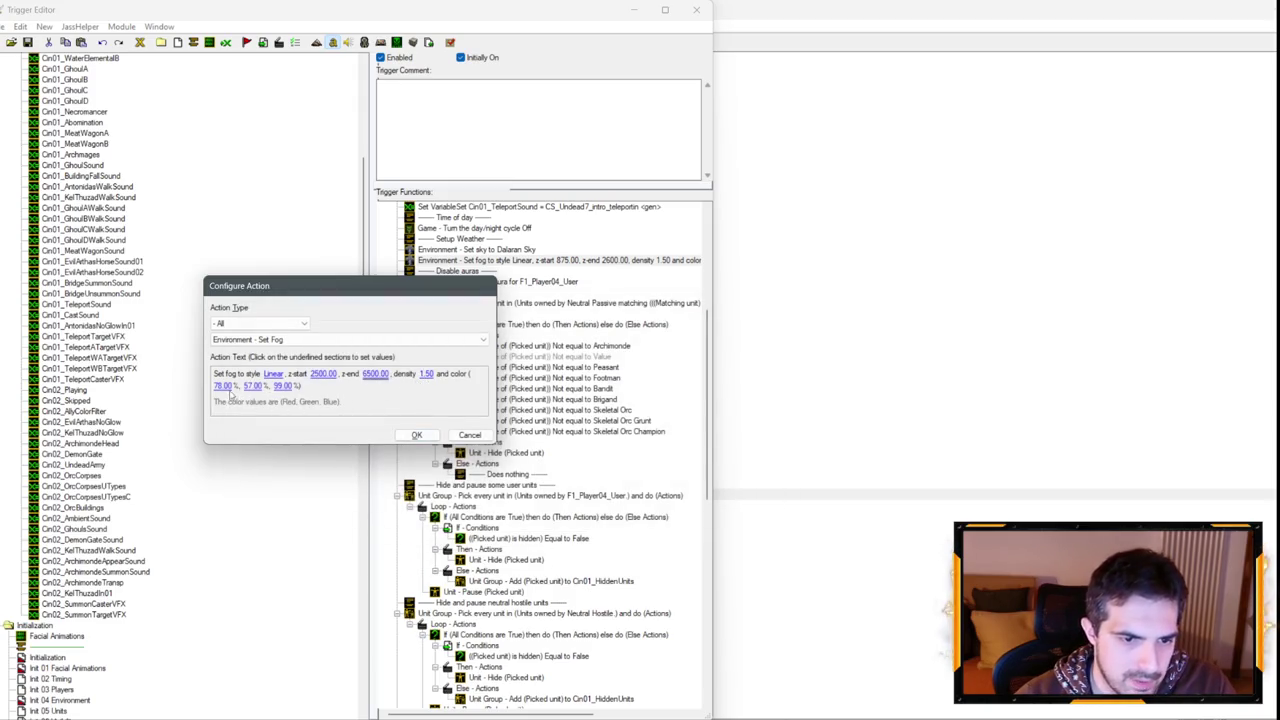
left_click(254, 386)
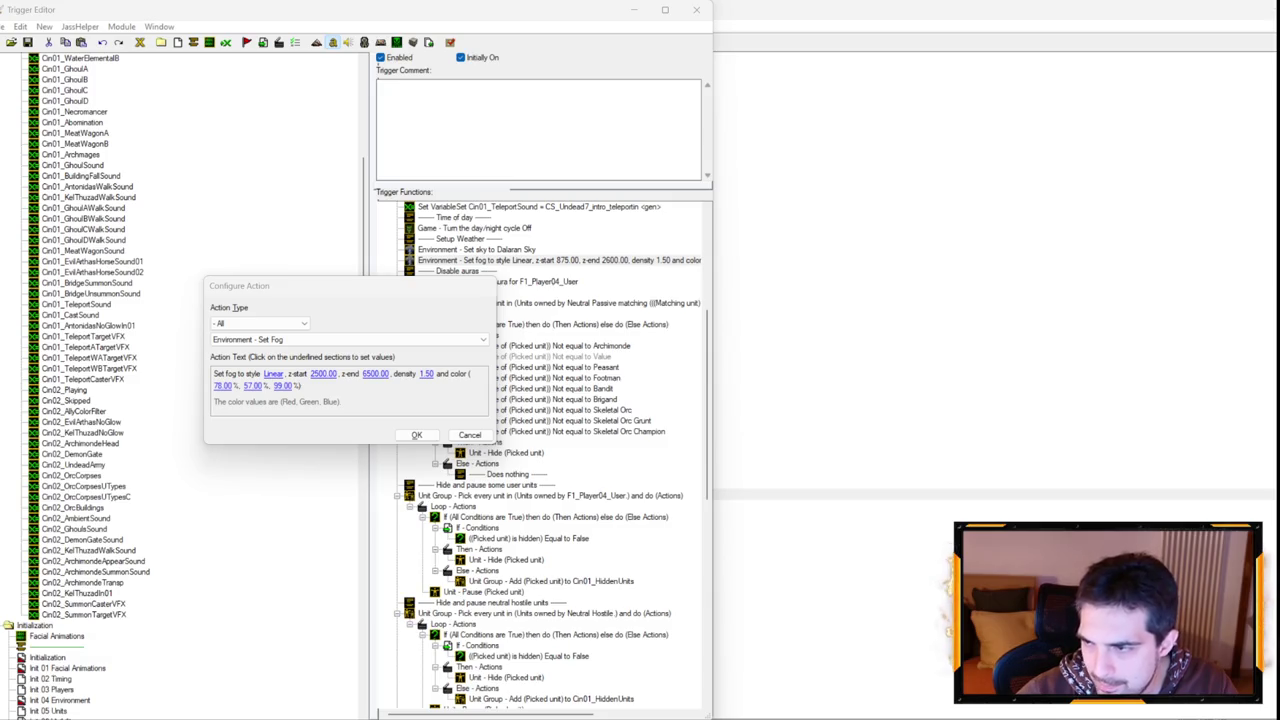
Step: Set the fog colour's green value to 66 percent
left_click(222, 393)
type("5")
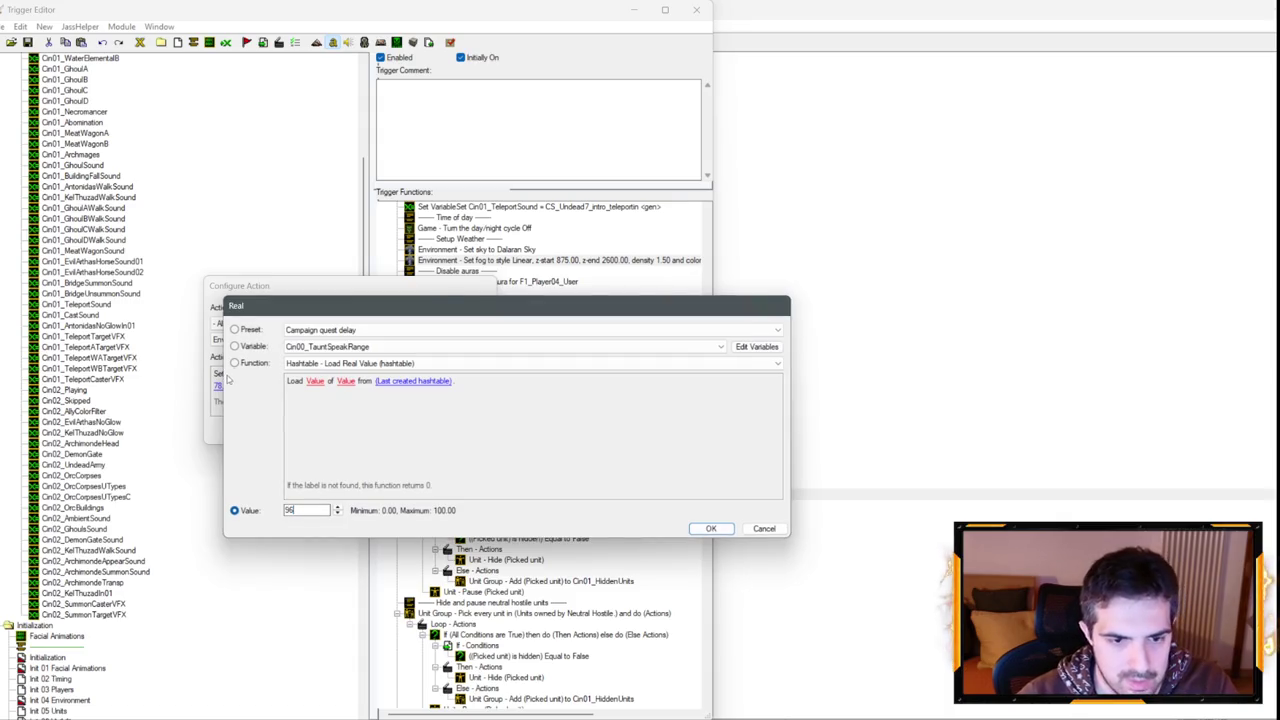
key("Return")
left_click(255, 390)
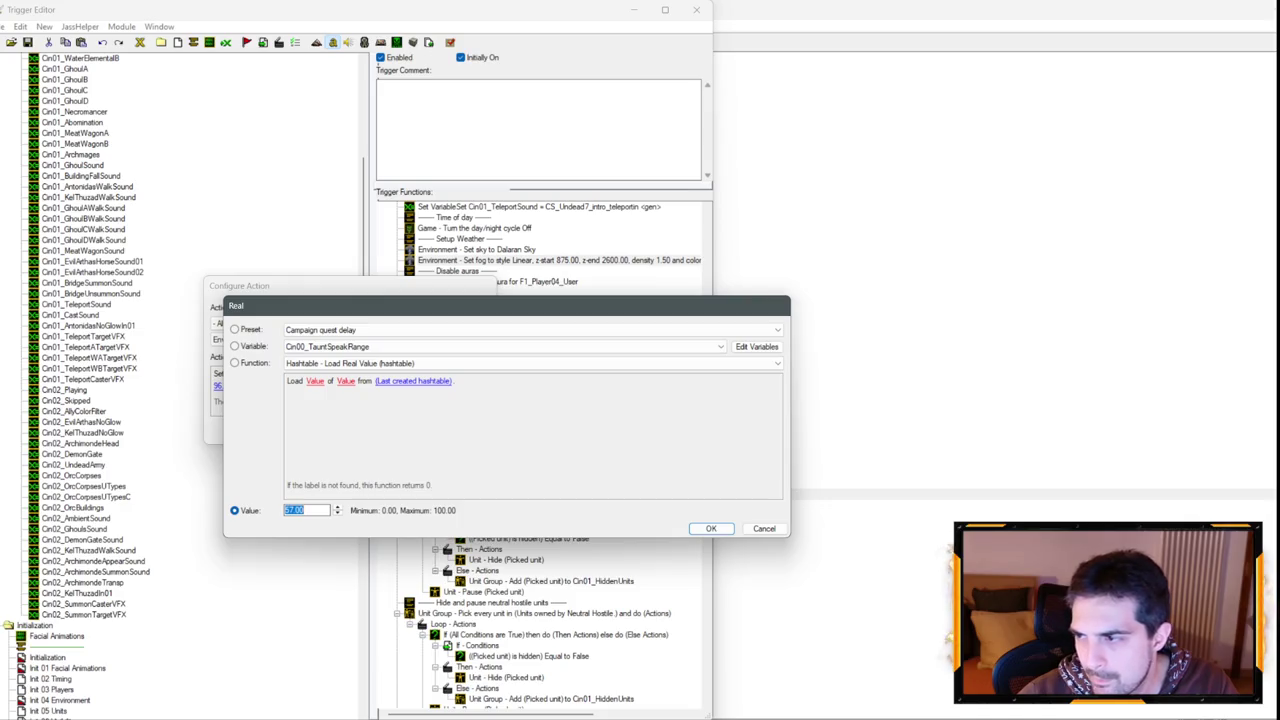
key("alt+Tab")
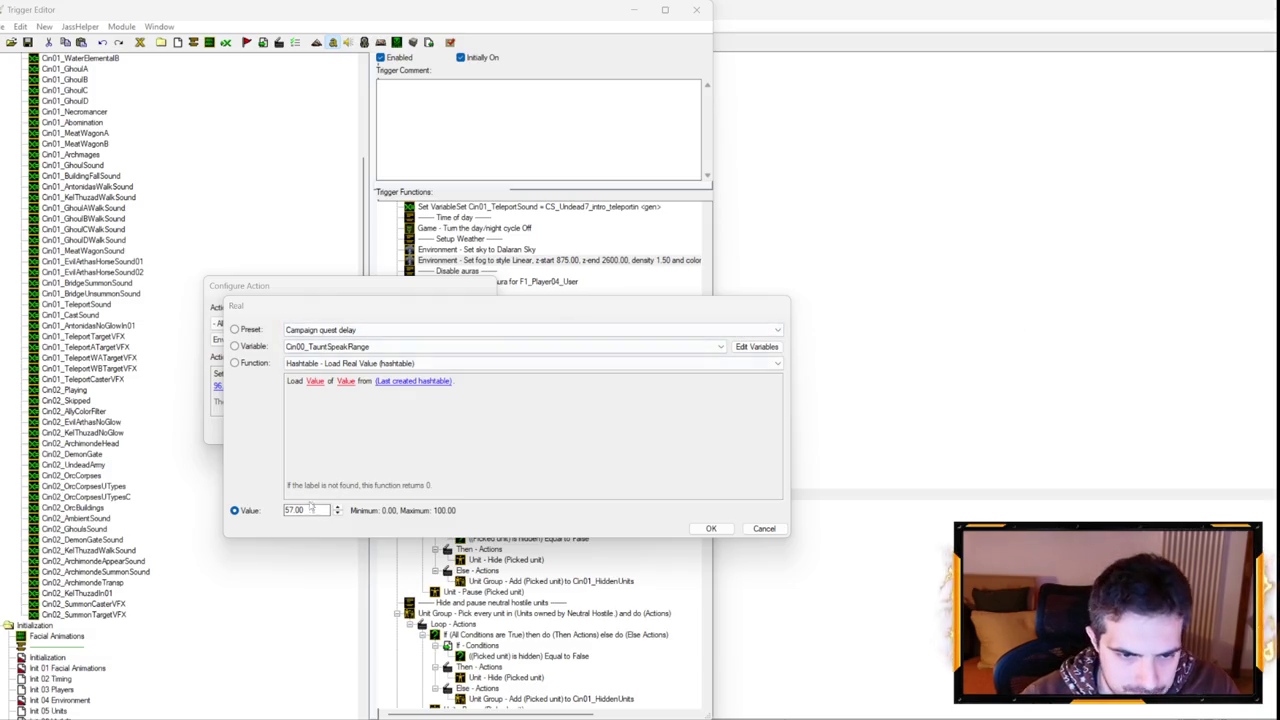
double_click(312, 510)
type("66")
key("Return")
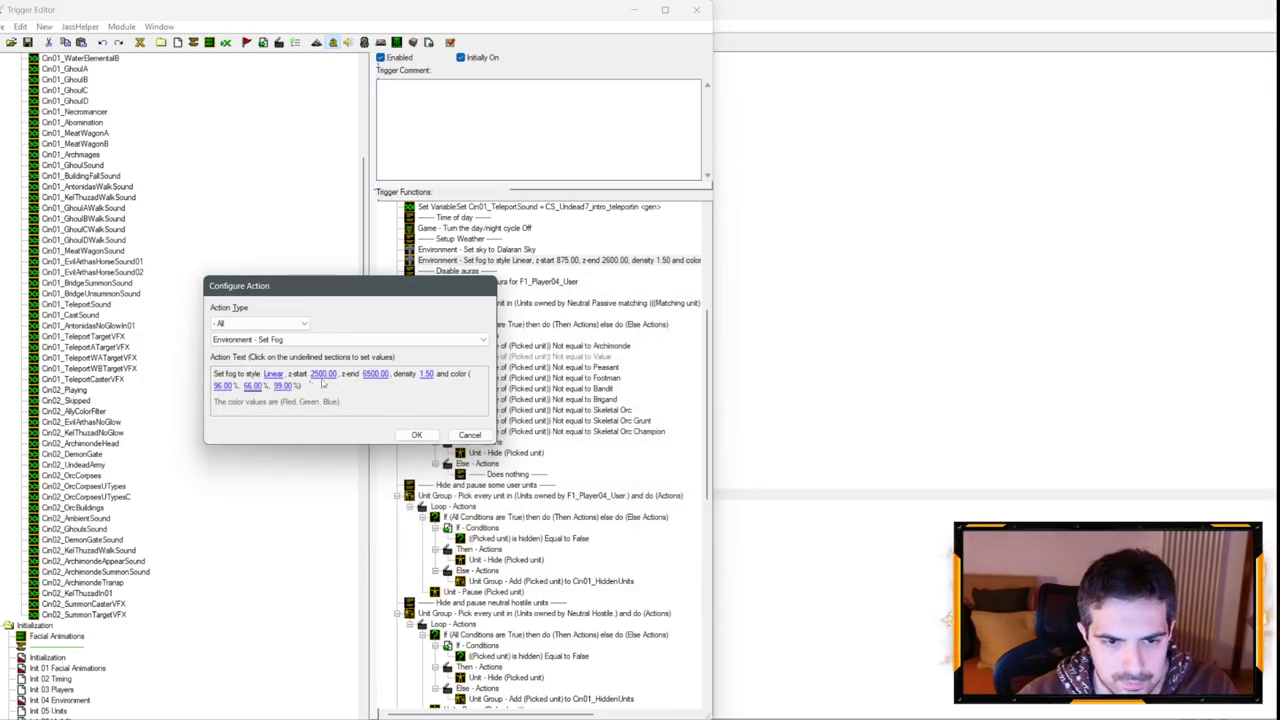
Step: Set the fog's red and blue colour values to 92 and commit the fog action
left_click(222, 386)
type("92")
key("Return")
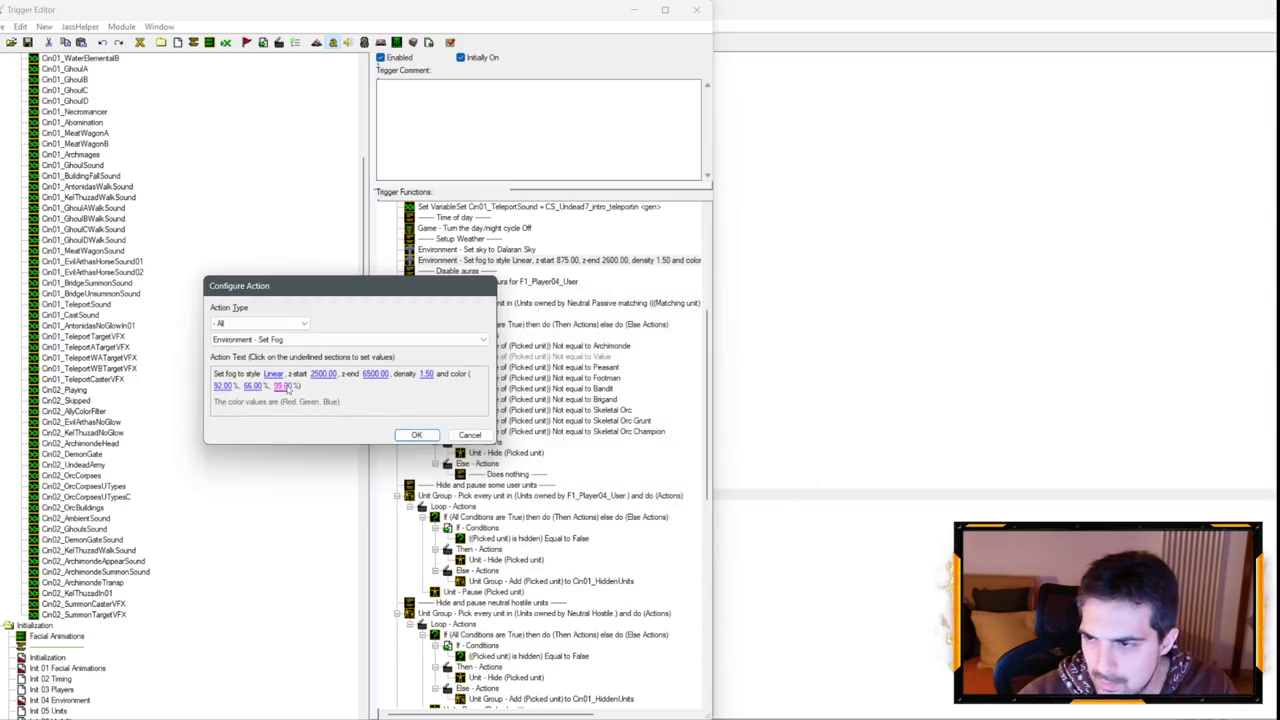
left_click(284, 386)
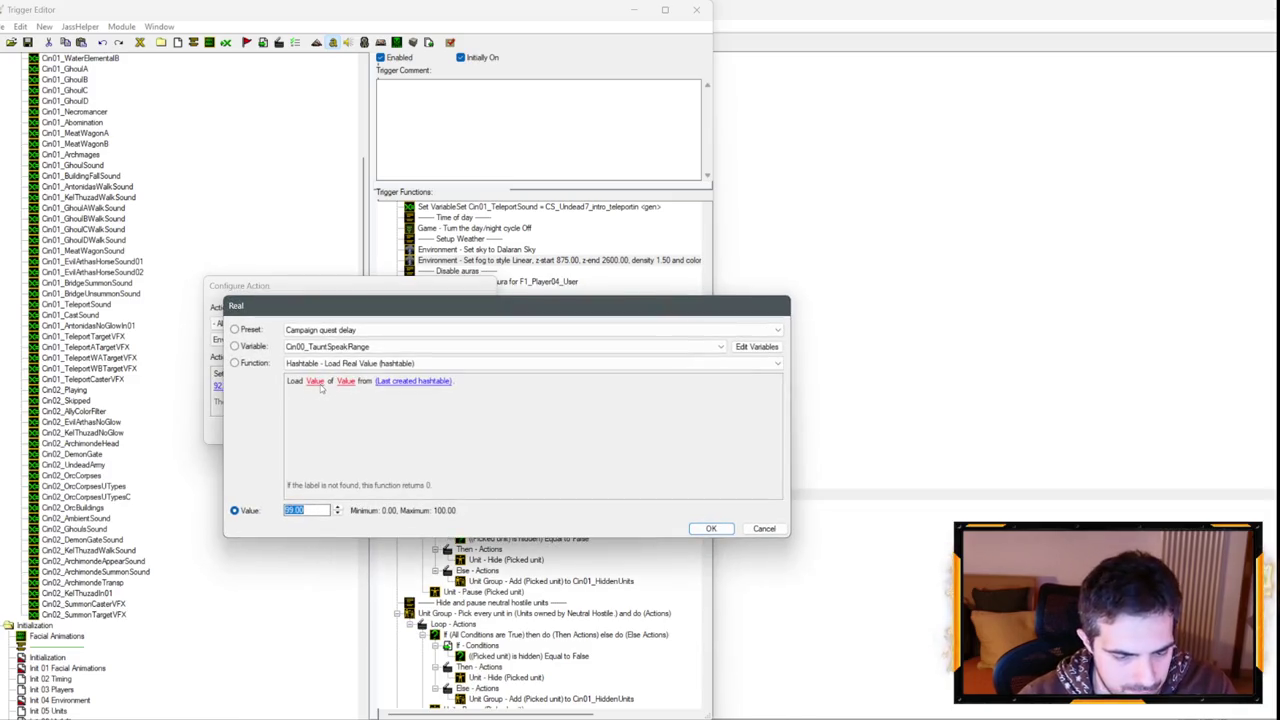
type("92")
key("Return")
key("Return")
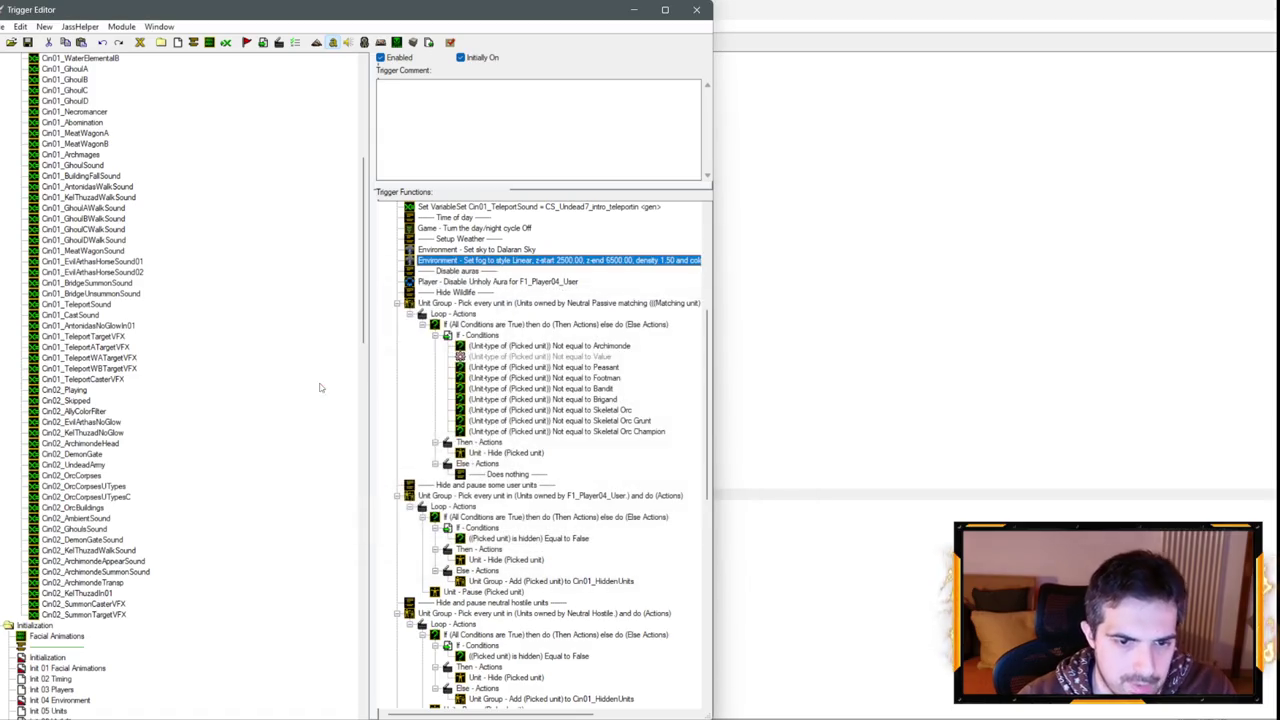
left_click(532, 358)
Step: Delete the remaining unit-type conditions and review the Create Arthas action without changing it
key("Delete")
key("Delete")
key("Delete")
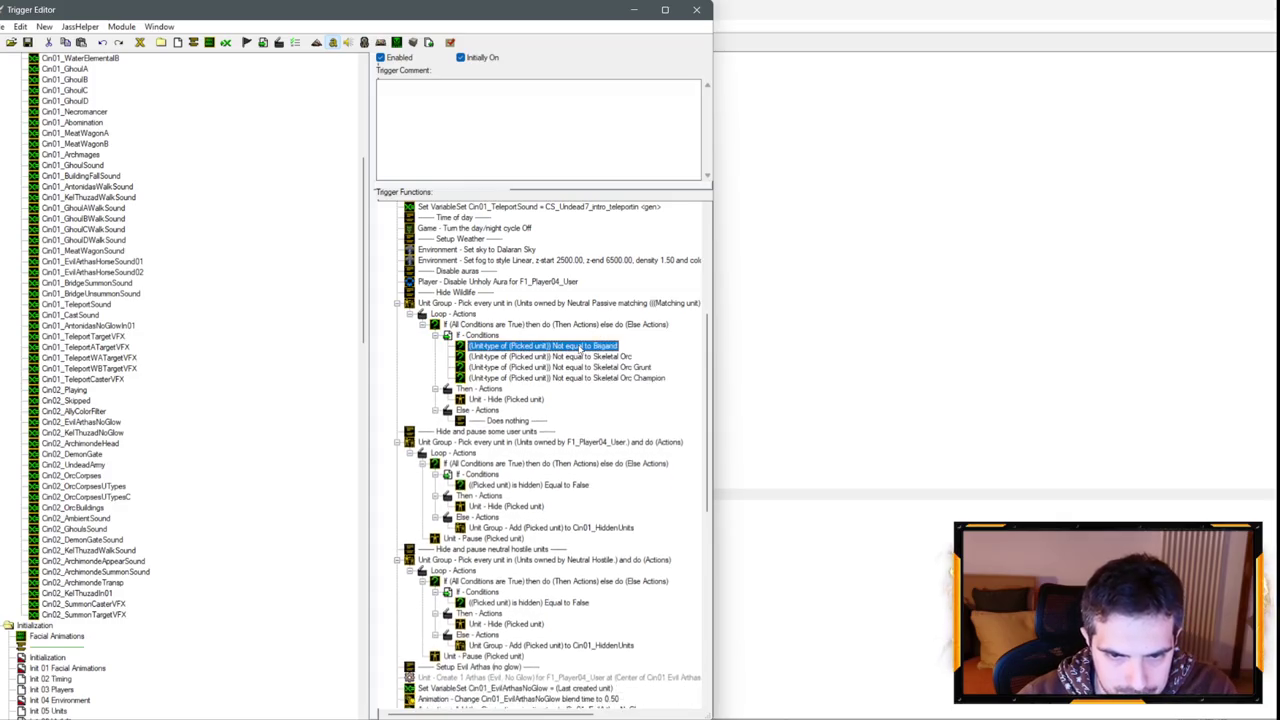
key("Delete")
left_click(600, 262)
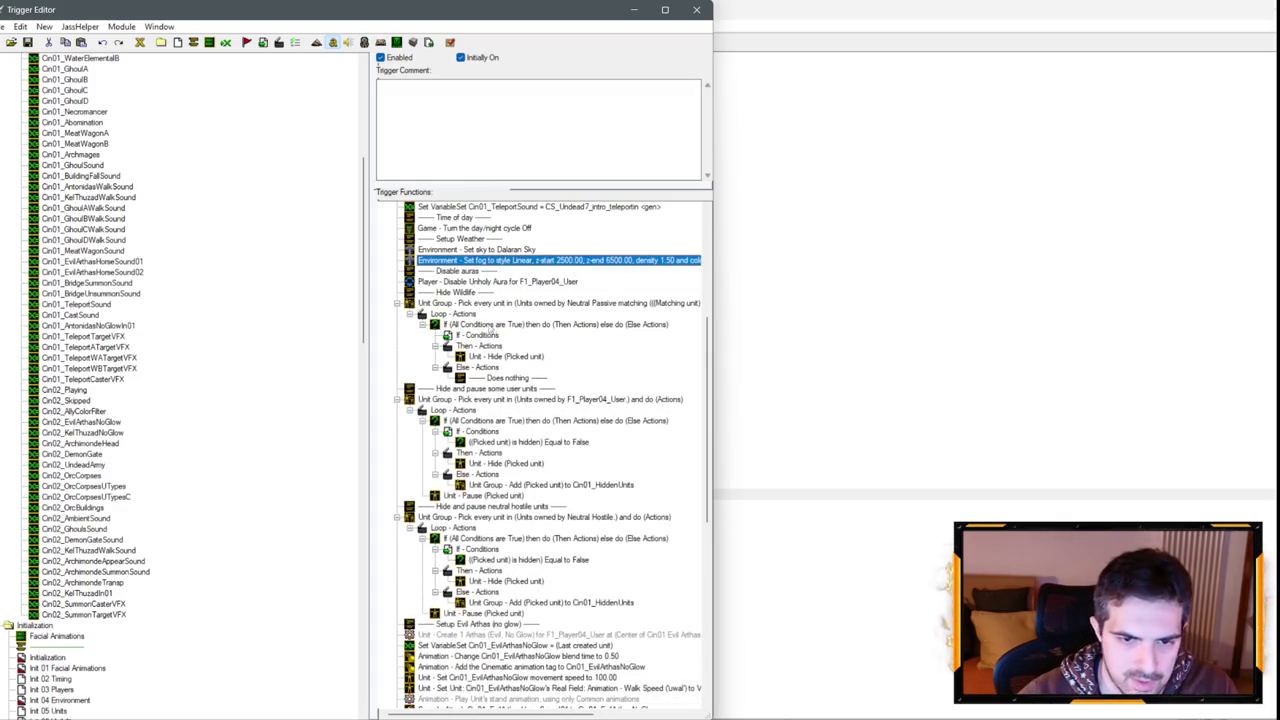
scroll(536, 430, "down", 10)
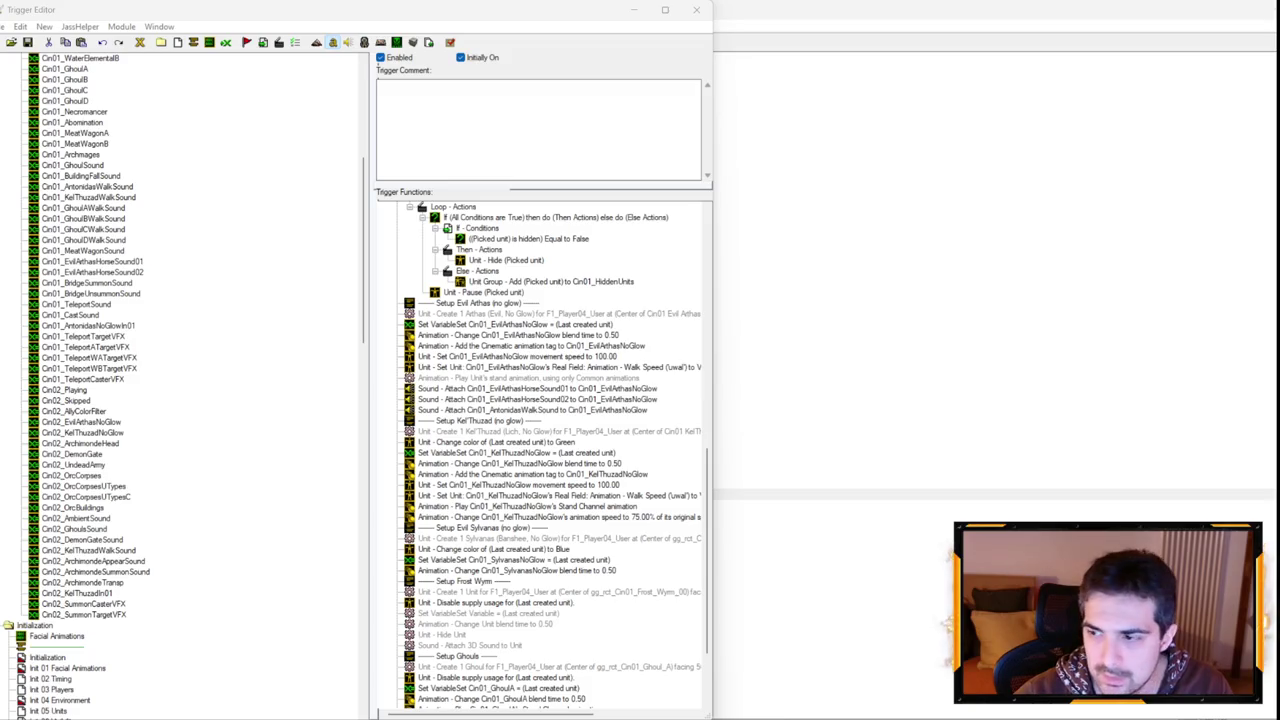
double_click(536, 316)
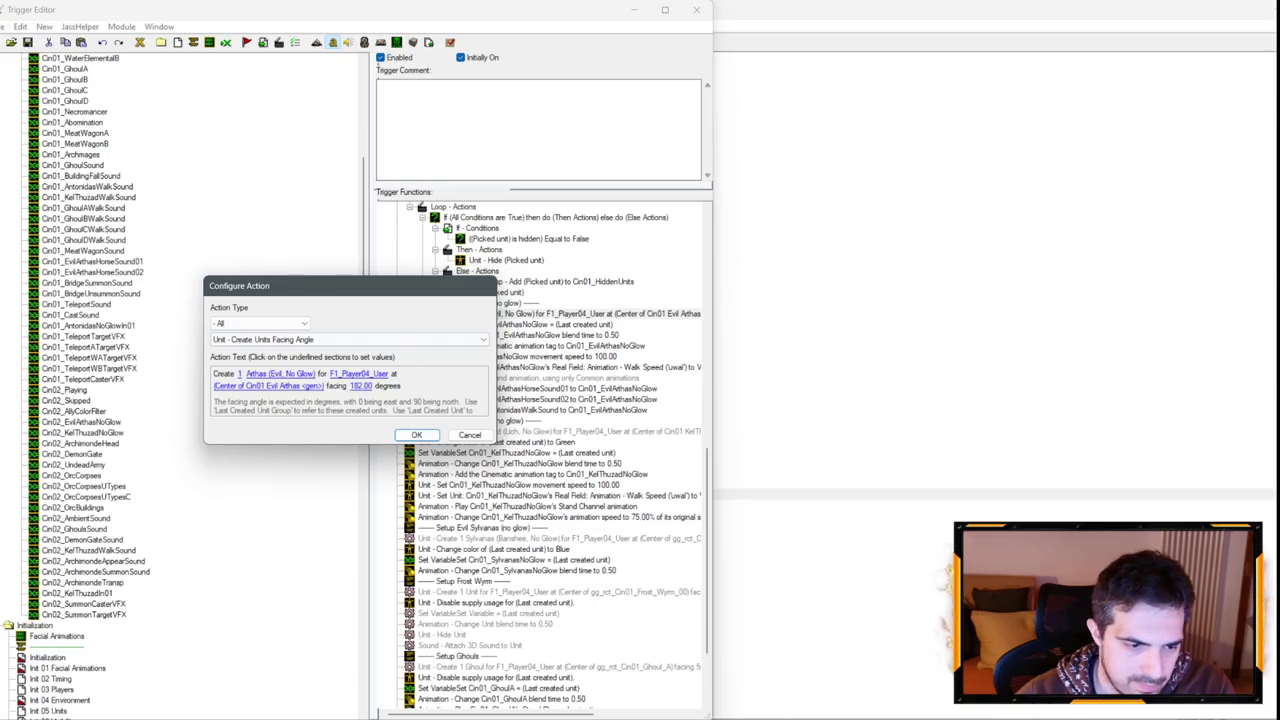
key("Return")
Step: Inspect the placed Arthas unit's properties on the map, then reselect the Create Arthas action
left_click(632, 9)
scroll(685, 377, "up", 3)
key("u")
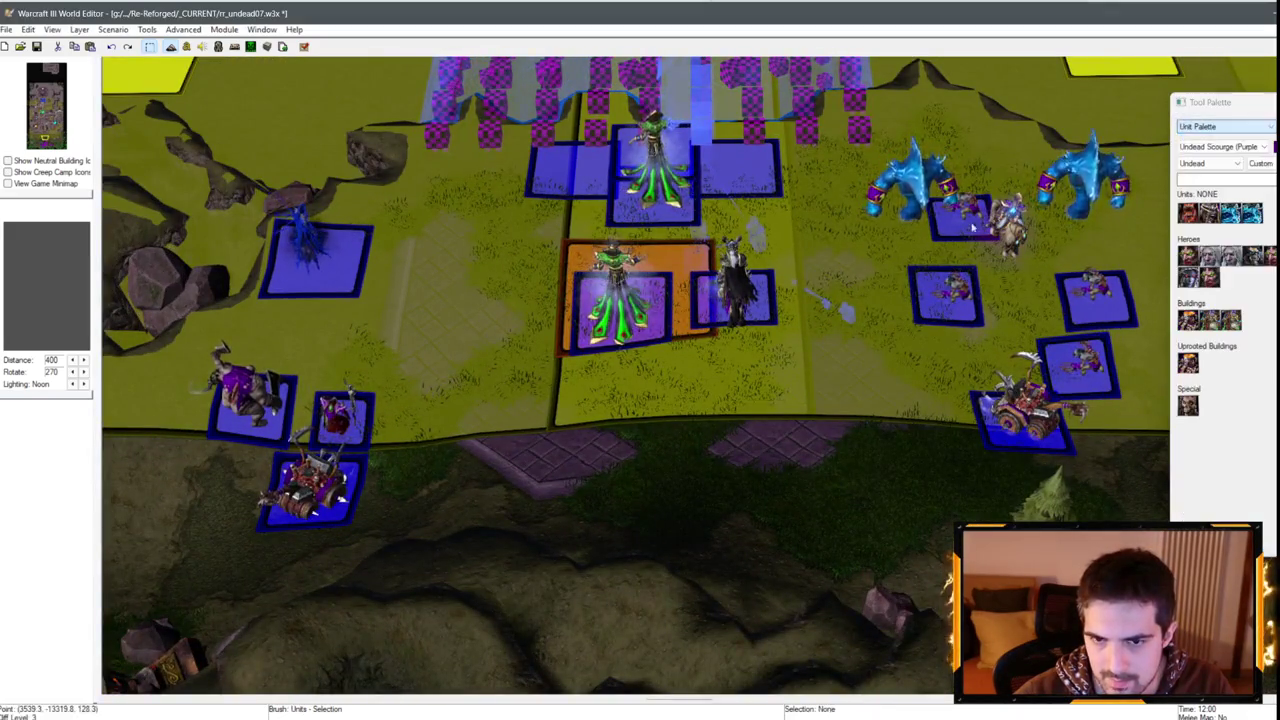
double_click(735, 290)
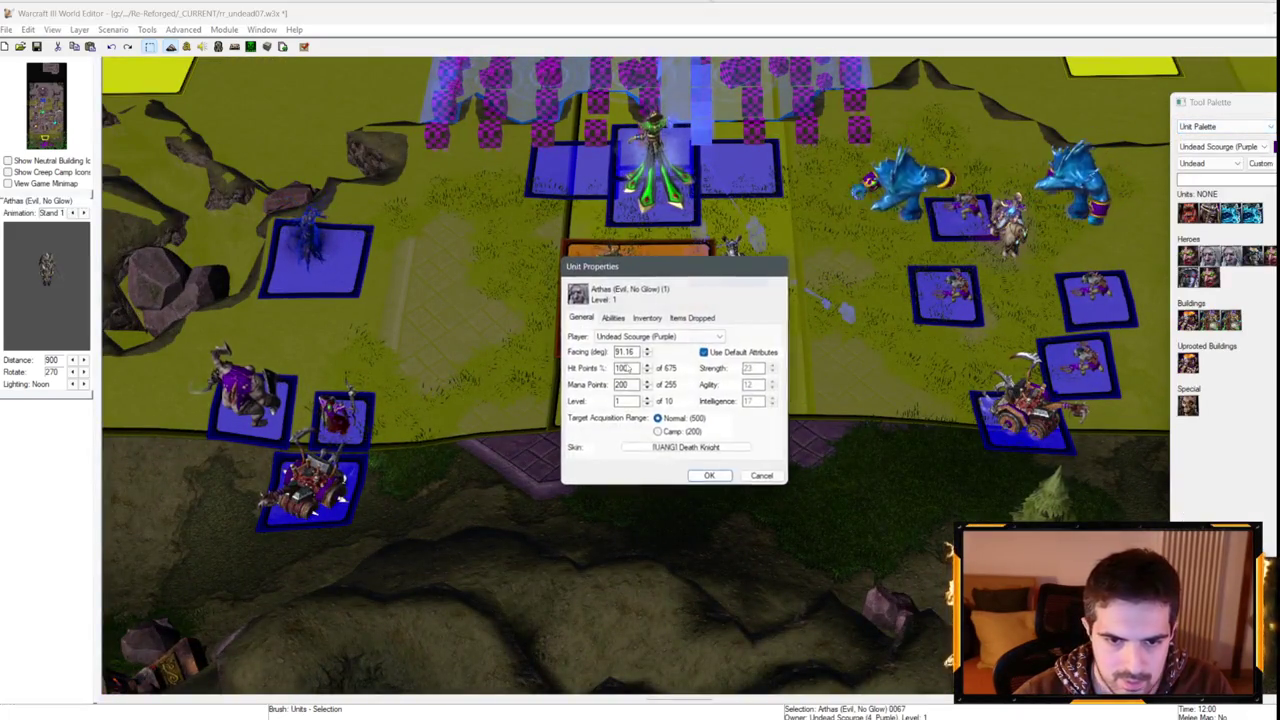
left_click(763, 478)
key("F4")
left_click(620, 313)
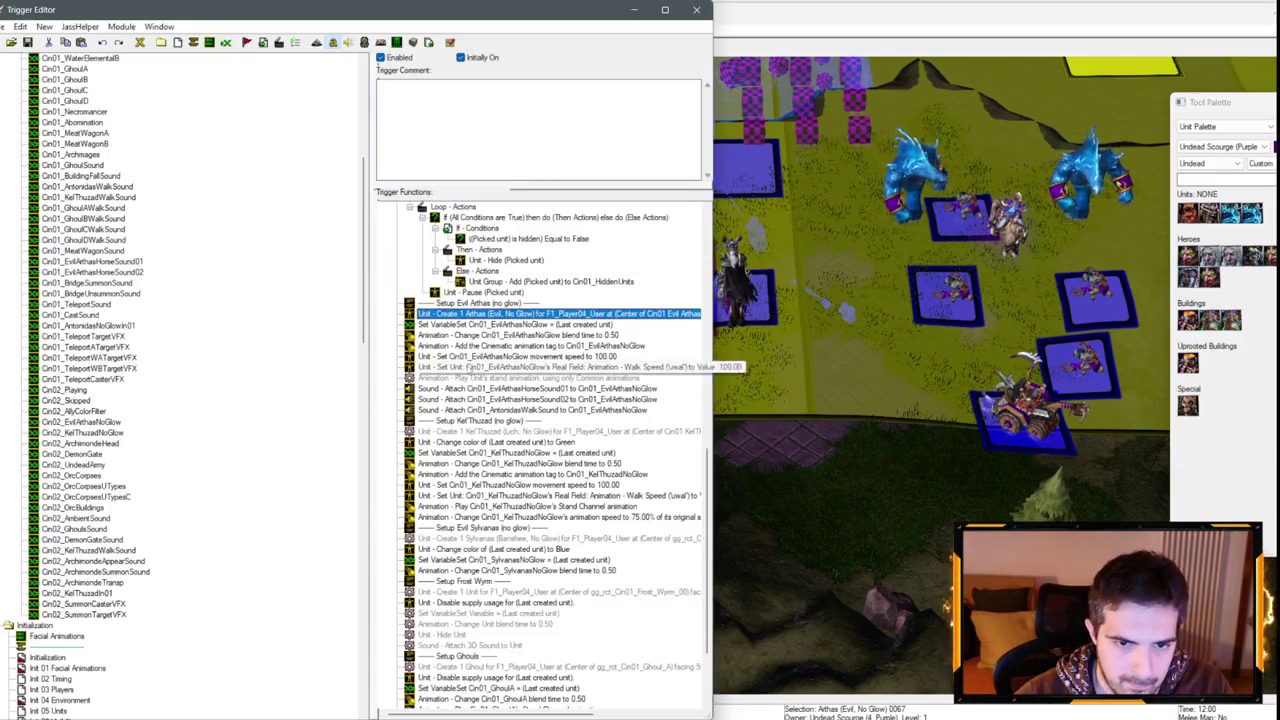
Step: Change the facing angle in the action that creates Evil Arthas
double_click(620, 313)
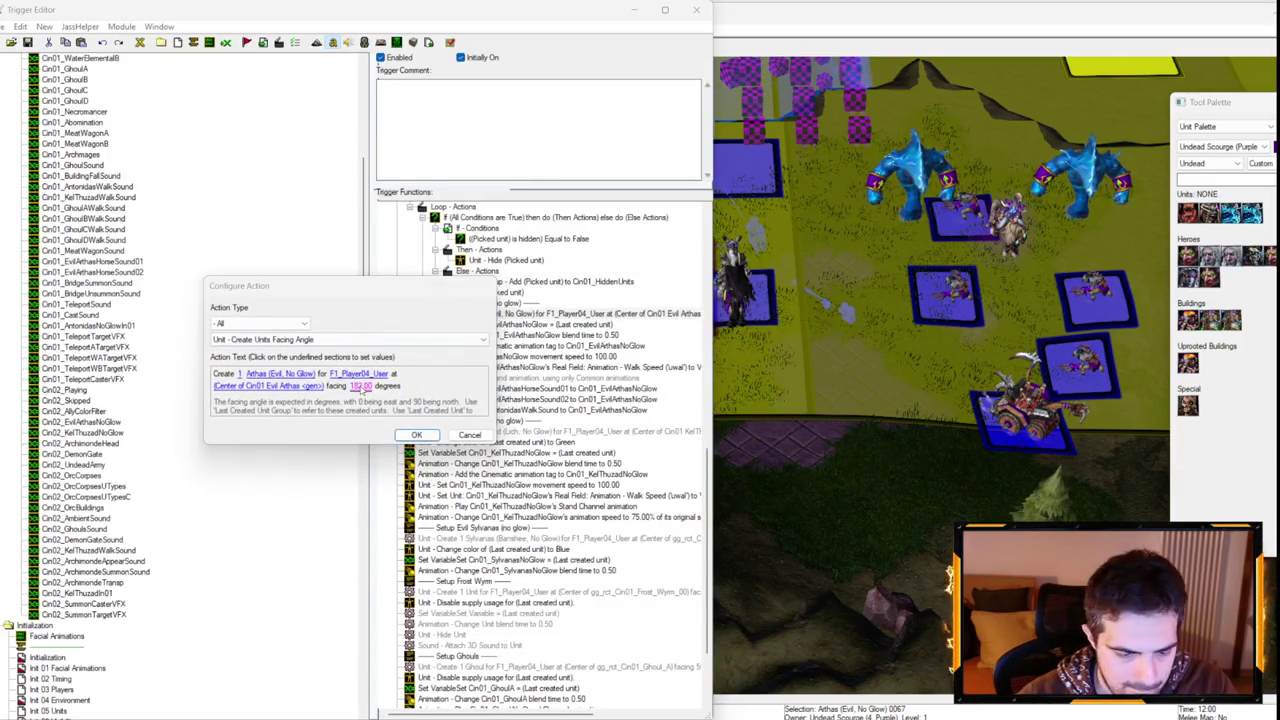
left_click(361, 386)
key("Return")
key("Return")
left_click(533, 346)
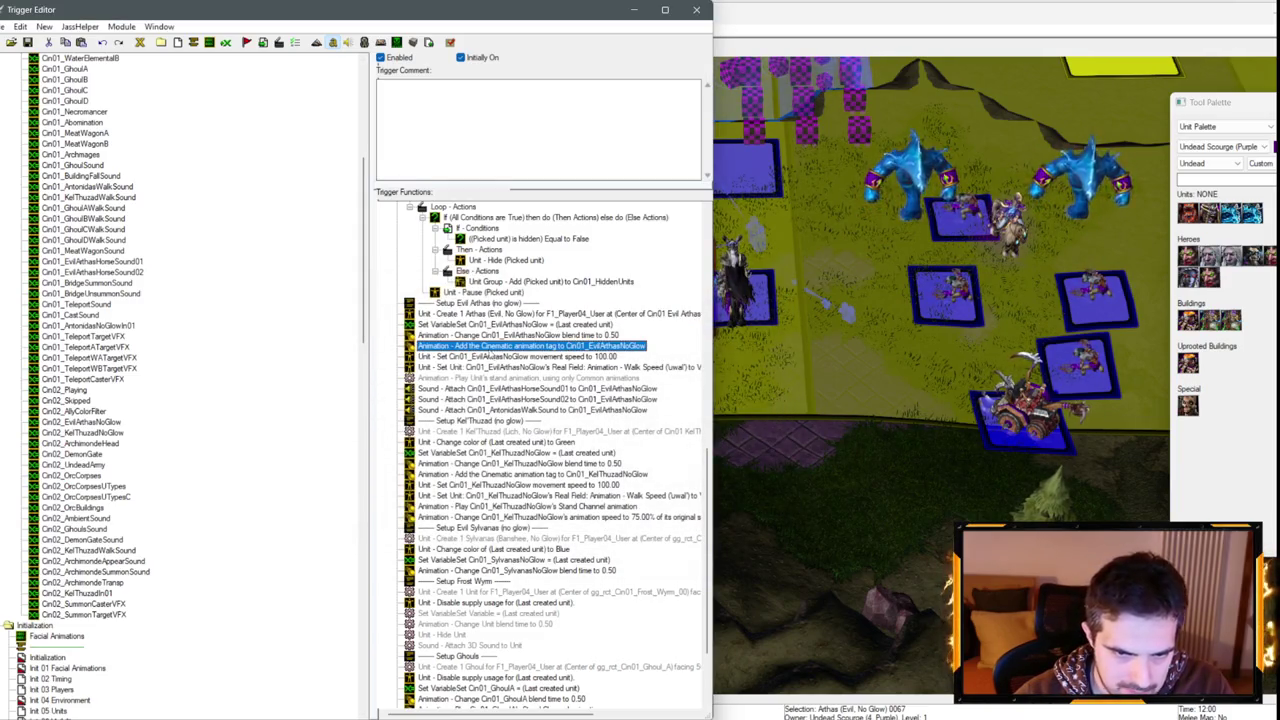
Step: Replace the stand animation with Play Unit Animation: Cin01_EvilArthasNoGlow plays 'Cinematic Listening One'
left_click(512, 379)
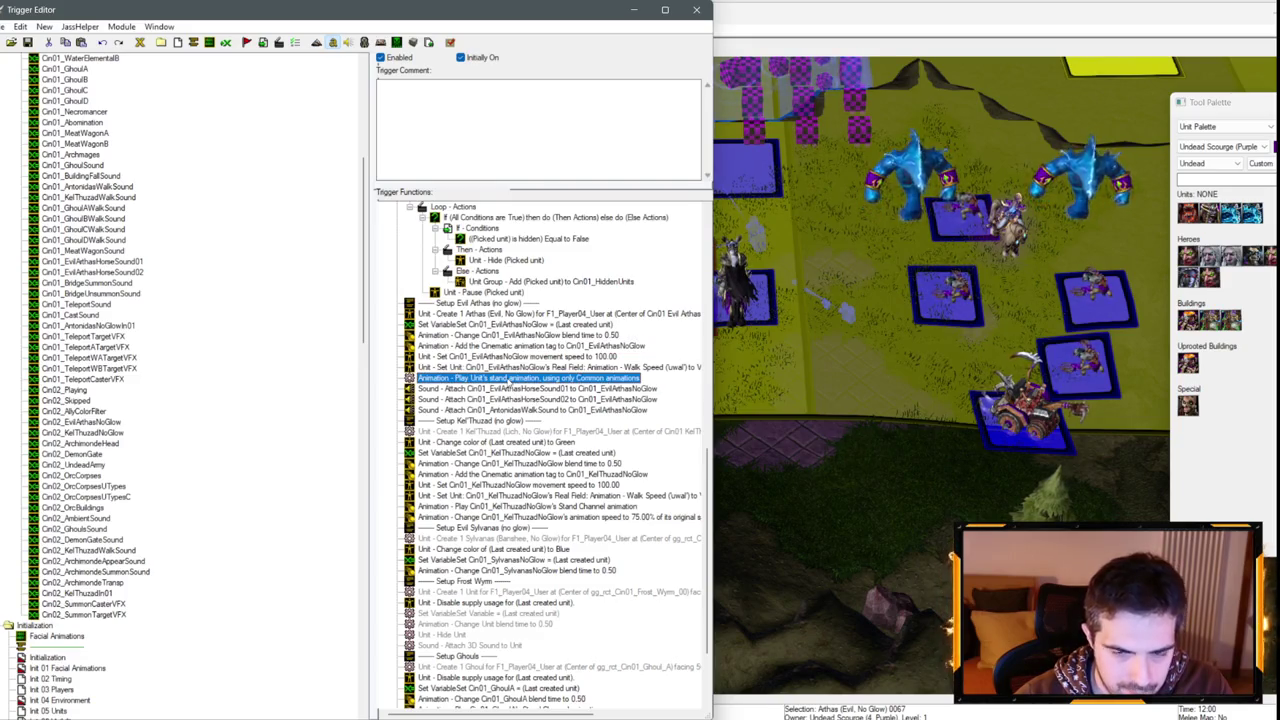
double_click(506, 379)
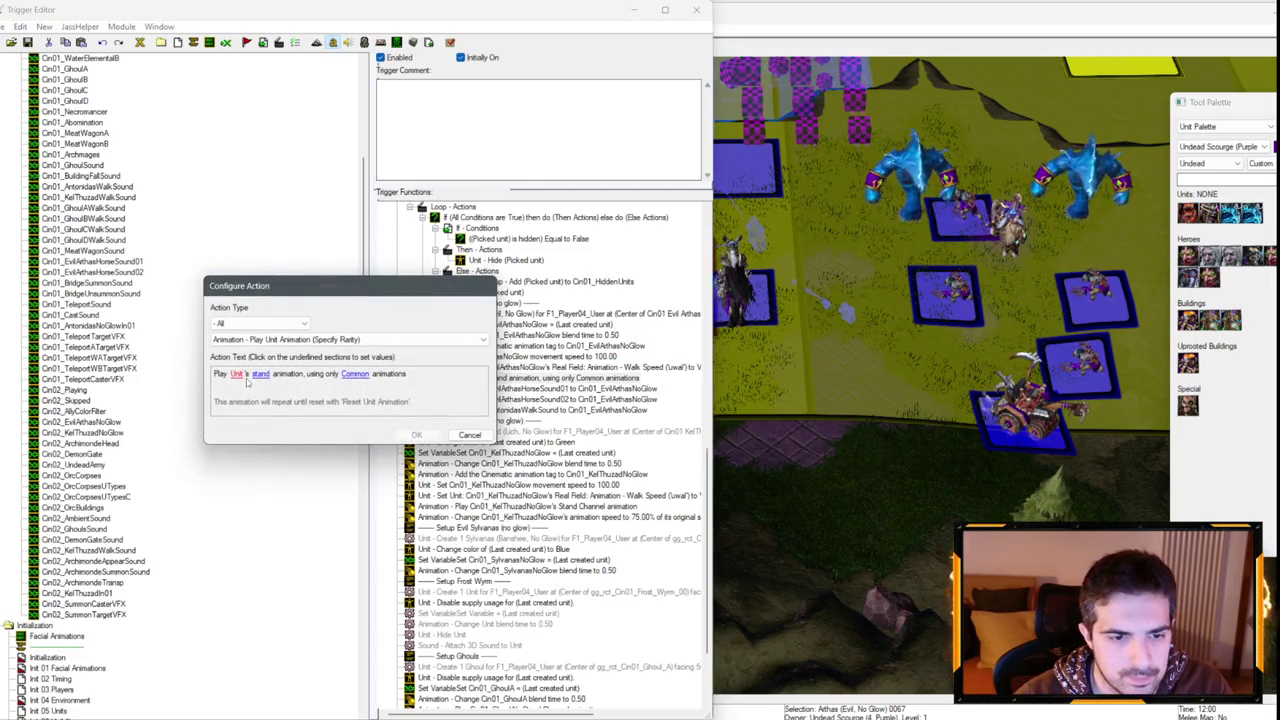
left_click(270, 340)
left_click(266, 350)
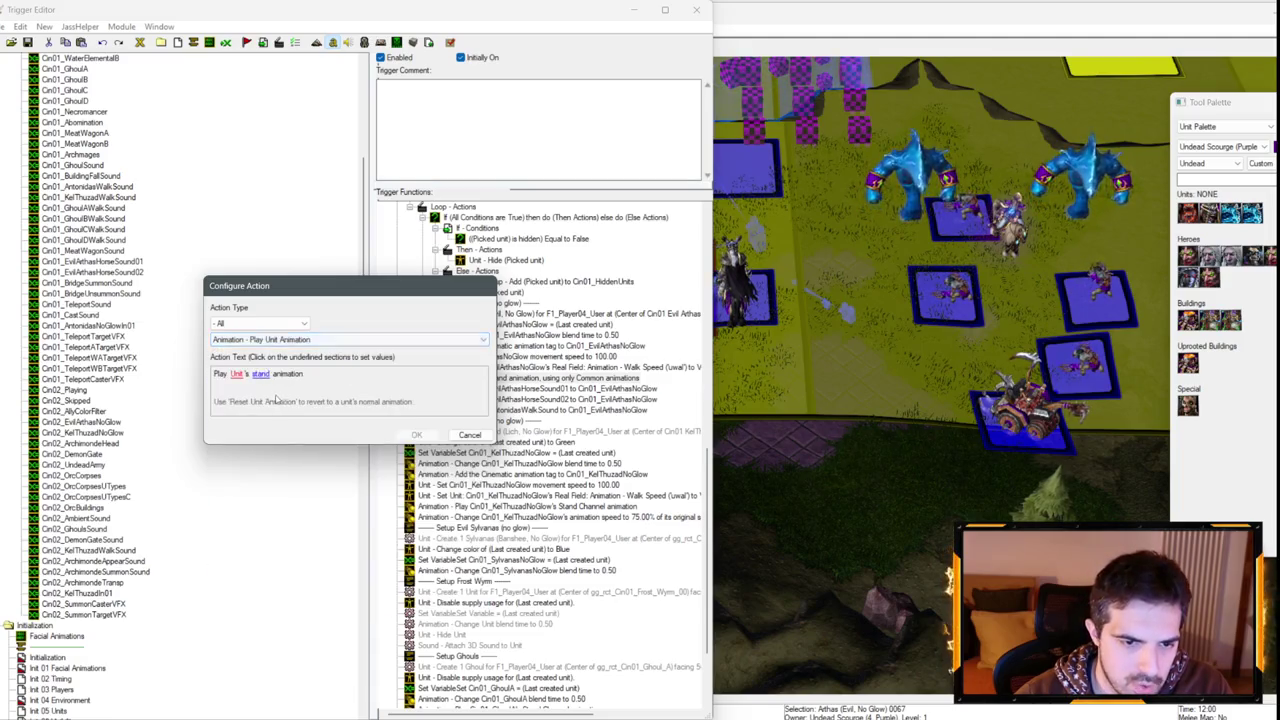
left_click(237, 374)
left_click(316, 347)
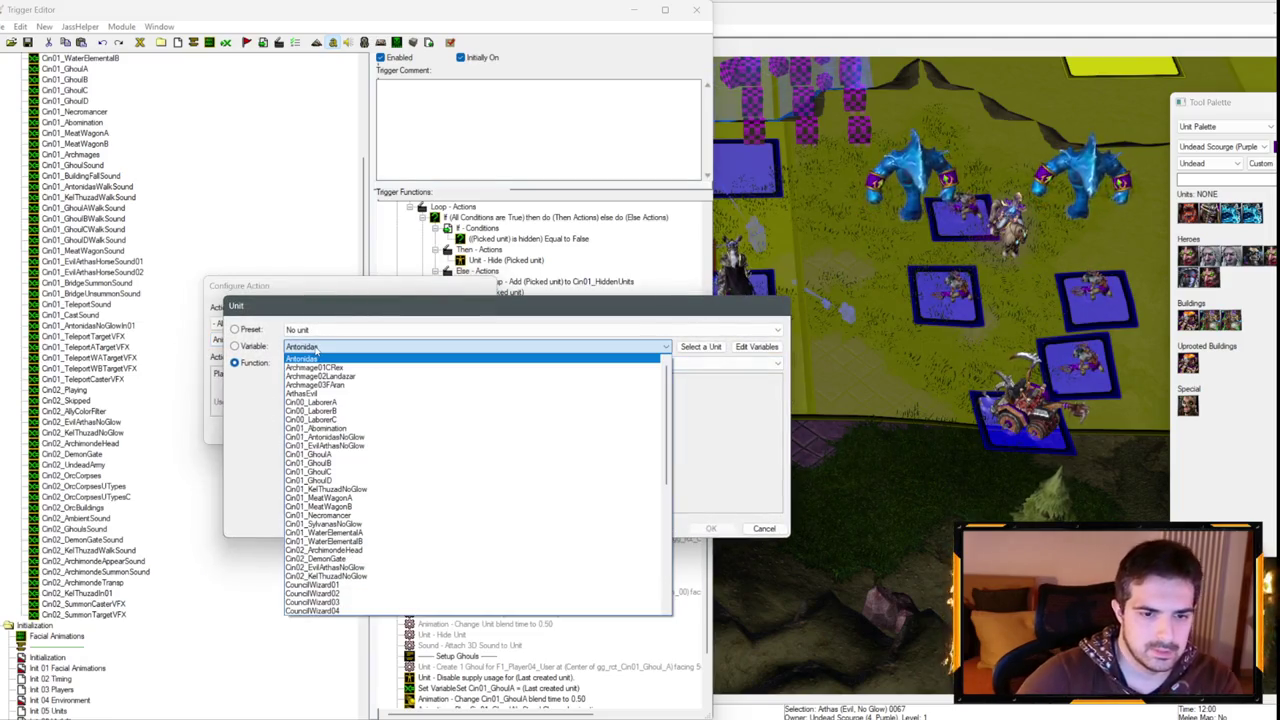
left_click(321, 445)
key("Return")
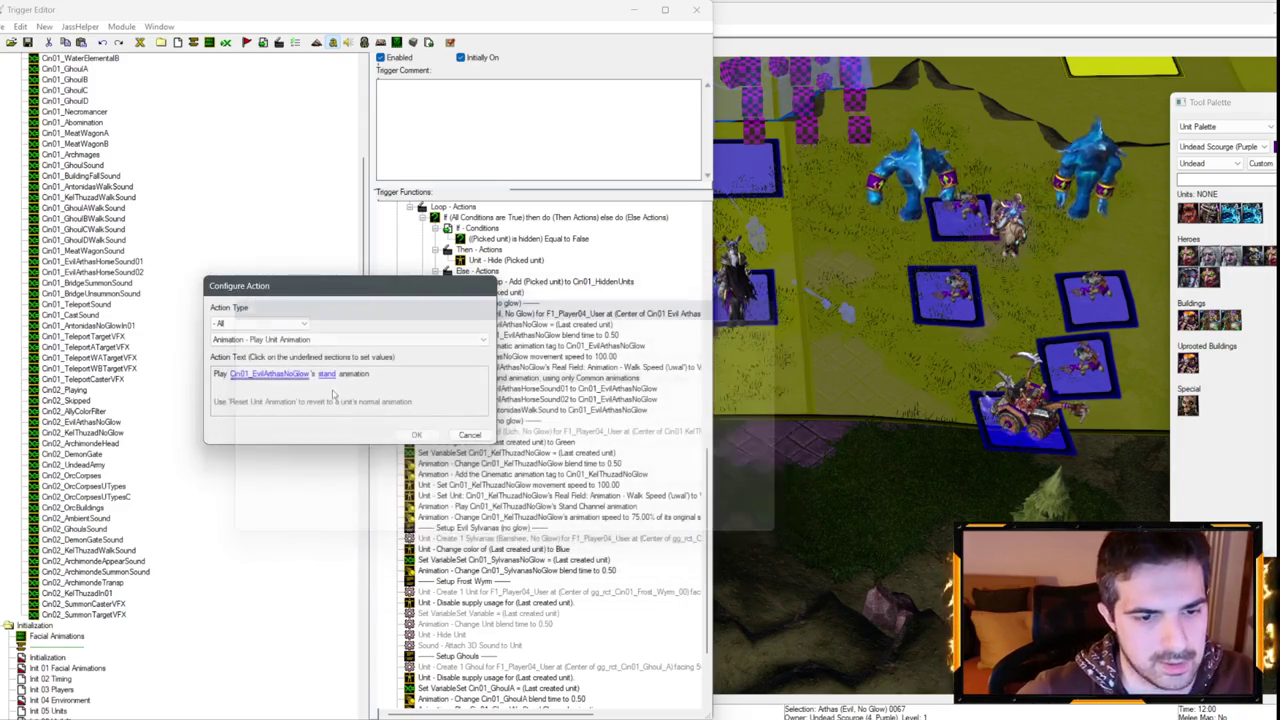
left_click(326, 374)
type("Cinematic Listening One")
key("Return")
key("Return")
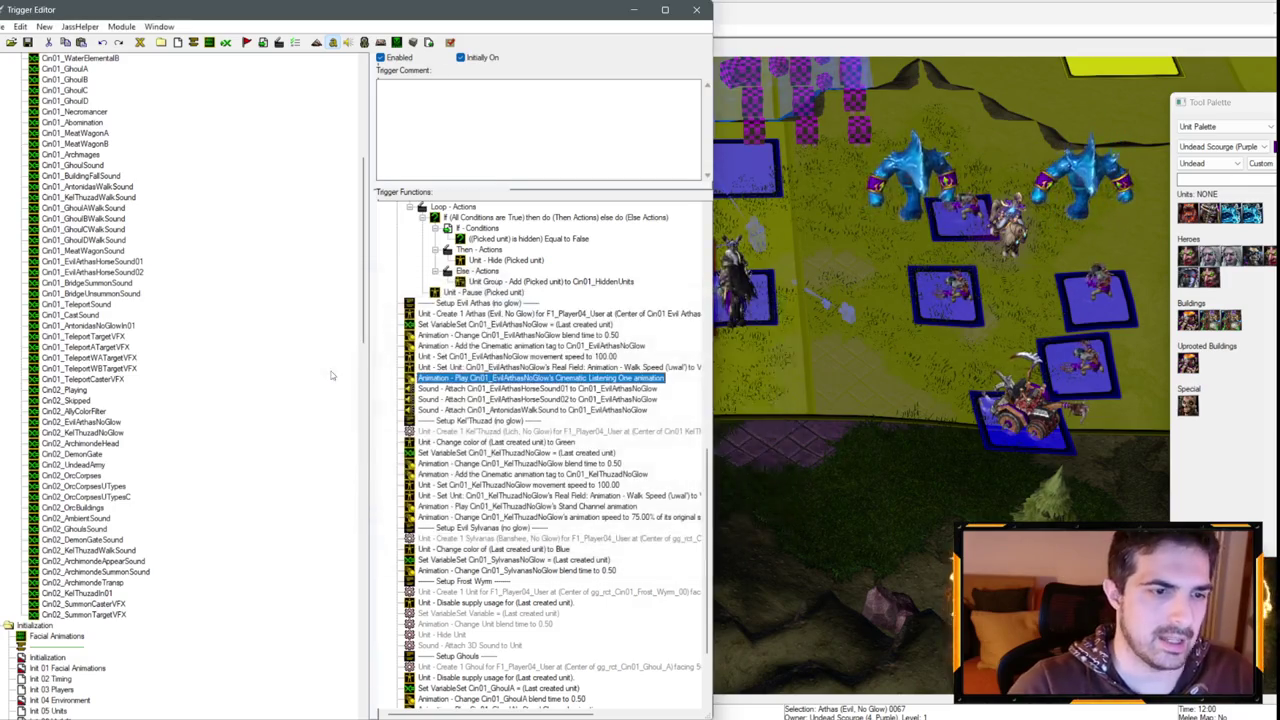
left_click(78, 262)
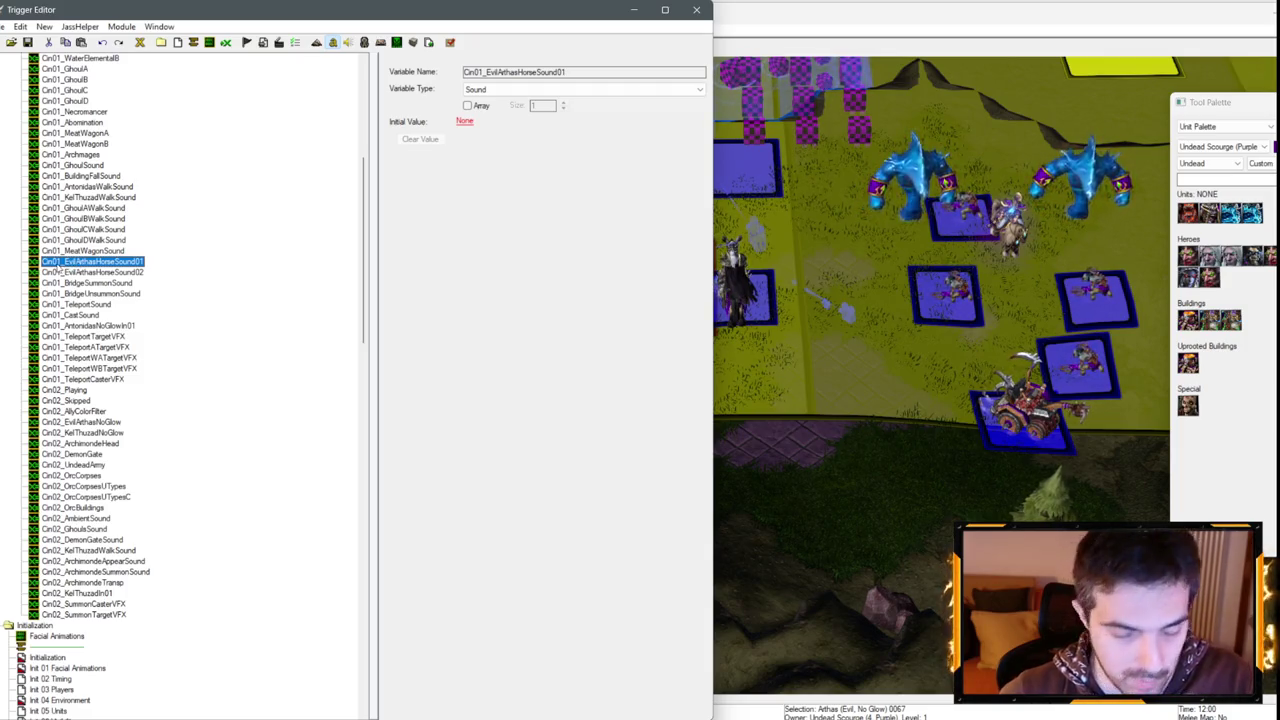
Step: Delete the Cin01_EvilArthasHorseSound01 and HorseSound02 variables, then undo to restore them
key("Delete")
key("Return")
key("Delete")
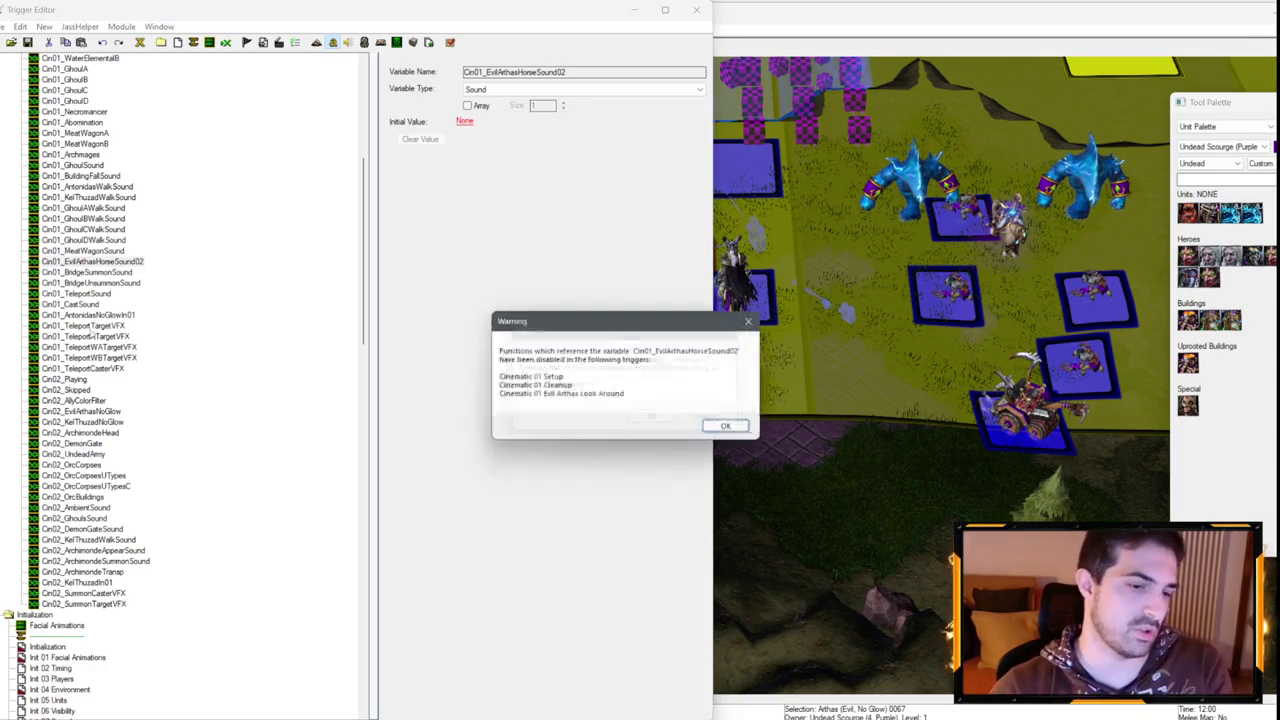
key("Return")
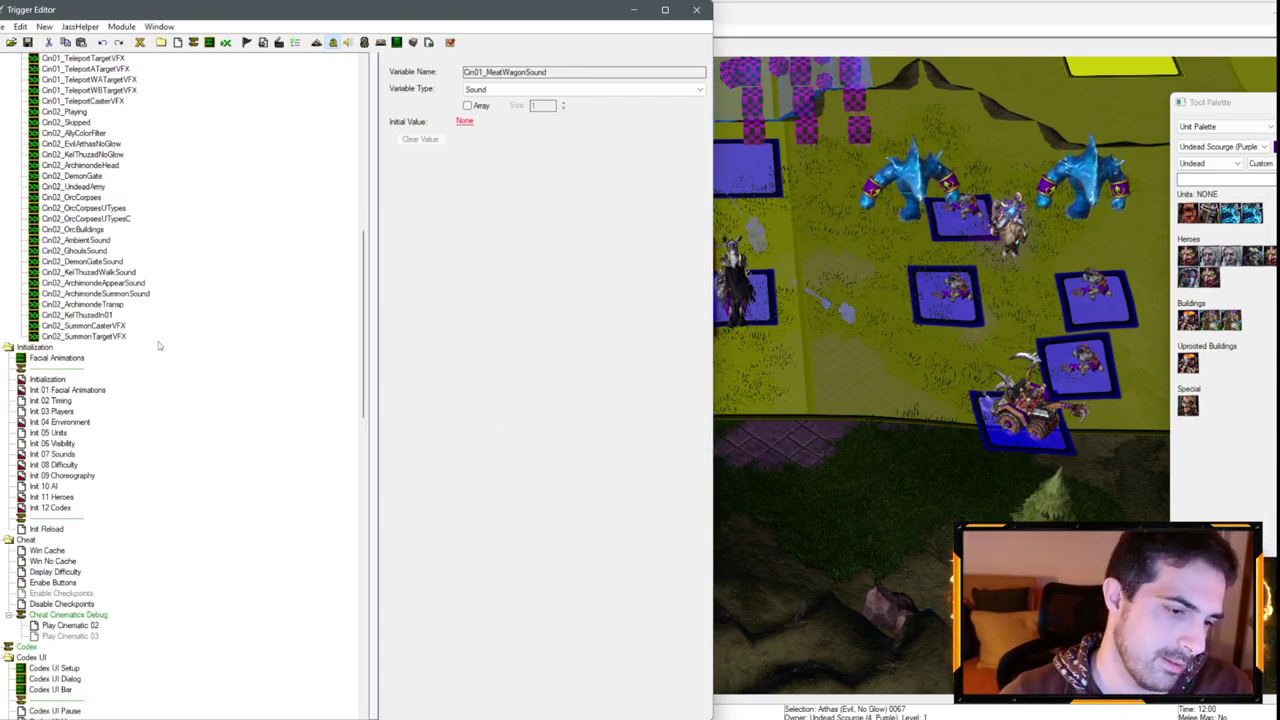
scroll(158, 346, "down", 8)
scroll(83, 340, "up", 4)
scroll(83, 340, "up", 11)
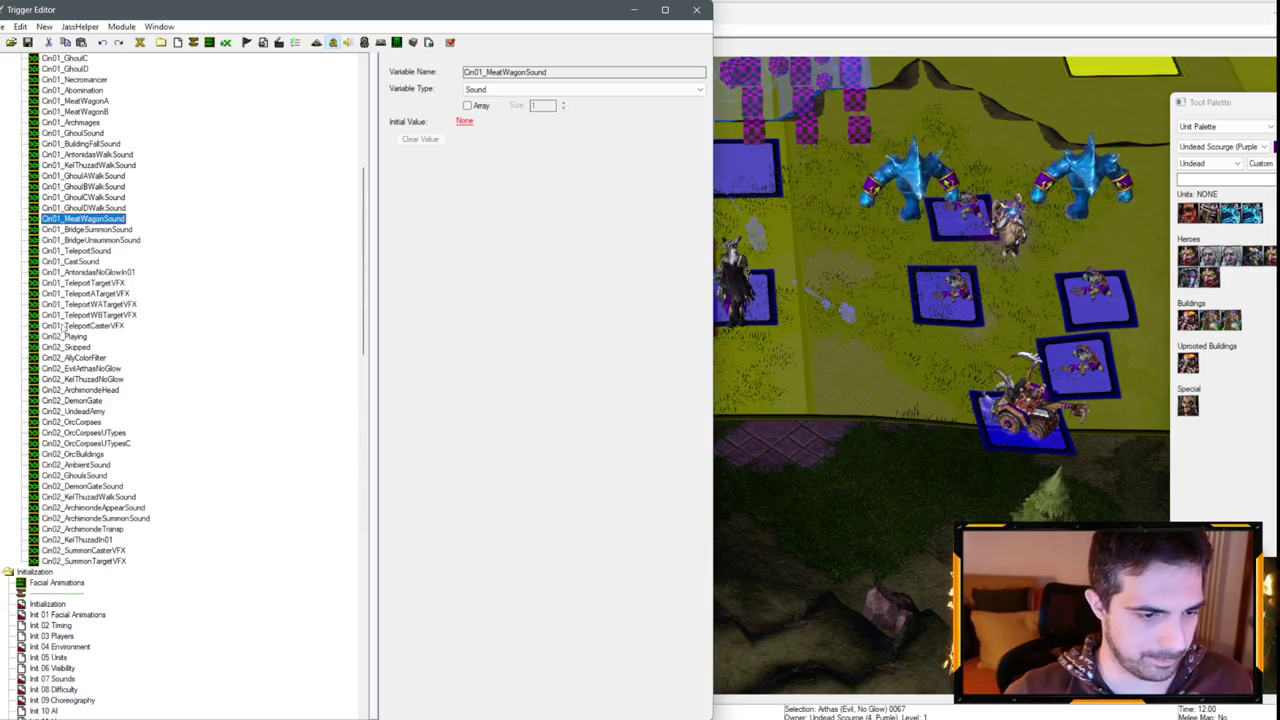
key("ctrl+z")
key("ctrl+z")
Step: Move the horse sound variables below Cin01_MeatWagonSound and reopen the Cinematic 01 Setup trigger
left_click_drag(85, 230, 95, 588)
left_click_drag(100, 231, 95, 588)
scroll(80, 419, "down", 7)
scroll(80, 419, "down", 8)
scroll(67, 268, "down", 19)
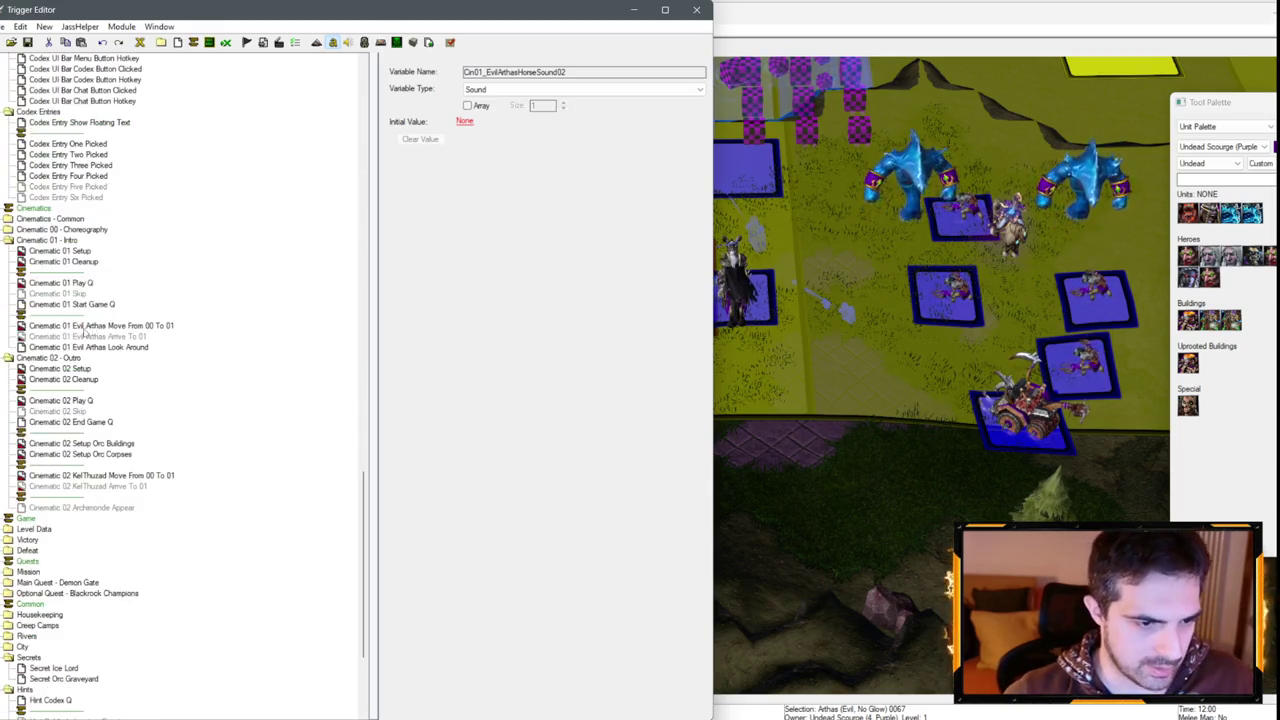
left_click(60, 250)
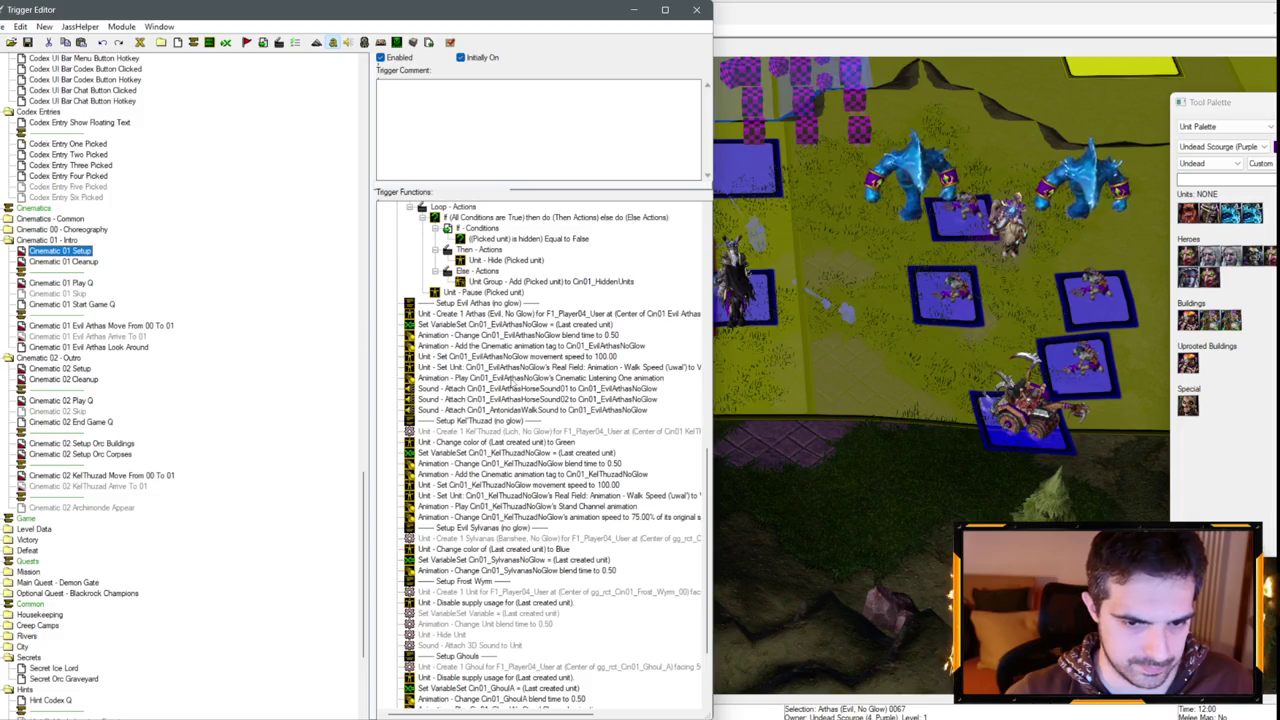
Step: Delete both Arthas horse sound attach actions and move the Antonidas walk sound into Kel'Thuzad's section
left_click_drag(512, 388, 521, 399)
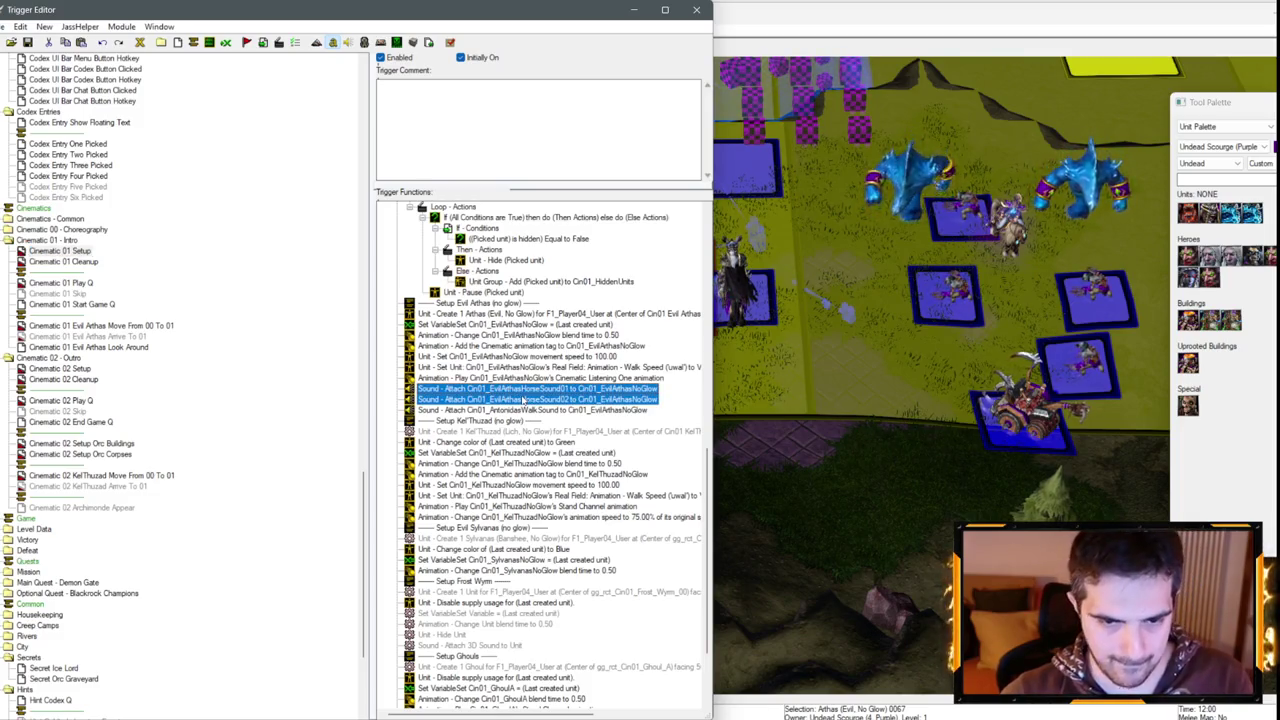
key("Delete")
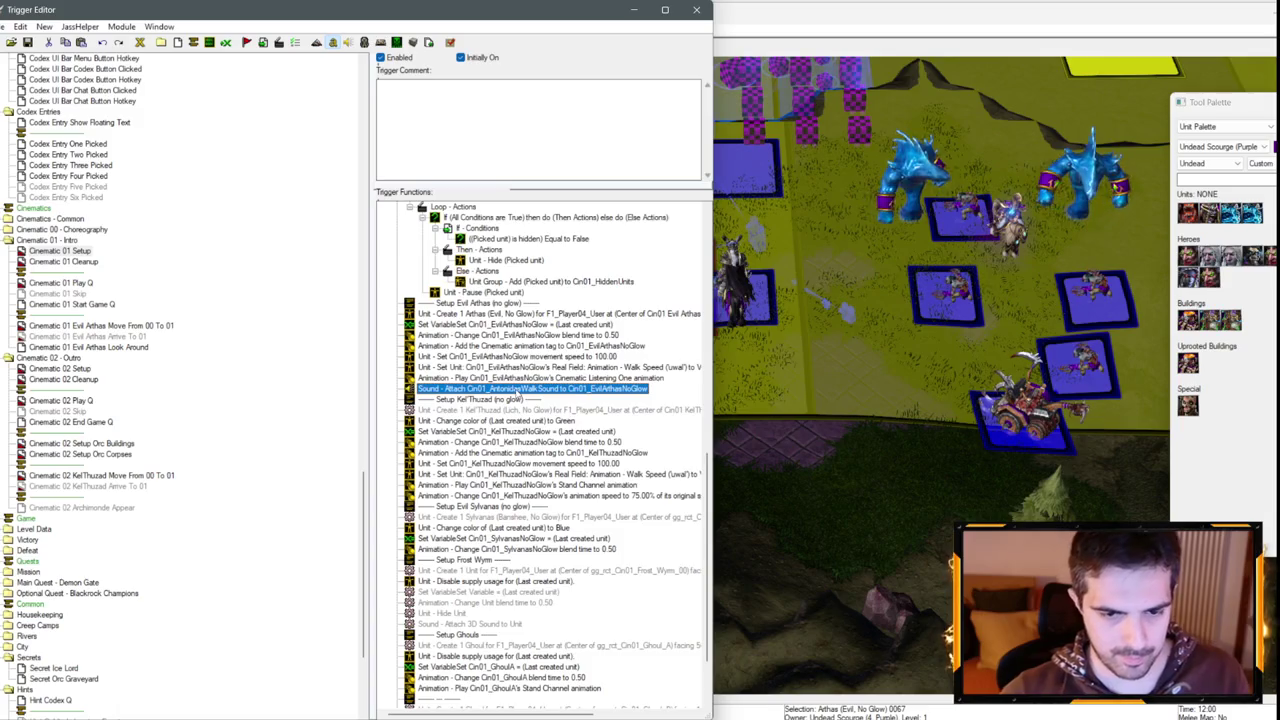
left_click_drag(476, 527, 476, 500)
Step: Set Kel'Thuzad's facing in his create-unit action to 73 degrees
double_click(495, 399)
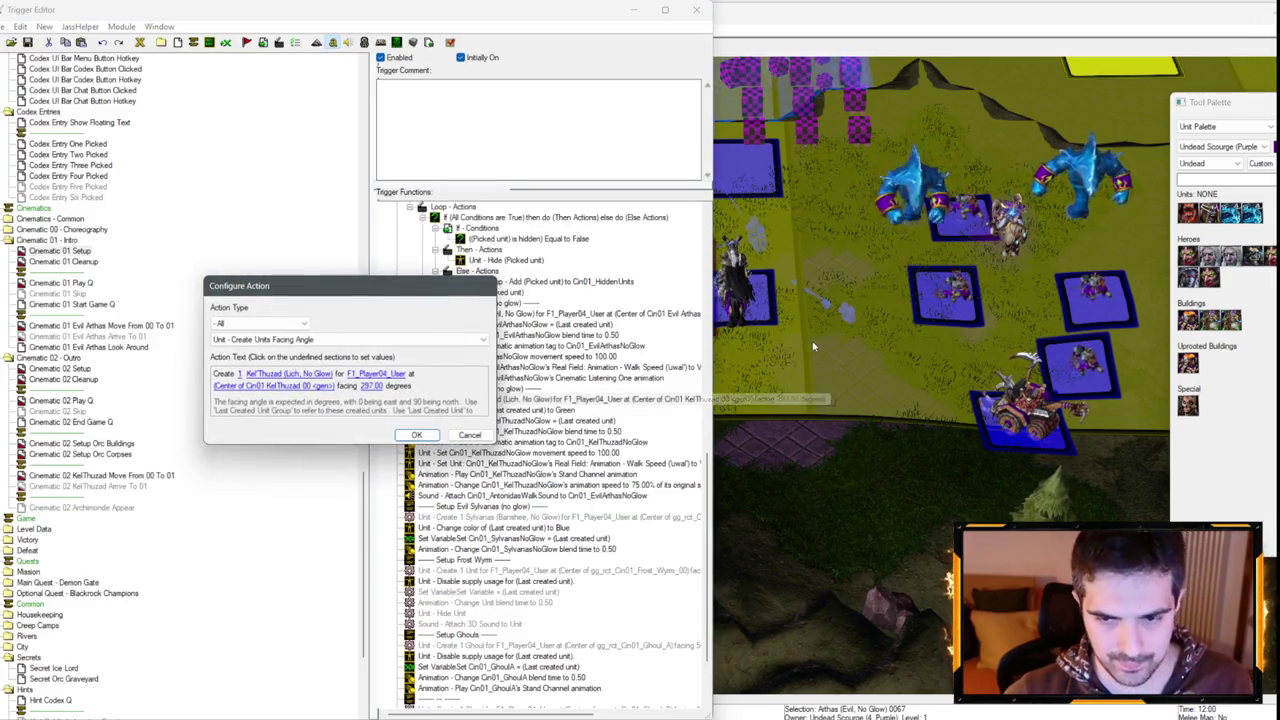
left_click(698, 357)
double_click(698, 357)
left_click(765, 480)
left_click(186, 47)
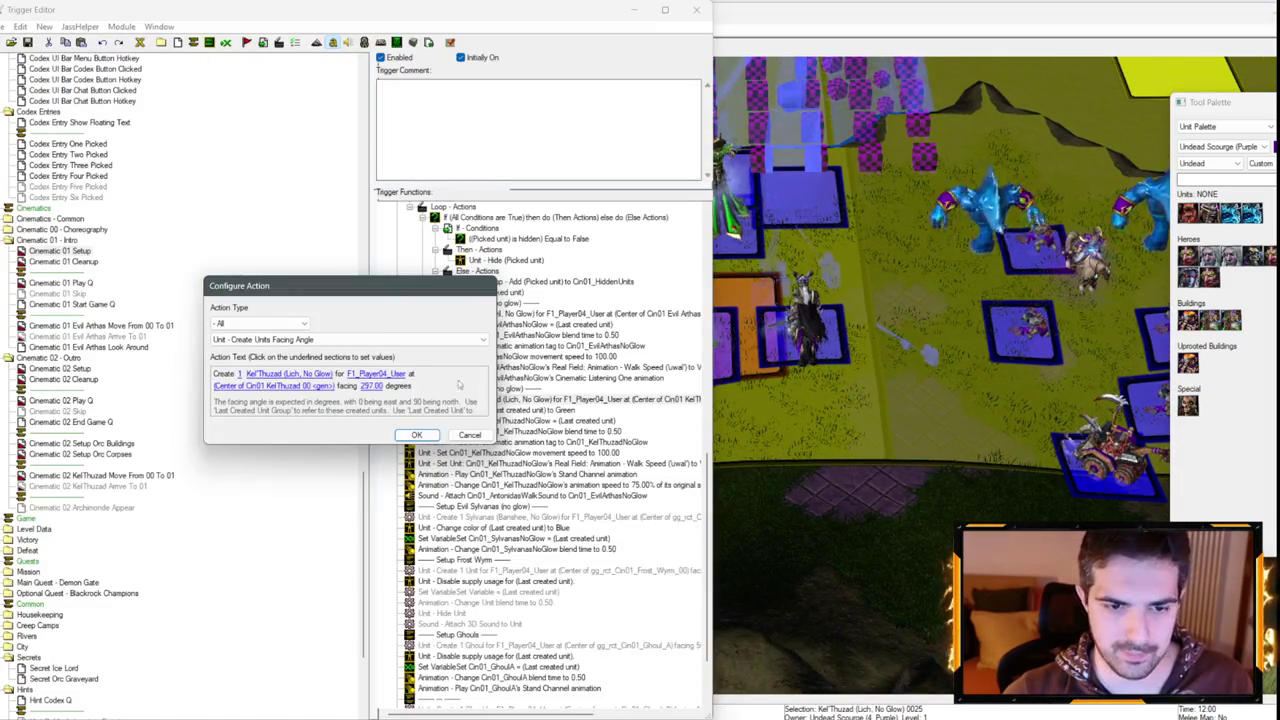
left_click(370, 385)
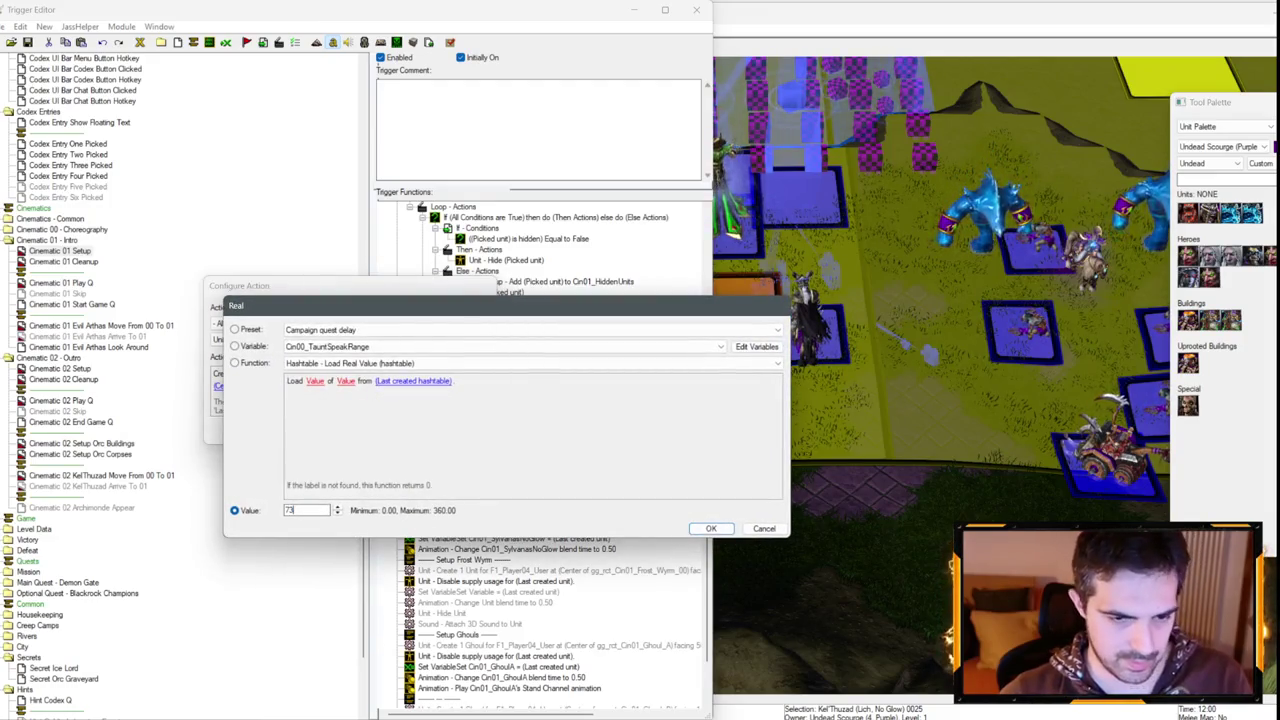
key("Return")
key("Return")
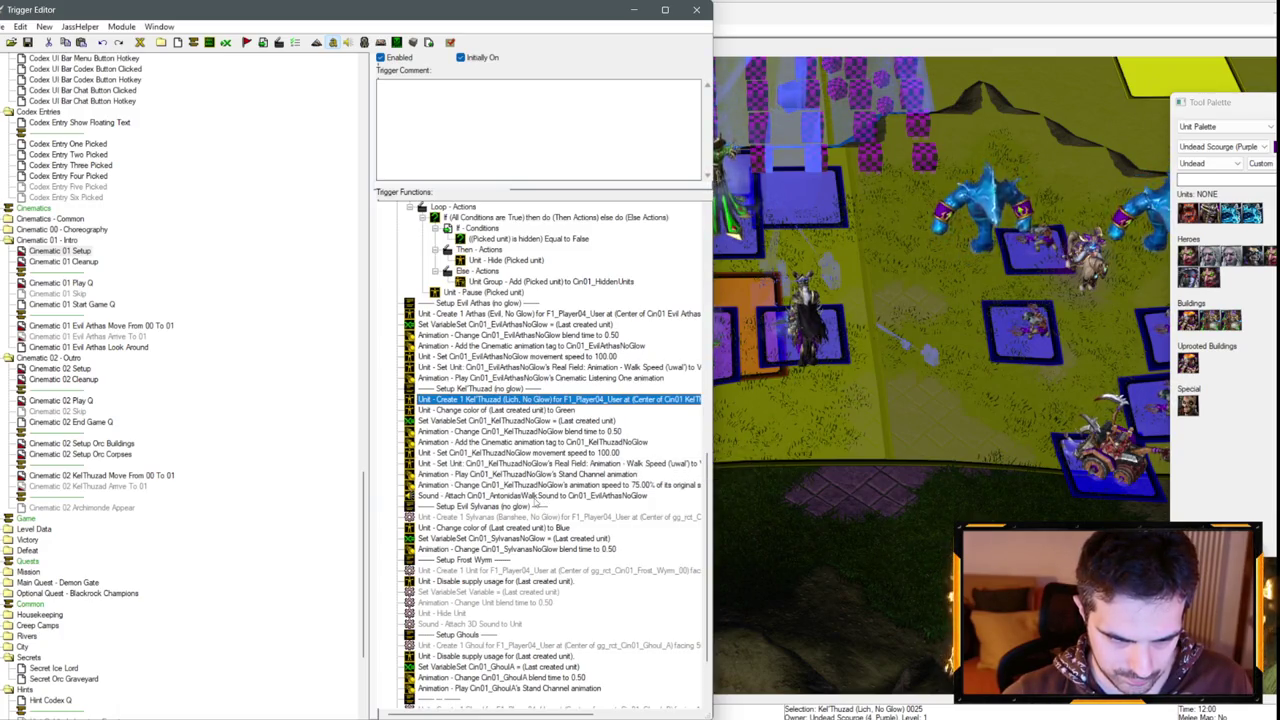
Step: Duplicate a Sound - Attach action to attach Cin01_KelThuzadWalkSound to Kel'Thuzad
left_click(535, 496)
key("ctrl+c")
key("ctrl+v")
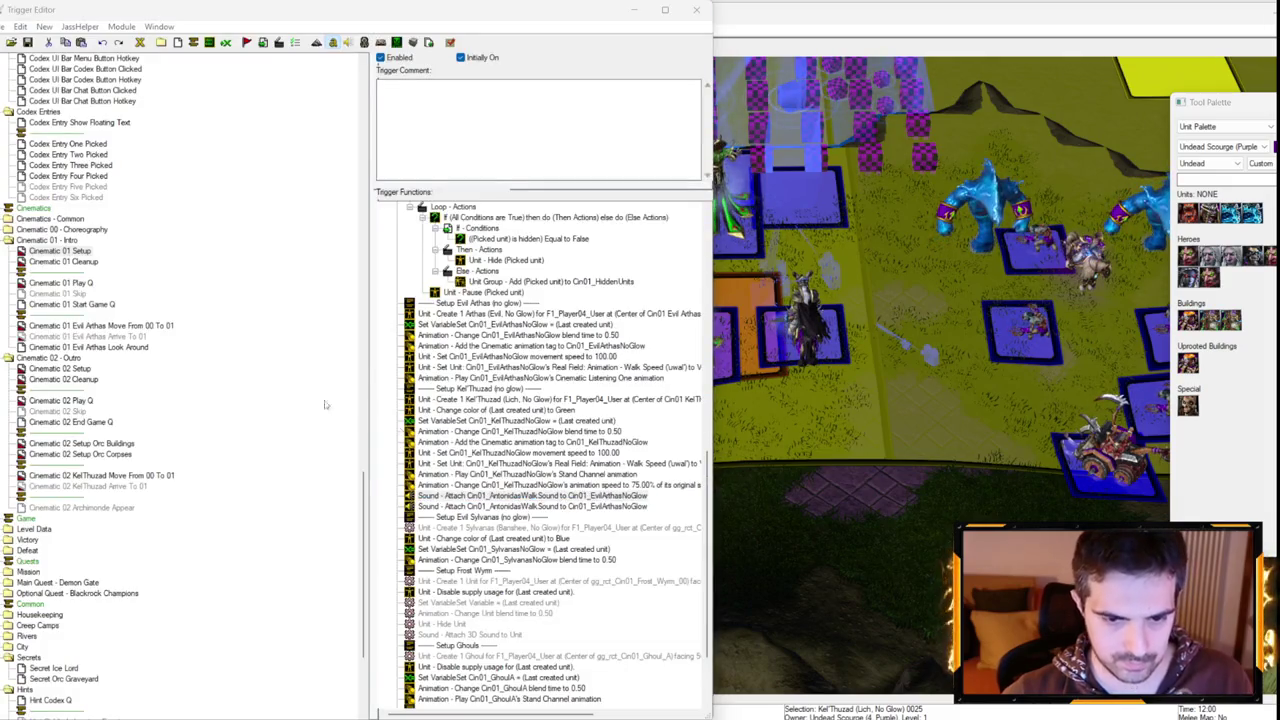
key("Return")
left_click(285, 373)
left_click(500, 346)
scroll(347, 413, "down", 4)
scroll(350, 420, "down", 7)
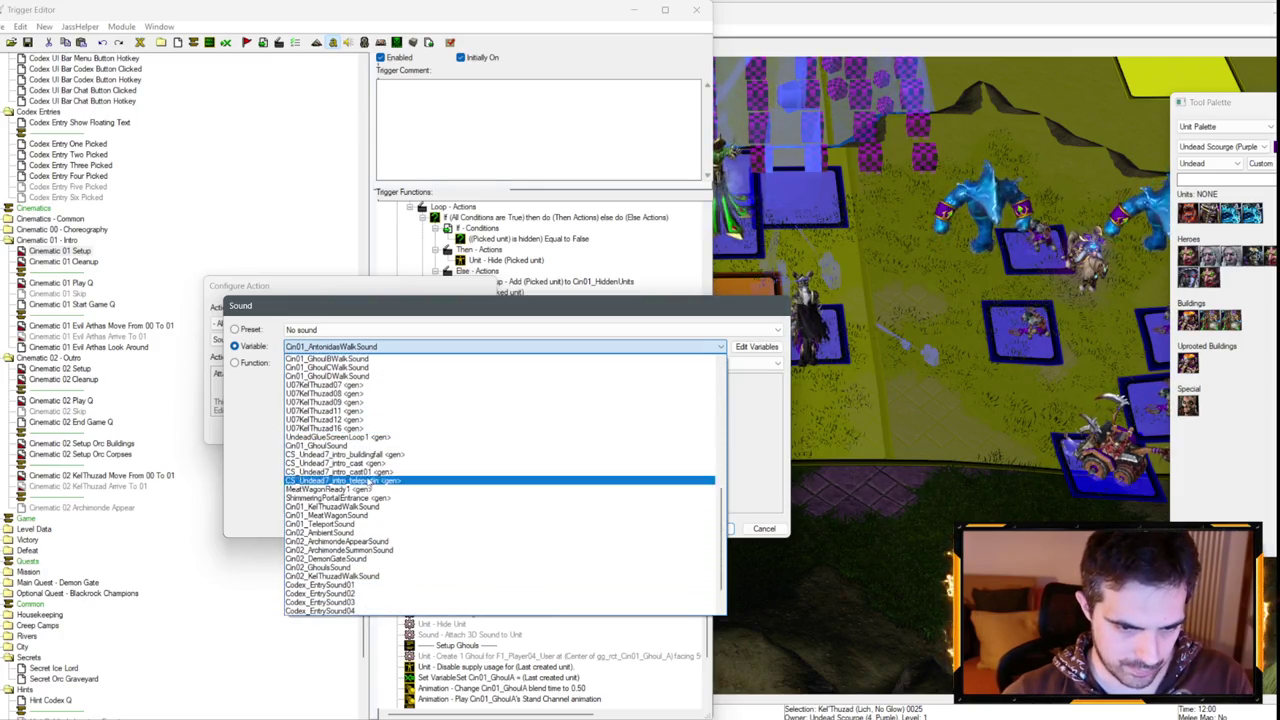
left_click(370, 506)
key("Return")
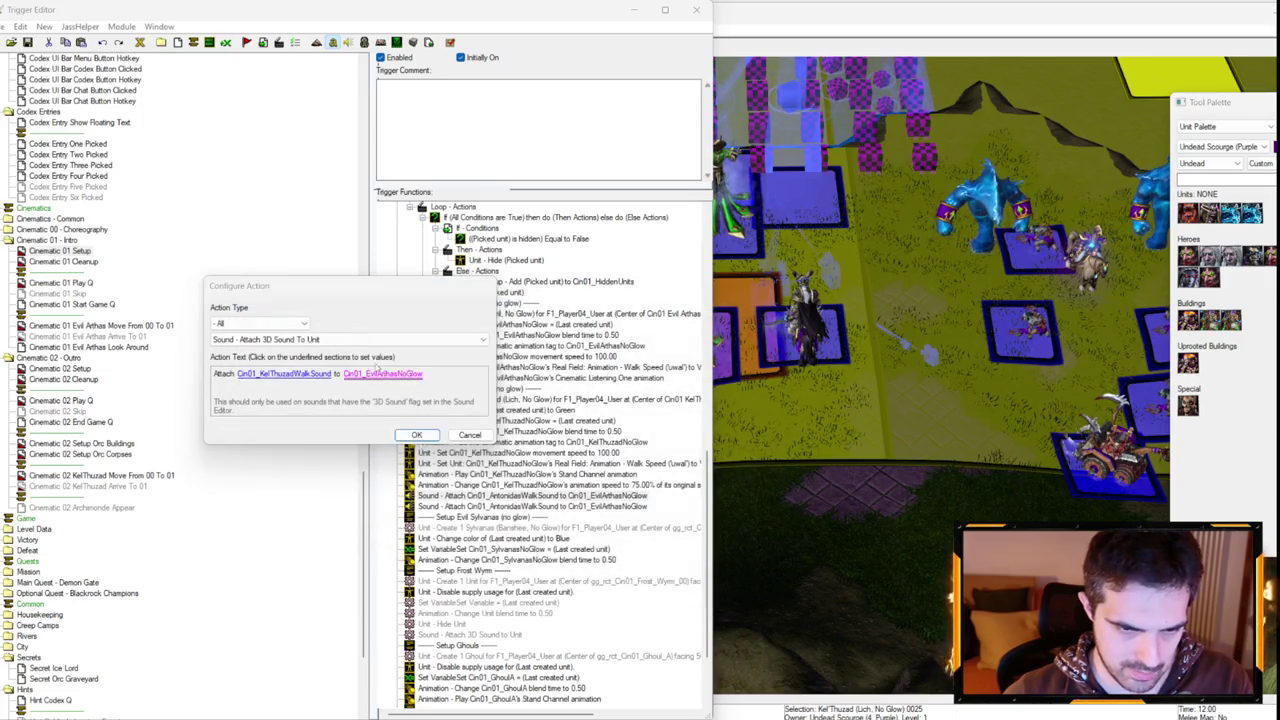
left_click(380, 373)
left_click(347, 347)
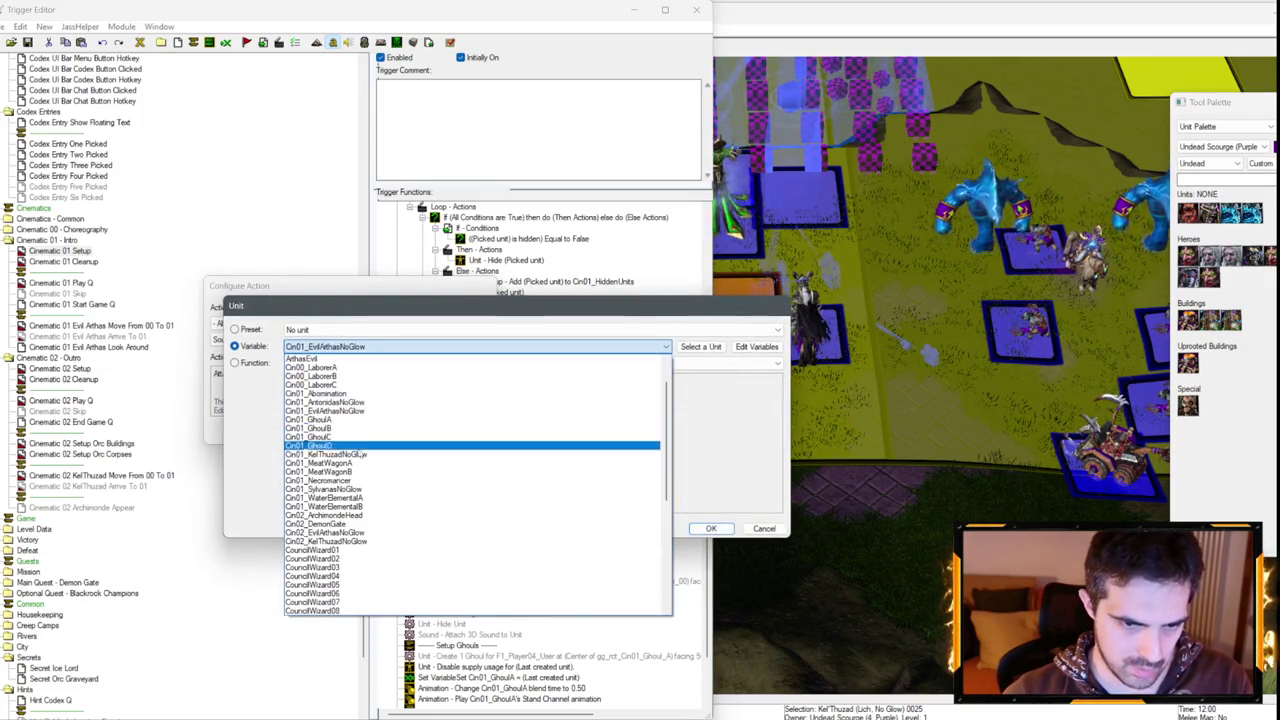
key("Return")
key("Return")
key("Return")
left_click(508, 517)
Step: Add a 'Setup Antonidas (no glow)' comment above the Antonidas sound action
key("ctrl+c")
left_click(500, 495)
key("ctrl+v")
double_click(470, 506)
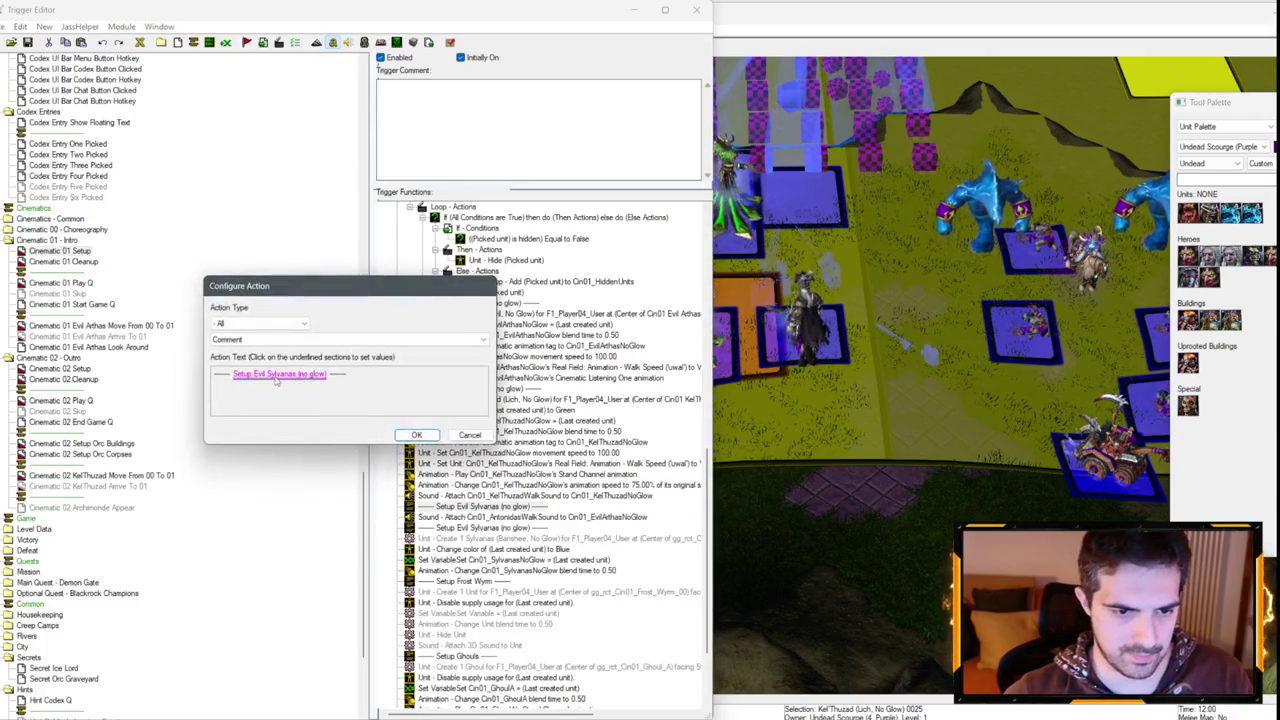
left_click(276, 376)
double_click(333, 325)
type("Antonidas")
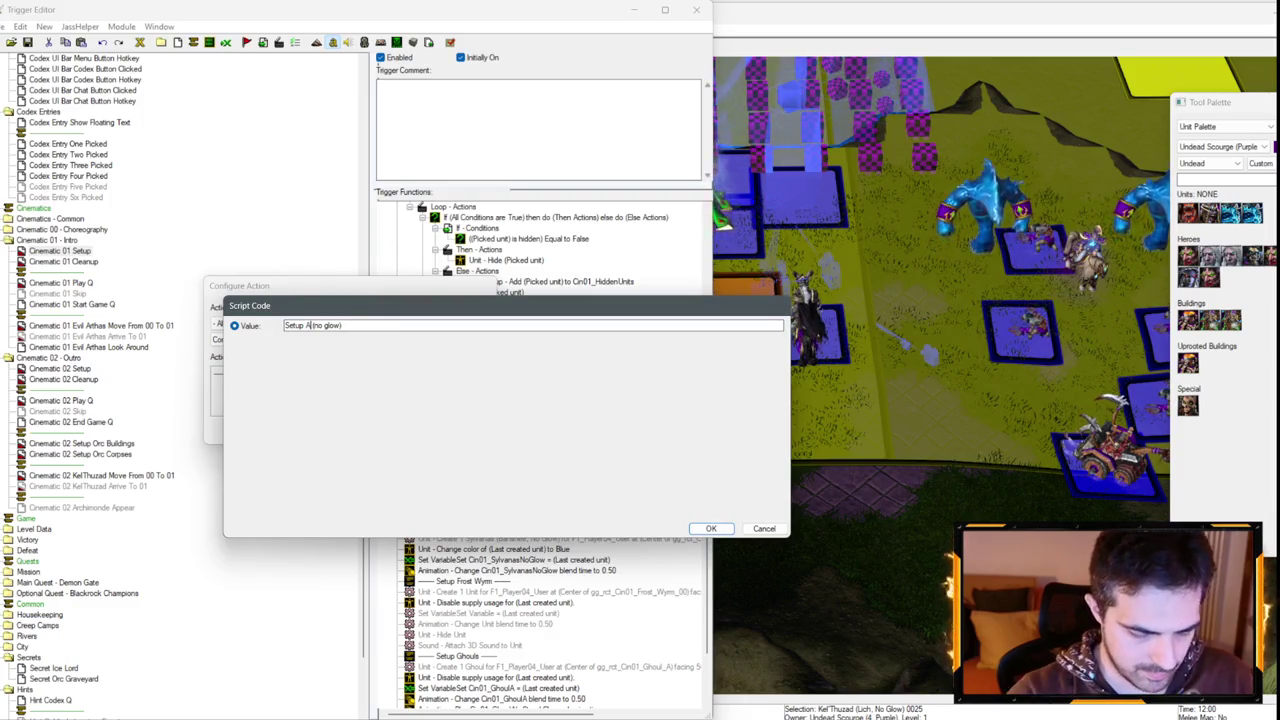
key("Return")
key("Return")
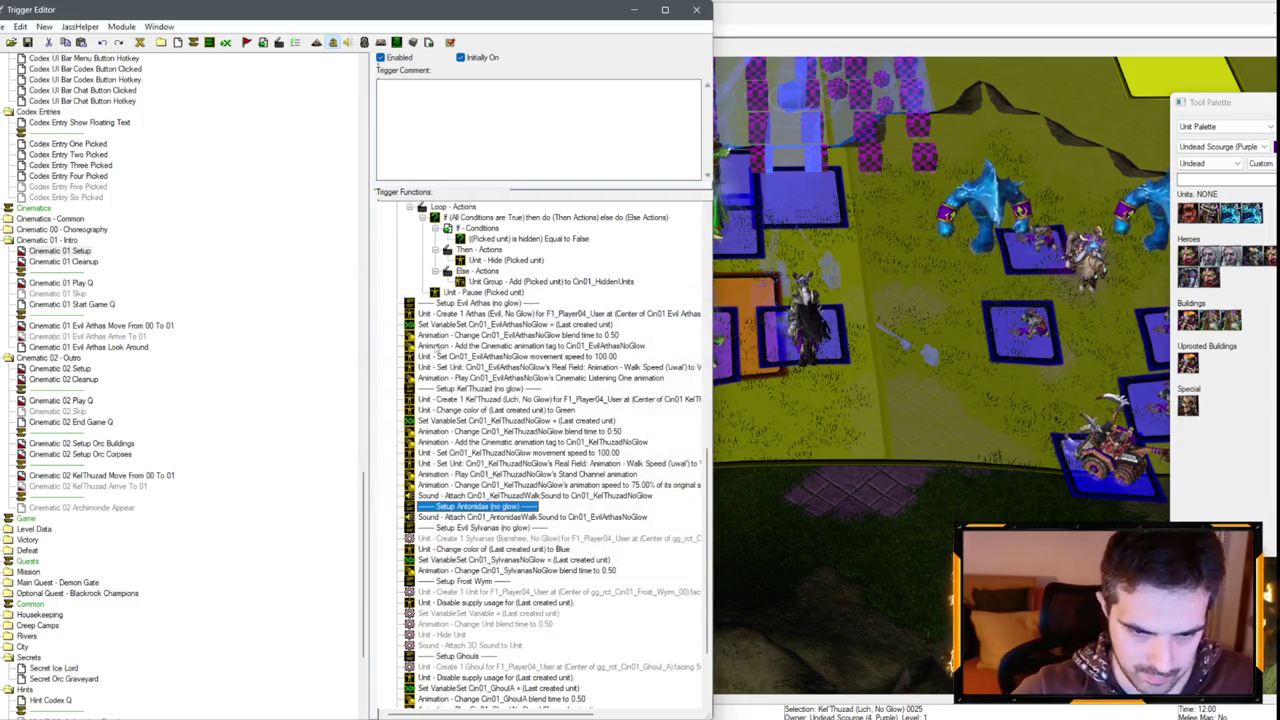
Step: Copy the four Arthas setup actions under the Setup Antonidas comment
left_click_drag(512, 314, 538, 348)
key("ctrl+c")
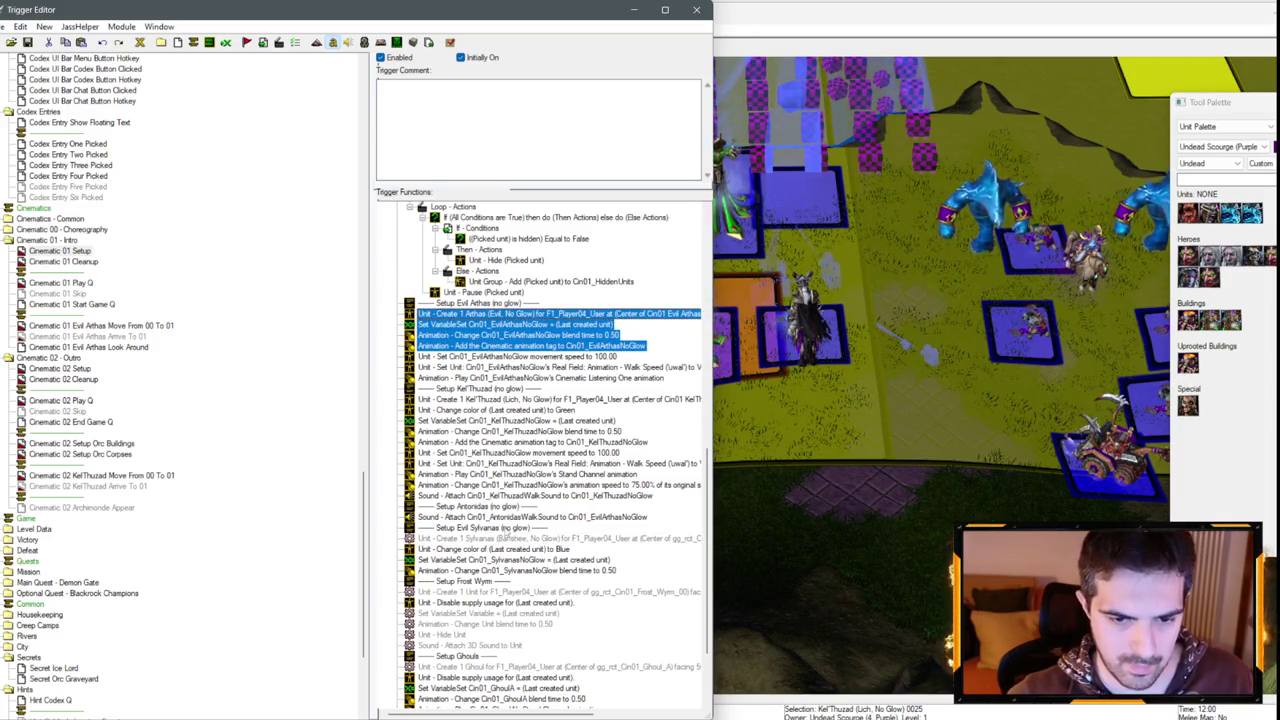
left_click(478, 507)
key("ctrl+v")
Step: Change the copied create-unit action's unit type to the Human Campaign unit Antonidas
double_click(480, 519)
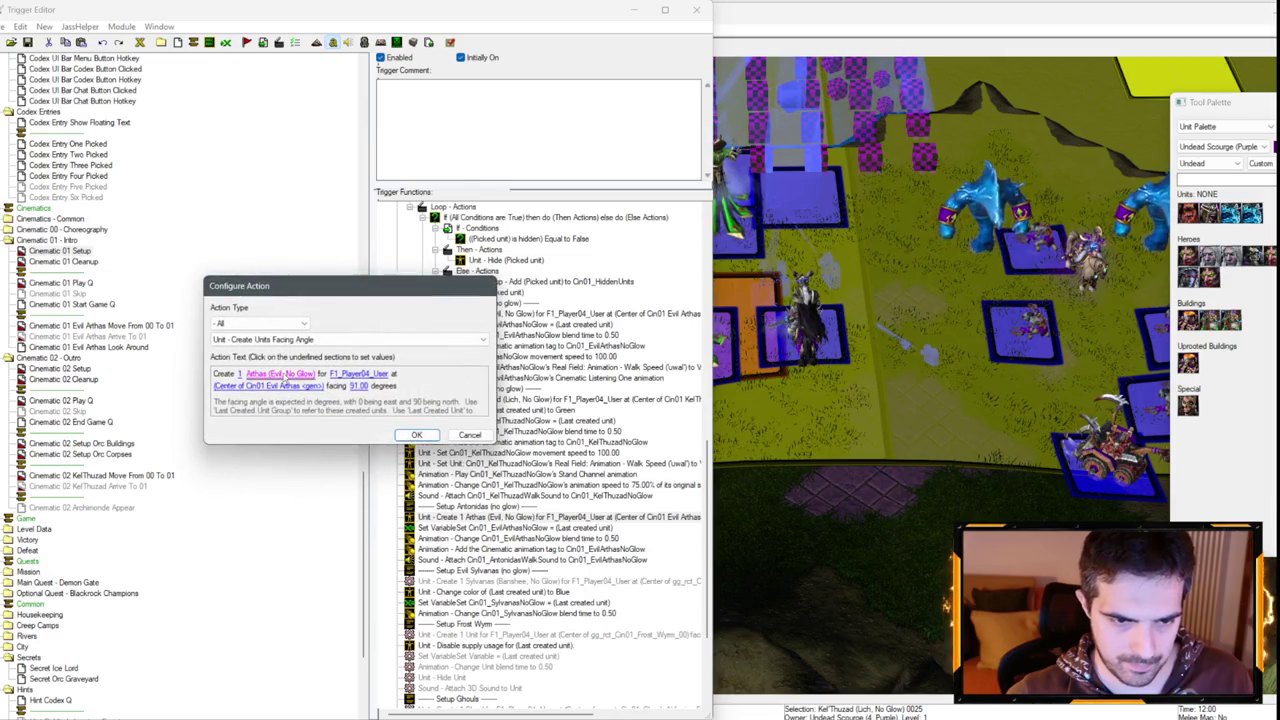
left_click(305, 372)
left_click(312, 366)
left_click(277, 470)
left_click(285, 470)
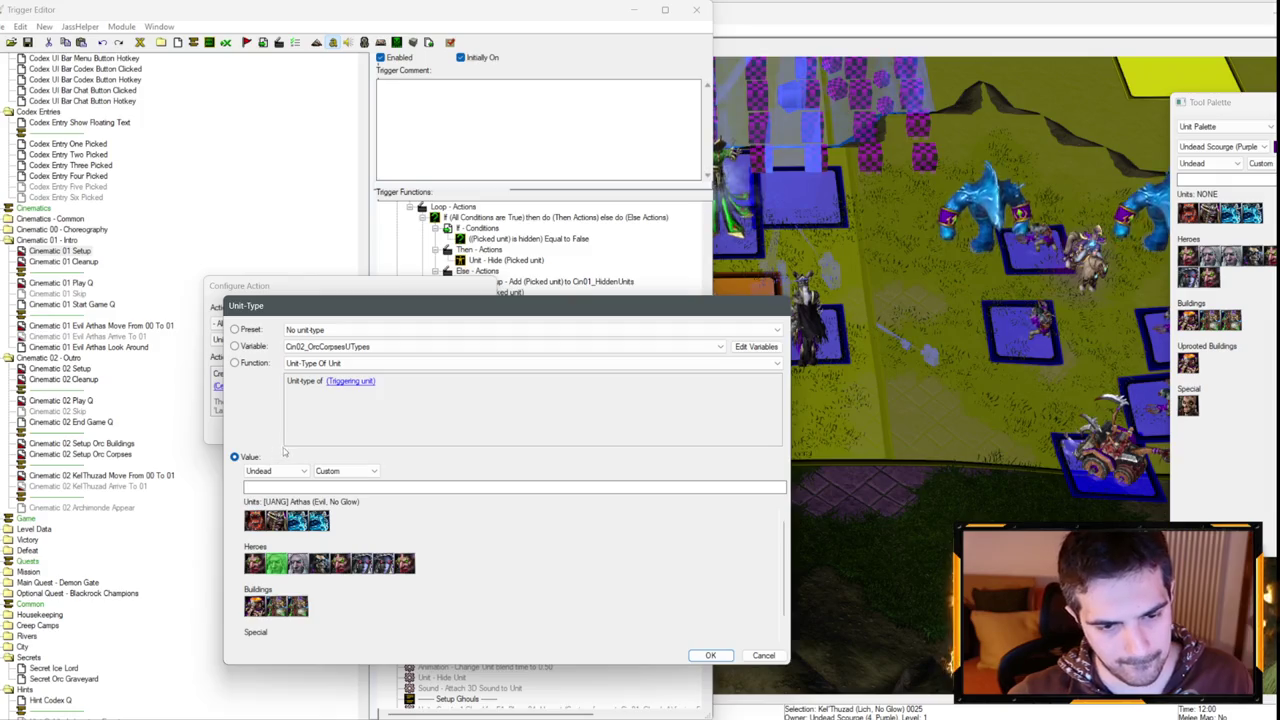
left_click(284, 468)
left_click(276, 470)
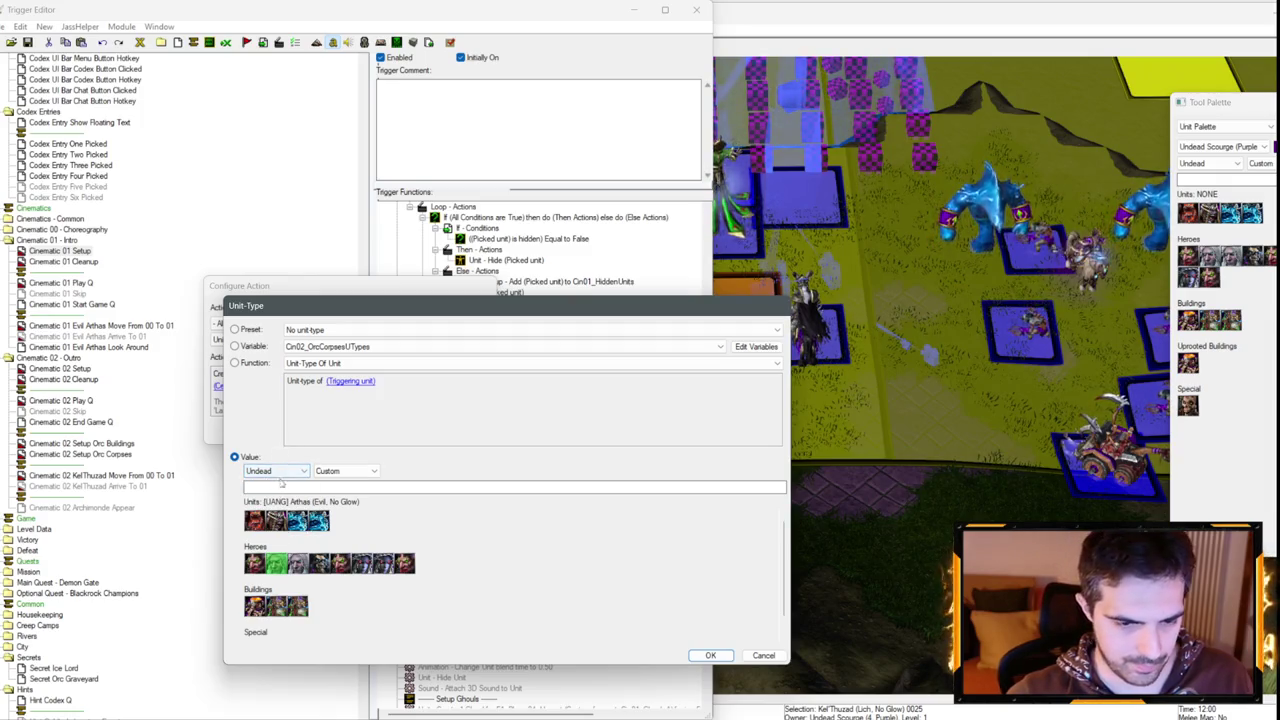
left_click(276, 470)
left_click(257, 483)
left_click(345, 470)
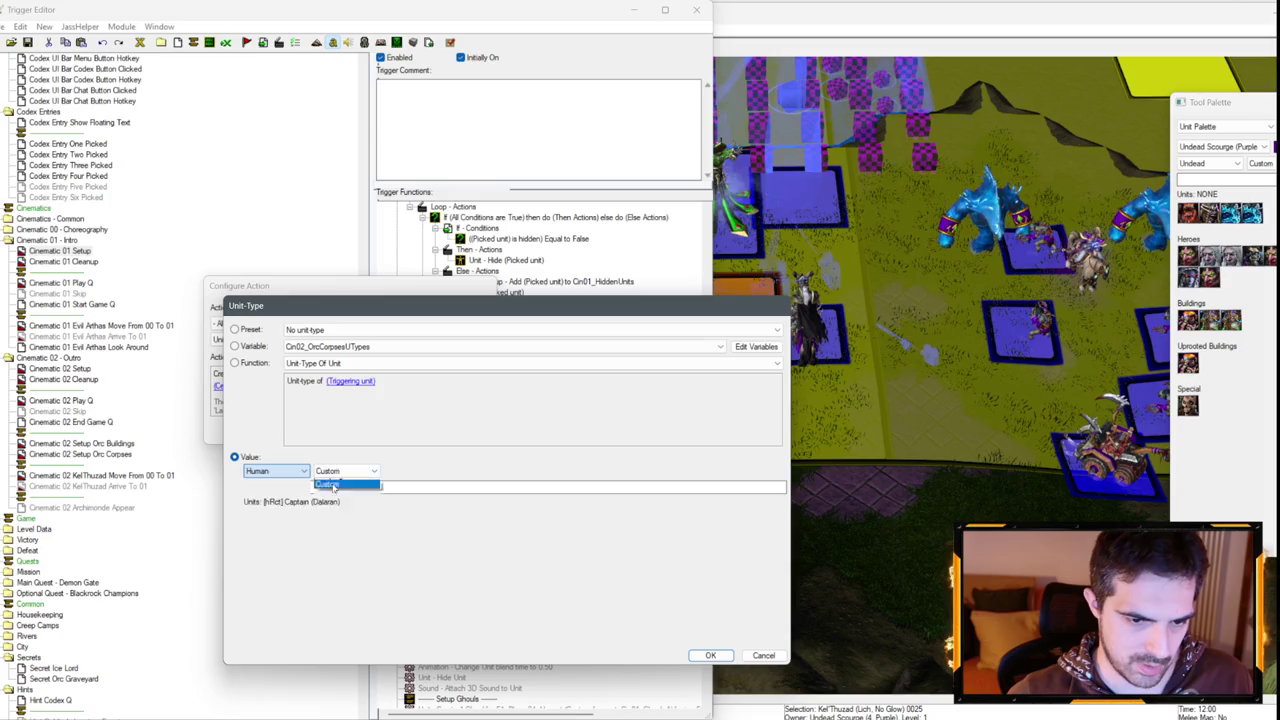
left_click(330, 485)
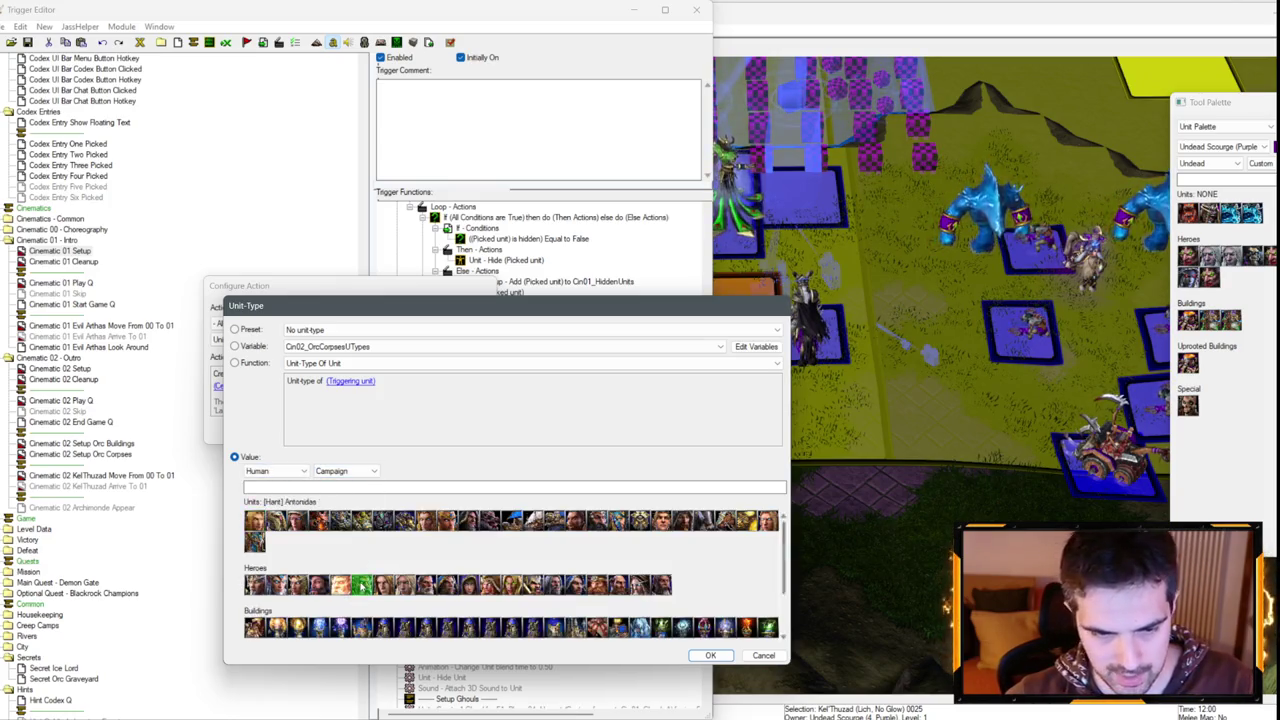
double_click(363, 585)
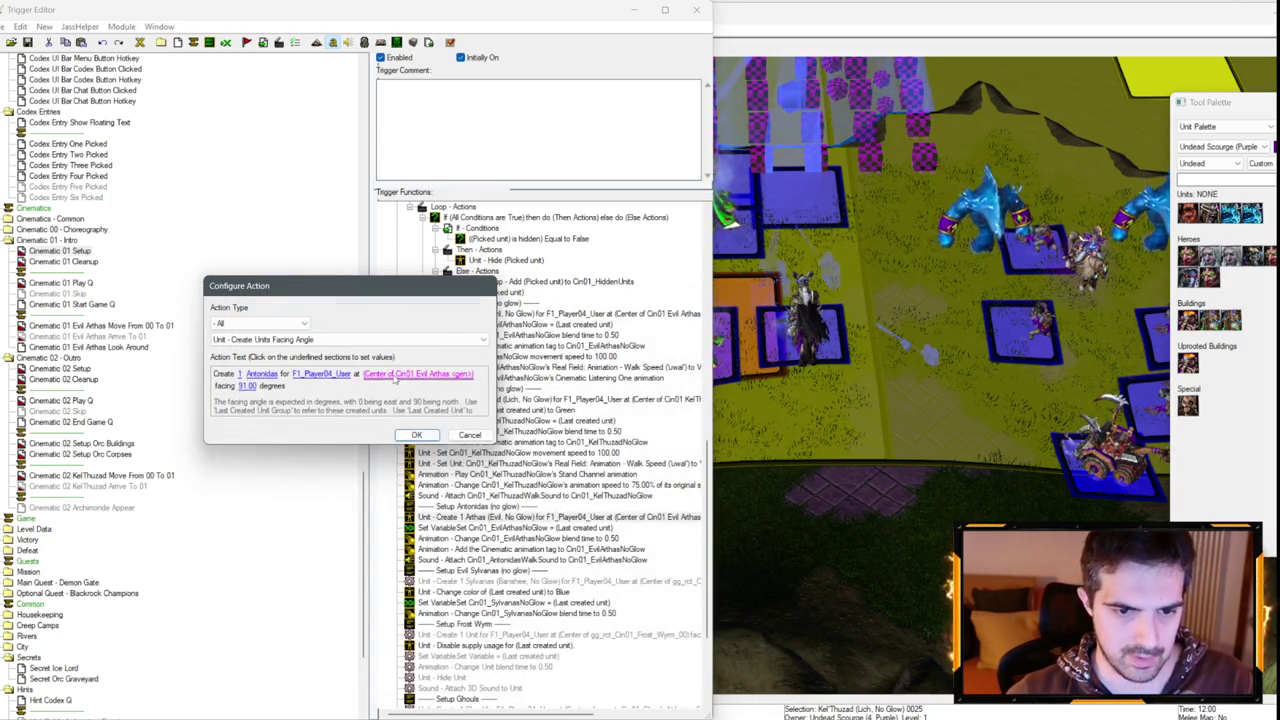
Step: Start choosing a new spawn region for Antonidas's create-unit location
left_click(400, 375)
left_click(341, 330)
left_click(341, 330)
left_click(349, 370)
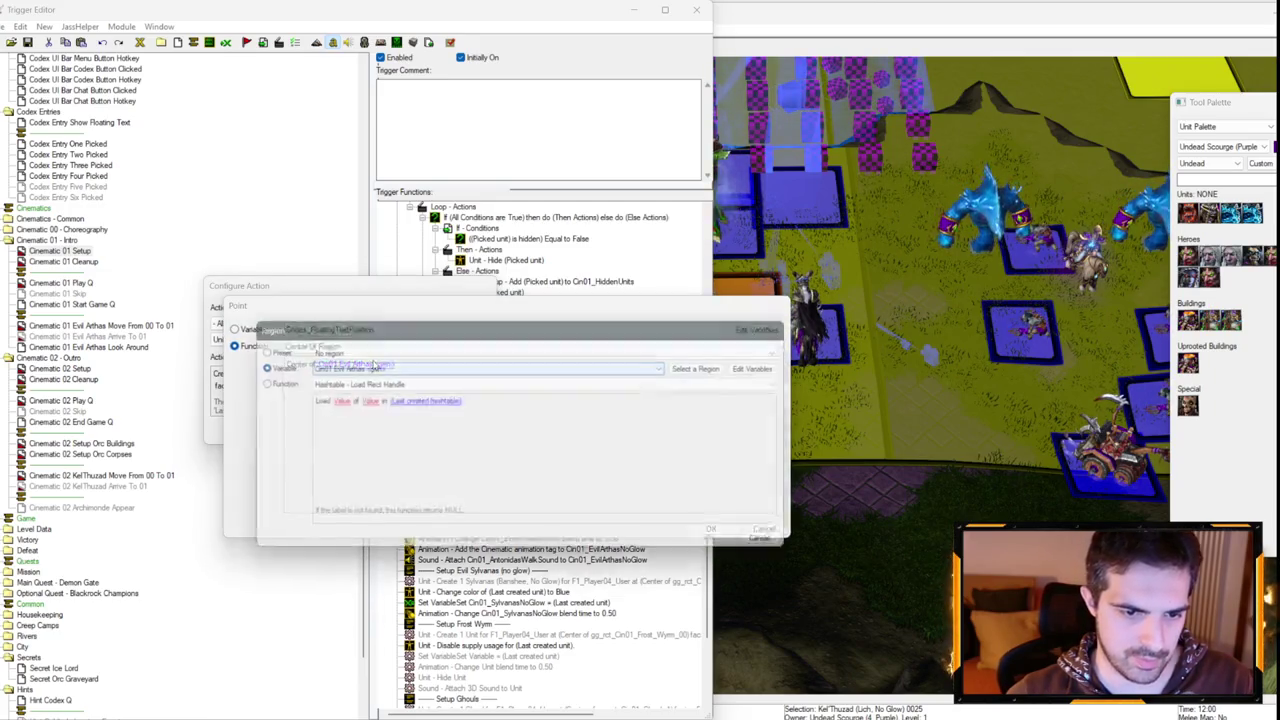
left_click(350, 367)
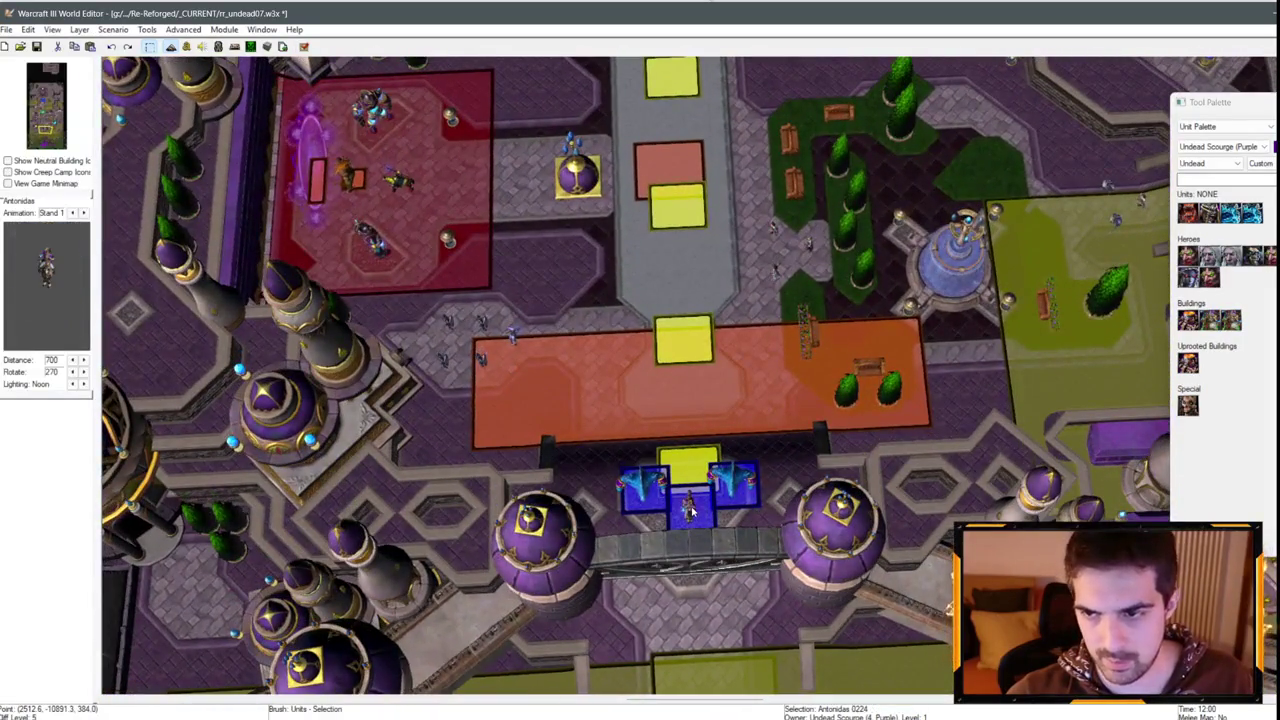
Step: Set the created Antonidas unit's facing angle to 267 degrees
double_click(689, 511)
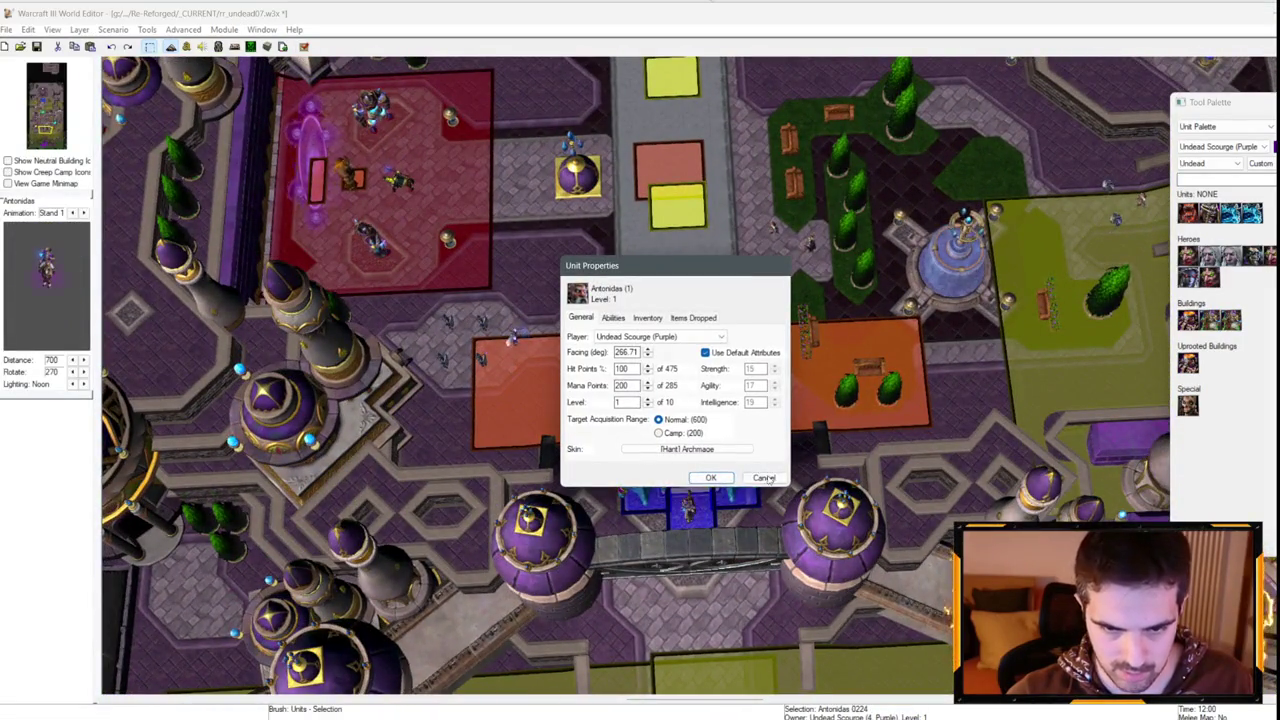
key("Escape")
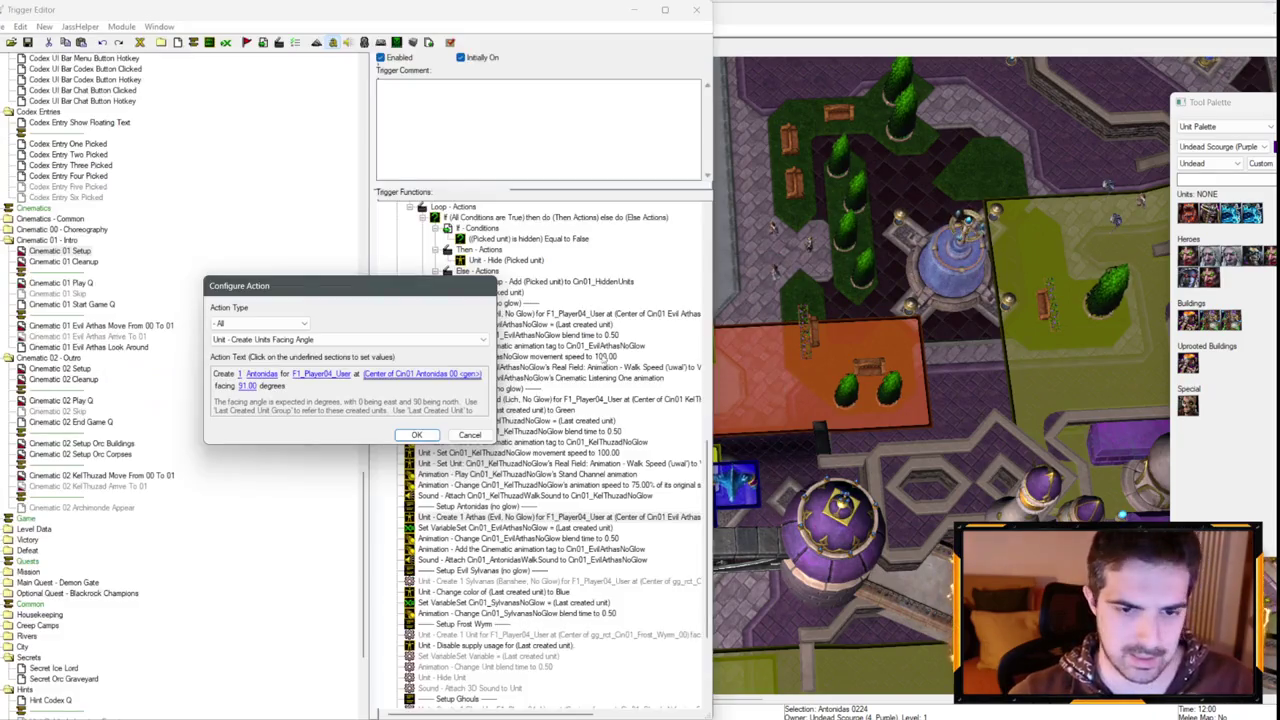
left_click(248, 385)
type("267")
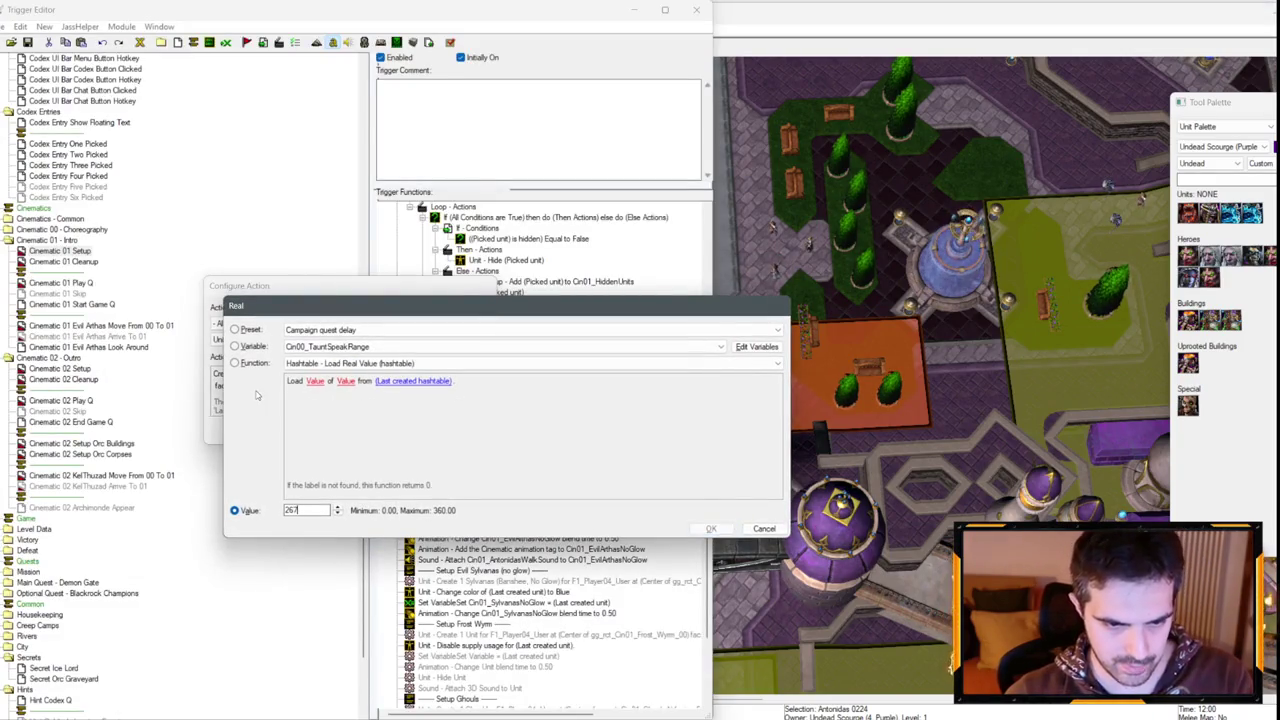
key("Return")
key("Return")
Step: Store the newly created Antonidas unit in the Cin01_AntonidasNoGlow variable
left_click(541, 528)
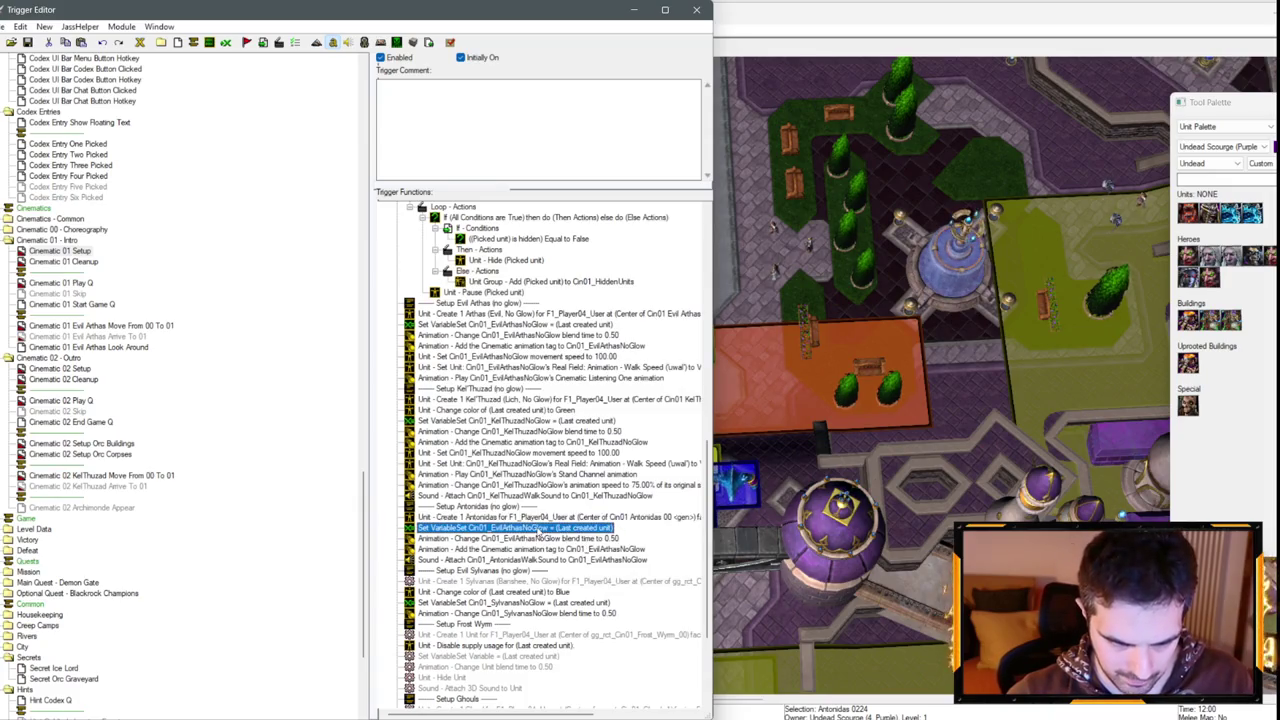
double_click(541, 528)
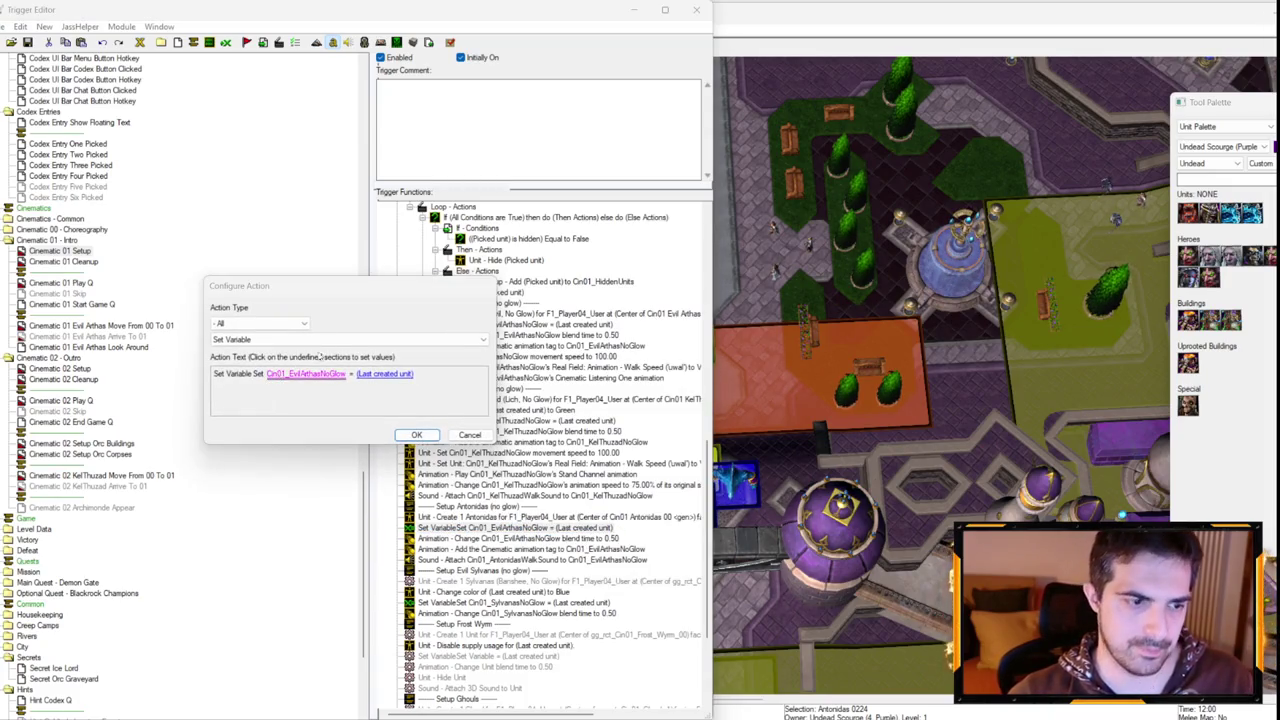
left_click(282, 376)
left_click(366, 330)
scroll(366, 370, "up", 3)
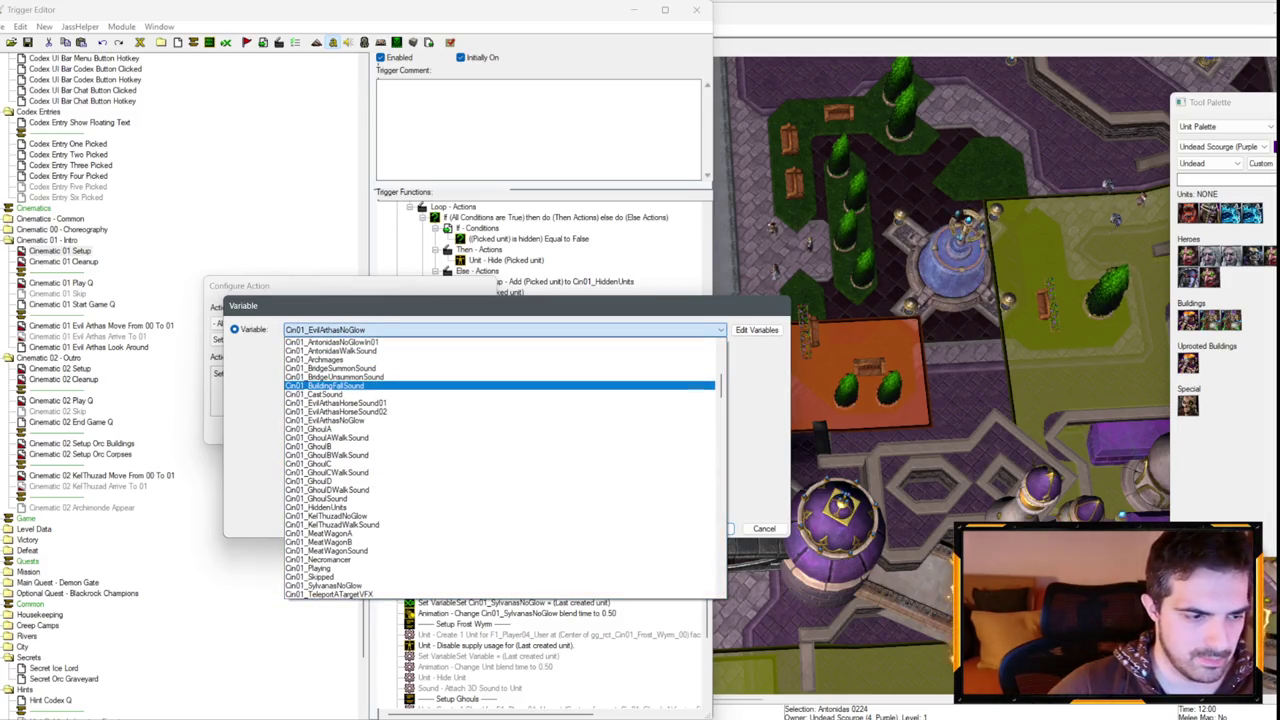
scroll(368, 394, "up", 2)
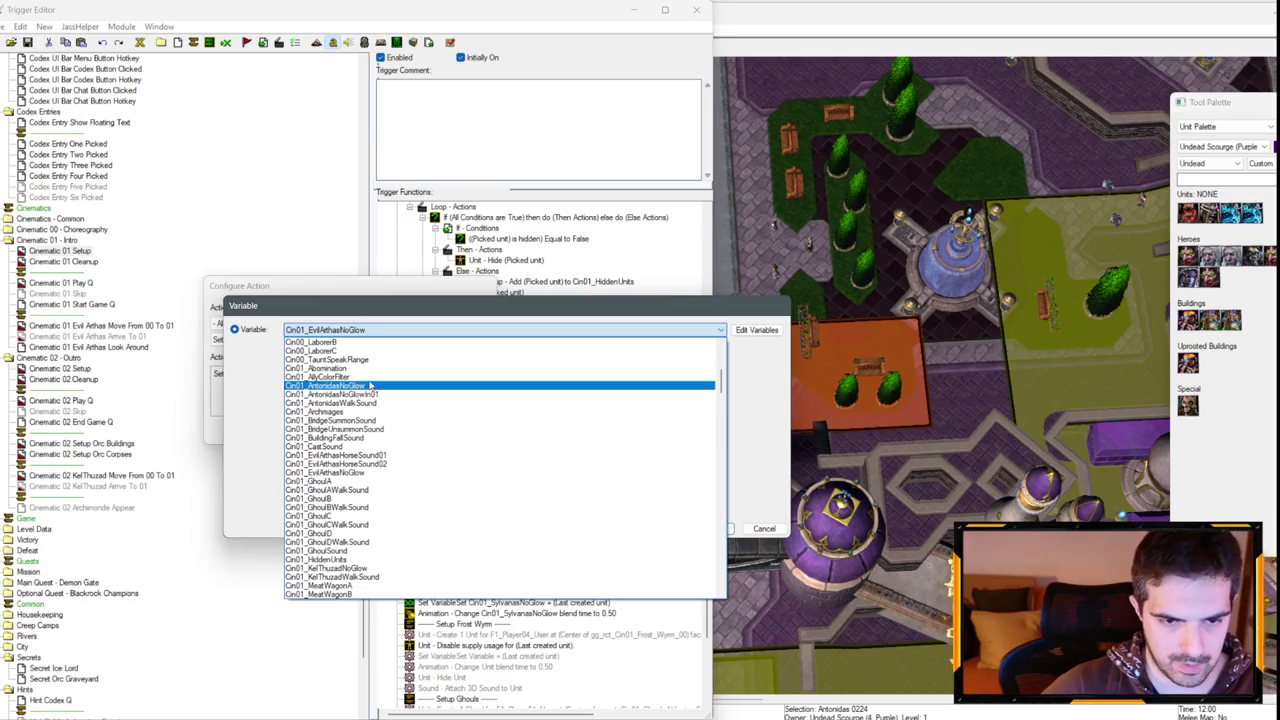
left_click(350, 386)
left_click(700, 528)
left_click(470, 440)
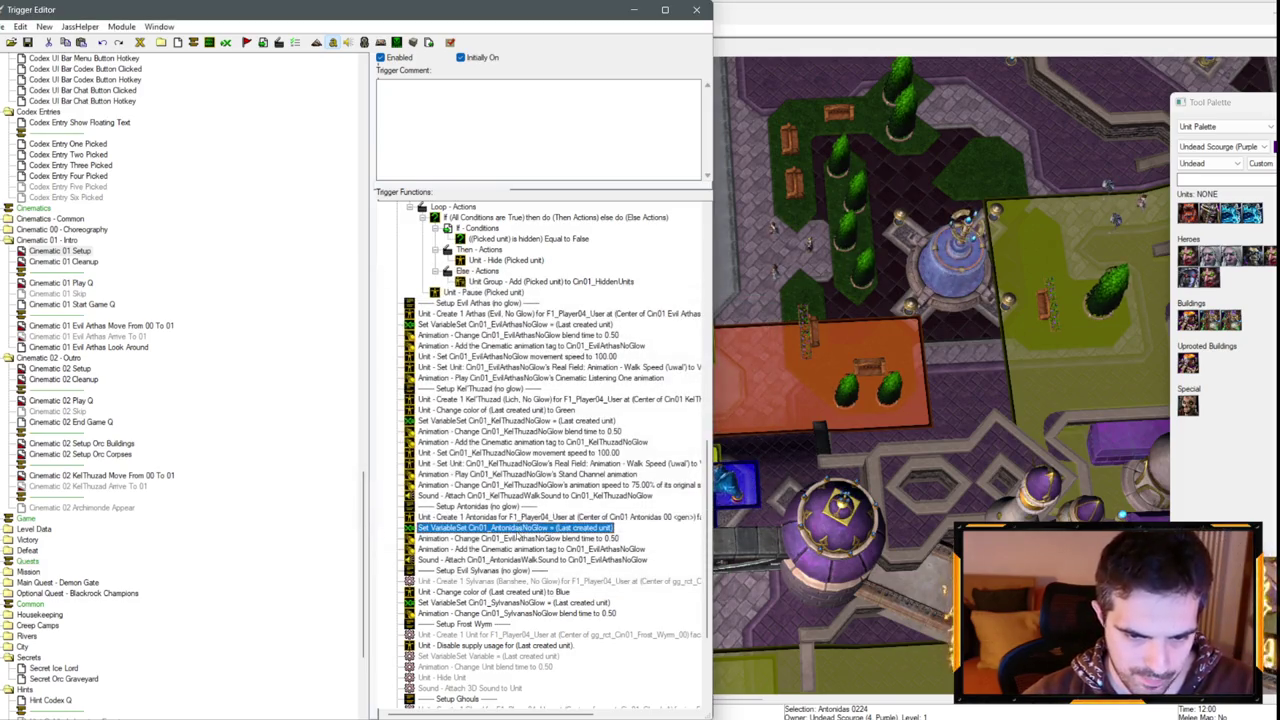
Step: Apply the blend-time and Cinematic animation tag actions to Cin01_AntonidasNoGlow
key("Return")
left_click(300, 373)
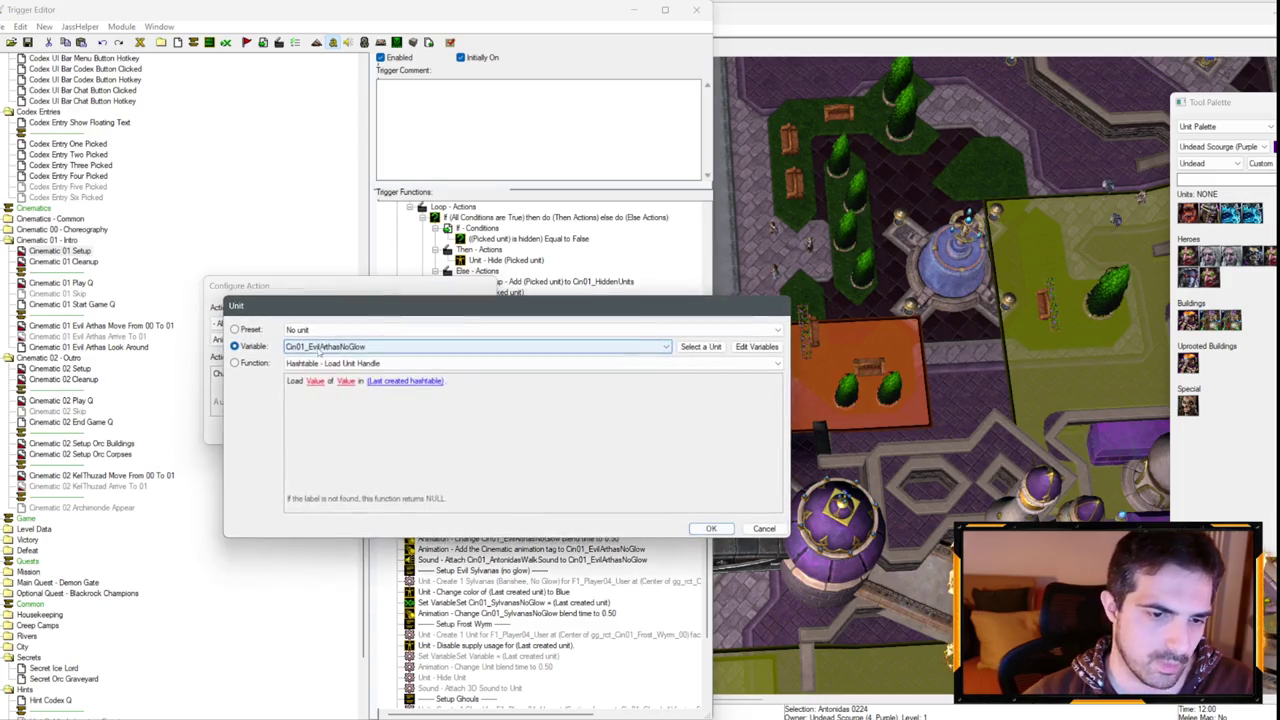
left_click(330, 346)
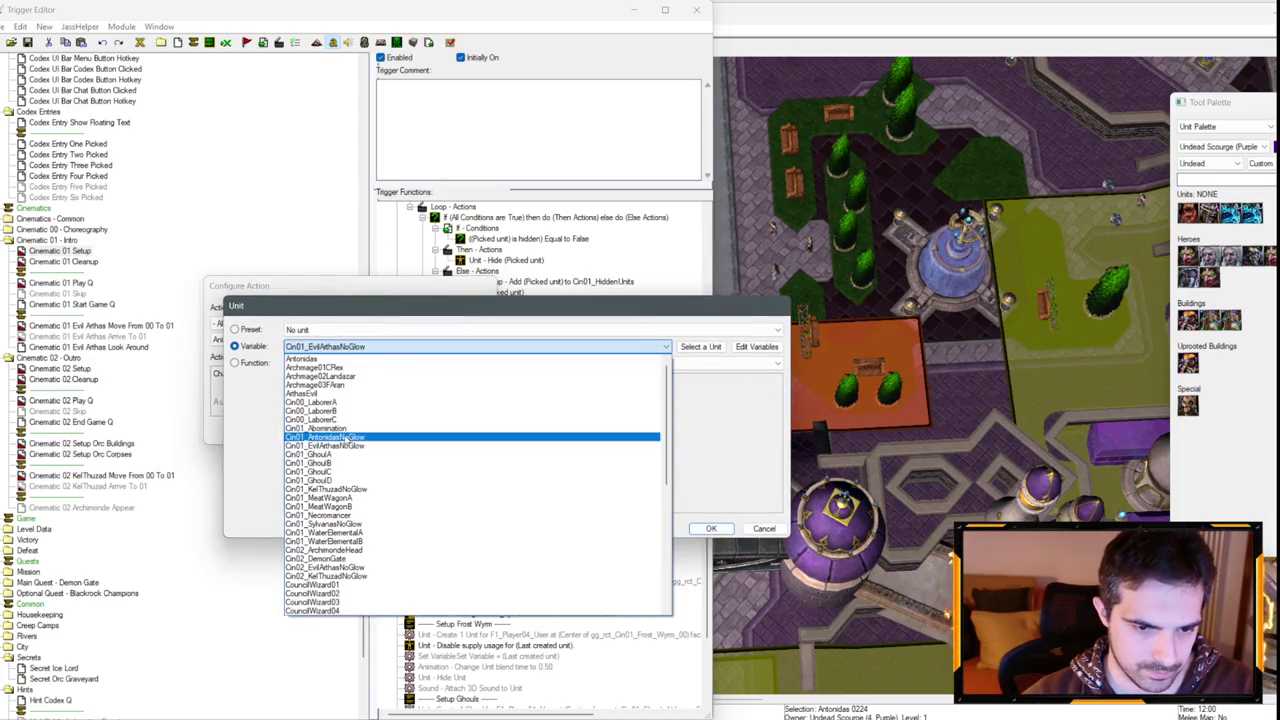
left_click(330, 436)
key("Return")
key("Return")
key("Down")
key("Return")
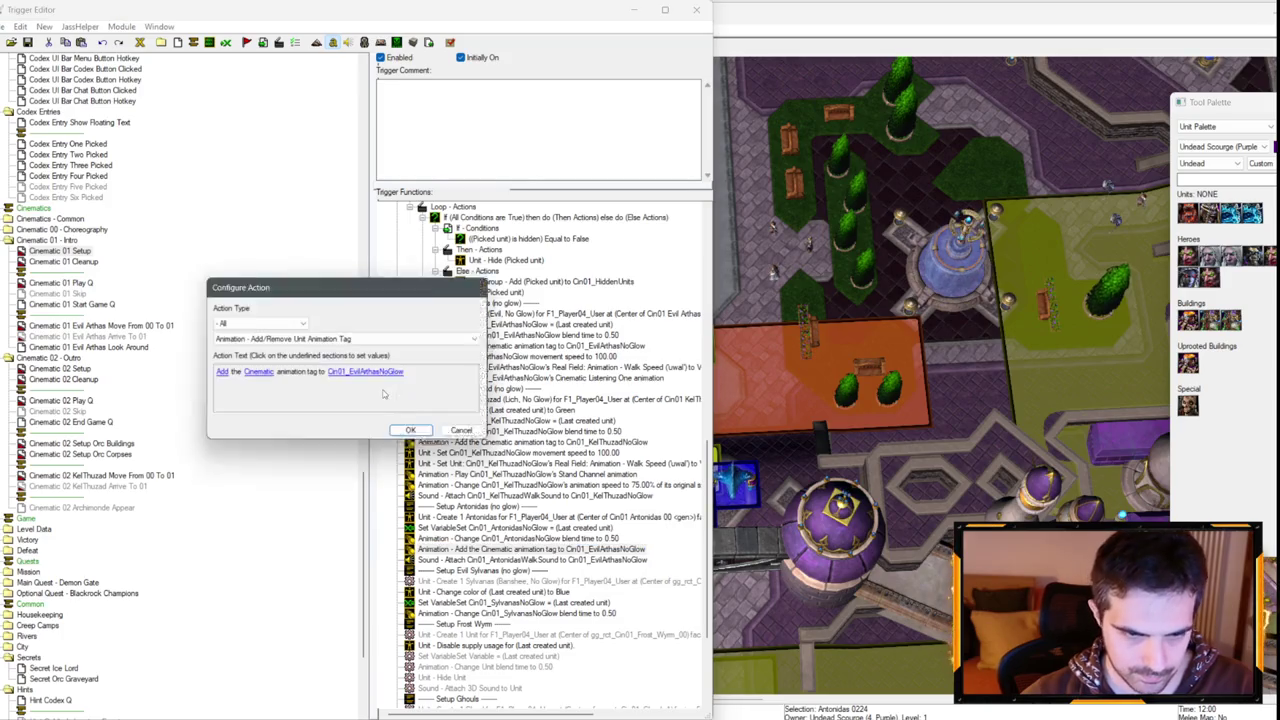
left_click(372, 375)
left_click(350, 346)
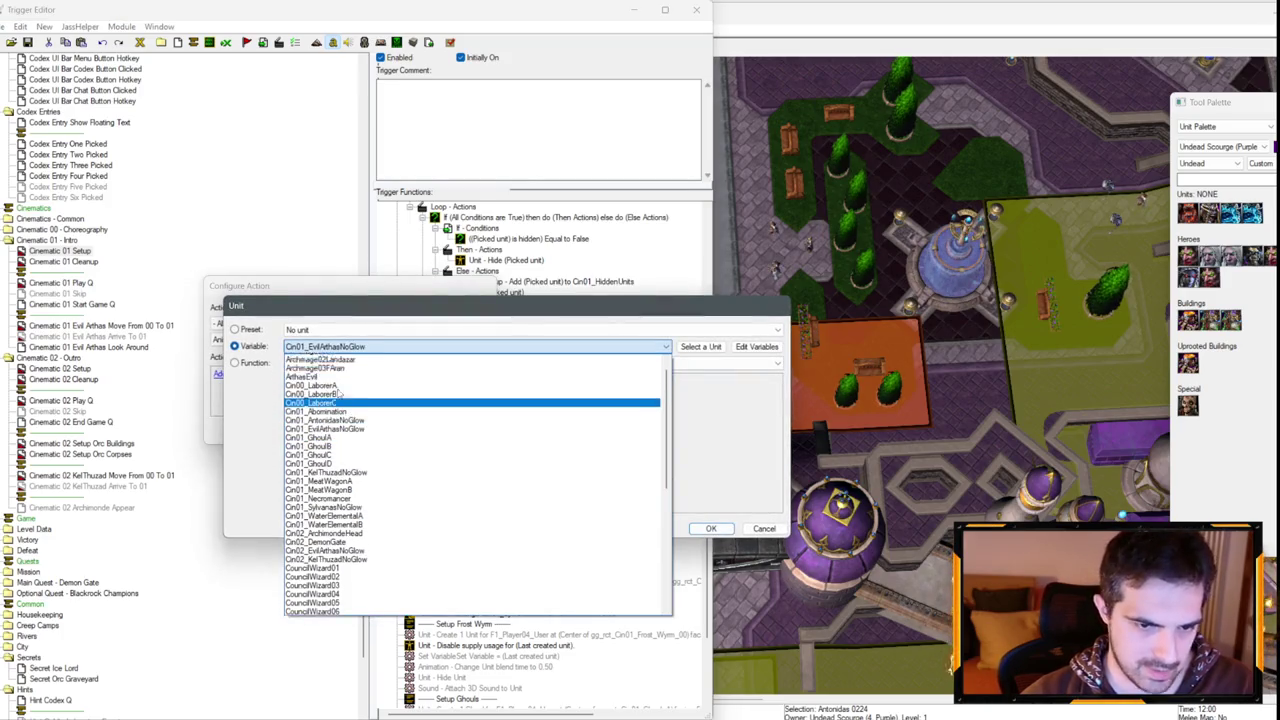
left_click(340, 437)
key("Return")
key("Return")
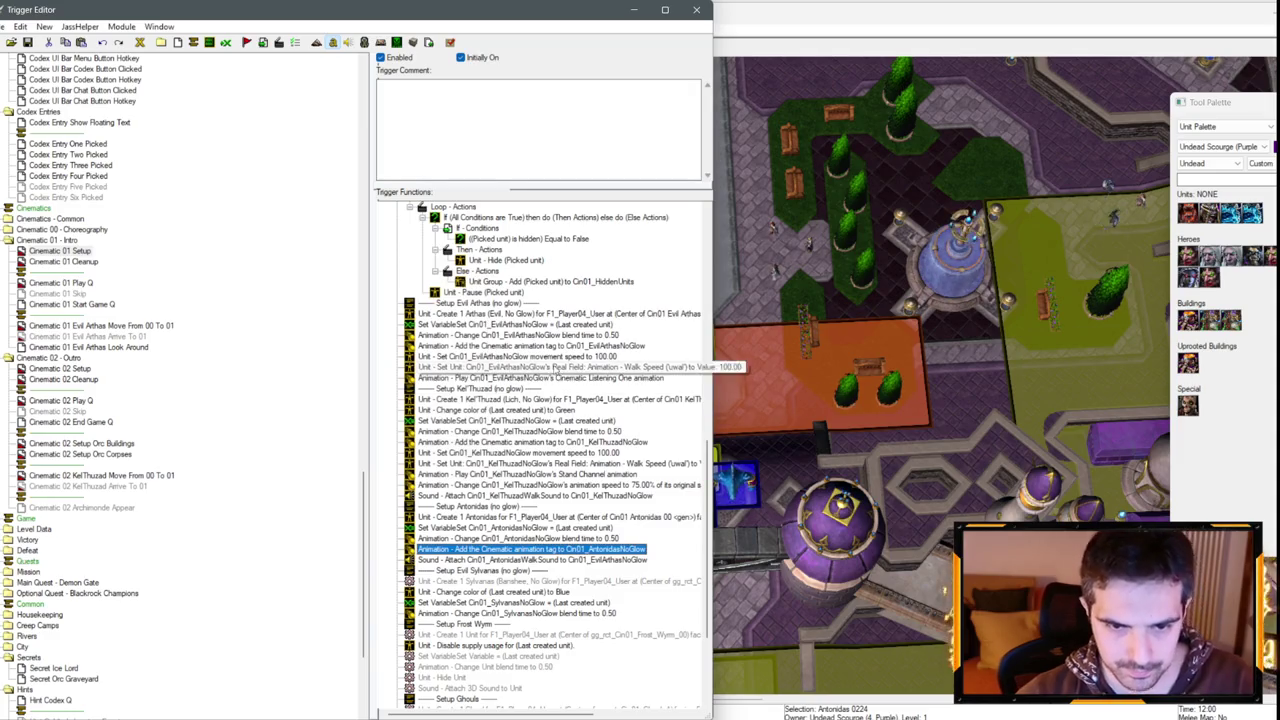
Step: Move the Evil Arthas speed actions below the Antonidas walk sound and delete his Cinematic tag action
left_click(523, 345)
left_click(523, 357)
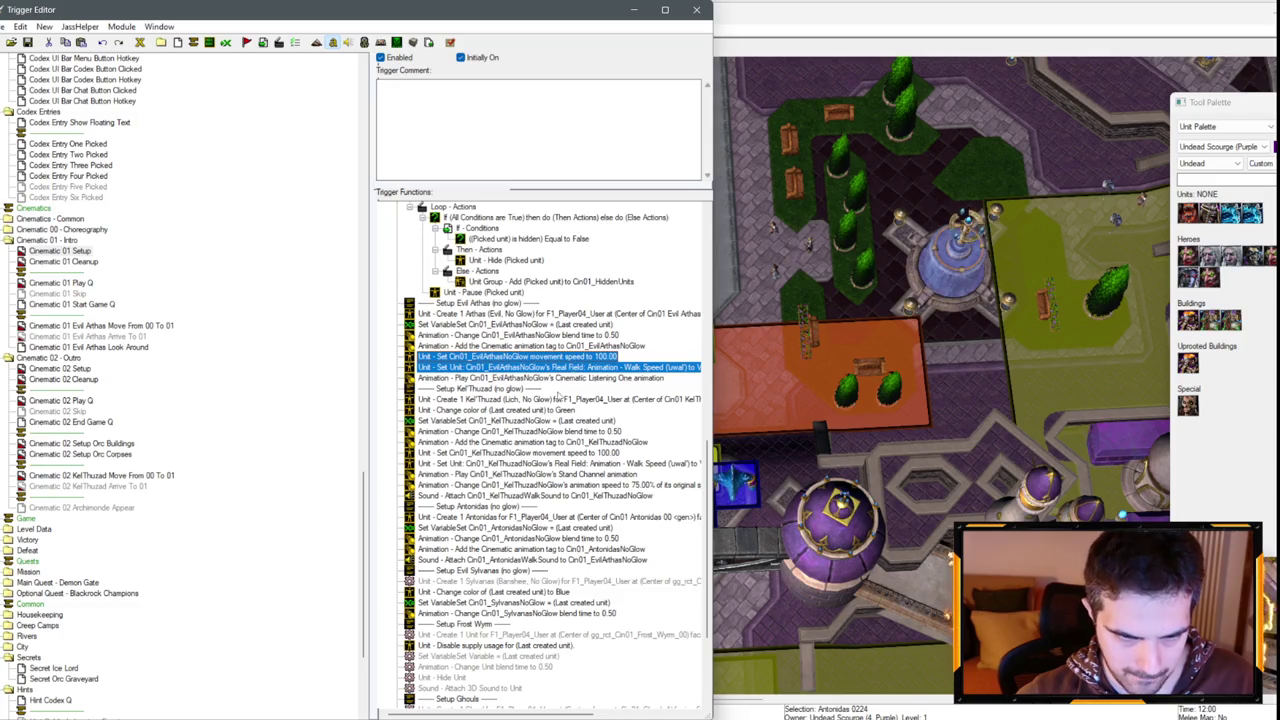
left_click_drag(596, 550, 598, 566)
left_click(583, 347)
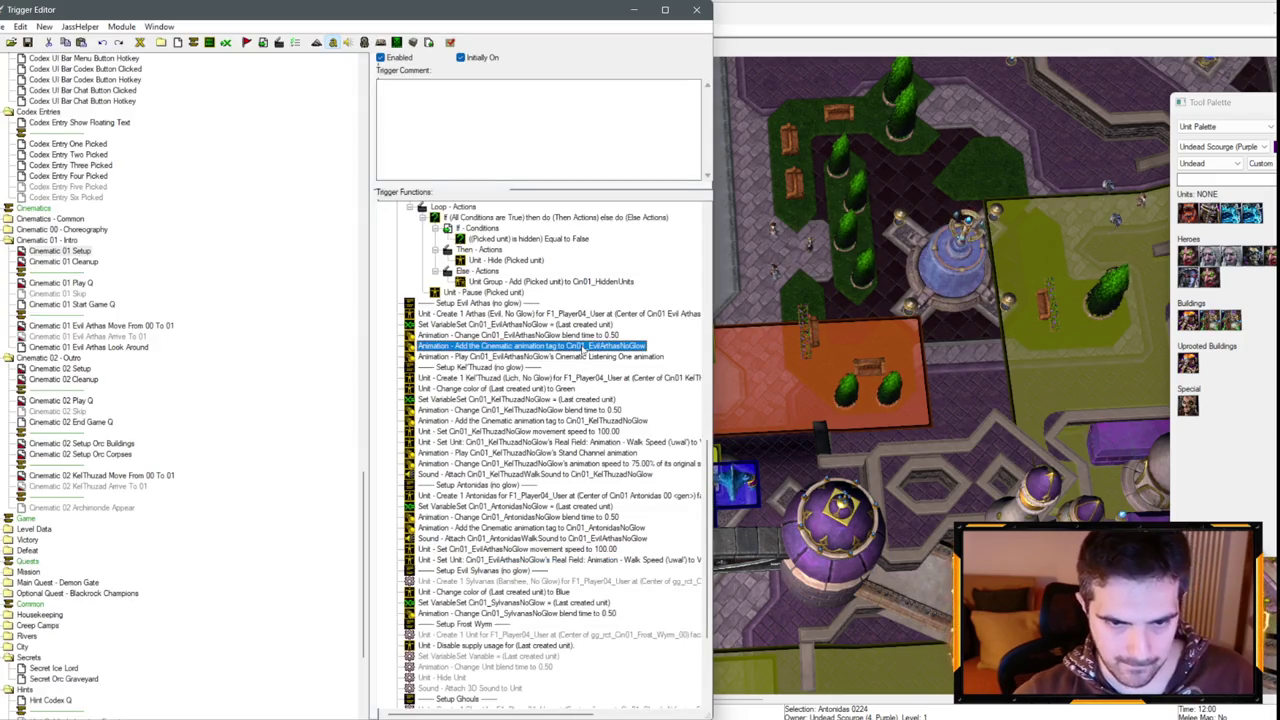
key("Delete")
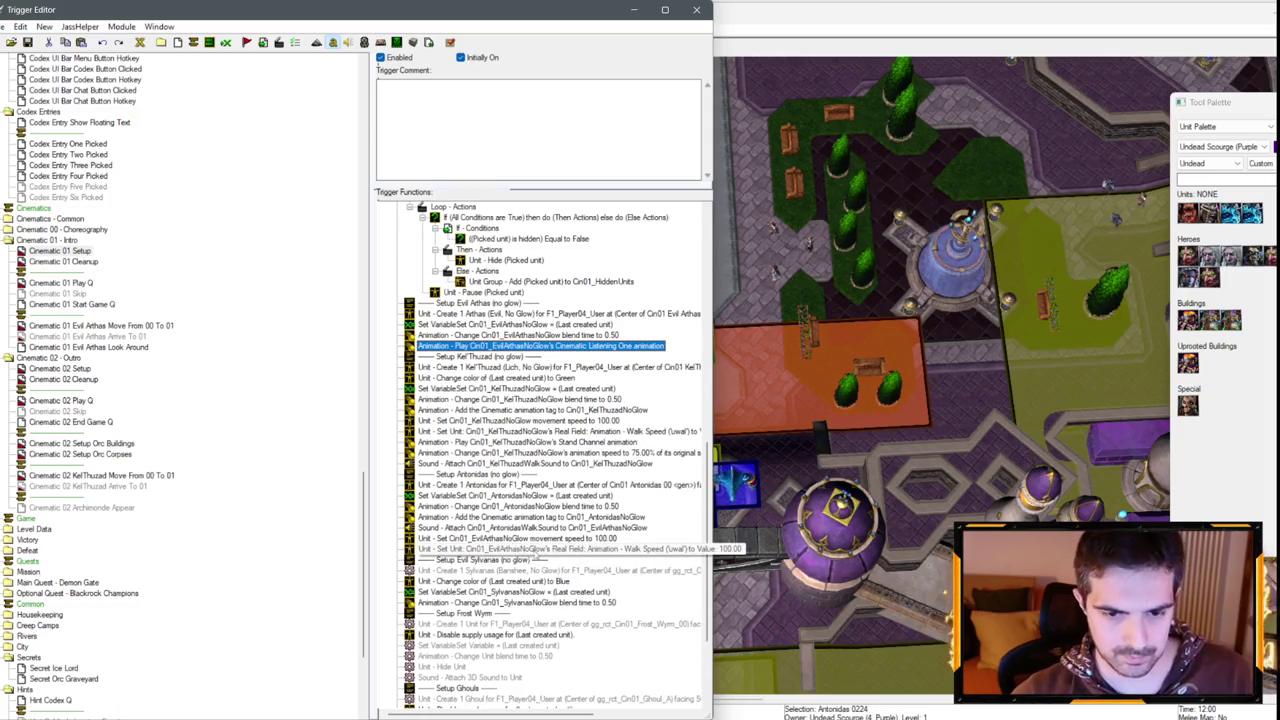
Step: Retarget the moved movement speed action to Cin01_AntonidasNoGlow
double_click(573, 540)
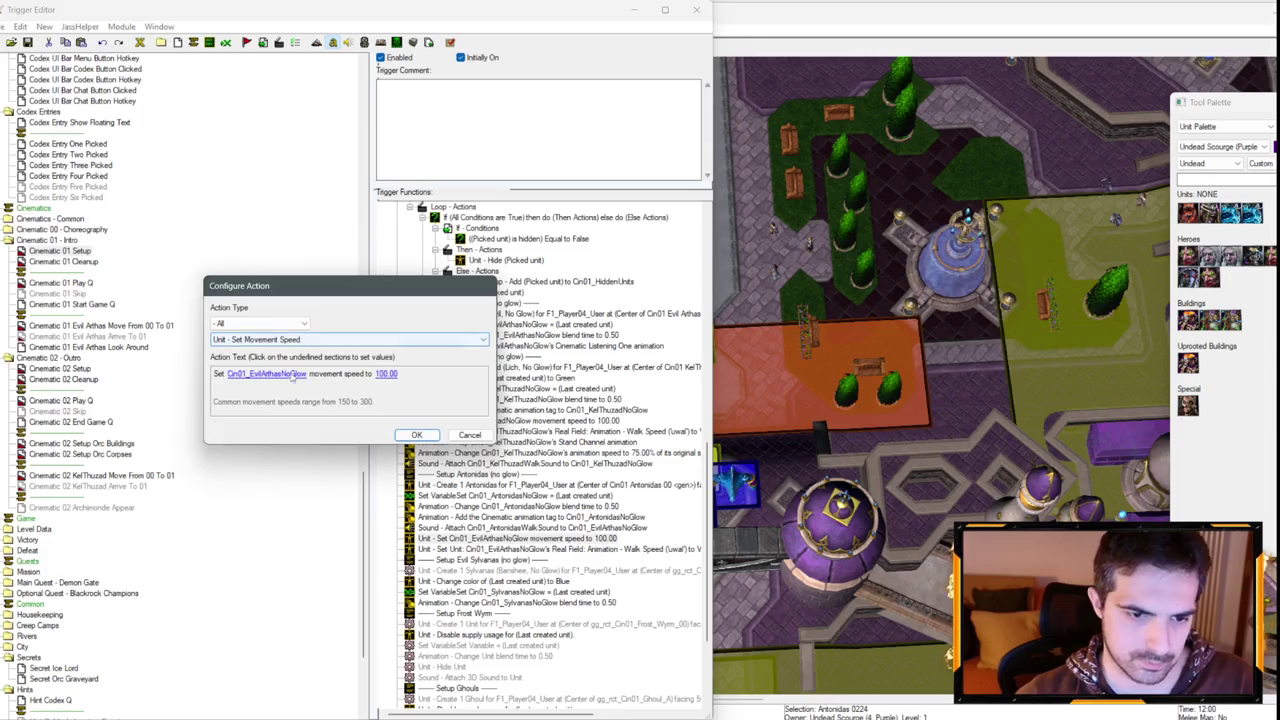
left_click(297, 373)
left_click(340, 346)
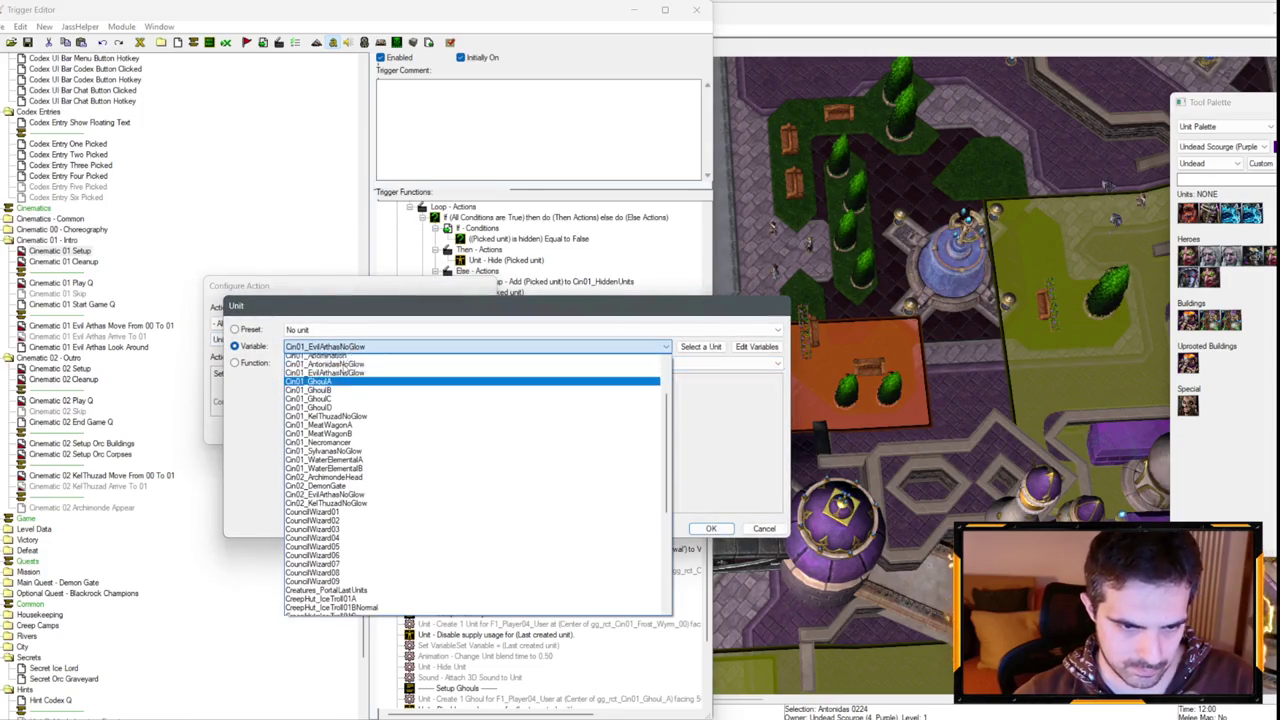
left_click(330, 376)
key("Return")
key("Return")
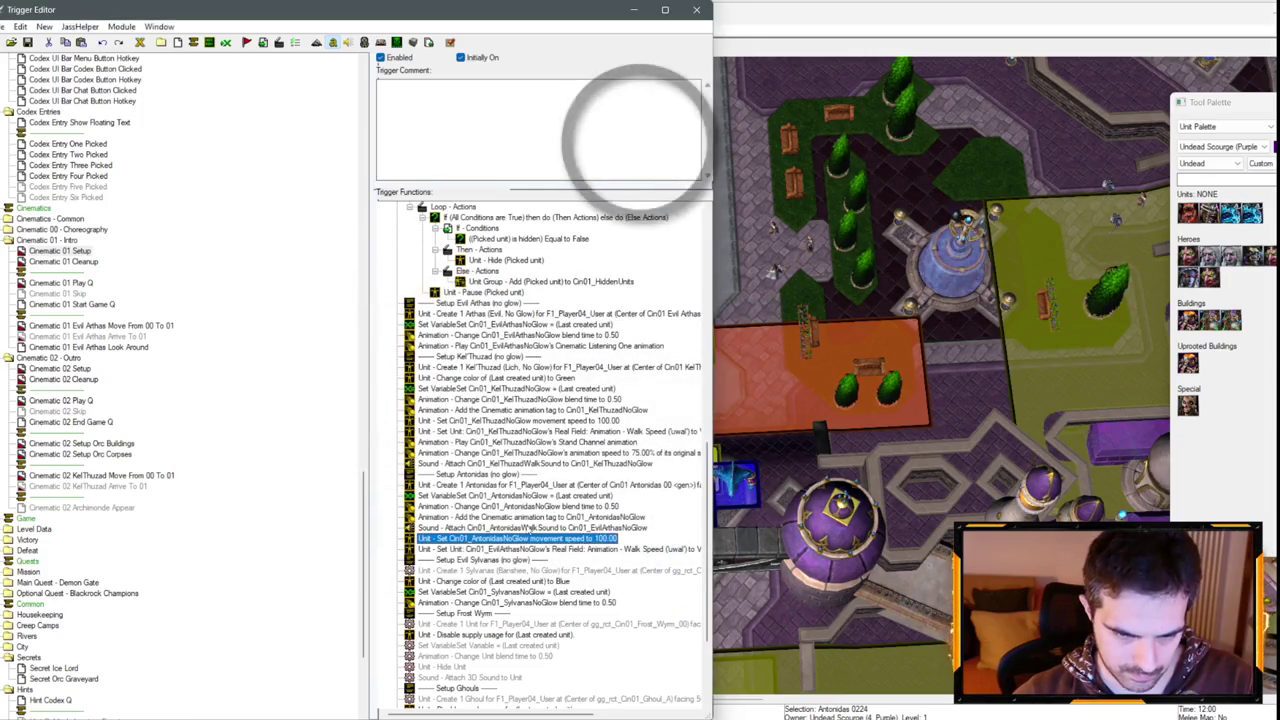
Step: Attach the walk sound and walk speed actions to Cin01_AntonidasNoGlow
double_click(526, 528)
left_click(382, 374)
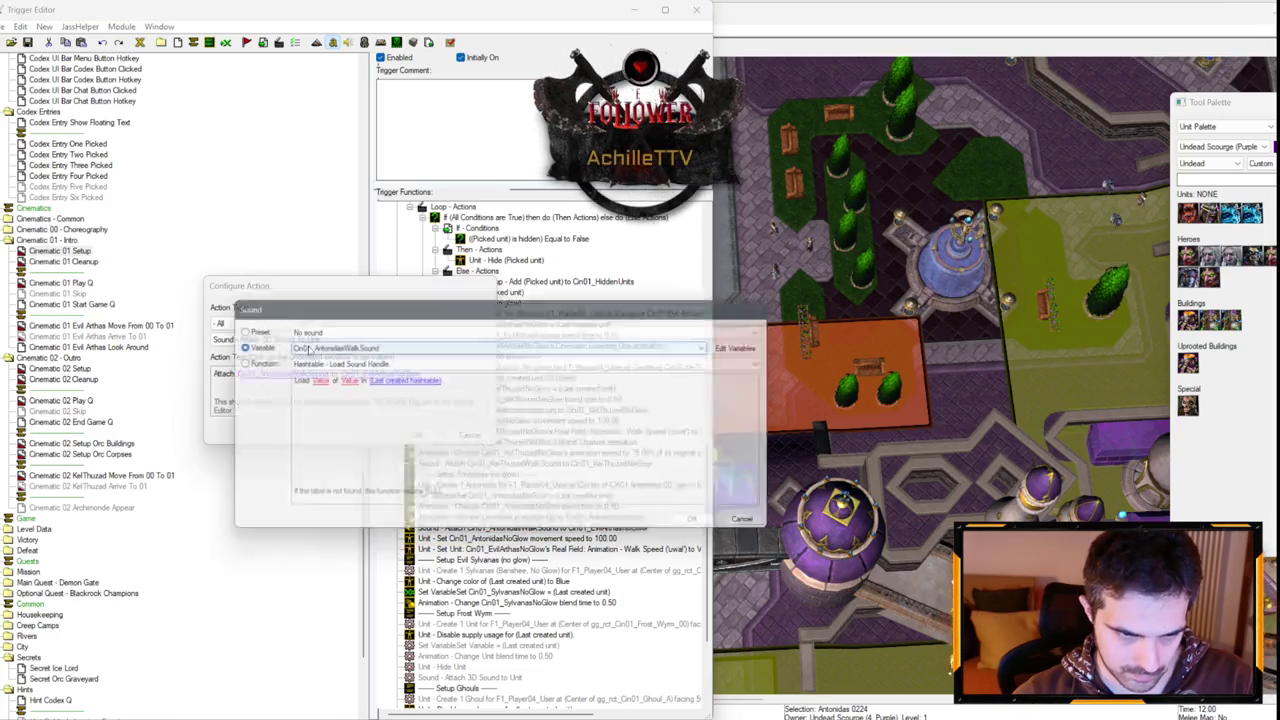
left_click(330, 346)
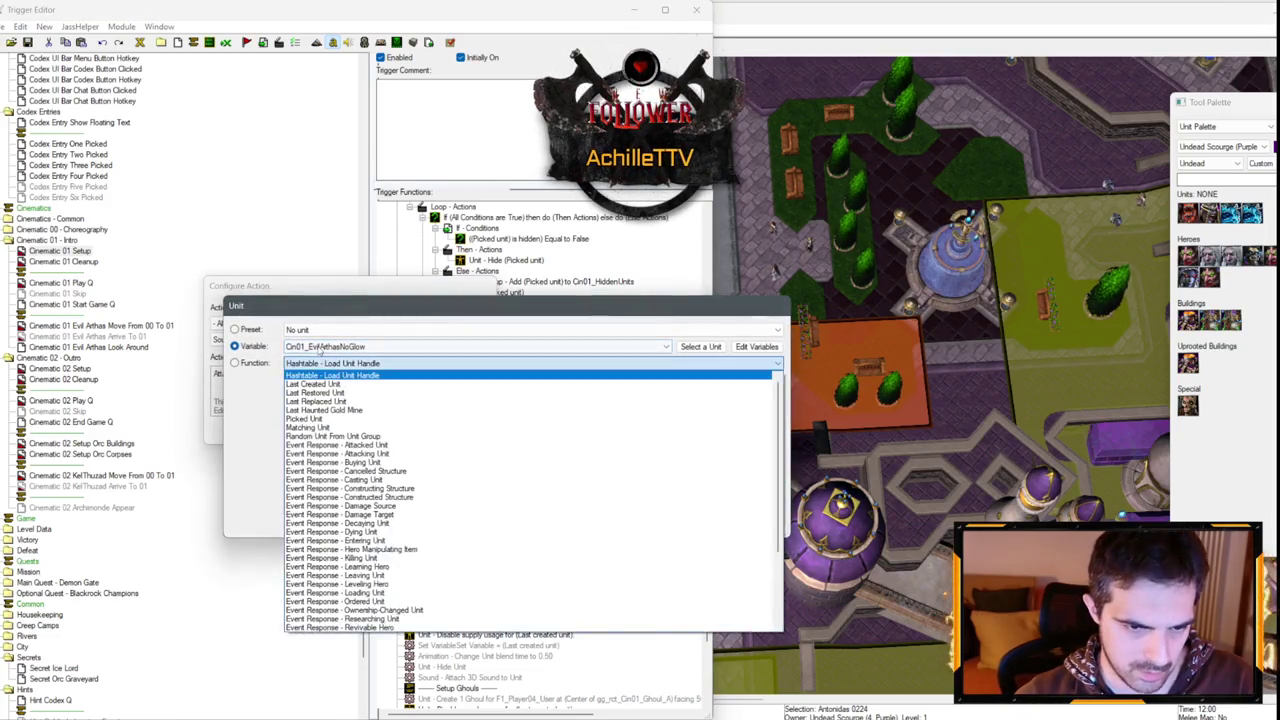
left_click(325, 396)
key("Return")
key("Return")
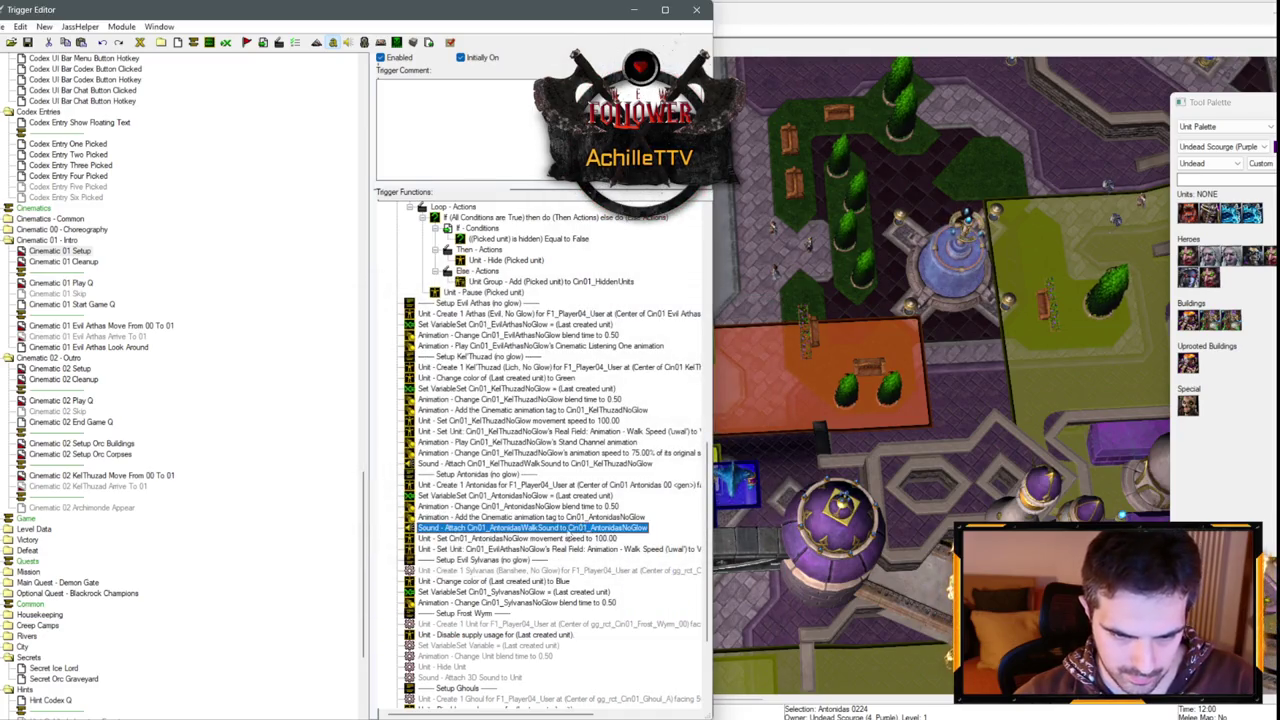
double_click(548, 549)
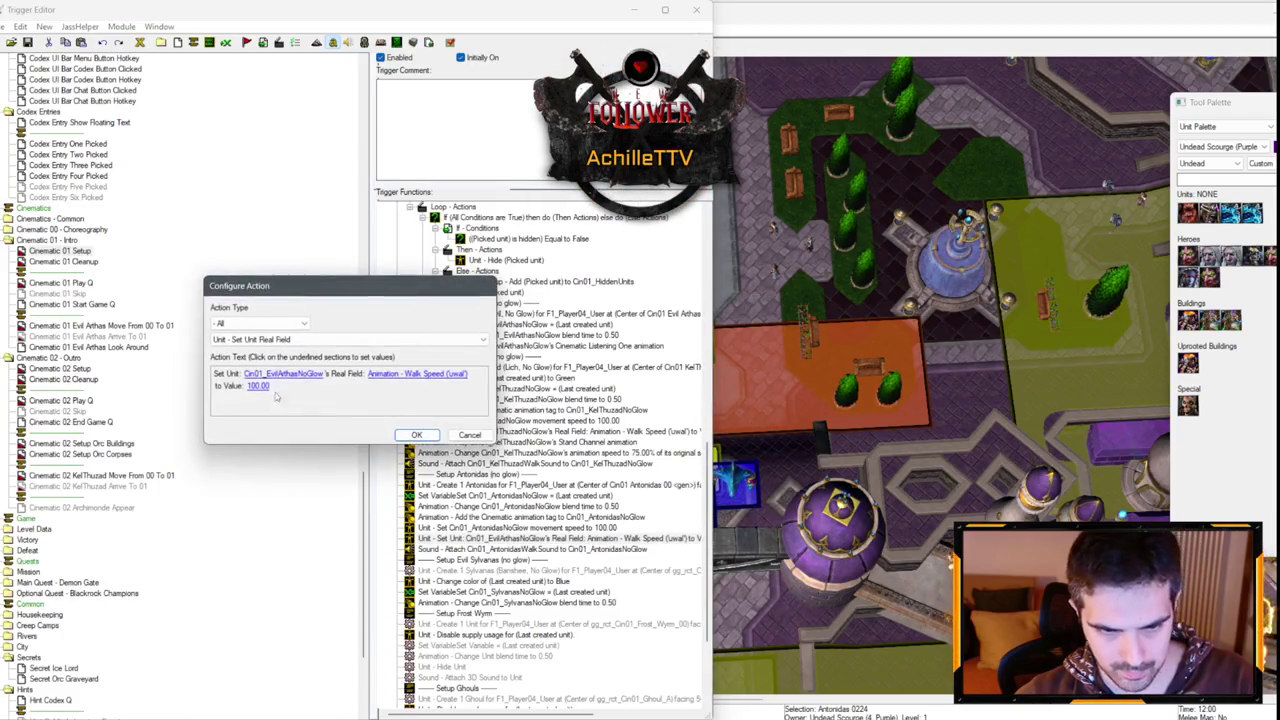
left_click(283, 373)
left_click(330, 346)
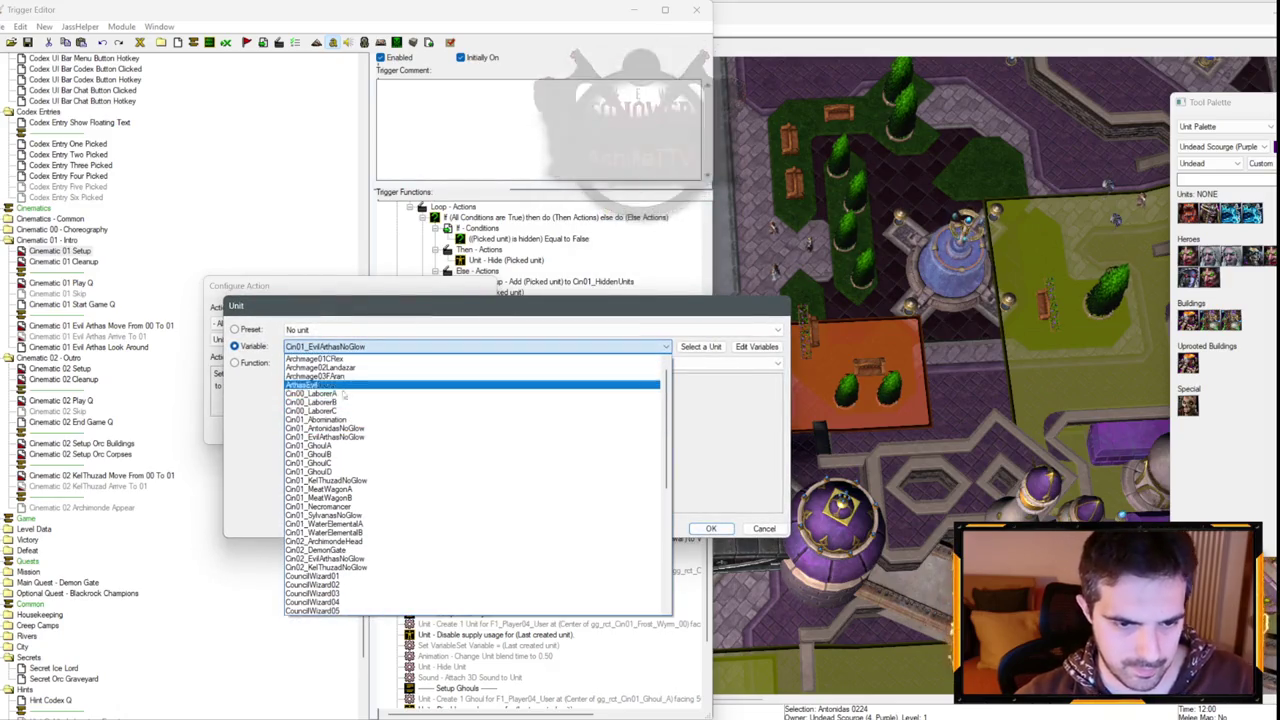
left_click(325, 428)
key("Return")
key("Return")
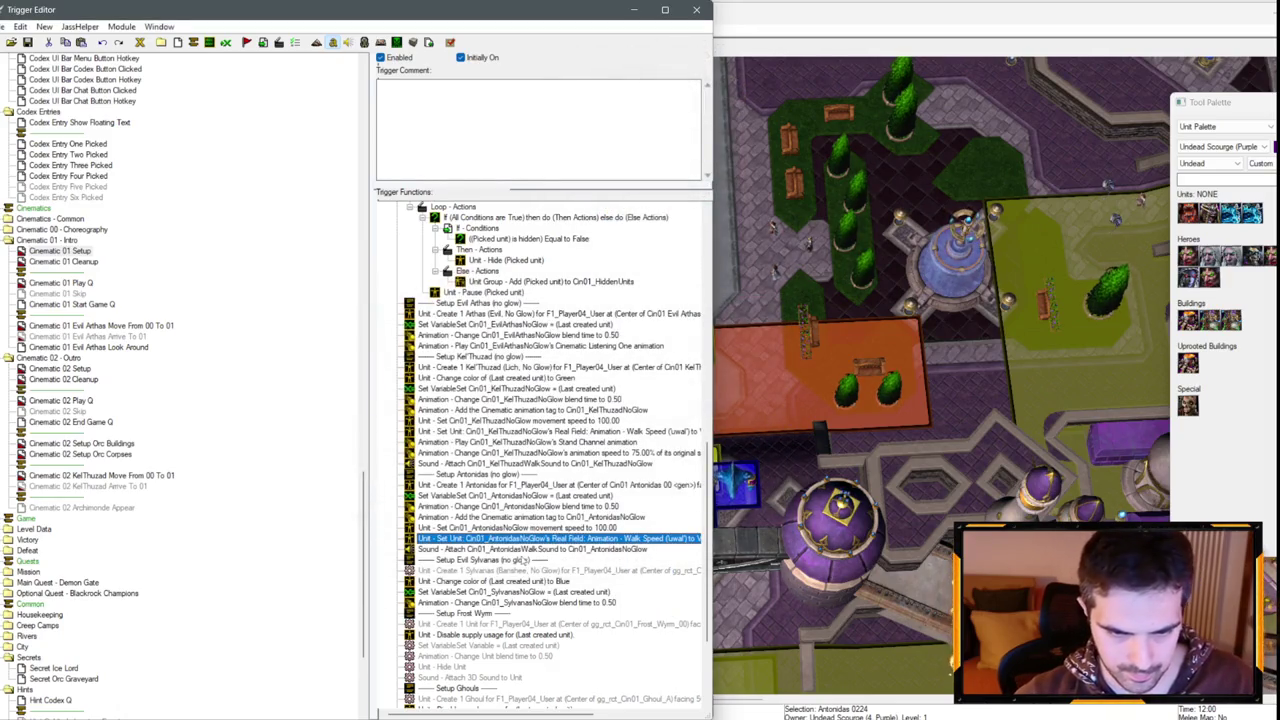
Step: Select the action that creates Sylvanas and jump the map view to her area
left_click(505, 561)
scroll(508, 563, "down", 4)
left_click(496, 441)
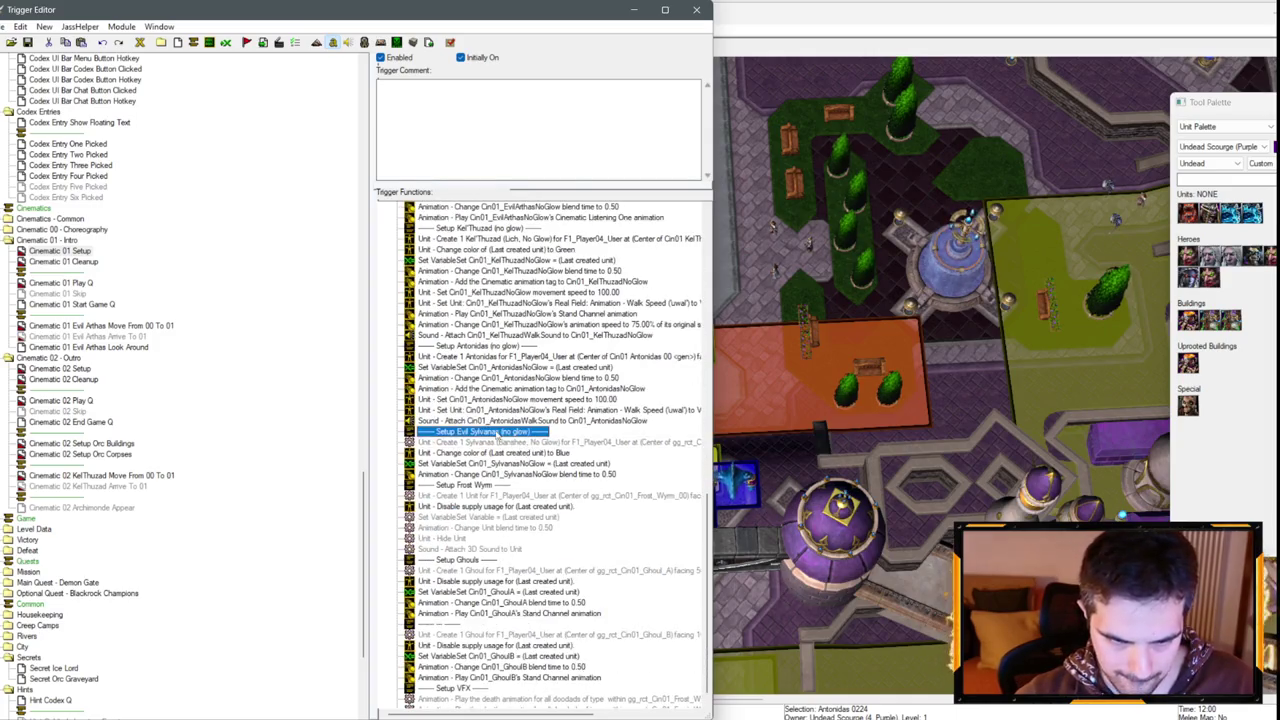
left_click(870, 453)
key("Down")
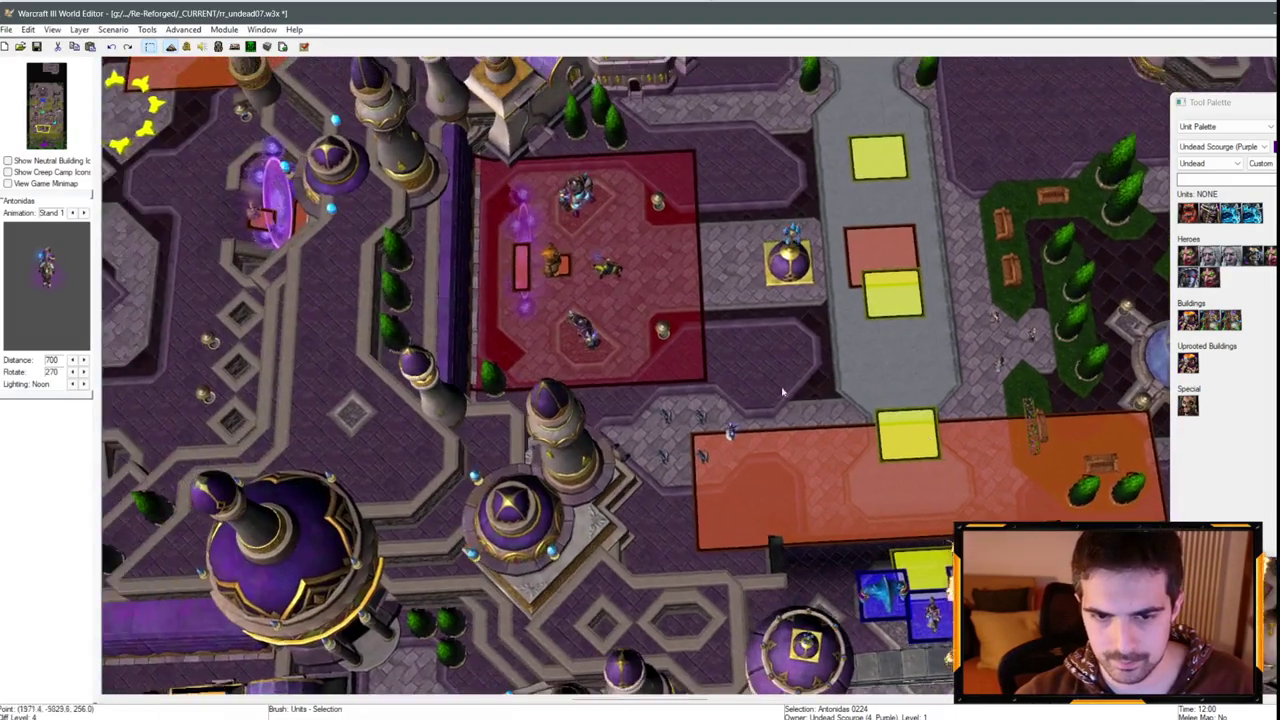
Step: Open the Cin01 Sylvanas region's properties, leaving its name as Cin01 Sylvanas
scroll(790, 313, "up", 2)
key("r")
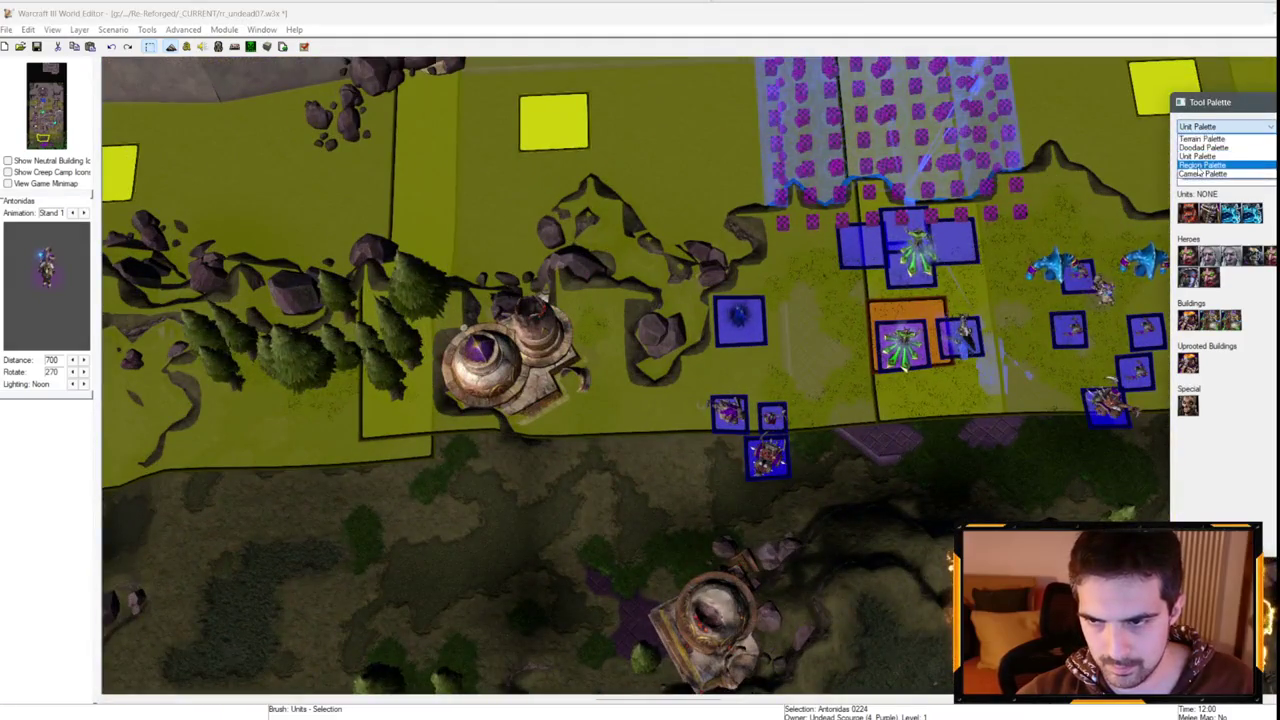
right_click(1234, 483)
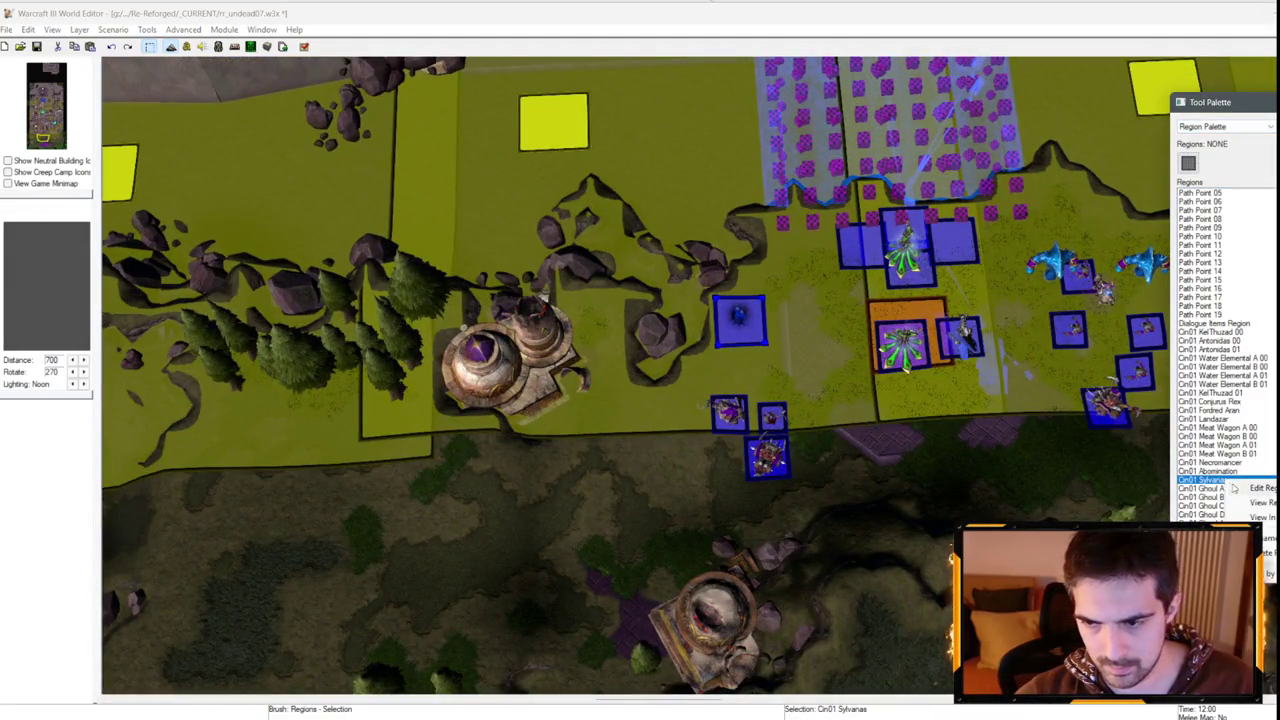
double_click(703, 320)
key("Return")
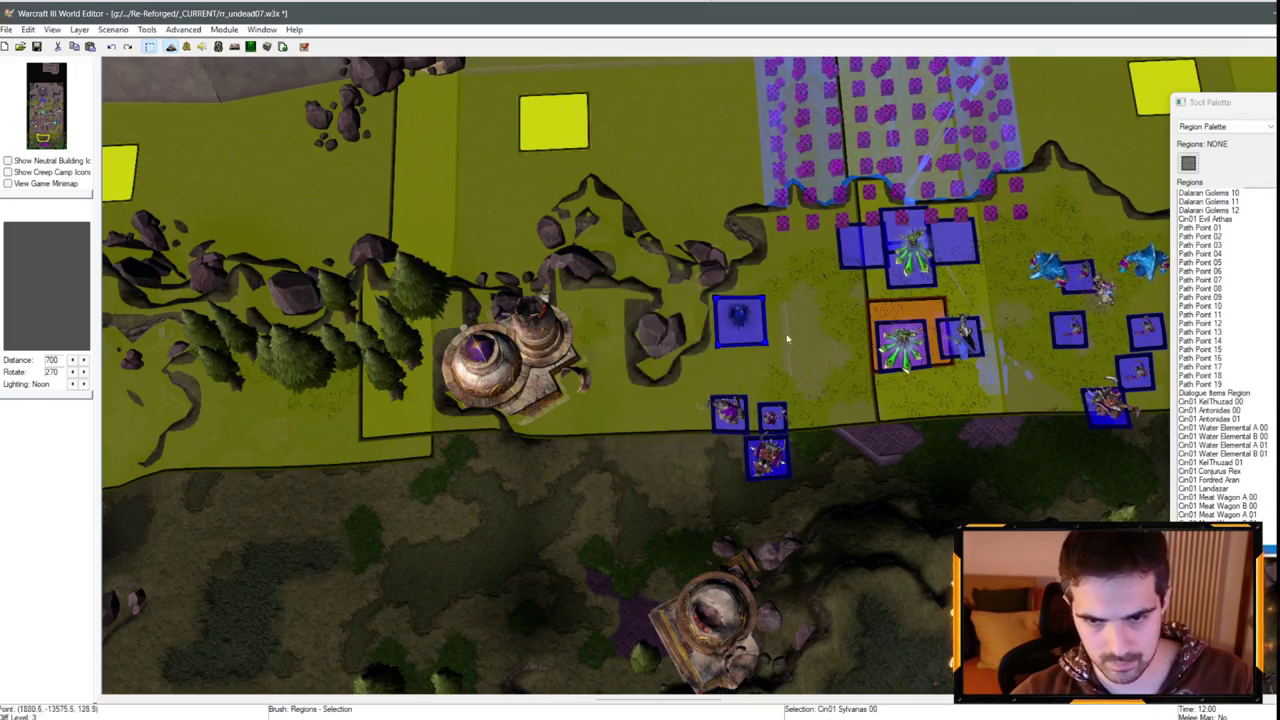
double_click(704, 306)
key("BackSpace")
key("BackSpace")
key("Return")
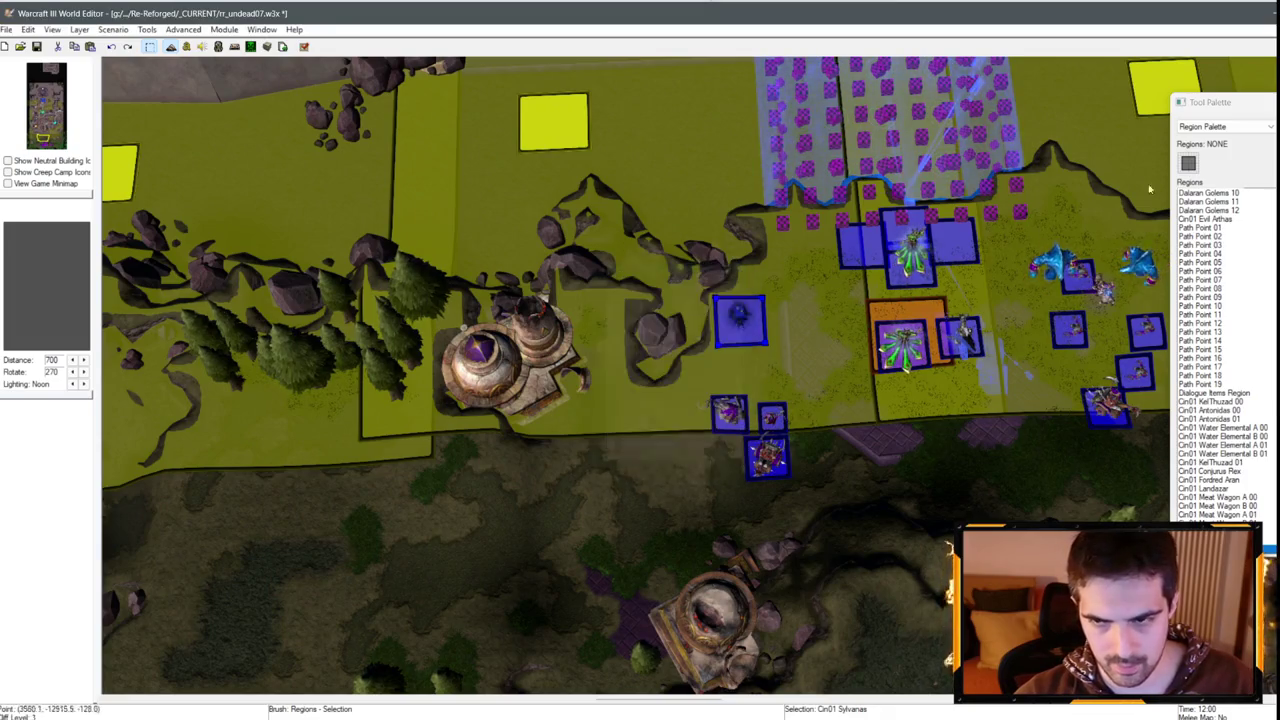
Step: Inspect the Sylvanas banshee unit's properties without changing them
key("u")
left_click(740, 315)
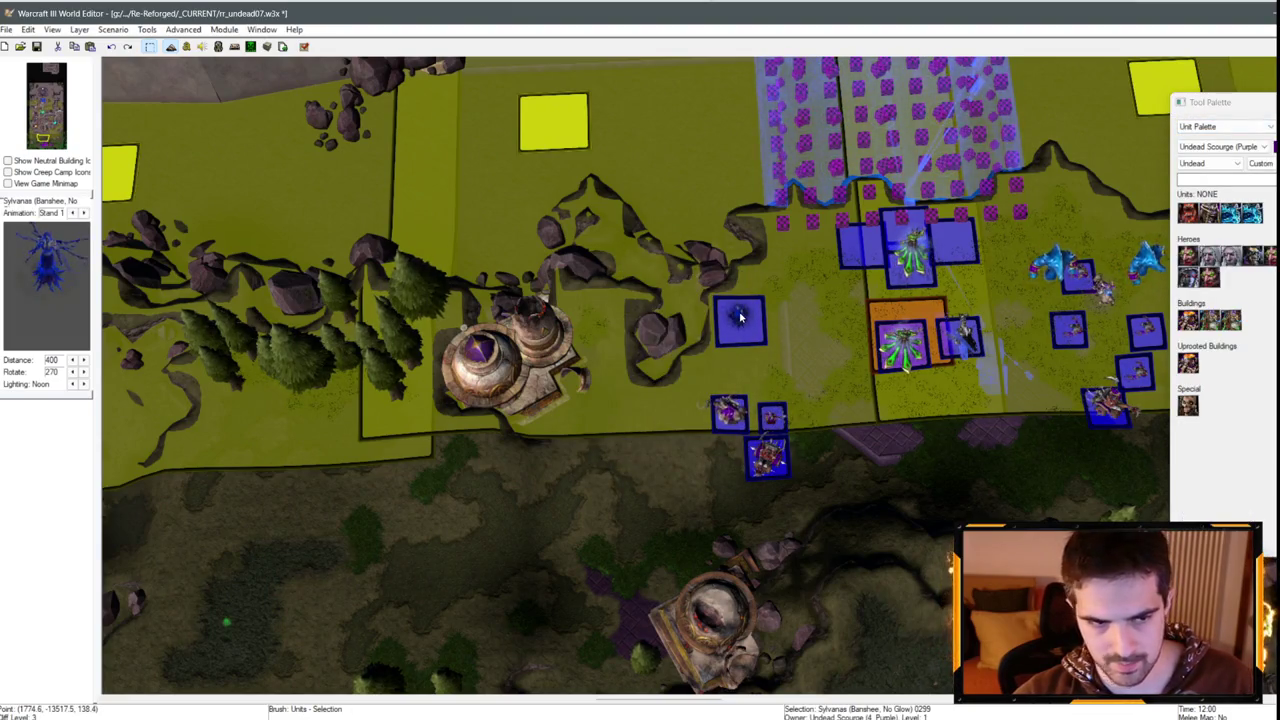
double_click(760, 323)
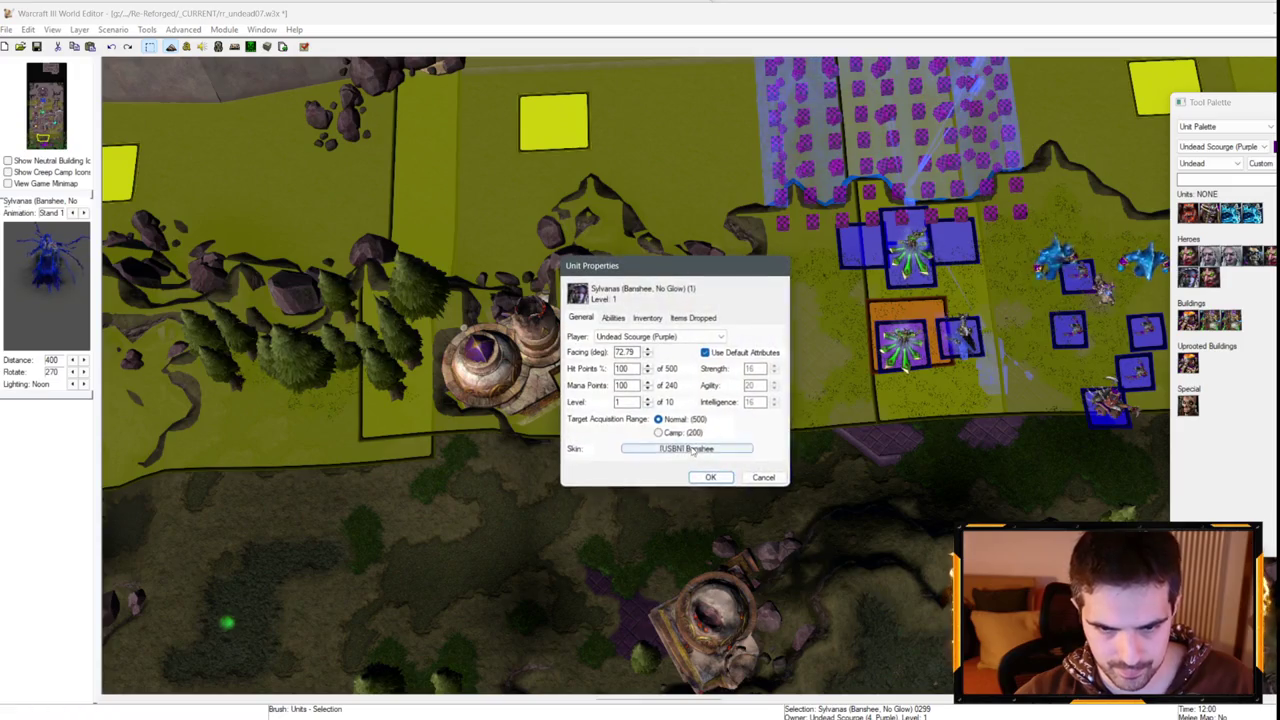
left_click(763, 478)
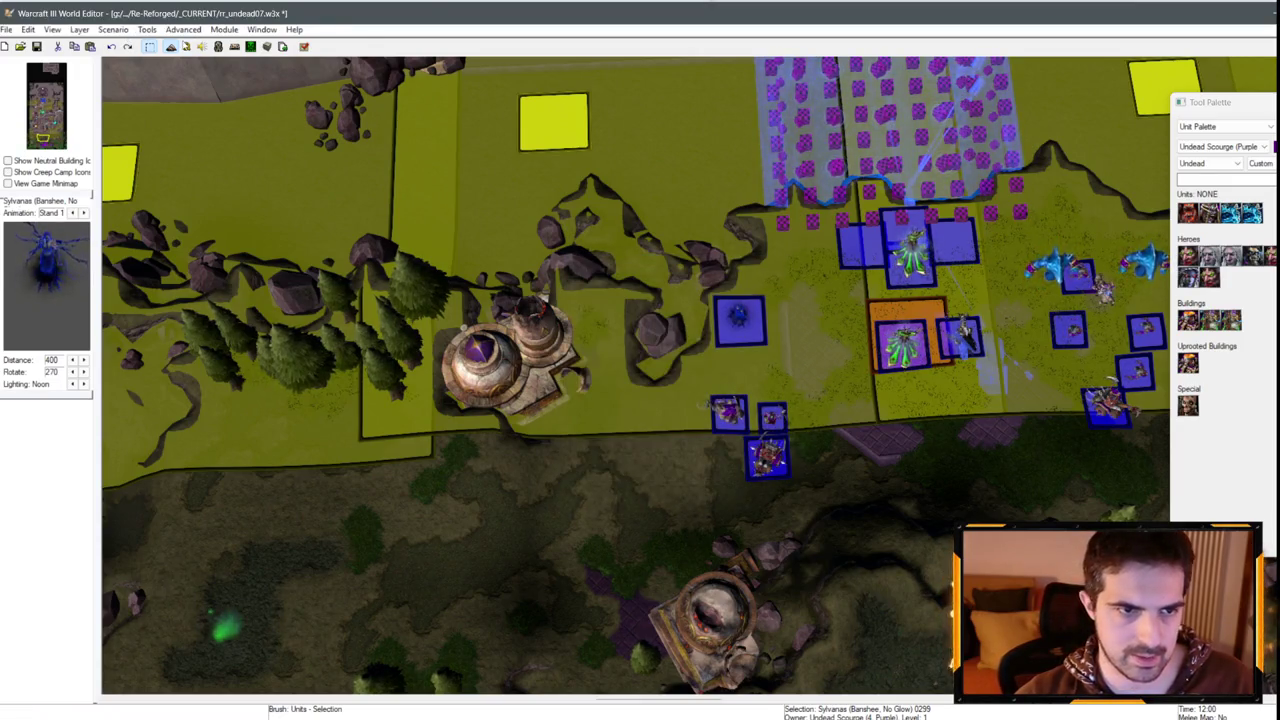
key("F4")
Step: Rename the Sylvanas region to Cin01 Evil Sylvanas from the Region Palette
left_click(1225, 126)
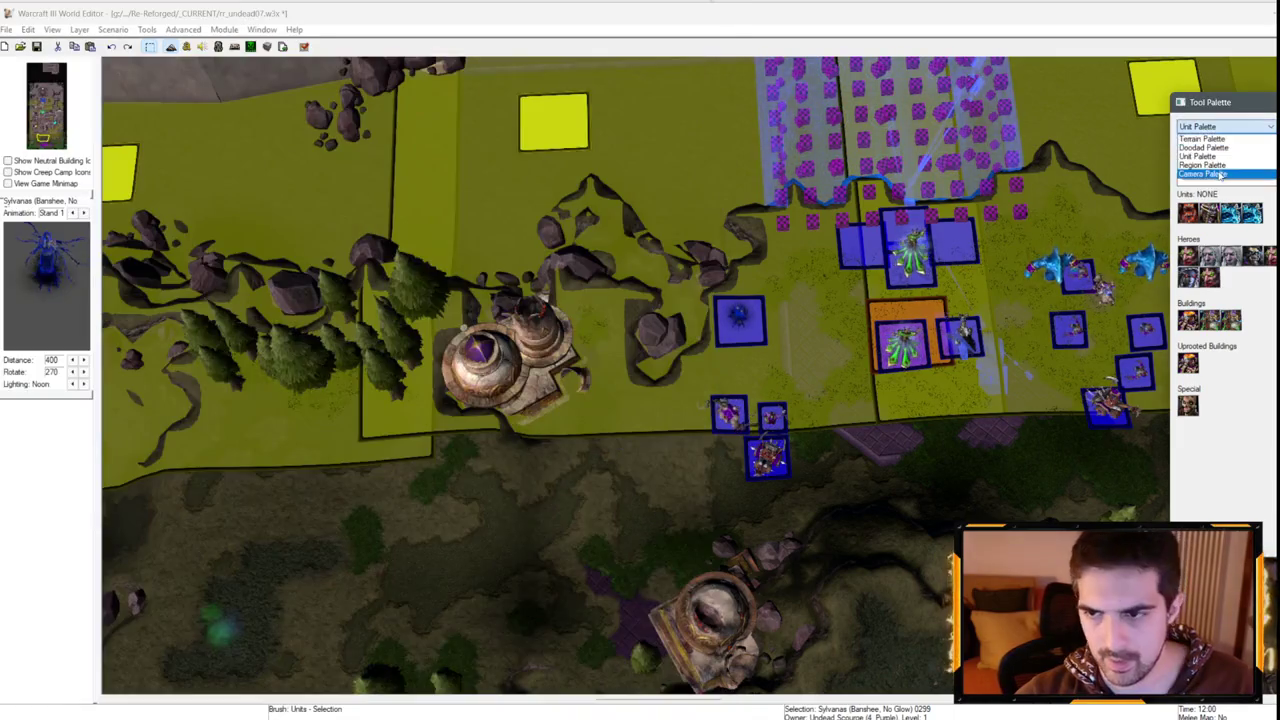
left_click(1210, 165)
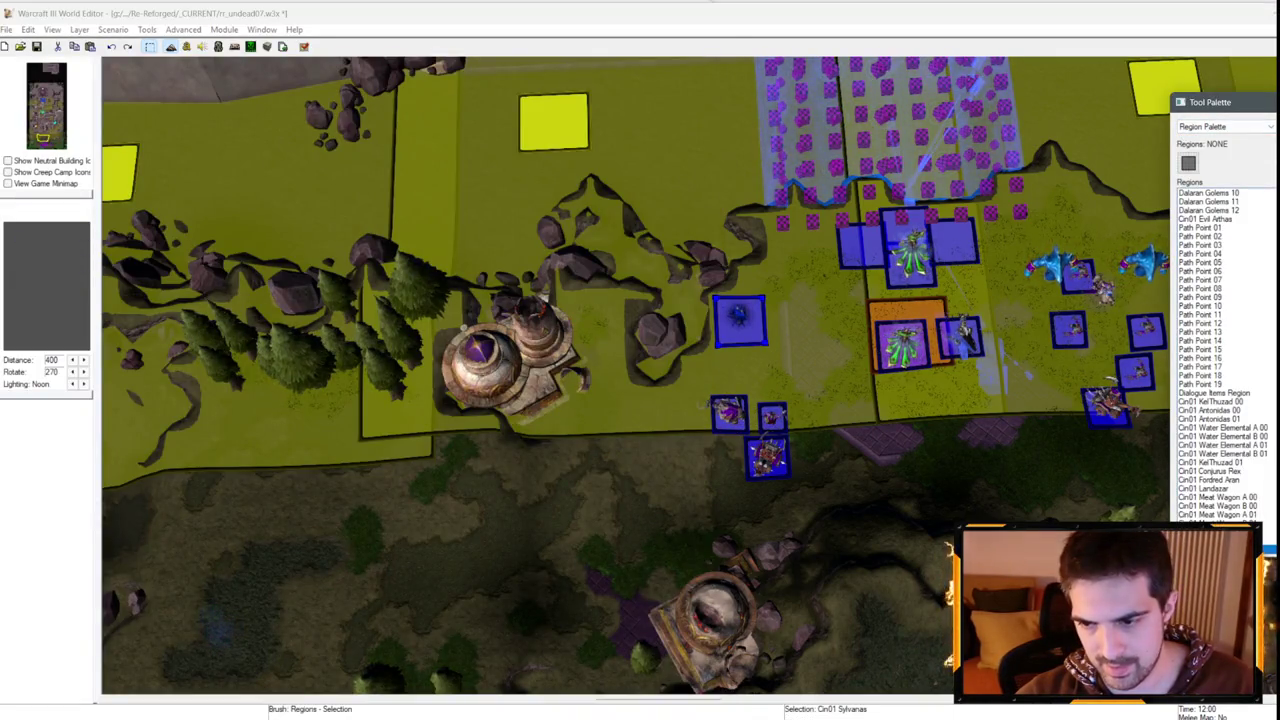
double_click(730, 394)
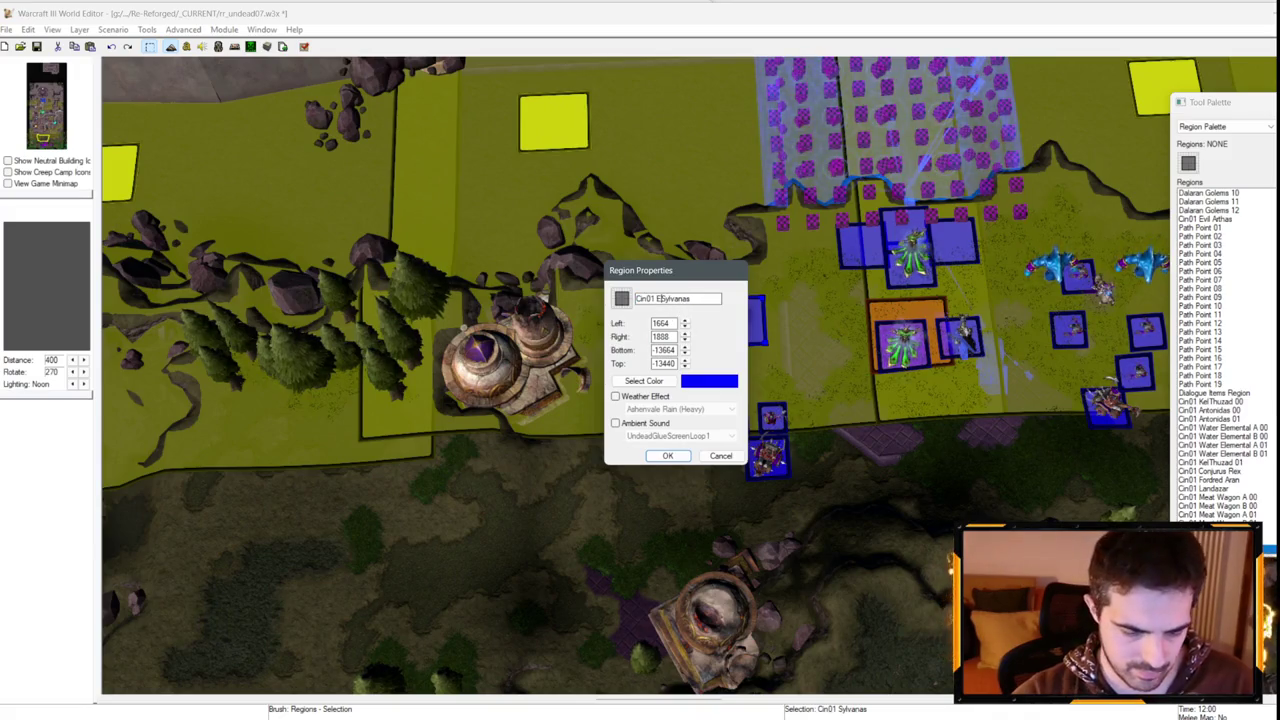
key("Return")
left_click(190, 47)
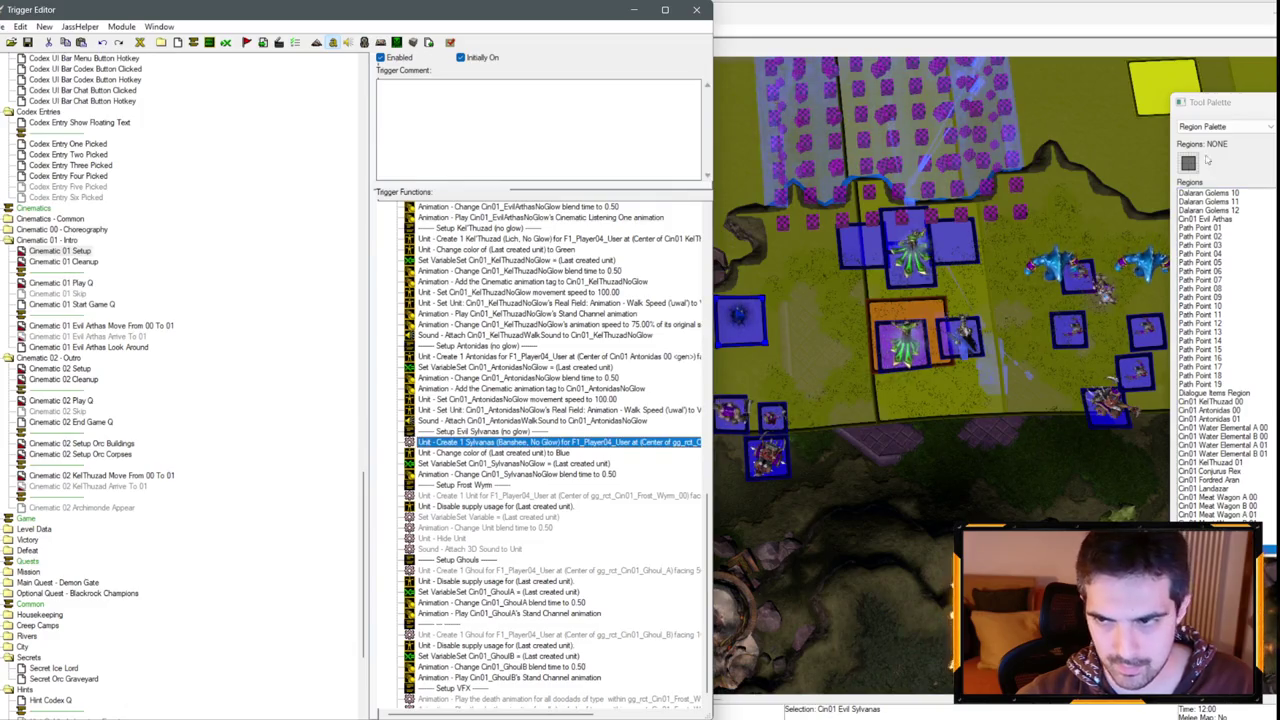
Step: Recheck the Sylvanas banshee's unit properties from the Unit Palette
left_click(1224, 127)
left_click(1200, 156)
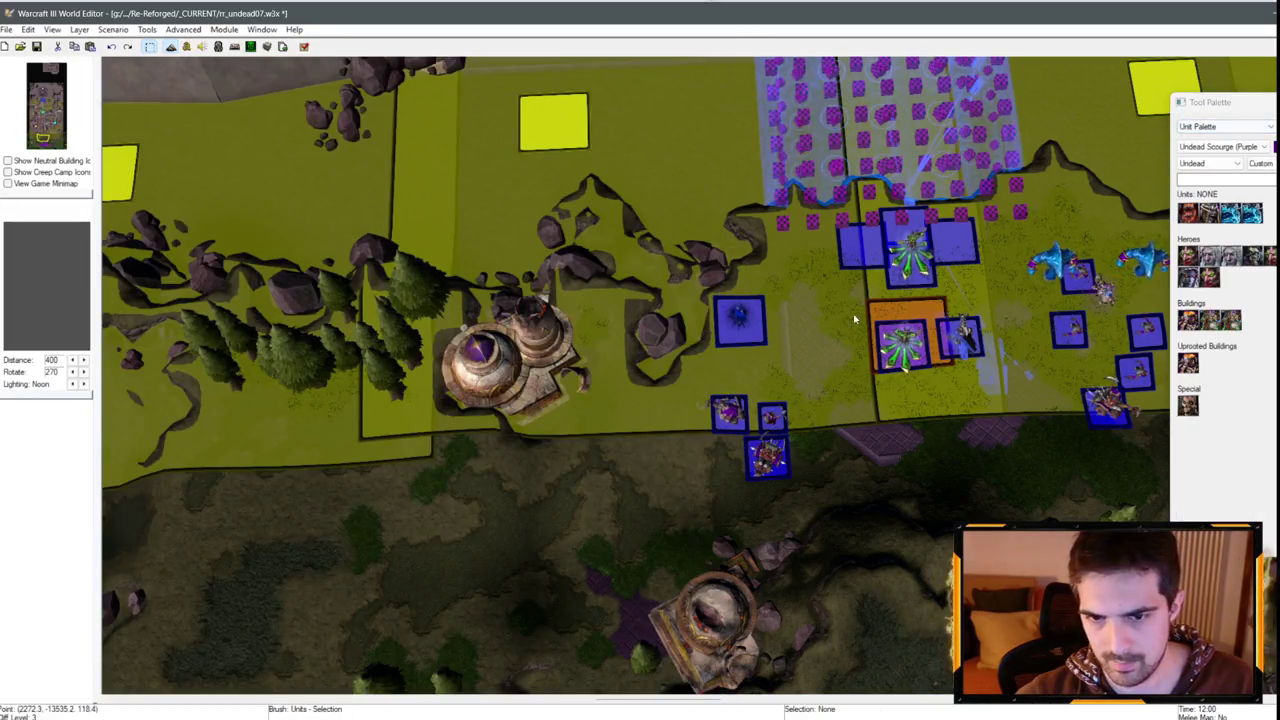
double_click(745, 318)
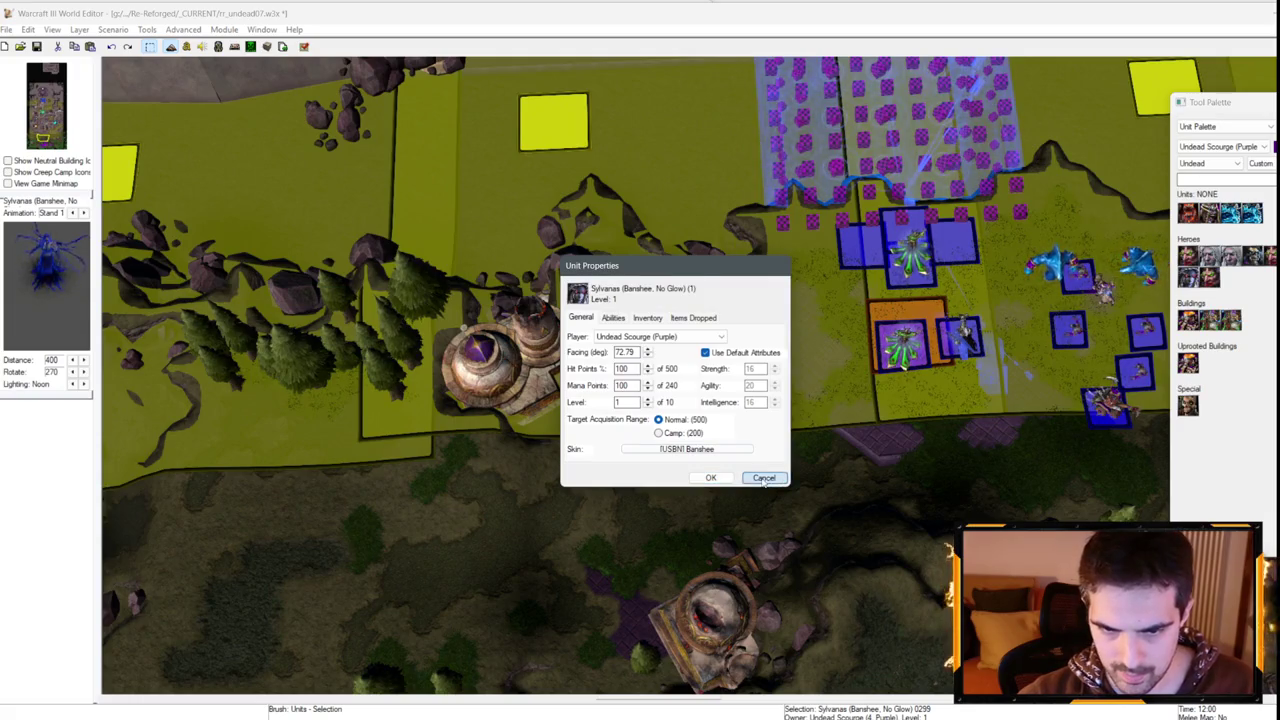
left_click(764, 478)
Step: Try appending 00 to the region name, then keep it as Cin01 Evil Sylvanas
left_click(1224, 127)
left_click(1205, 166)
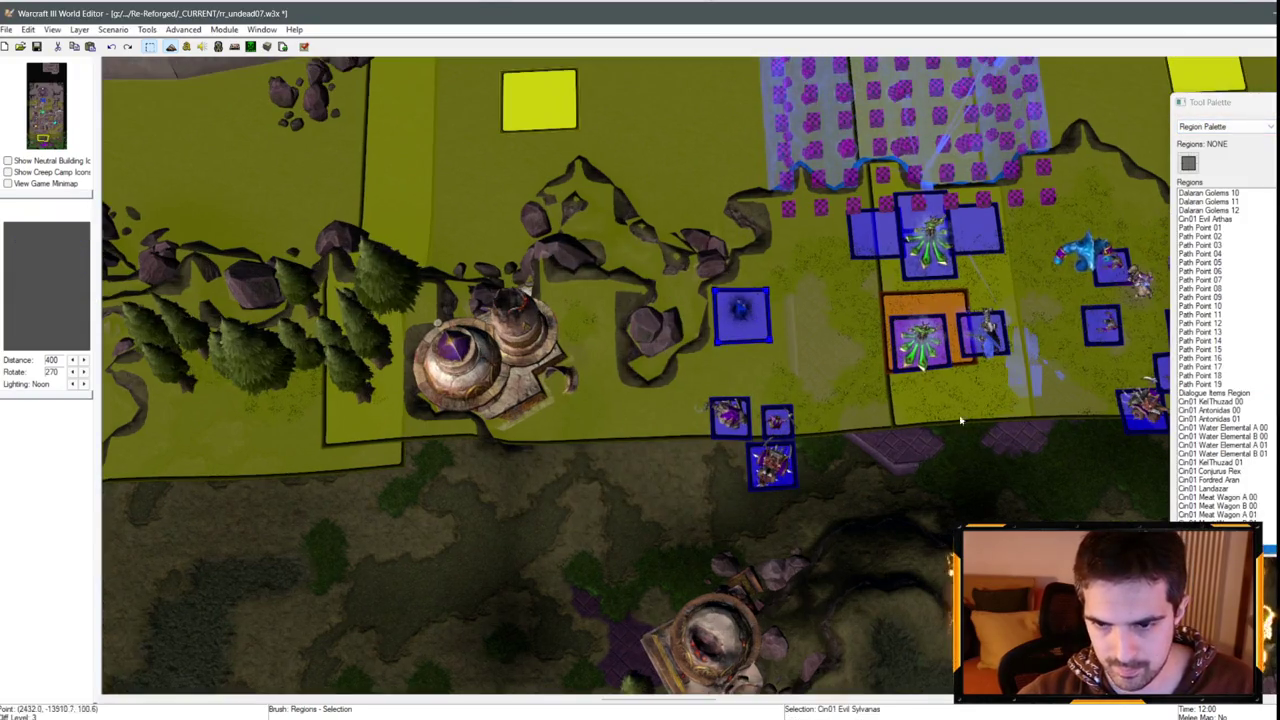
double_click(742, 318)
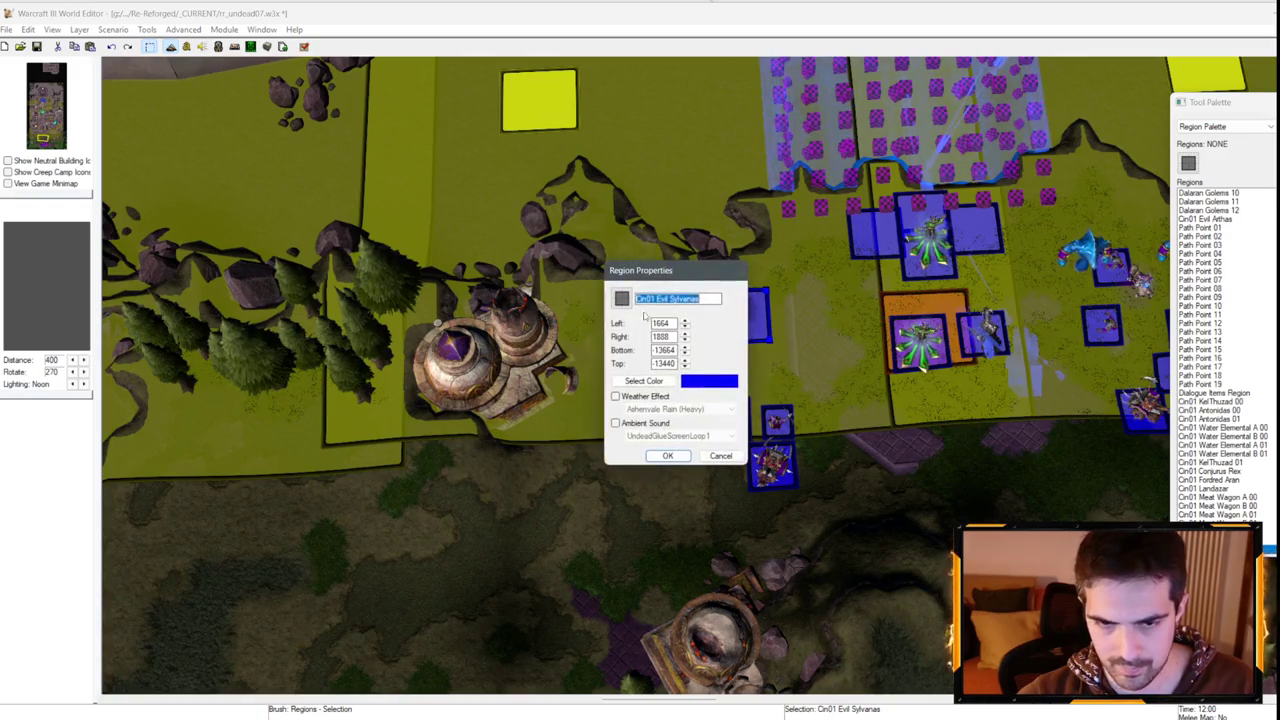
type("00")
key("Return")
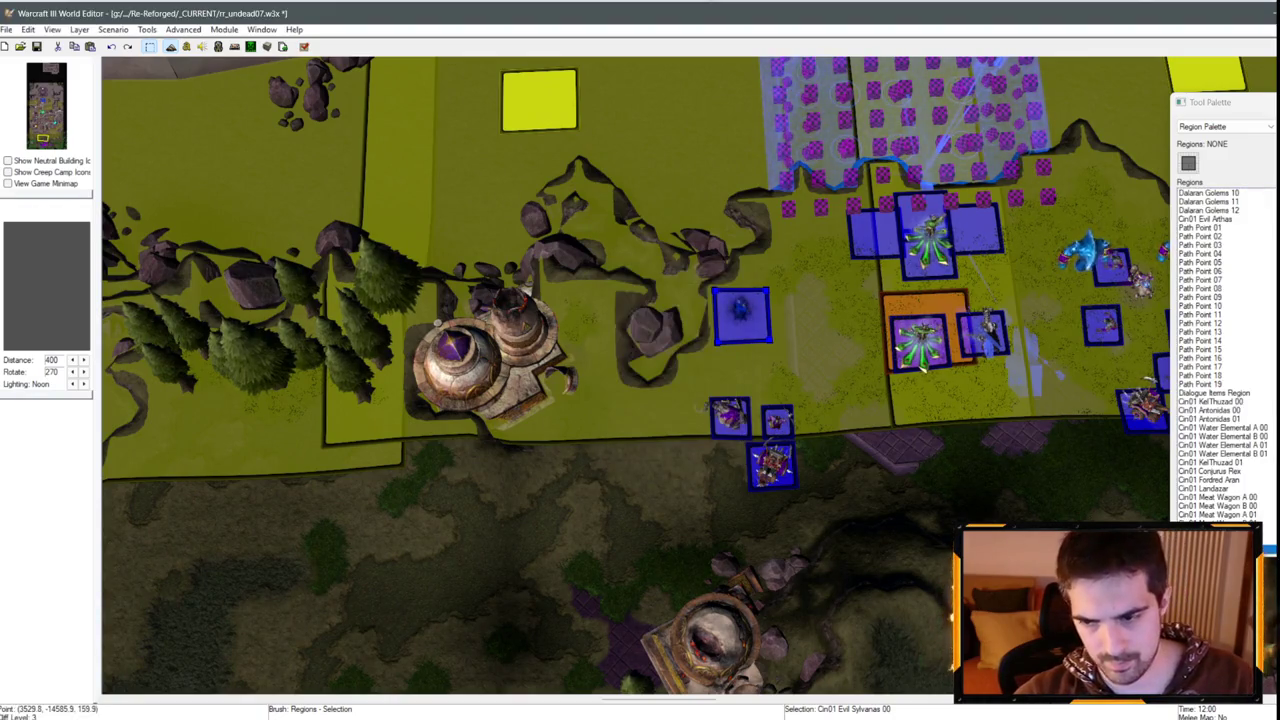
double_click(770, 344)
left_click(665, 454)
key("F4")
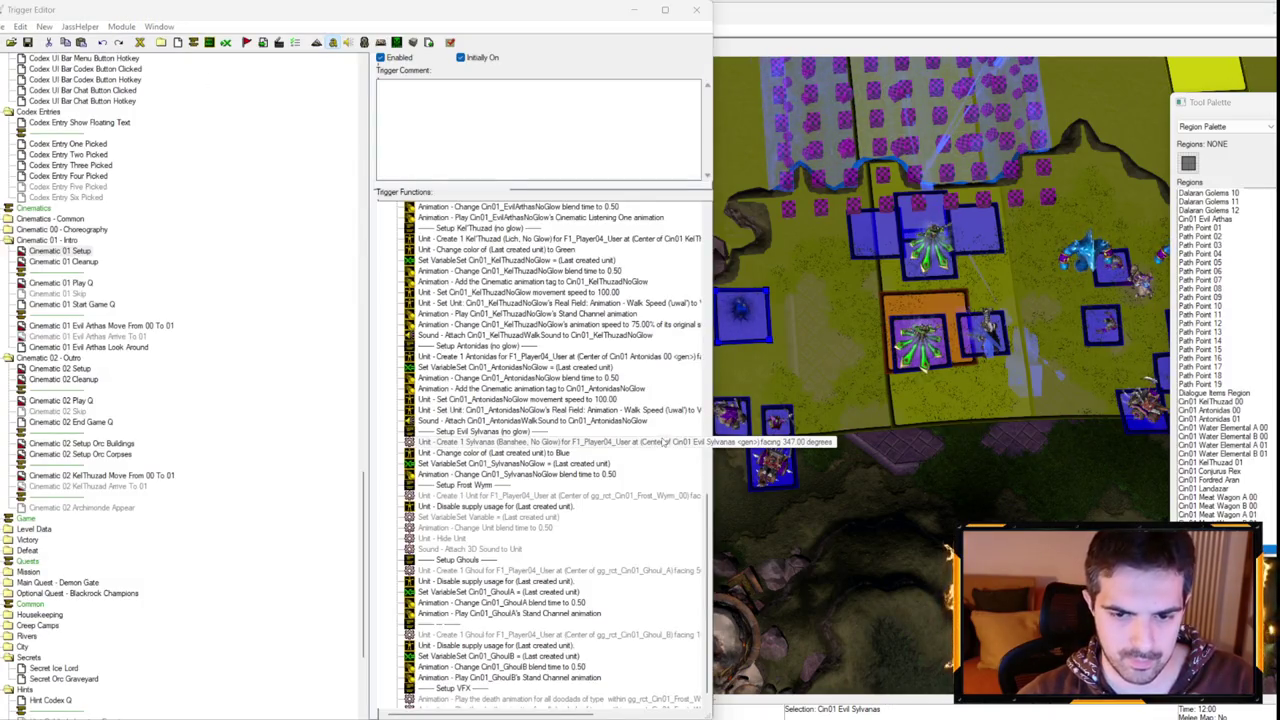
Step: Adjust Sylvanas's starting facing angle in her create action
double_click(663, 443)
left_click(368, 385)
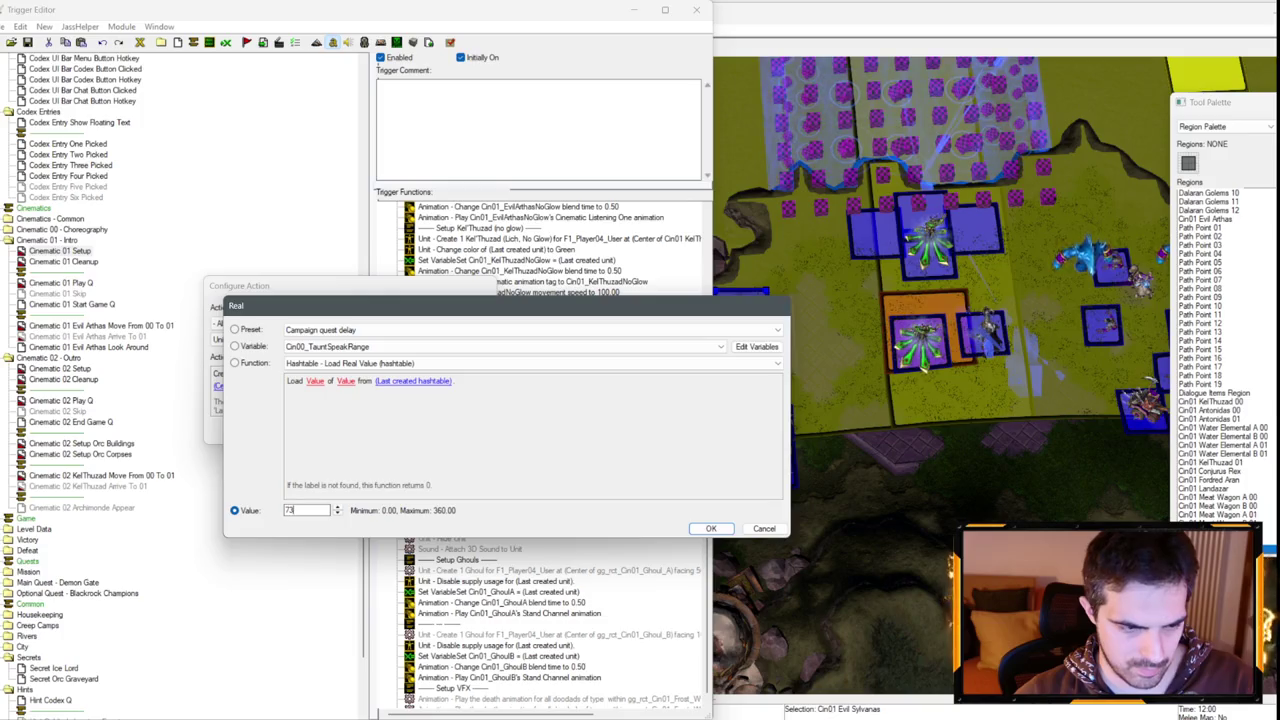
key("Return")
key("Return")
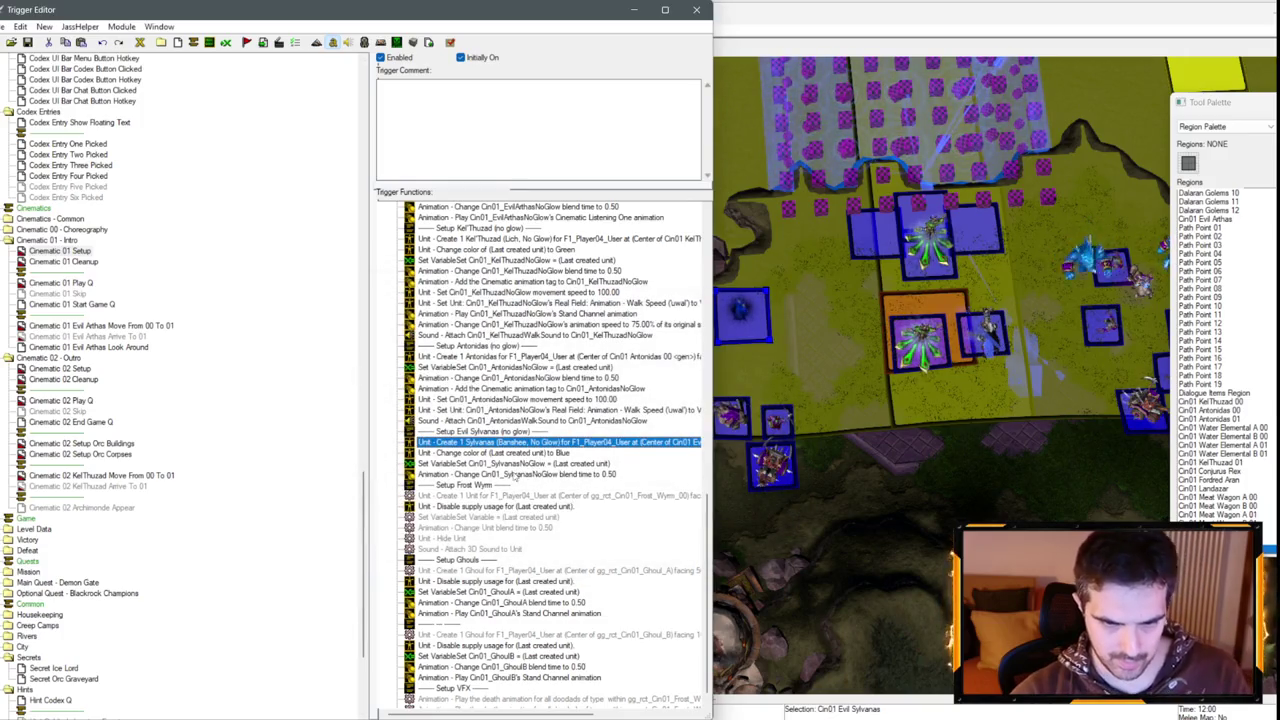
Step: Delete the Setup Frost Wyrm comment and its block of actions
left_click(478, 486)
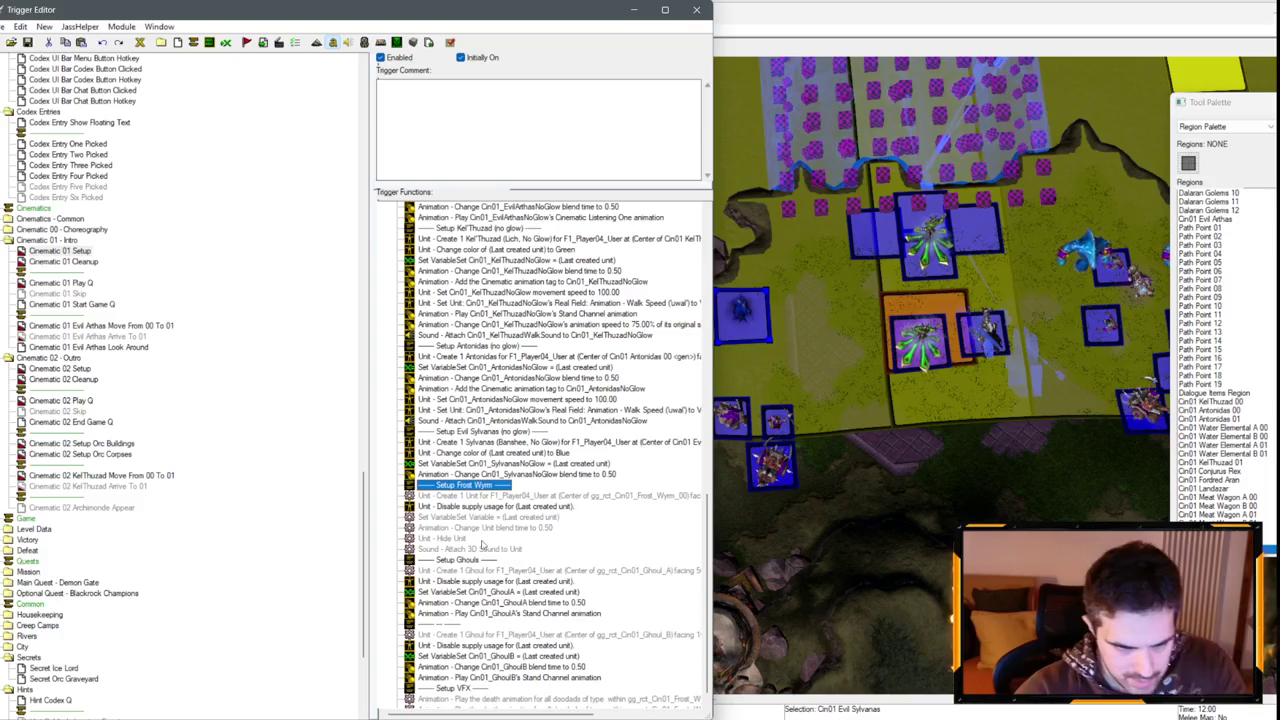
left_click(485, 549, "shift")
key("Delete")
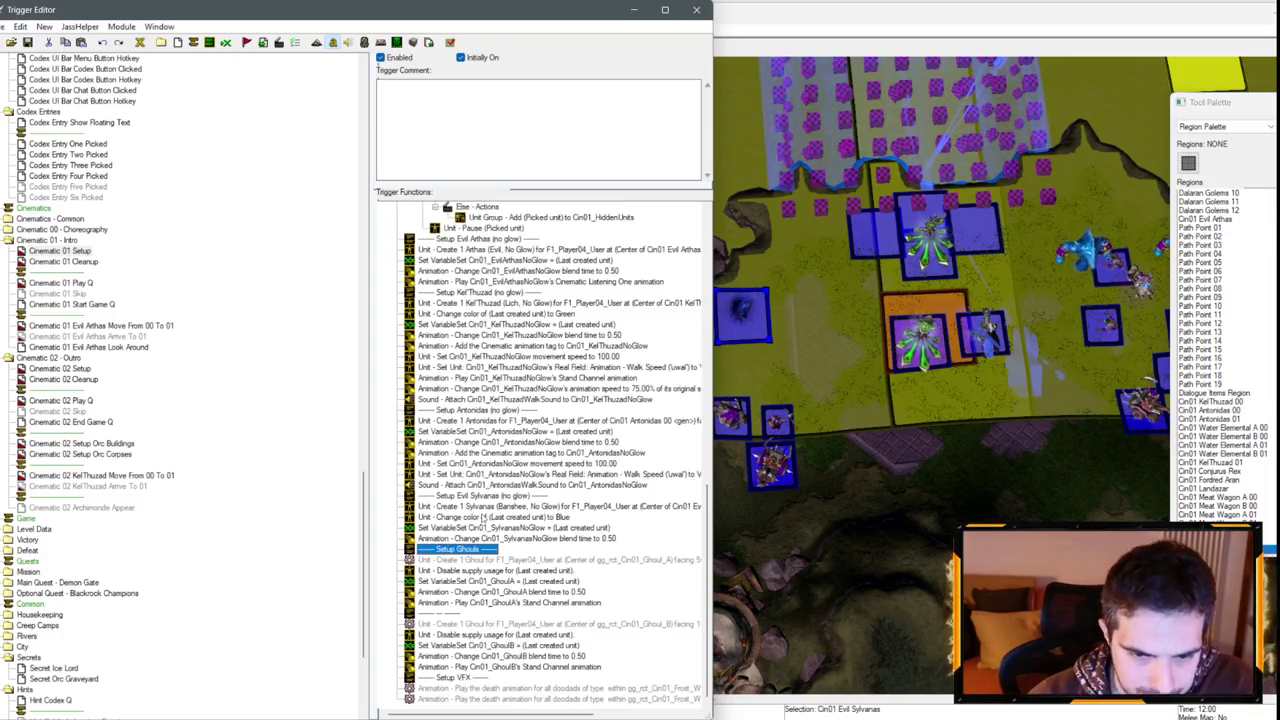
Step: Spawn ghoul A at Cin01 Ghoul A 00 and ghoul B at Cin01 Ghoul B 00
double_click(508, 562)
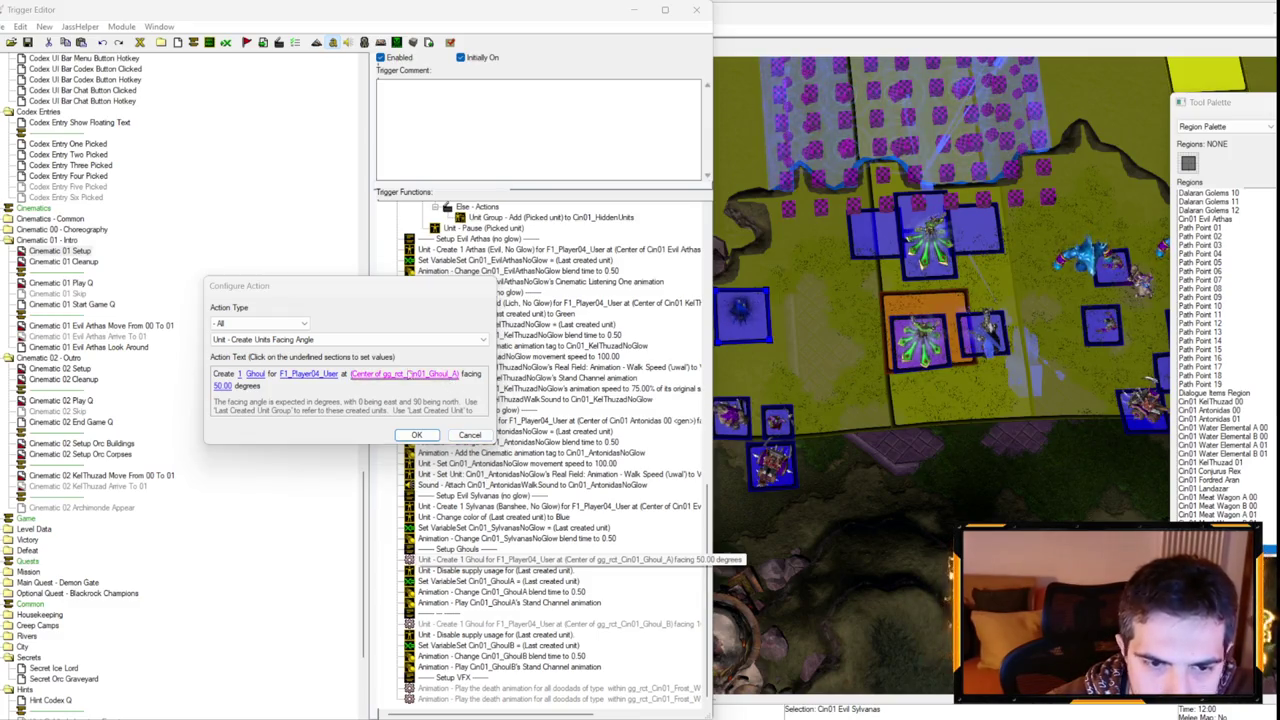
left_click(380, 373)
left_click(352, 364)
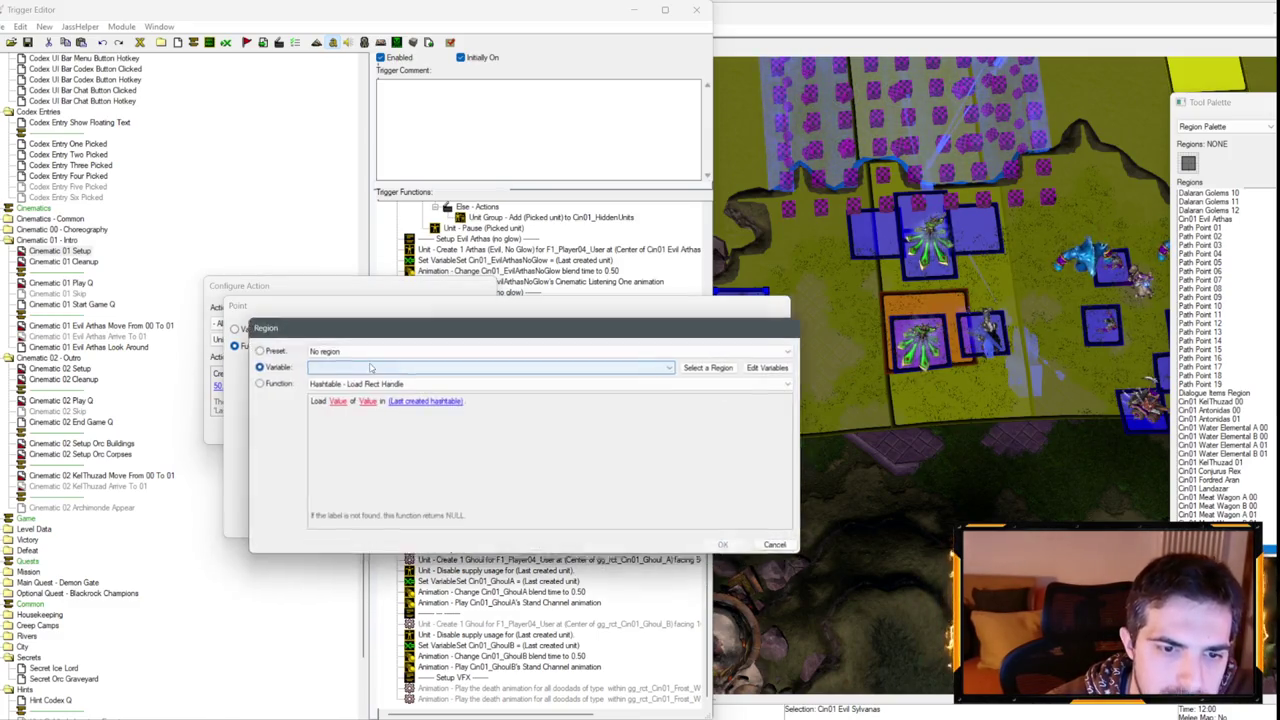
left_click(366, 367)
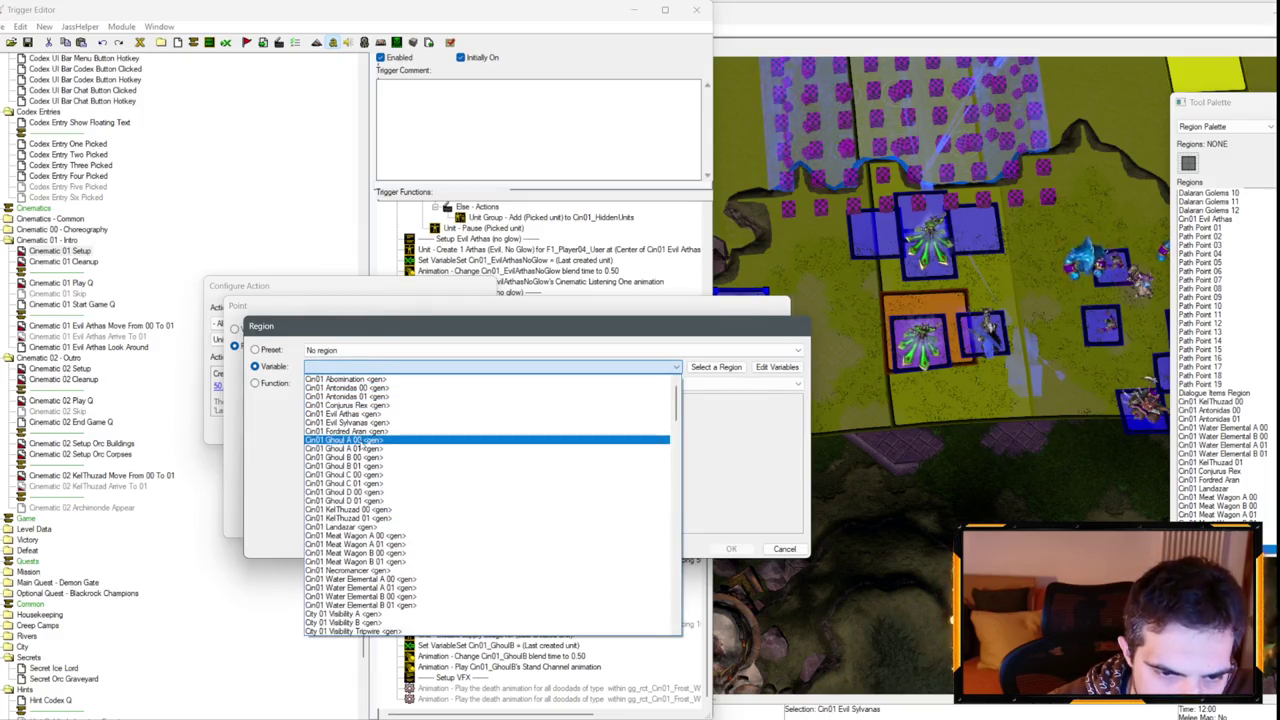
left_click(371, 440)
key("Return")
key("Return")
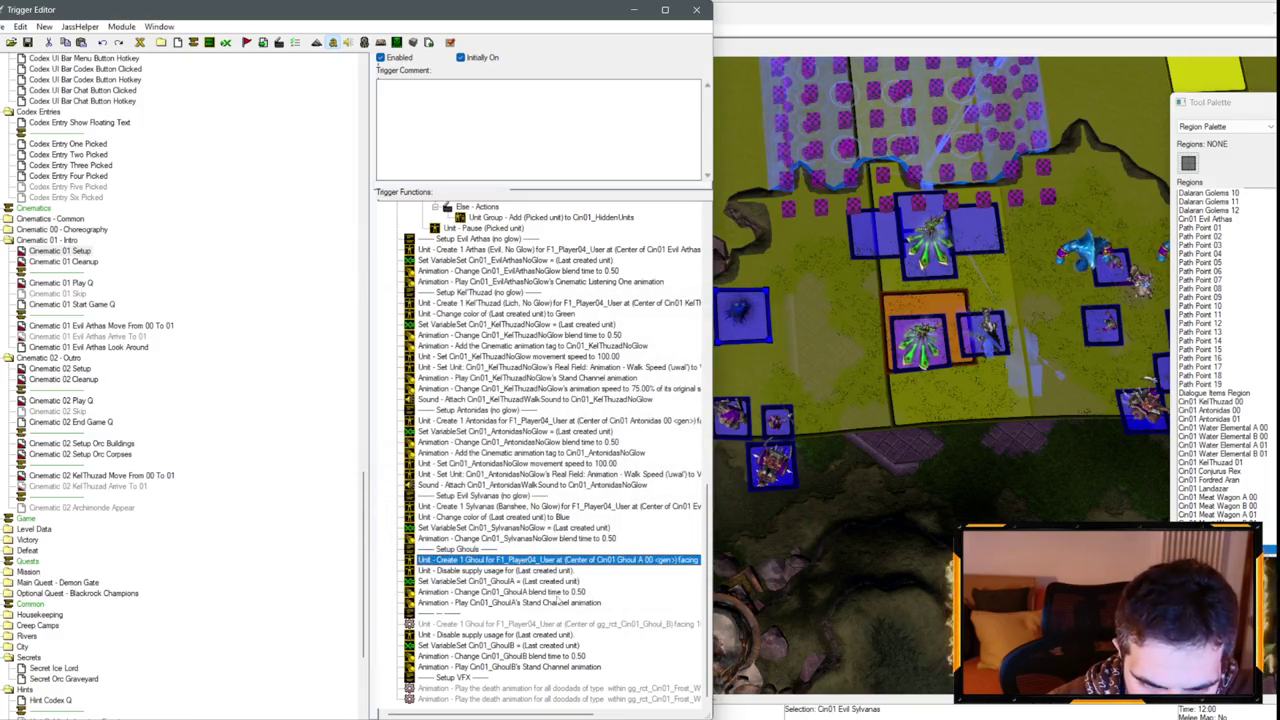
double_click(560, 623)
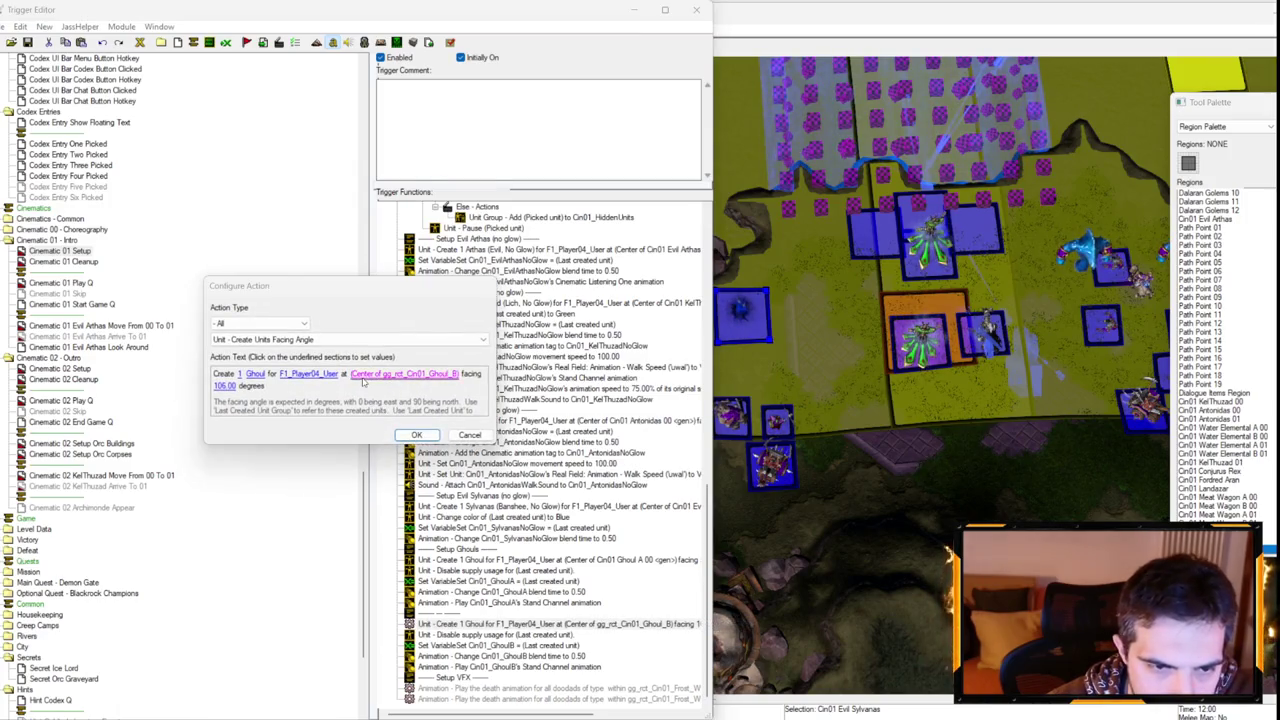
left_click(313, 365)
left_click(340, 366)
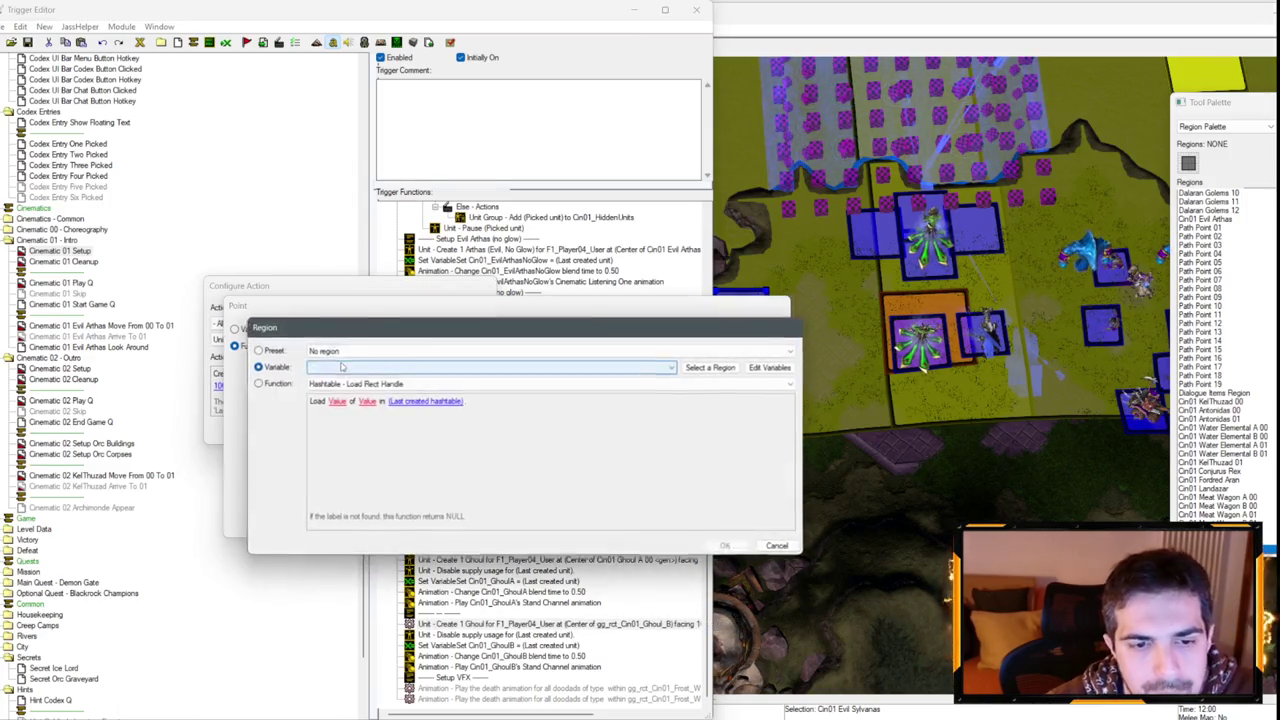
left_click(350, 367)
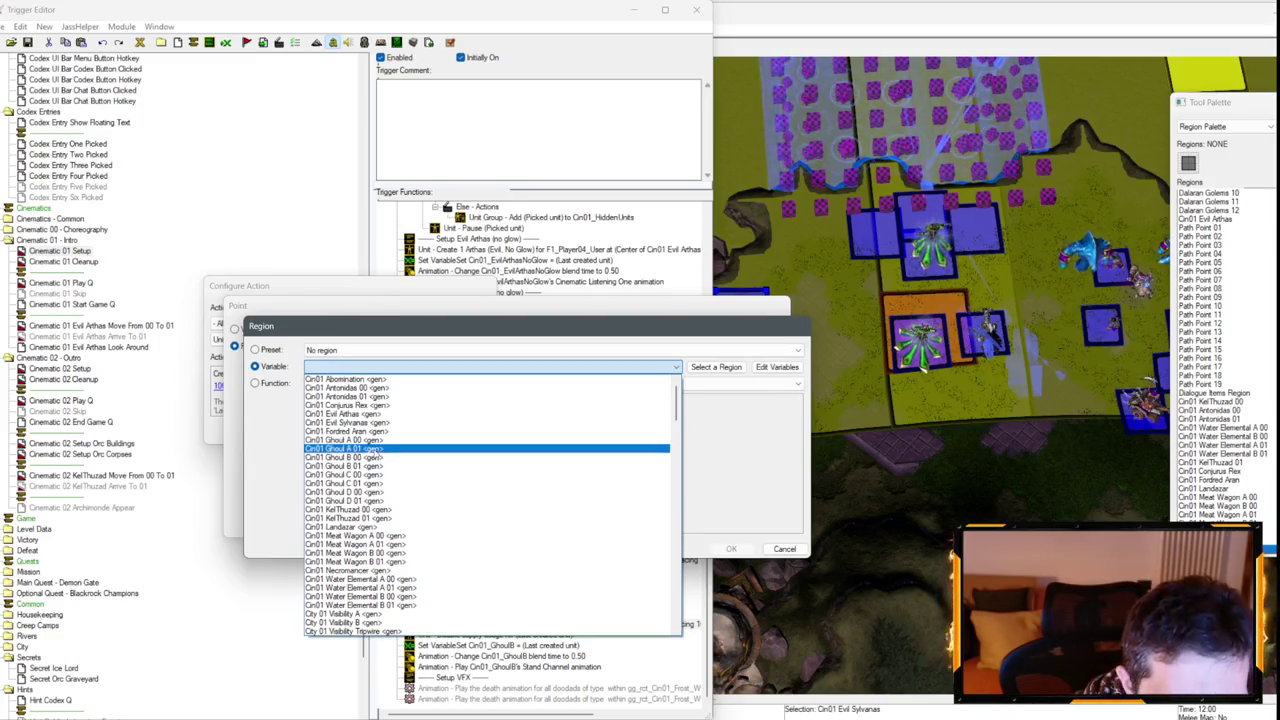
left_click(375, 457)
key("Return")
key("Return")
key("Return")
Step: Delete both ghouls' Stand Channel animation actions
left_click(556, 668)
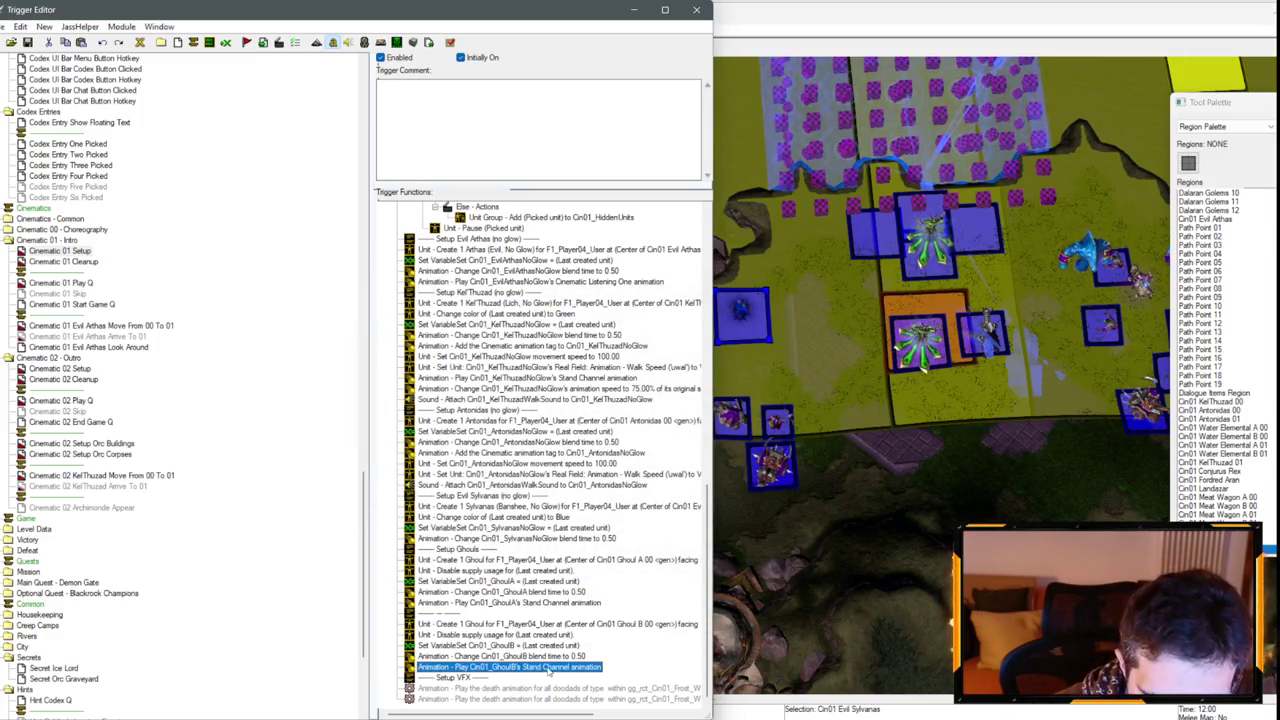
scroll(547, 650, "up", 1)
key("Delete")
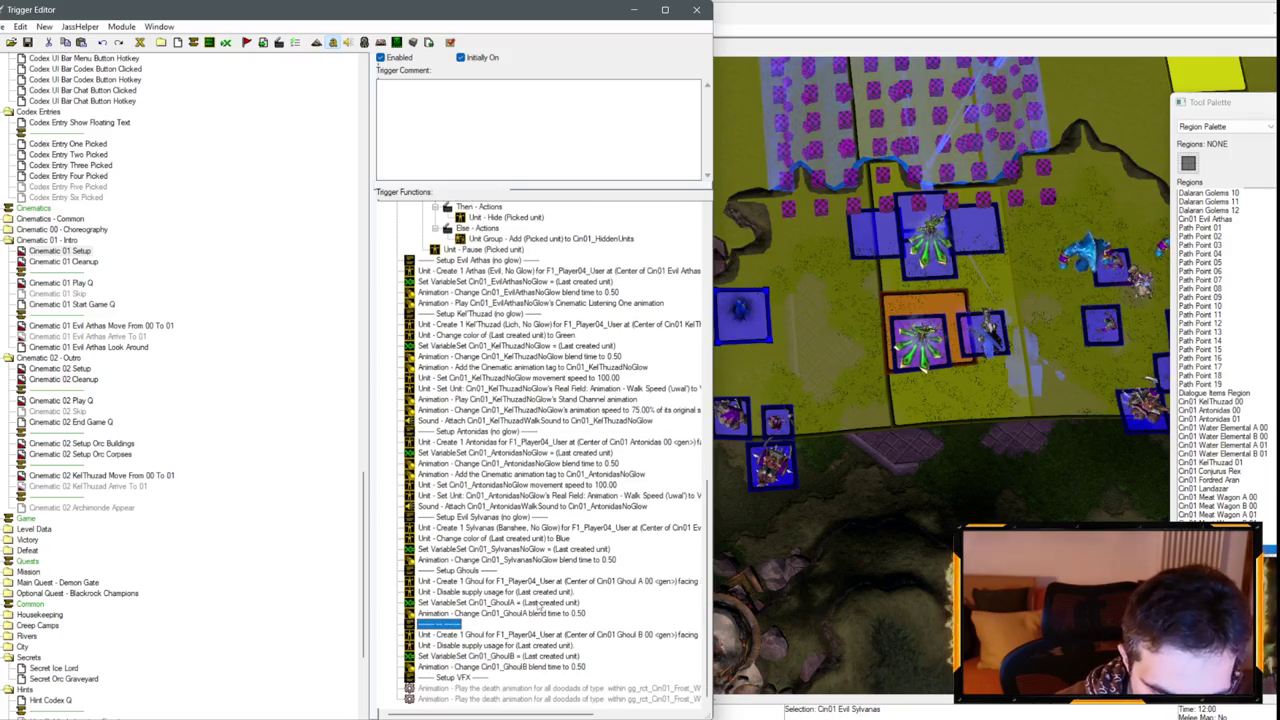
Step: Delete the Setup VFX comment along with its death-animation actions
left_click(470, 698)
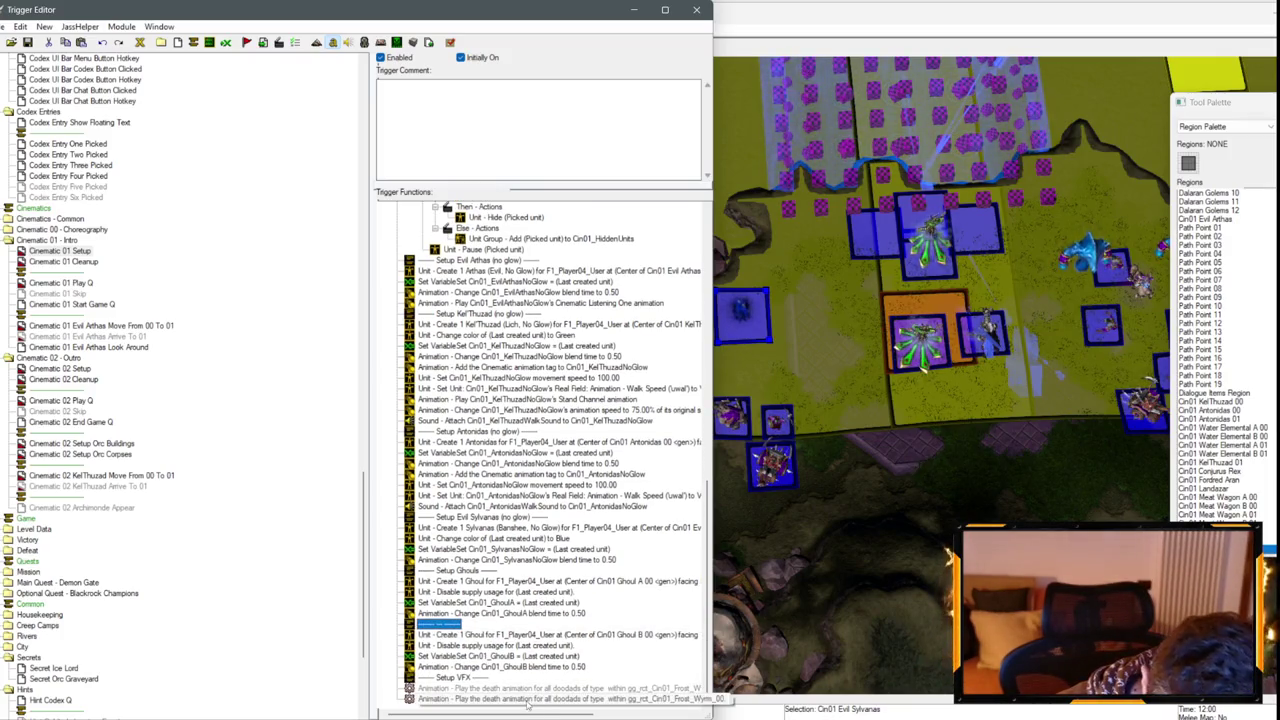
left_click(460, 678, "shift")
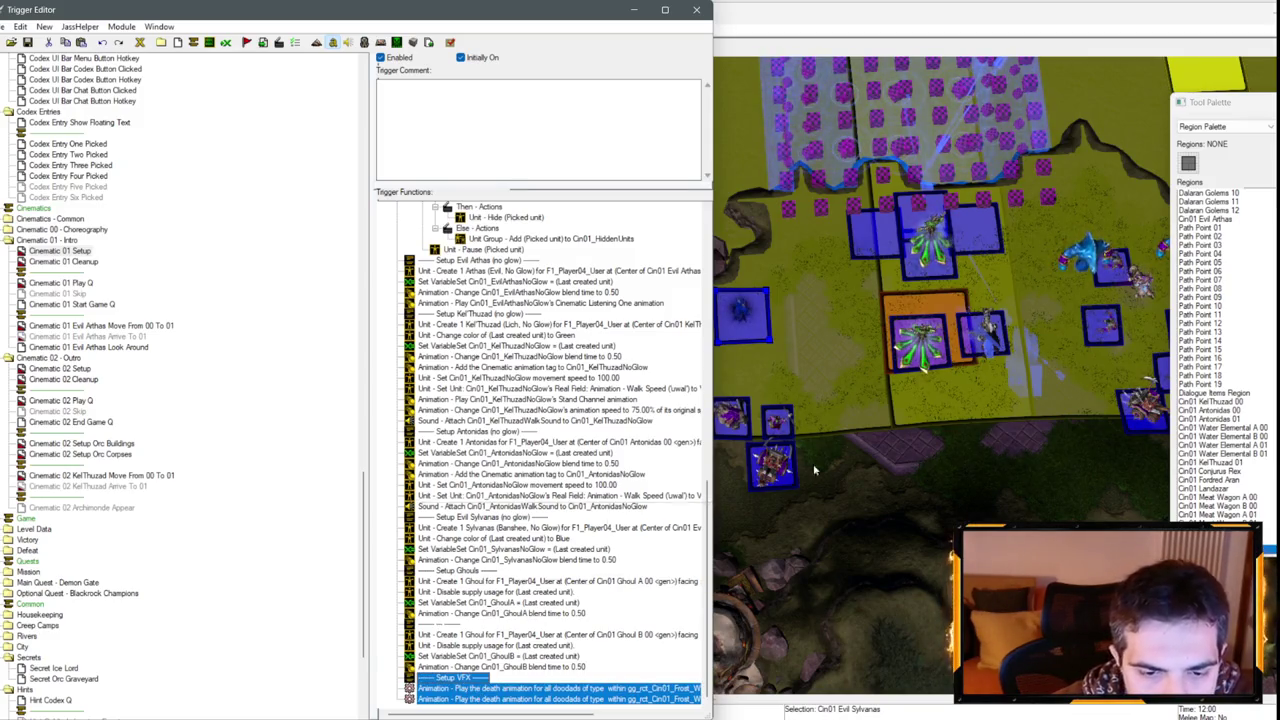
key("Delete")
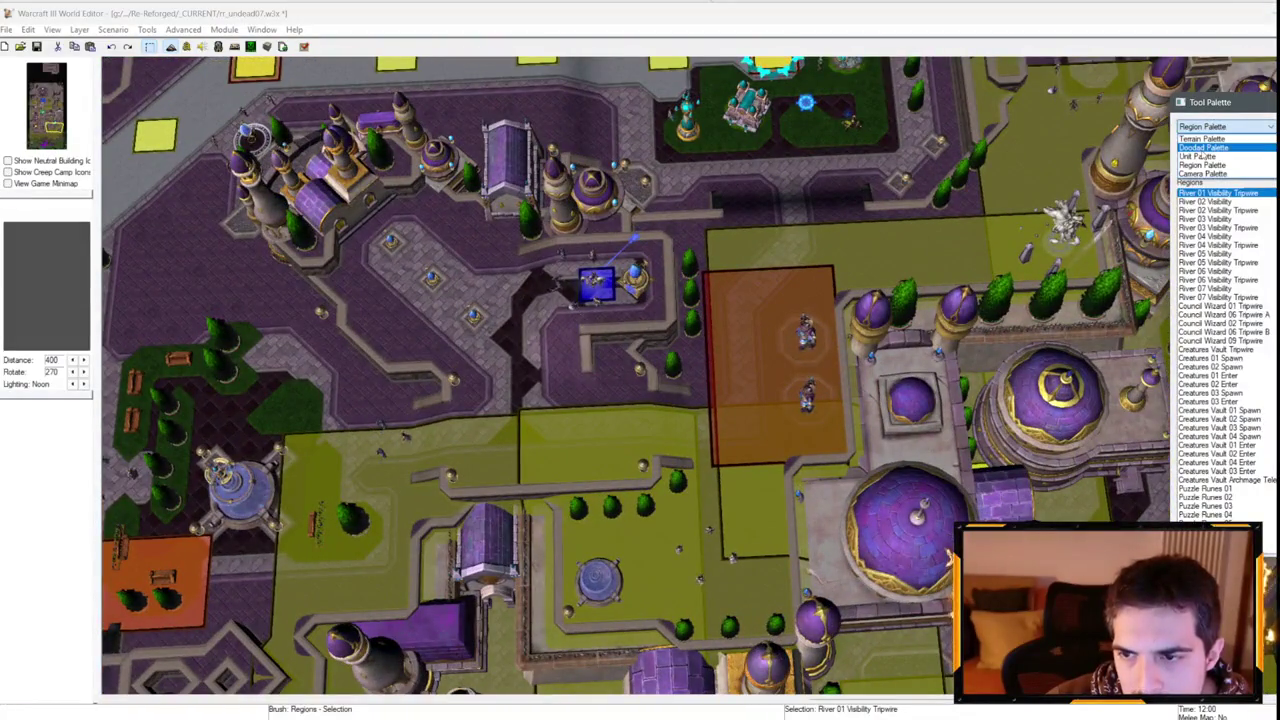
Step: Make Kirin Tor (Snow) the owner of the placed Landazar unit
key("u")
scroll(686, 370, "up", 5)
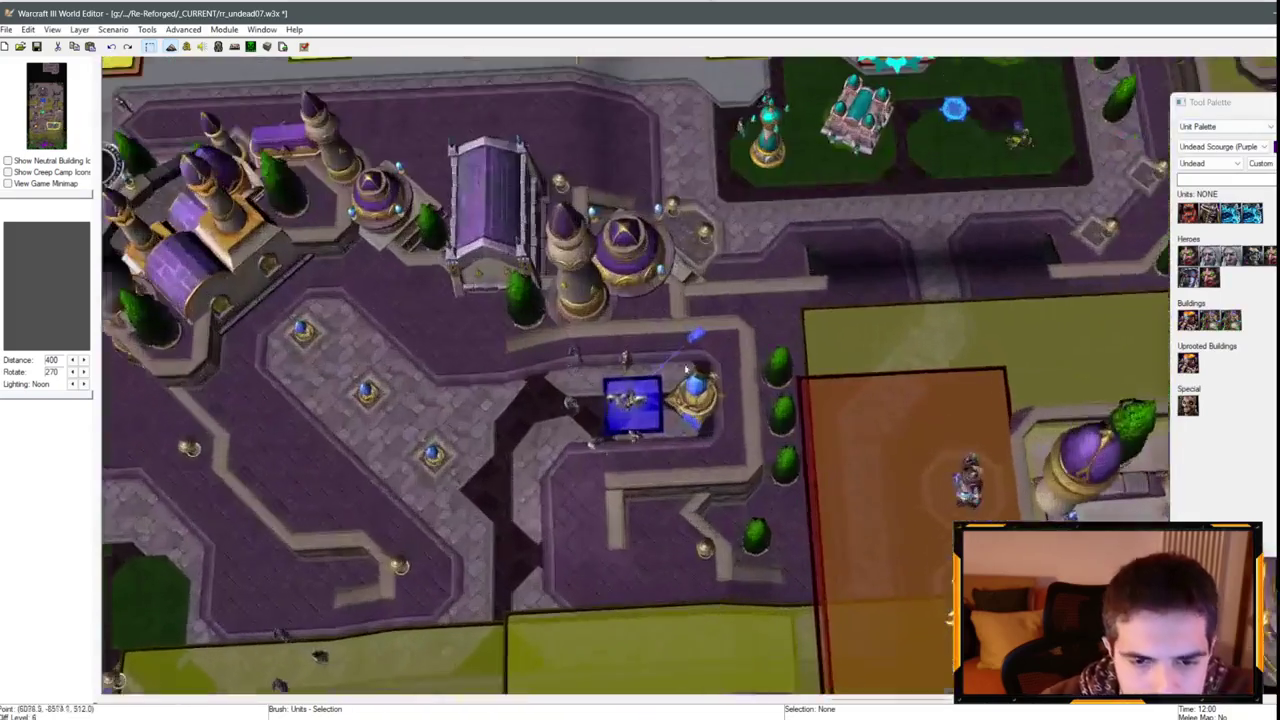
double_click(690, 385)
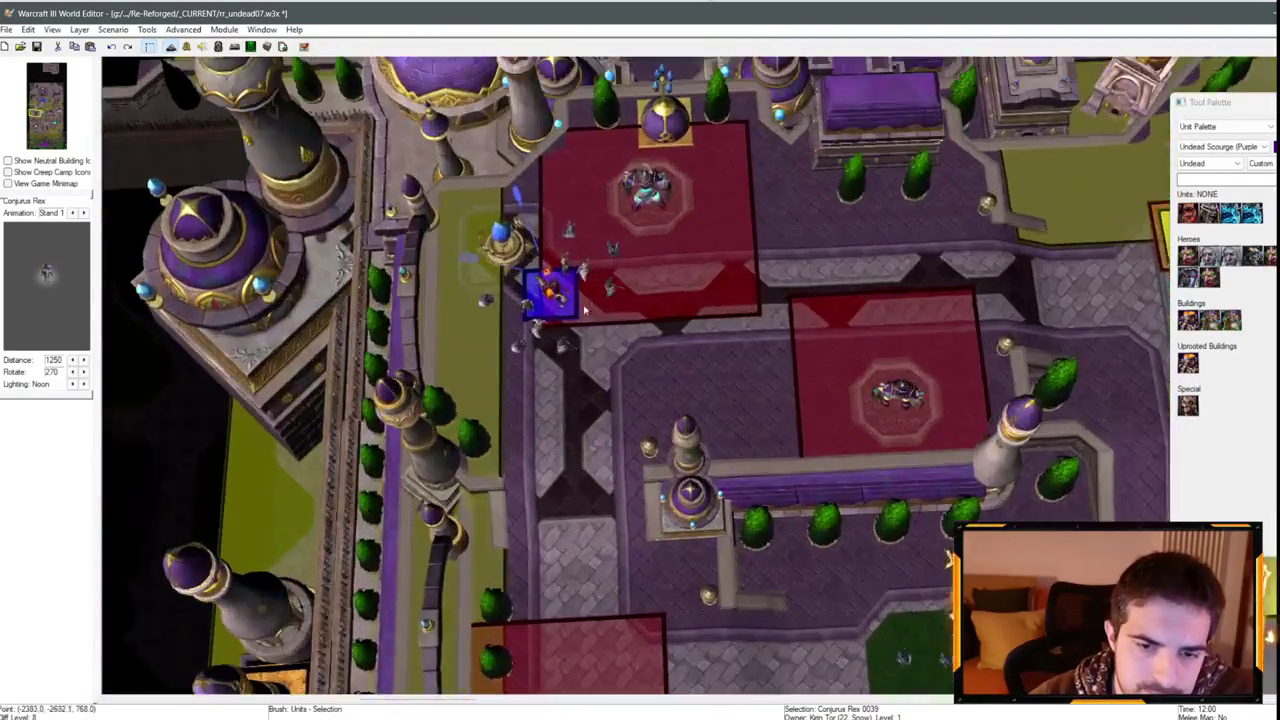
double_click(549, 290)
left_click(657, 337)
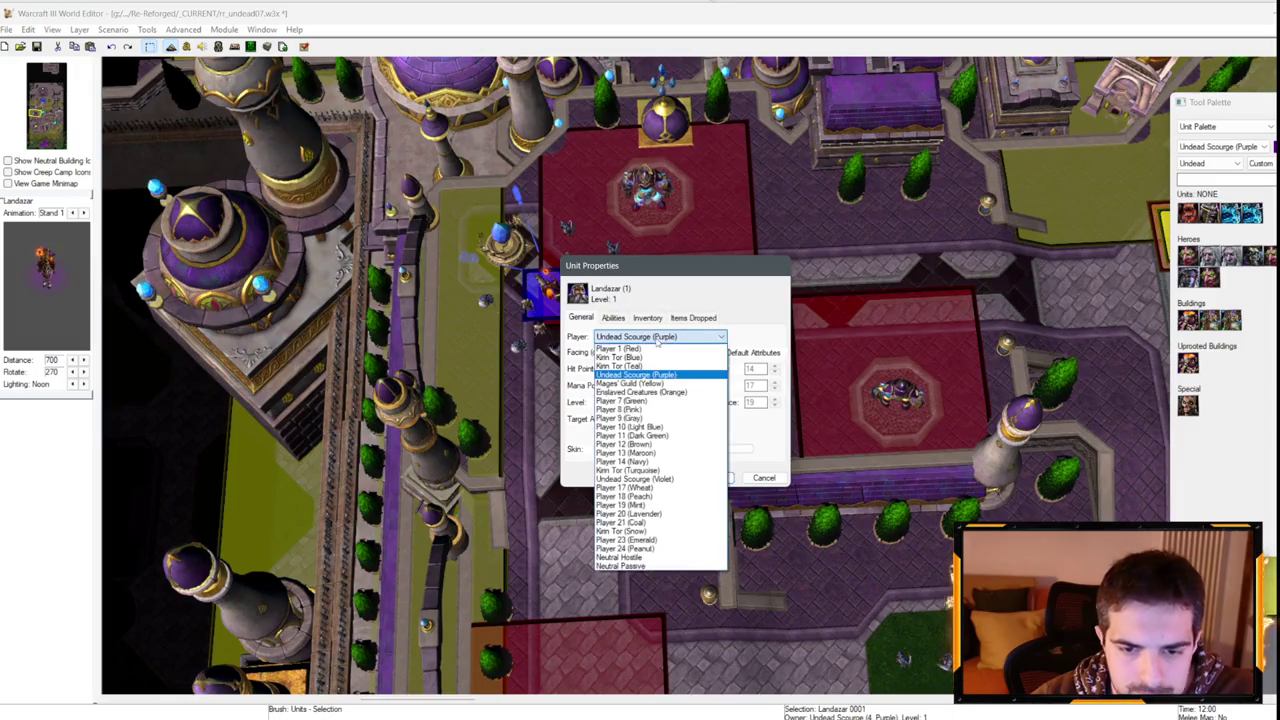
left_click(620, 531)
left_click(712, 477)
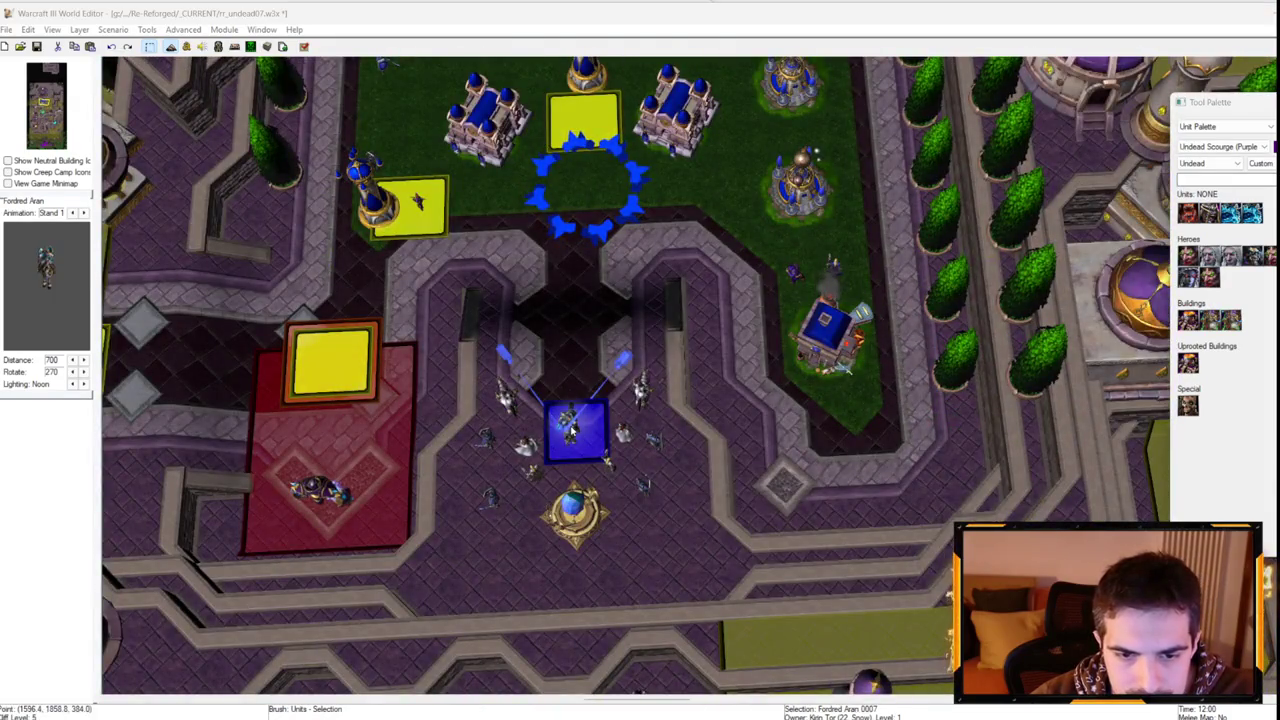
Step: Check Fordred Aran's properties unchanged and save rr_undead07.w3x
double_click(605, 372)
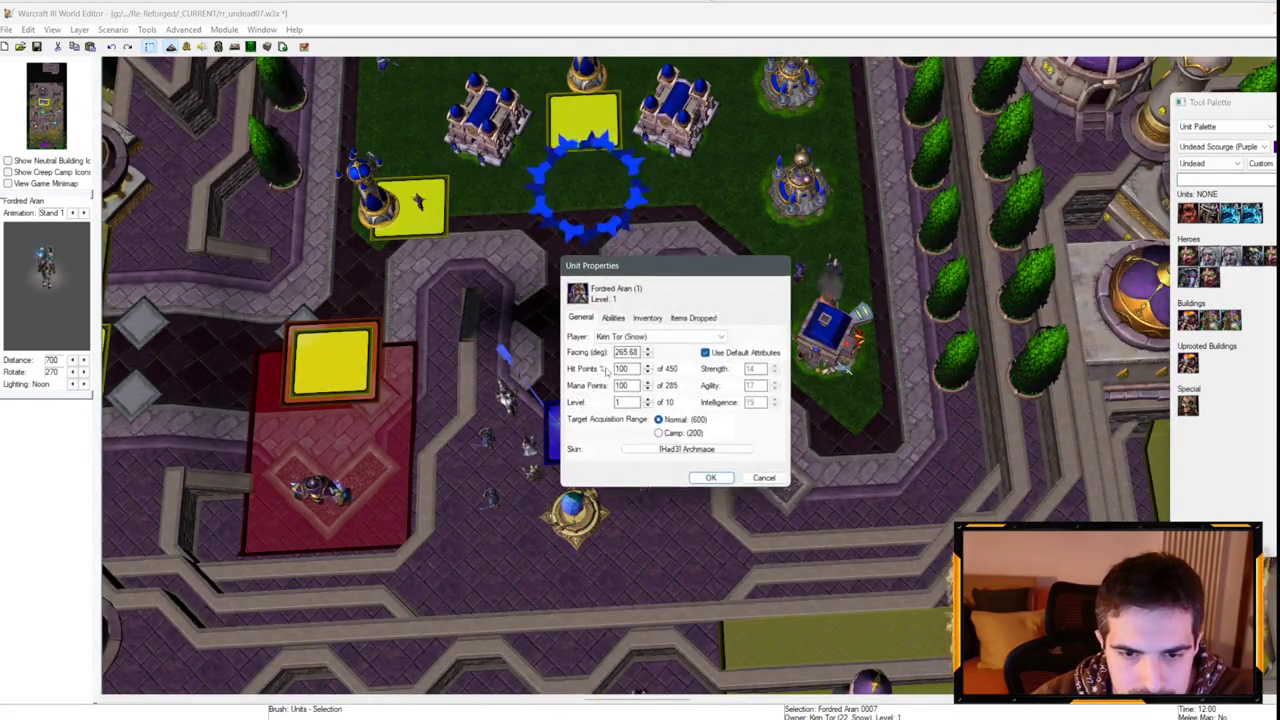
left_click(710, 478)
scroll(278, 400, "down", 3)
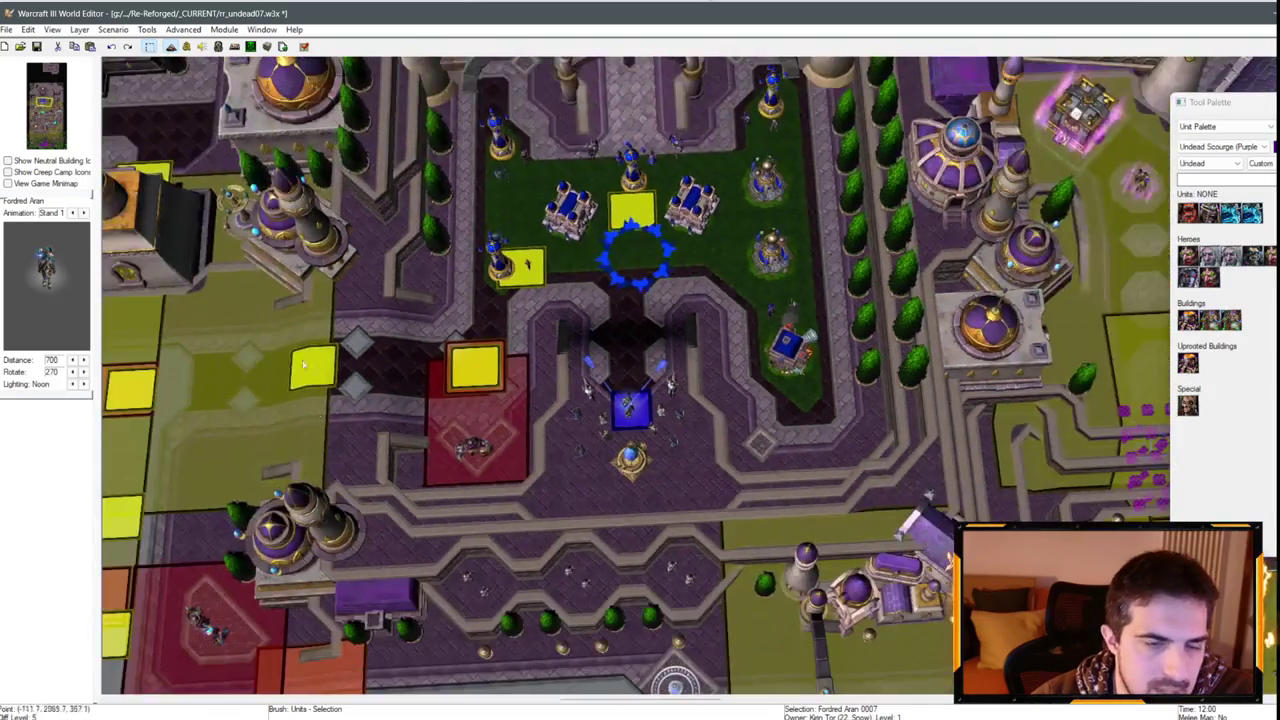
key("ctrl+s")
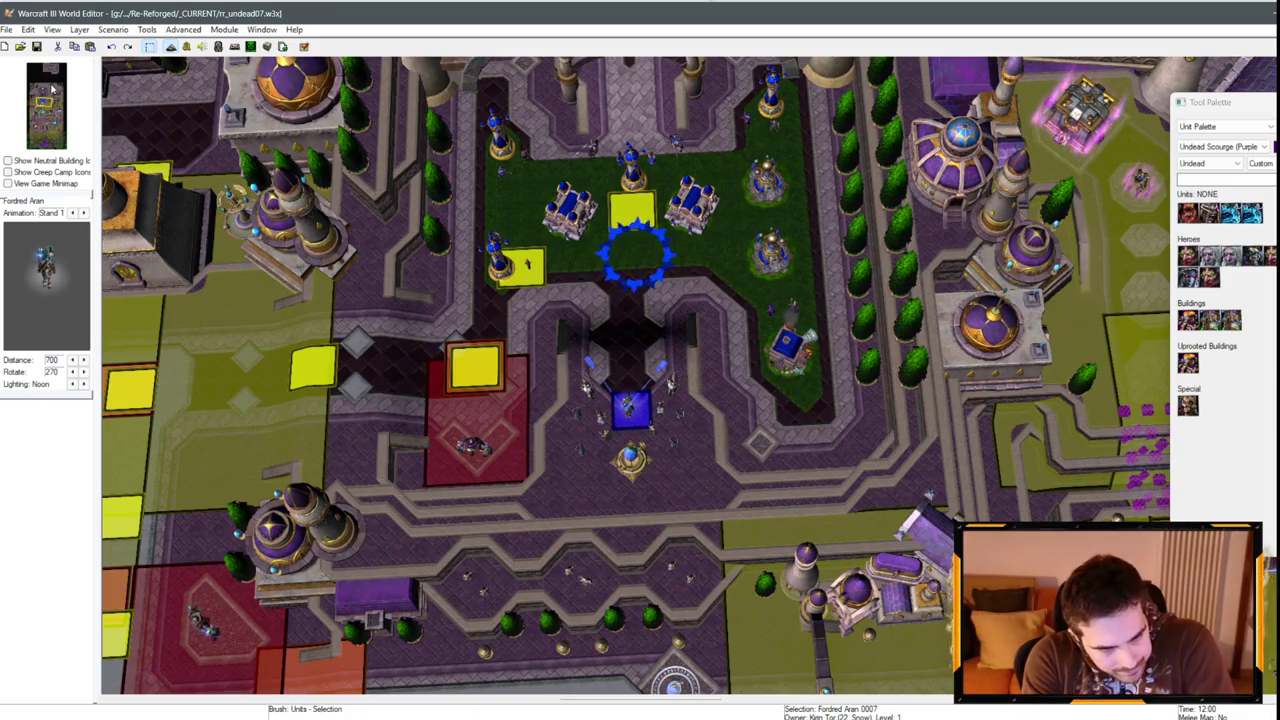
left_click(186, 46)
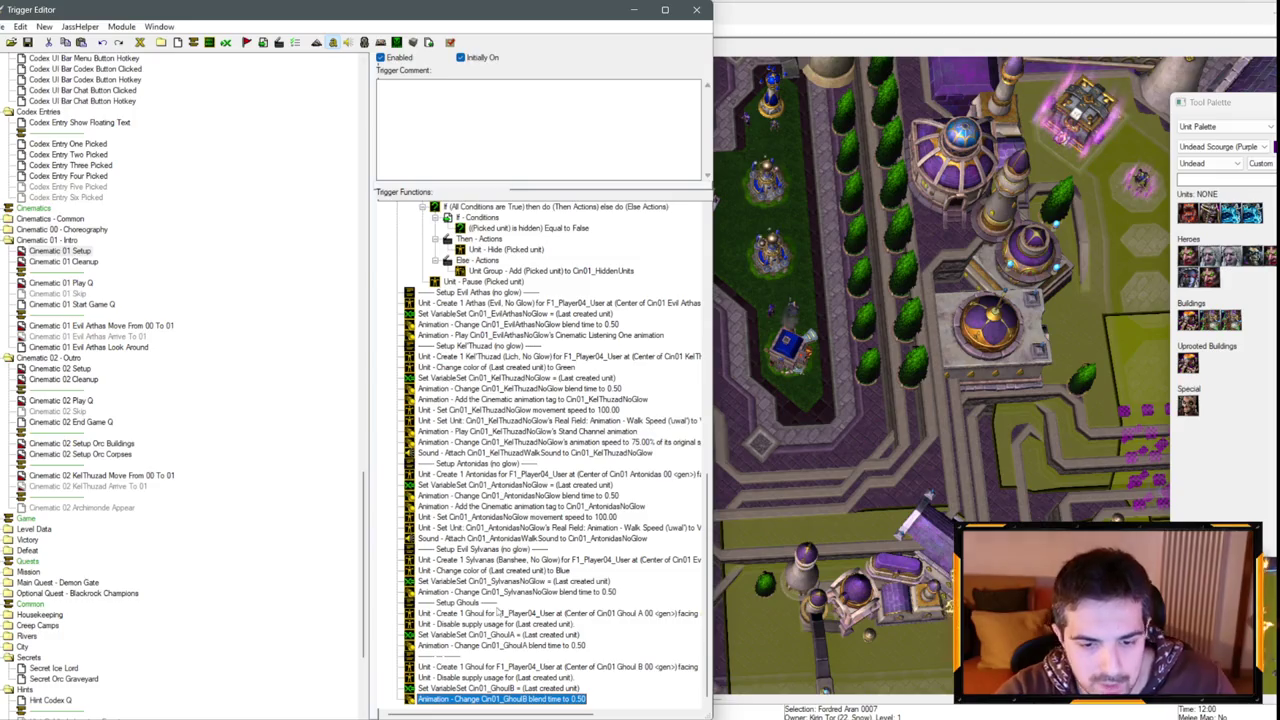
Step: Check a placed ghoul's facing on the map near the ghoul placement area
left_click(492, 706)
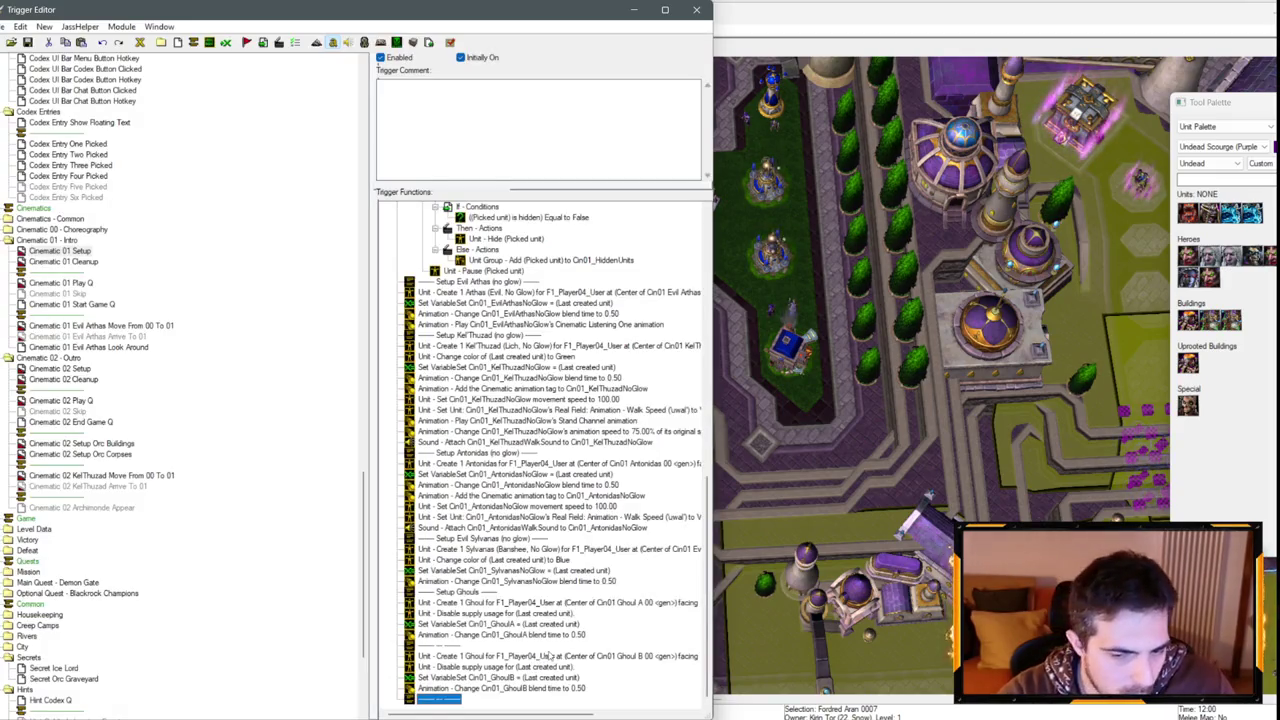
left_click(548, 655)
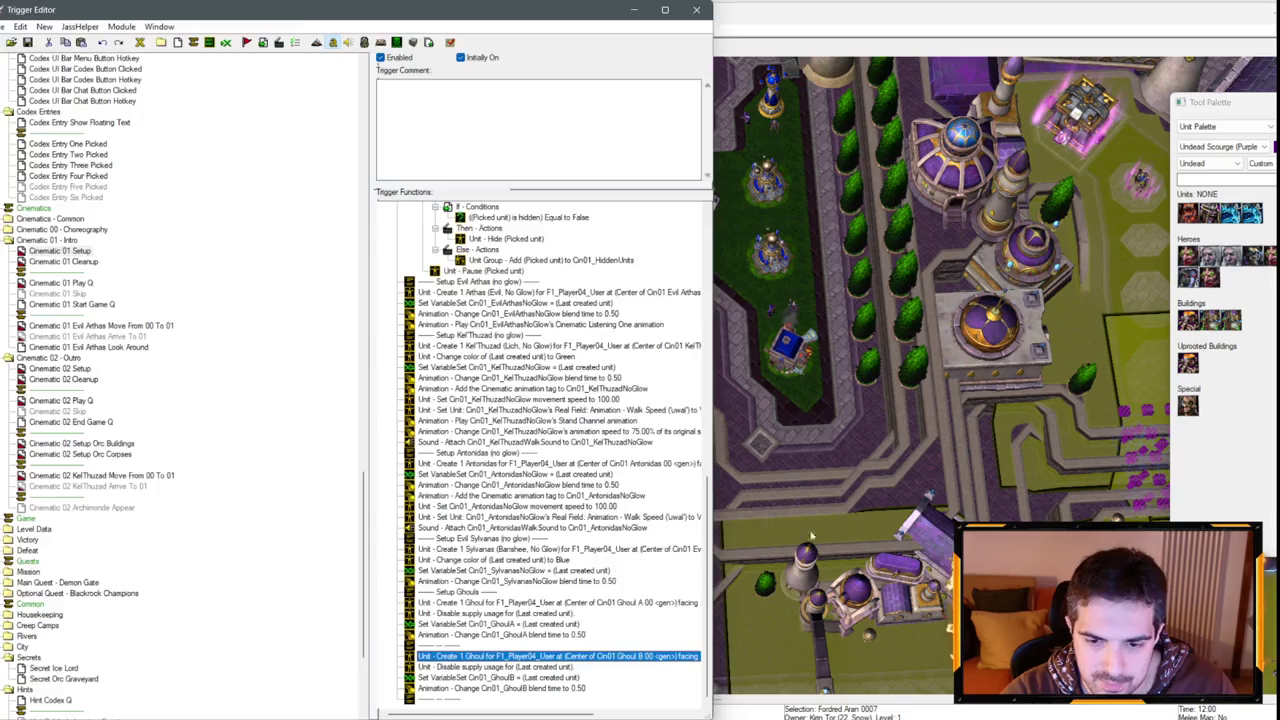
left_click(811, 537)
left_click_drag(47, 115, 52, 143)
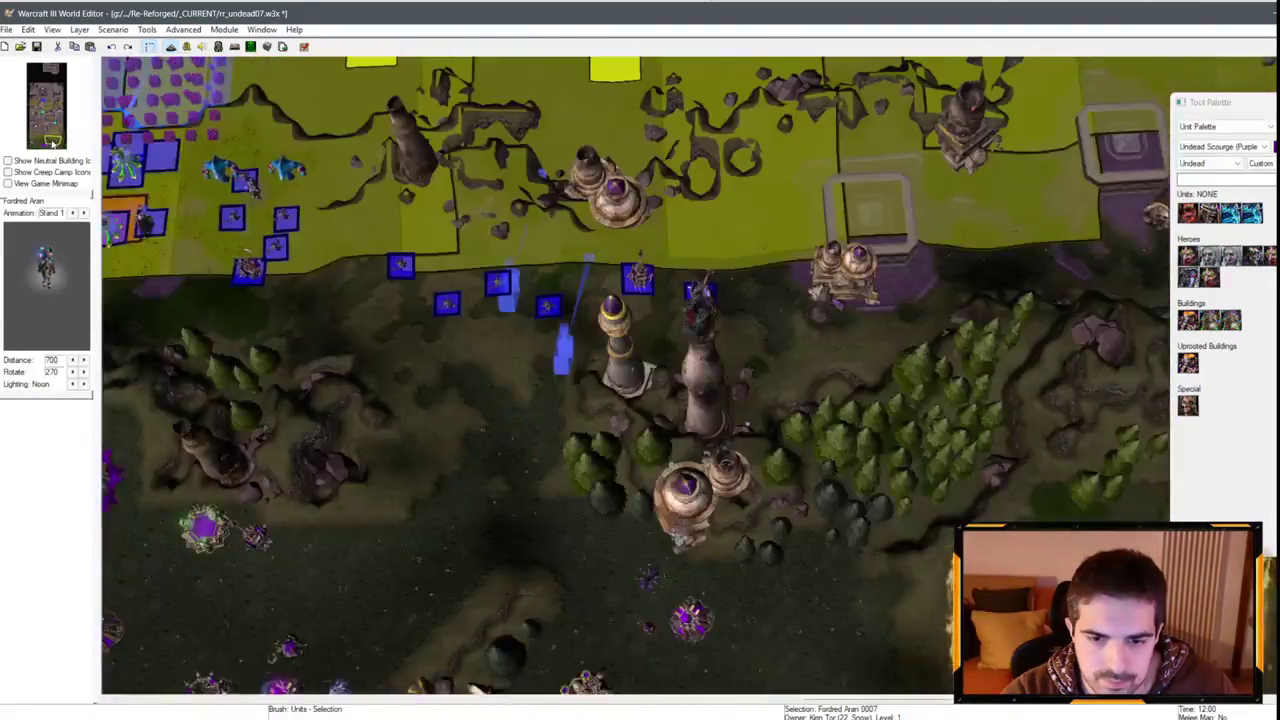
scroll(700, 400, "up", 3)
double_click(738, 435)
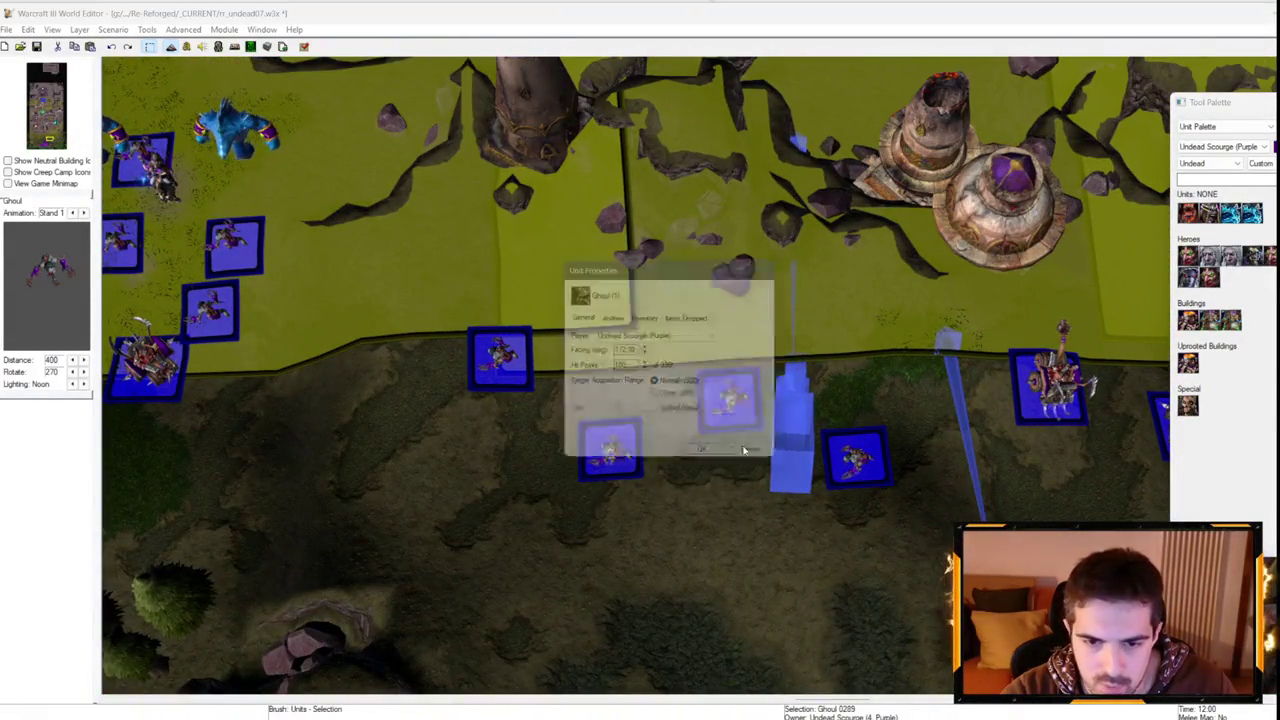
left_click(779, 462)
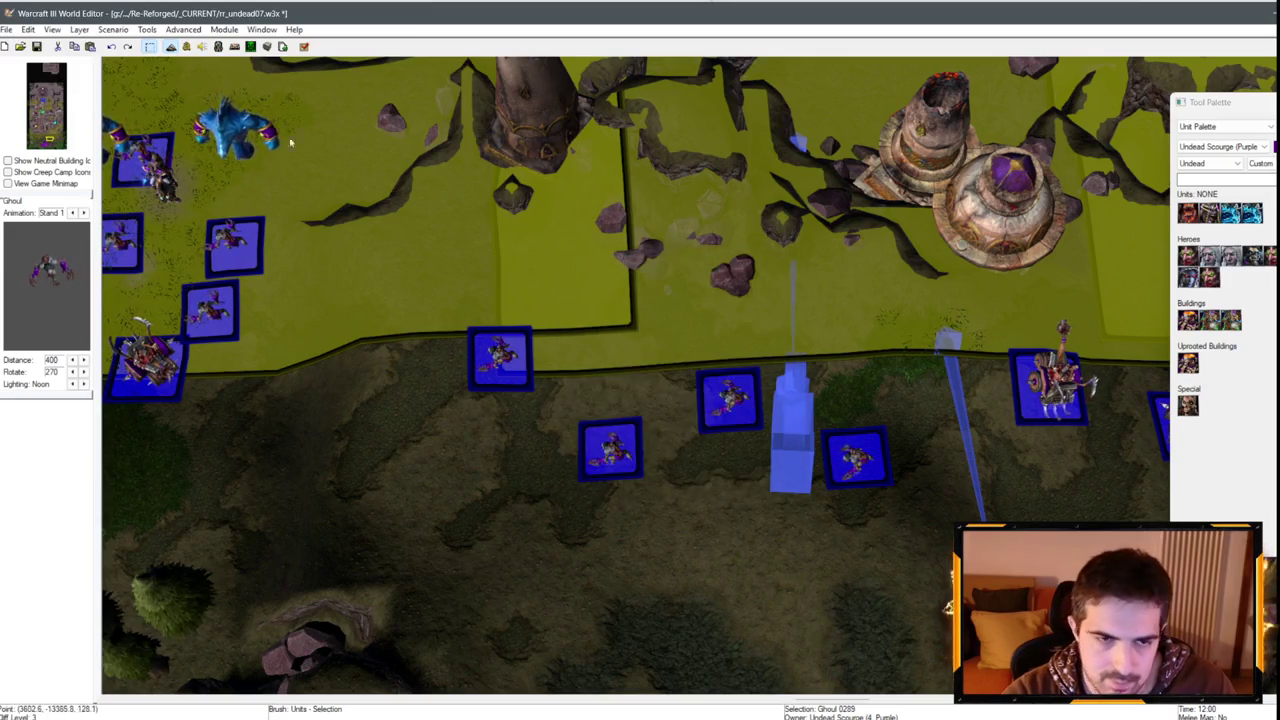
left_click(183, 51)
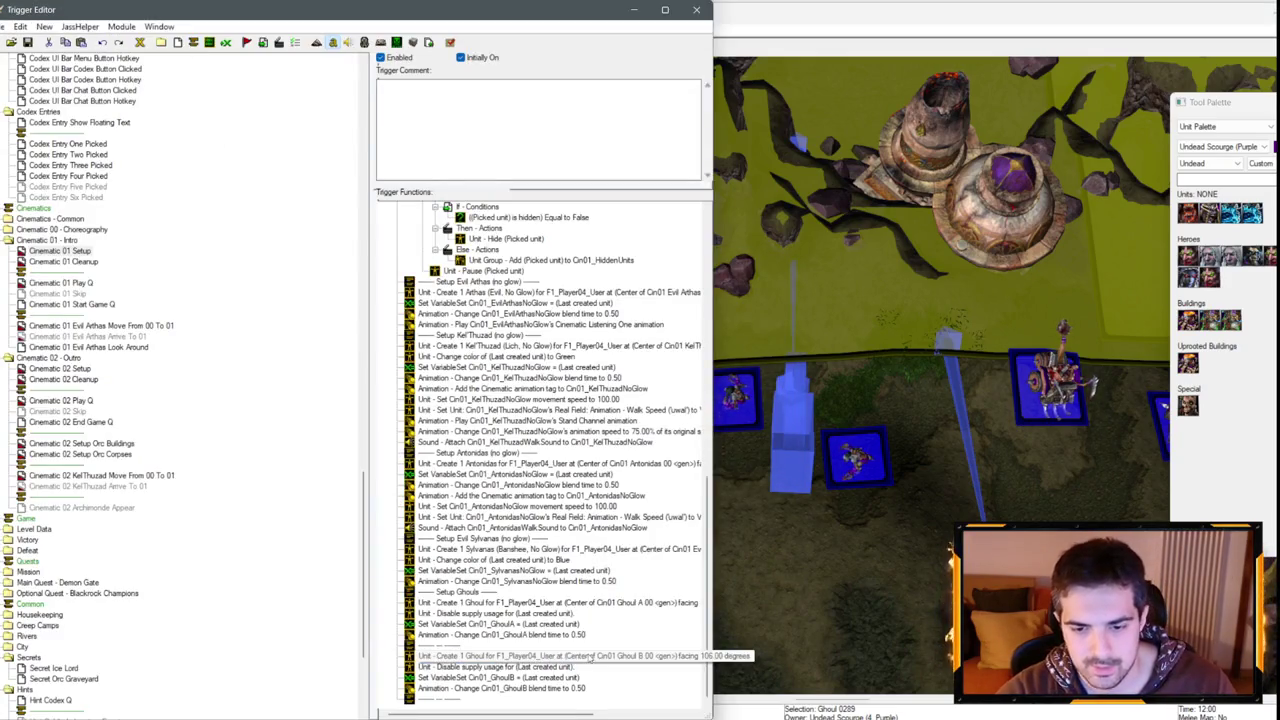
Step: Set Ghoul B's facing to 106 degrees and adjust Ghoul A's facing angle
double_click(576, 658)
left_click(247, 387)
type("170")
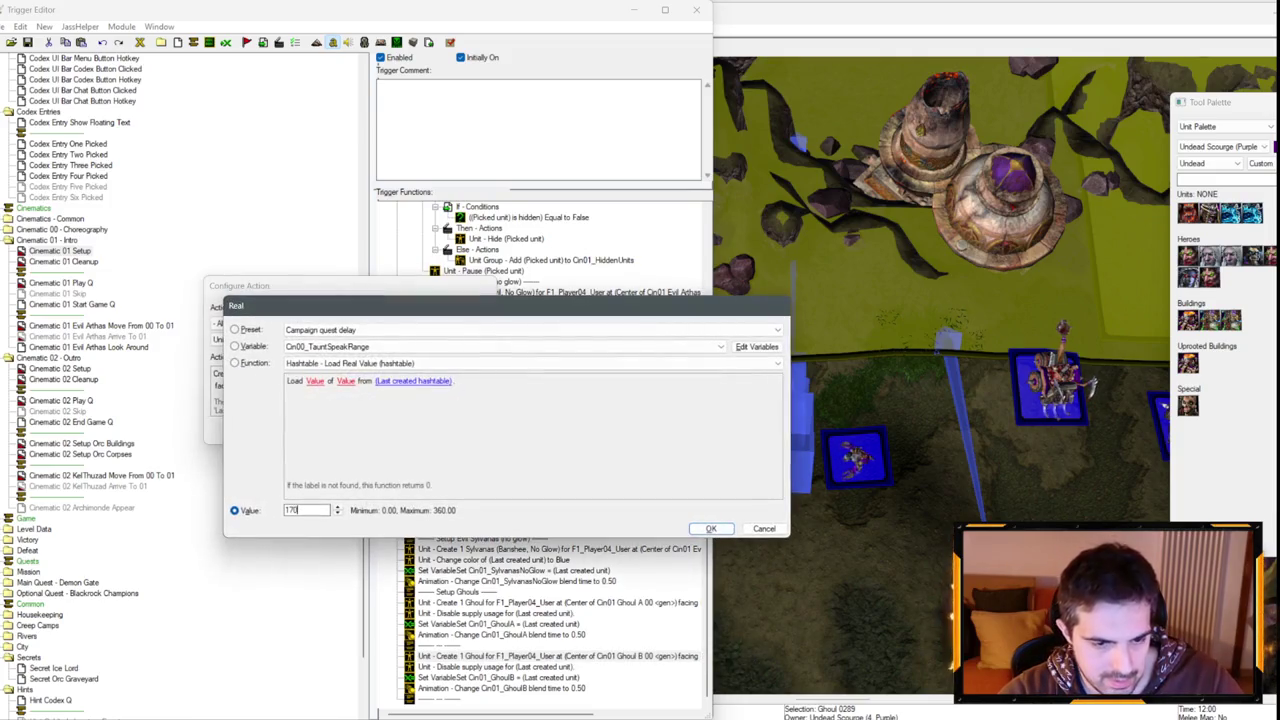
key("Return")
key("Return")
double_click(590, 603)
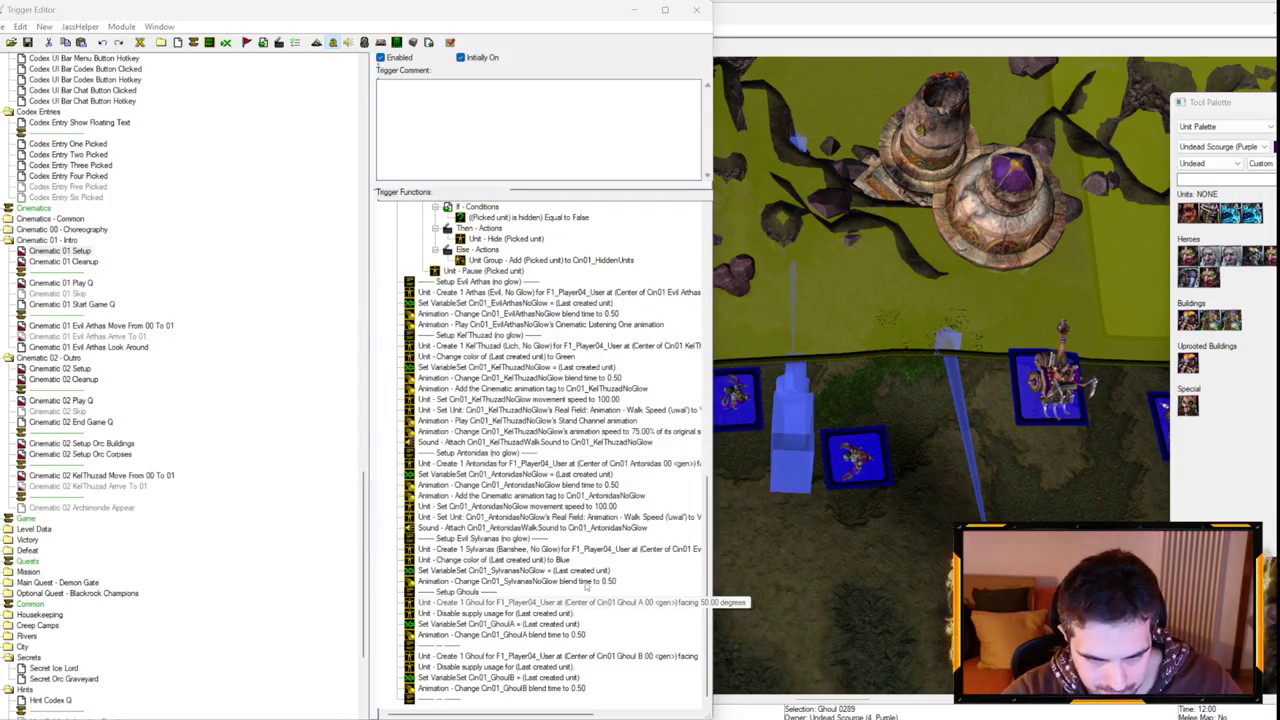
left_click(247, 388)
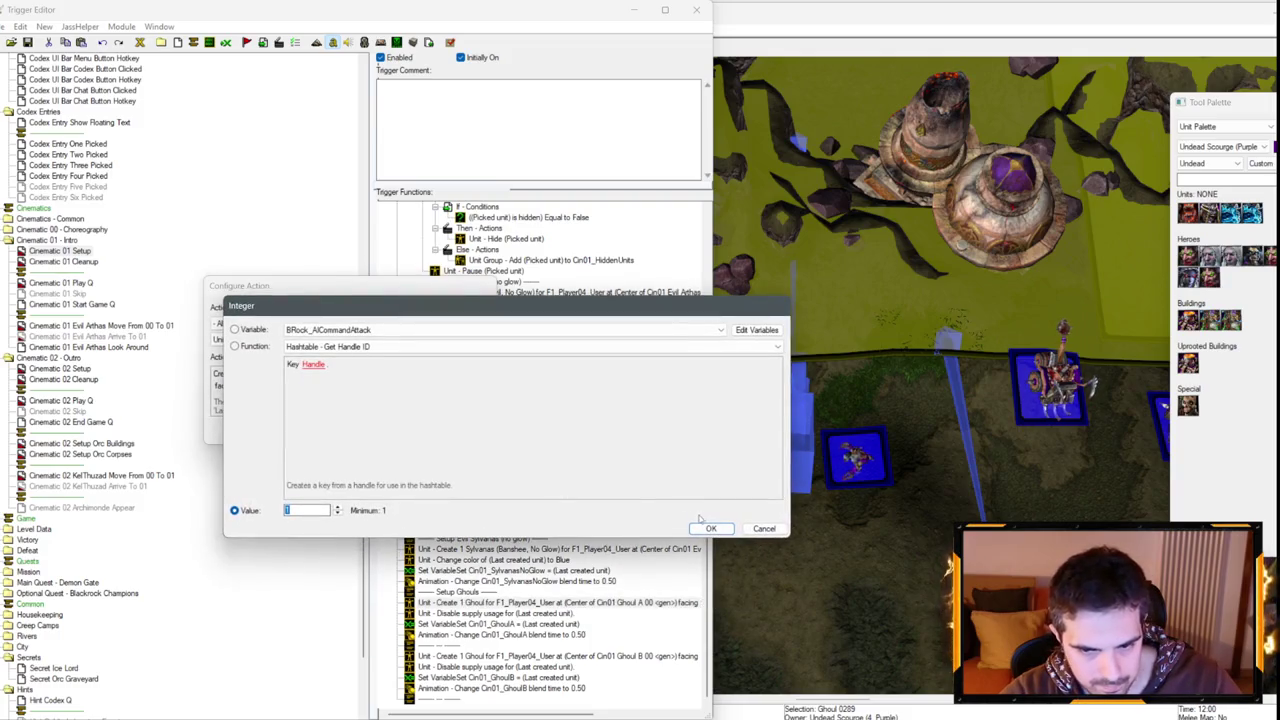
left_click(705, 525)
left_click(248, 387)
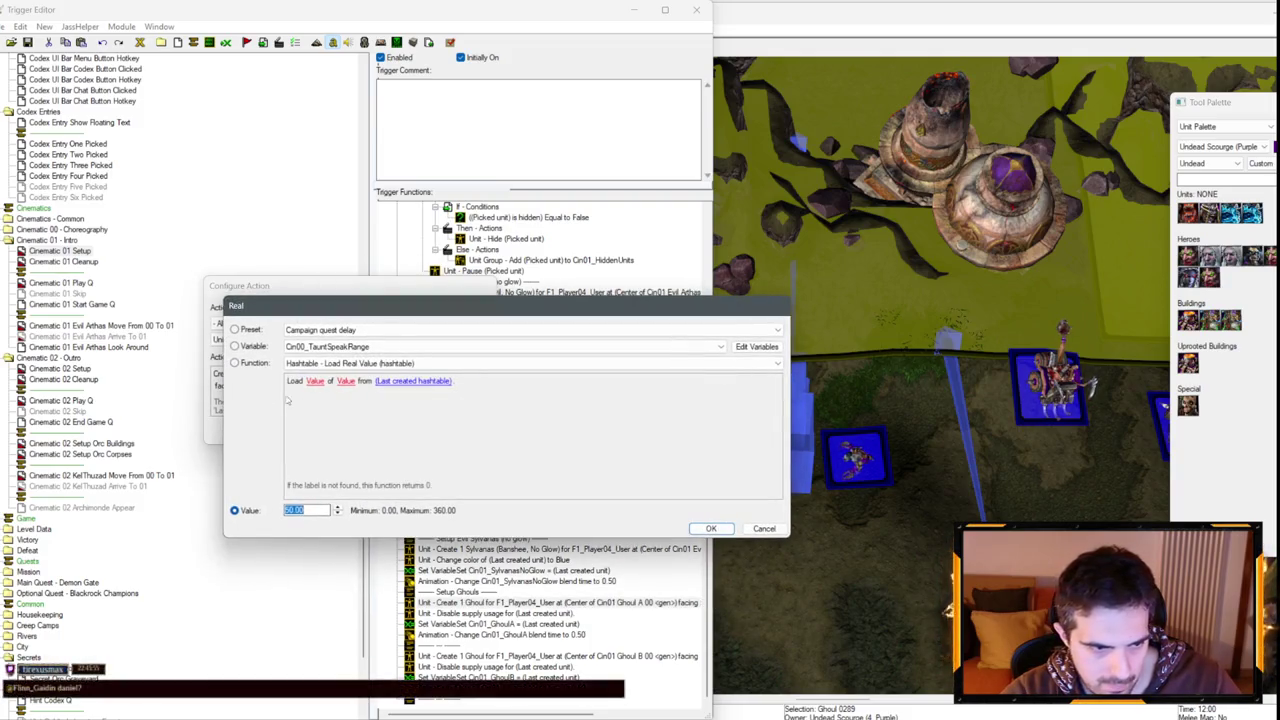
key("Return")
key("Return")
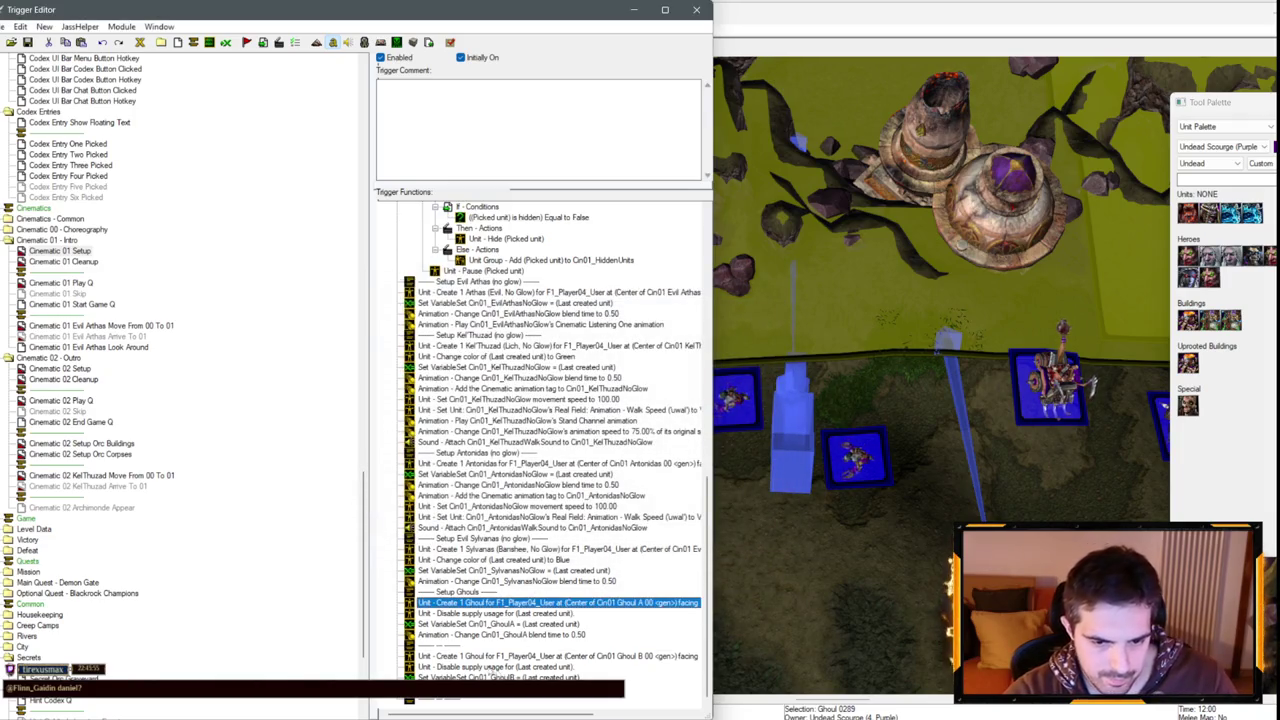
Step: Duplicate the Ghoul B create action with copy and paste
left_click(560, 656)
key("ctrl+c")
key("ctrl+v")
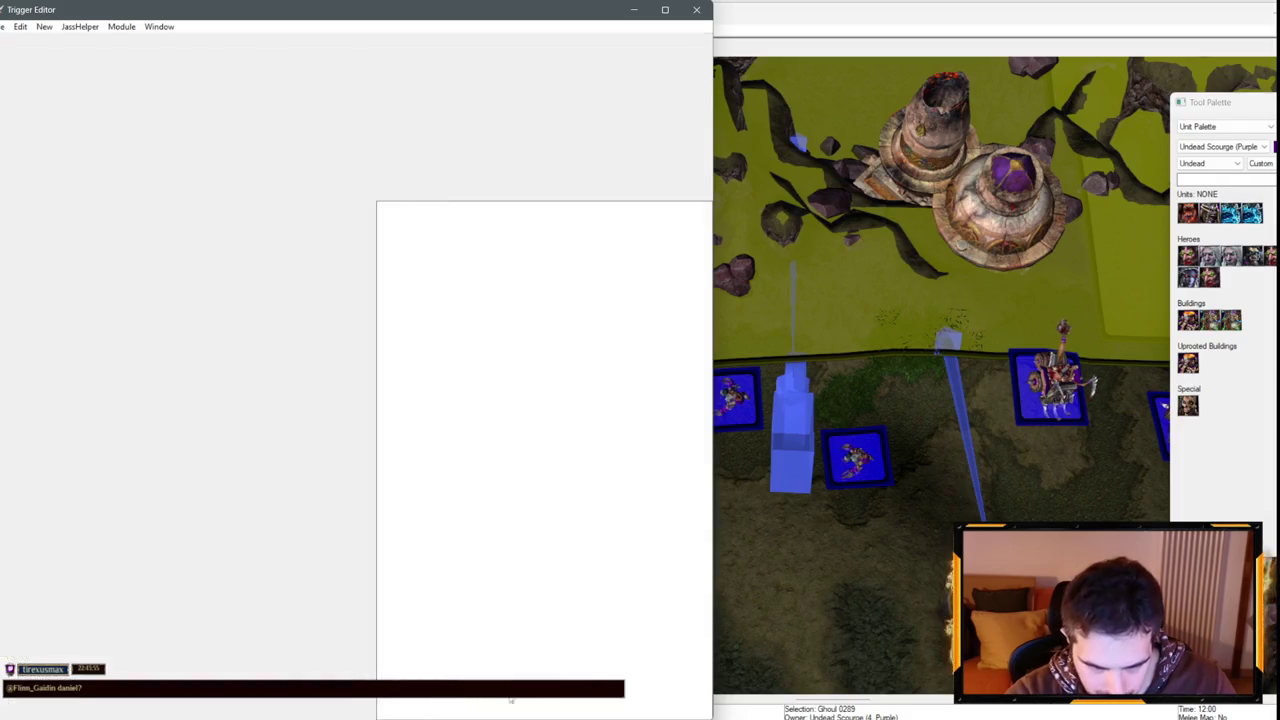
Step: Spawn the copied ghoul at Cin01 Ghoul C 00 and store it in Cin01_GhoulC
double_click(560, 666)
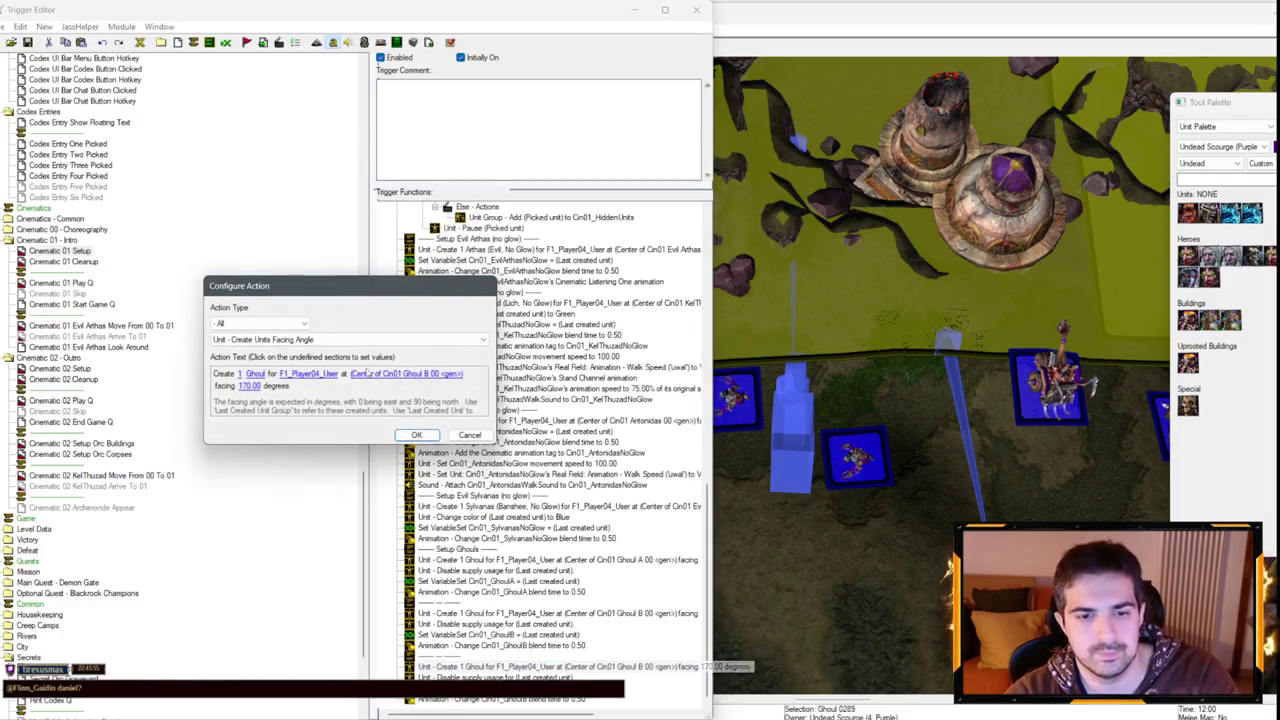
left_click(365, 372)
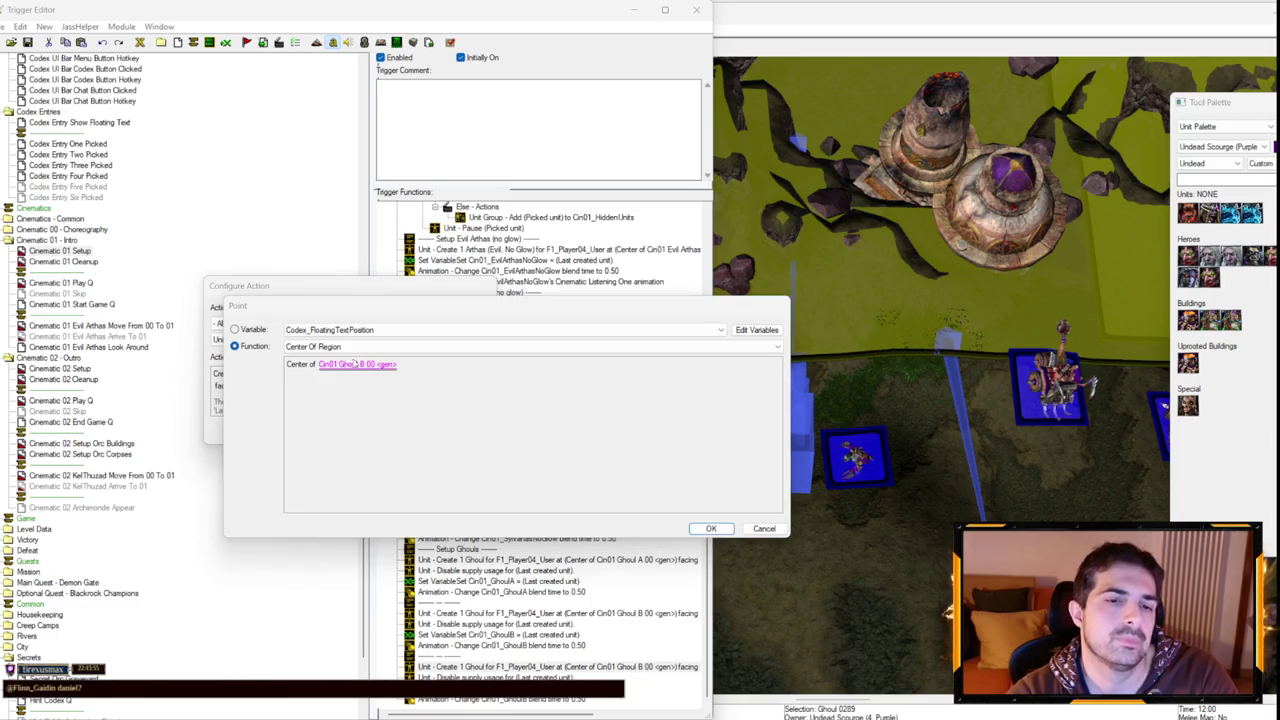
left_click(355, 365)
key("Return")
key("Return")
key("Return")
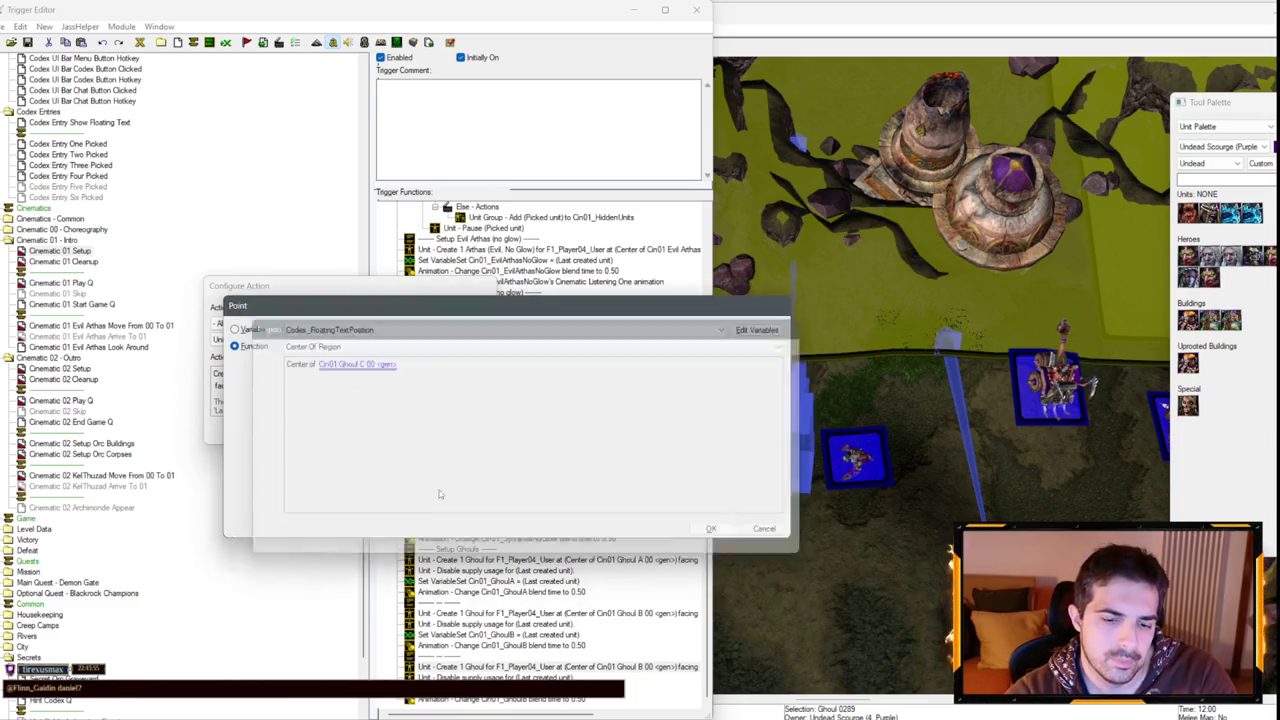
left_click(288, 371)
scroll(351, 336, "down", 1)
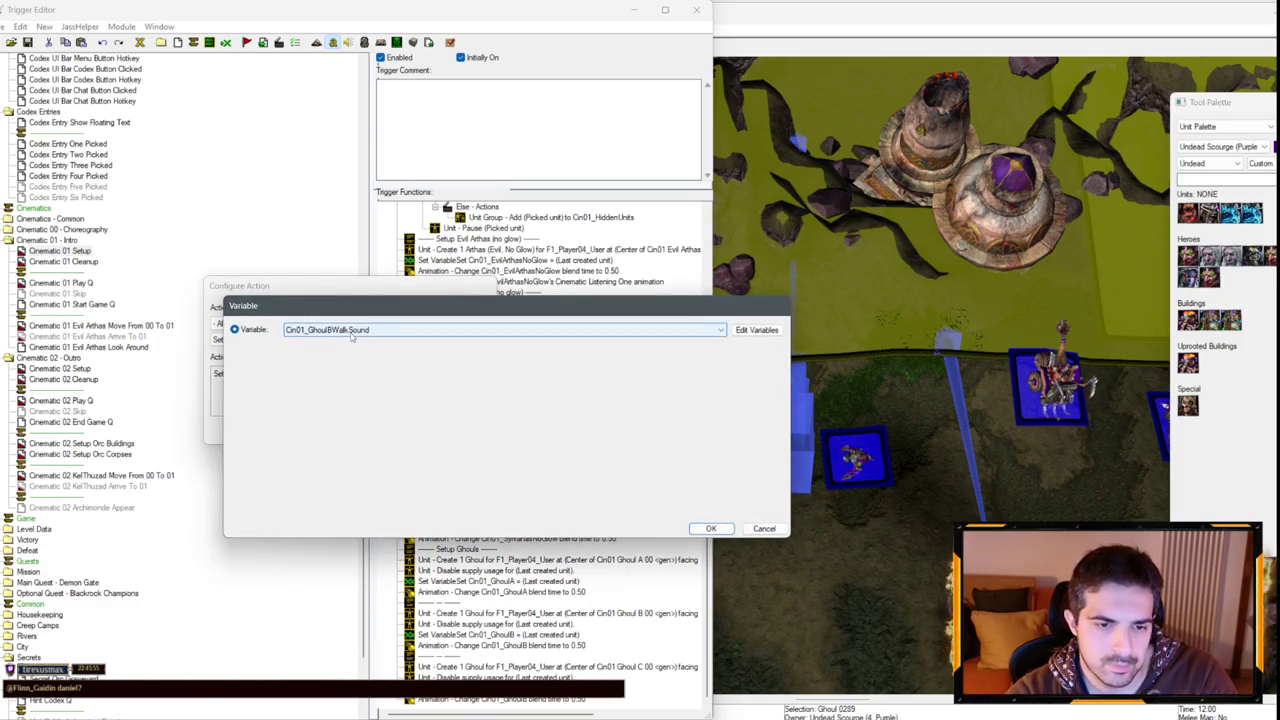
key("Return")
key("Return")
Step: Point the copied blend-time action at Cin01_GhoulC
double_click(537, 703)
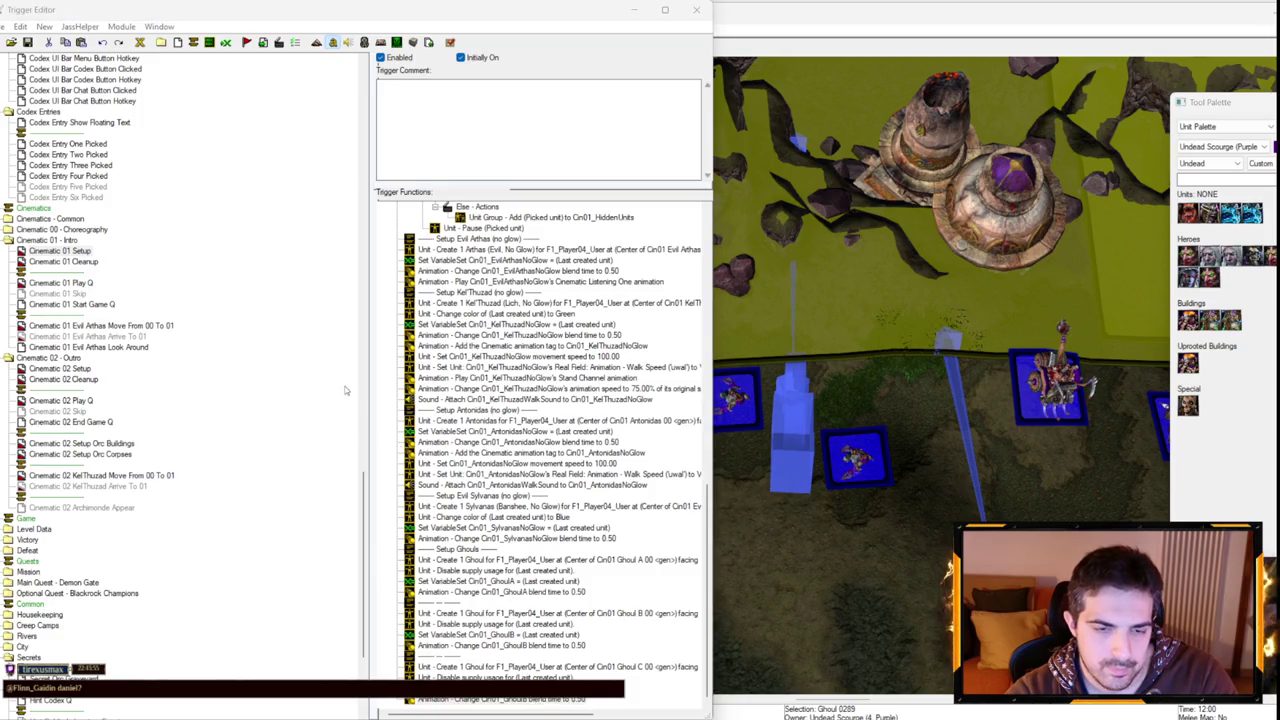
left_click(268, 378)
scroll(341, 340, "down", 2)
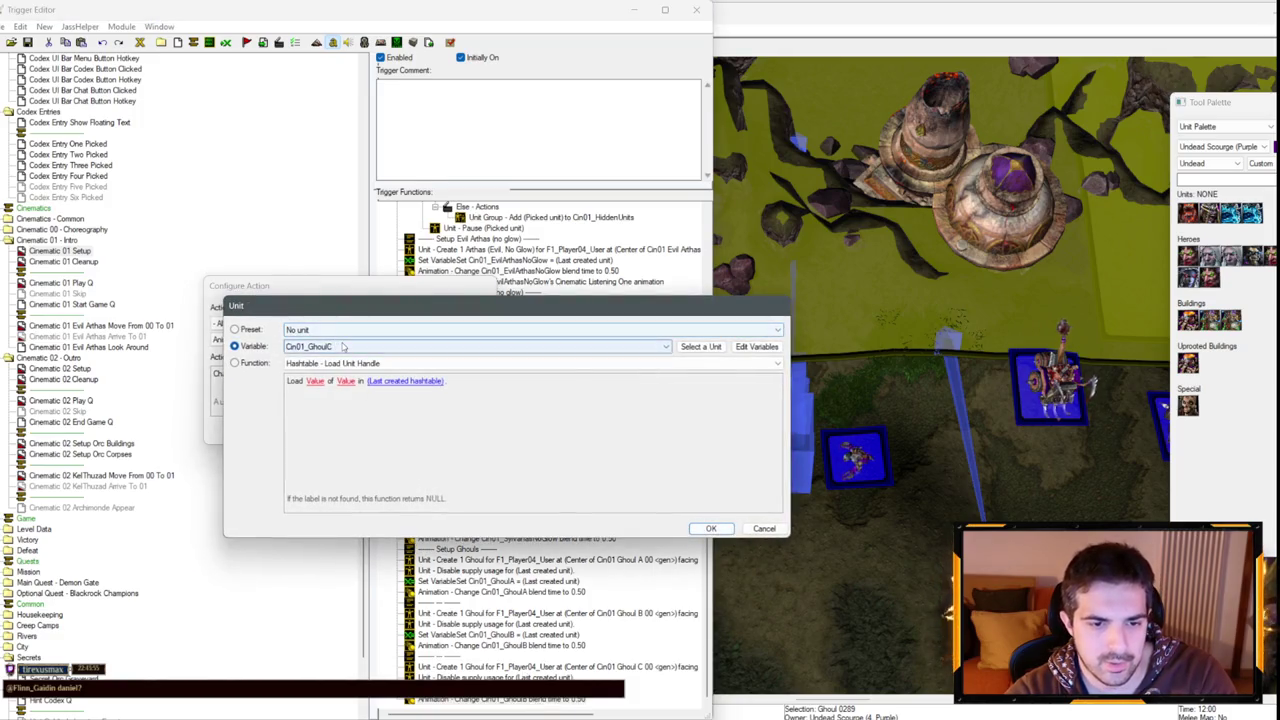
key("Return")
key("Return")
left_click(540, 346)
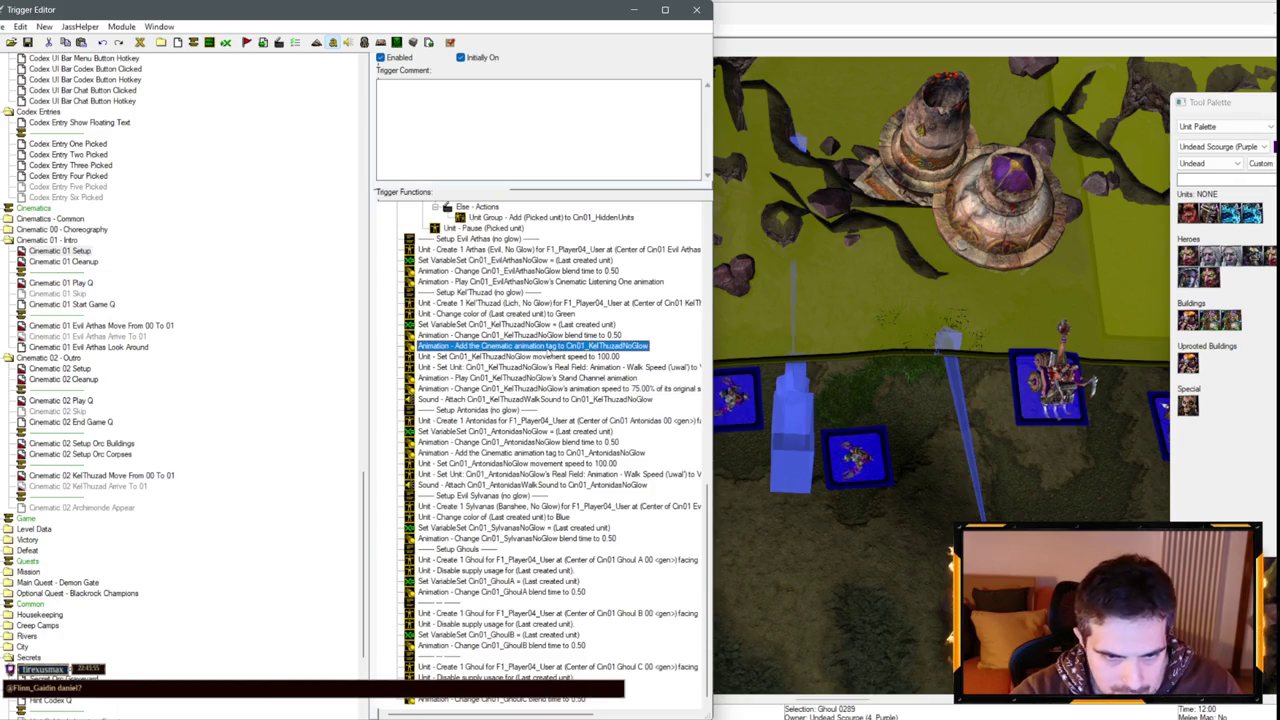
Step: Paste Kel'Thuzad's four actions into the Ghoul A block and tag Cin01_GhoulA with the animation tag
left_click(525, 377, "shift")
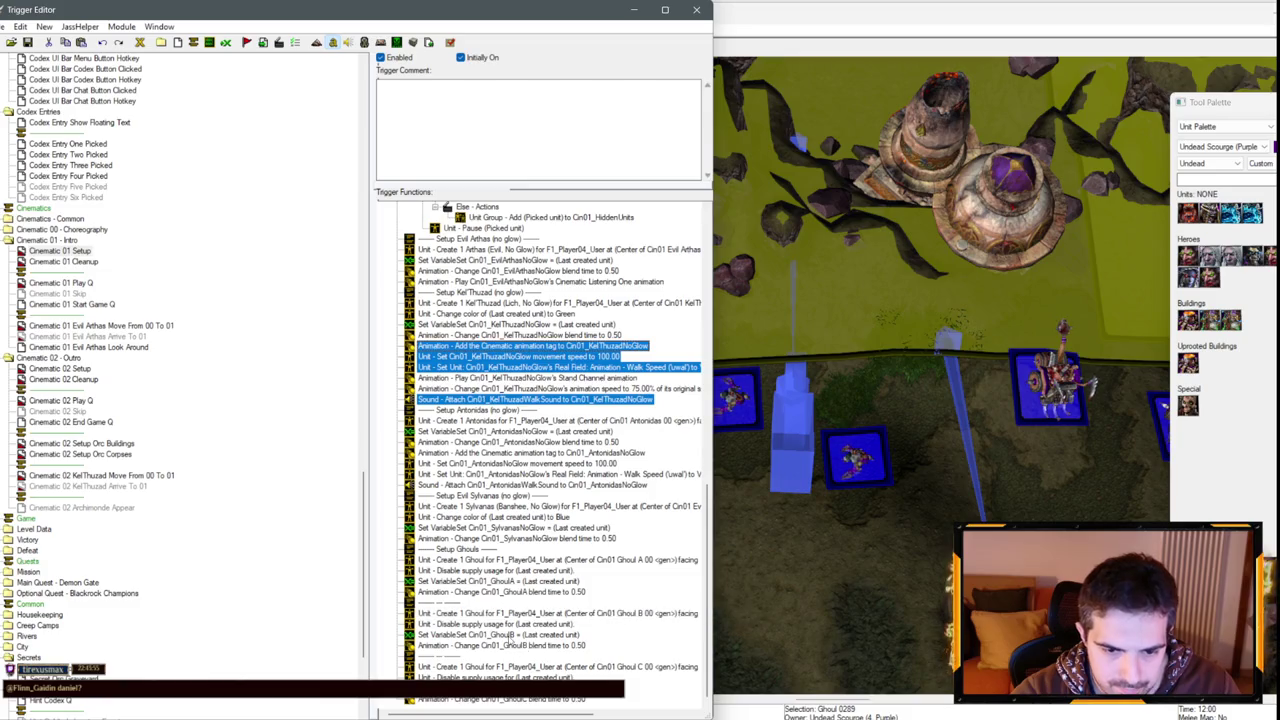
left_click(510, 636)
key("ctrl+v")
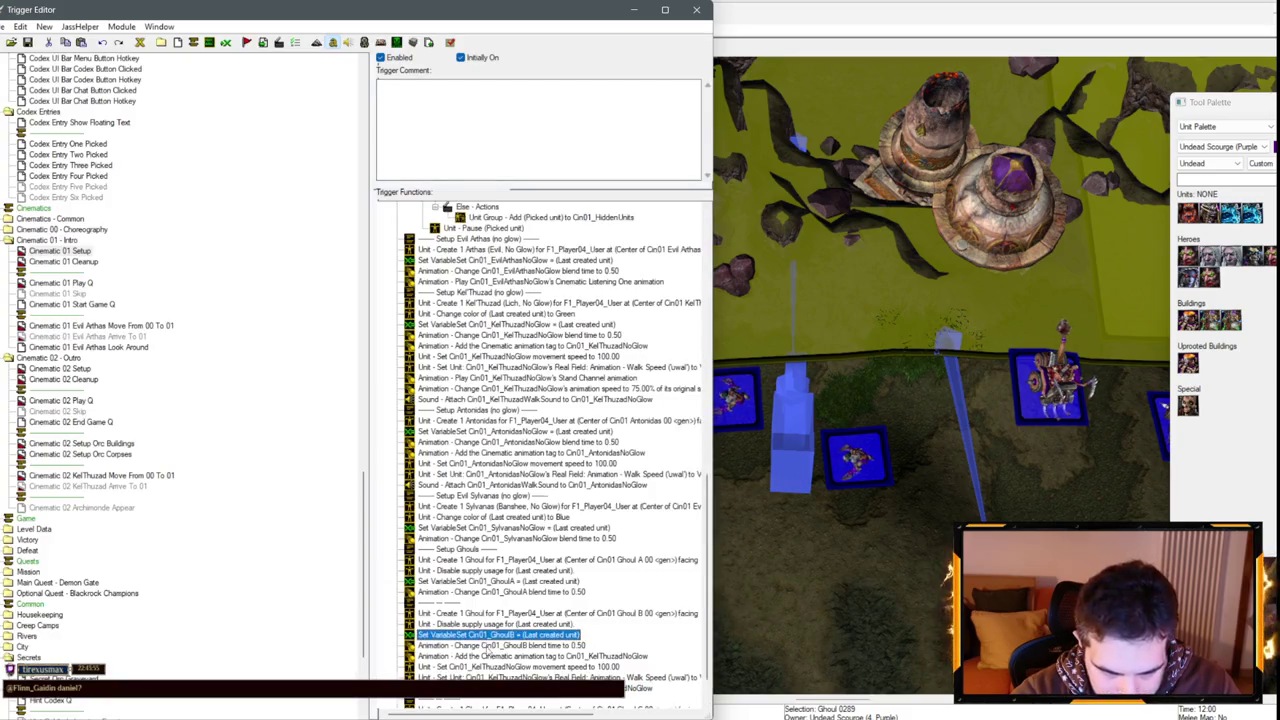
double_click(512, 656)
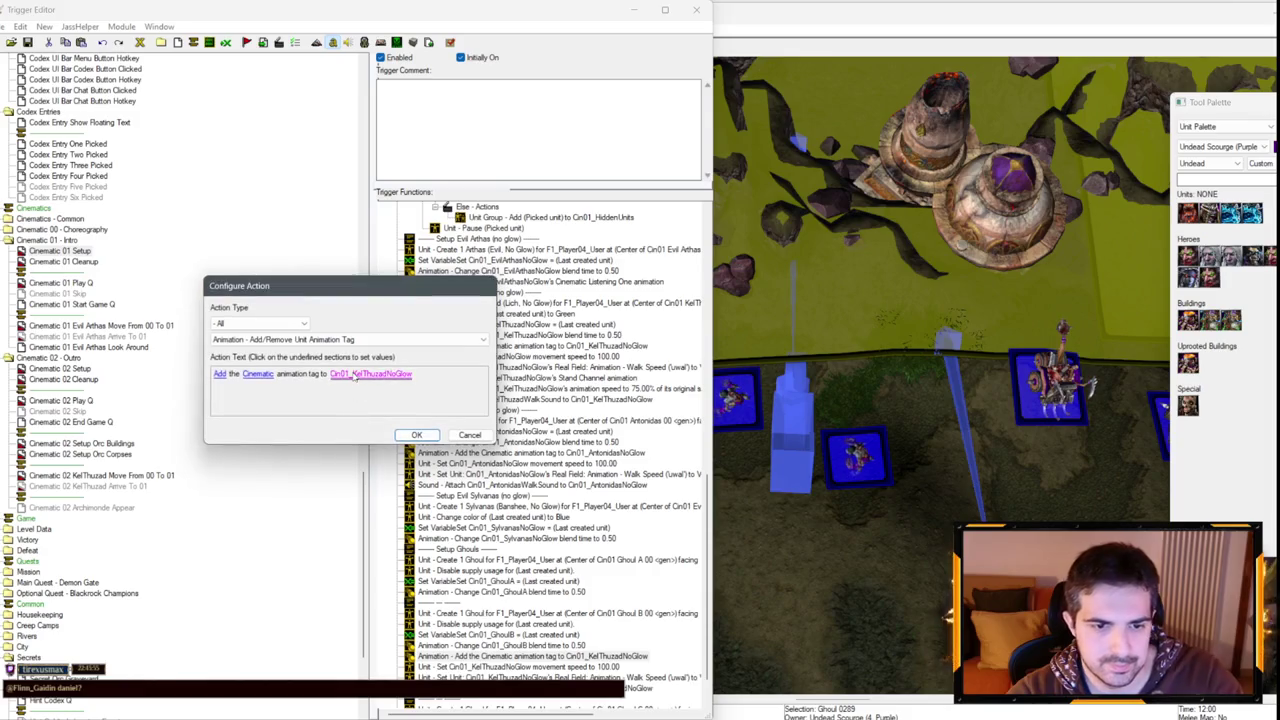
left_click(353, 374)
left_click(340, 346)
scroll(338, 365, "up", 1)
left_click(338, 364)
key("Return")
key("Return")
left_click(516, 666)
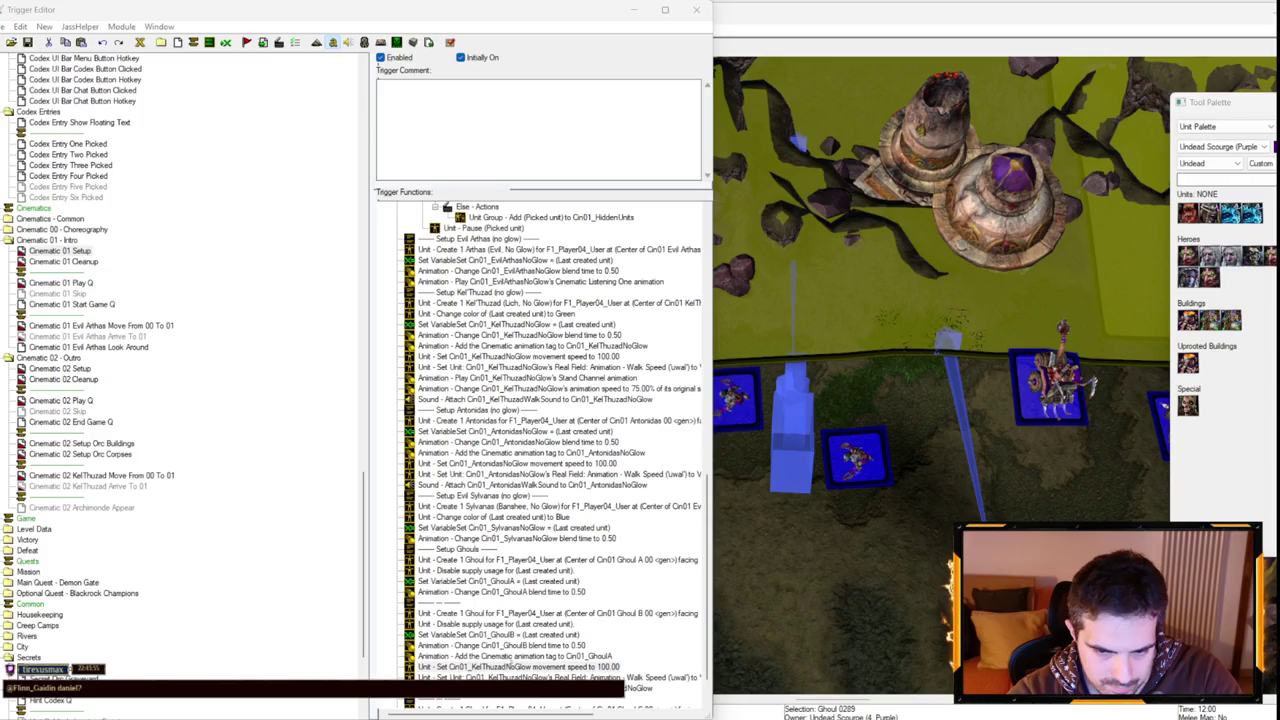
Step: Retarget the movement speed and walk-speed field actions to Cin01_GhoulA
double_click(510, 664)
left_click(270, 372)
left_click(330, 346)
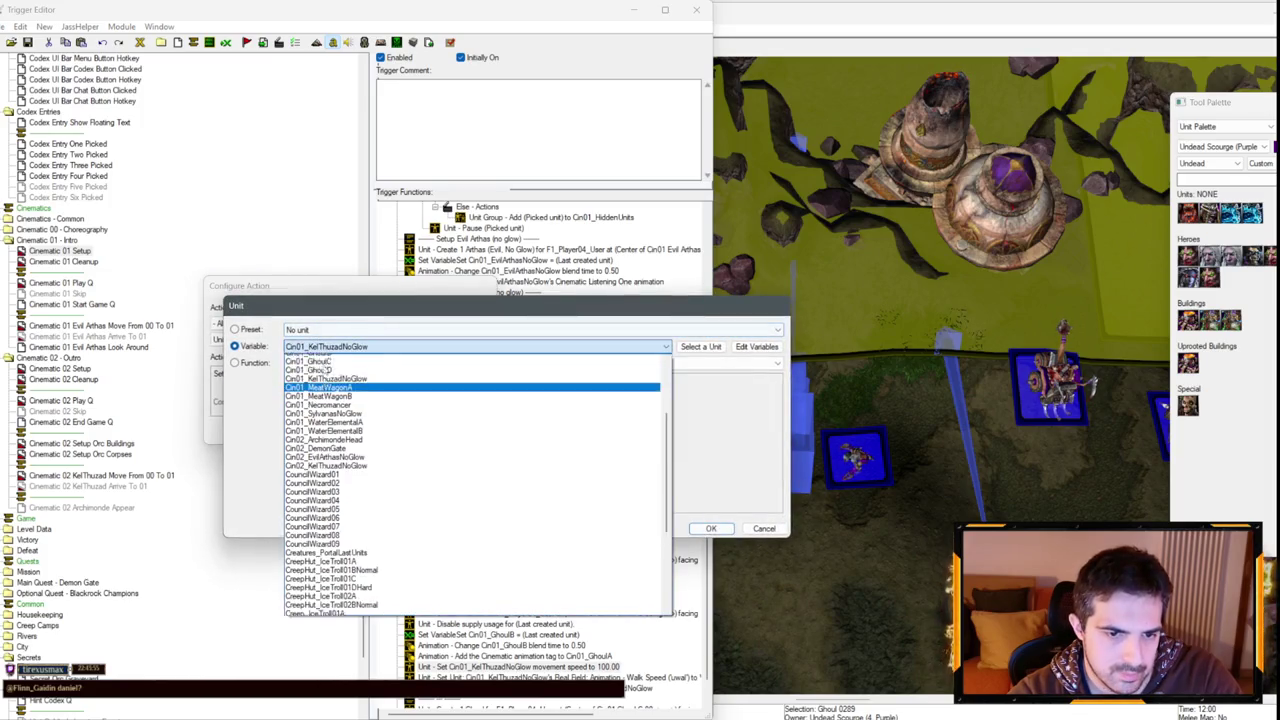
left_click(330, 370)
key("Return")
key("Return")
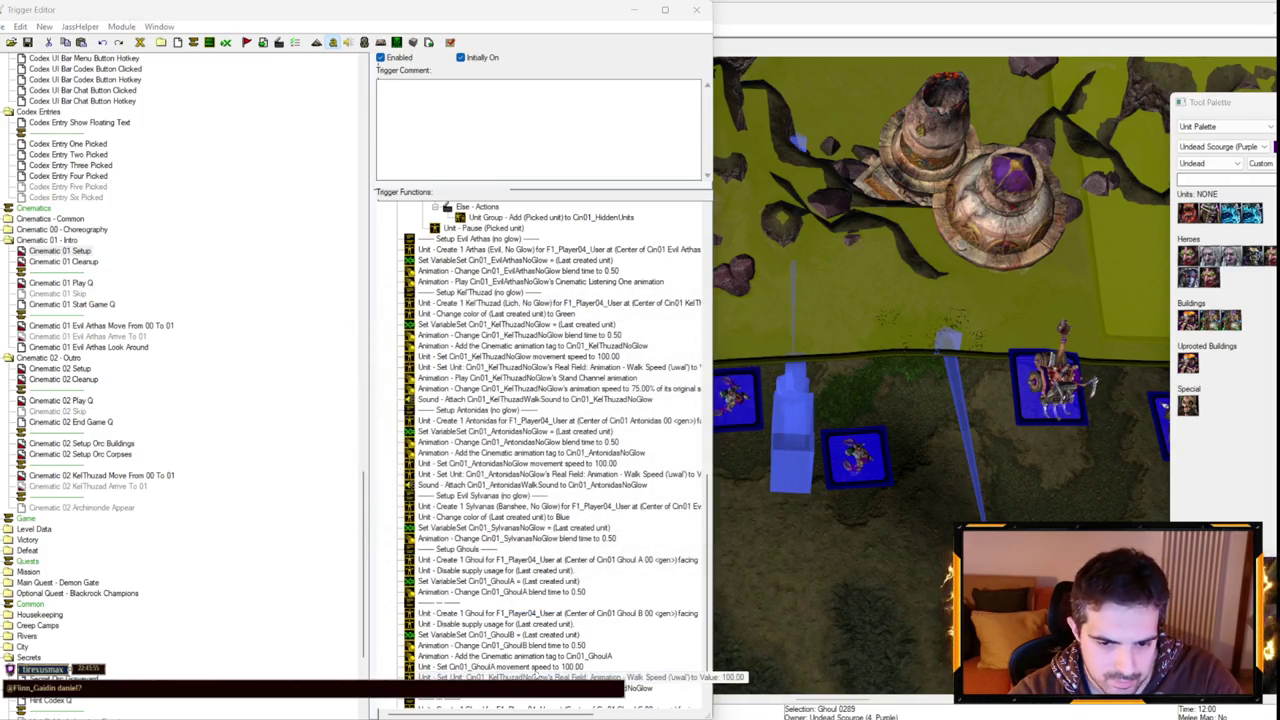
double_click(537, 677)
left_click(268, 374)
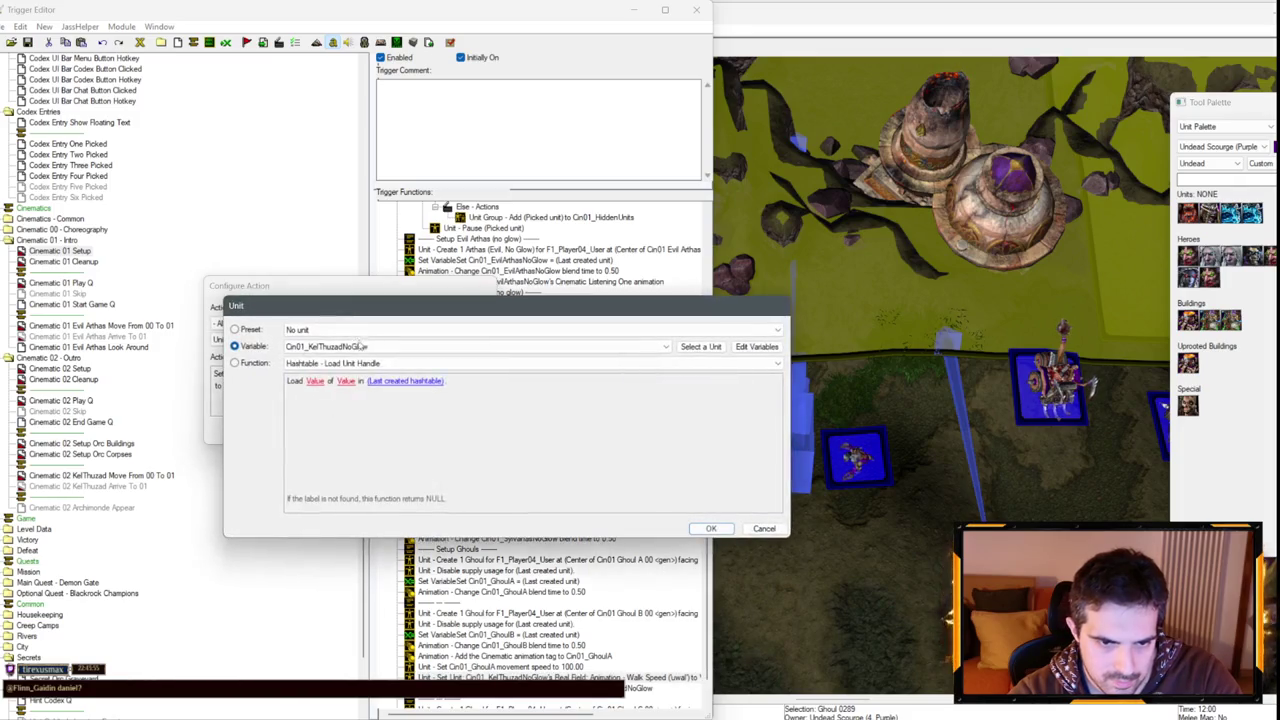
left_click(362, 346)
left_click(330, 370)
key("Return")
key("Return")
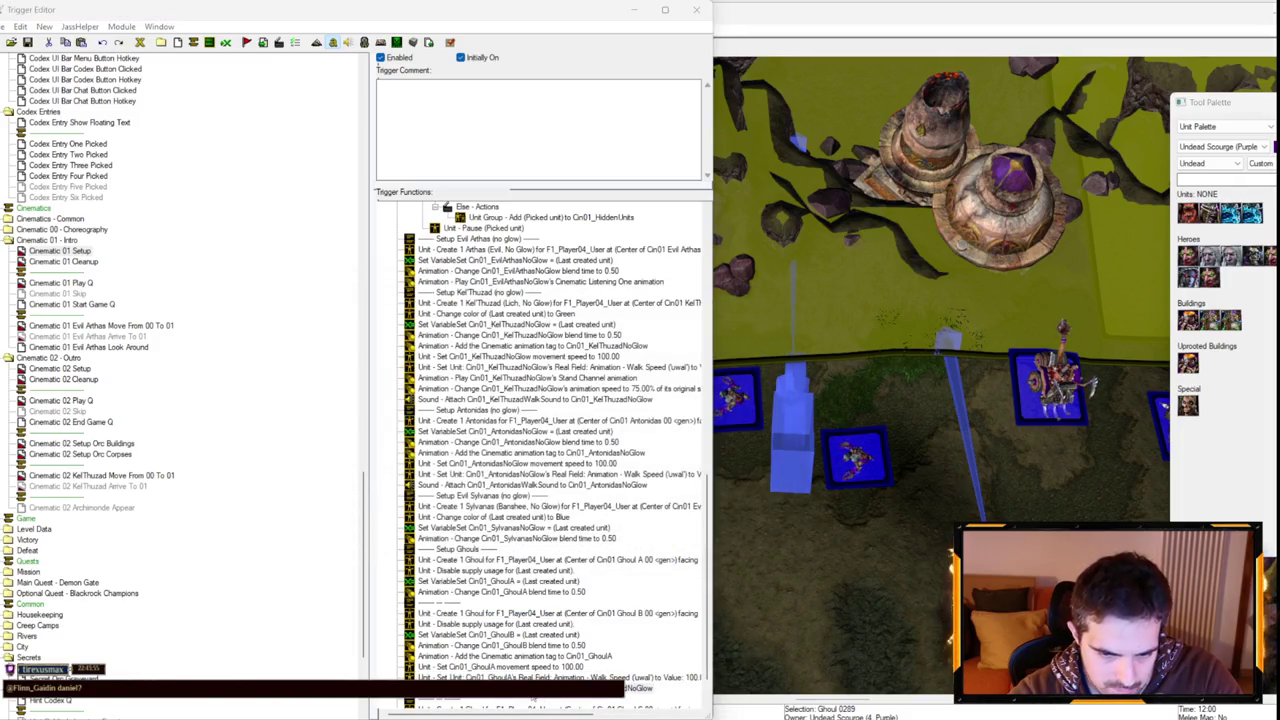
Step: Attach Cin01_GhoulAWalkSound to Cin01_GhoulA
double_click(540, 688)
left_click(345, 370)
left_click(362, 346)
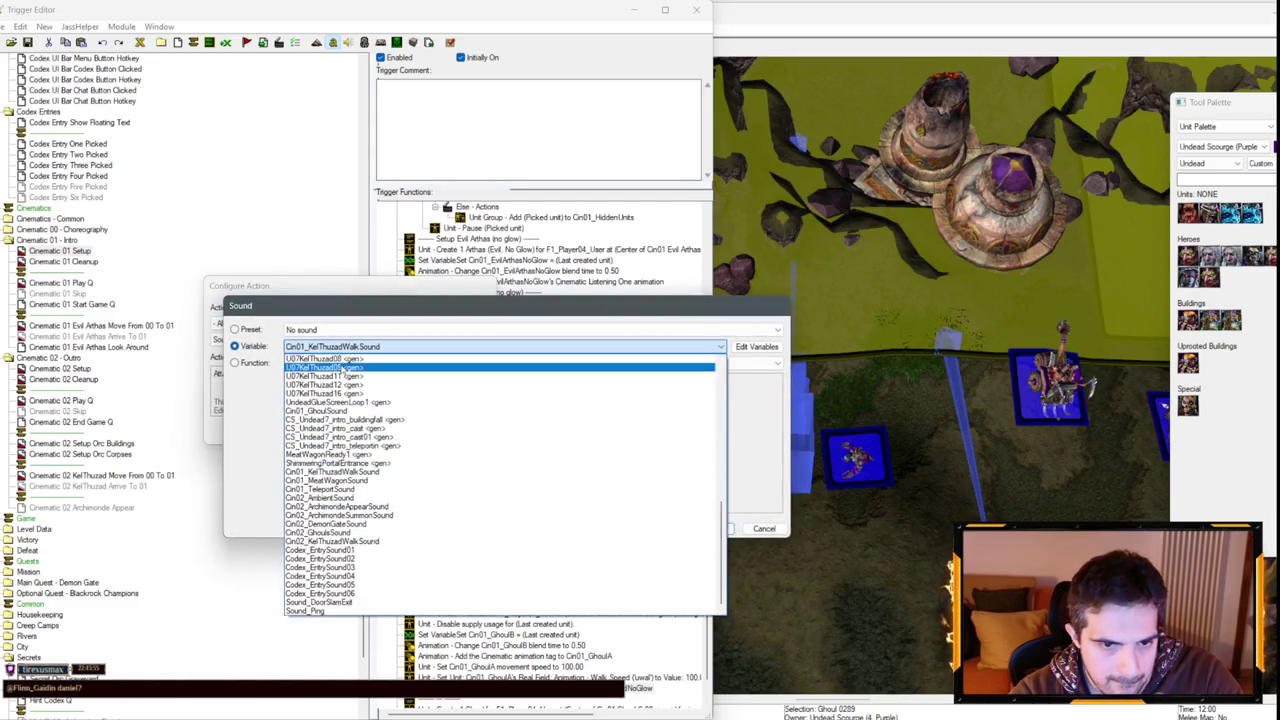
scroll(380, 458, "up", 4)
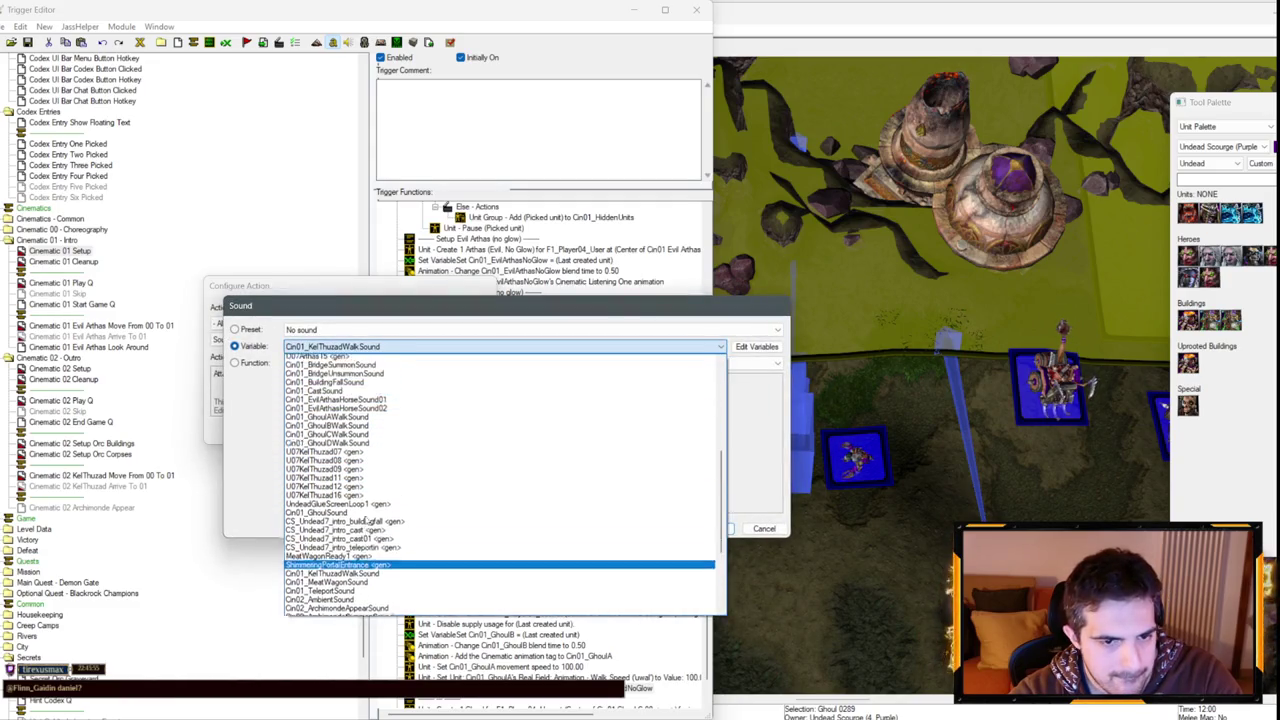
left_click(340, 471)
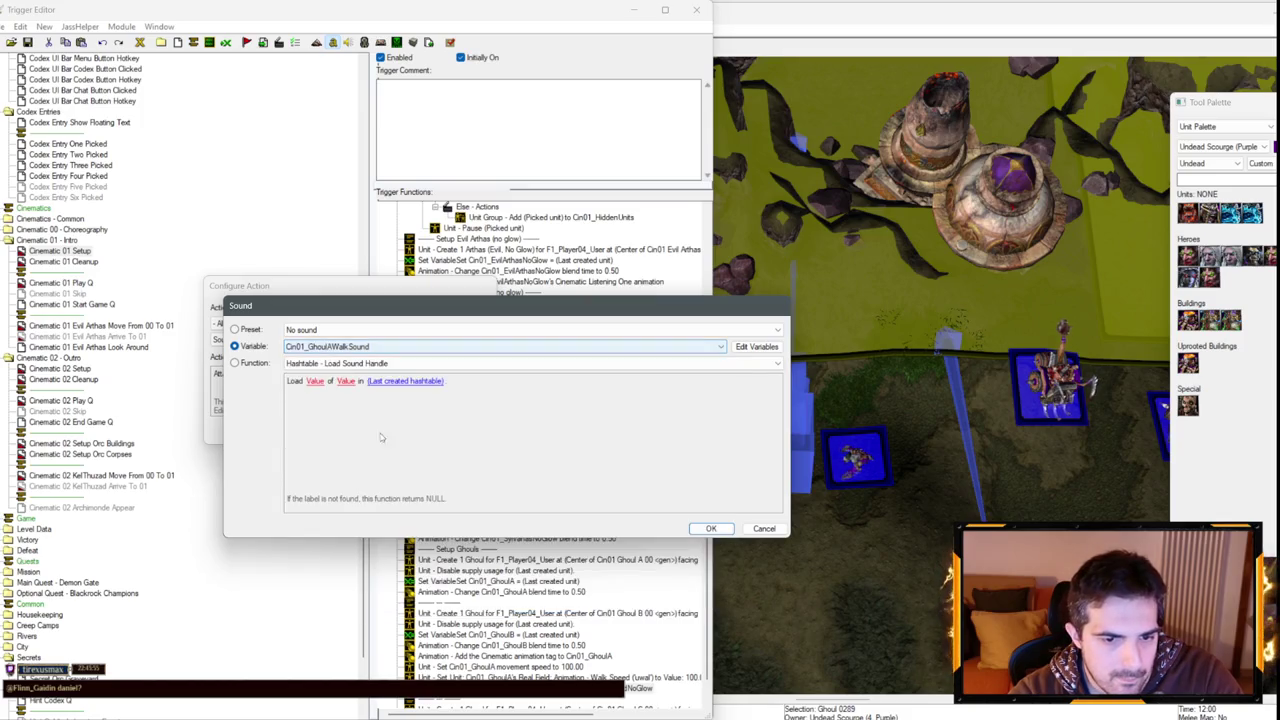
key("Return")
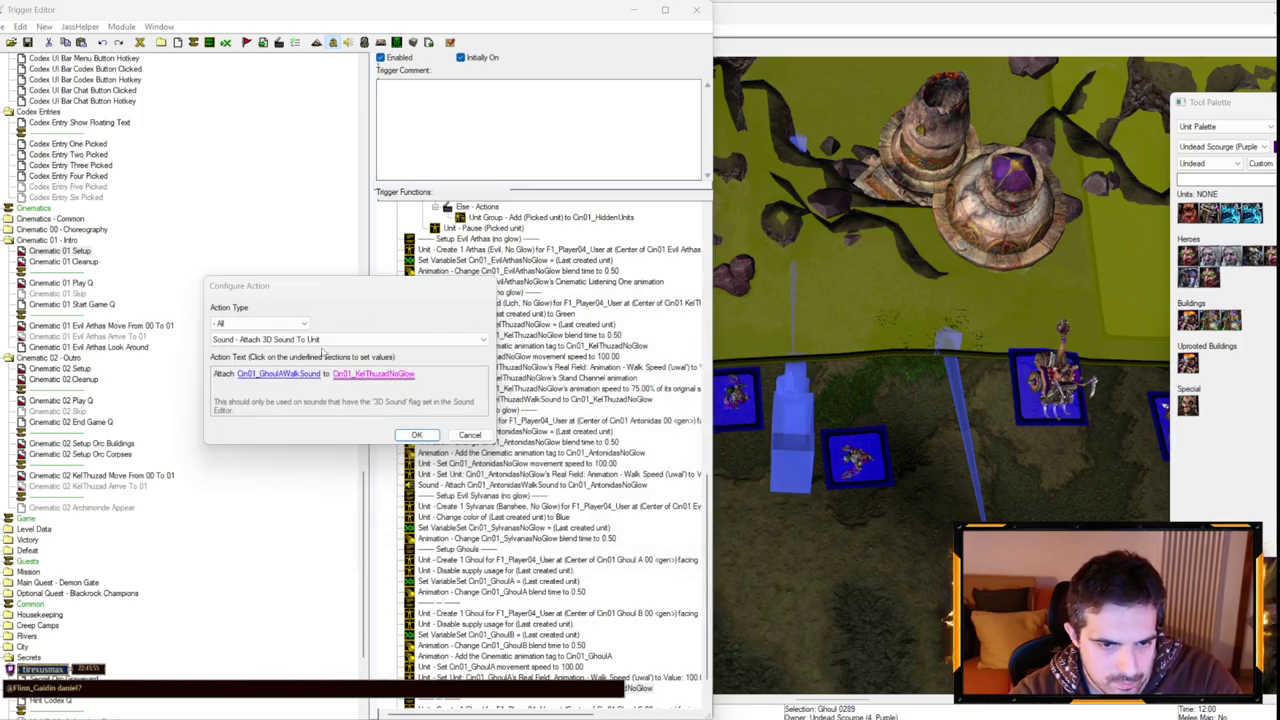
left_click(395, 368)
left_click(420, 346)
left_click(310, 402)
key("Return")
key("Return")
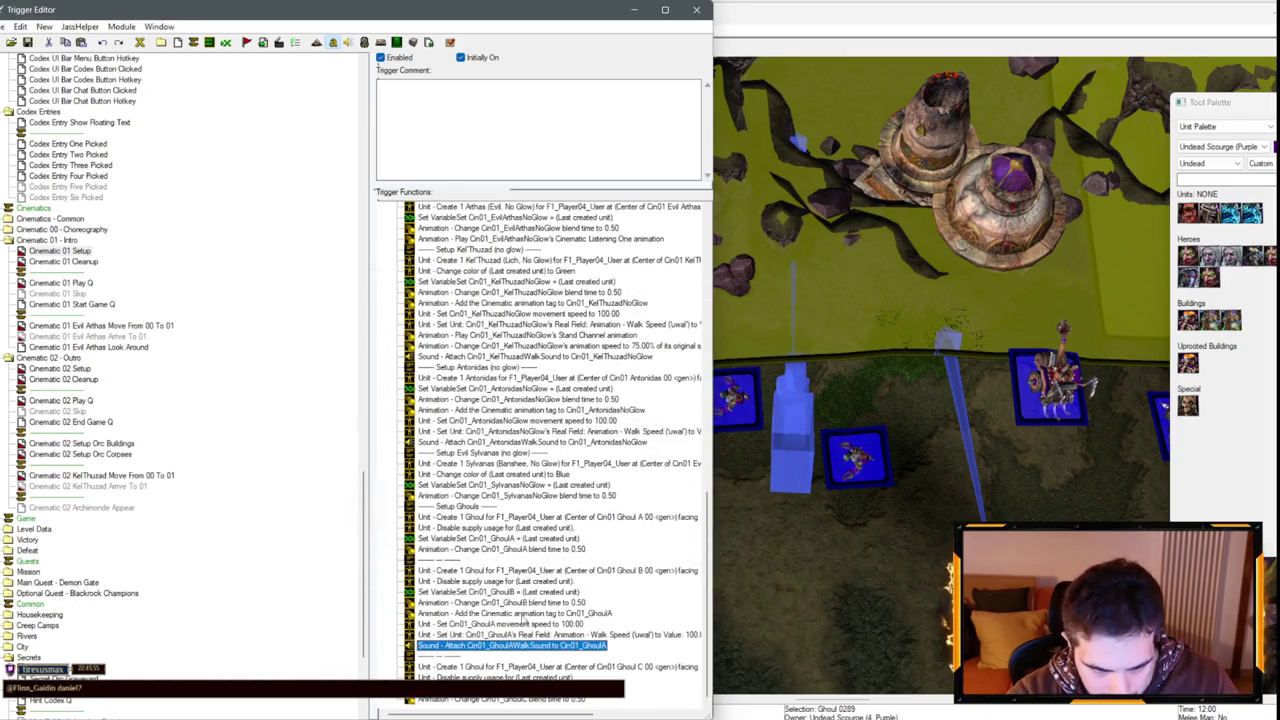
Step: Copy the four Ghoul A actions into the Ghoul B block and tag Cin01_GhoulB
left_click(522, 613, "shift")
key("ctrl+c")
left_click(540, 549)
key("ctrl+v")
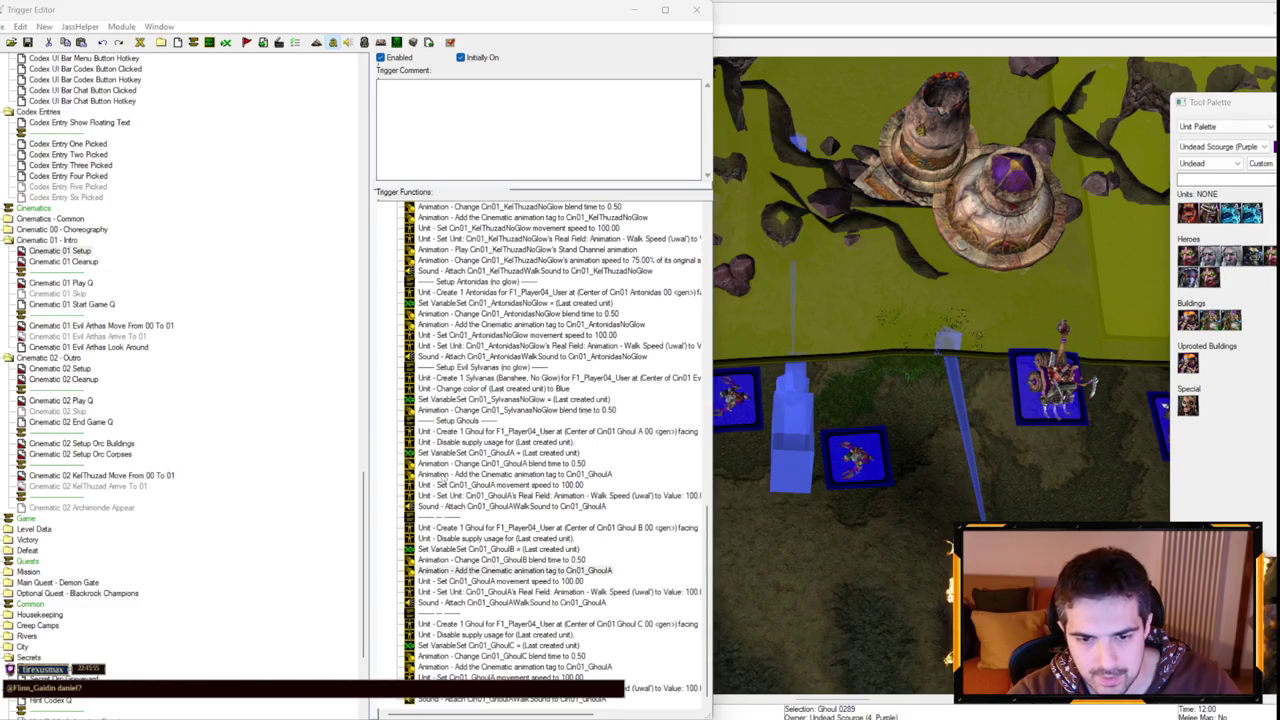
double_click(441, 476)
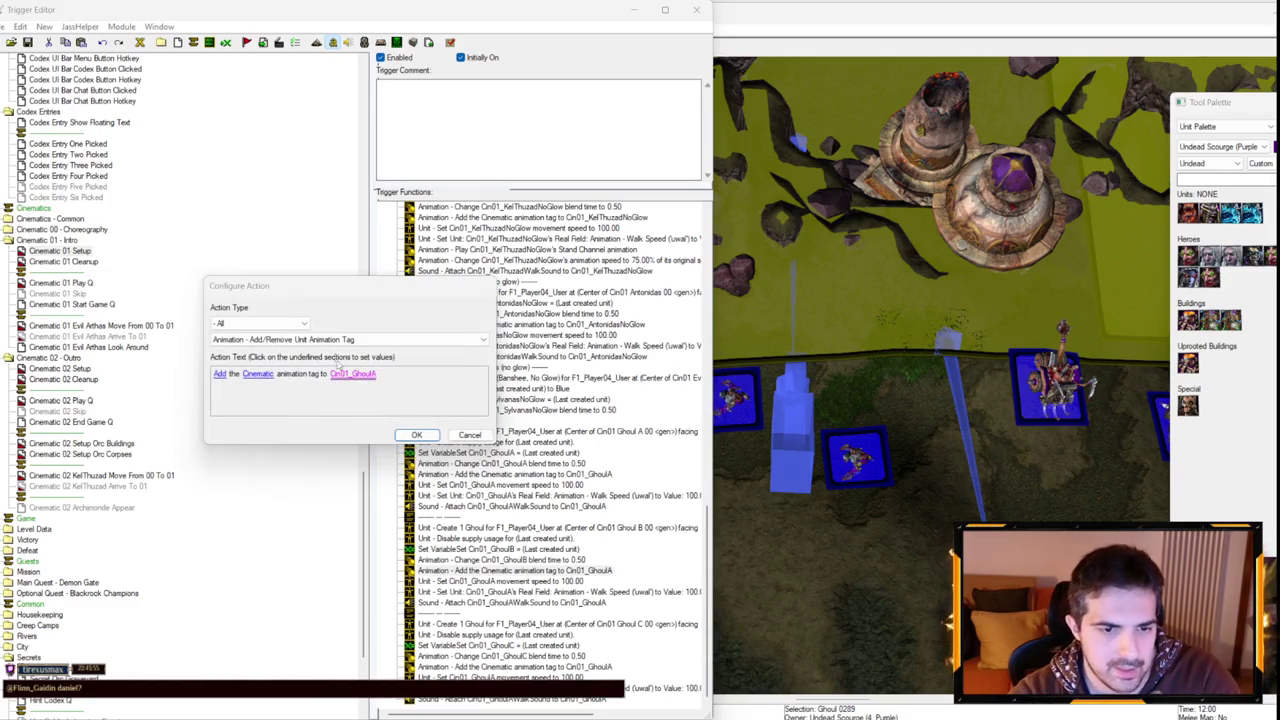
left_click(352, 373)
key("Down")
key("Return")
key("Return")
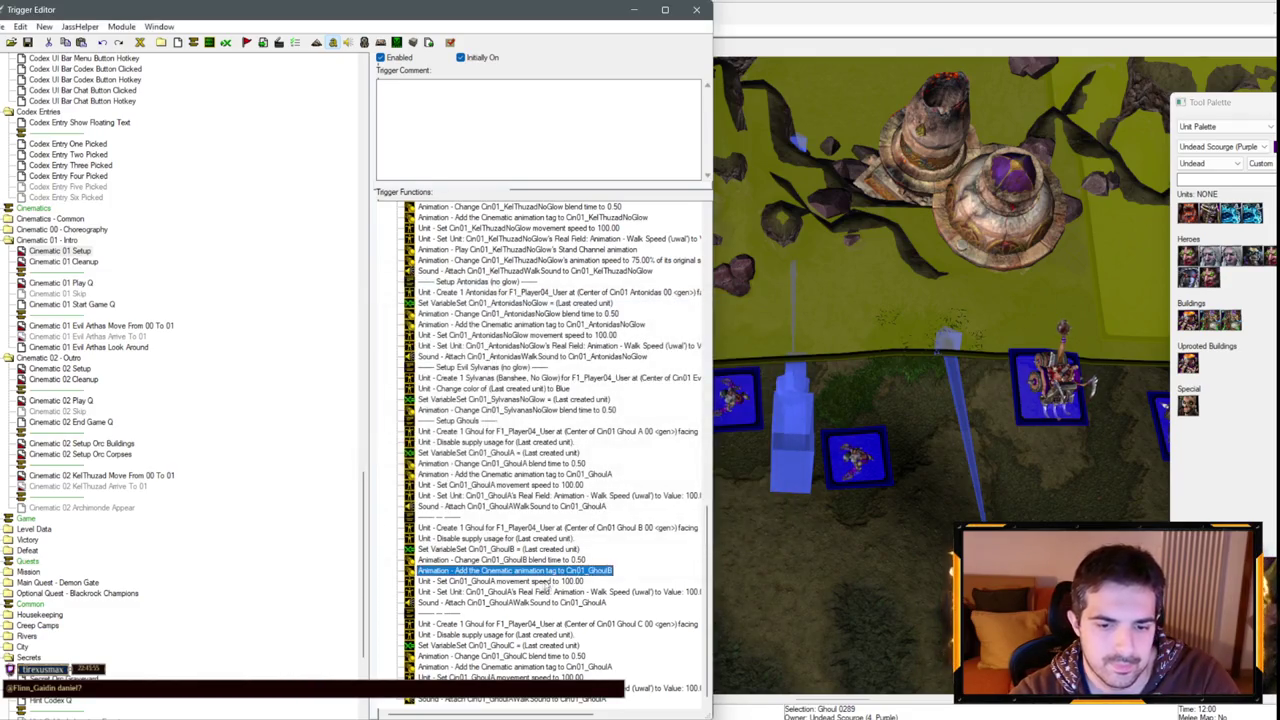
key("Return")
Step: Set the movement speed and walk-speed actions to use Cin01_GhoulB
left_click(256, 374)
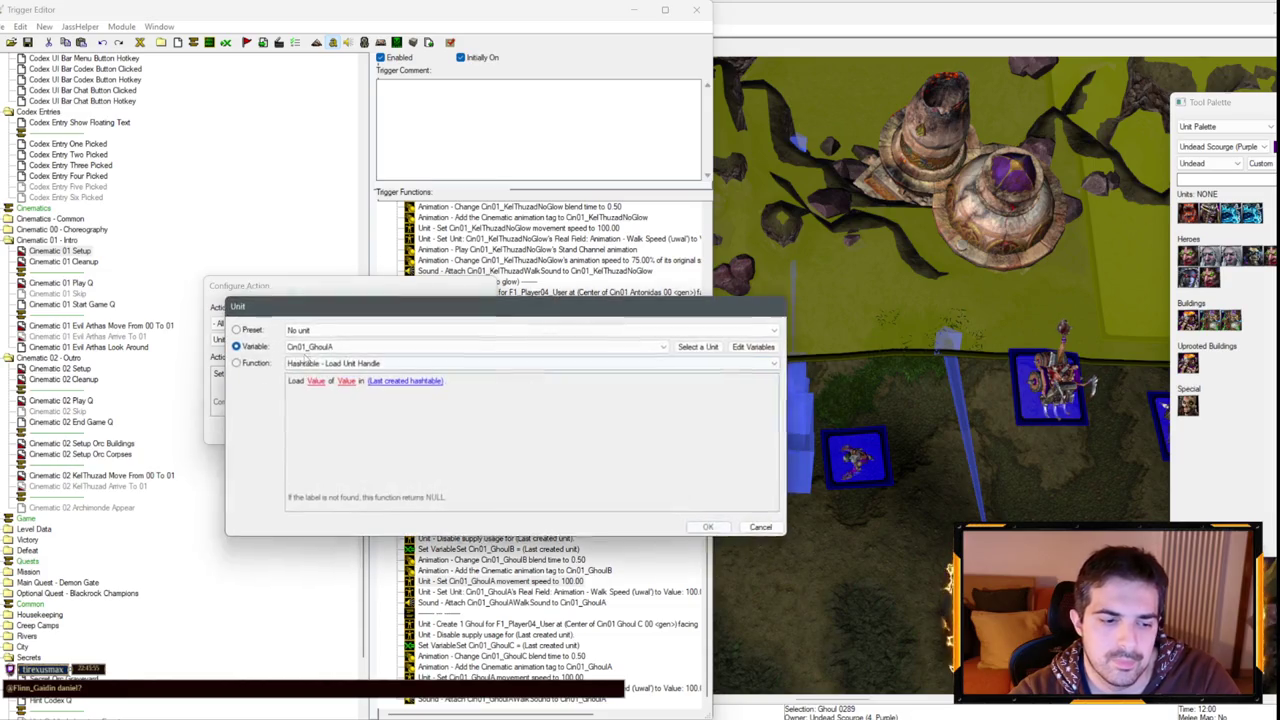
key("Return")
key("Return")
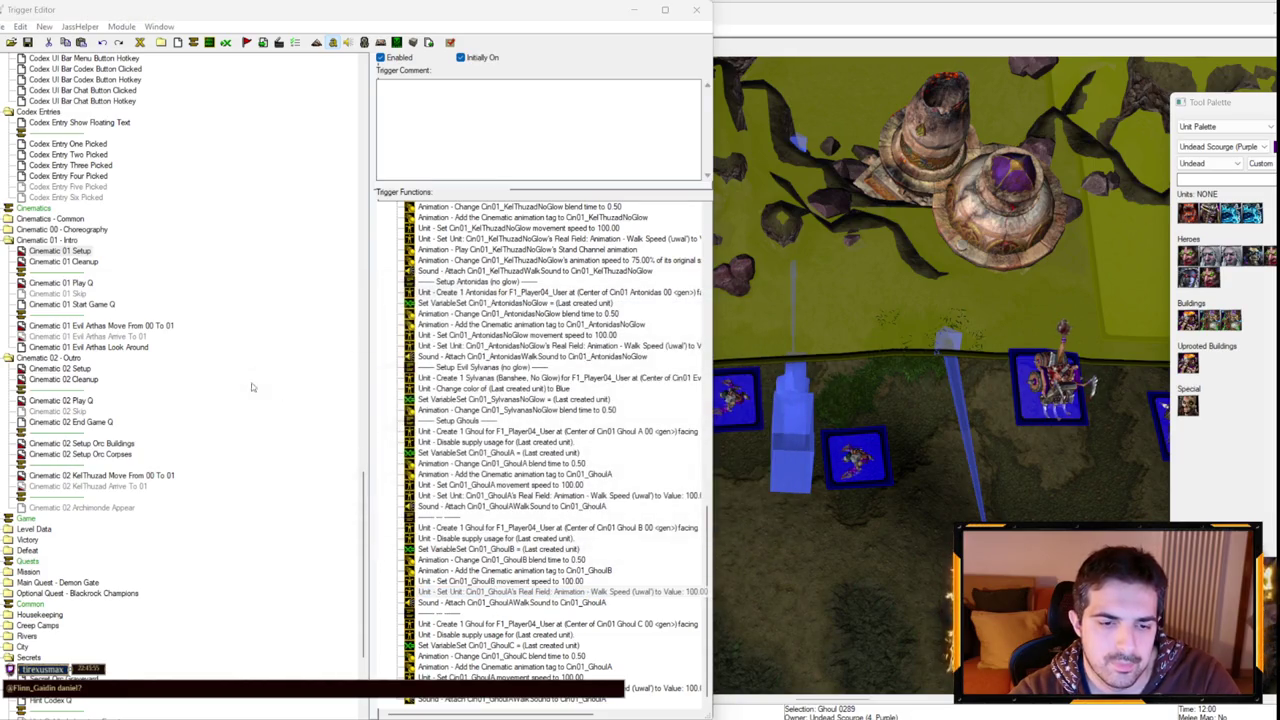
key("Return")
left_click(256, 374)
key("Down")
key("Return")
key("Return")
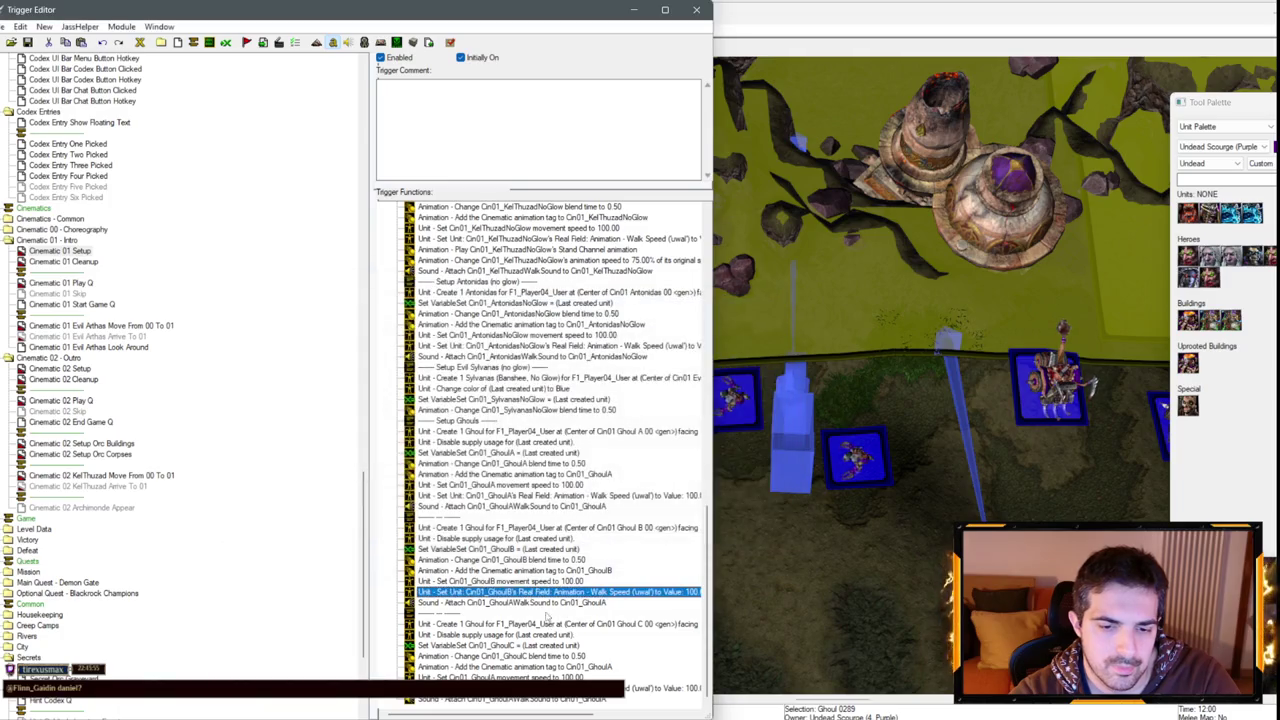
Step: Attach Cin01_GhoulBWalkSound to Cin01_GhoulB
left_click(546, 603)
key("Return")
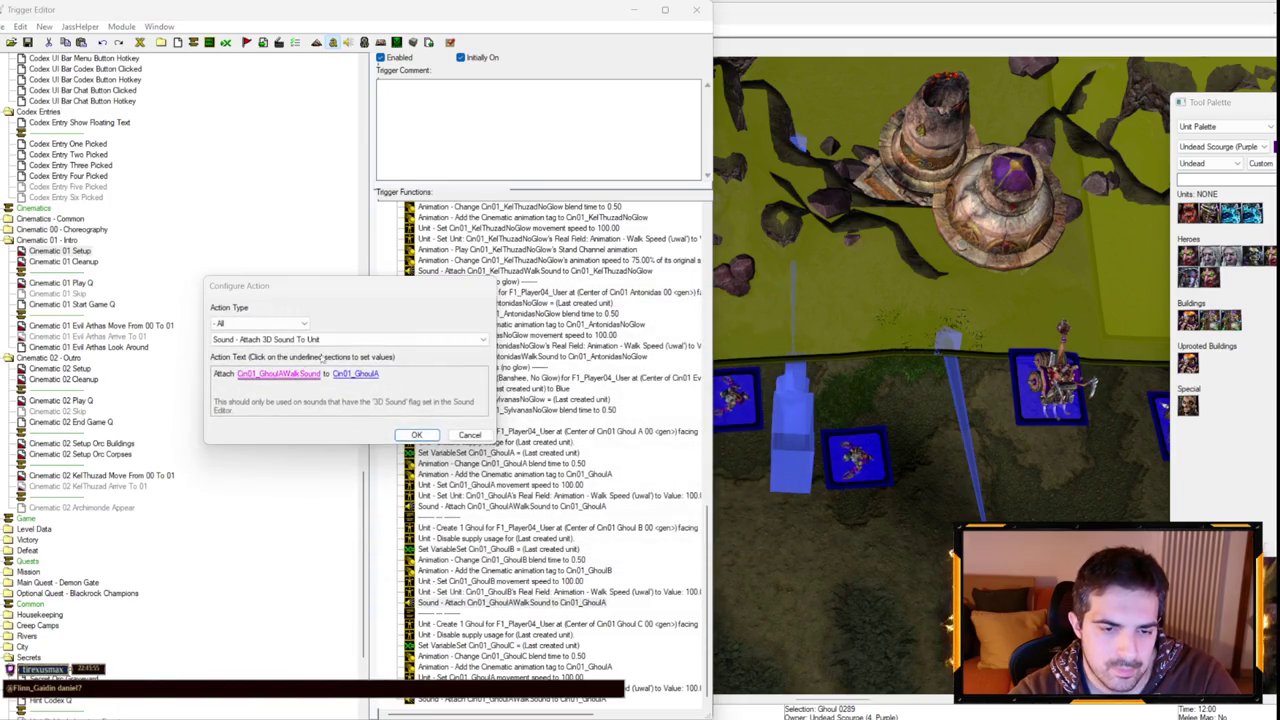
left_click(295, 378)
key("Return")
left_click(385, 378)
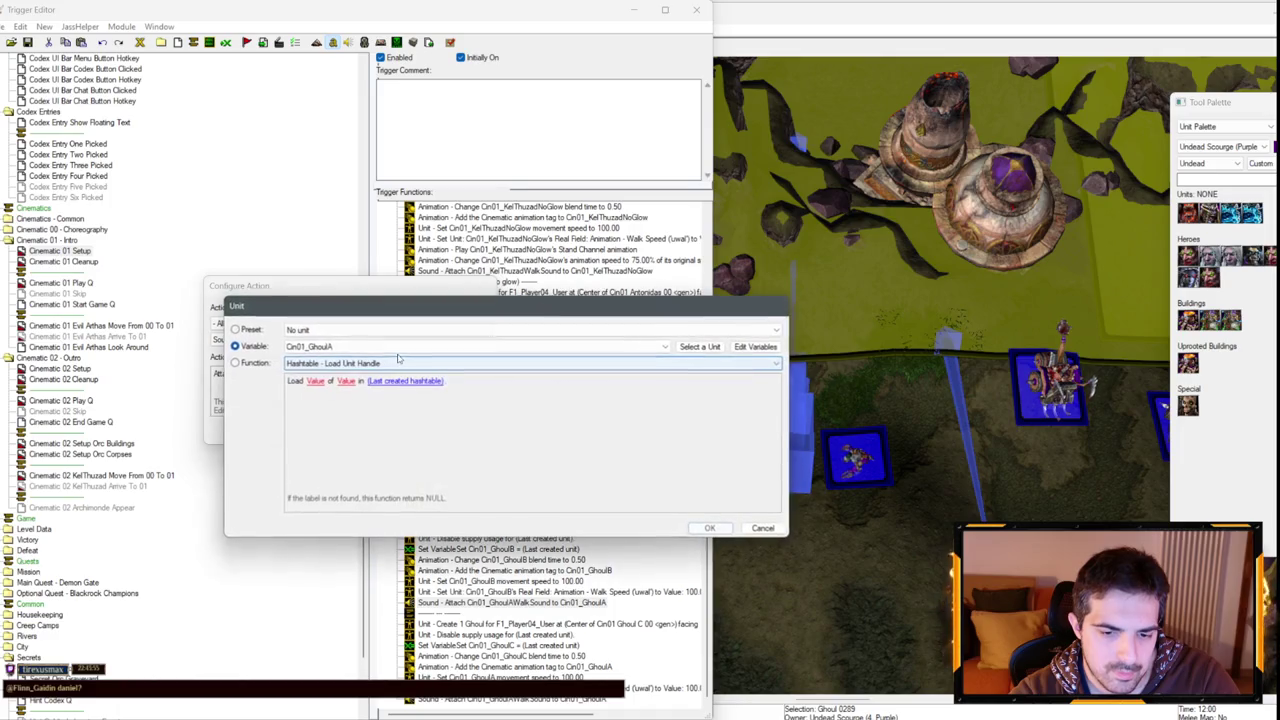
key("Down")
key("Return")
key("Return")
Step: Paste the ghoul actions into the third block and tag Cin01_GhoulC
left_click(501, 562, "shift")
left_click(530, 700)
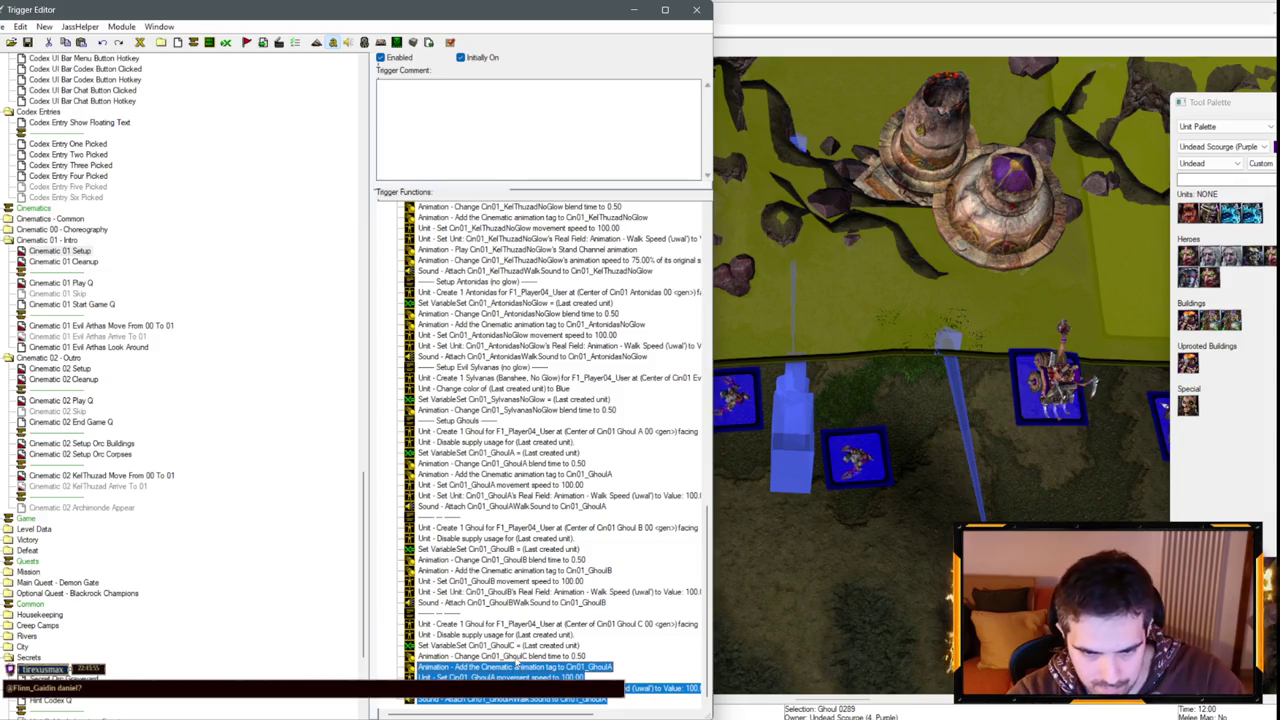
key("ctrl+v")
double_click(510, 666)
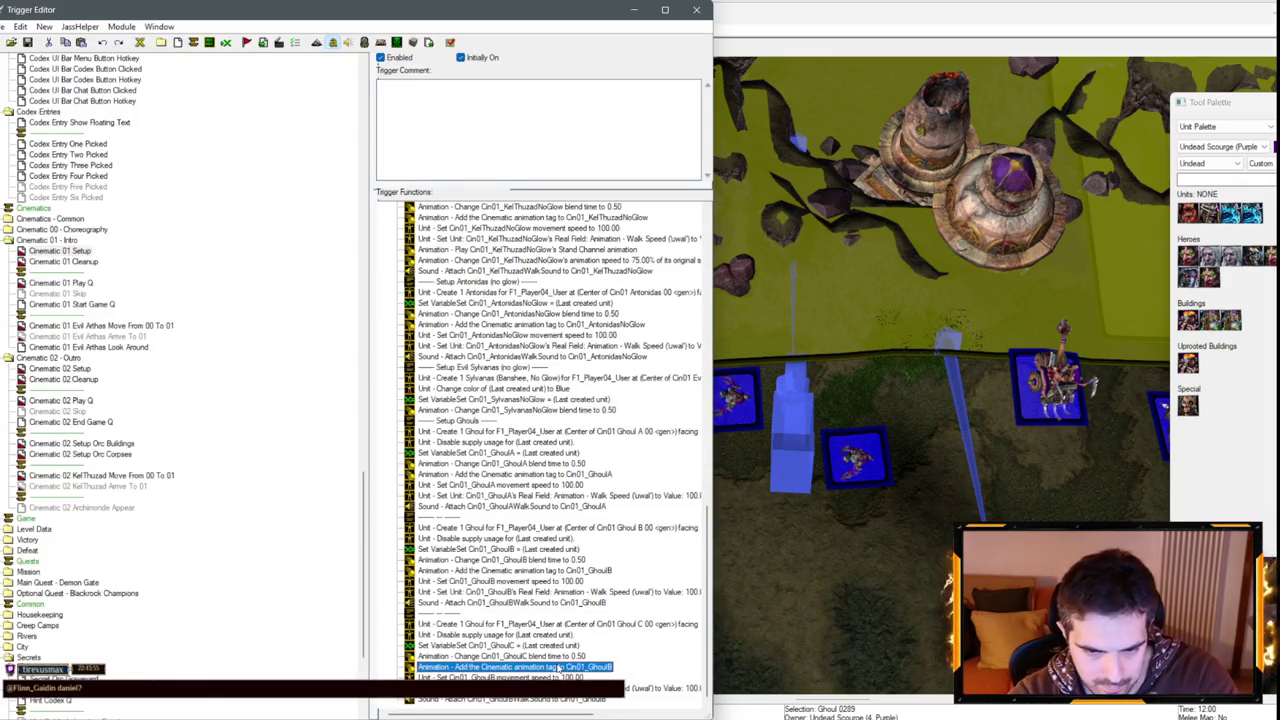
left_click(349, 376)
key("Down")
key("Return")
key("Return")
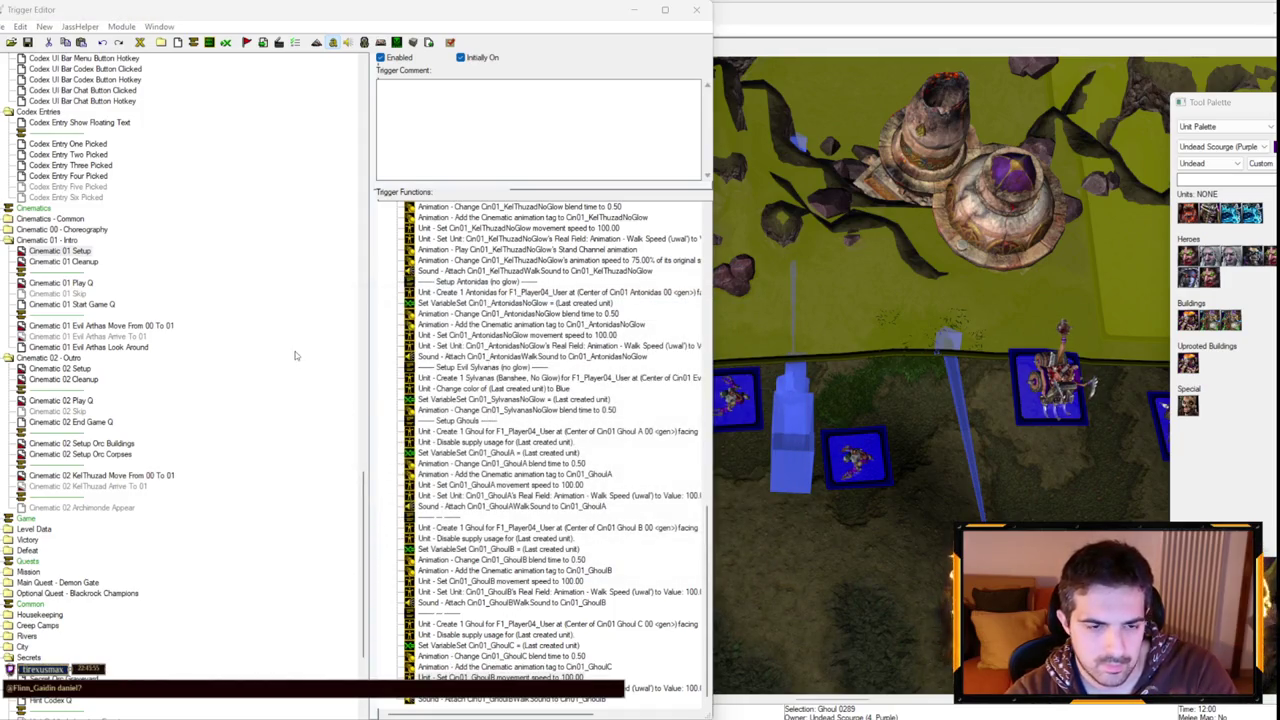
Step: Set the movement speed and walk-speed actions to use Cin01_GhoulC
double_click(510, 677)
left_click(262, 377)
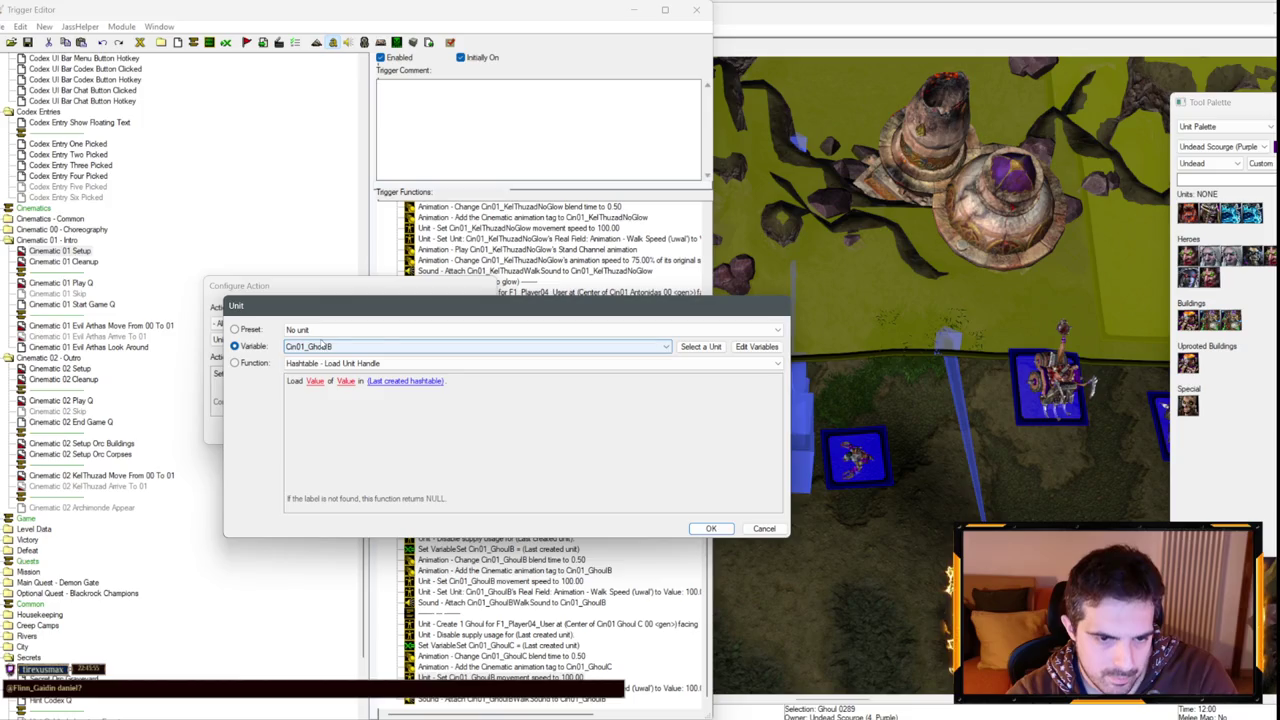
key("l")
key("Return")
key("Return")
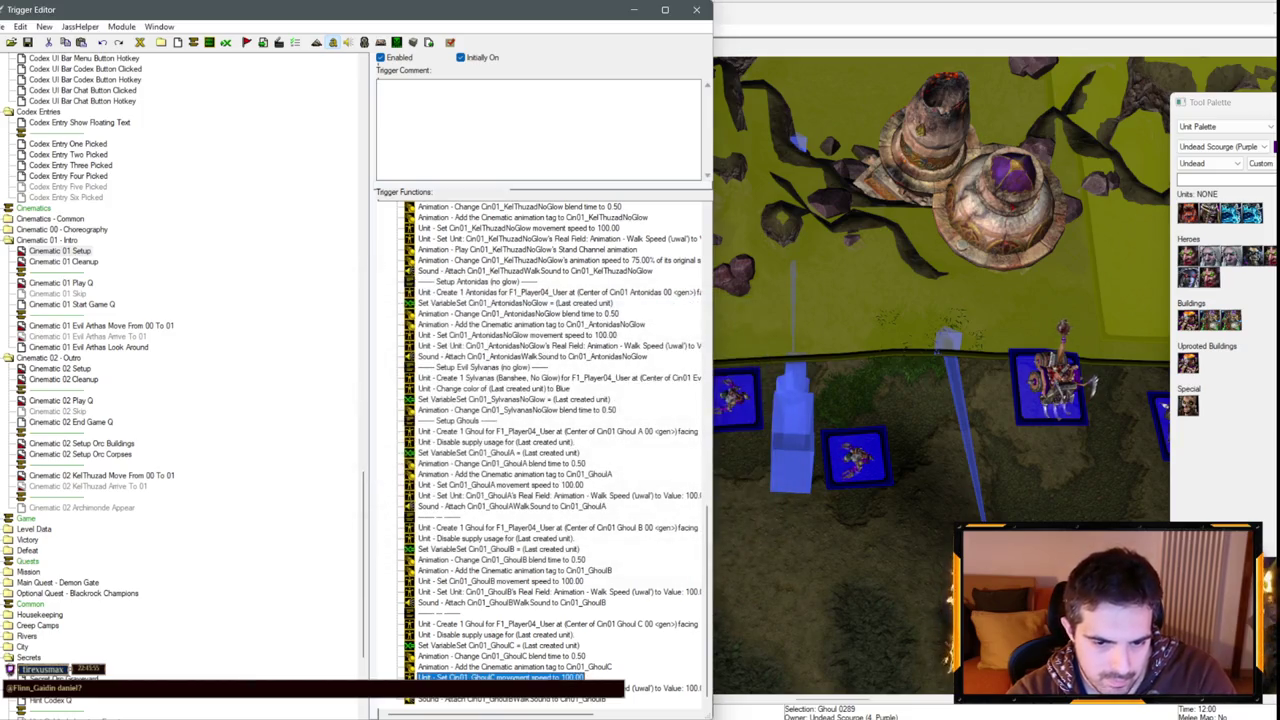
key("Down")
key("Return")
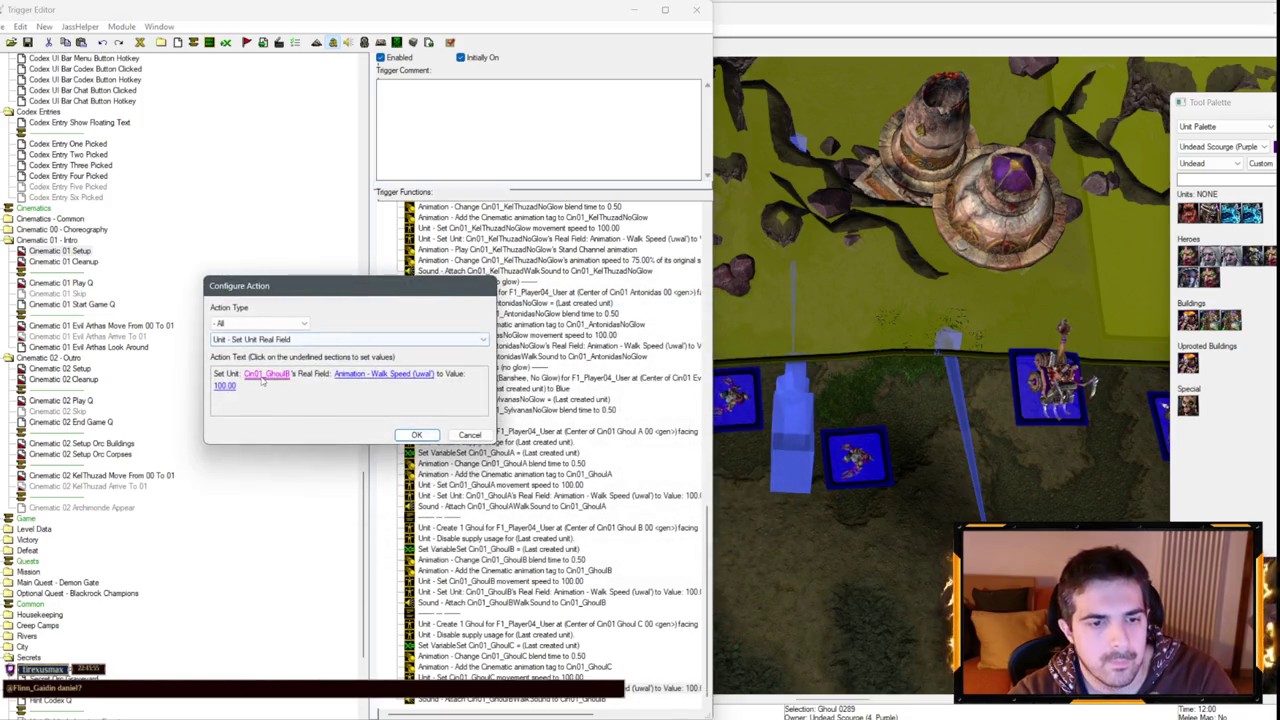
left_click(262, 376)
key("Return")
key("Return")
Step: Attach Cin01_GhoulCWalkSound to Cin01_GhoulC
key("Down")
key("Return")
left_click(300, 370)
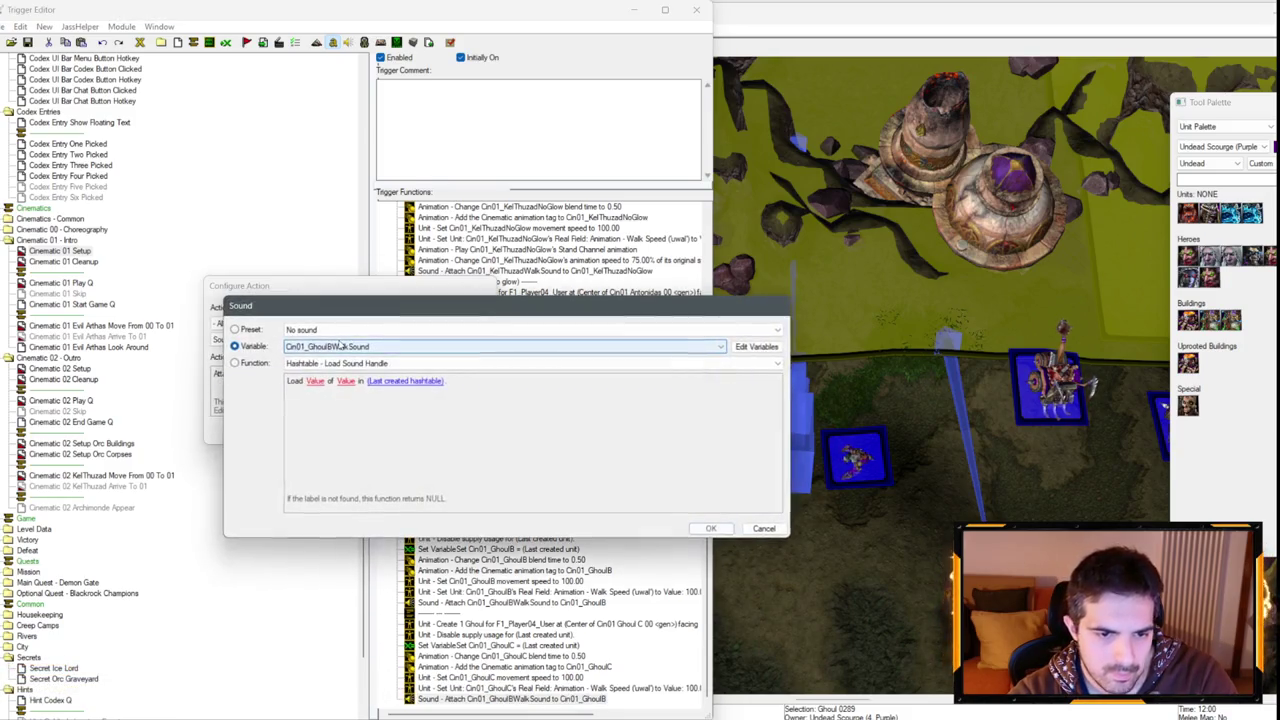
key("Return")
left_click(355, 374)
key("Down")
key("Return")
key("Return")
Step: Duplicate the whole Ghoul C block for a fourth ghoul
left_click(454, 620, "shift")
key("ctrl+c")
key("ctrl+v")
Step: Spawn the duplicated ghoul at Cin01 Ghoul D 00
double_click(550, 624)
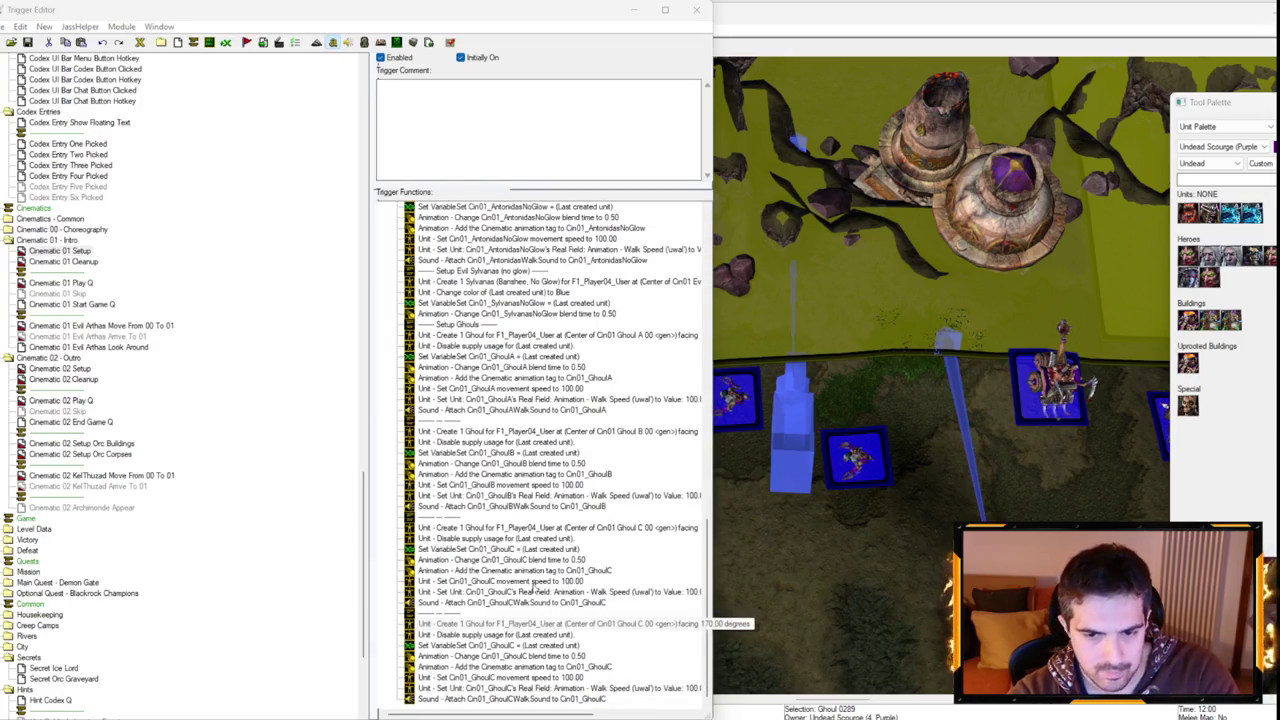
left_click(362, 378)
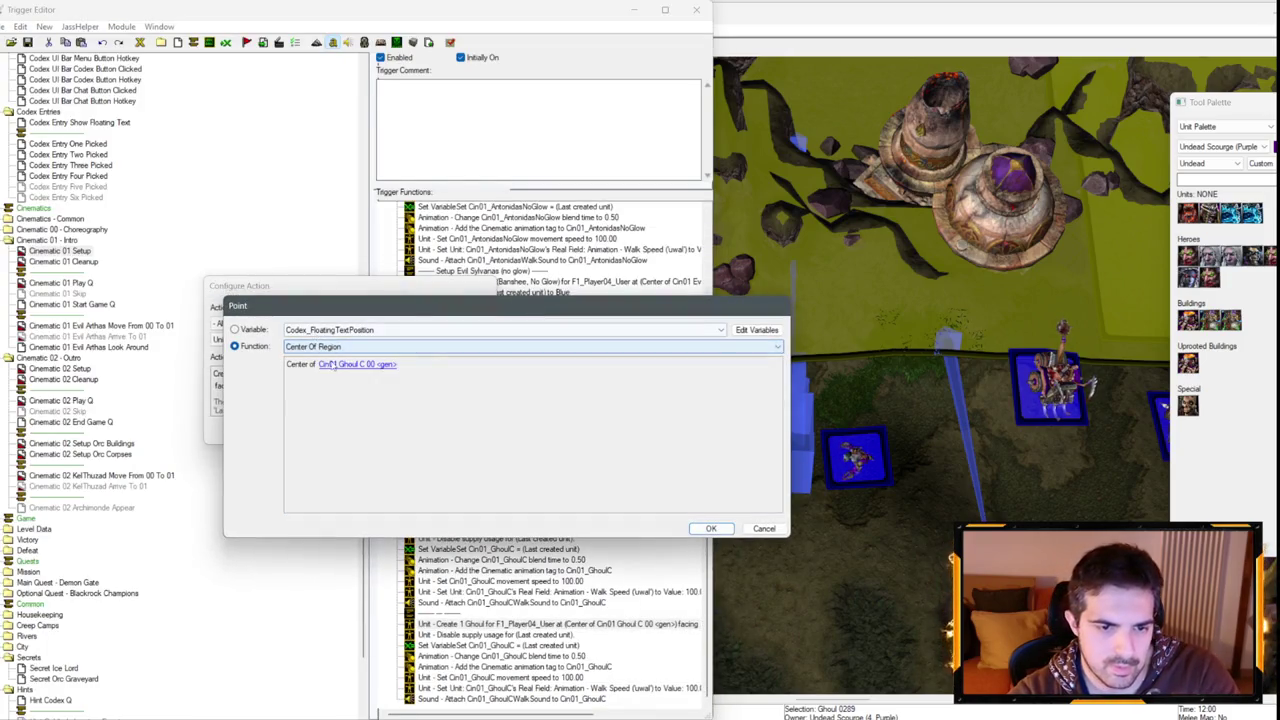
left_click(334, 372)
scroll(336, 372, "down", 1)
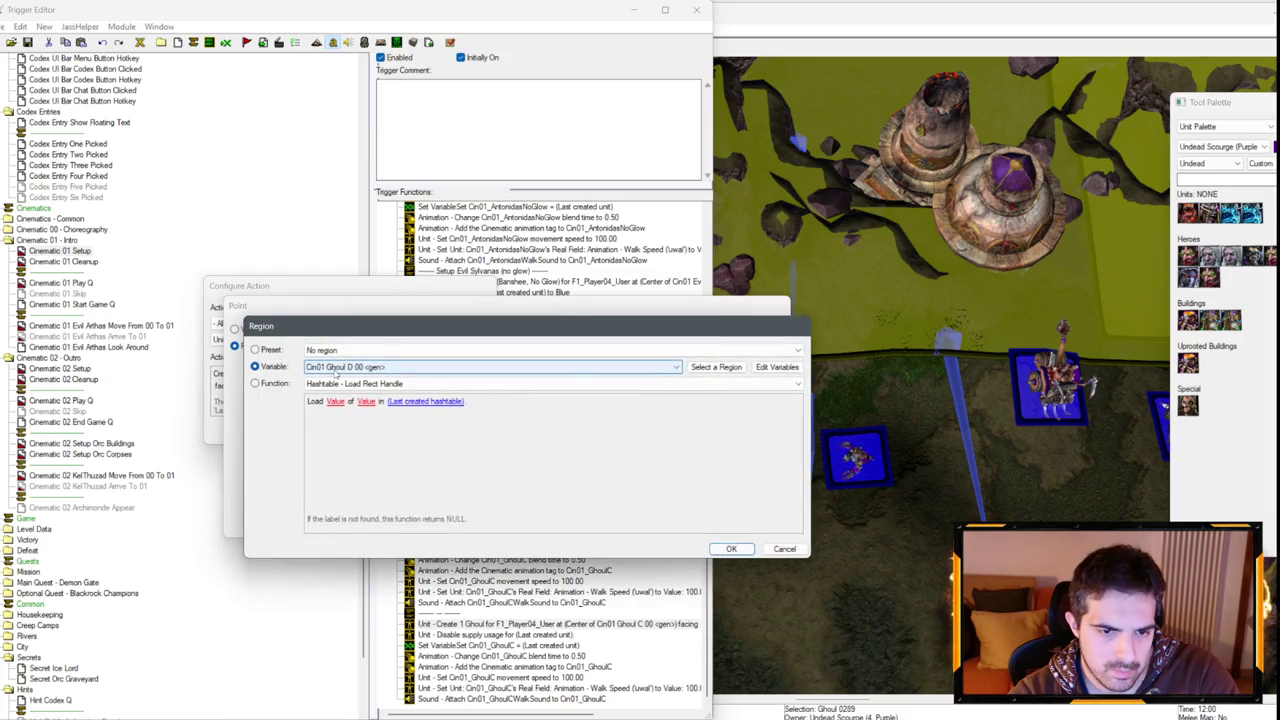
key("Return")
key("Return")
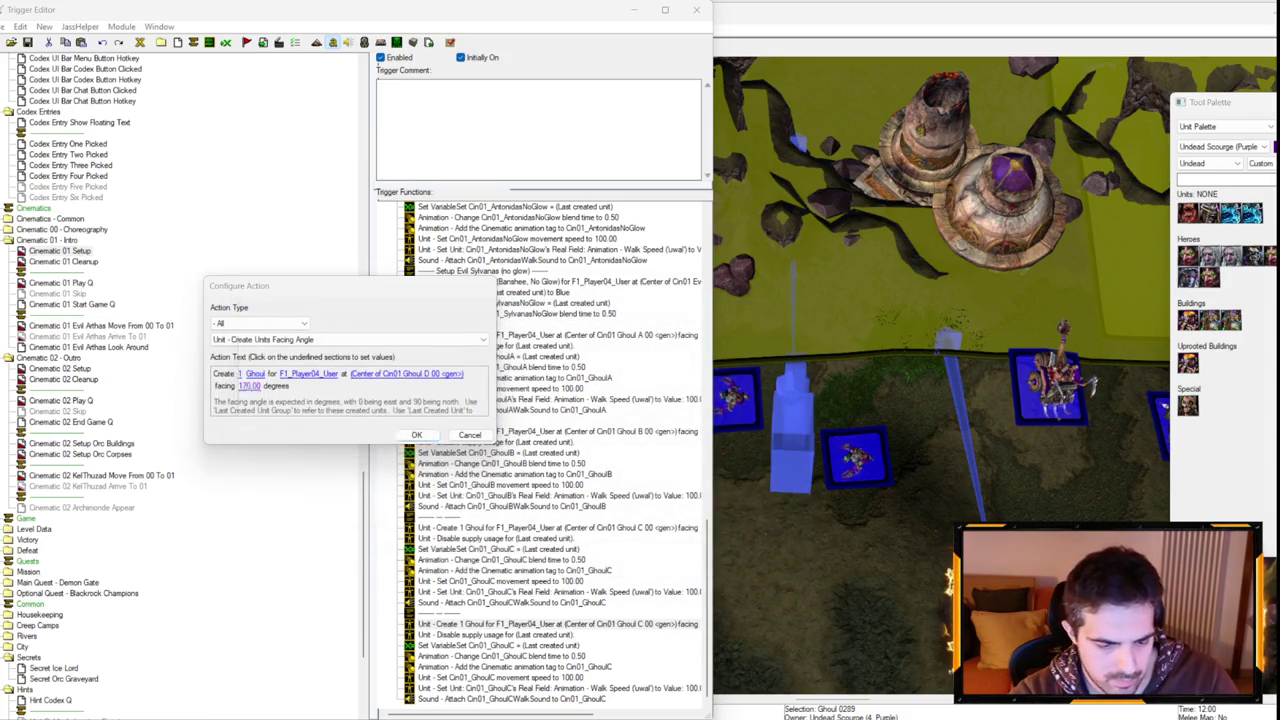
Step: Adjust the facing angles of Ghoul D and Ghoul C
left_click(248, 386)
key("Return")
key("Return")
double_click(655, 592)
key("Return")
double_click(680, 527)
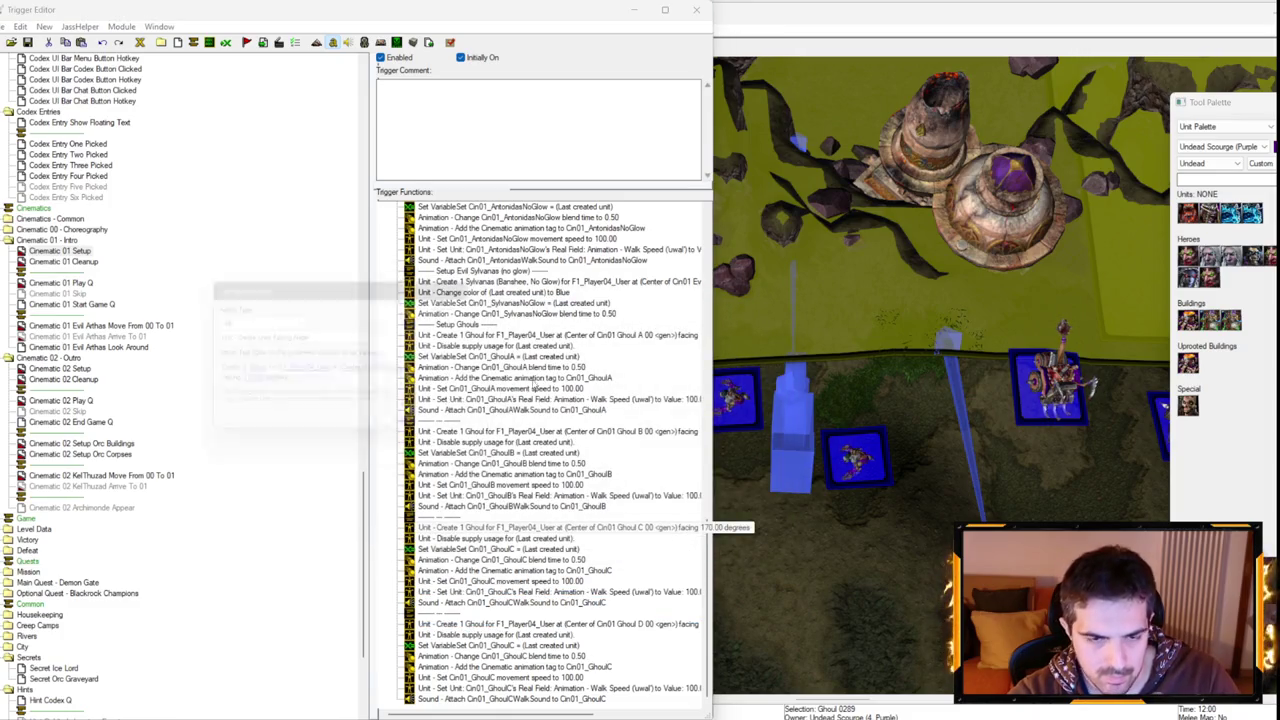
left_click(248, 386)
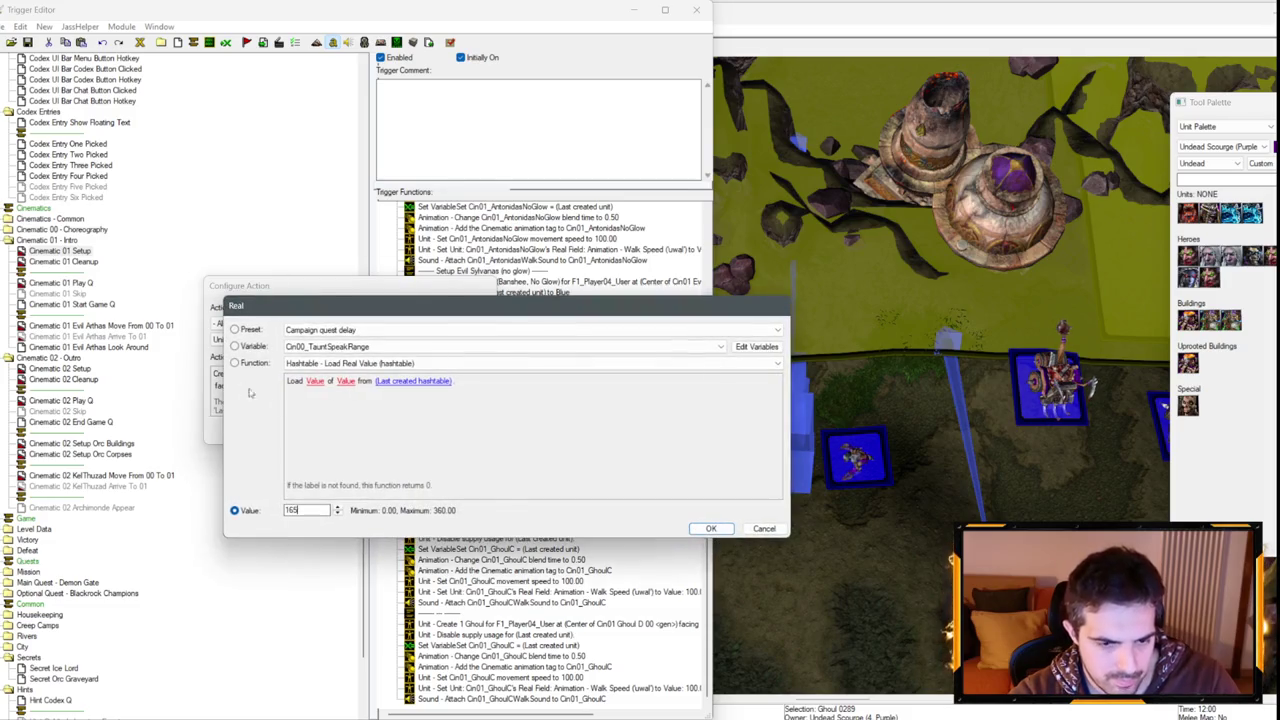
key("Return")
key("Return")
Step: Change the facing angles of Ghoul B and Ghoul A, entering 1723 and 1
double_click(678, 432)
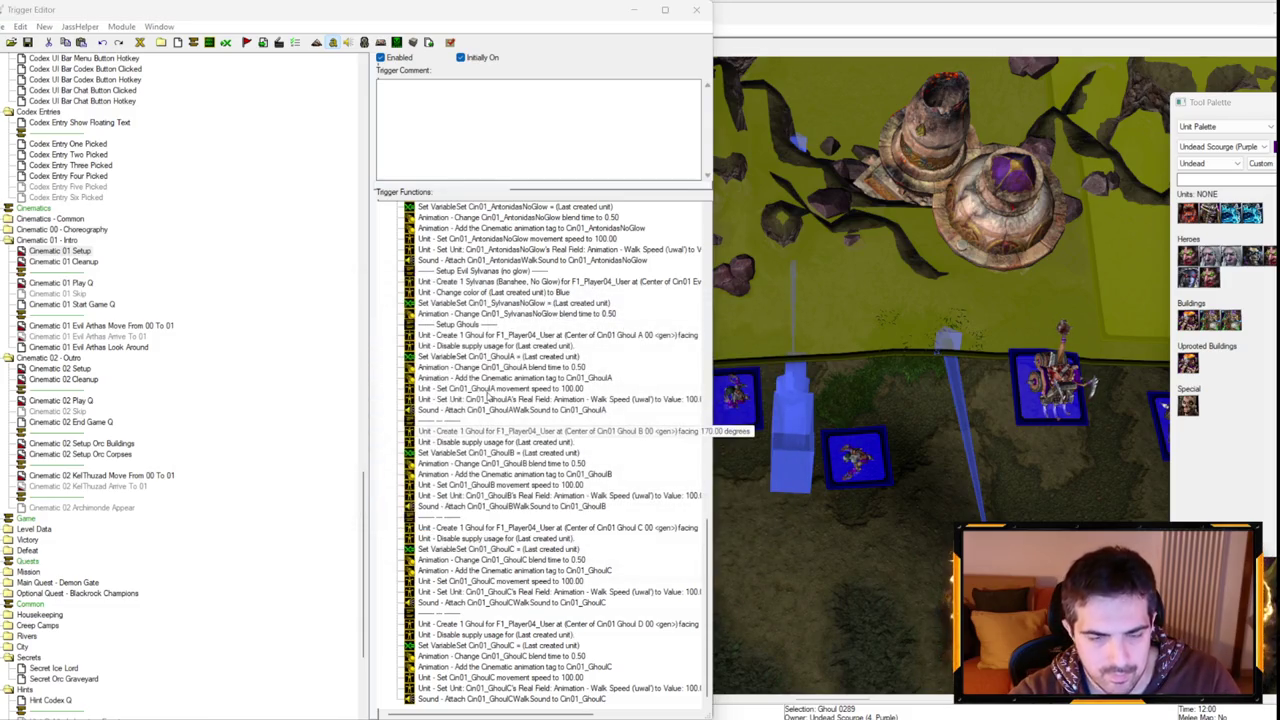
left_click(250, 397)
type("1723")
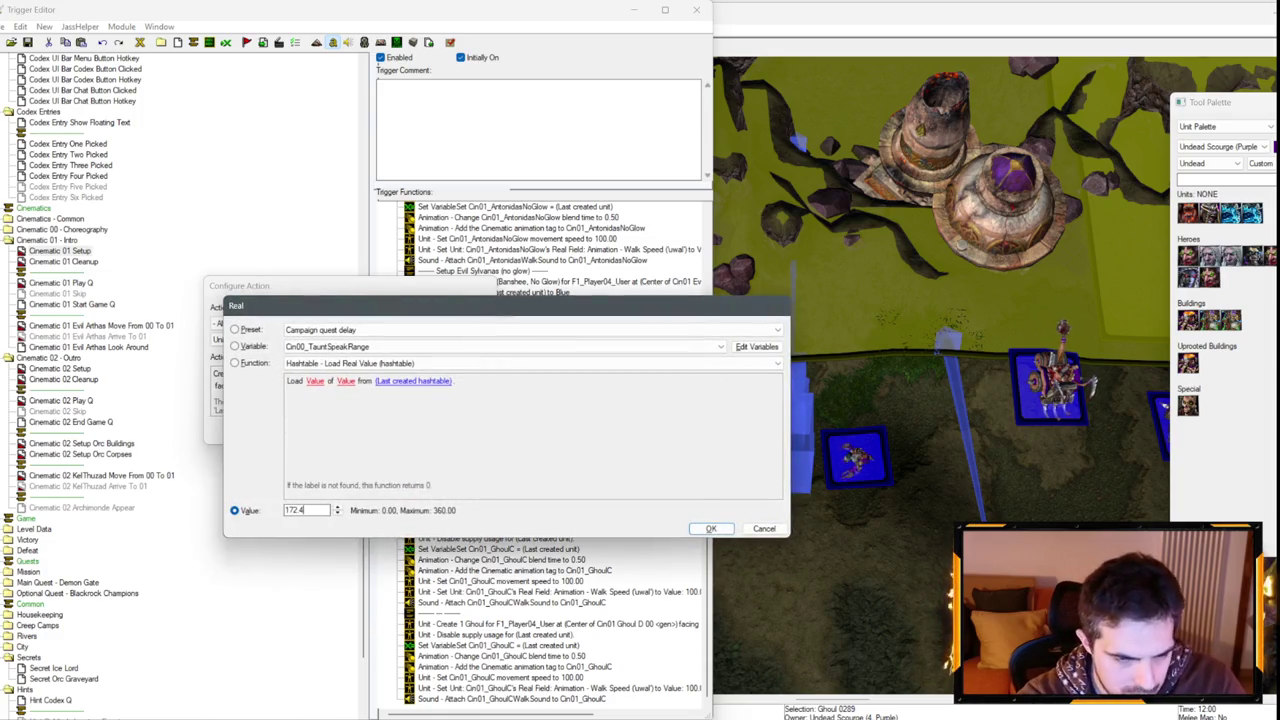
key("Return")
key("Return")
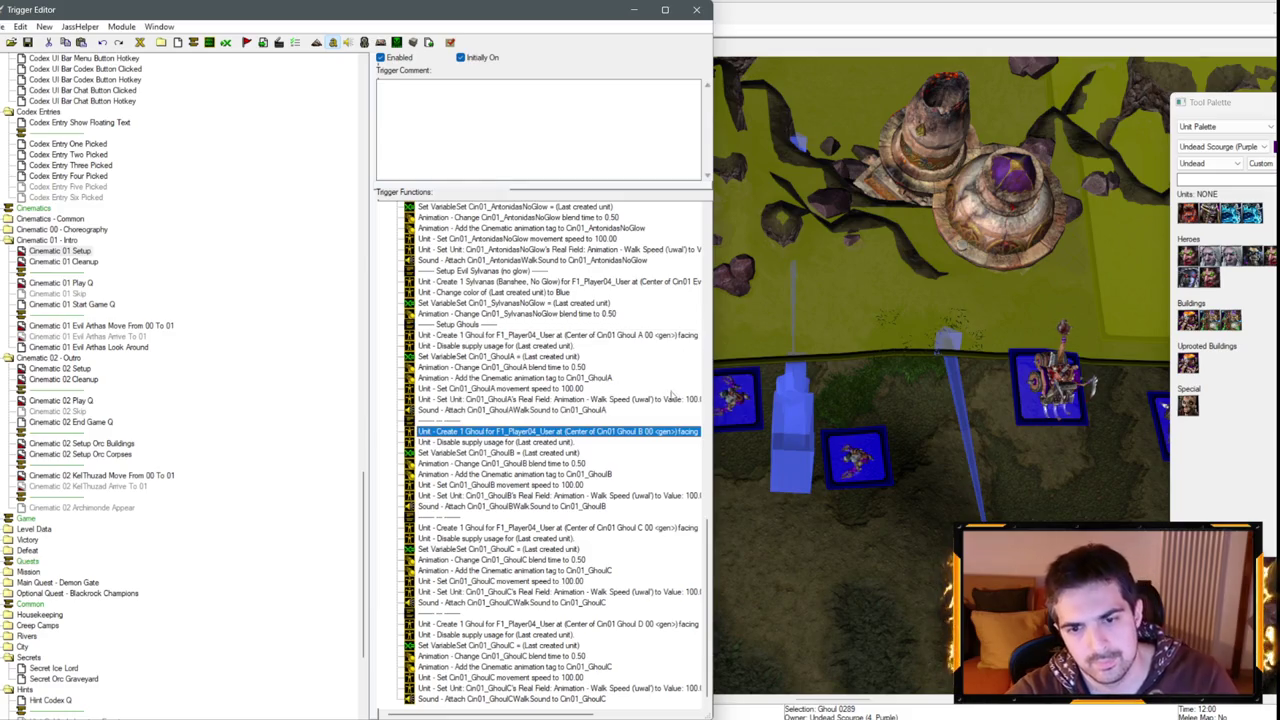
double_click(611, 338)
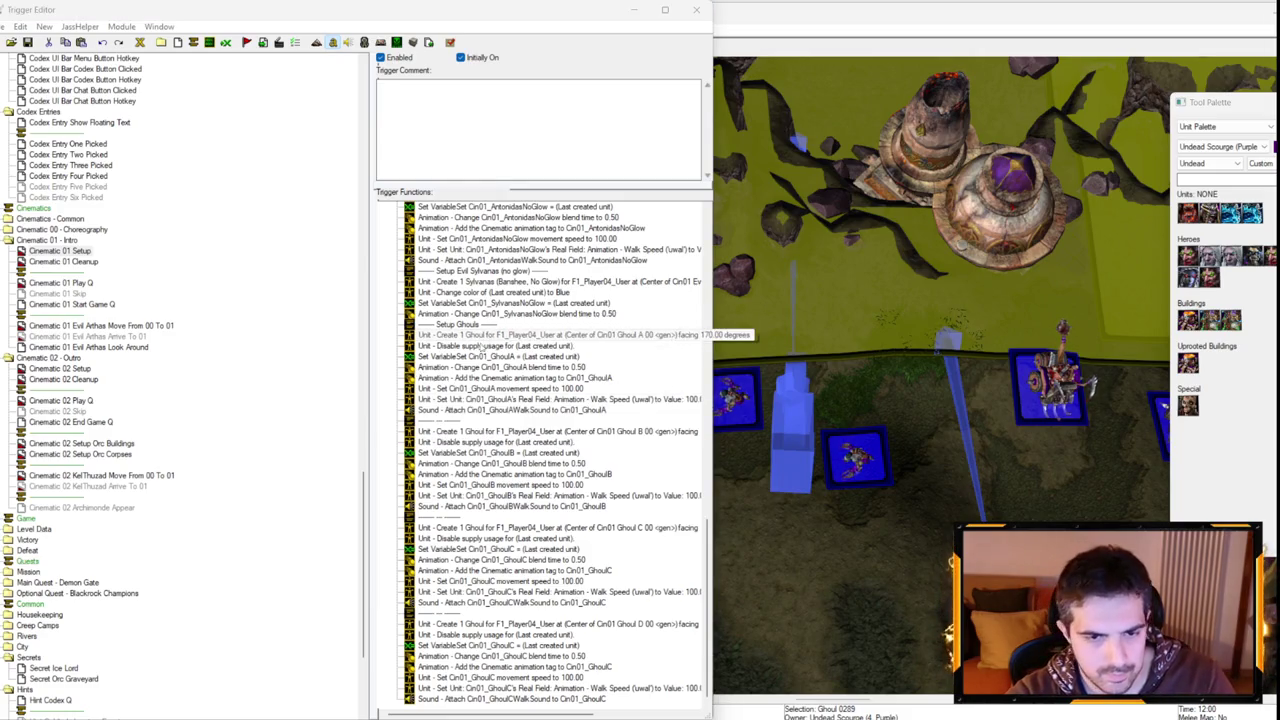
left_click(260, 390)
type("1")
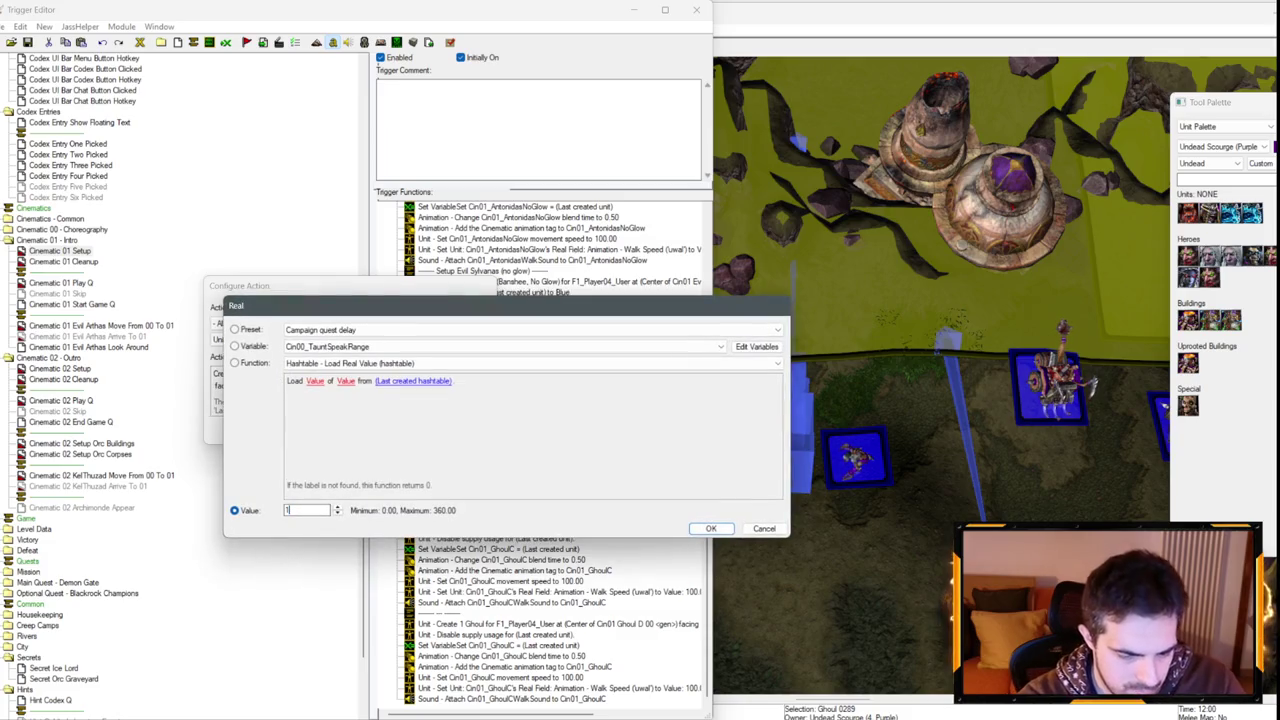
key("Return")
key("Return")
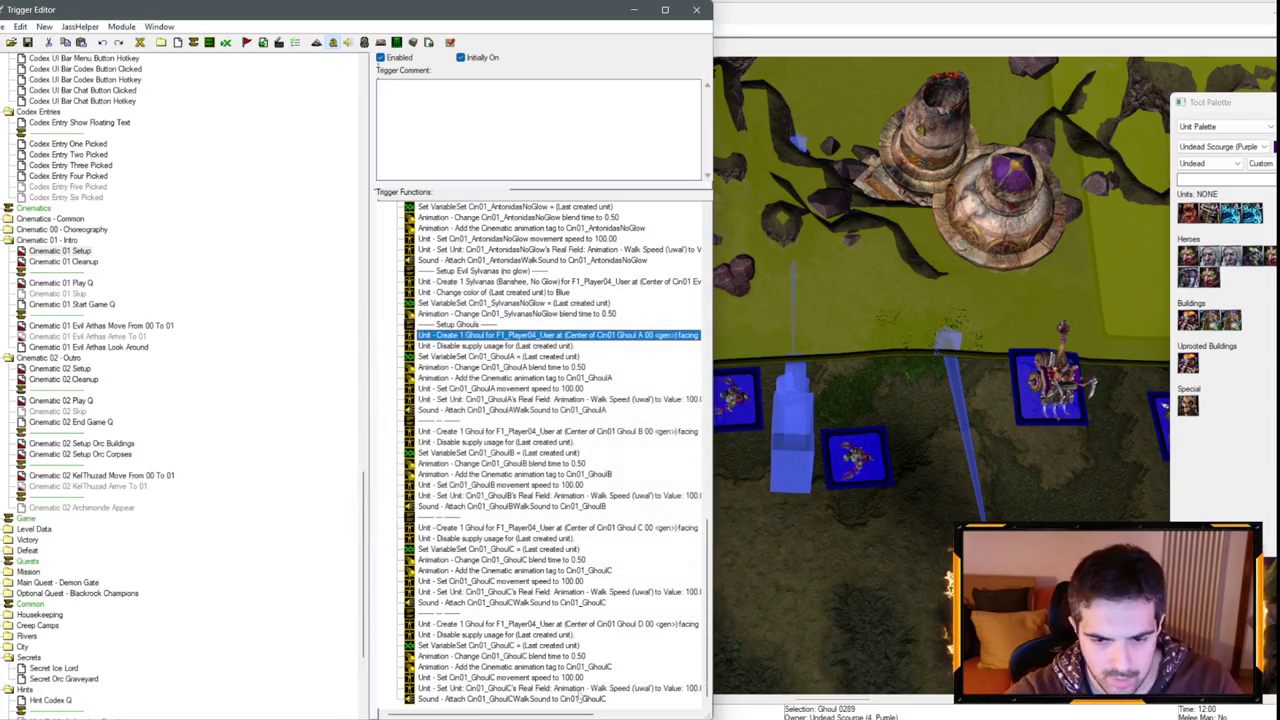
double_click(590, 667)
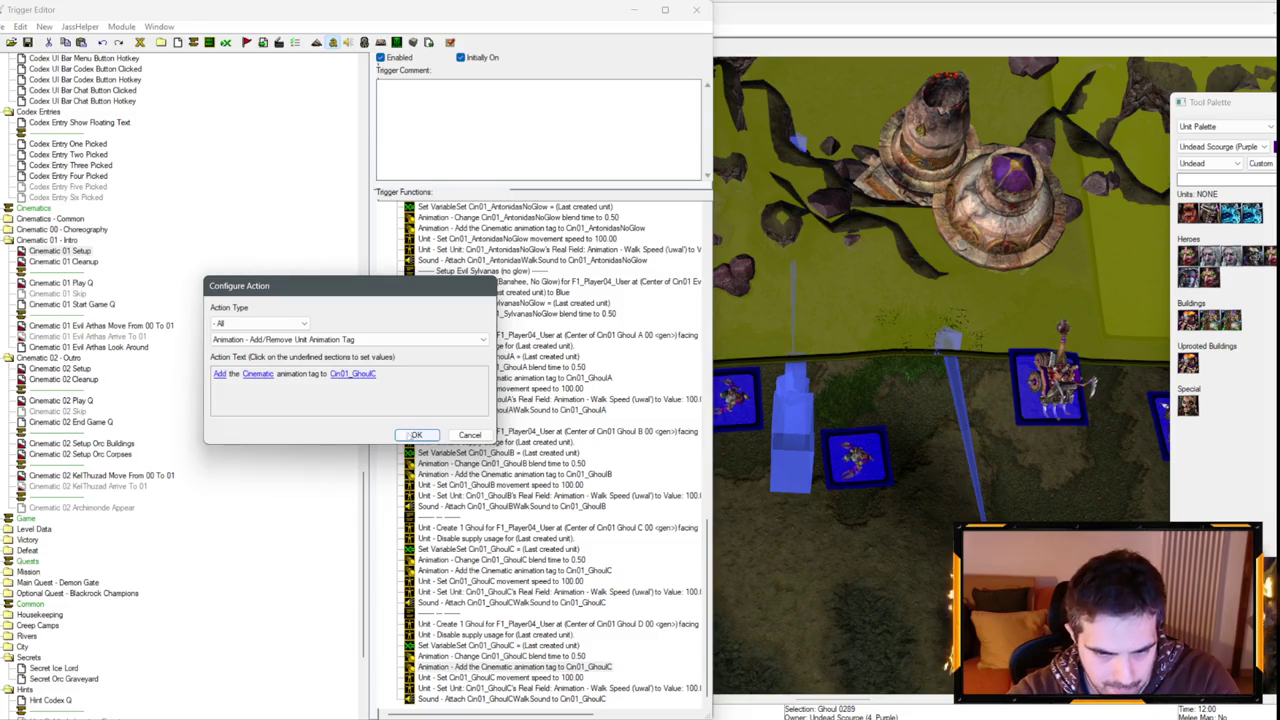
Step: Retarget the fourth block's animation tag and movement speed actions to Cin01_GhoulD
left_click(352, 374)
key("Down")
key("Return")
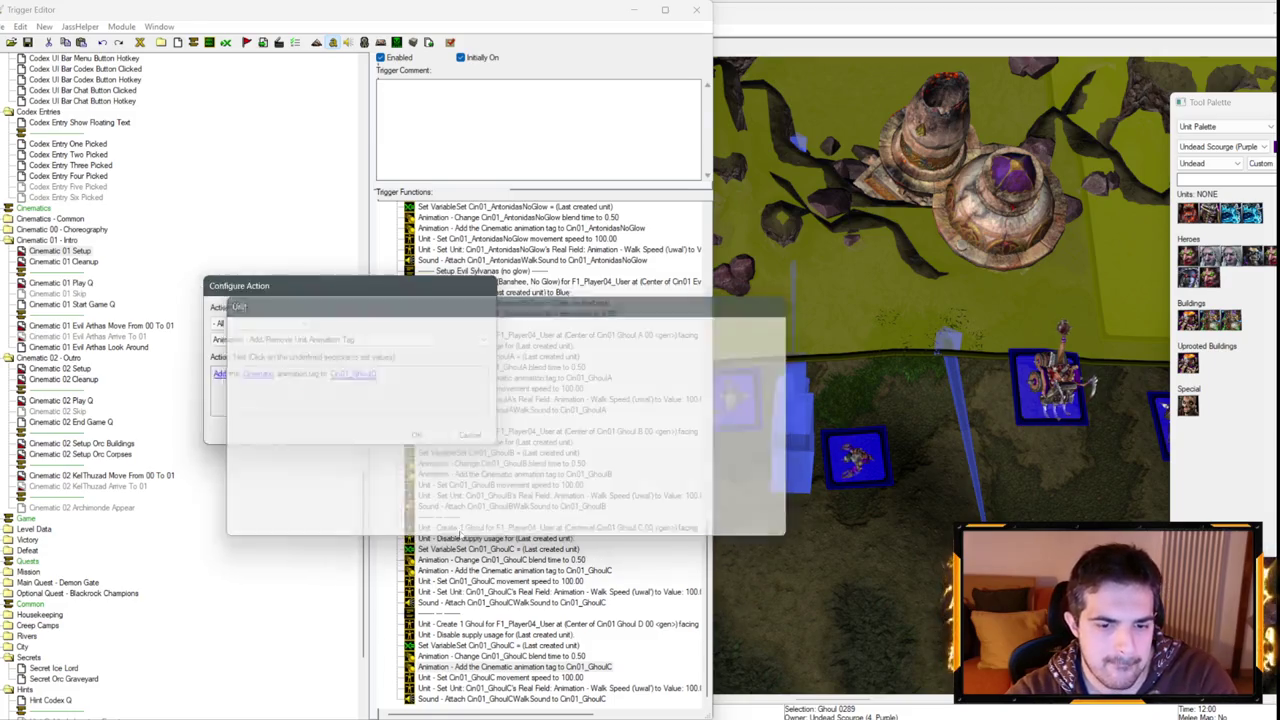
key("Return")
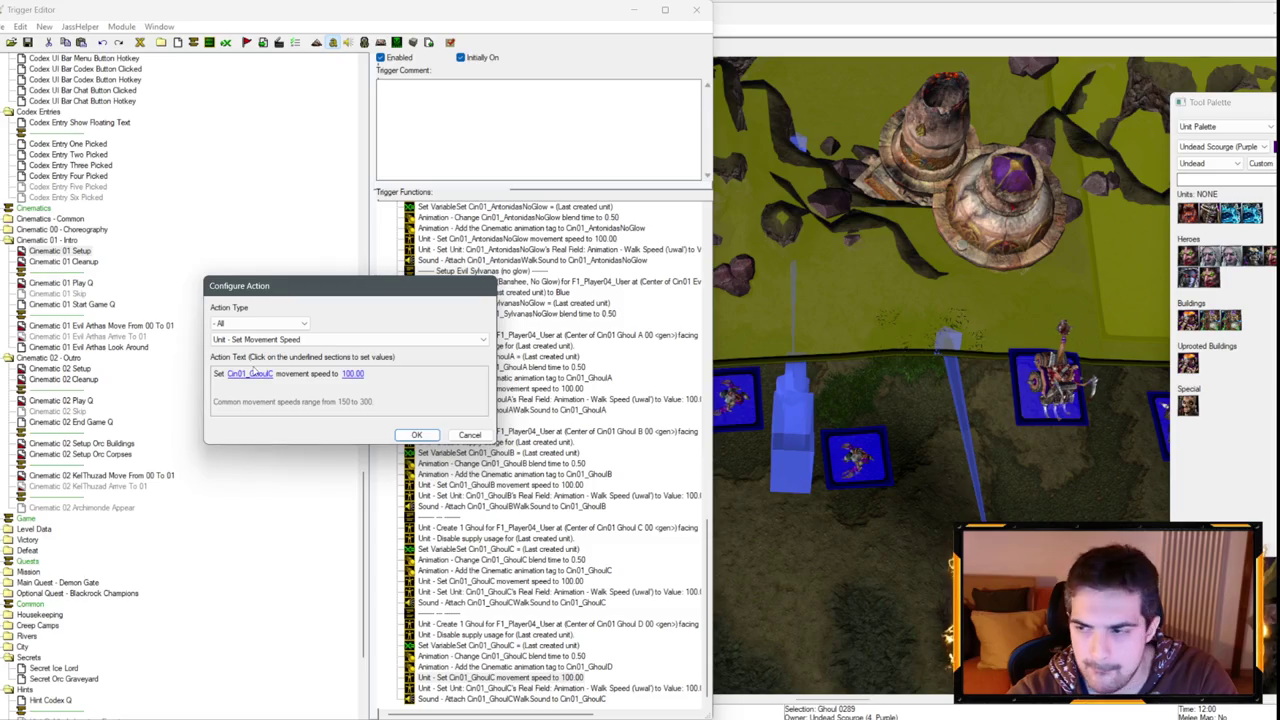
left_click(268, 374)
key("Down")
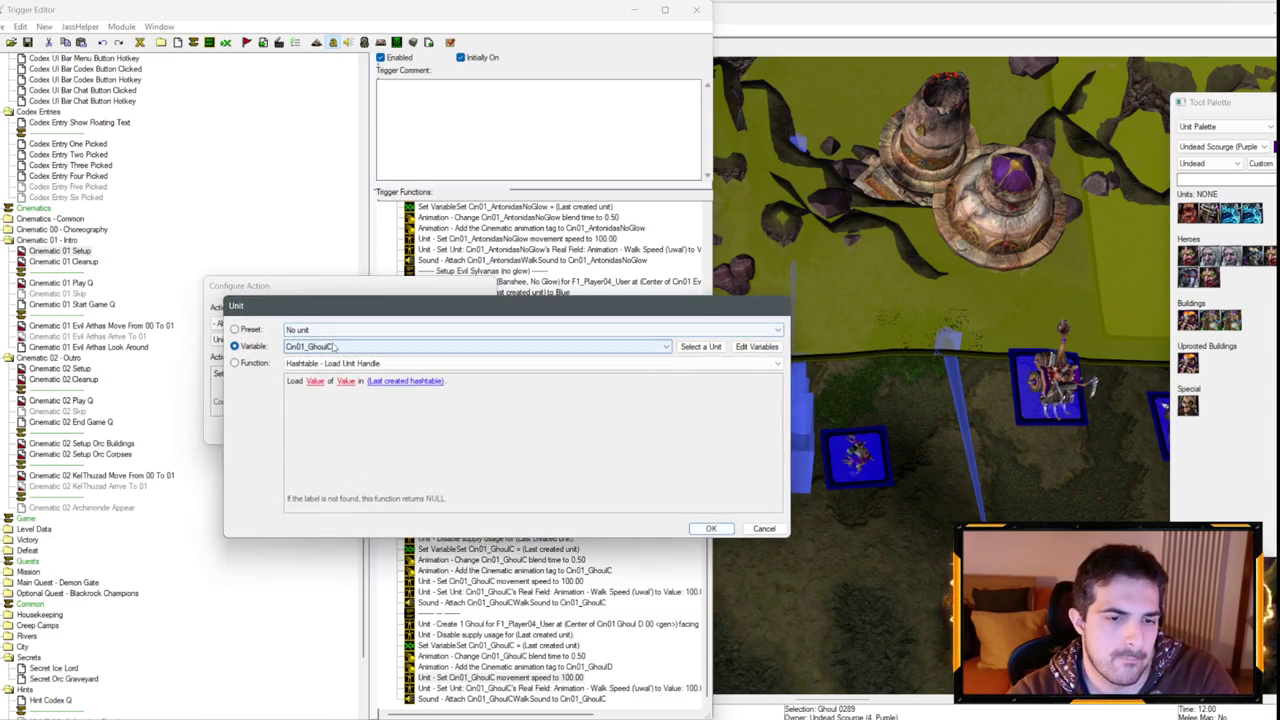
key("Return")
Step: Set the walk speed to Cin01_GhoulD and attach Cin01_GhoulDWalkSound to Cin01_GhoulD
key("Return")
double_click(540, 688)
left_click(268, 372)
key("Return")
key("Return")
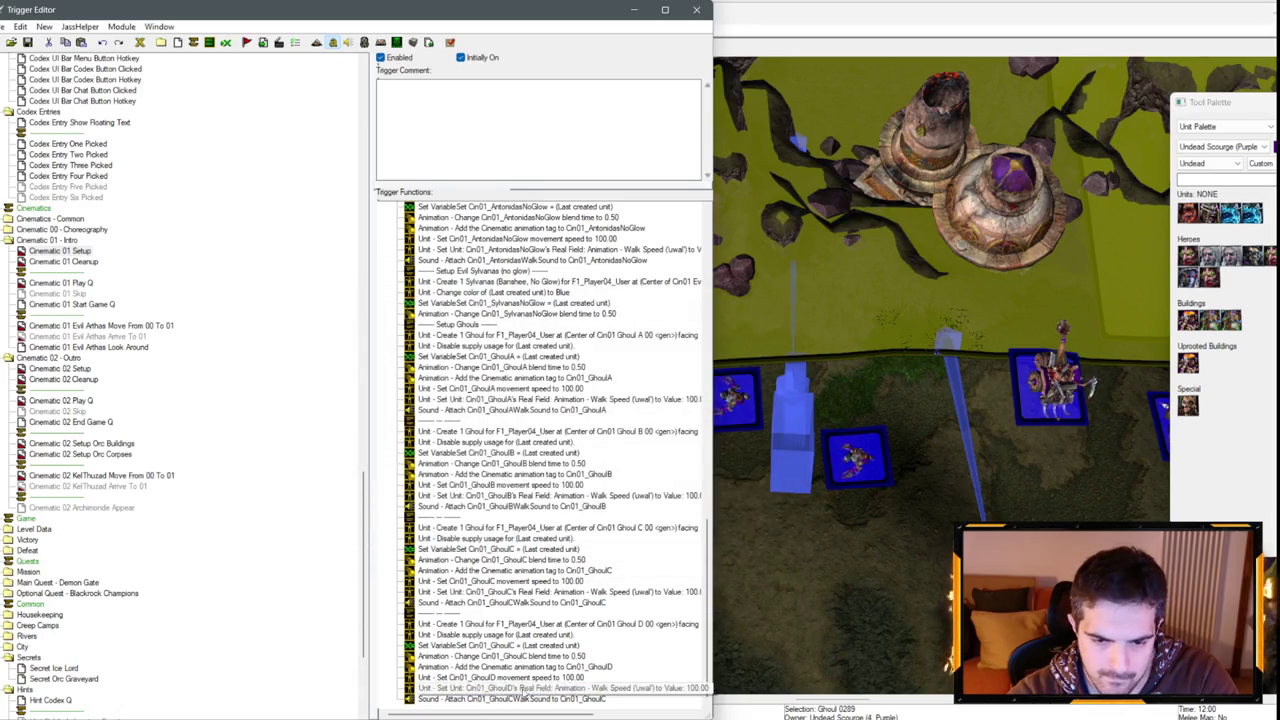
key("Down")
key("Return")
left_click(275, 373)
key("Down")
key("Return")
left_click(360, 374)
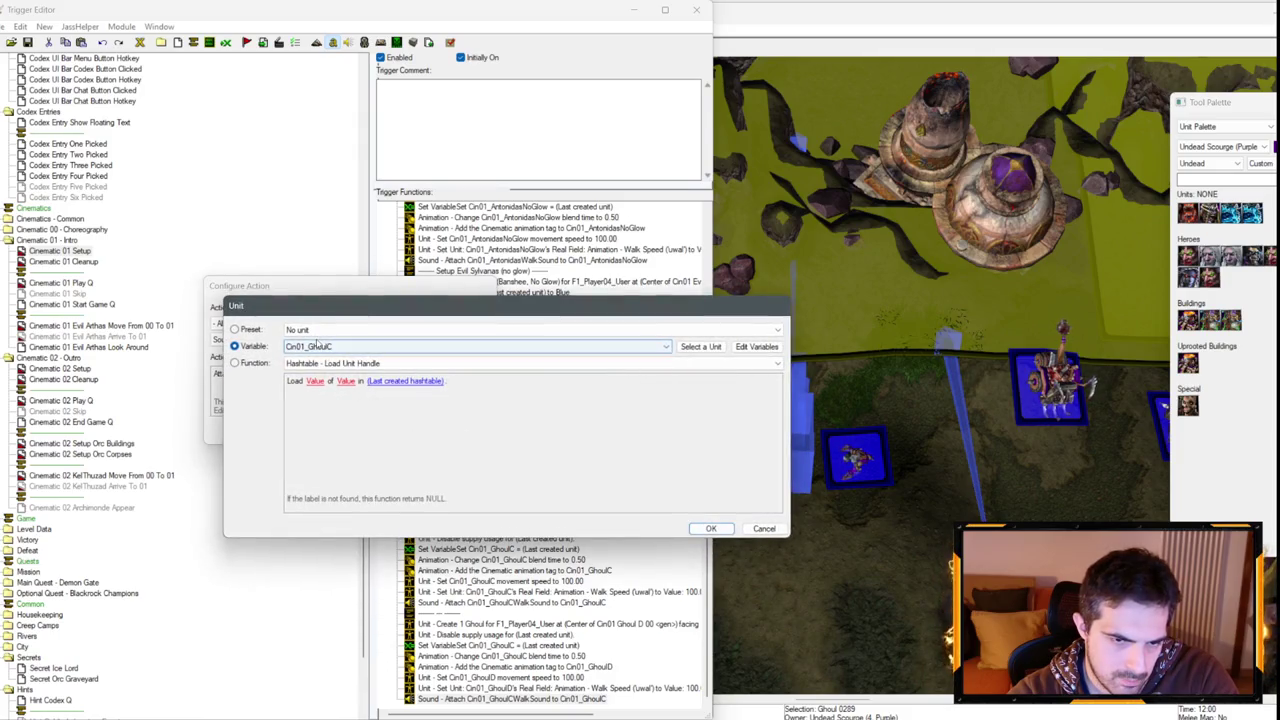
key("Return")
key("Return")
Step: Store the fourth ghoul in Cin01_GhoulD and point its blend-time action at Cin01_GhoulD
double_click(555, 646)
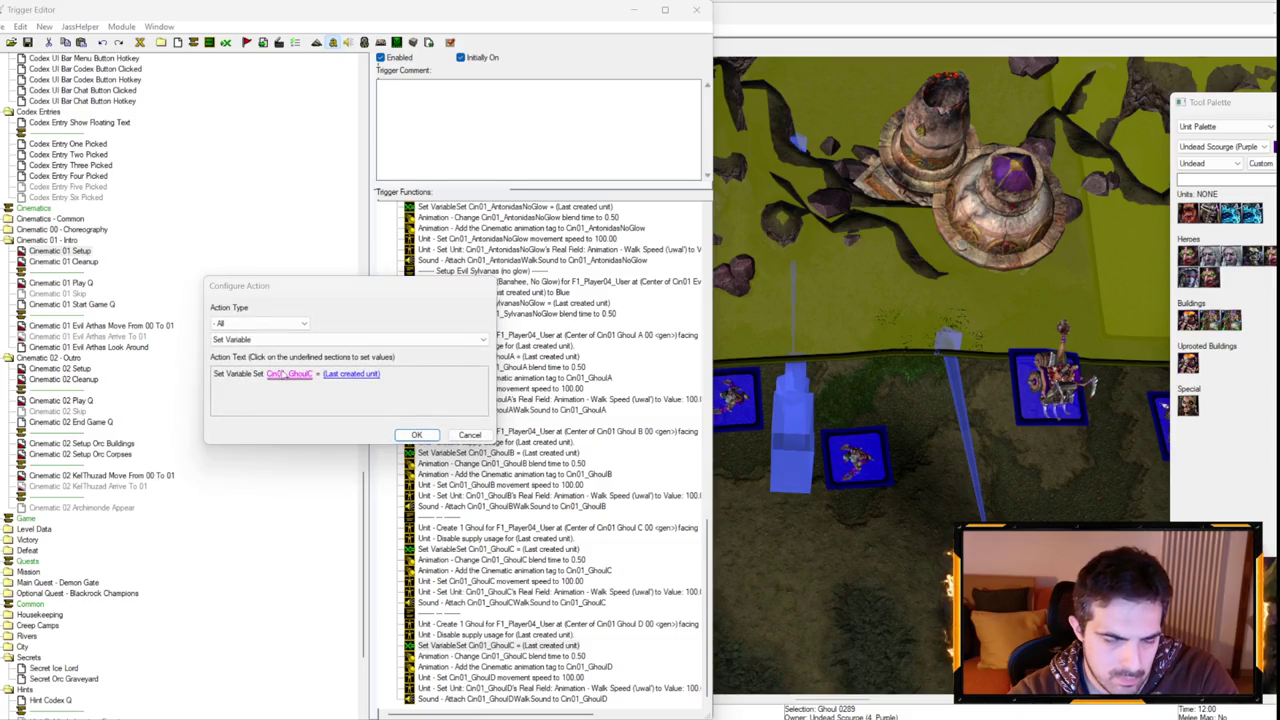
left_click(284, 374)
scroll(320, 338, "down", 1)
key("Return")
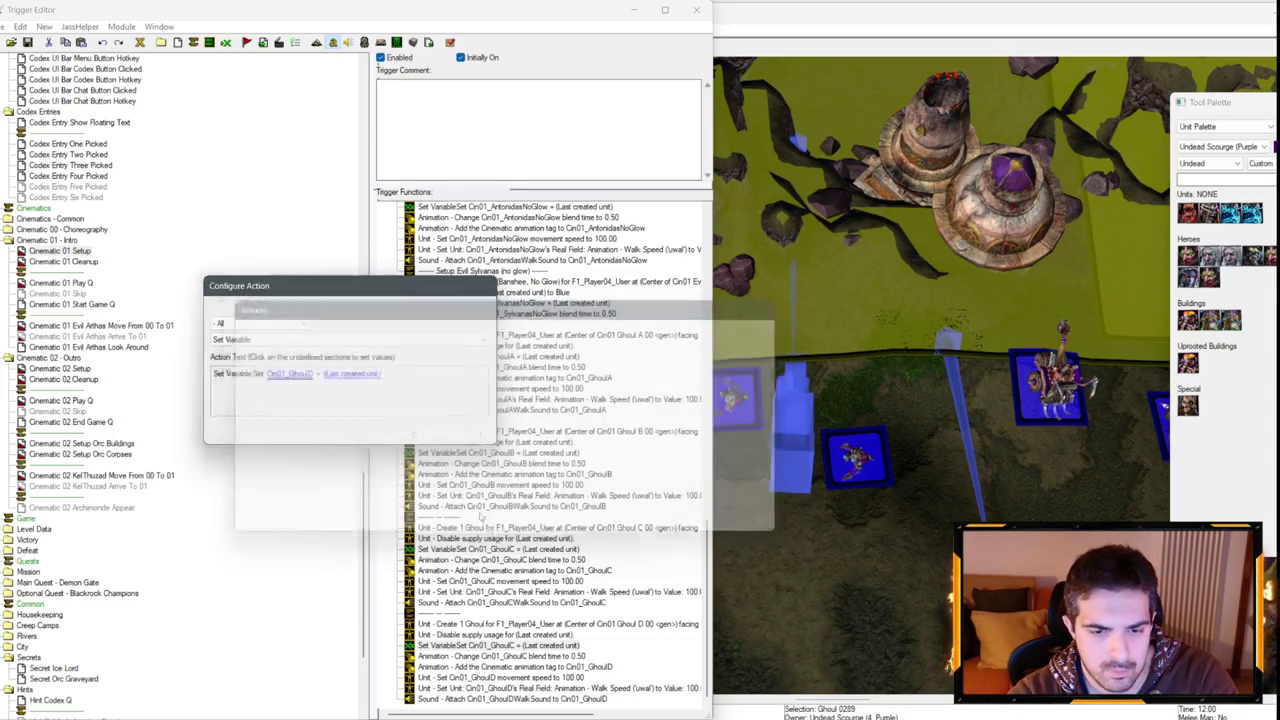
key("Return")
double_click(540, 656)
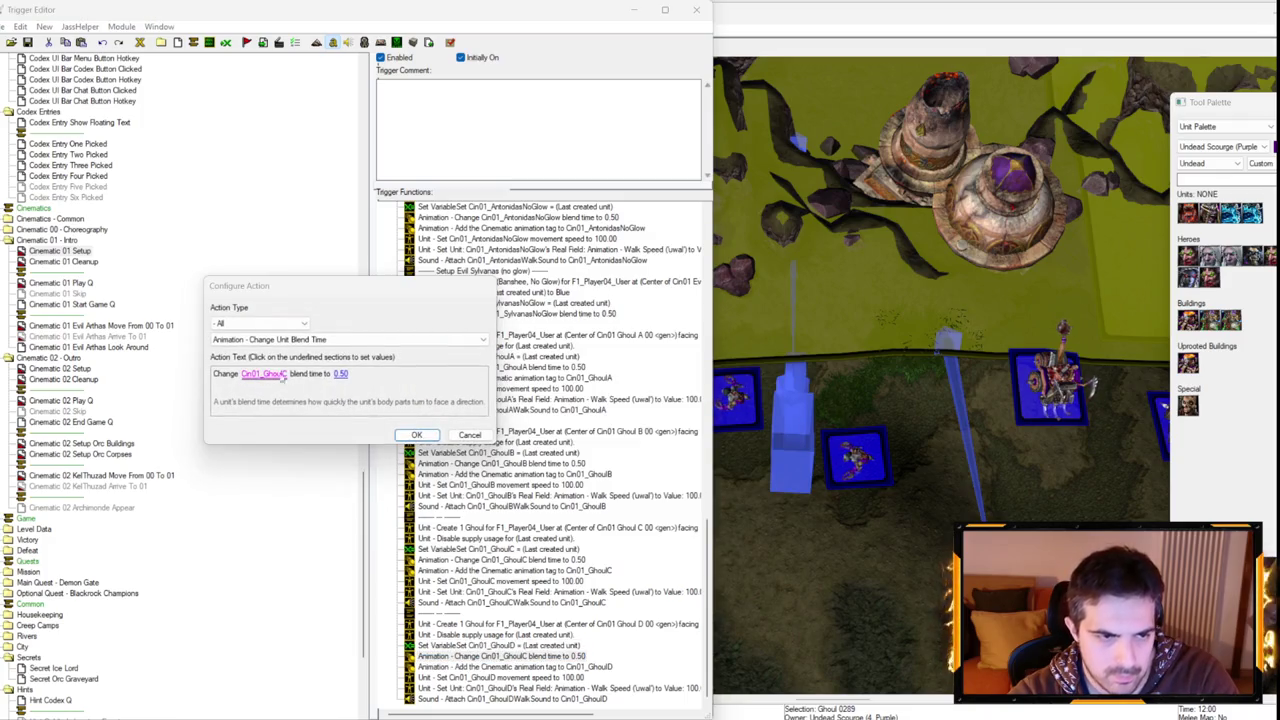
left_click(263, 373)
scroll(348, 347, "down", 2)
key("Return")
key("Return")
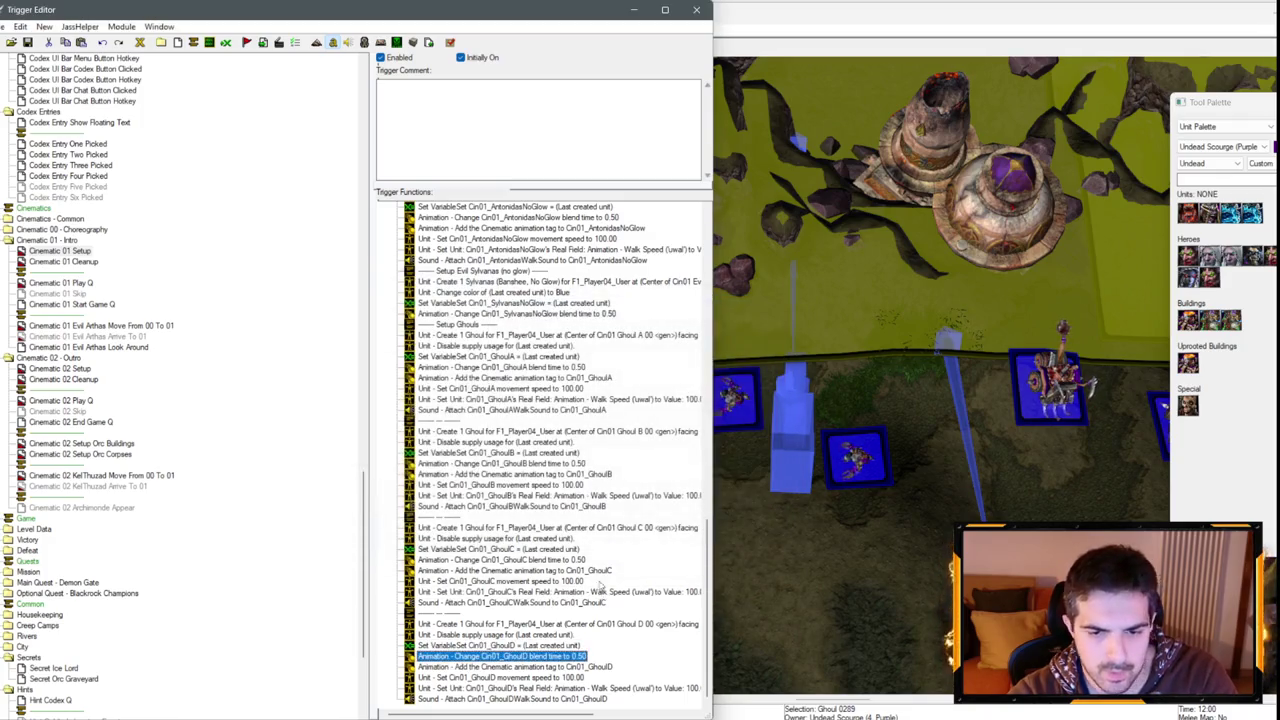
left_click(508, 622)
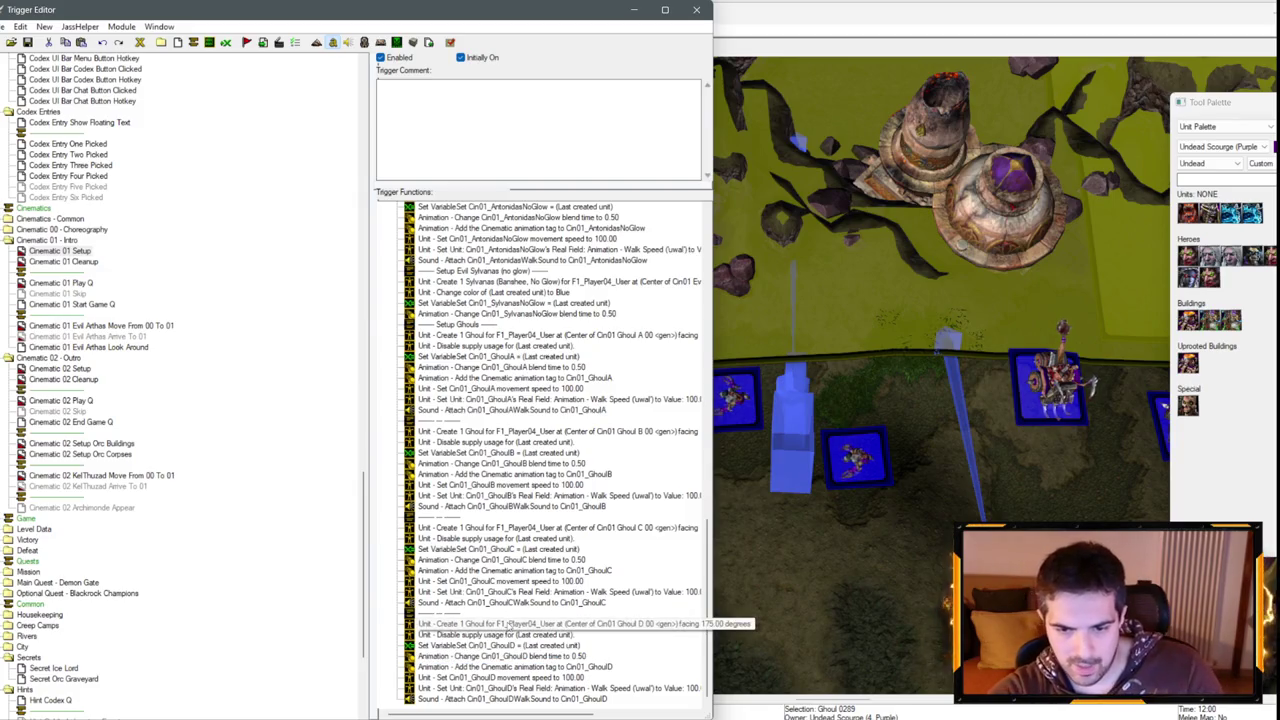
left_click(455, 612)
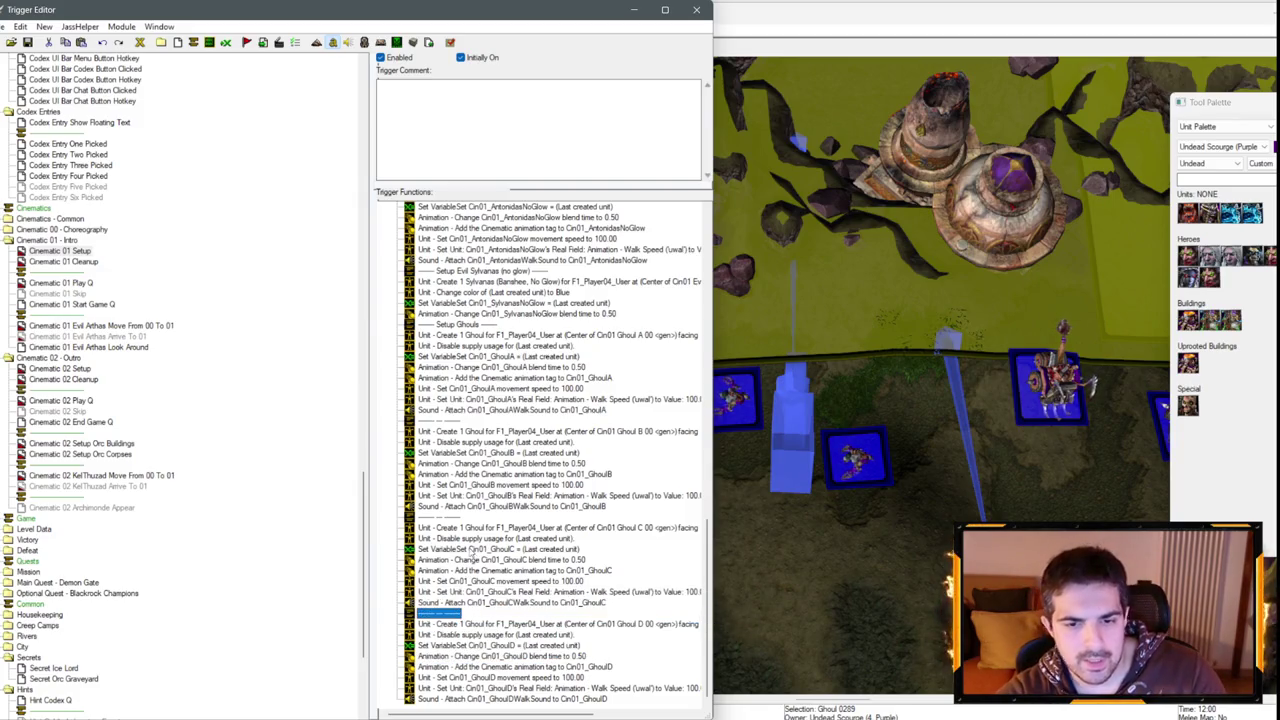
Step: Change the copied Setup Ghouls comment to read 'Setup Meat Wagons'
left_click(510, 700)
scroll(482, 456, "up", 2)
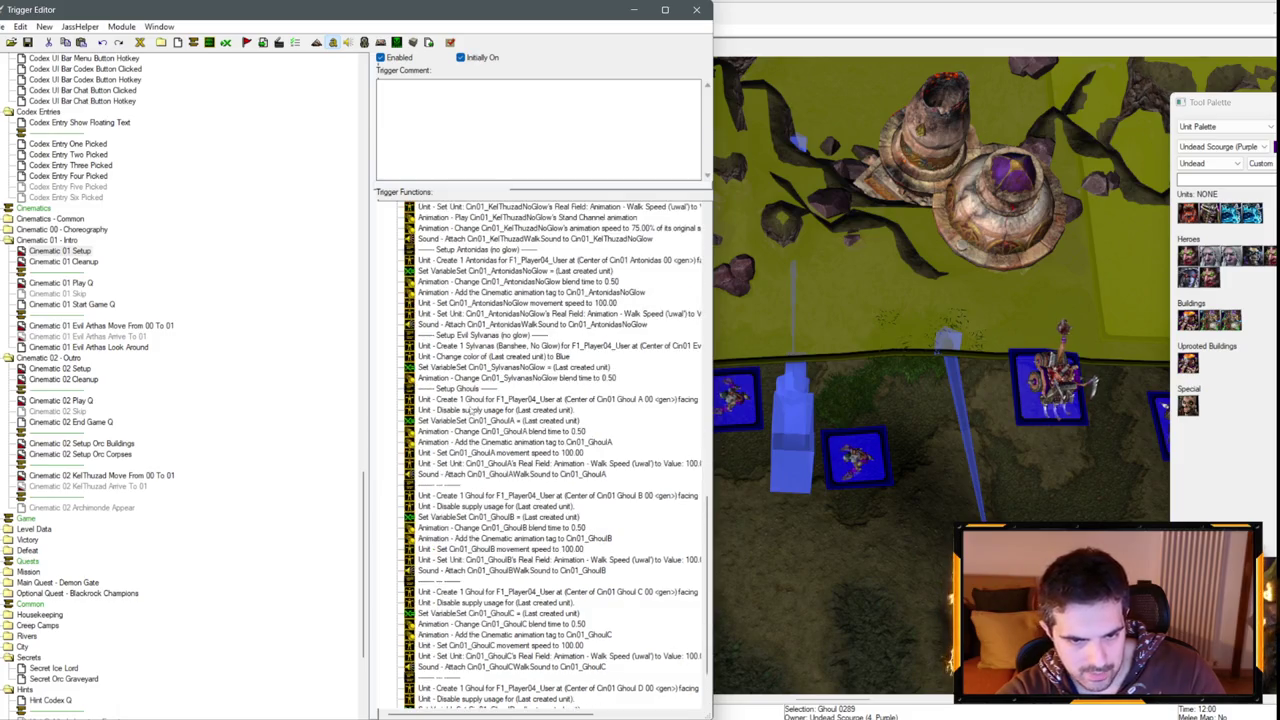
double_click(466, 389)
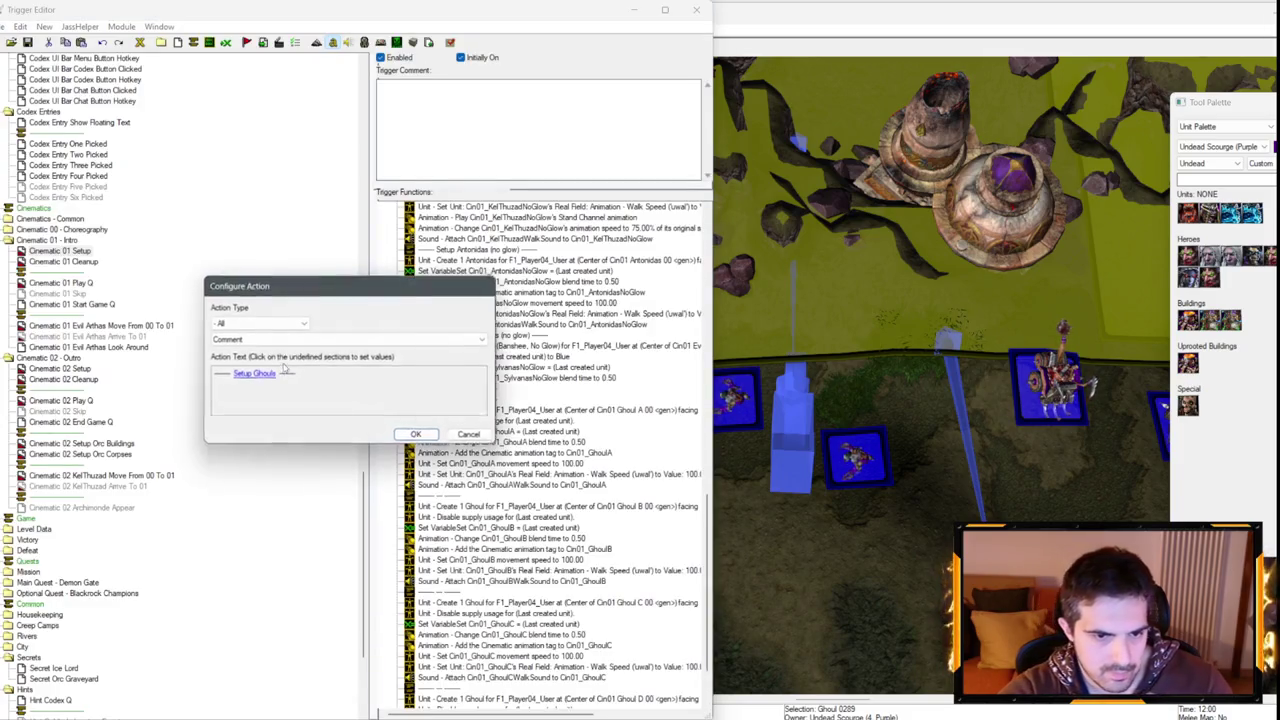
left_click(280, 368)
double_click(313, 327)
type("Setup Meat Wagons")
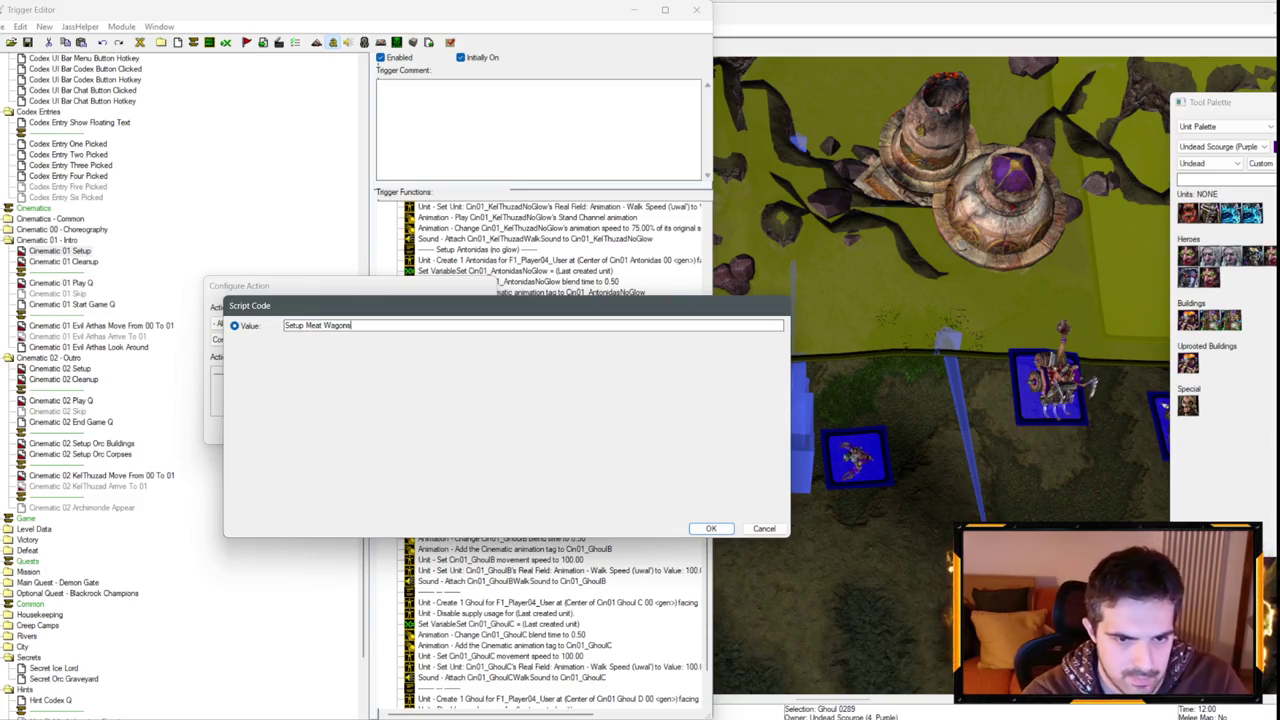
key("Return")
key("Return")
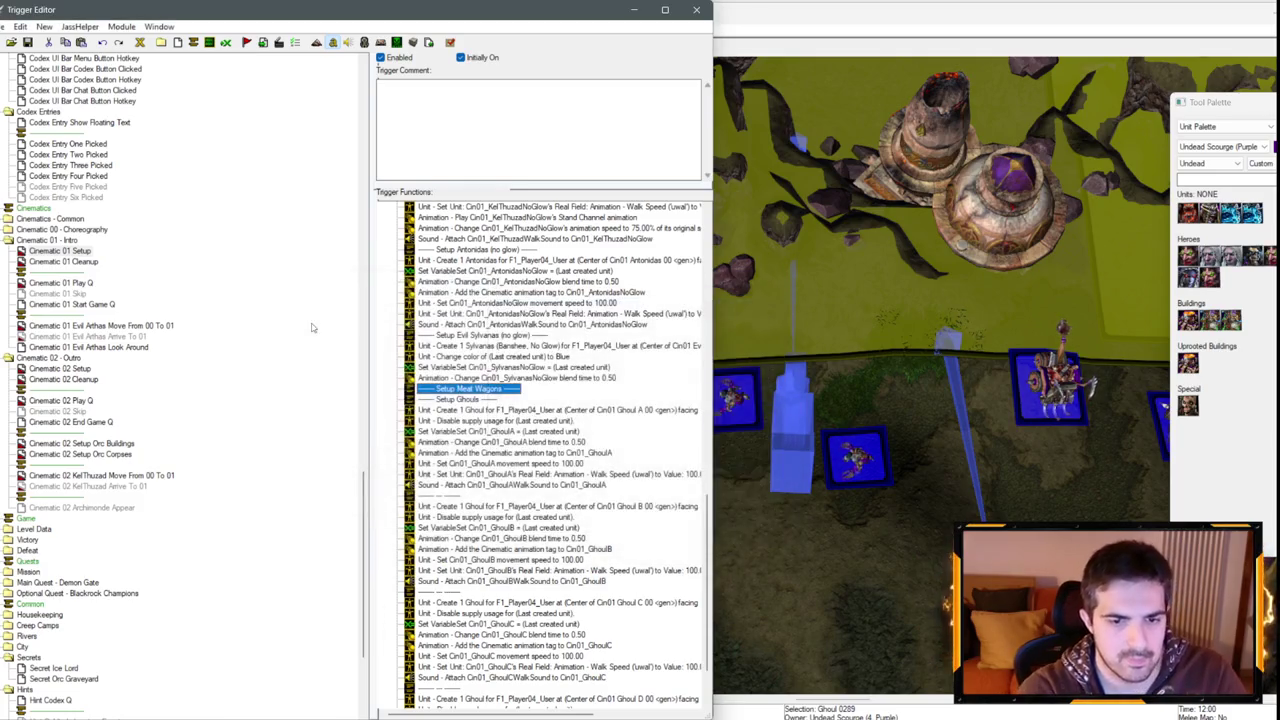
Step: Paste a comment at the end of the action list and change it to 'Setup static units'
scroll(544, 560, "down", 2)
left_click(487, 698)
key("ctrl+v")
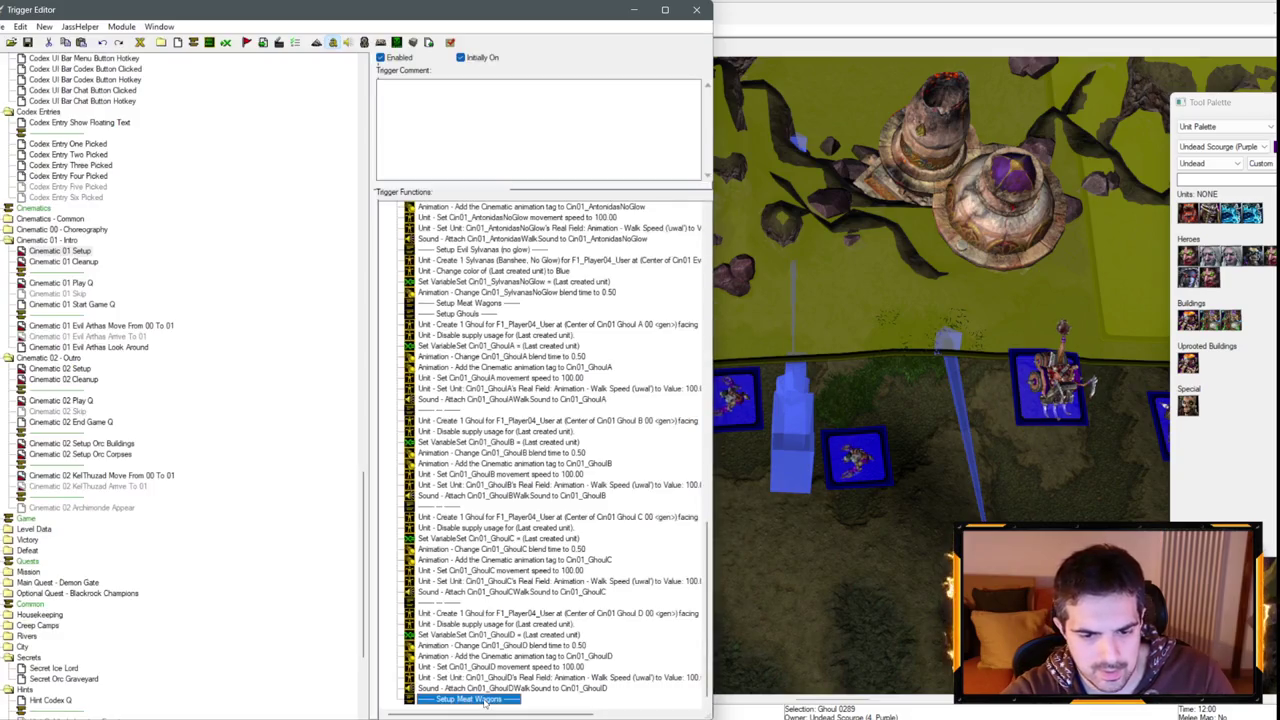
double_click(470, 698)
left_click(352, 357)
double_click(337, 325)
type("Setup static un")
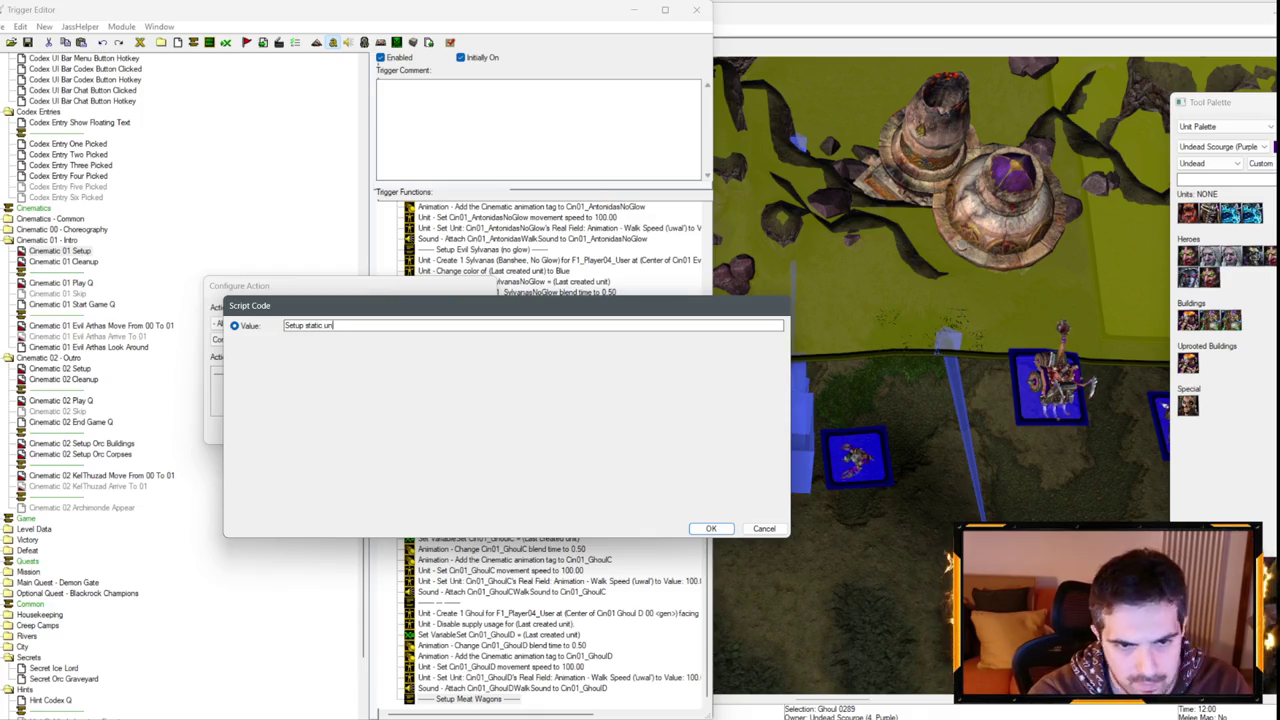
type("its")
key("Return")
key("Return")
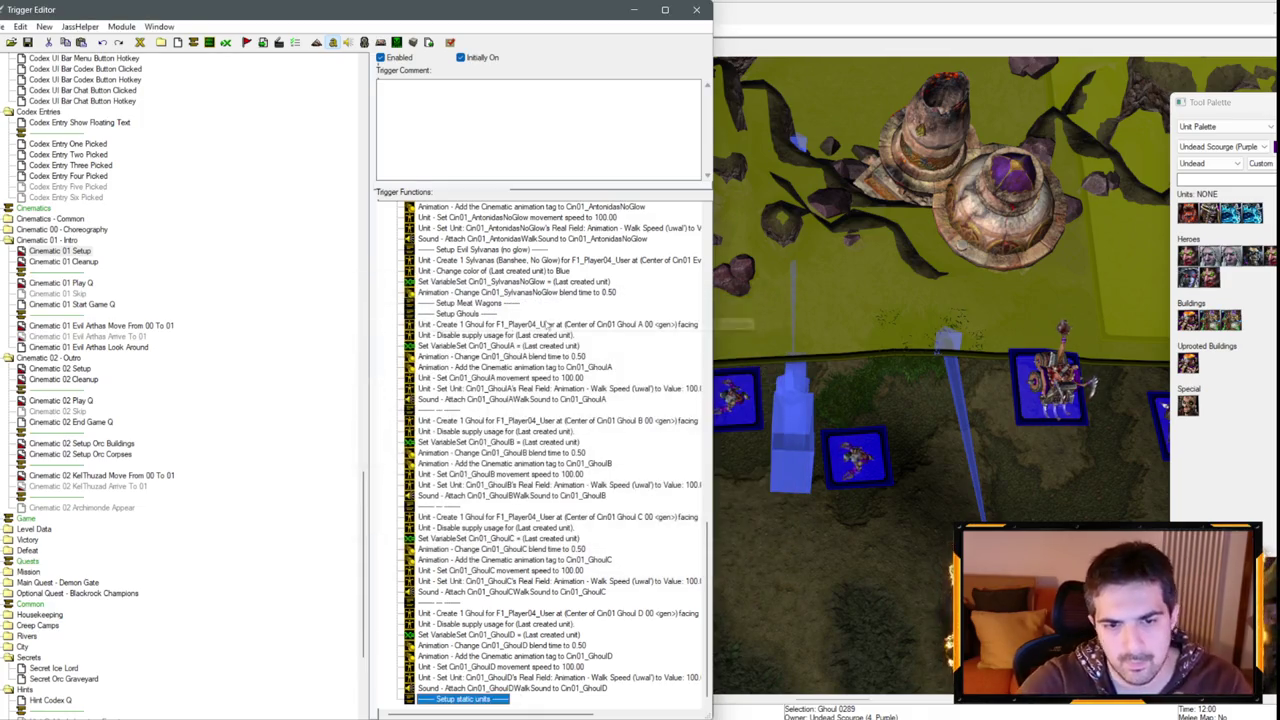
Step: Review the Setup Meat Wagons comment without changes and select the Ghoul A creation action
double_click(506, 304)
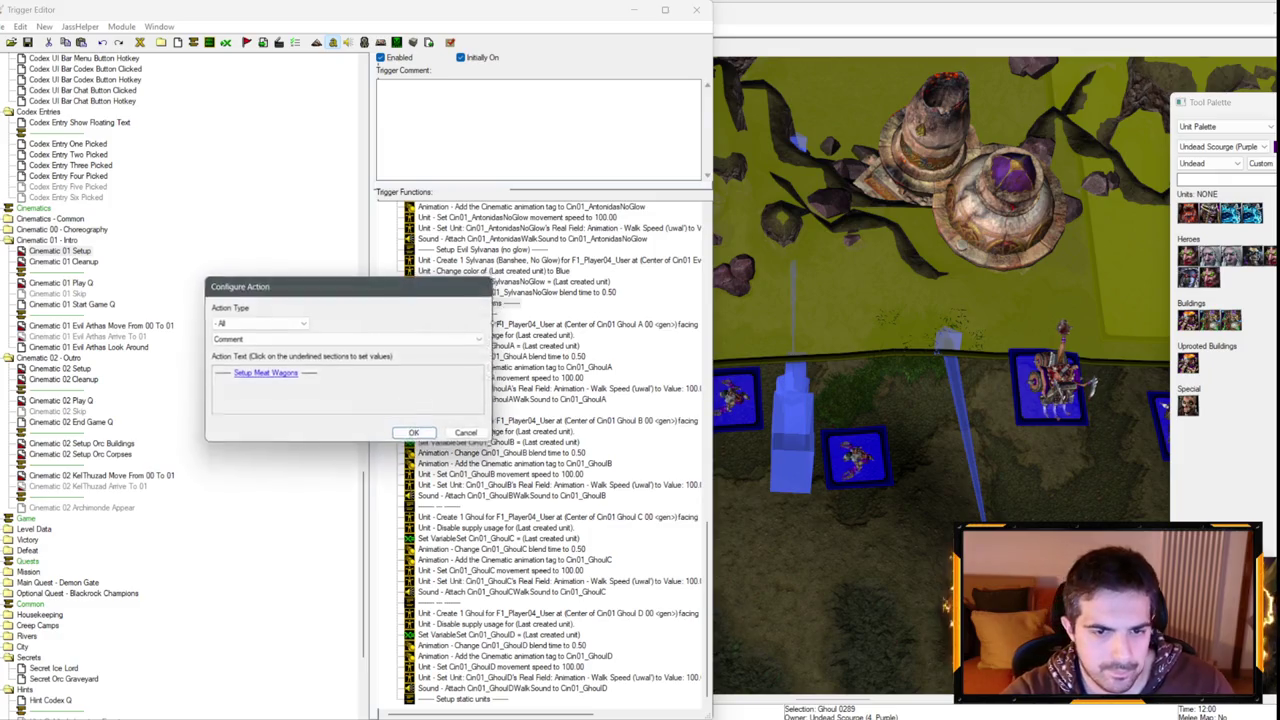
left_click(488, 447)
left_click(550, 325)
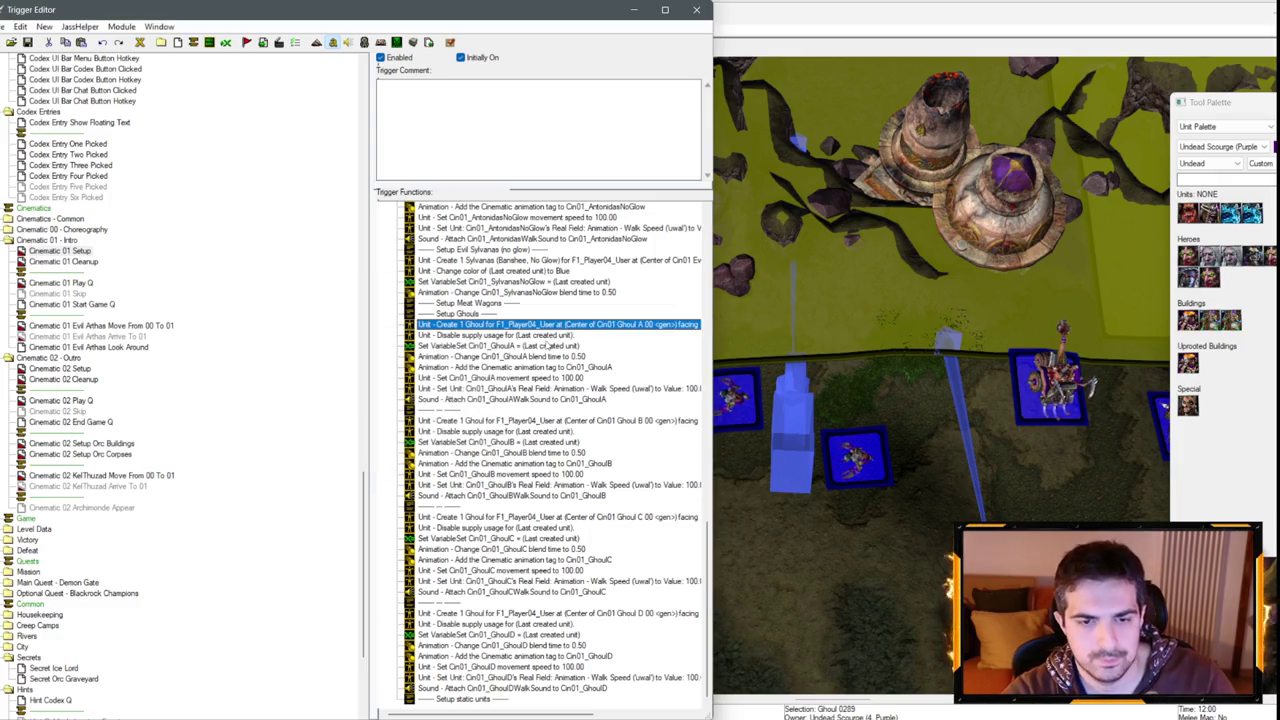
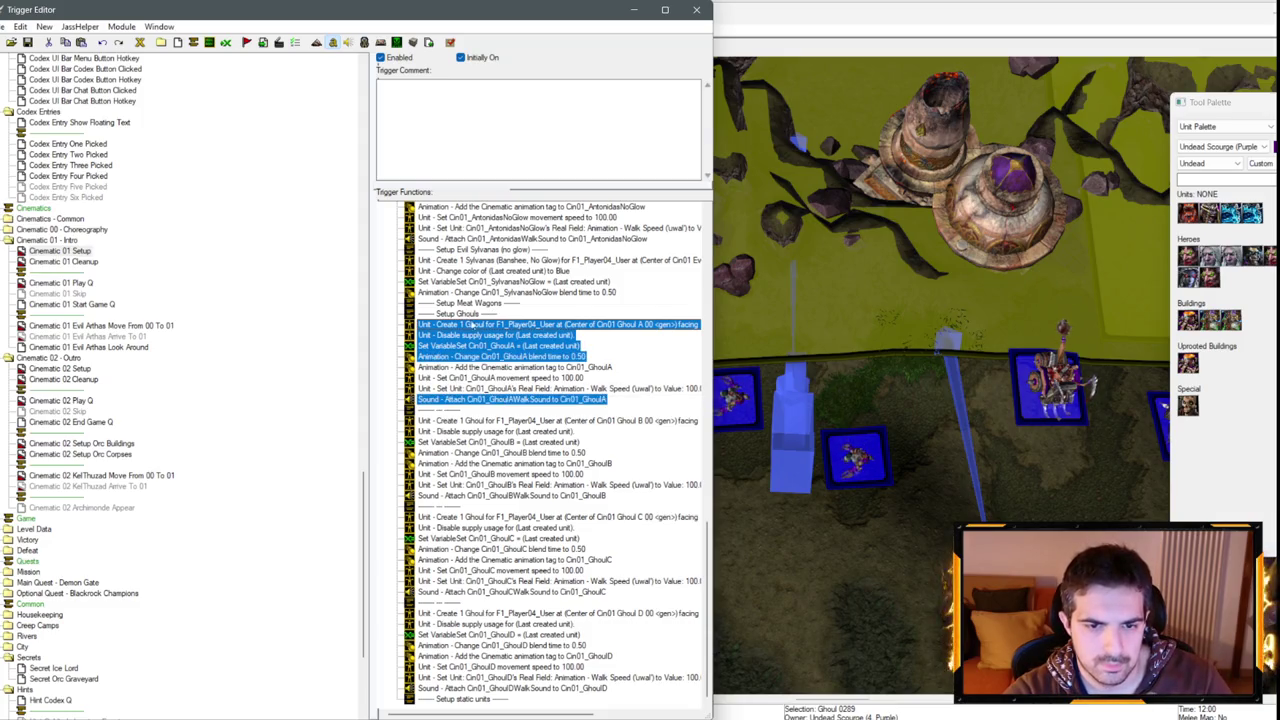
Step: Copy the Ghoul A actions under Setup Meat Wagons and make the copy create a Meat Wagon
left_click_drag(476, 302, 476, 304)
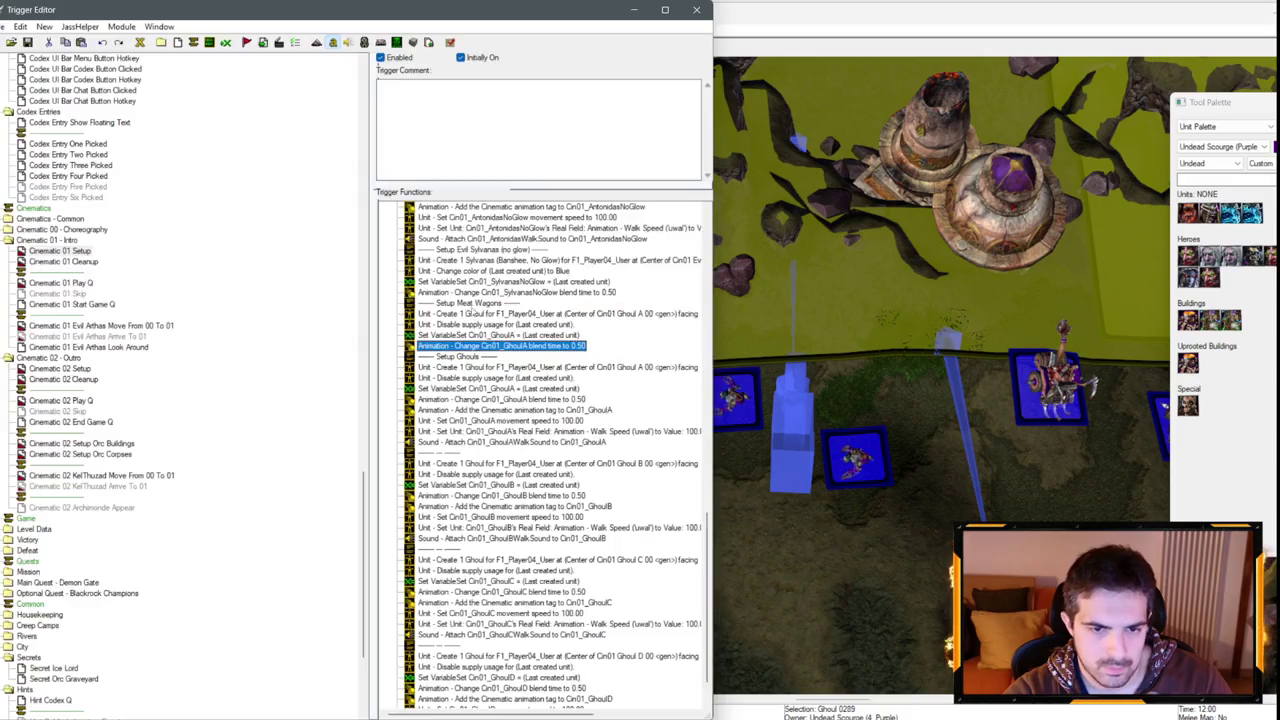
key("Return")
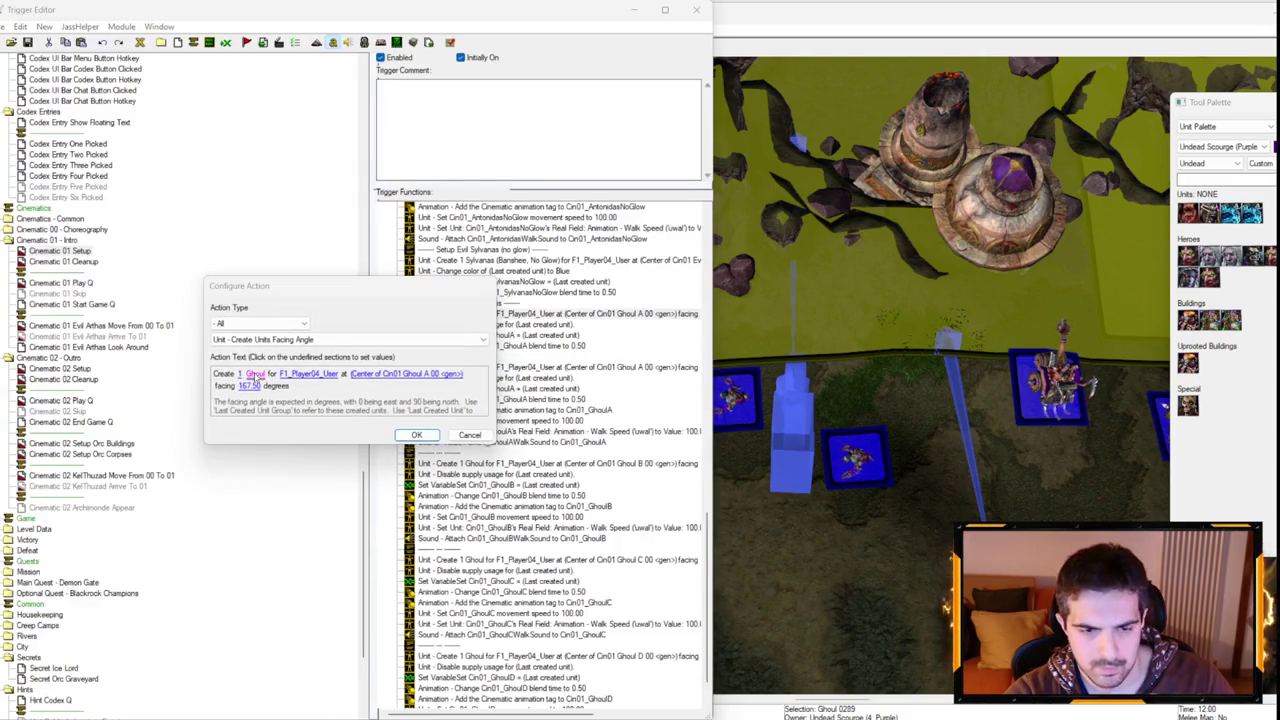
left_click(255, 374)
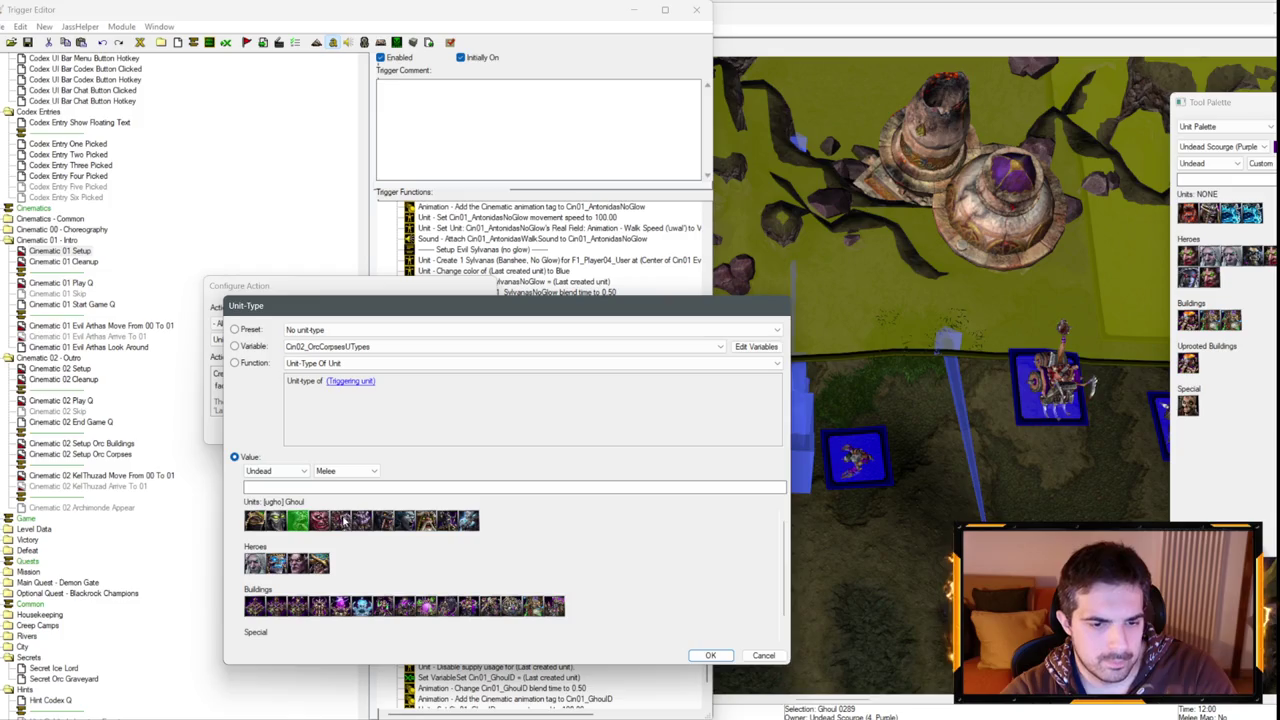
double_click(341, 520)
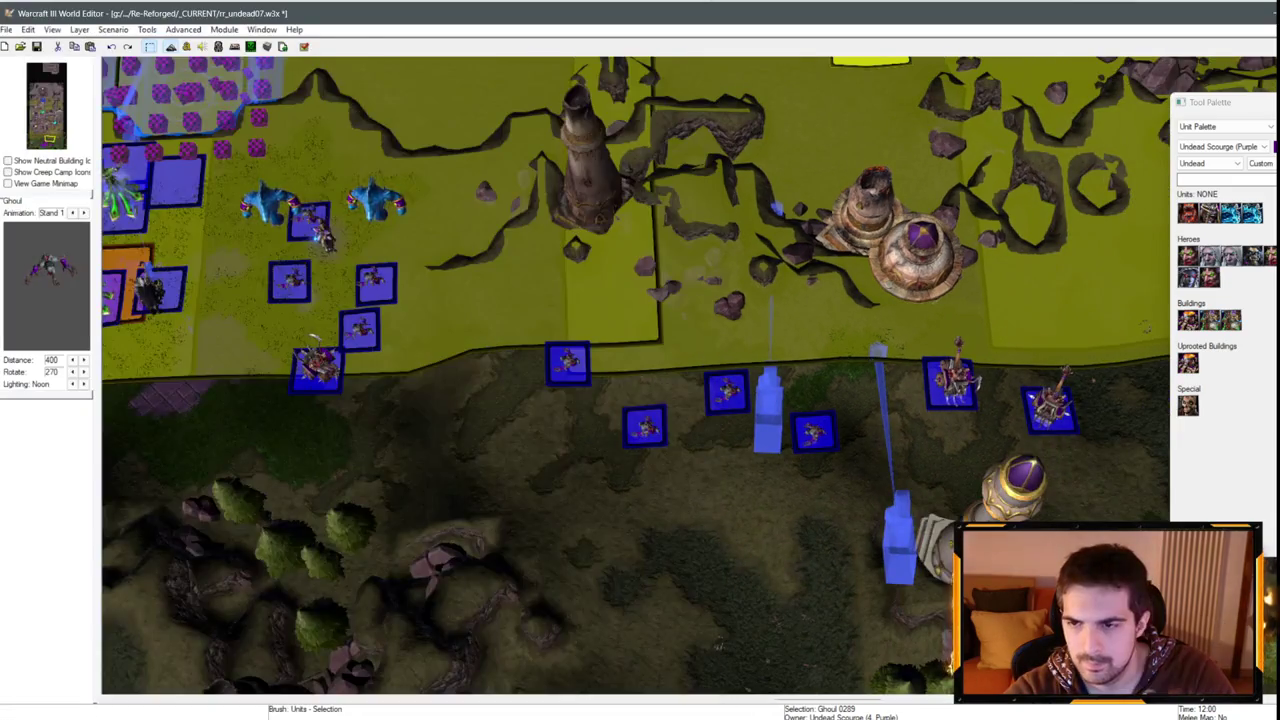
Step: Check the placed Meat Wagon's facing on the map and set the create action's facing to 276
left_click(955, 378)
left_click(1225, 126)
left_click(1205, 172)
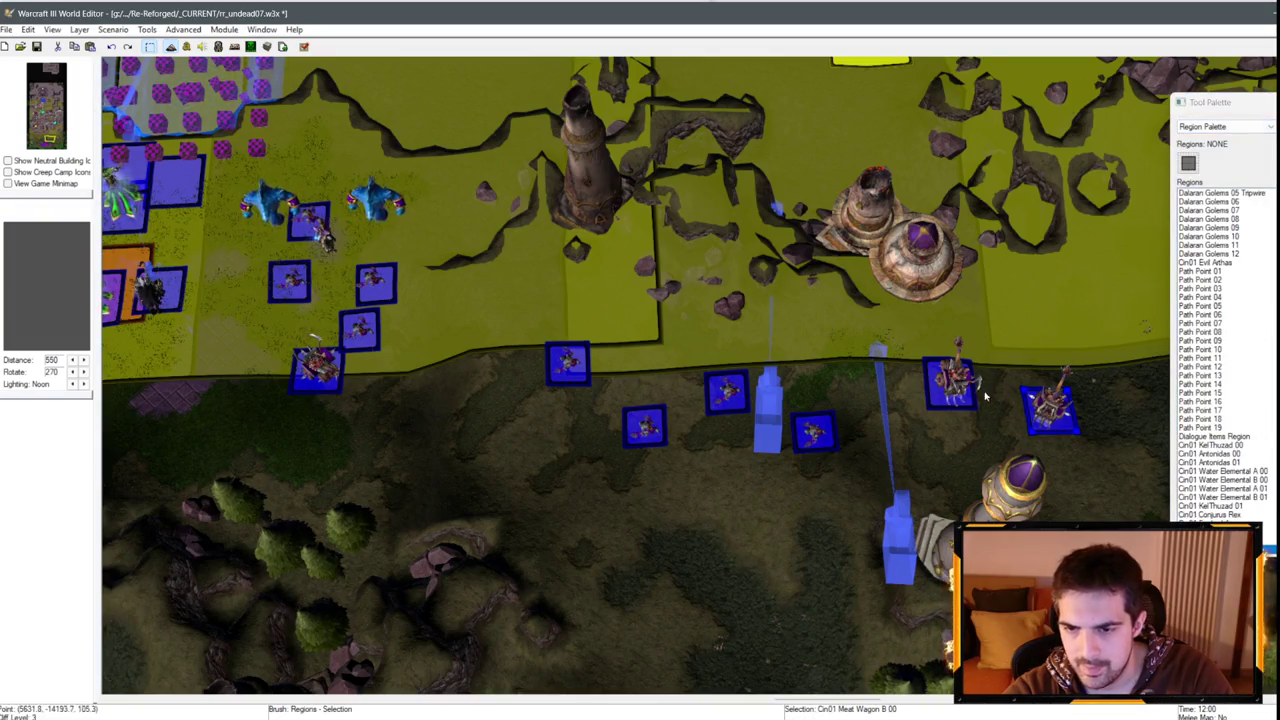
left_click(1225, 126)
left_click(1205, 150)
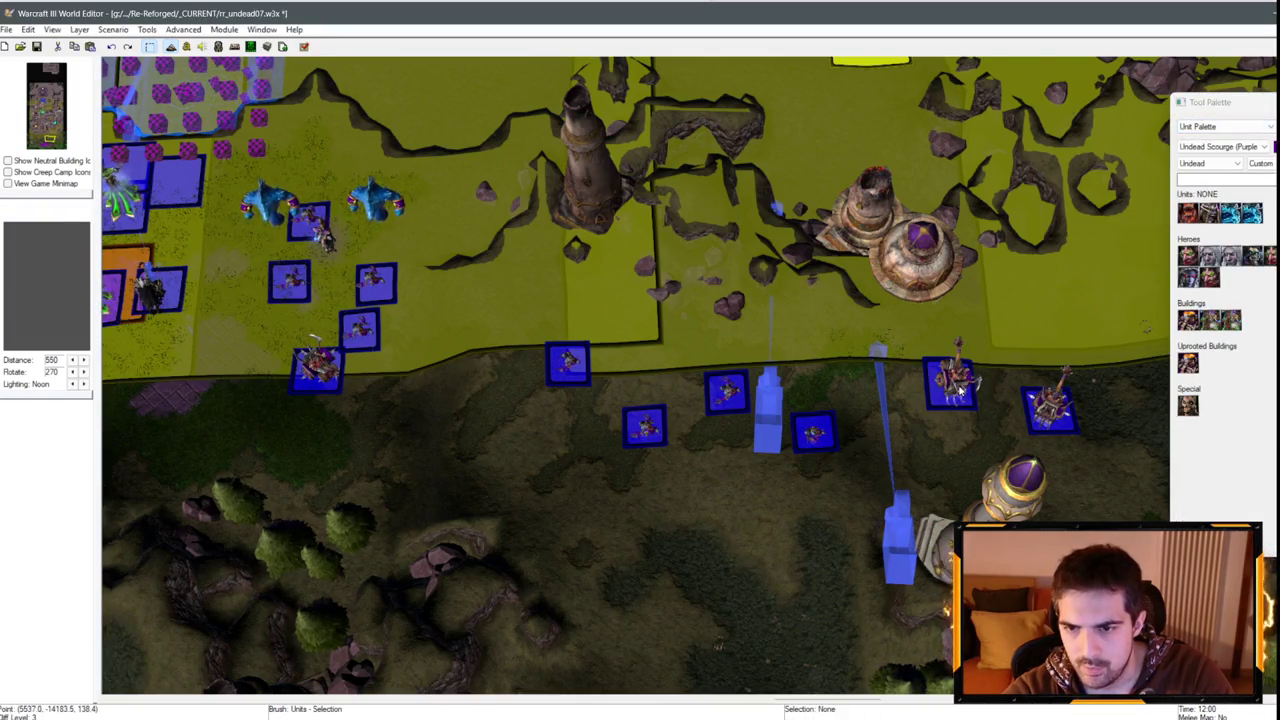
key("Return")
key("Escape")
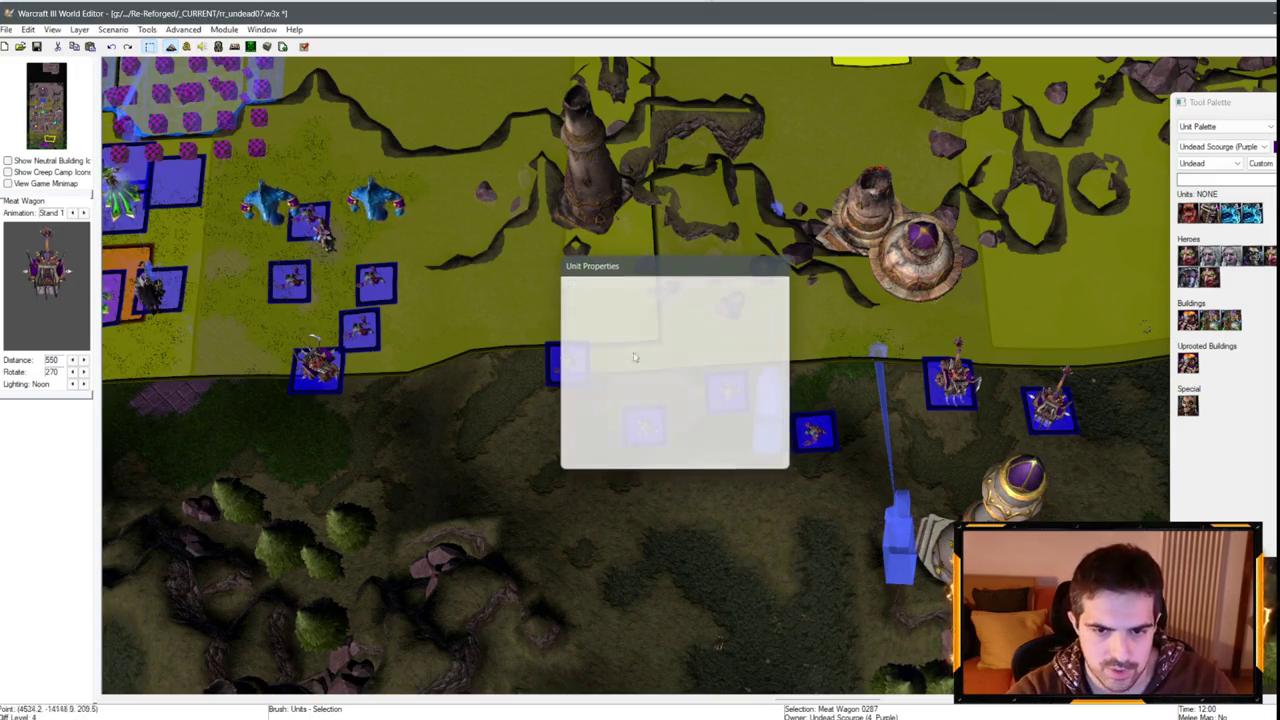
key("F4")
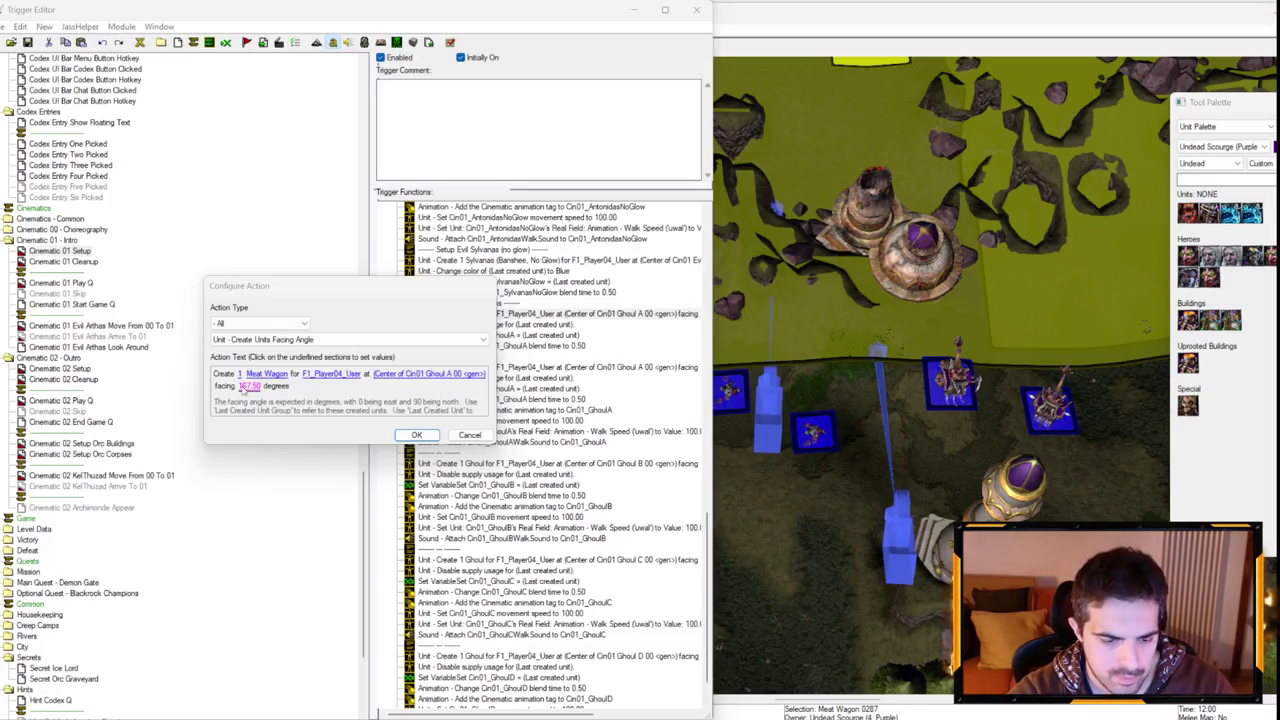
left_click(252, 385)
type("27")
key("Return")
key("Return")
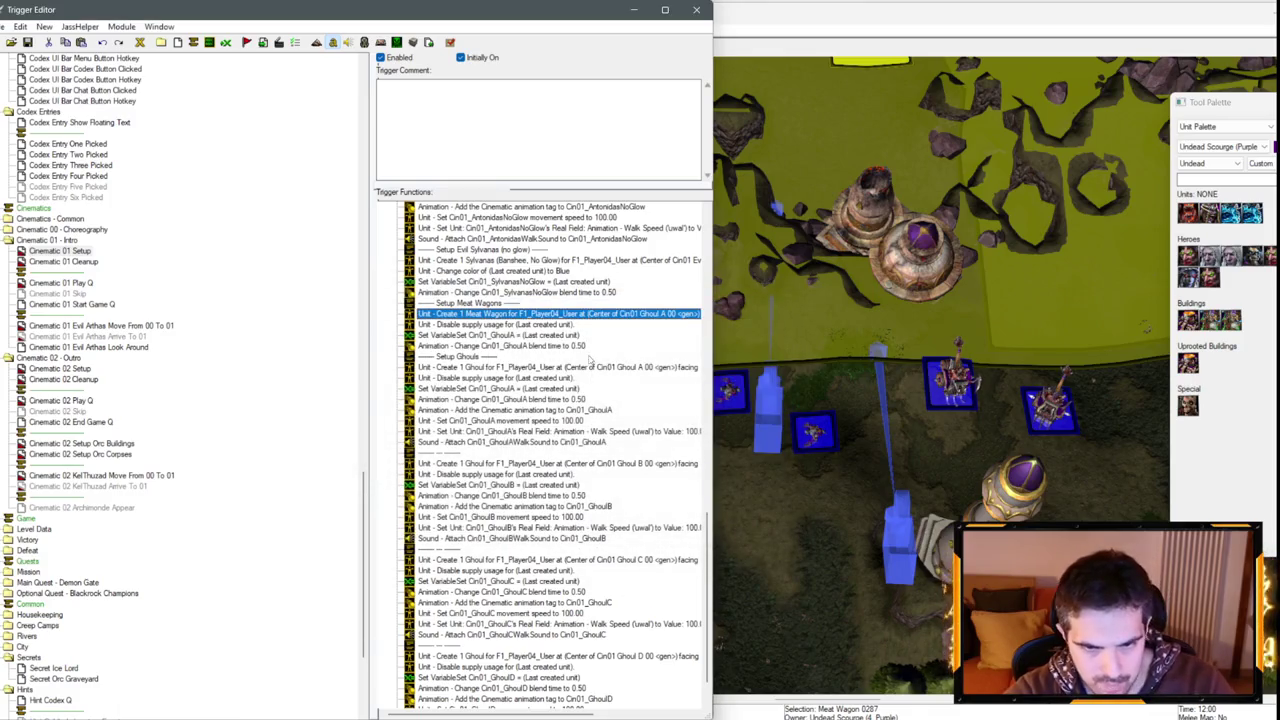
Step: Store the new Meat Wagon in the variable Cin01_MeatWagonA
left_click(524, 338)
key("Return")
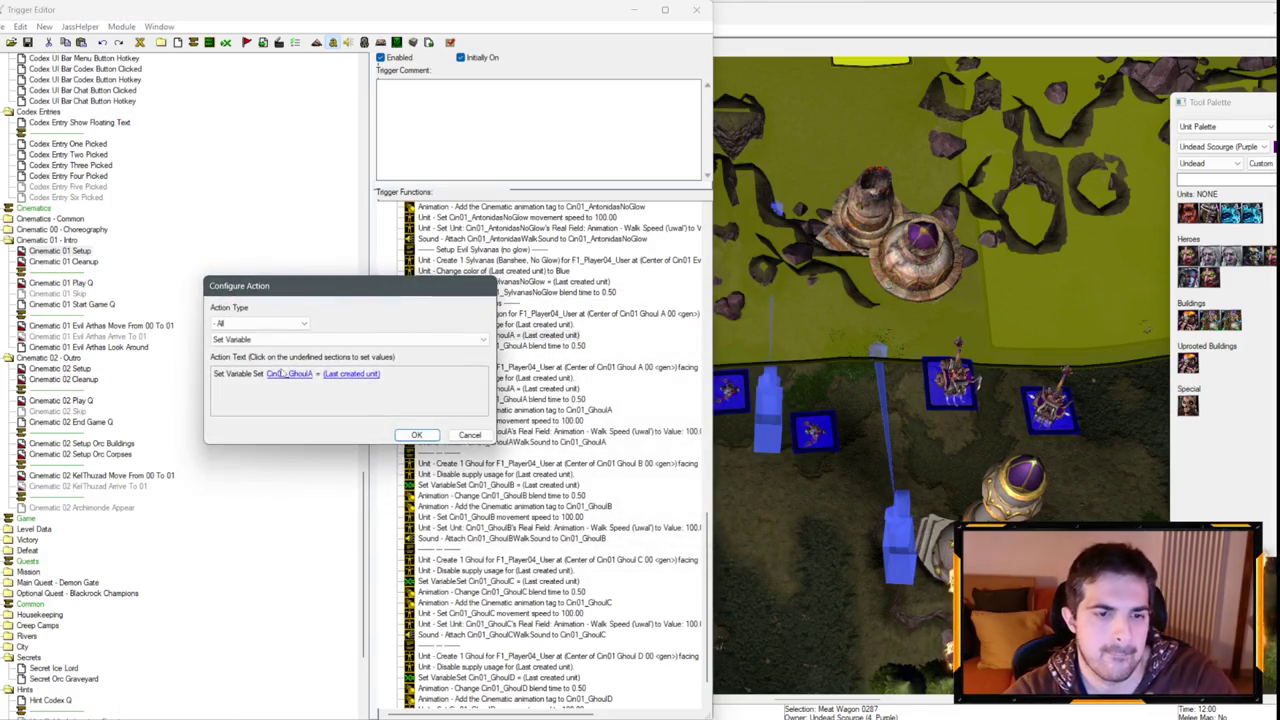
left_click(290, 373)
left_click(333, 330)
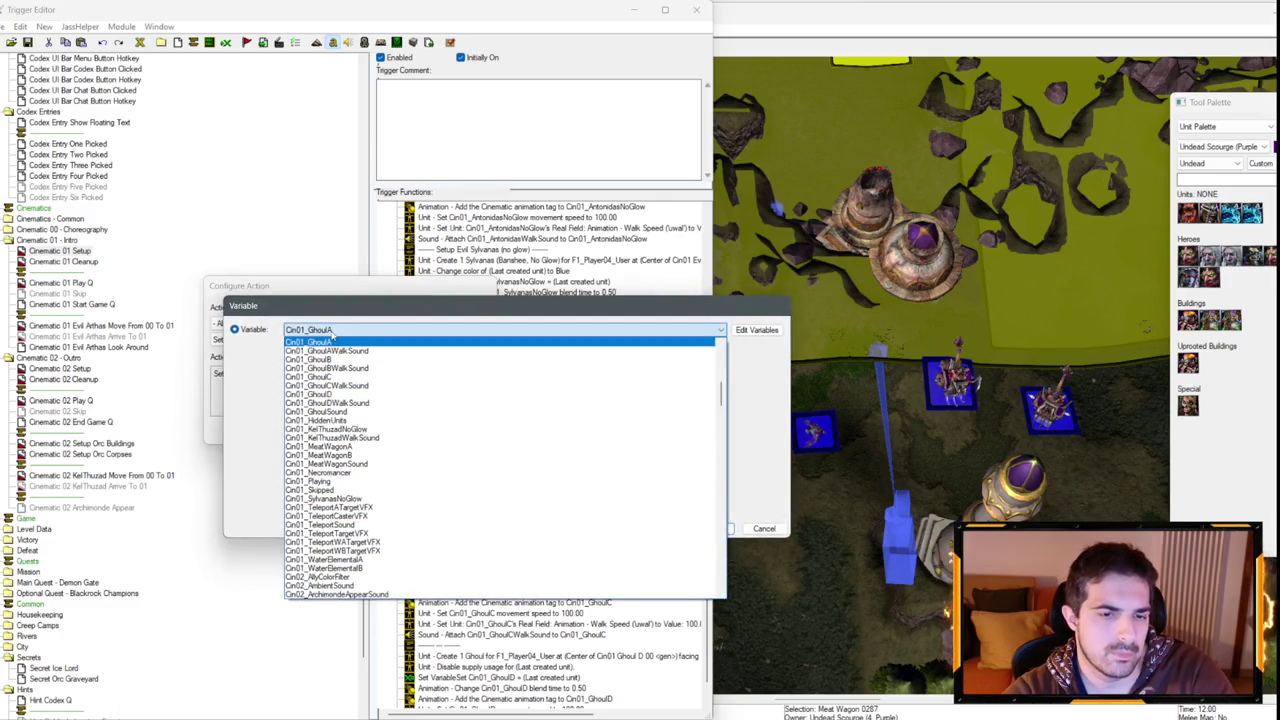
scroll(344, 421, "up", 4)
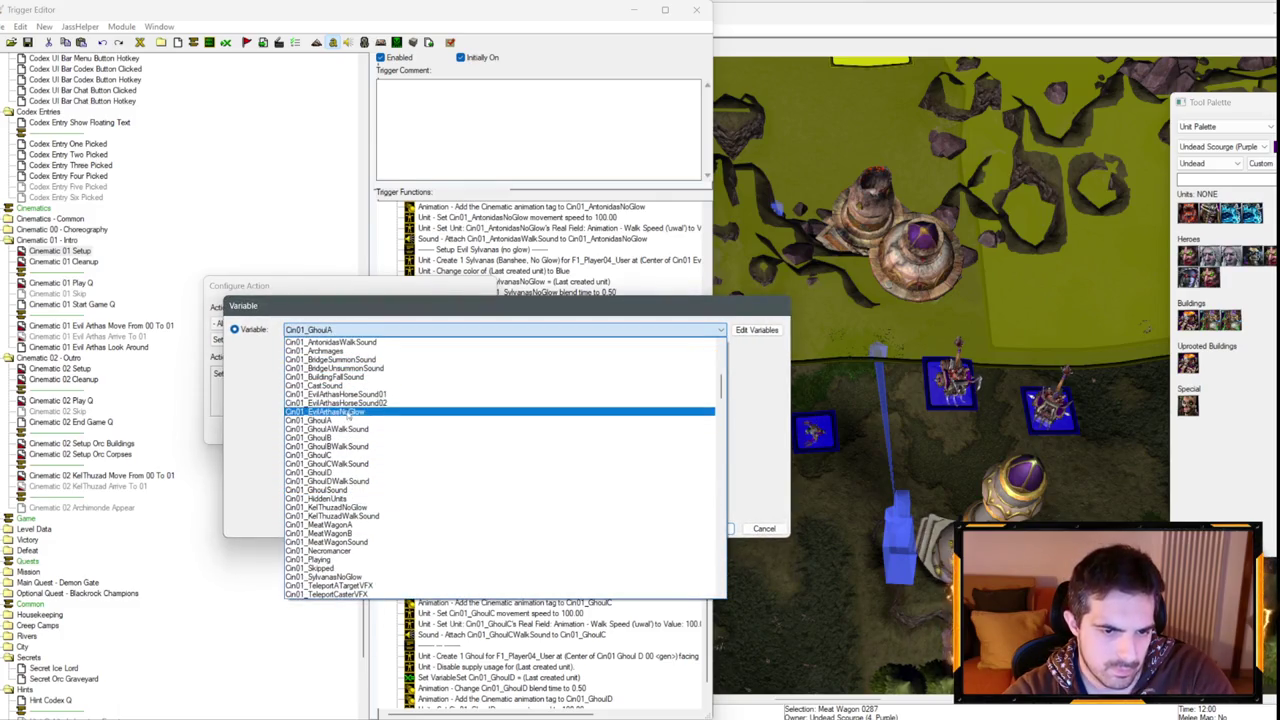
scroll(344, 420, "down", 3)
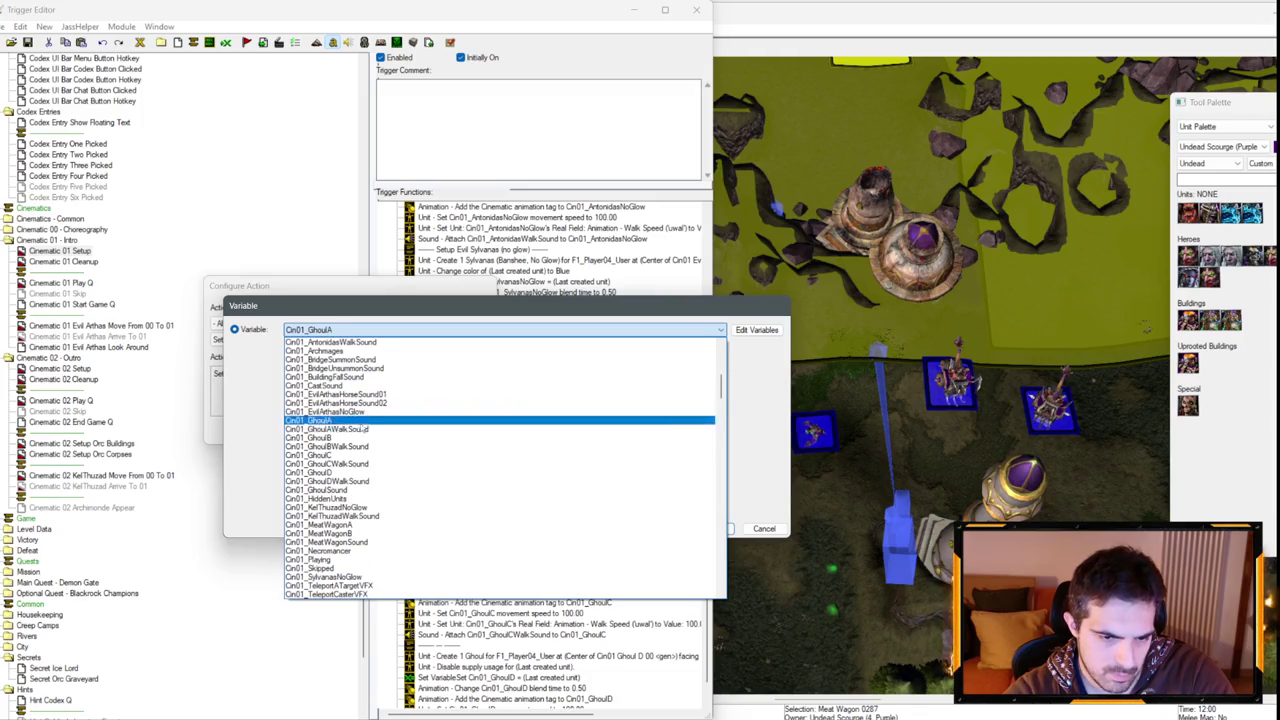
left_click(340, 523)
key("Return")
key("Return")
Step: Point the blend-time action at Cin01_MeatWagonA and select the finished Meat Wagon block
double_click(500, 345)
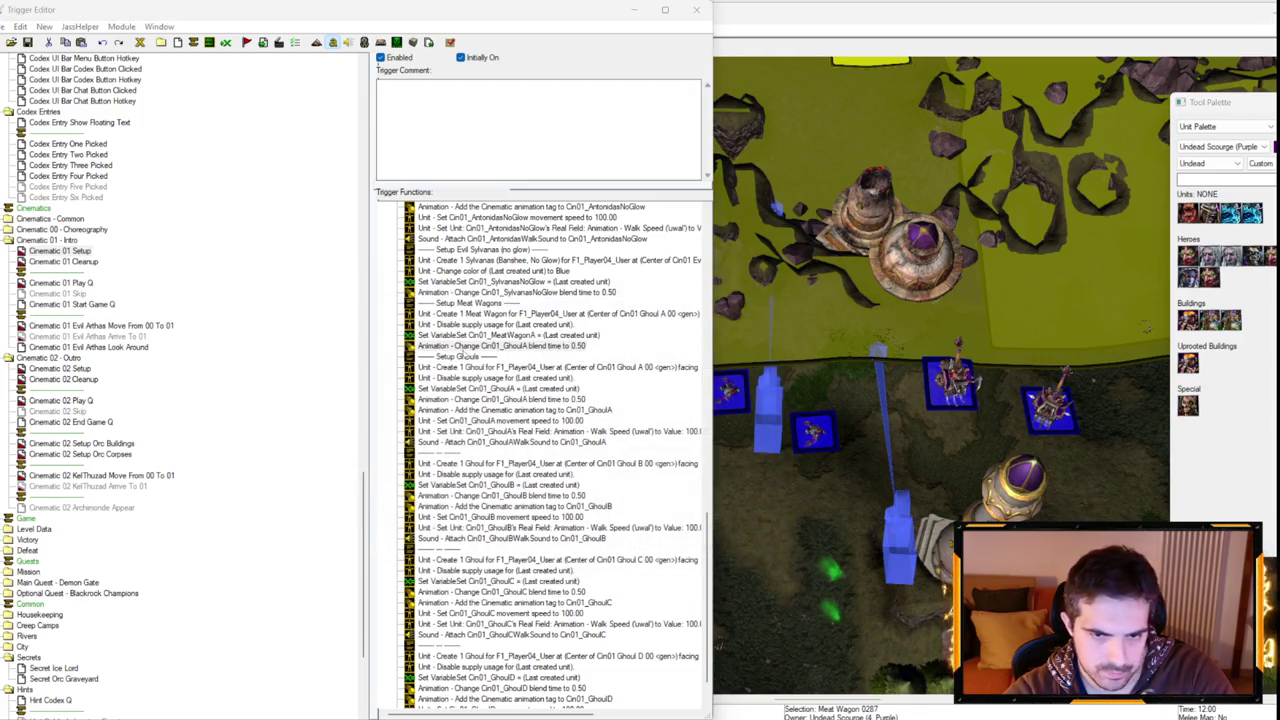
left_click(263, 373)
left_click(440, 334)
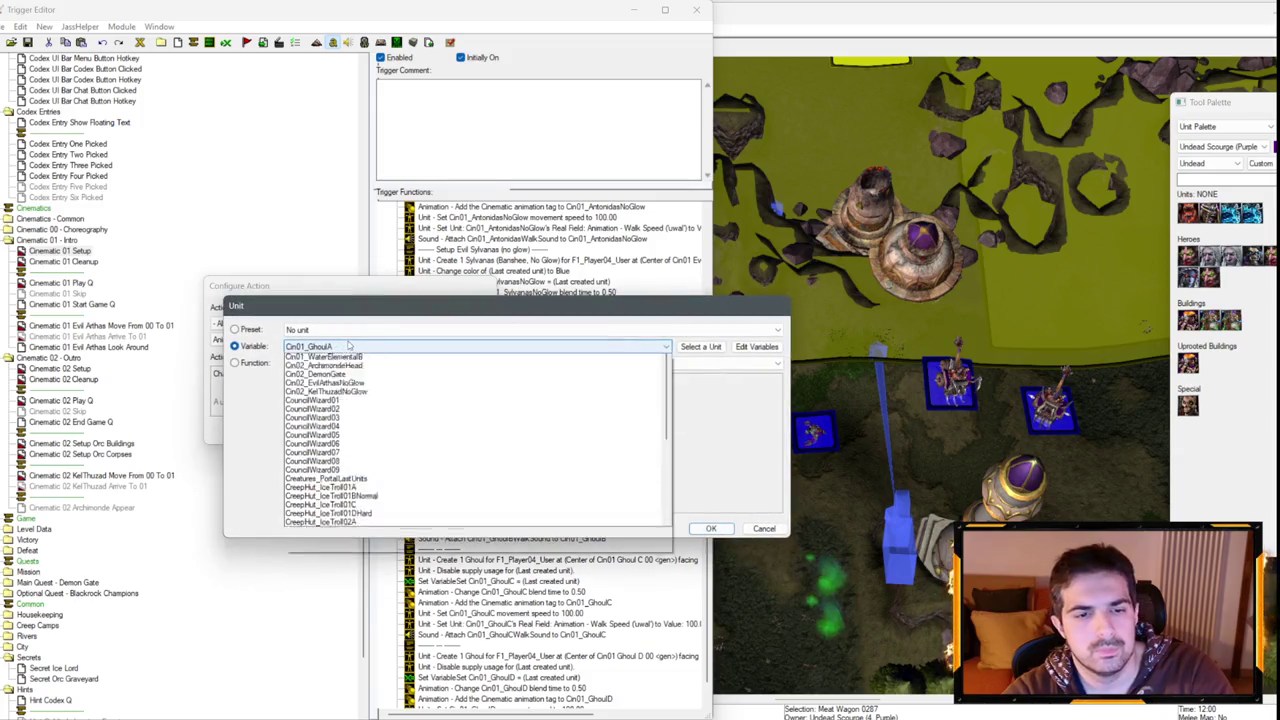
left_click(340, 403)
key("Return")
key("Return")
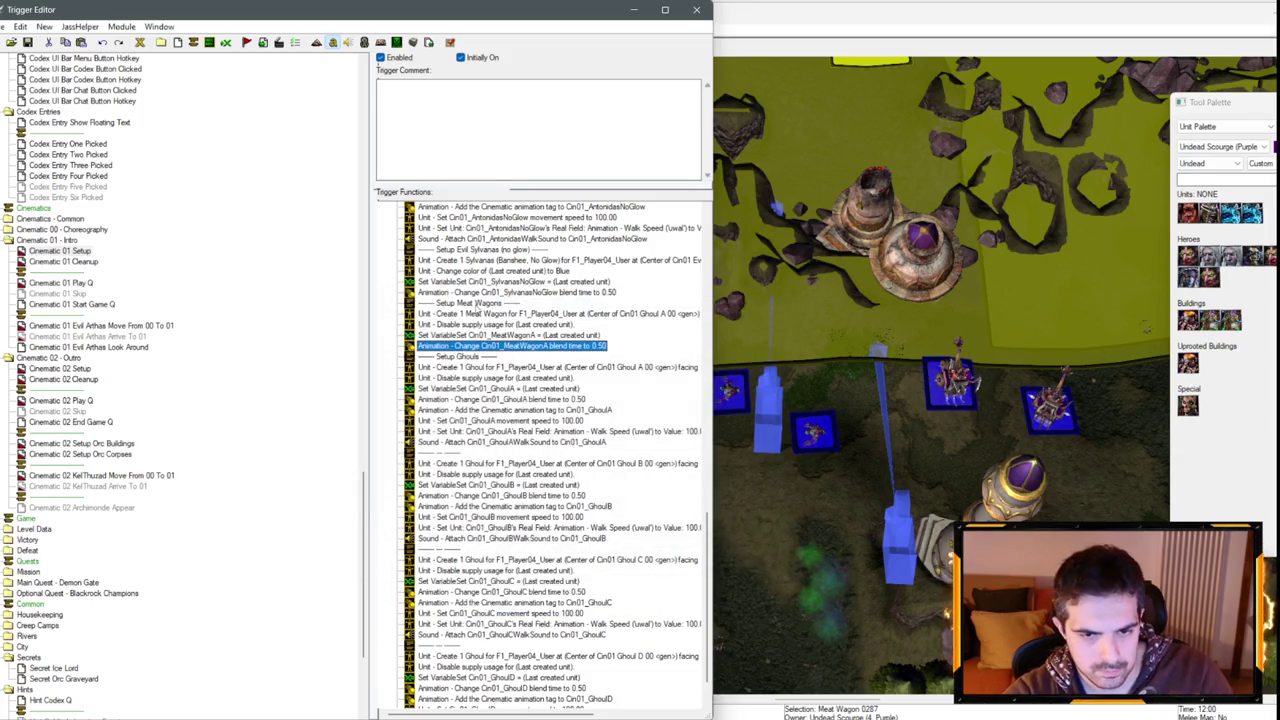
left_click(475, 308, "shift")
Step: Duplicate the Meat Wagon actions and paste a separator between the two wagon blocks
left_click(490, 316, "shift")
key("ctrl+c")
key("ctrl+v")
left_click(453, 495)
key("ctrl+c")
left_click(497, 345)
key("ctrl+v")
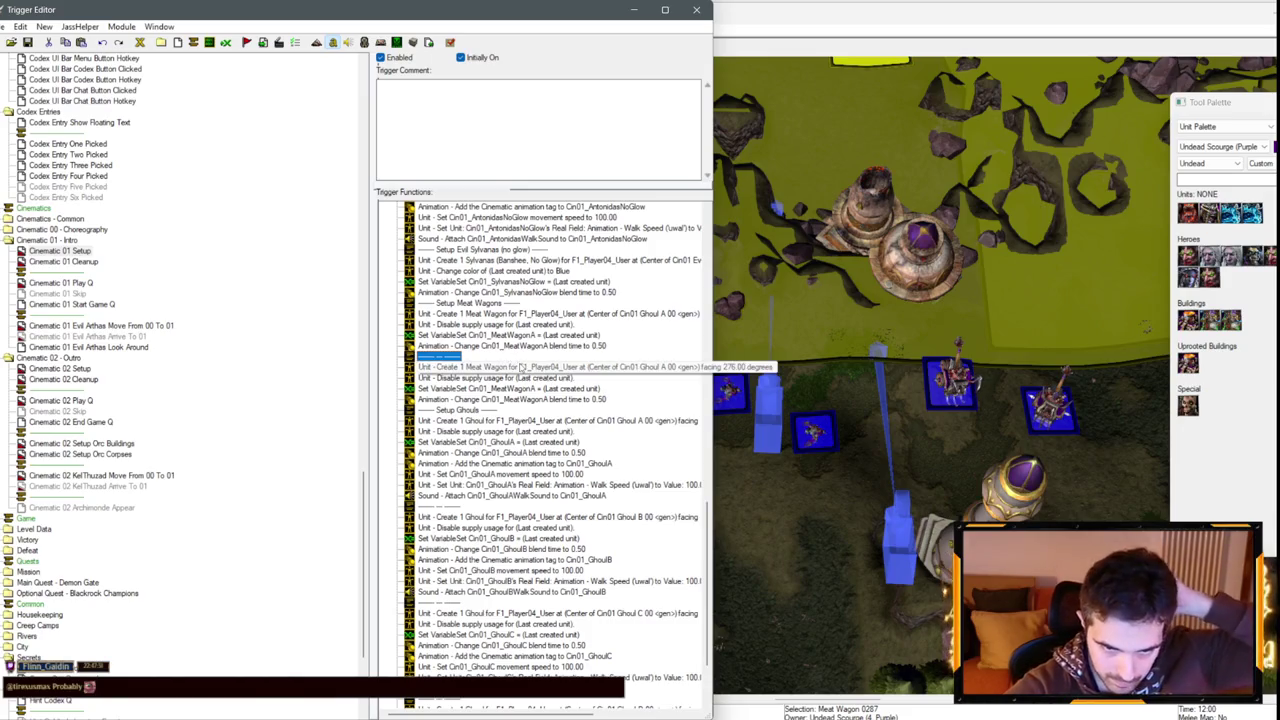
Step: Open the duplicate create-unit action and check the second Meat Wagon's placement on the map
double_click(520, 368)
left_click(425, 377)
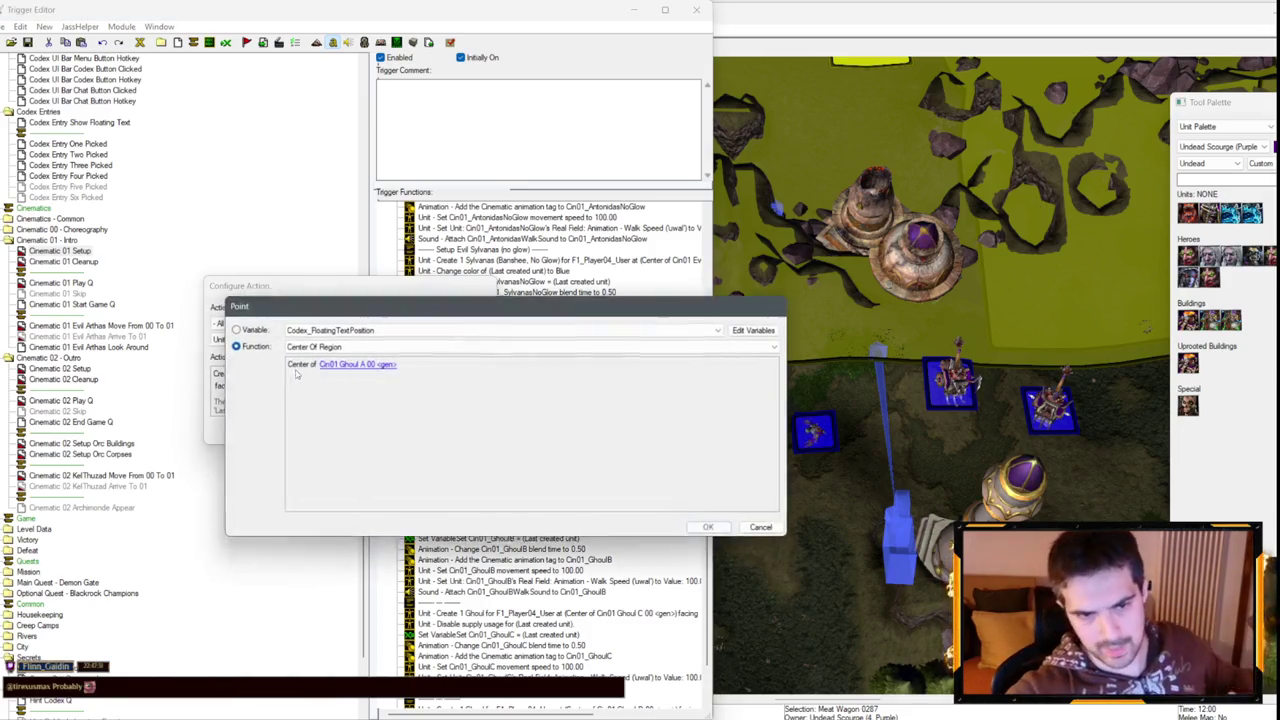
left_click(338, 366)
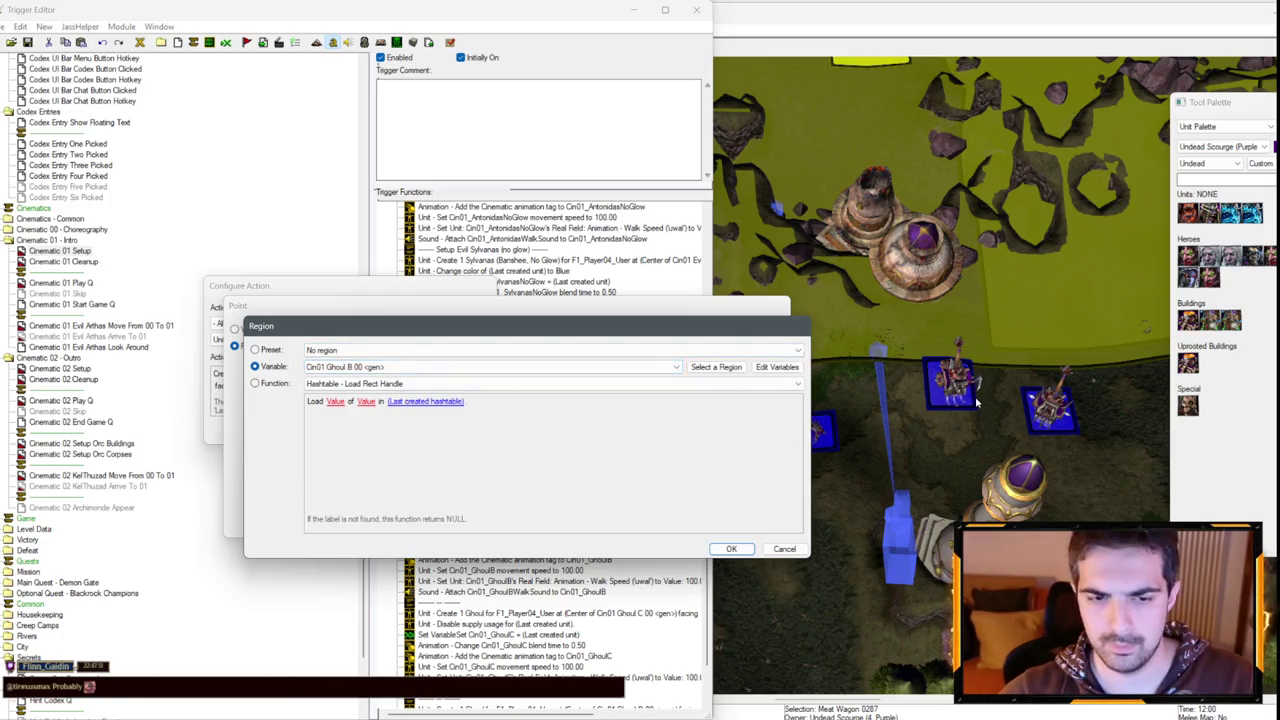
key("Return")
double_click(764, 470)
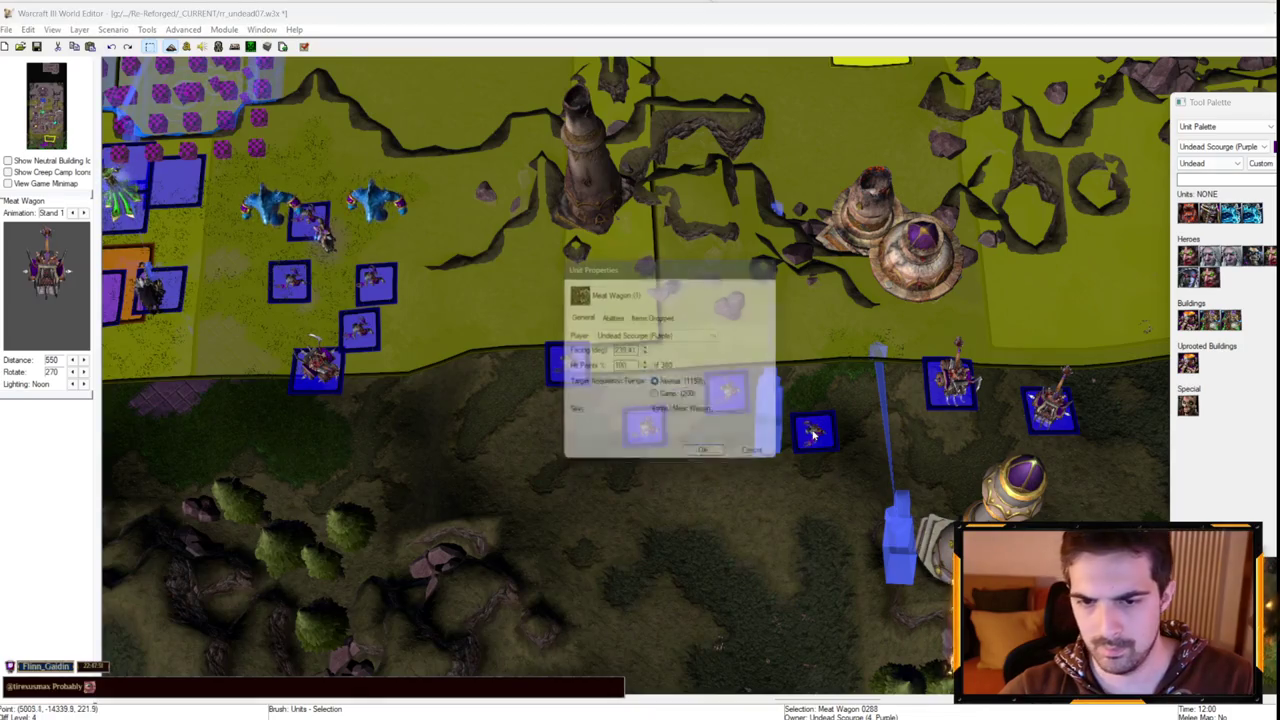
left_click(764, 461)
key("F4")
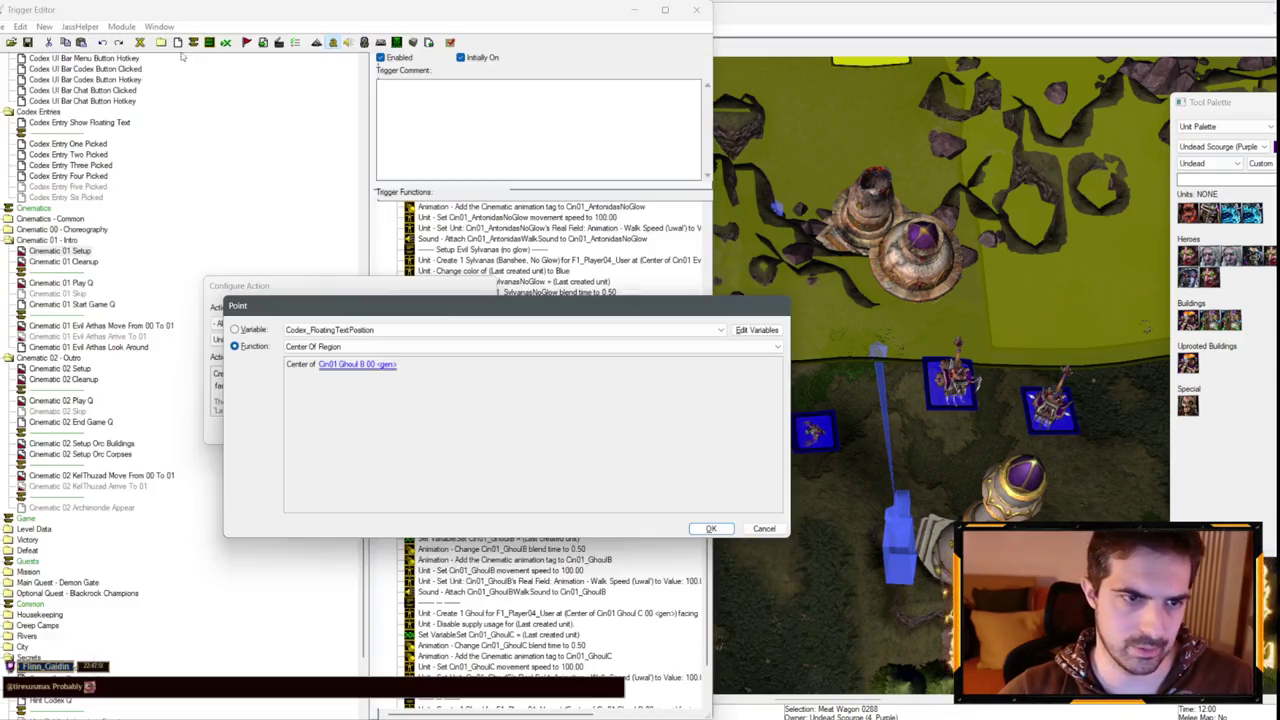
left_click(711, 528)
Step: Spawn the second Meat Wagon at region Cin01 Meat Wagon B 00 with an updated facing angle
left_click(385, 375)
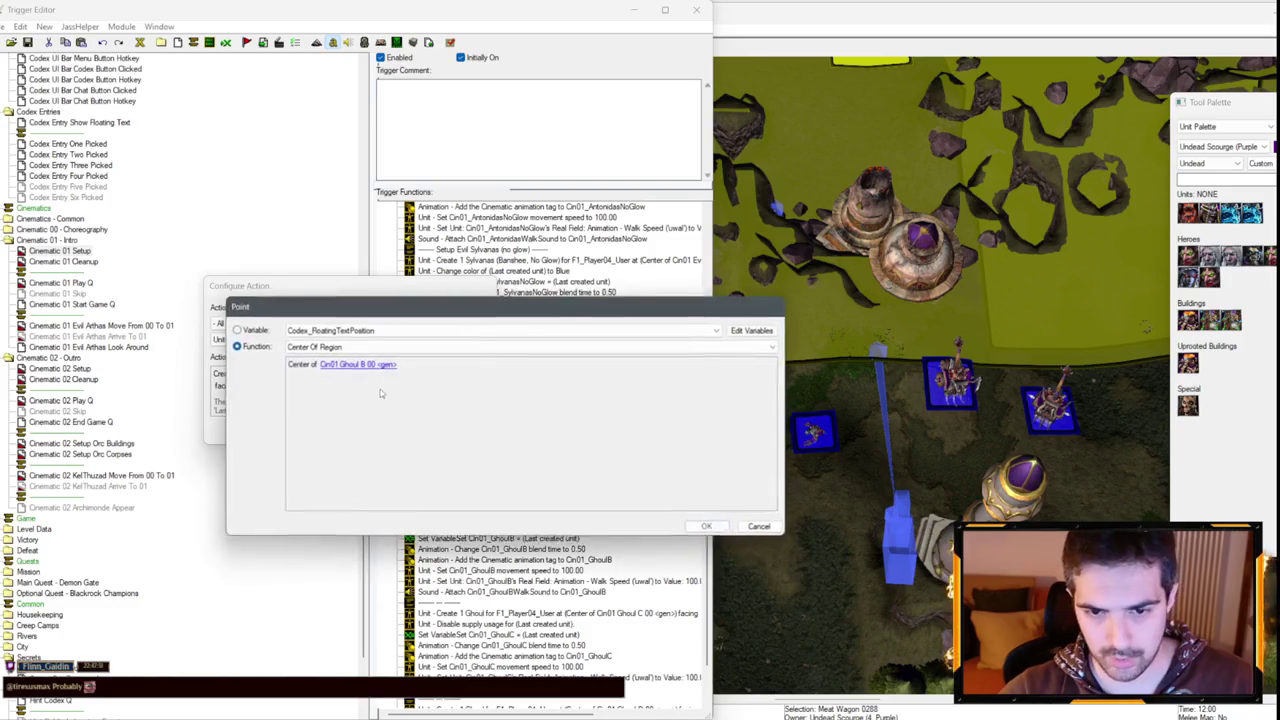
left_click(390, 365)
left_click(400, 367)
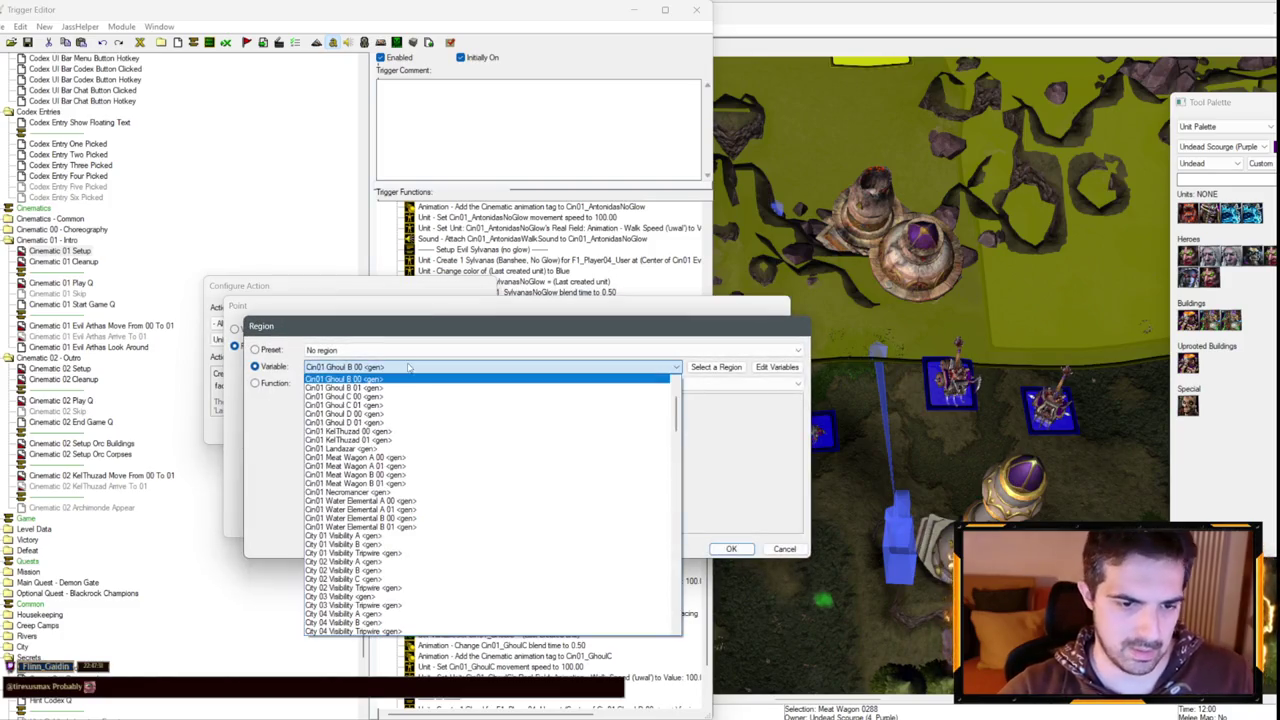
left_click(398, 467)
left_click(731, 549)
left_click(680, 470)
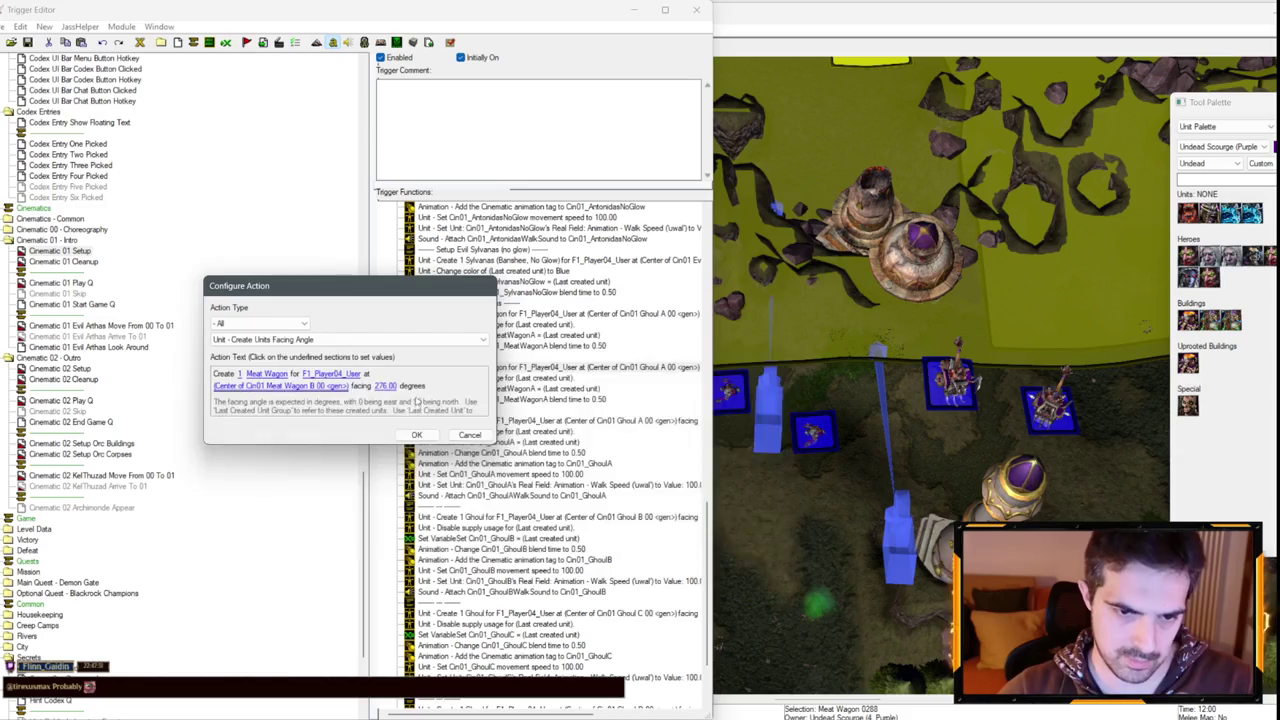
left_click(418, 398)
type("235")
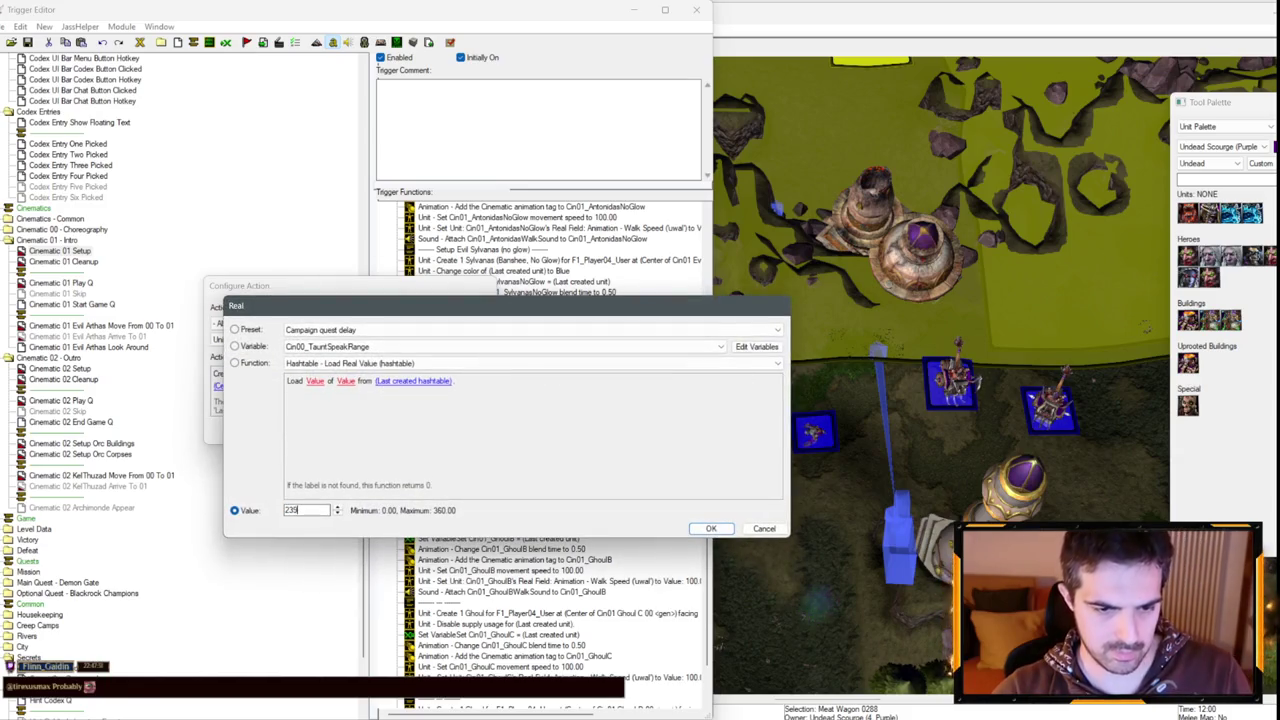
key("Return")
key("Return")
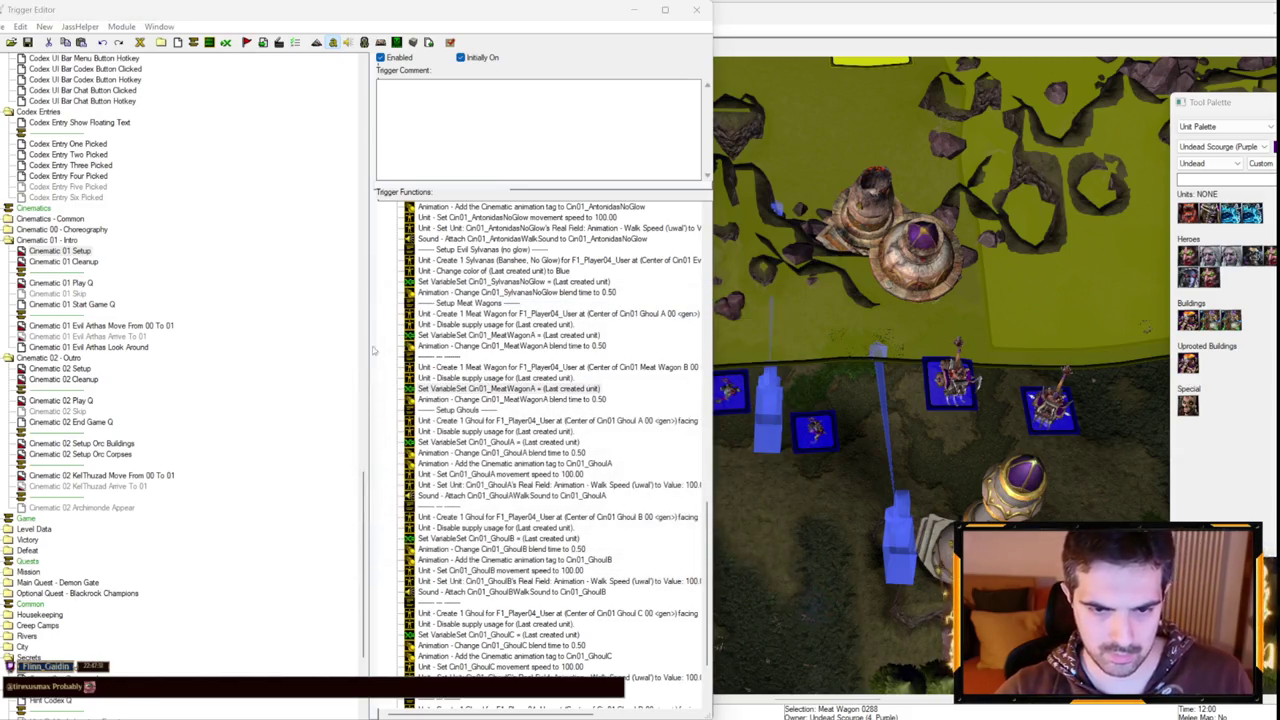
Step: Switch the variable assignment and blend-time action to Cin01_MeatWagonB, then select the Meat Wagon A actions
double_click(556, 390)
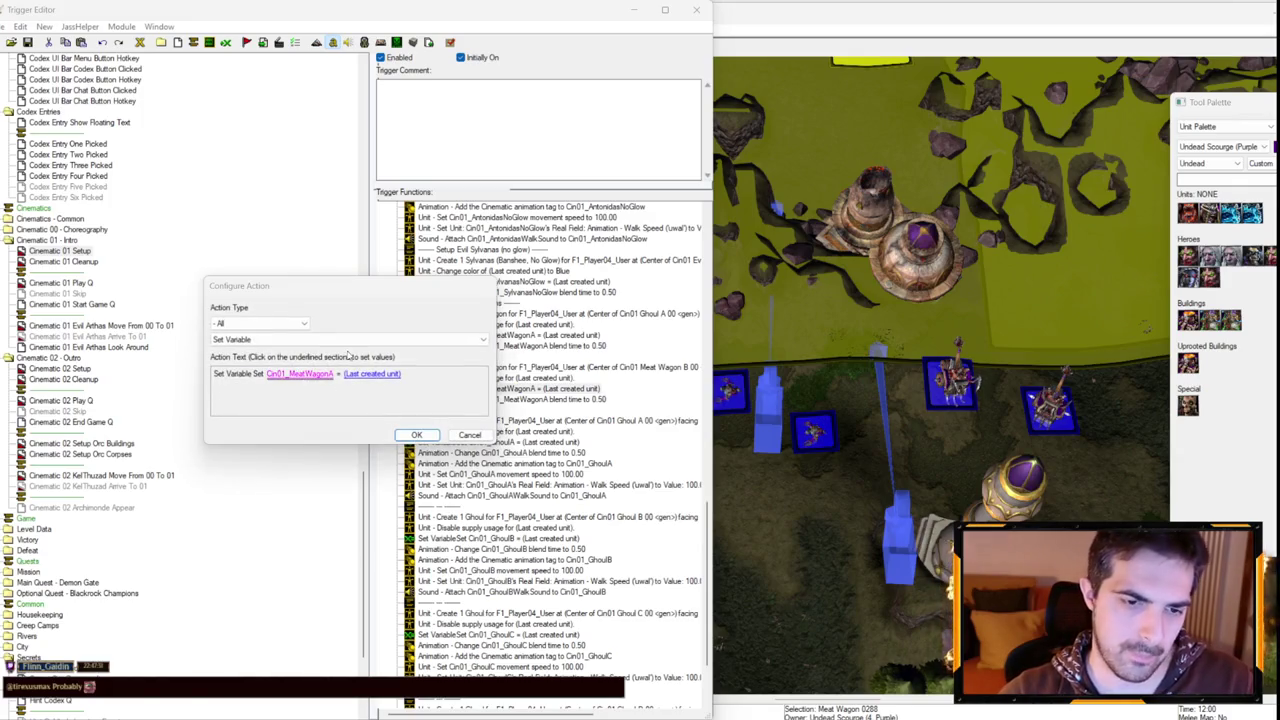
left_click(300, 373)
key("Down")
key("Return")
key("Return")
key("Down")
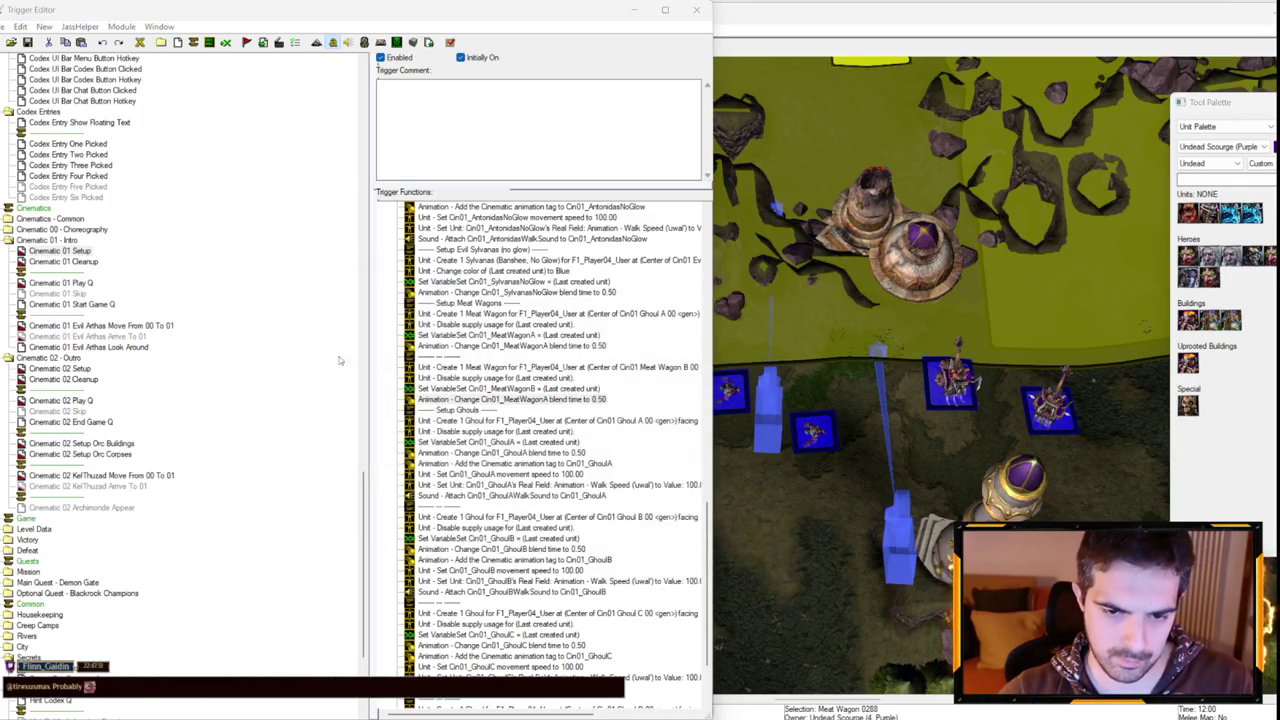
key("Return")
left_click(280, 378)
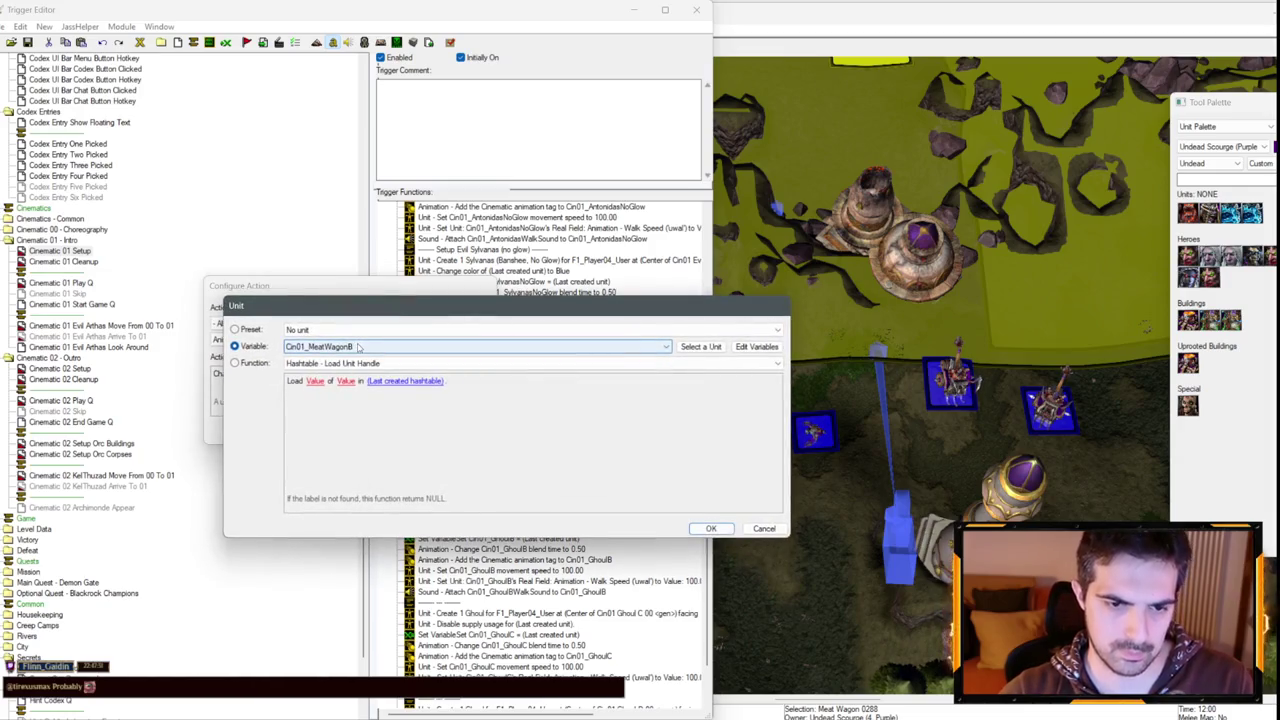
key("Return")
key("Return")
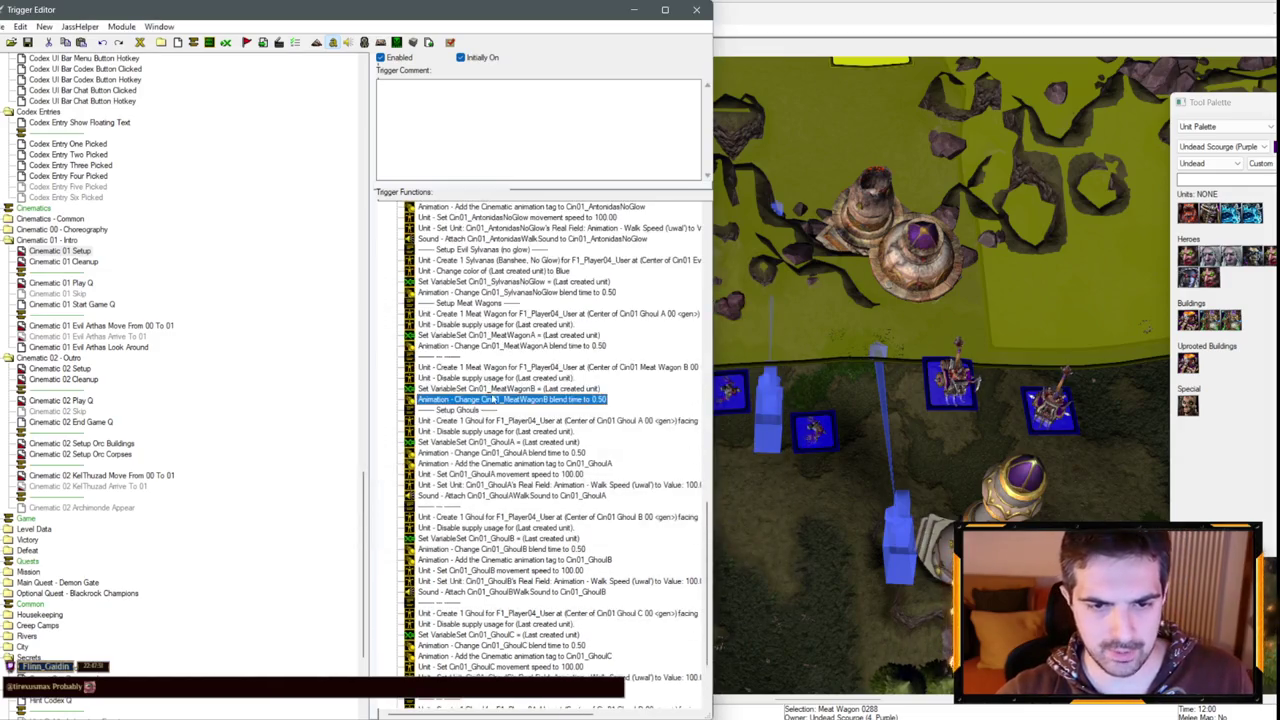
left_click(510, 313)
left_click(520, 345, "shift")
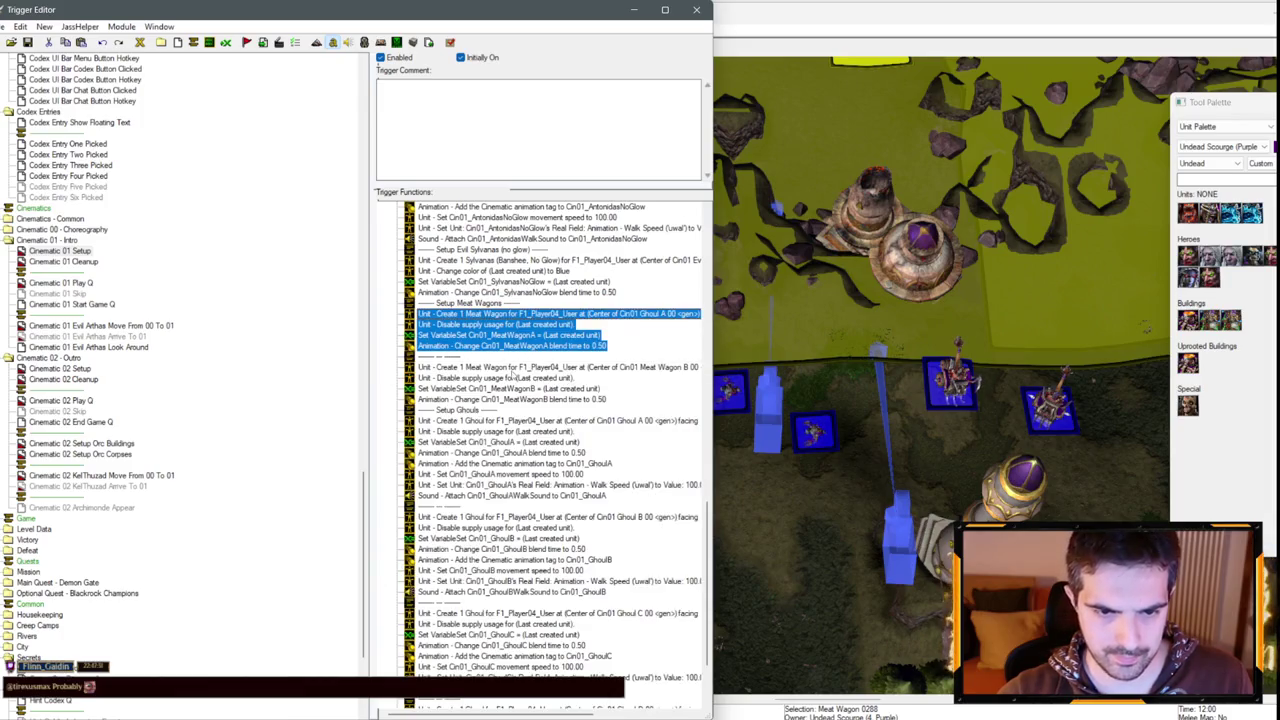
left_click_drag(561, 478, 497, 702)
Step: Change the copied create action to a Necromancer and check the placed Necromancer's facing
double_click(522, 658)
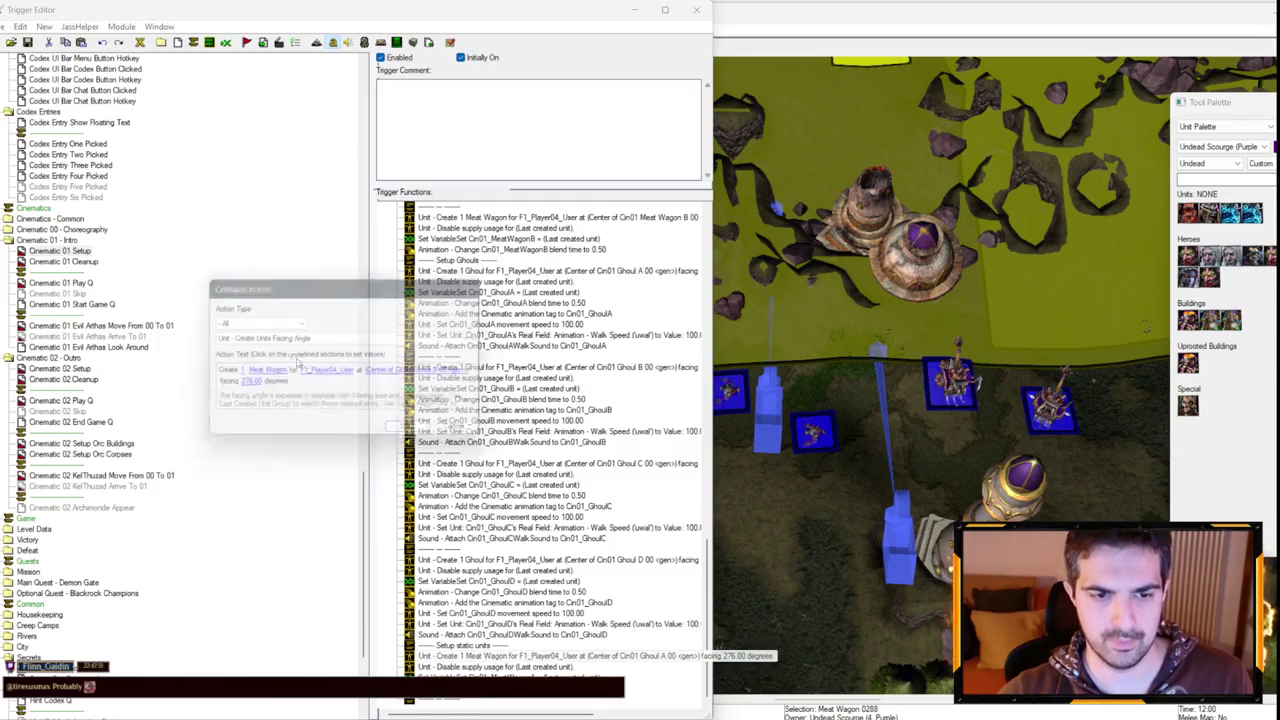
left_click(270, 374)
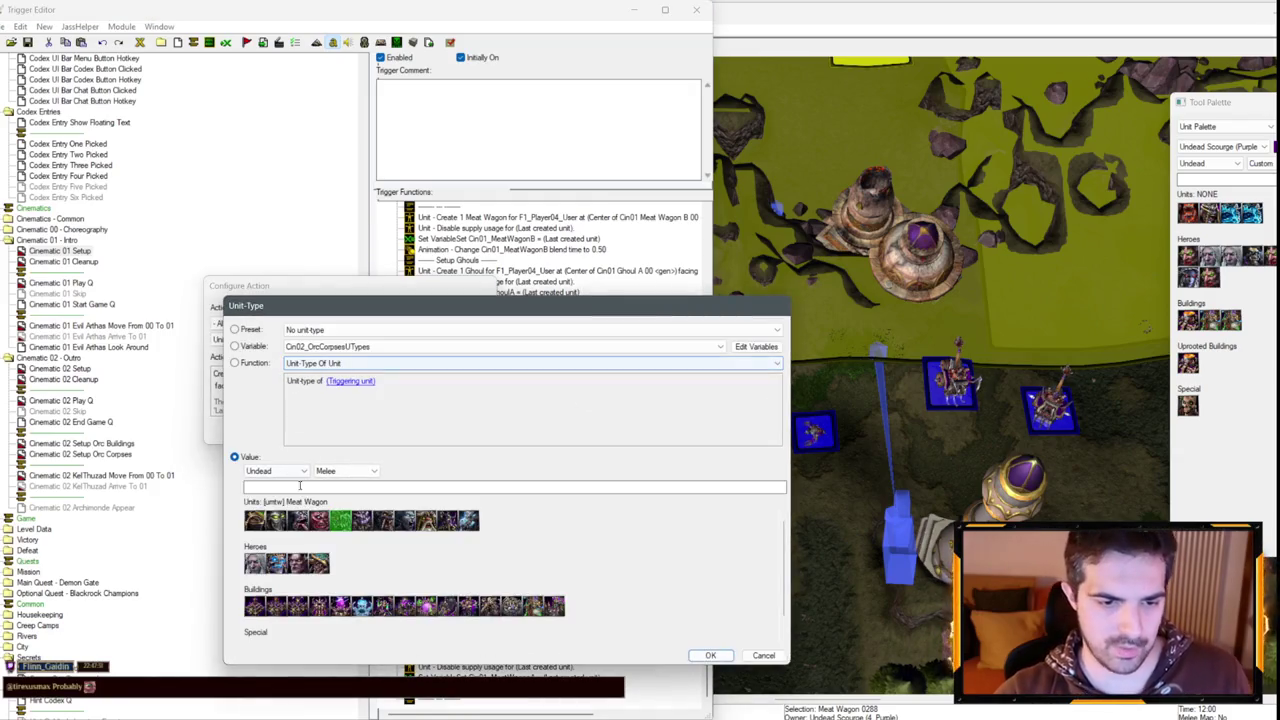
double_click(427, 520)
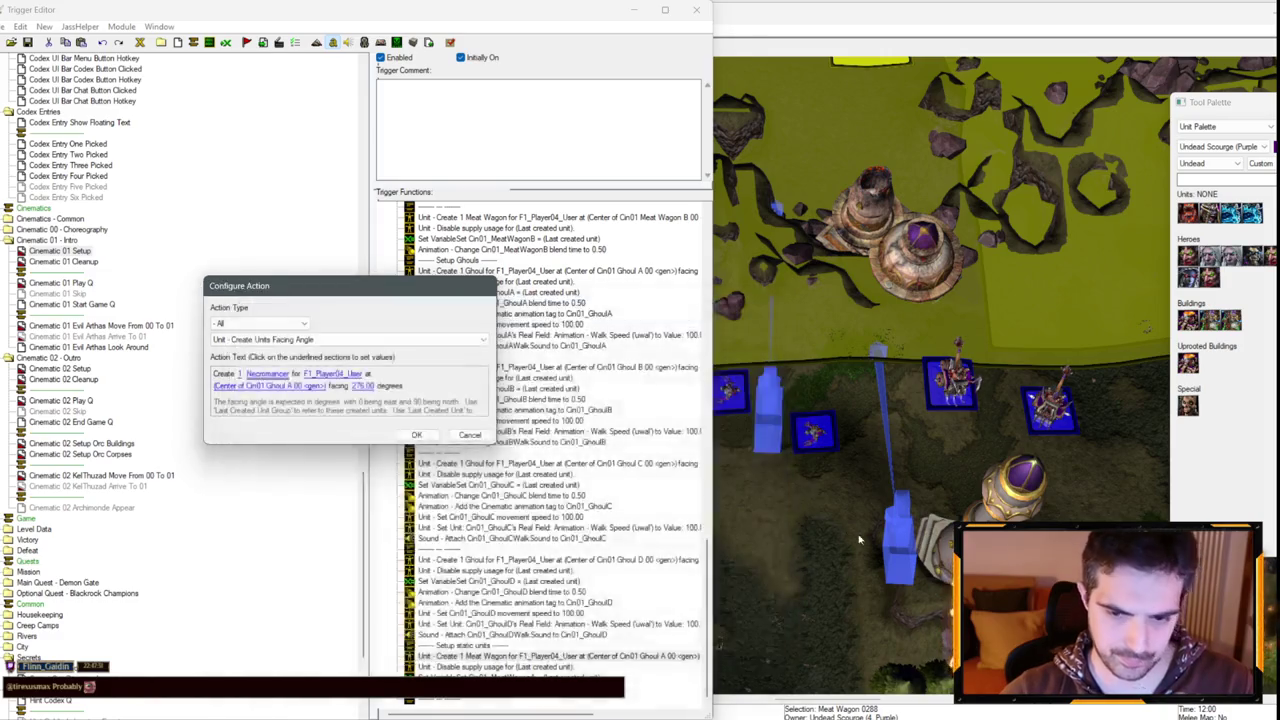
key("Return")
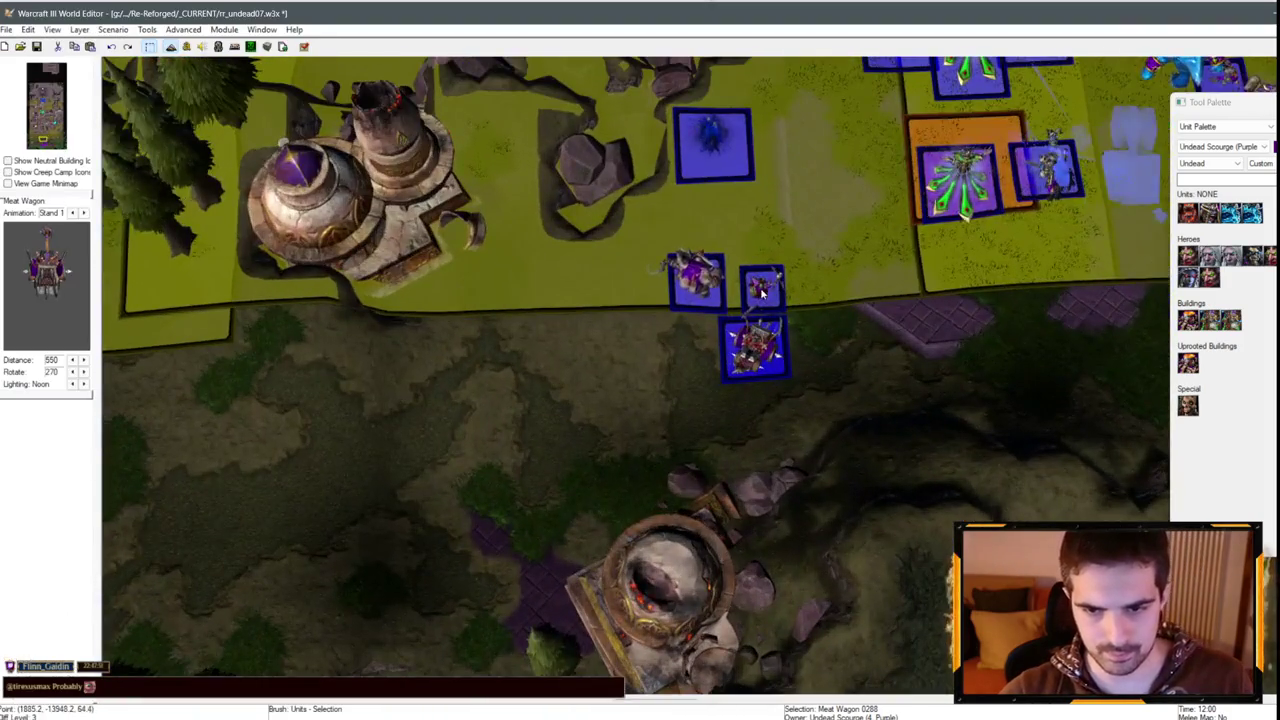
left_click(762, 291)
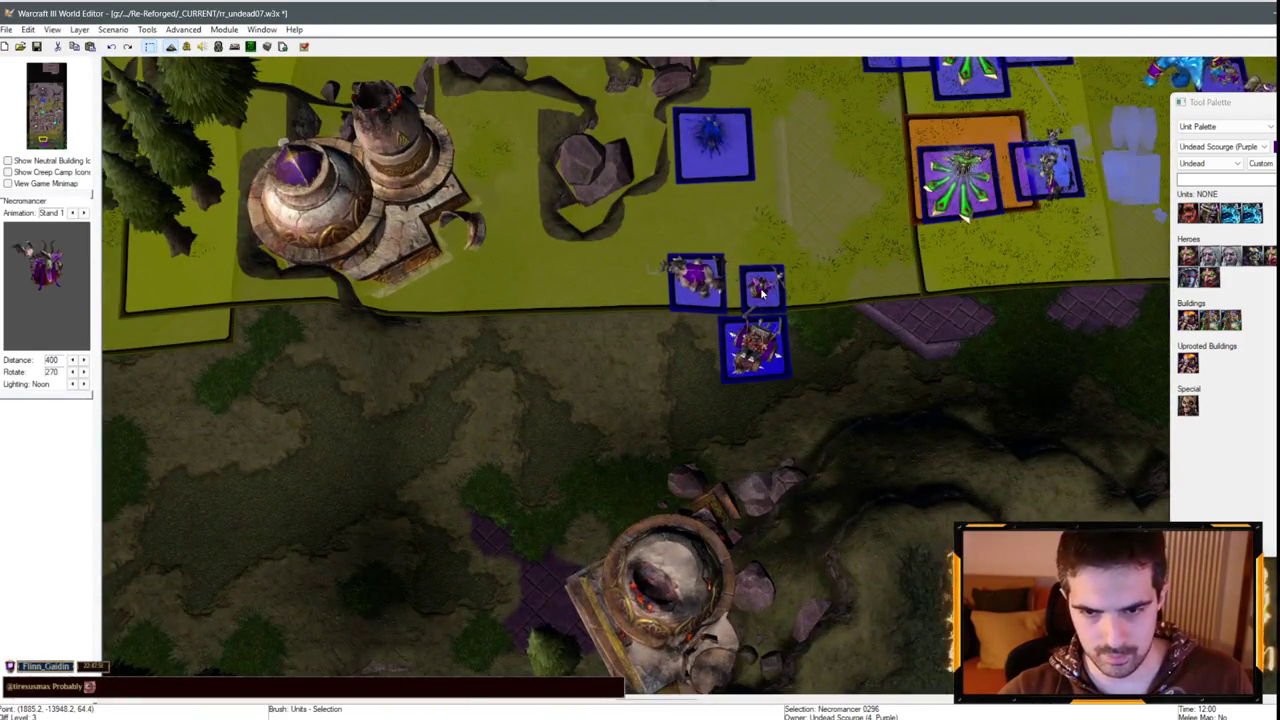
double_click(759, 291)
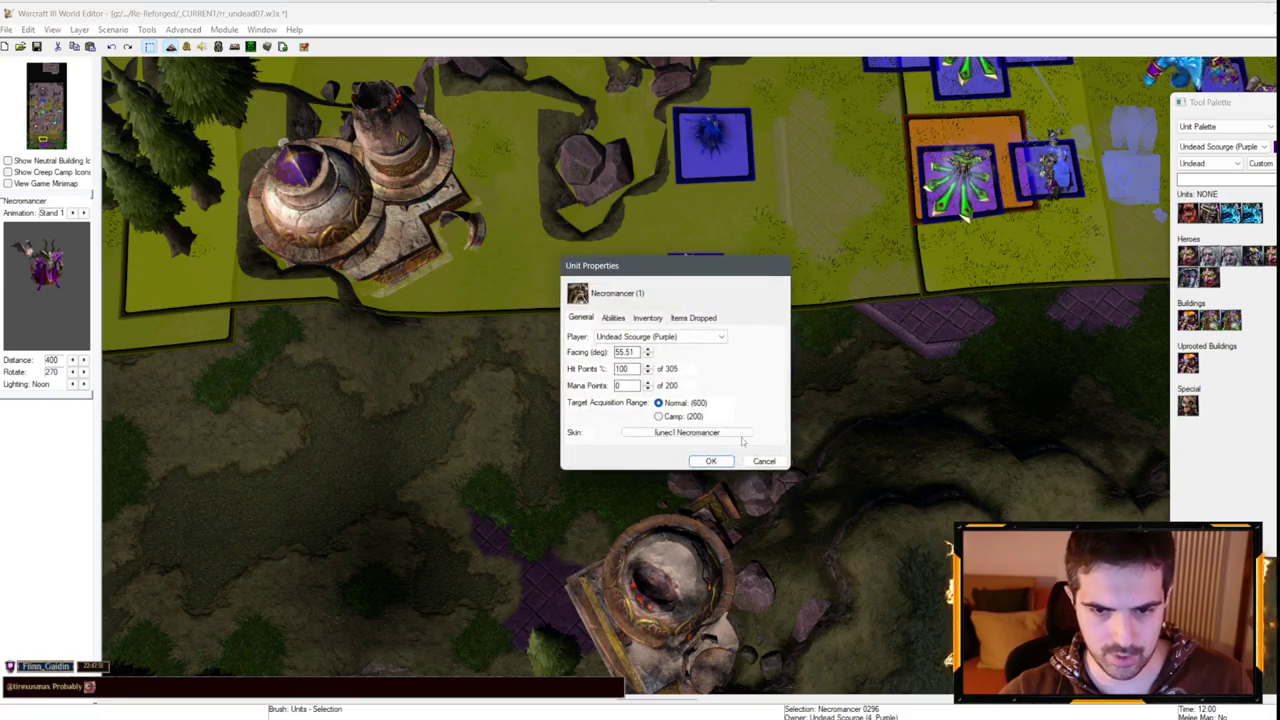
left_click(766, 463)
double_click(765, 291)
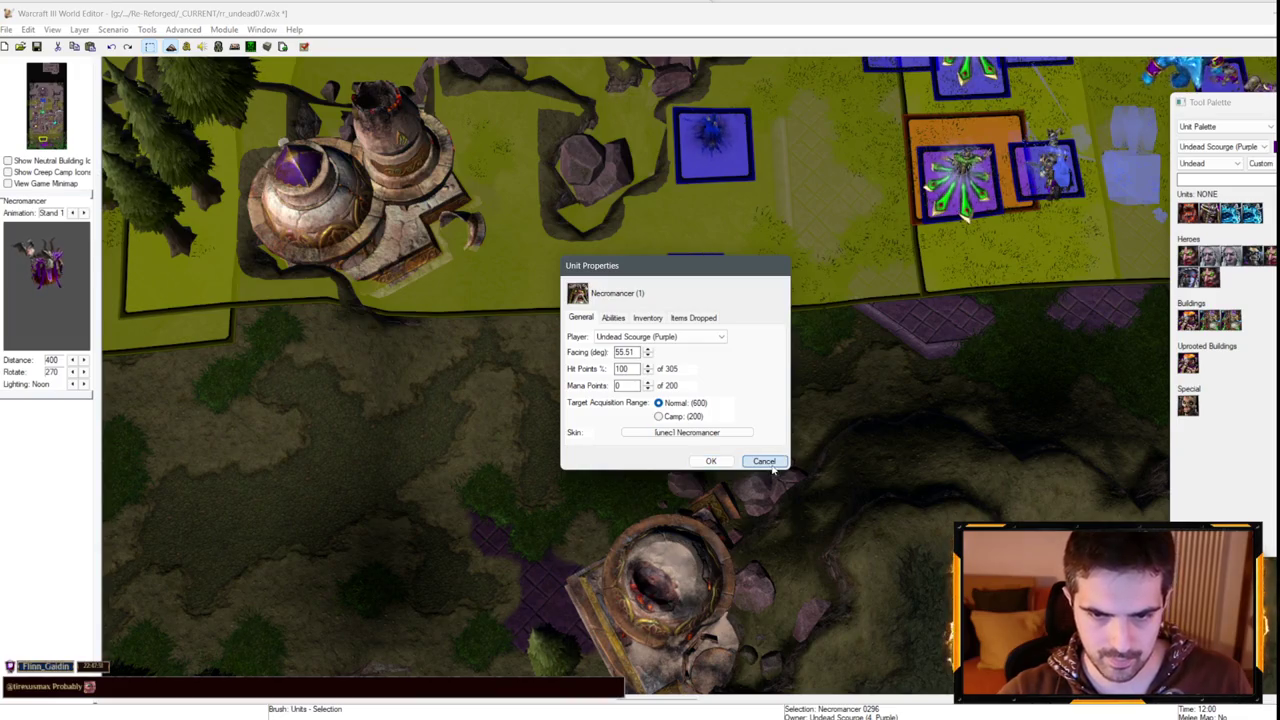
left_click(770, 463)
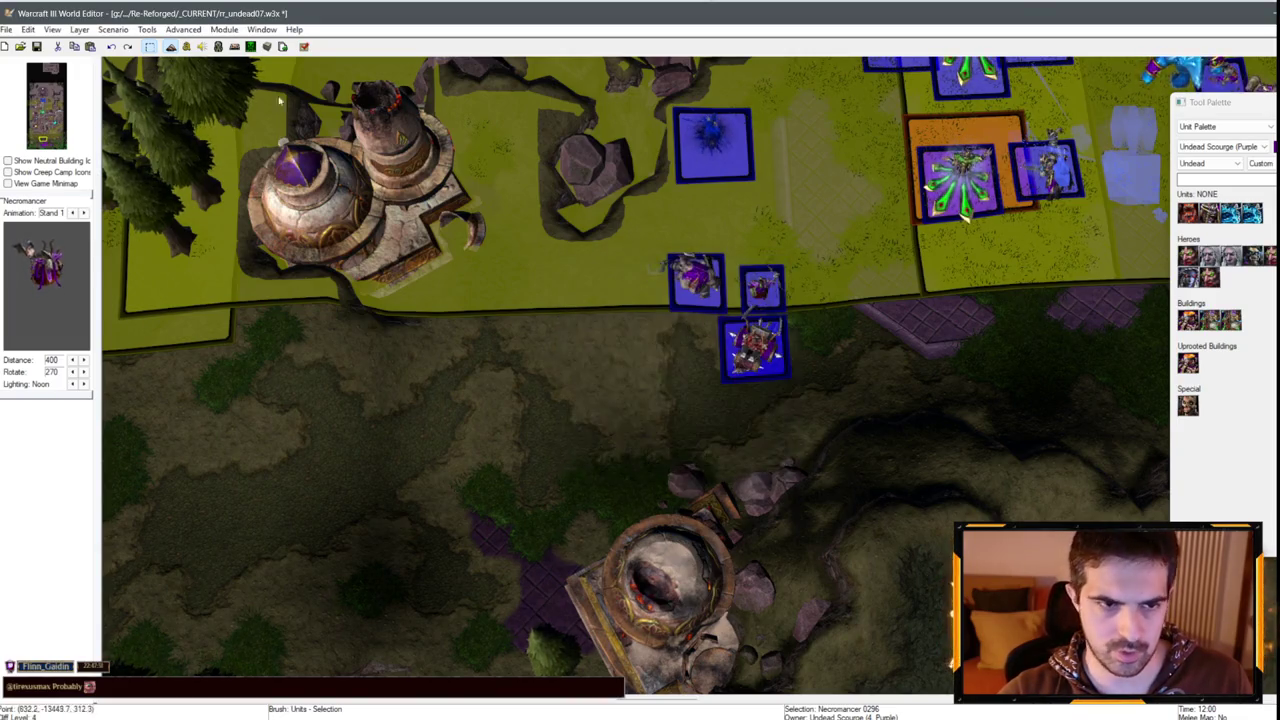
key("F4")
Step: Set the Necromancer's facing to 55 and spawn it at the Cin01 Necromancer region
left_click(368, 388)
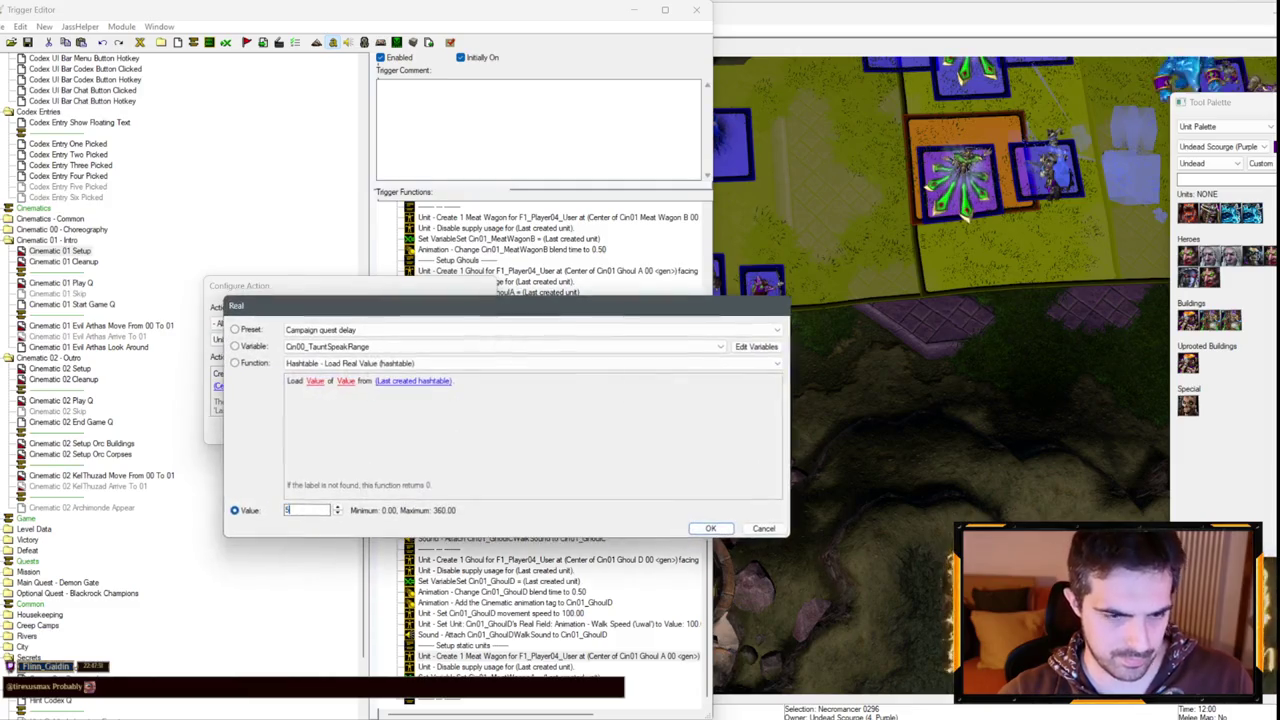
type("55")
key("Return")
left_click(293, 385)
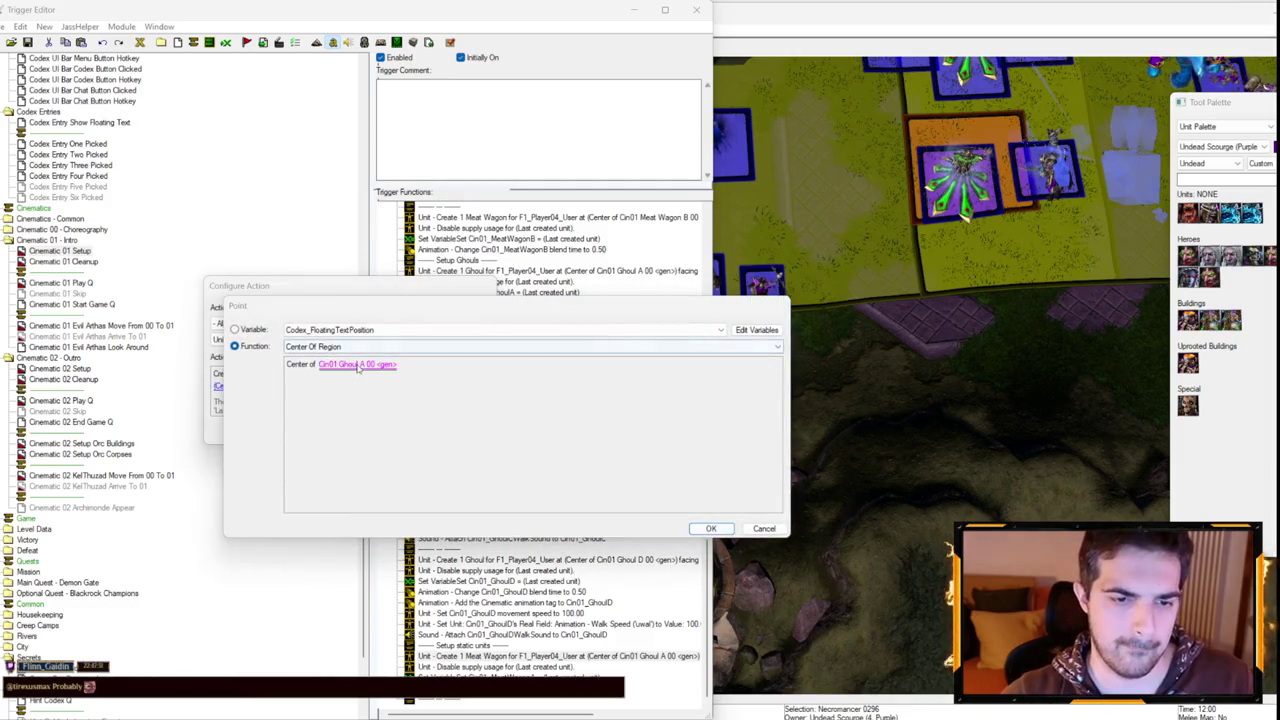
left_click(352, 366)
left_click(352, 367)
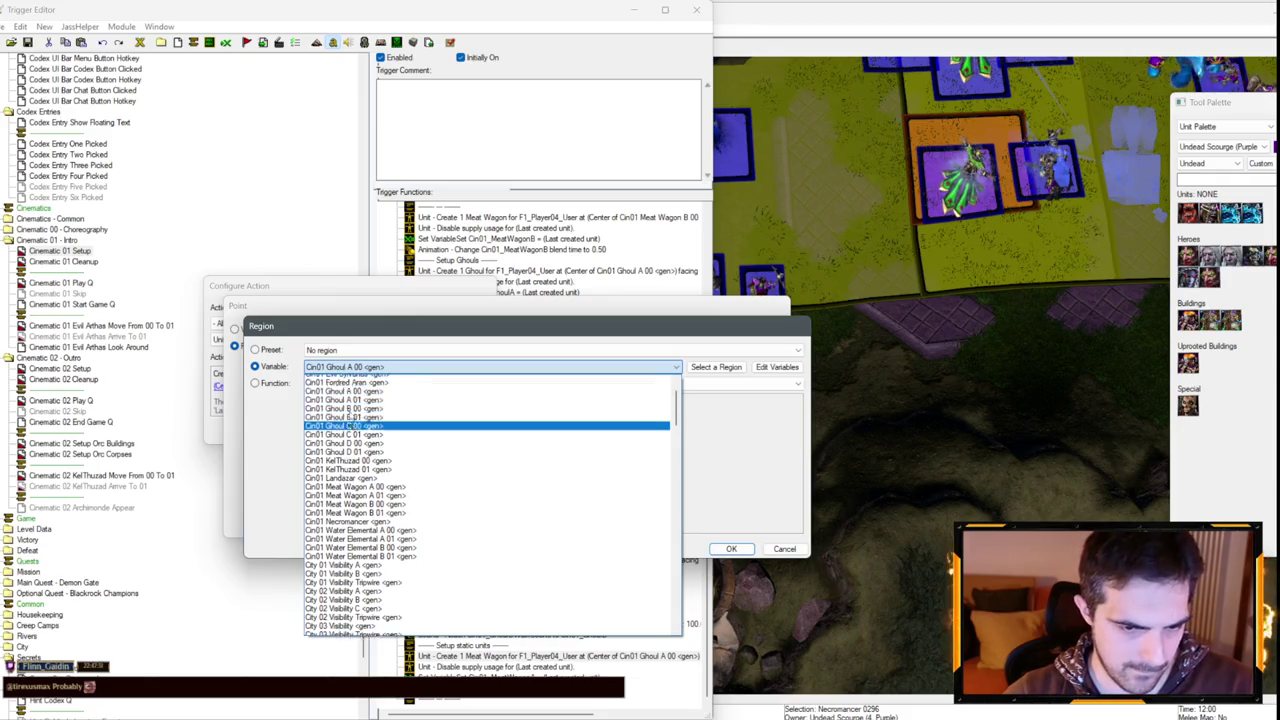
left_click(352, 535)
key("Return")
key("Return")
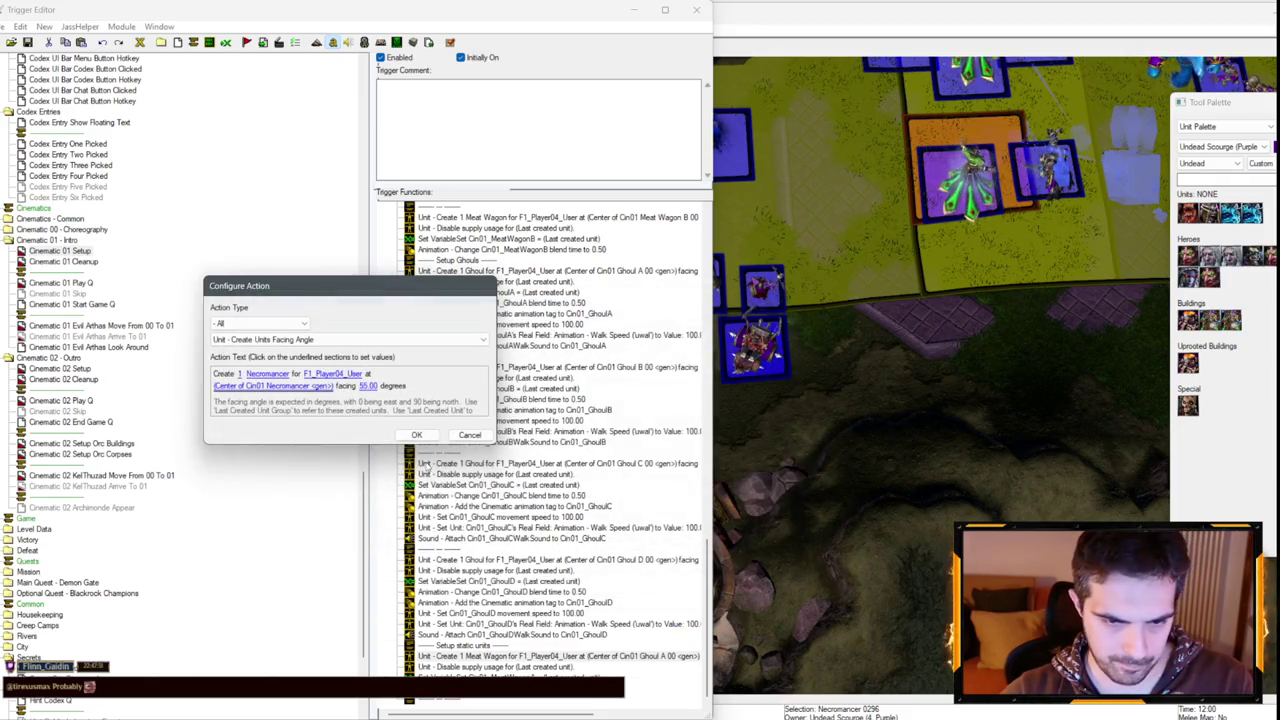
key("Return")
Step: Store the Necromancer in Cin01_Necromancer and apply its blend time to Cin01_Necromancer
left_click(998, 60)
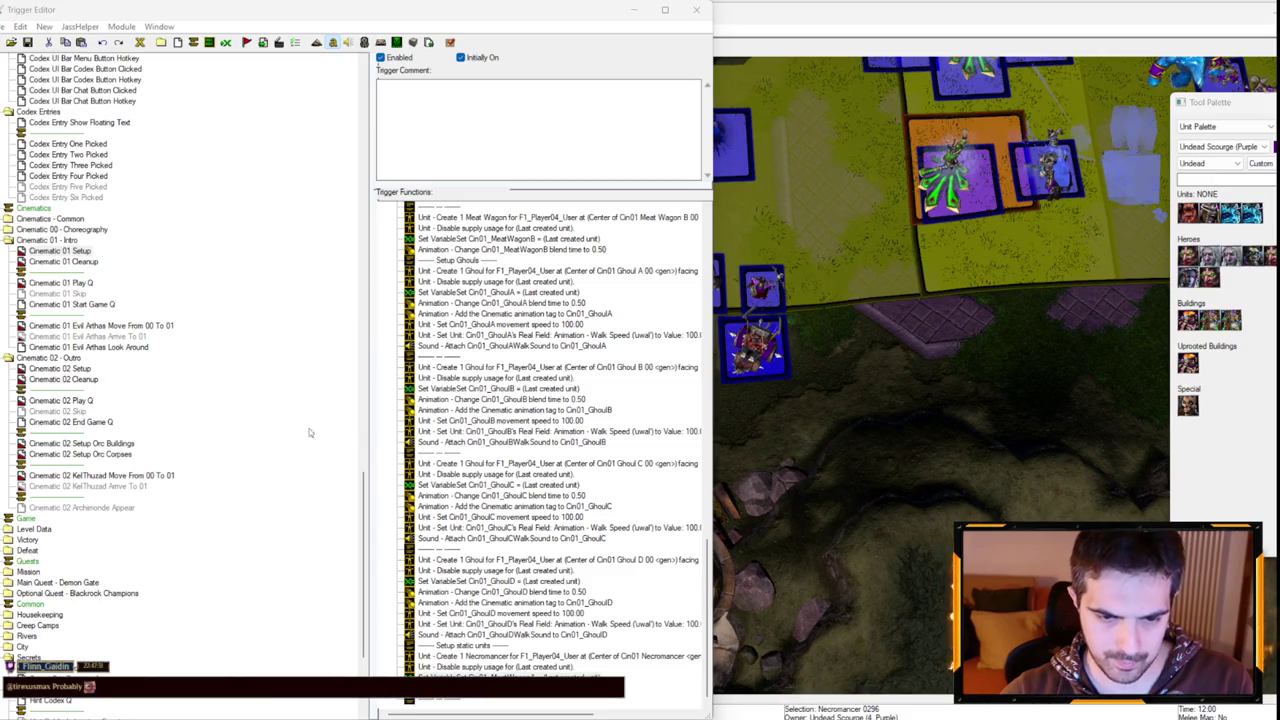
key("ctrl+r")
left_click(296, 374)
left_click(313, 330)
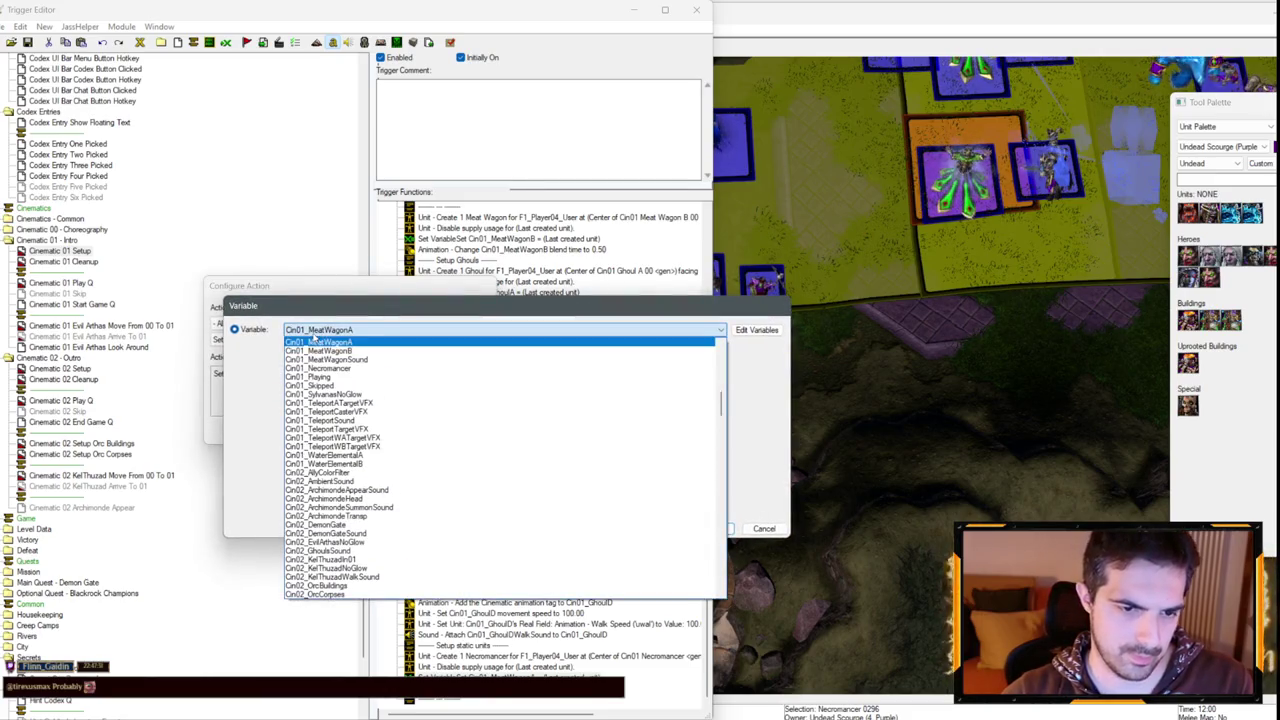
left_click(318, 342)
key("Return")
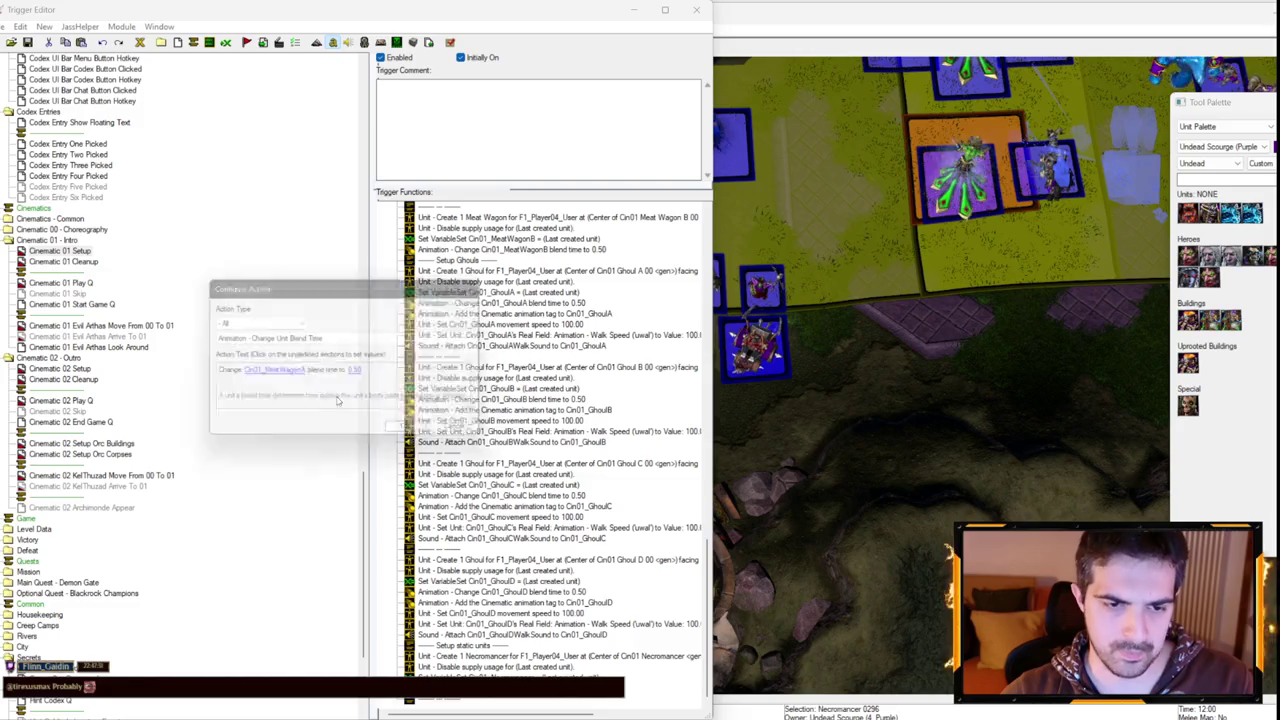
left_click(270, 370)
left_click(320, 346)
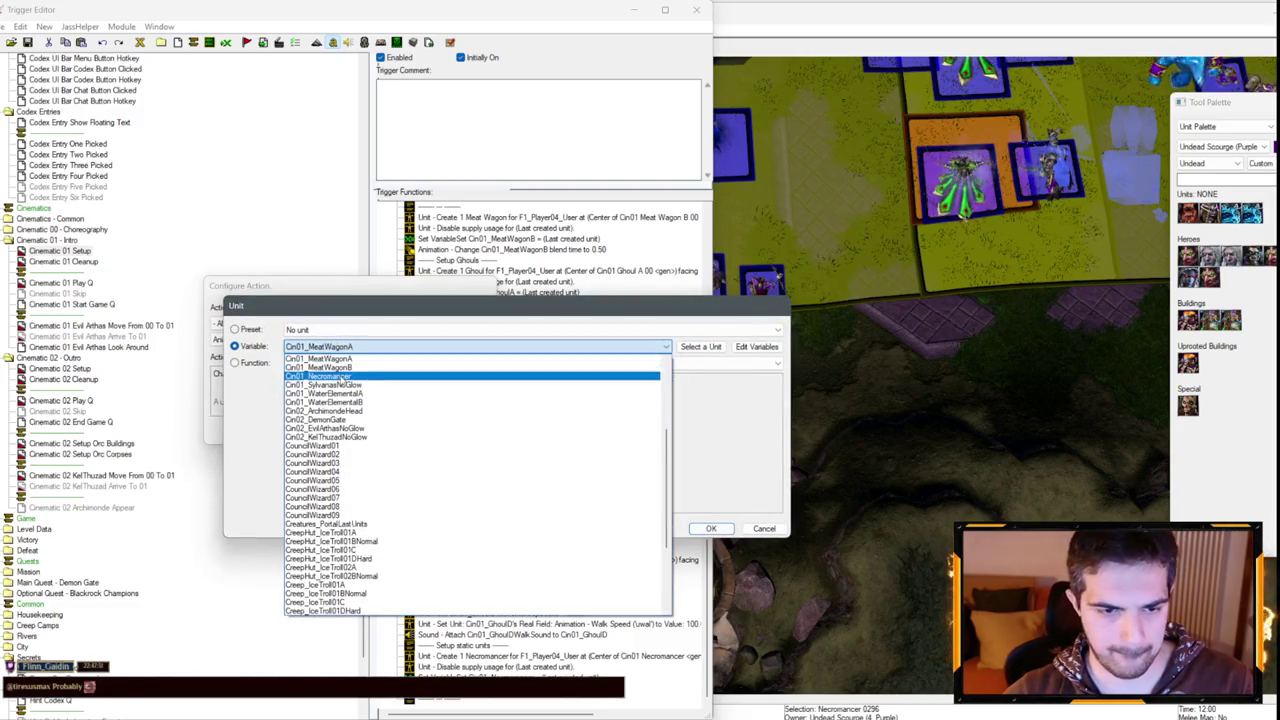
left_click(318, 375)
key("Return")
key("Return")
left_click(940, 435)
scroll(623, 319, "up", 3)
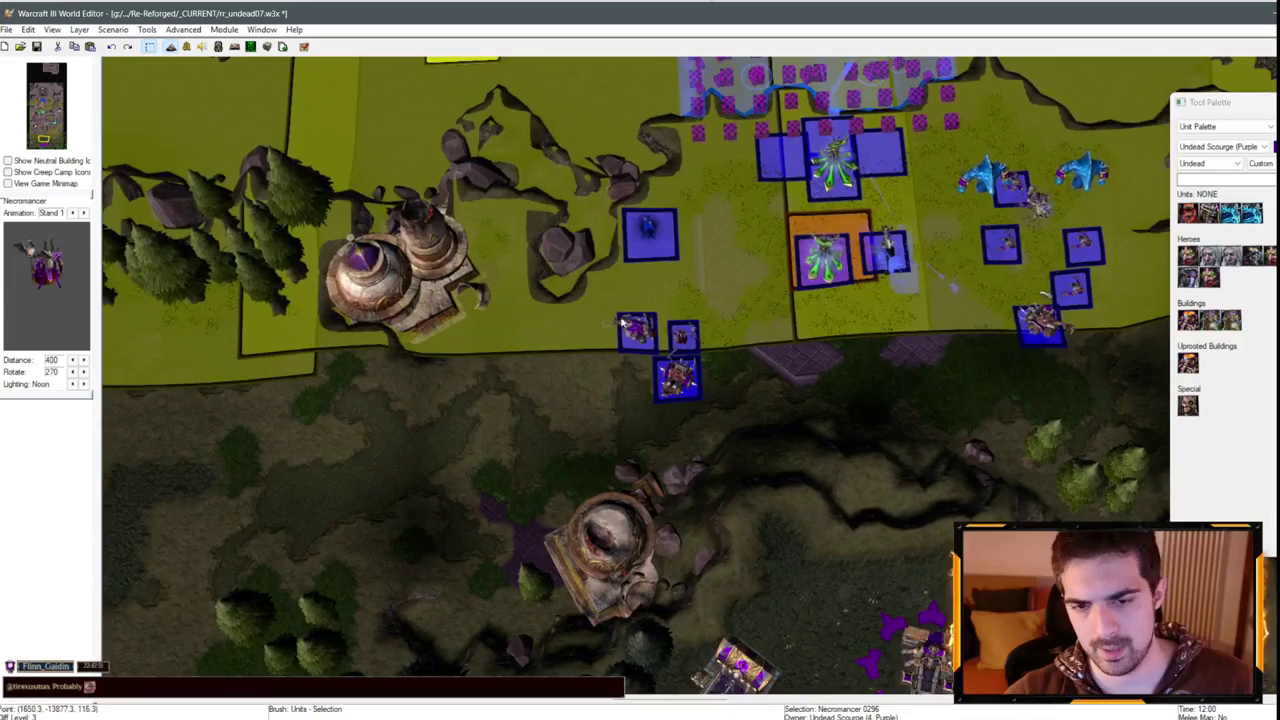
Step: Check the placed Abomination's properties on the map
double_click(672, 382)
key("Escape")
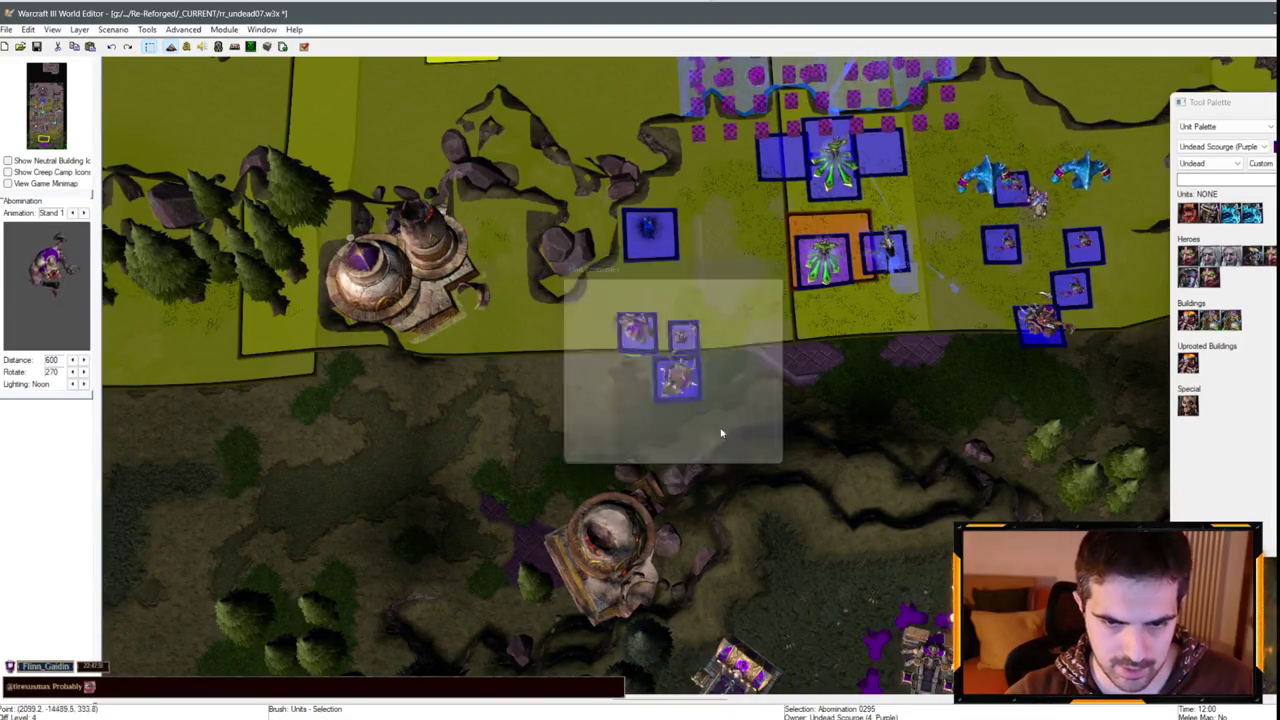
key("F4")
left_click_drag(503, 665, 548, 672)
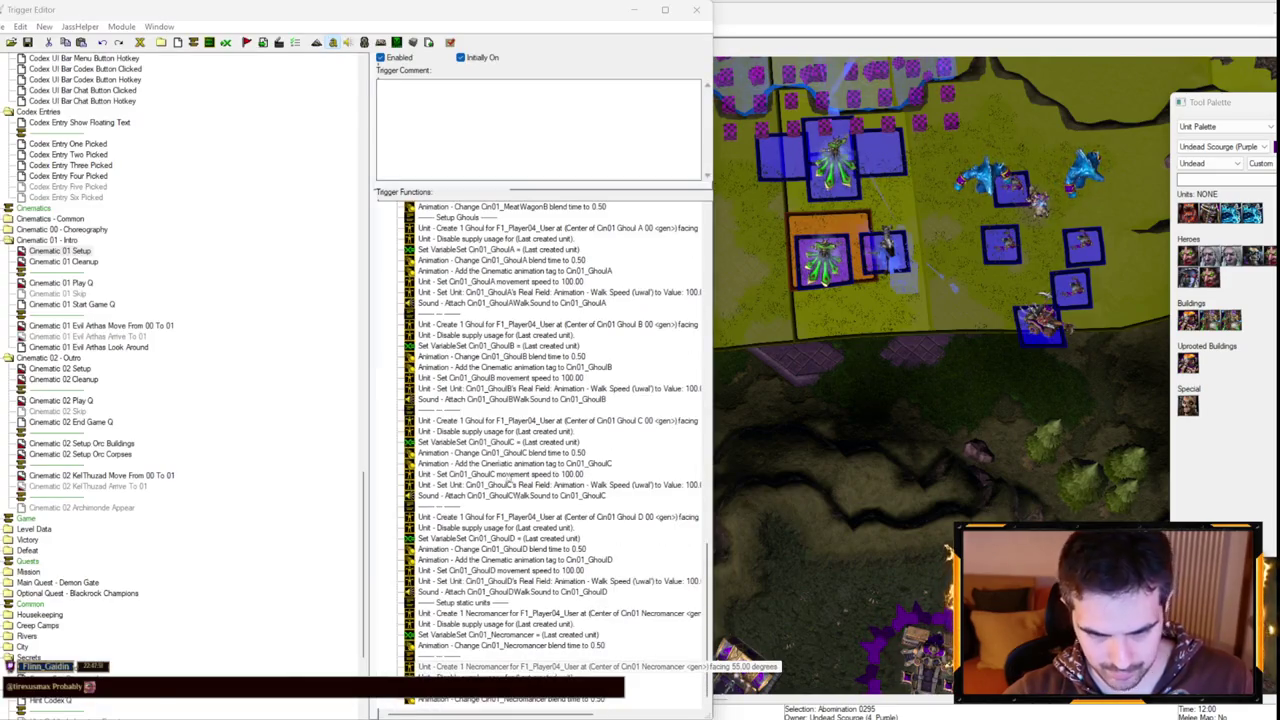
Step: Change the duplicated create action to an Abomination at region Cin01 Abomination, keeping facing 55
double_click(464, 420)
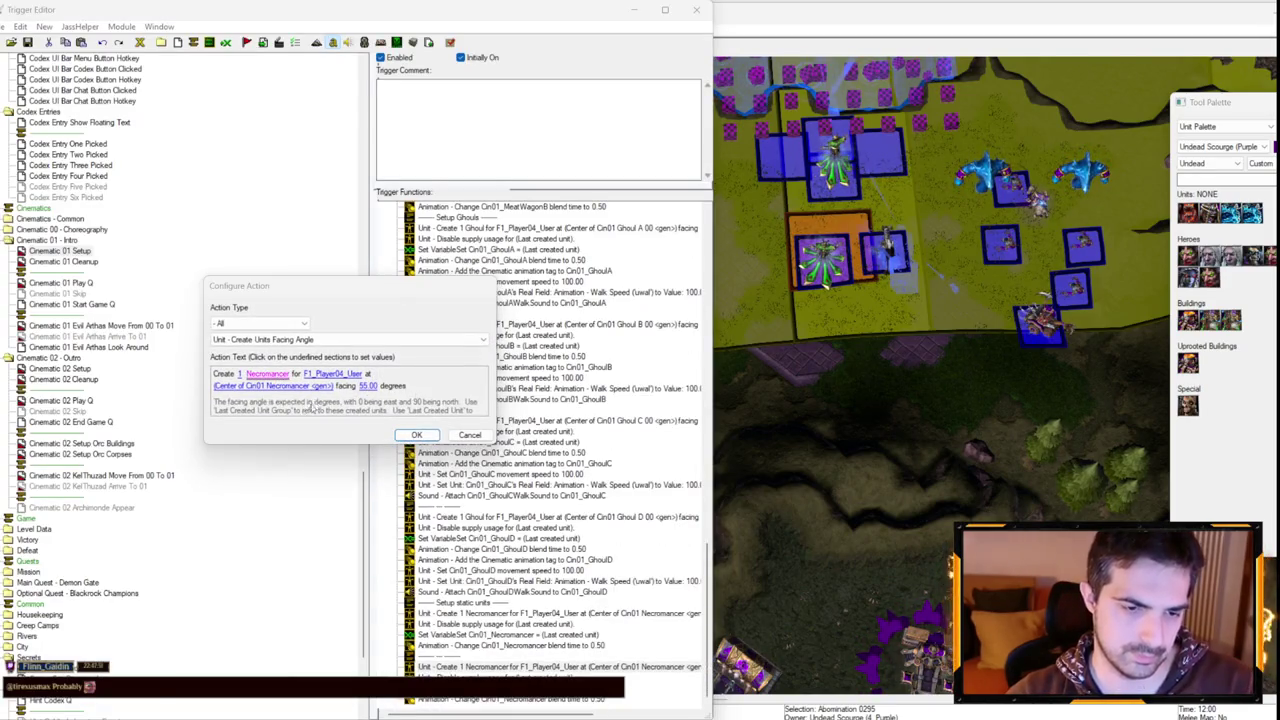
left_click(267, 373)
double_click(330, 527)
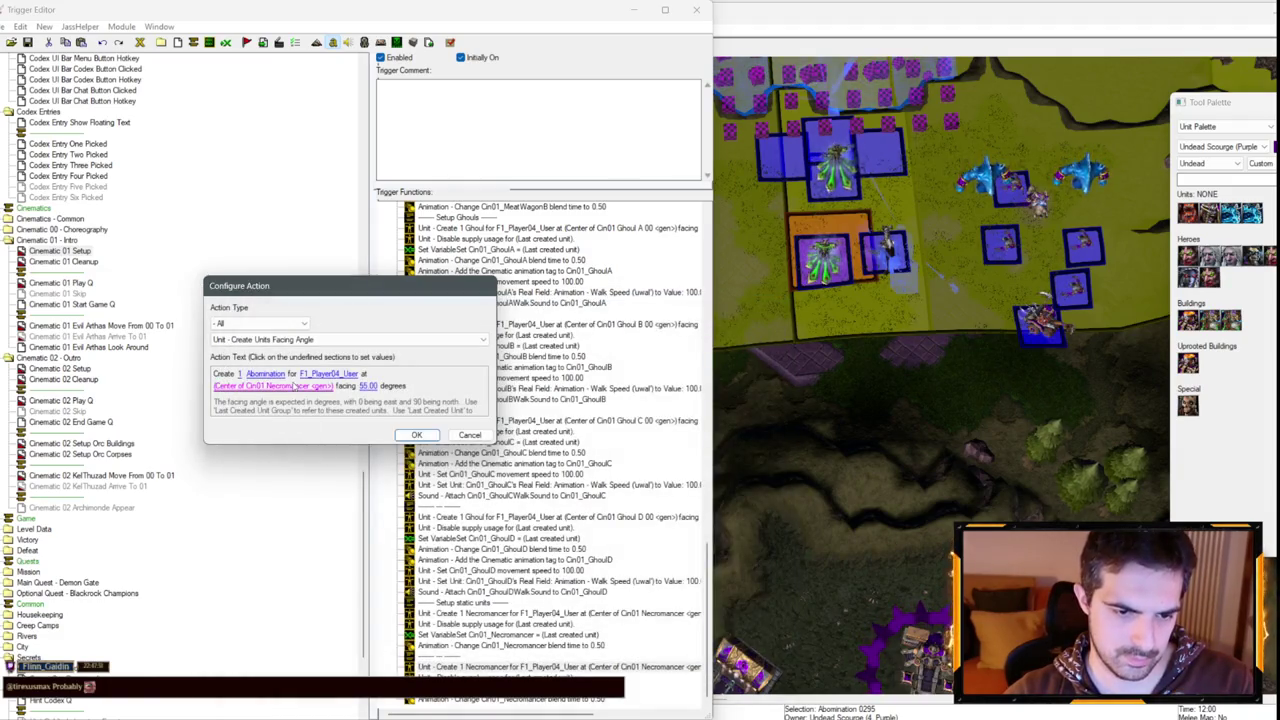
left_click(341, 368)
left_click(344, 367)
left_click(344, 367)
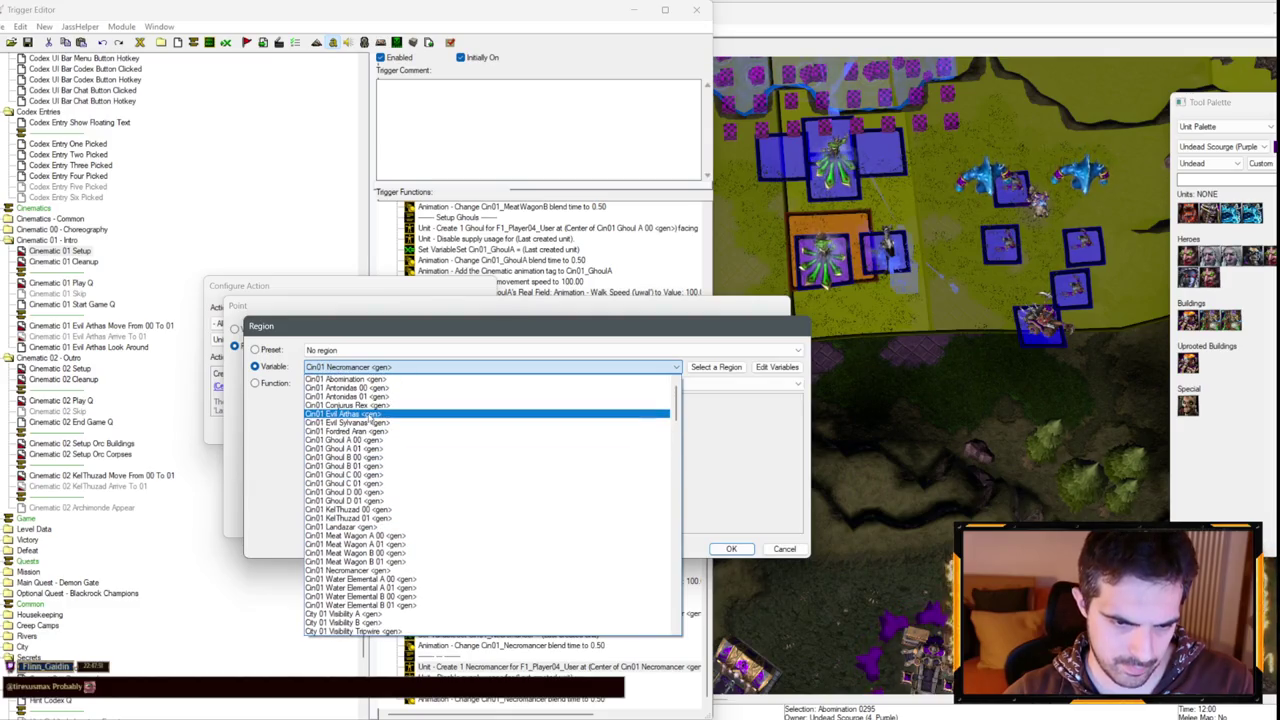
left_click(345, 379)
key("Return")
key("Return")
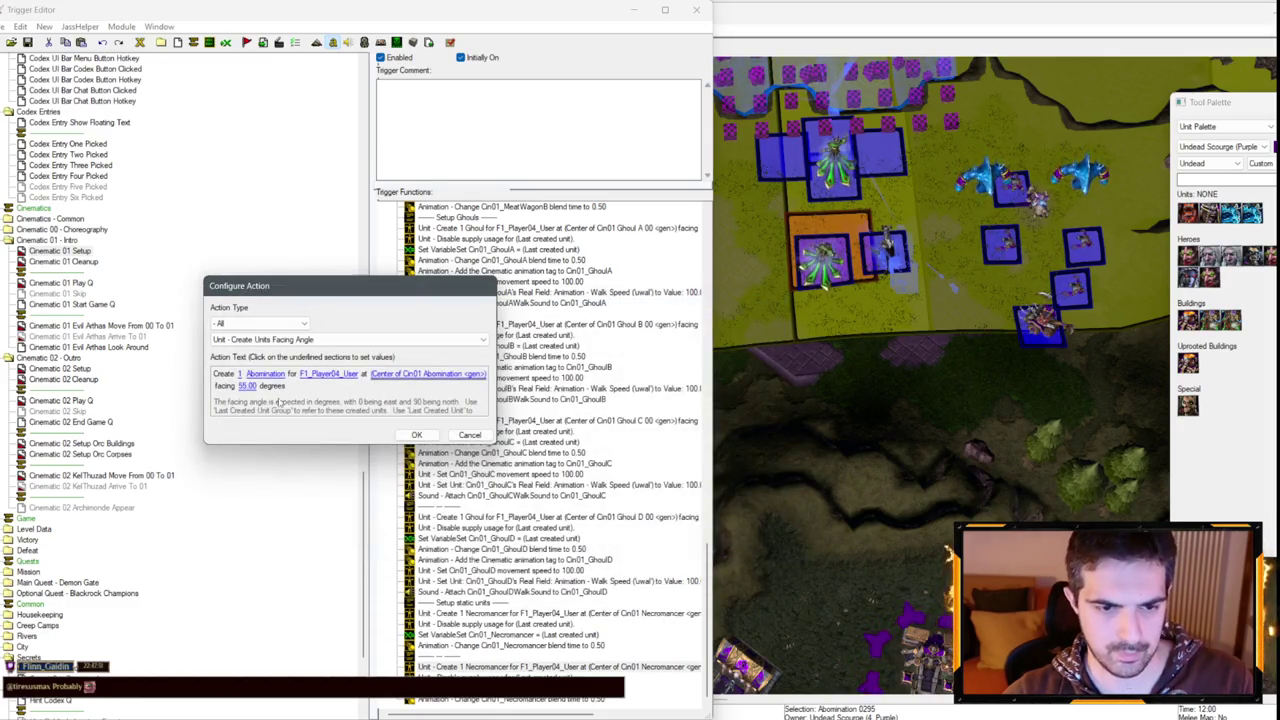
left_click(246, 386)
key("Return")
key("Return")
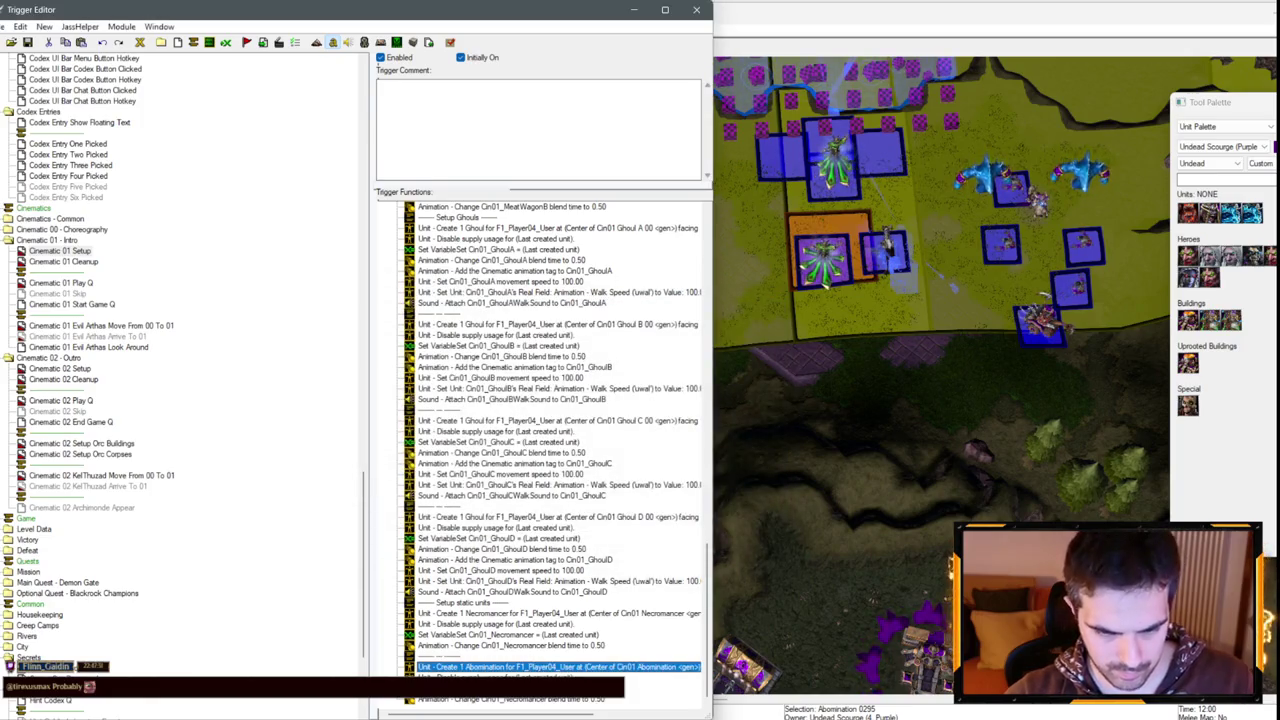
key("alt+Tab")
Step: Store the created Abomination in the variable Cin01_Abomination
key("ctrl+r")
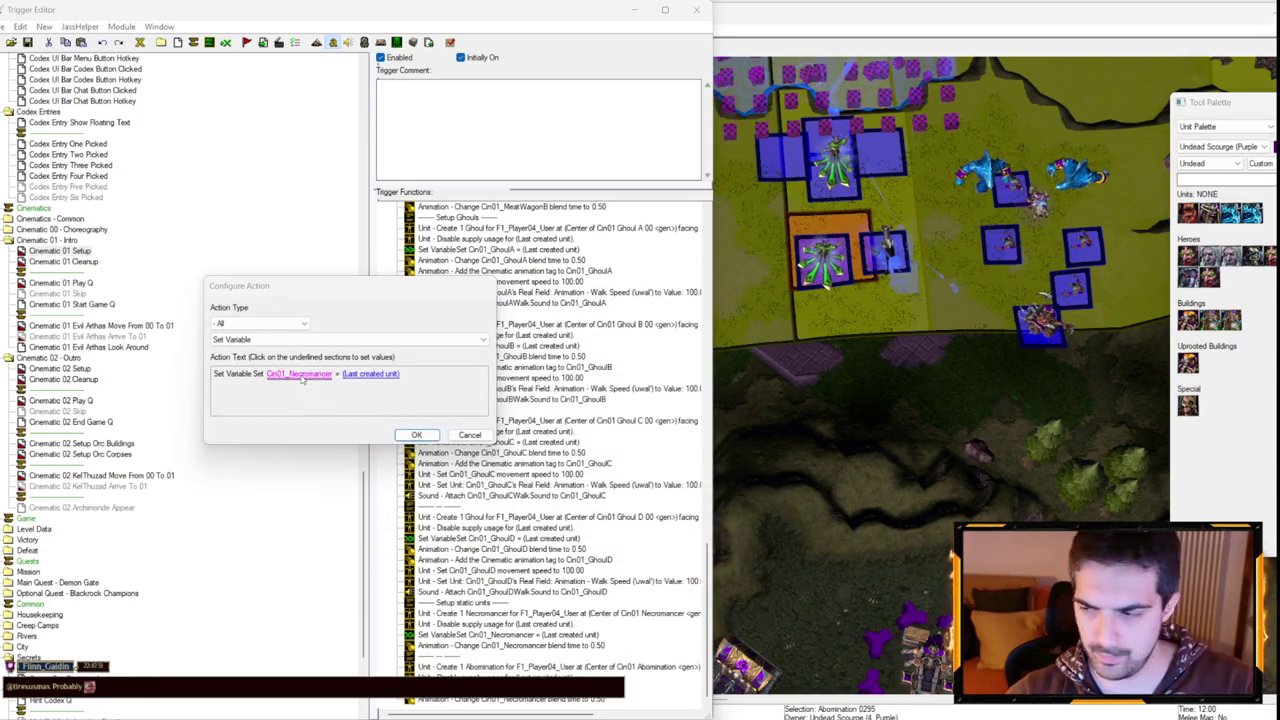
left_click(298, 373)
left_click(340, 330)
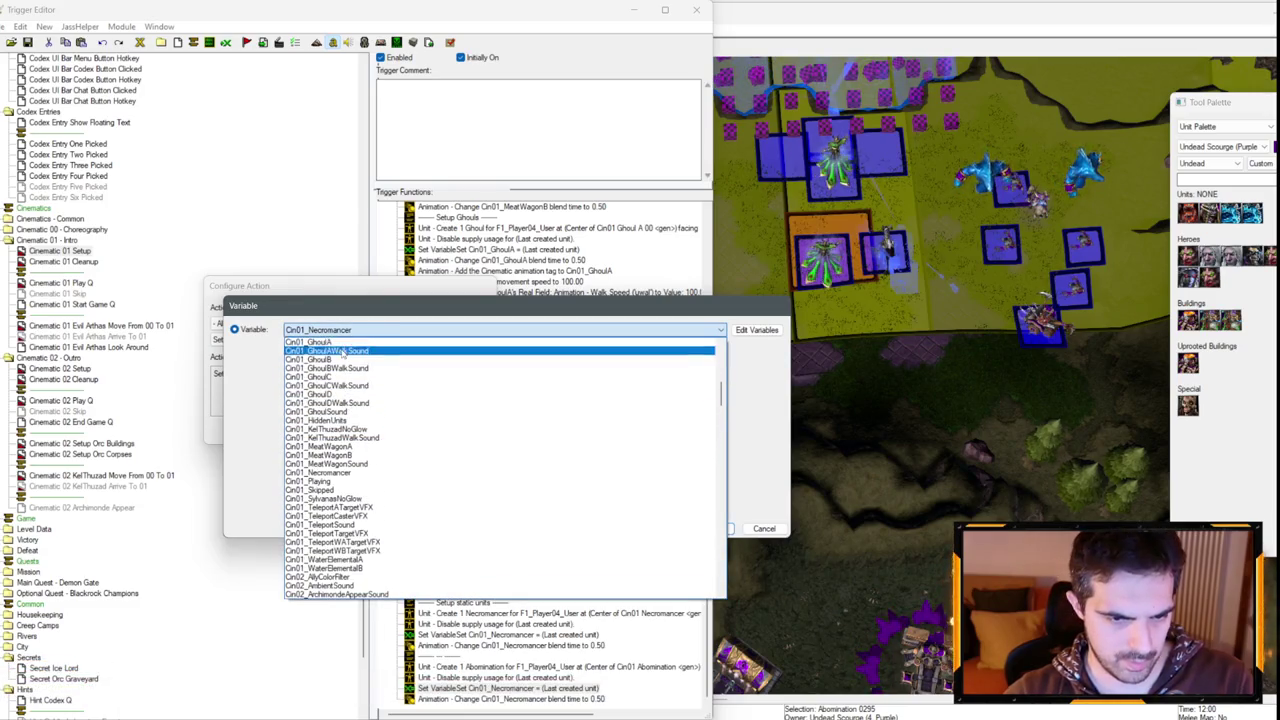
scroll(340, 430, "up", 2)
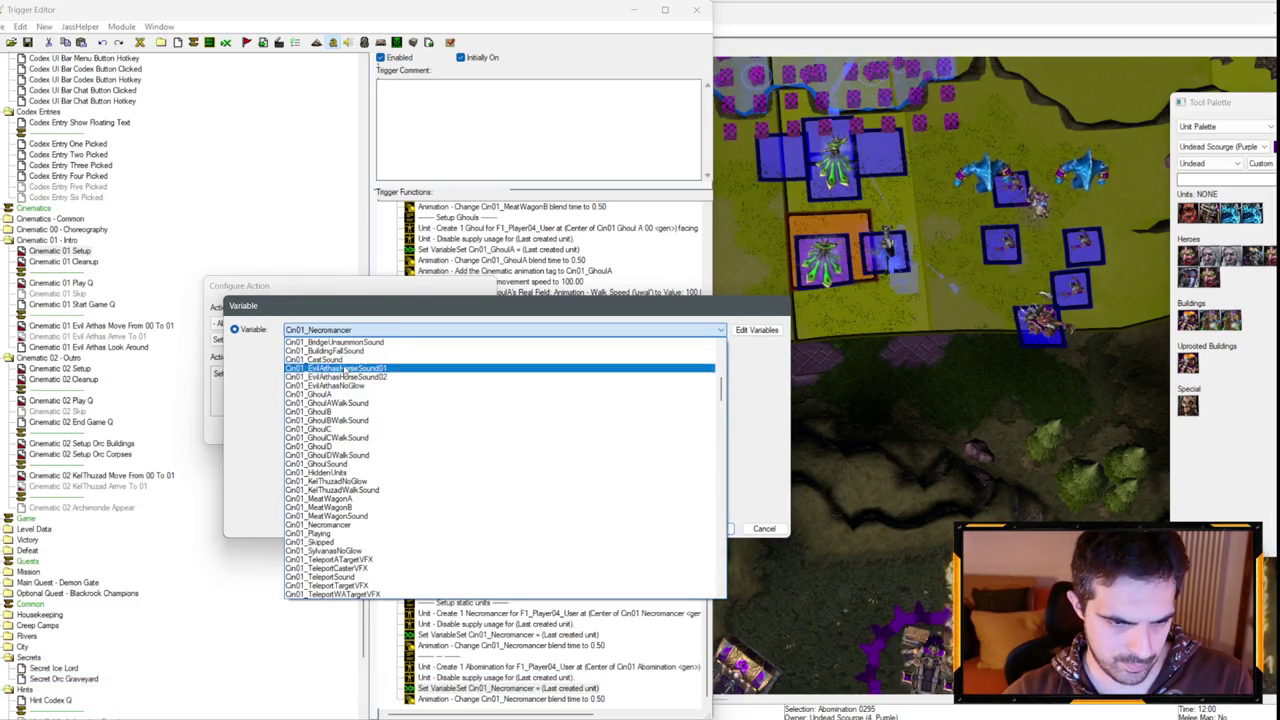
scroll(340, 386, "up", 3)
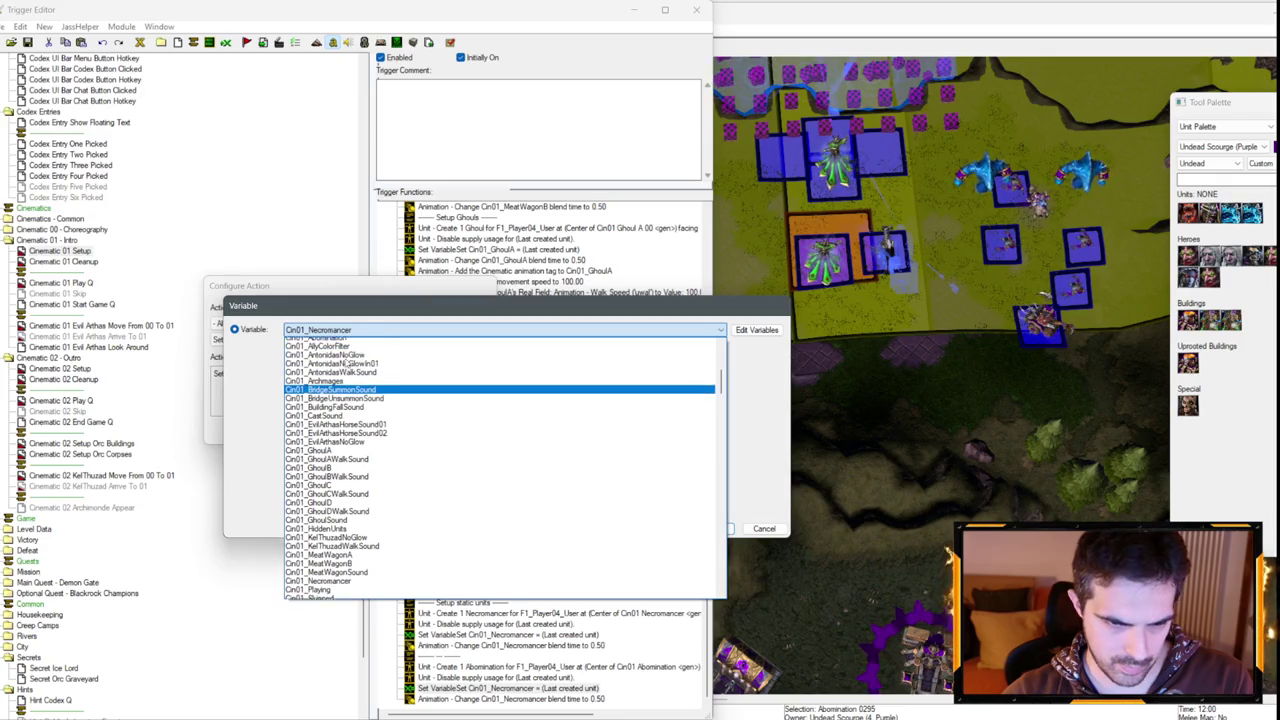
left_click(340, 360)
key("Return")
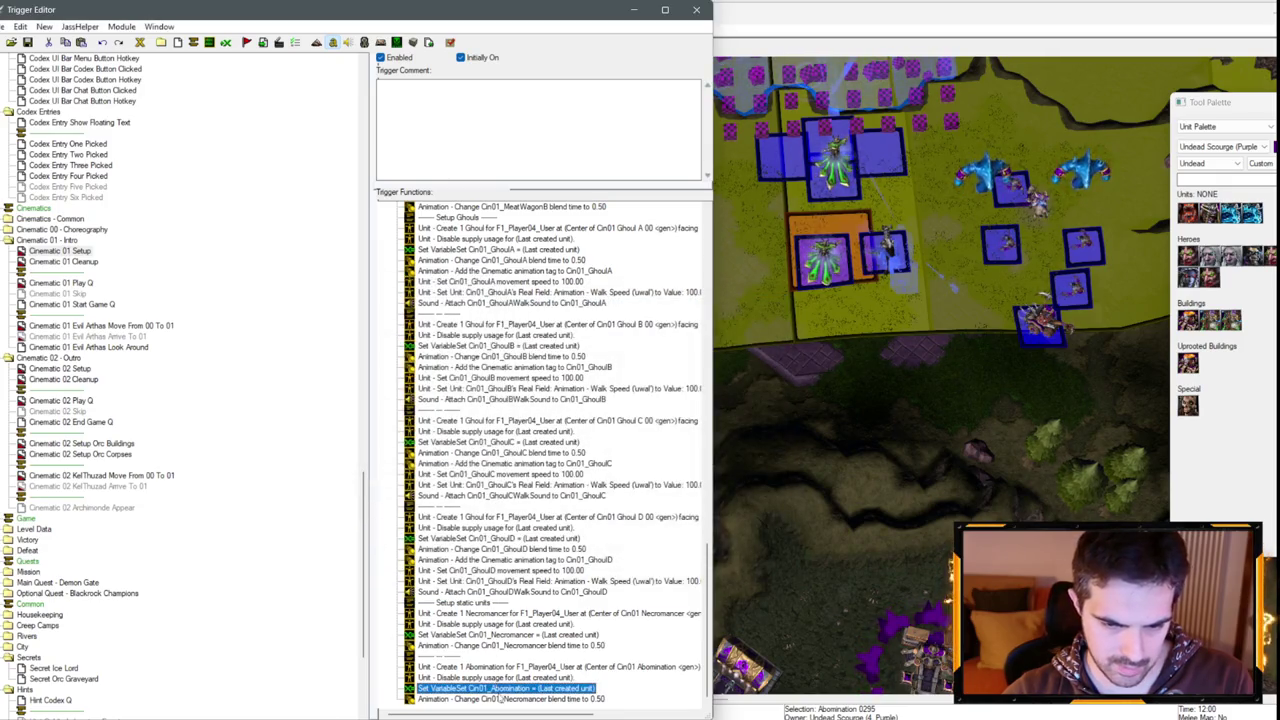
Step: Apply the duplicated blend-time action to Cin01_Abomination
double_click(452, 698)
left_click(316, 360)
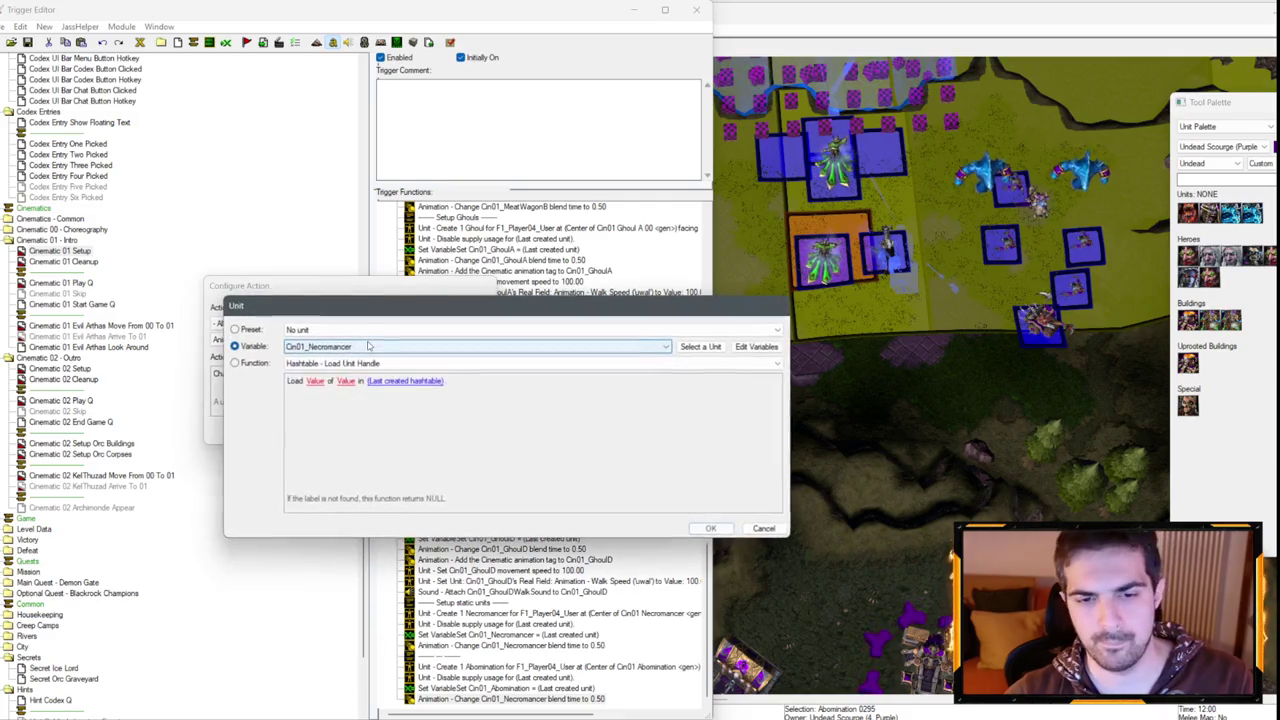
left_click(340, 346)
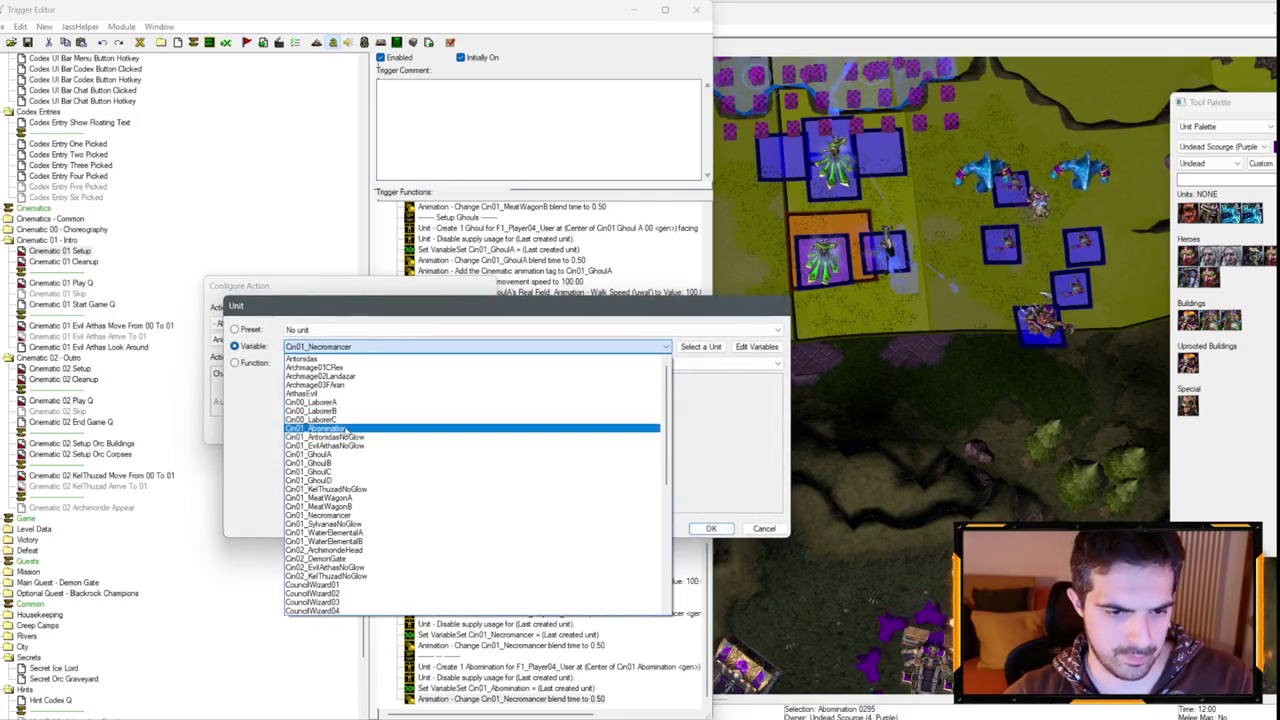
left_click(340, 423)
key("Return")
scroll(565, 517, "up", 8)
scroll(540, 400, "up", 15)
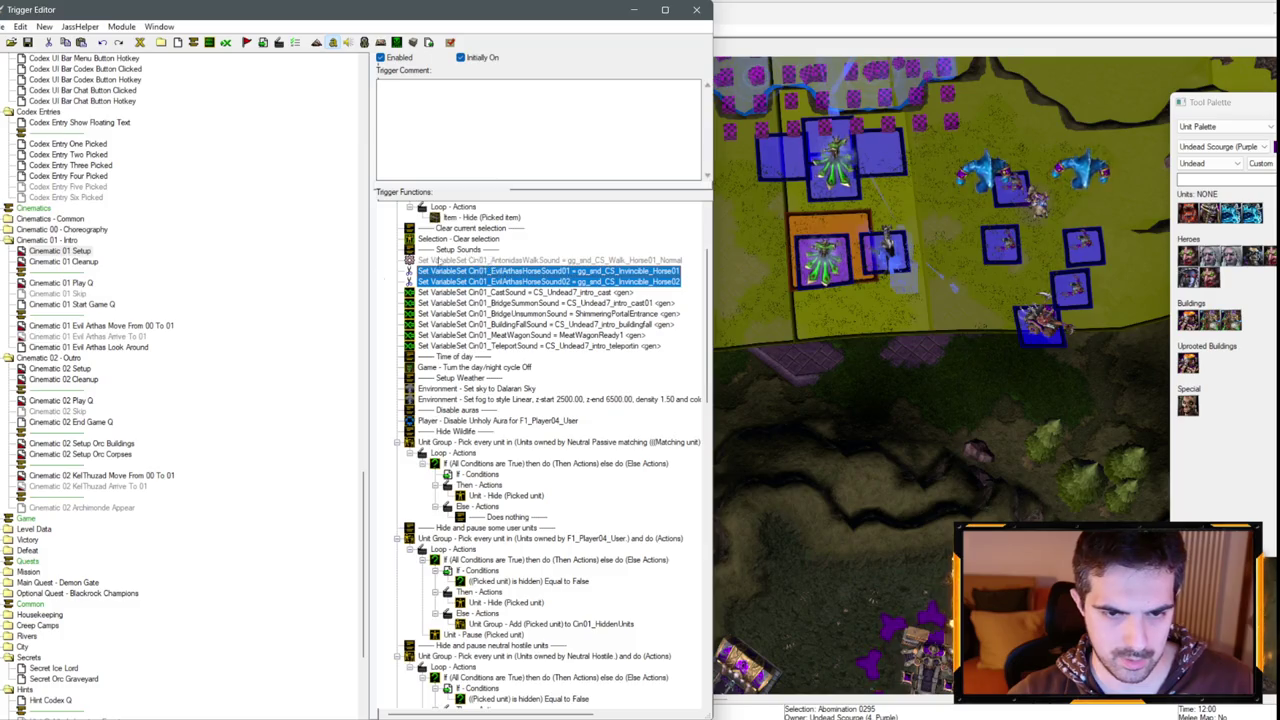
Step: Paste the two Evil Arthas horse sound actions under Setup Sounds in Cinematic 02 Setup
left_click(80, 370)
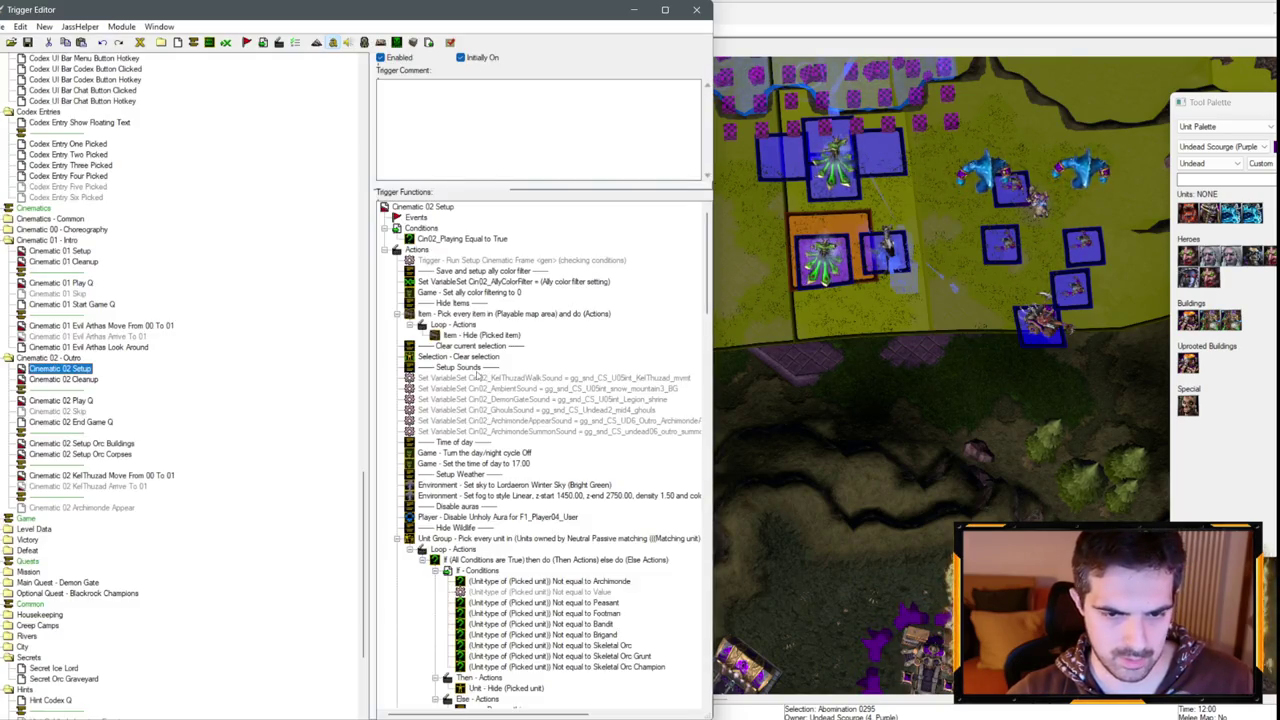
left_click(478, 372)
key("ctrl+v")
left_click(548, 377)
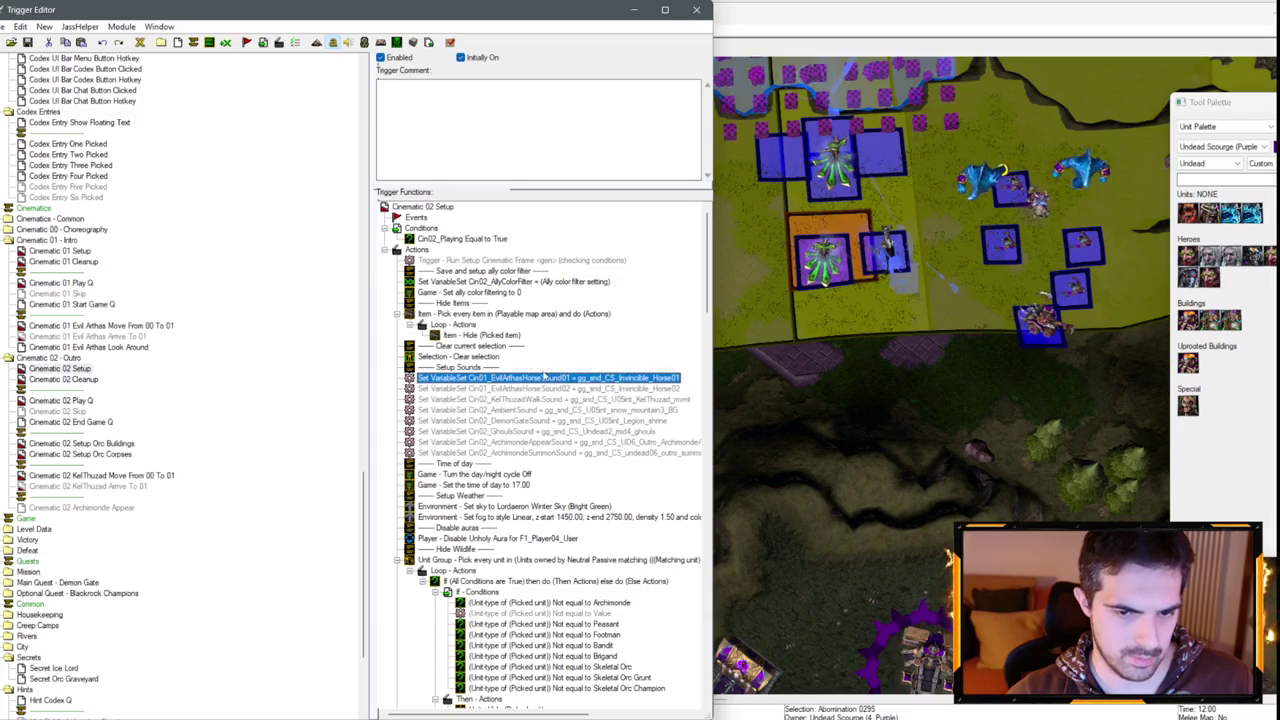
left_click(500, 400)
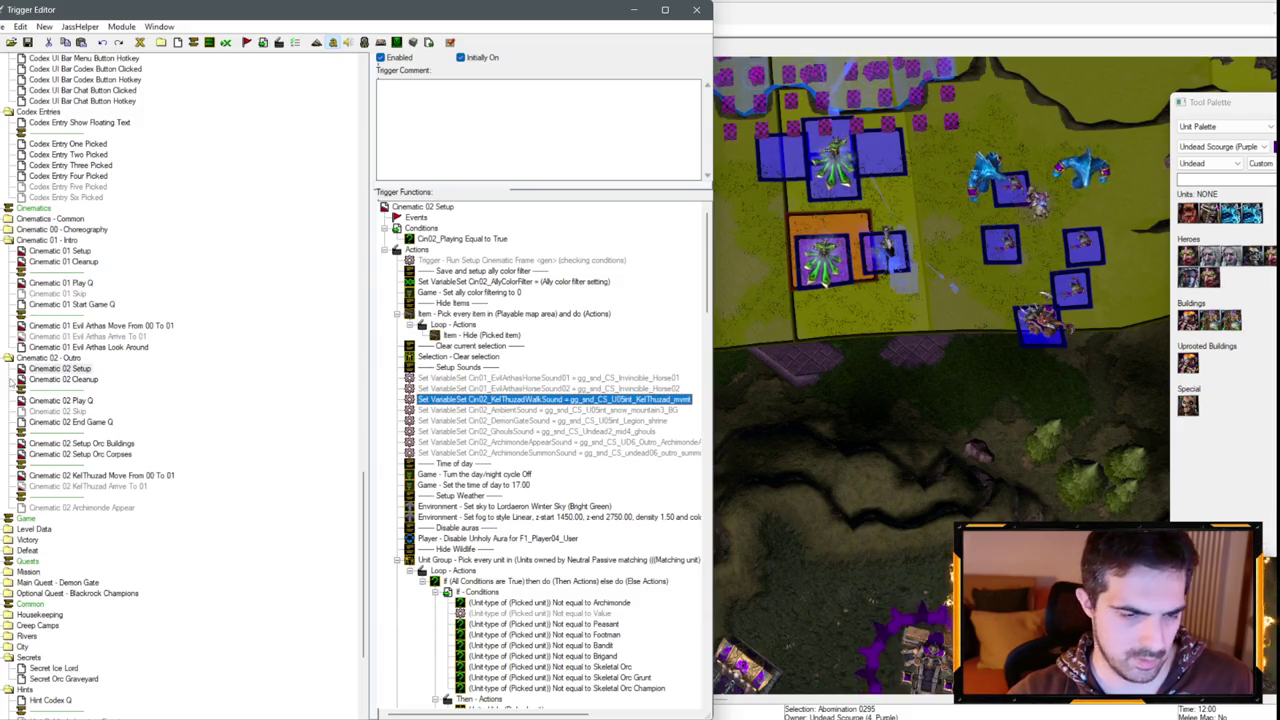
Step: Return to Cinematic 01 Setup and scroll to its wildlife-hiding actions
left_click(62, 283)
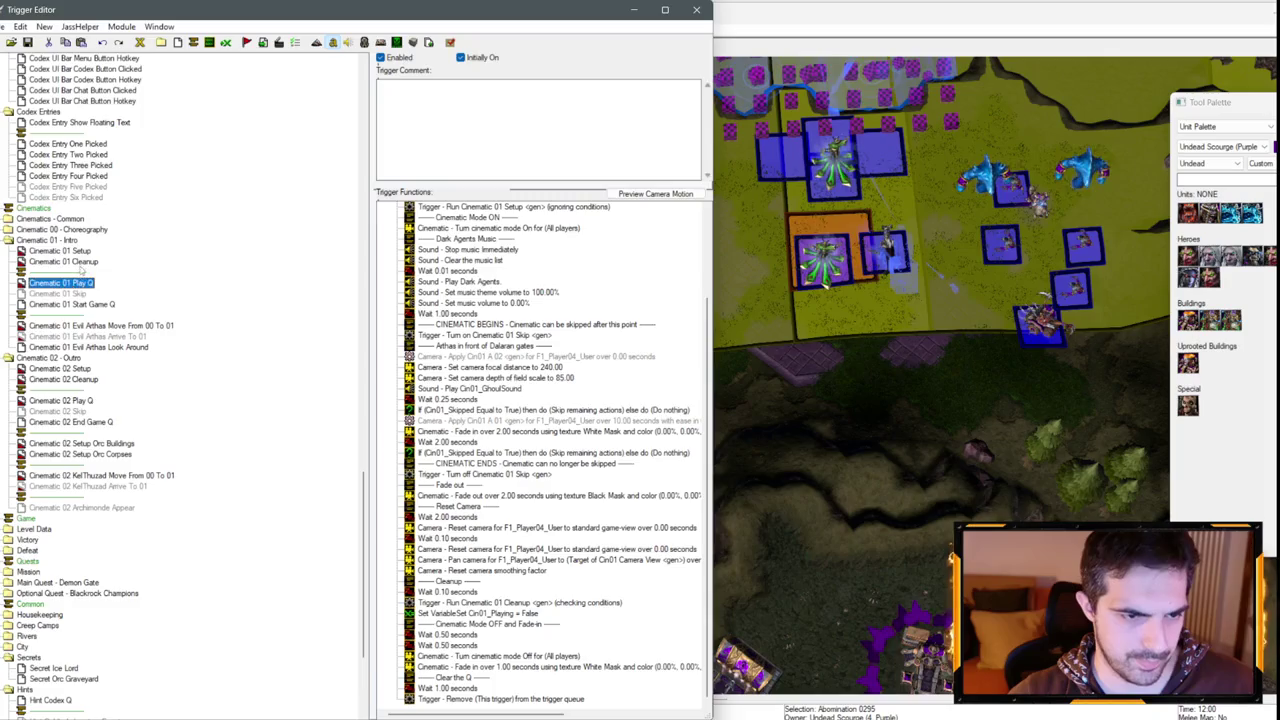
left_click(60, 251)
scroll(527, 430, "down", 4)
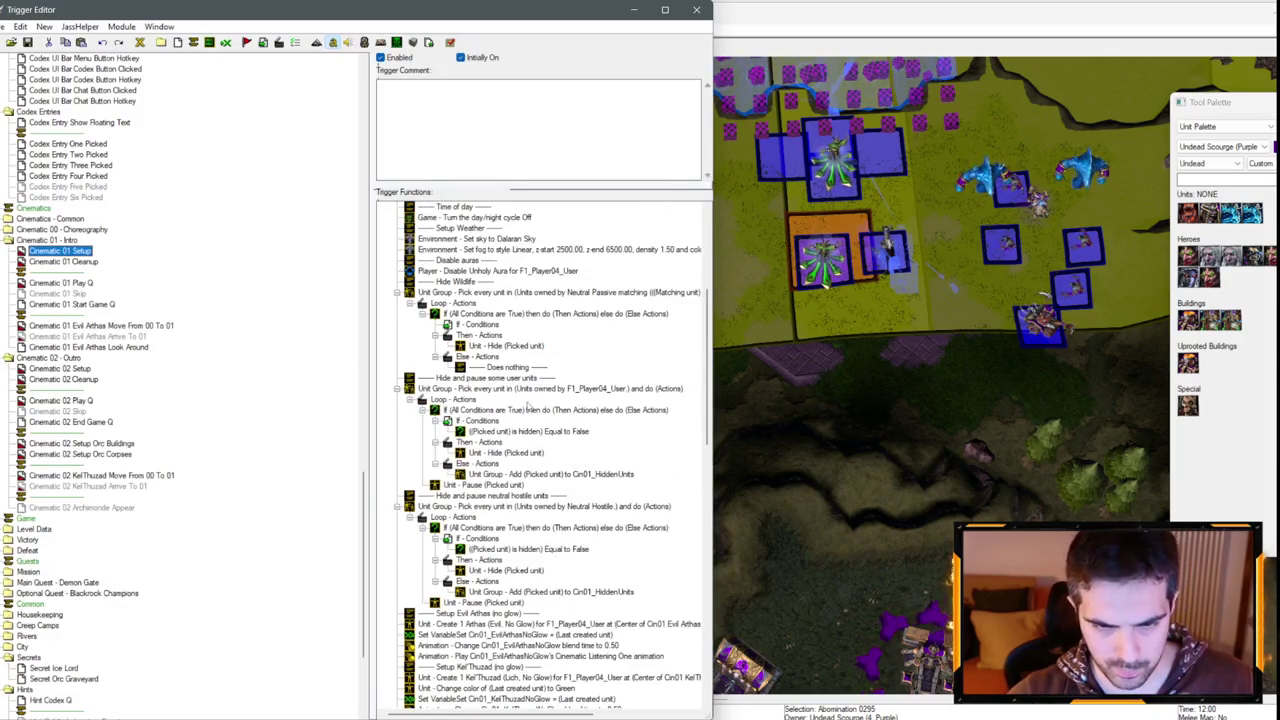
Step: Duplicate the F1_Player04_User pick-every-unit hide-and-pause block
left_click(522, 507)
left_click(533, 389)
key("ctrl+c")
key("ctrl+v")
Step: Place a copied comment above the new block and change it to 'Hide and pause alliance'
mouse_move(496, 606)
left_mouse_down()
mouse_move(508, 398)
mouse_move(481, 484)
left_mouse_up()
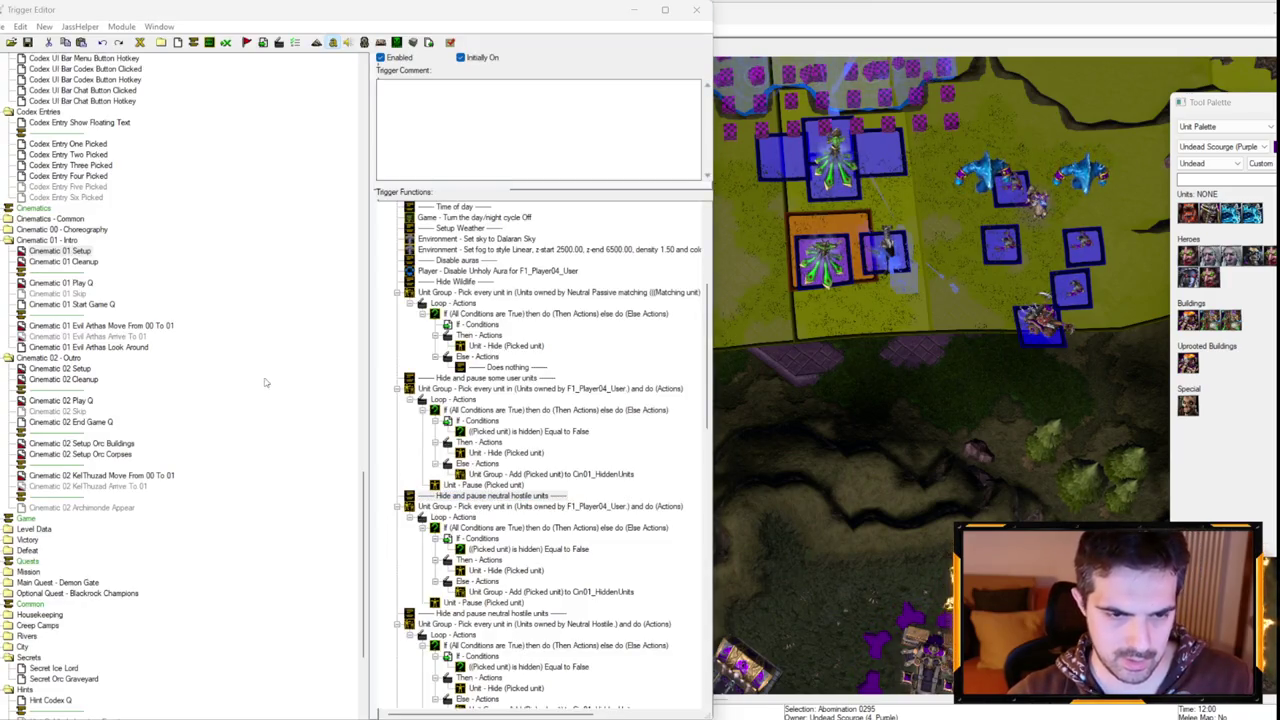
key("Return")
left_click_drag(400, 326, 370, 330)
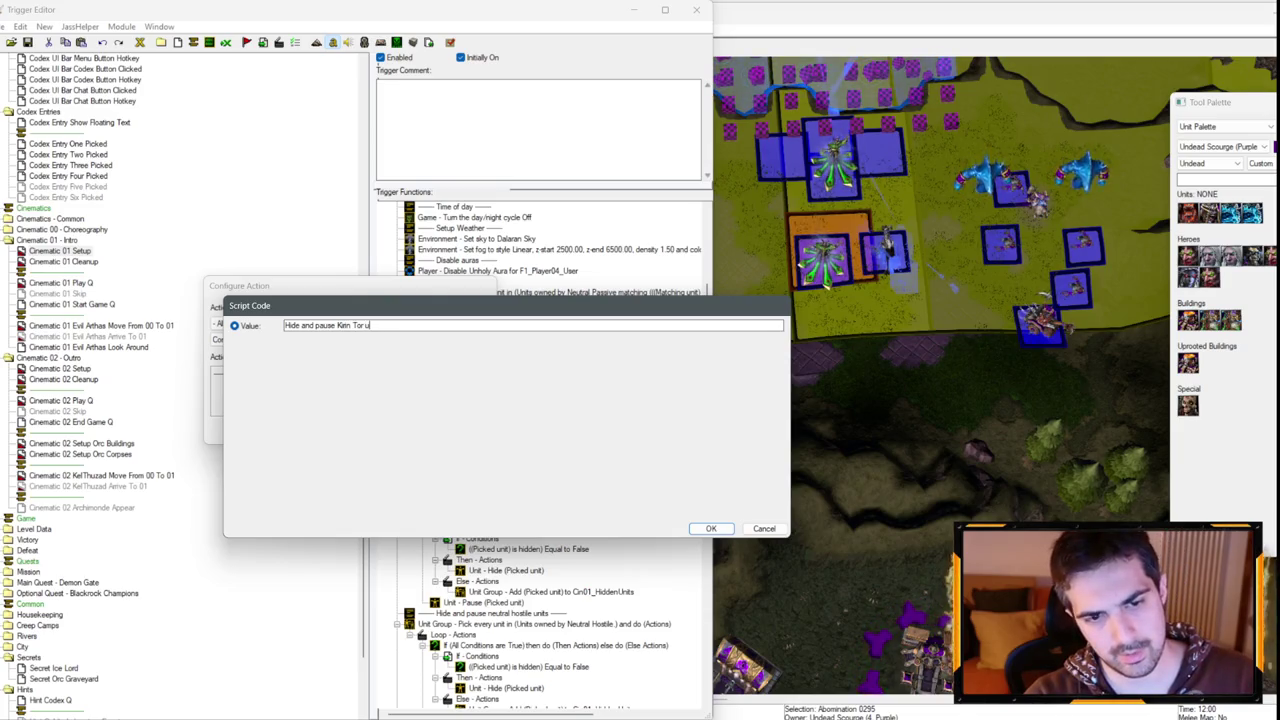
type("e")
key("Return")
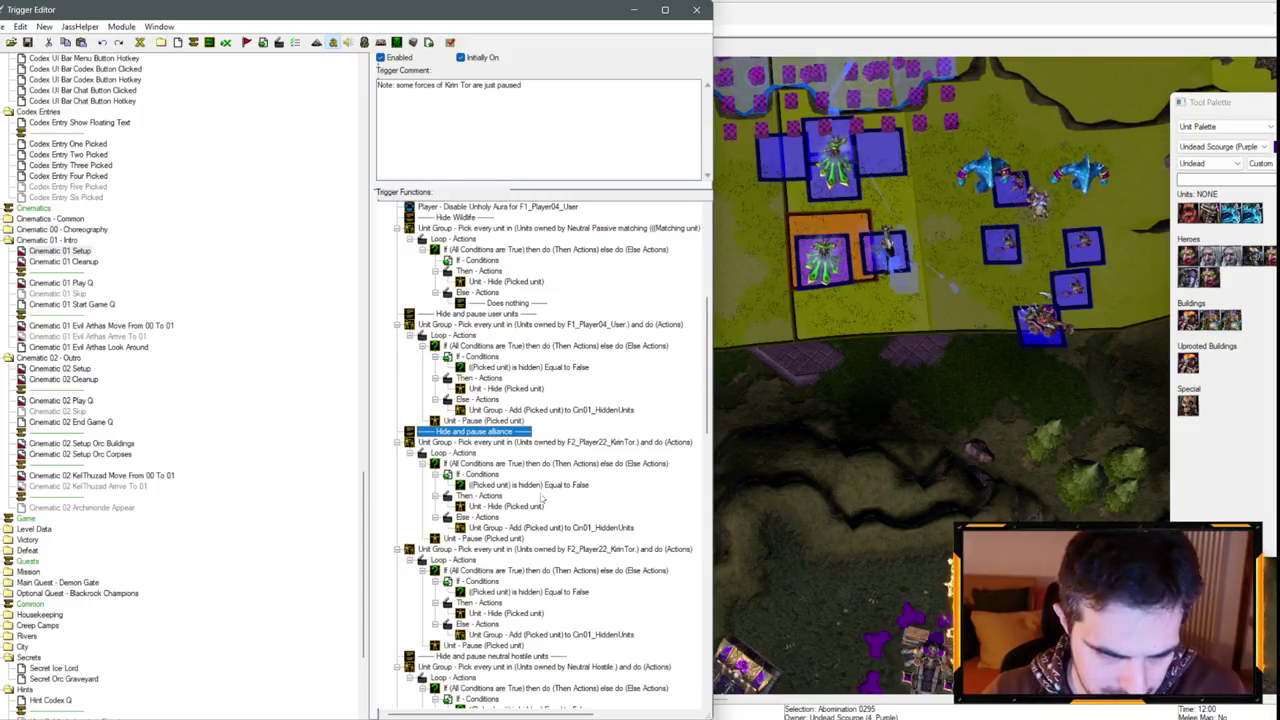
left_click(528, 570)
Step: Remove the If block from the copied loop and set its owner to F2_Player02_KirinTor
left_click(516, 636)
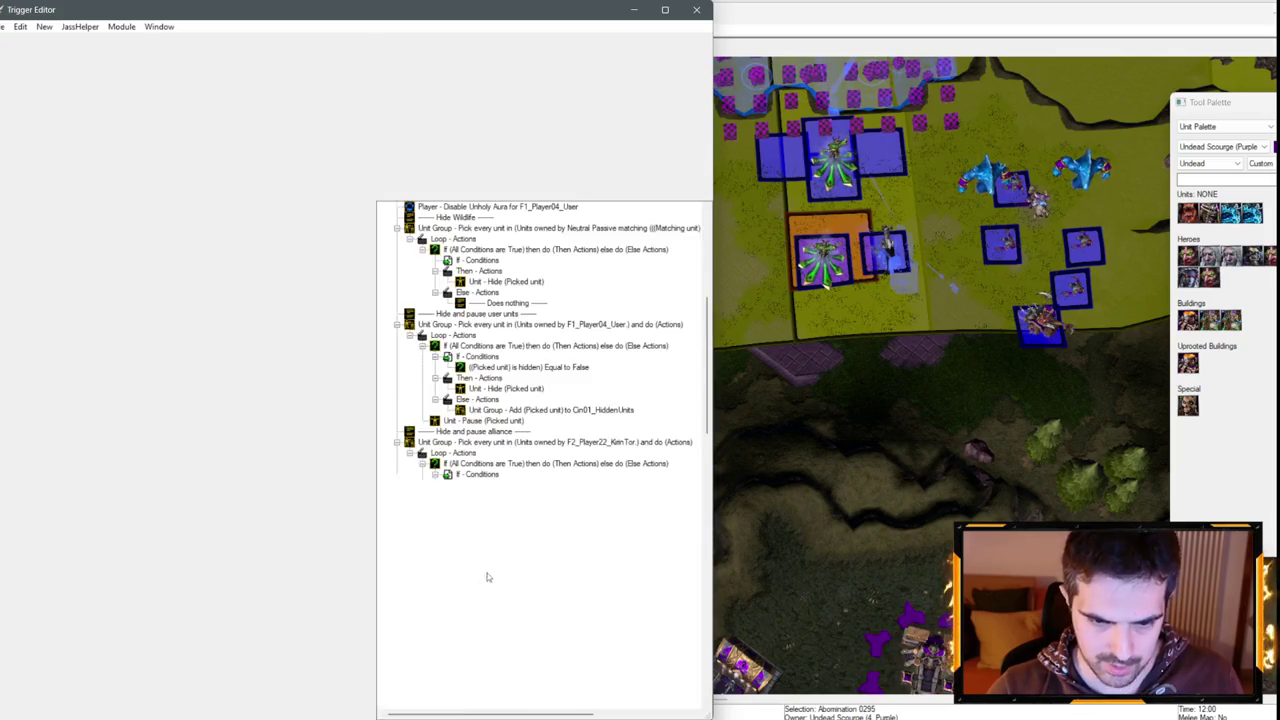
left_click(486, 570)
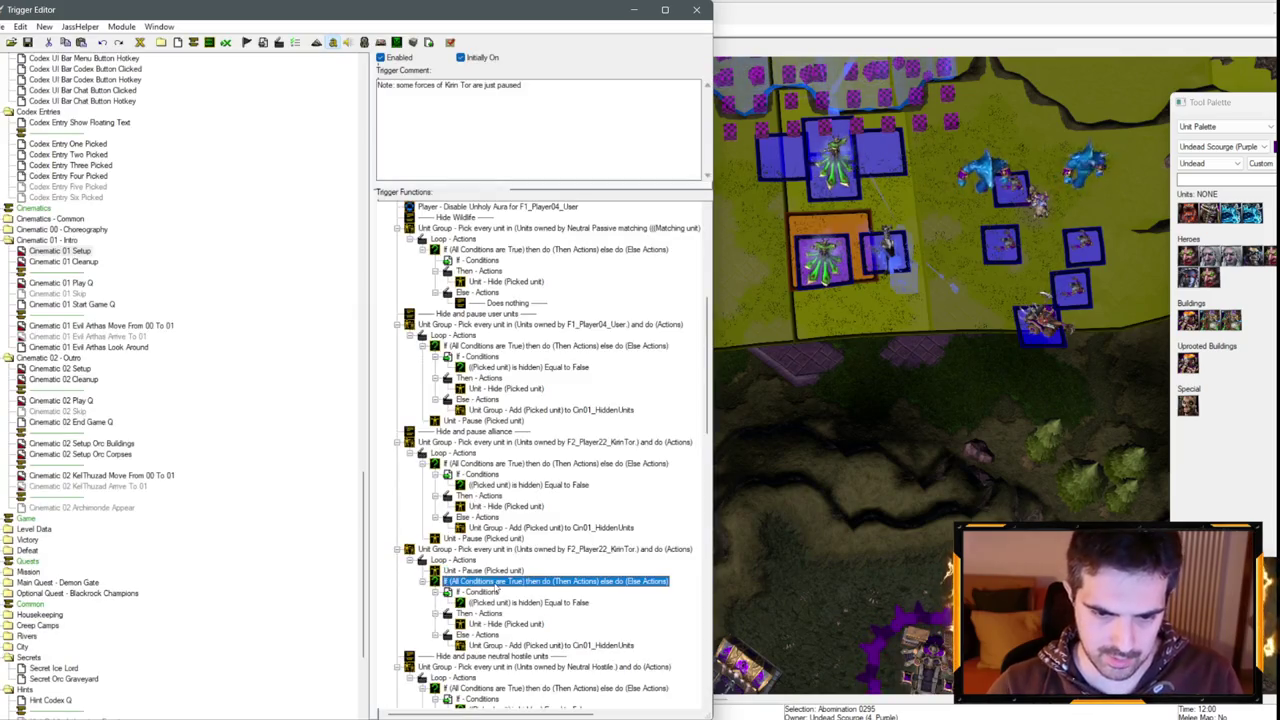
key("Delete")
key("Return")
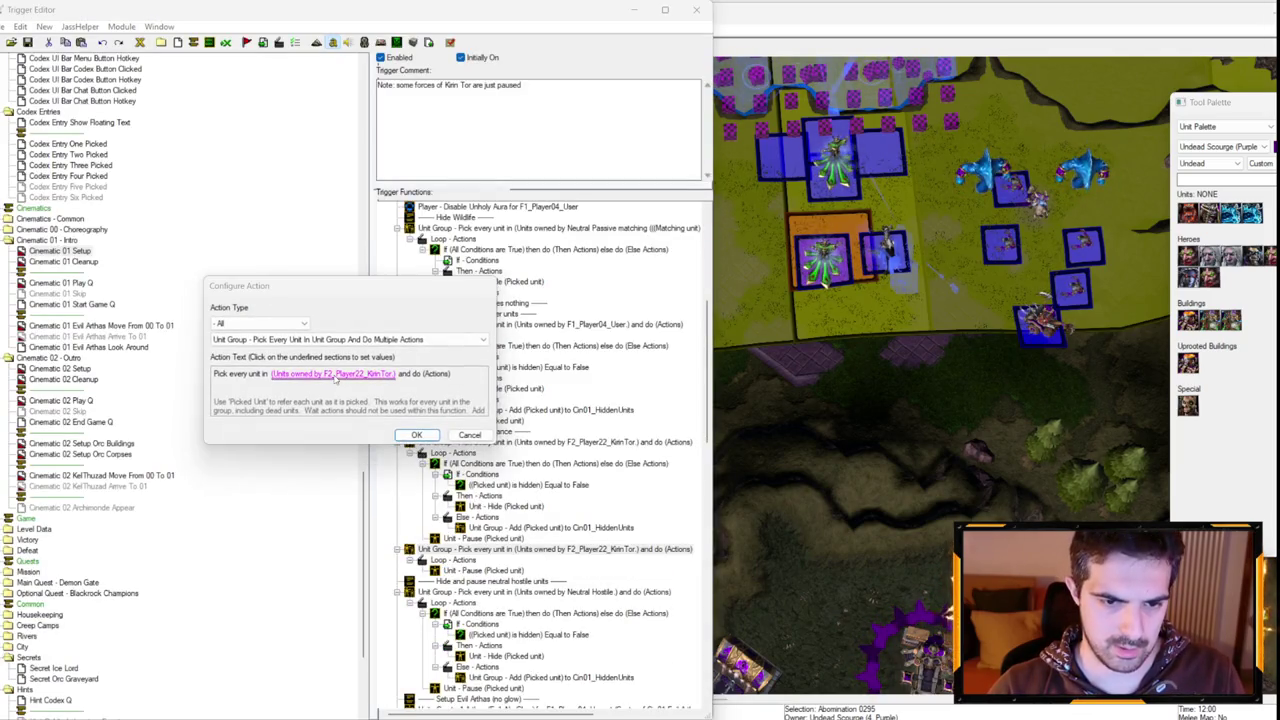
left_click(340, 378)
left_click(370, 366)
left_click(370, 396)
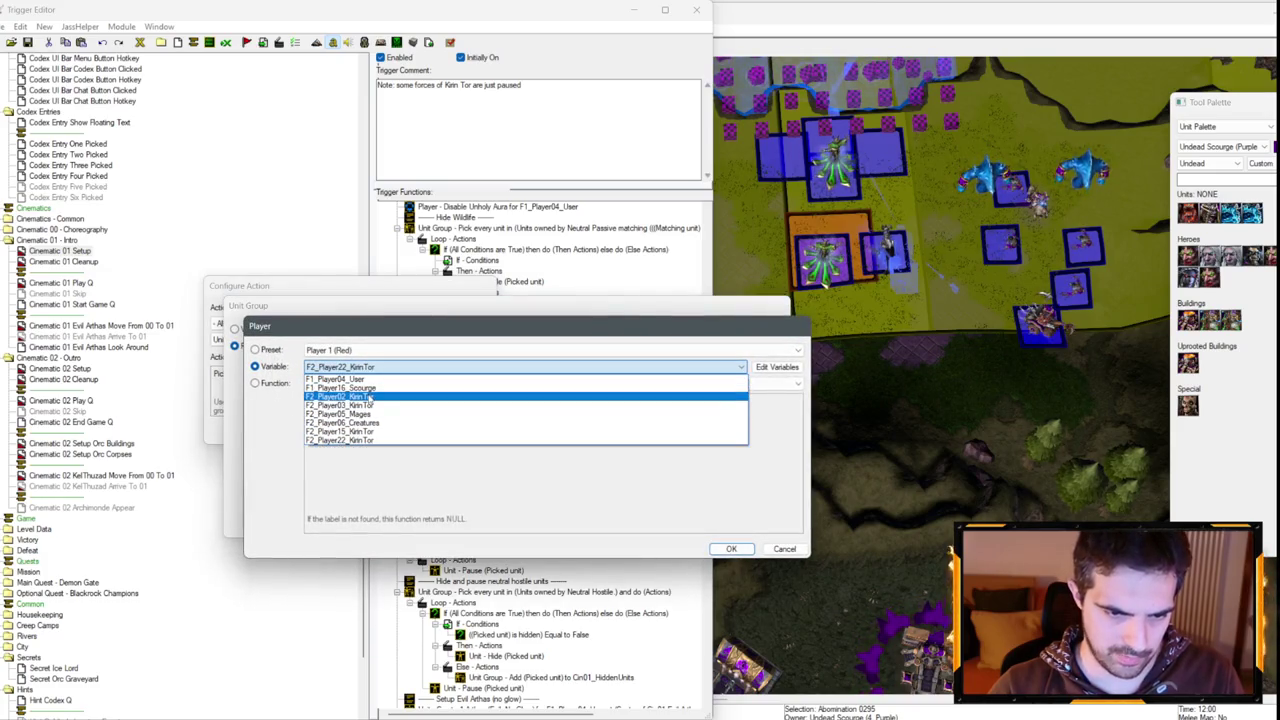
key("Return")
key("Return")
Step: Change the next pause loop's unit owner to F2_Player03_KirinTor
key("Return")
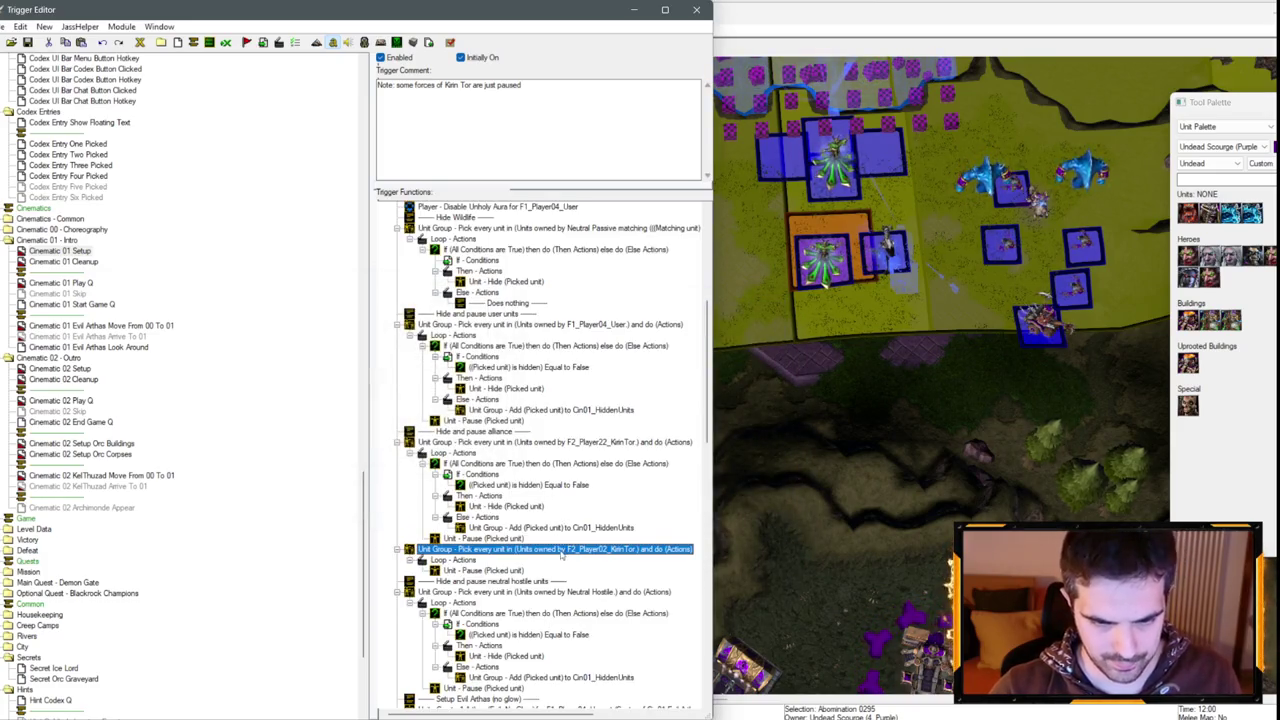
left_click(561, 570)
key("Return")
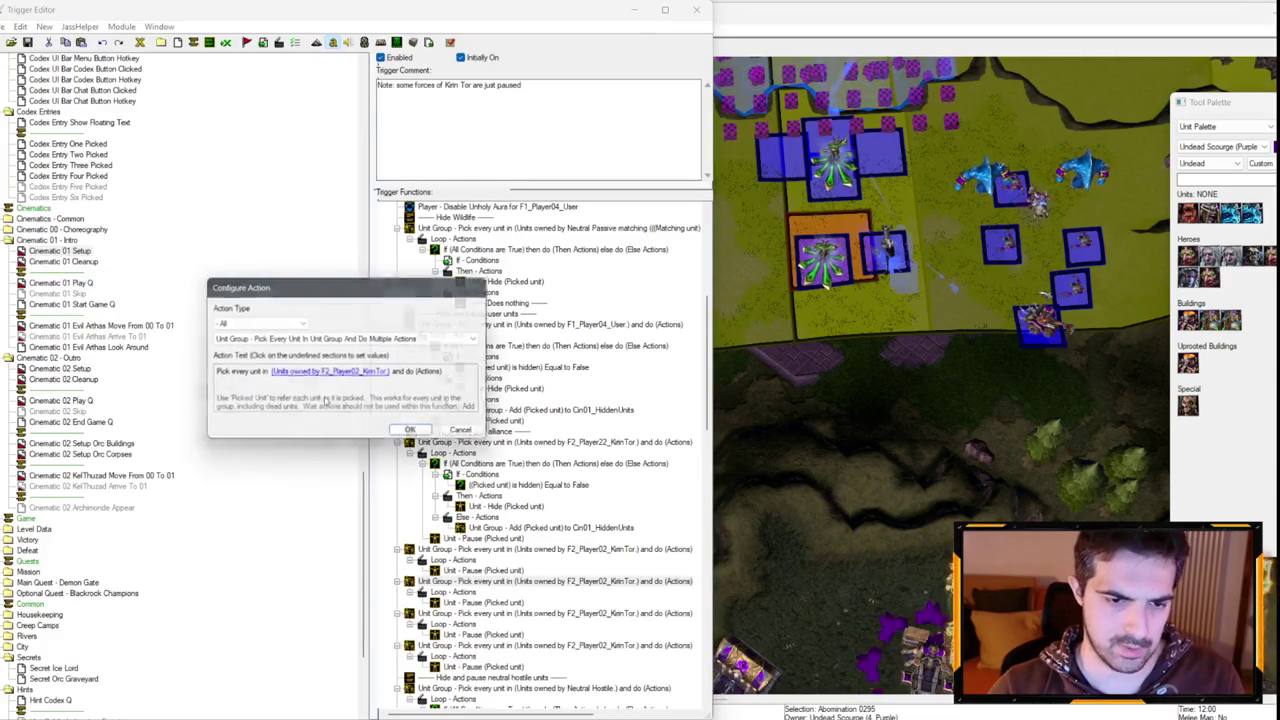
left_click(340, 372)
left_click(345, 365)
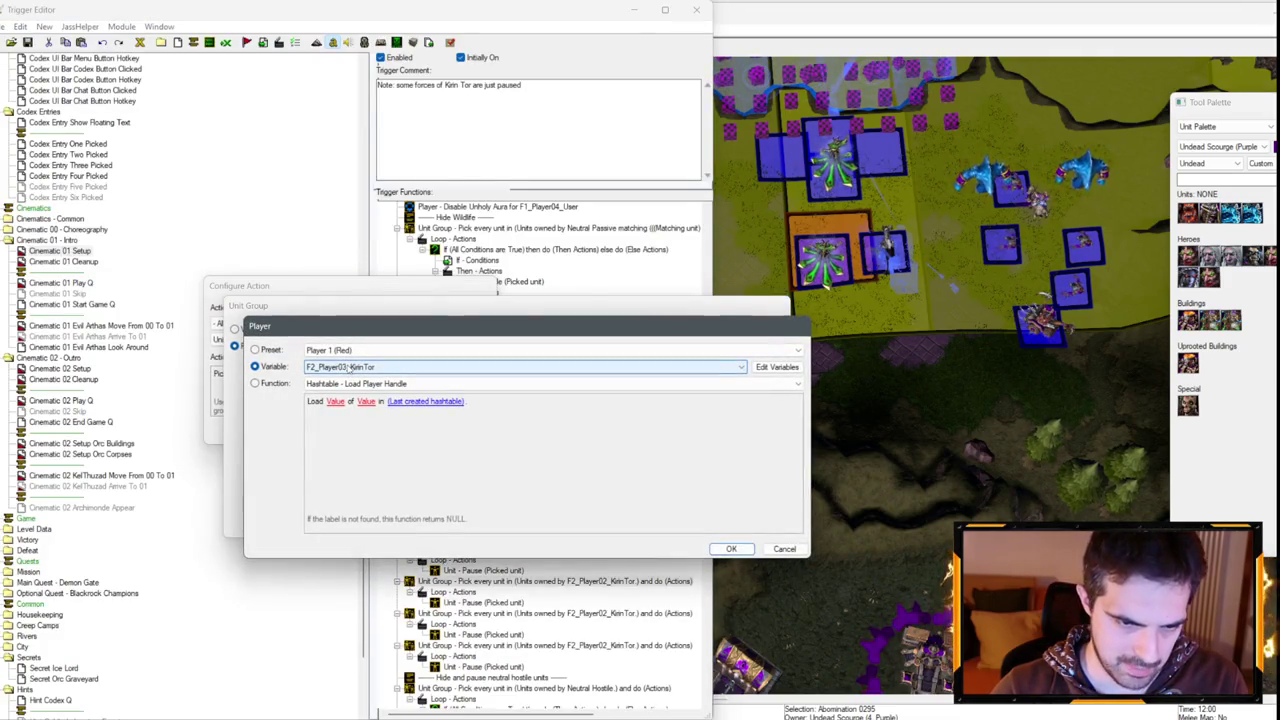
key("Down")
key("Return")
key("Return")
key("Return")
Step: Make the next pause loop pick units owned by F2_Player05_Mages
double_click(591, 613)
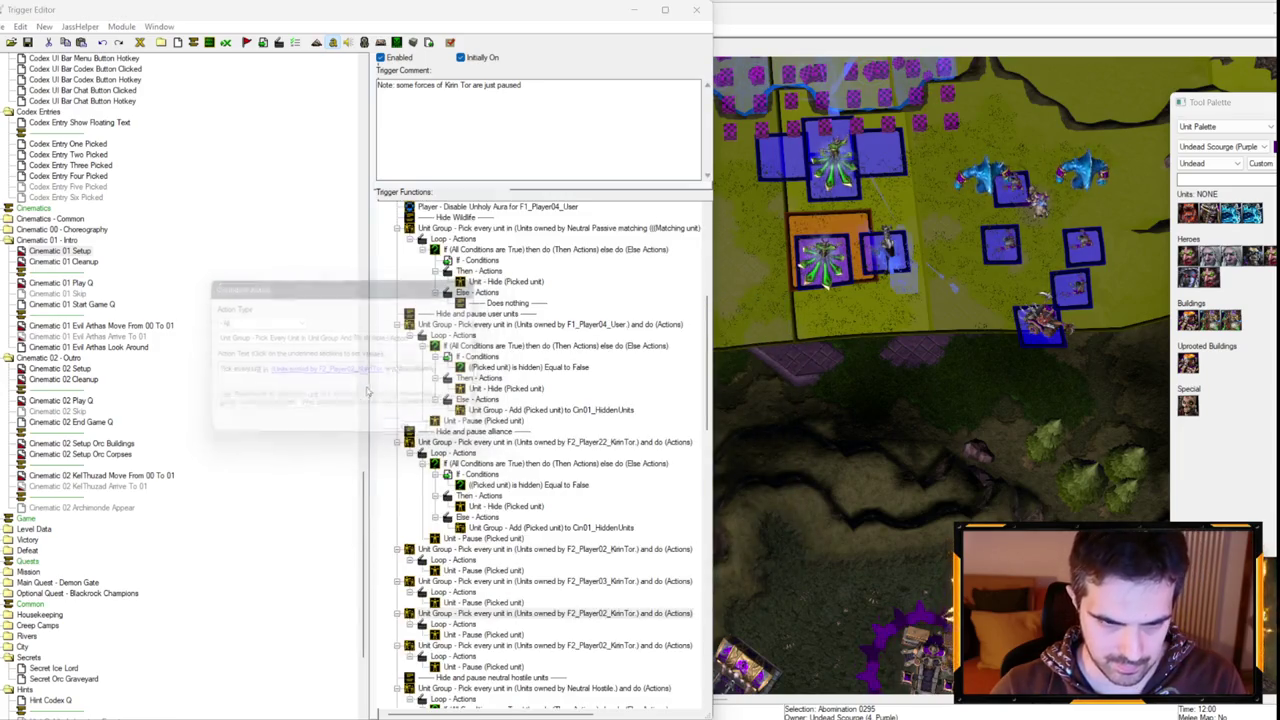
left_click(350, 371)
left_click(350, 365)
left_click(350, 367)
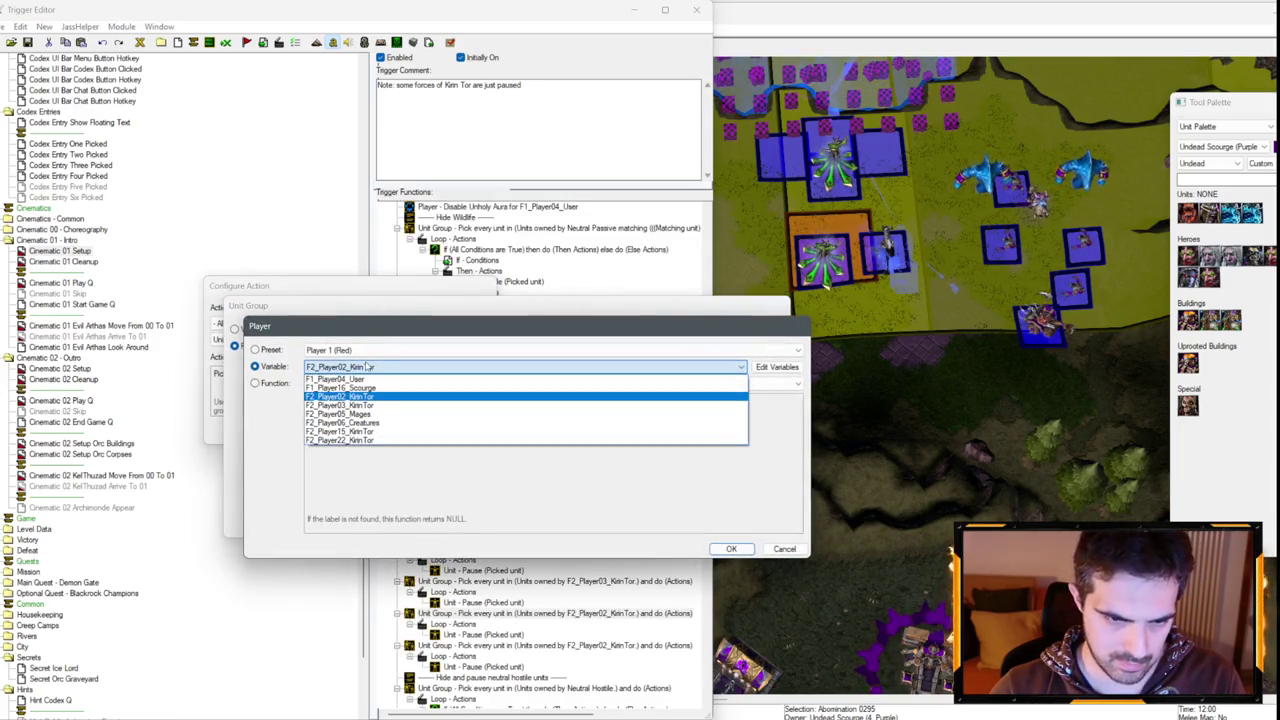
left_click(360, 413)
key("Return")
key("Return")
key("Return")
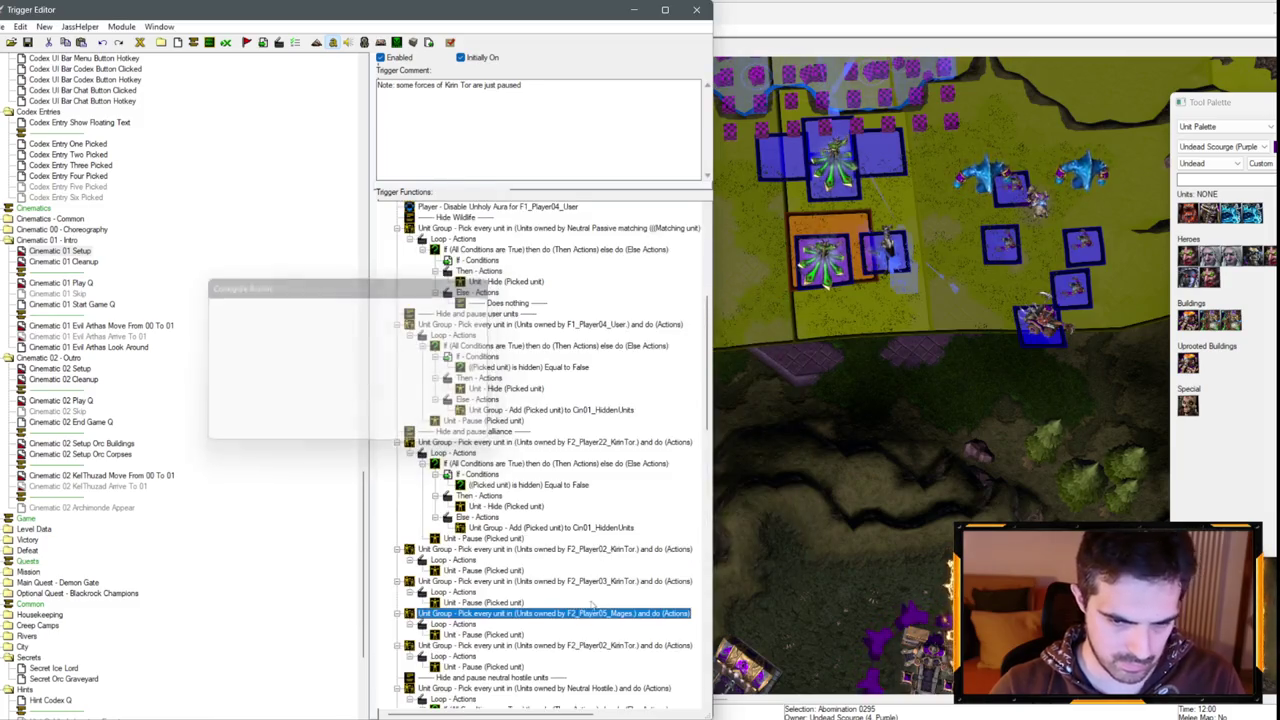
Step: Make the following pause loop pick units owned by F2_Player06_Creatures
double_click(560, 645)
left_click(350, 371)
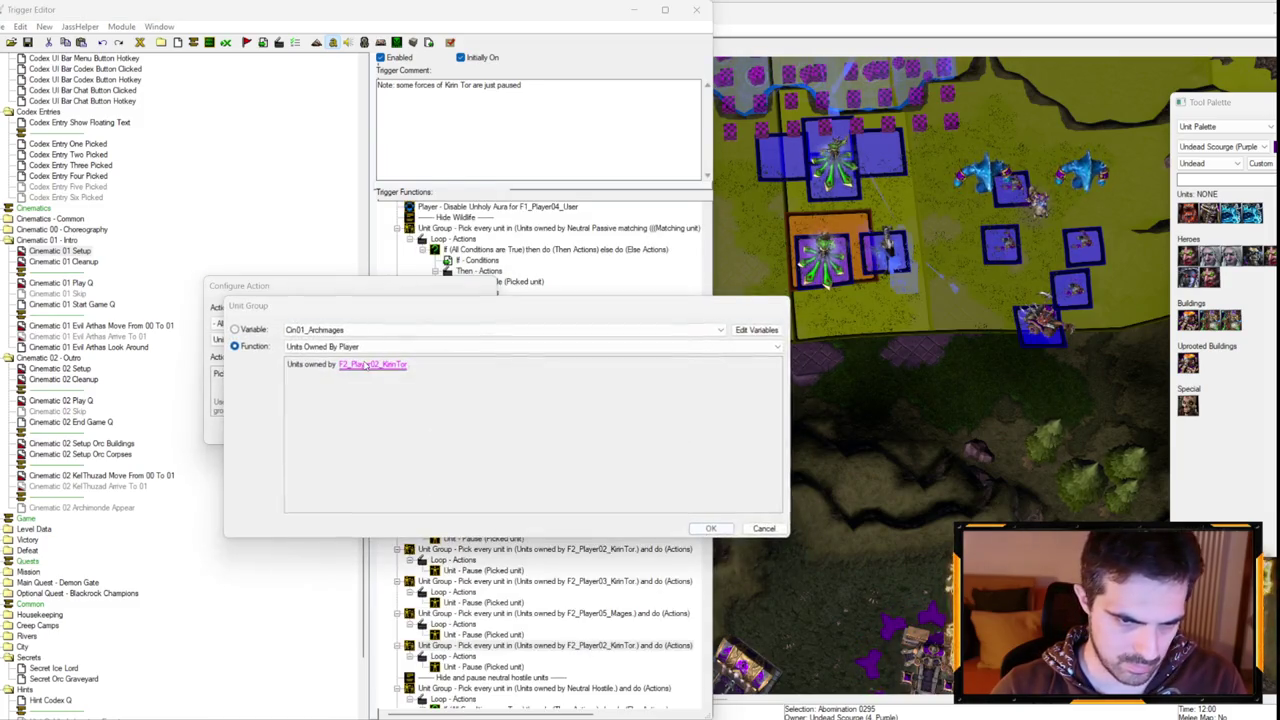
left_click(350, 365)
left_click(367, 367)
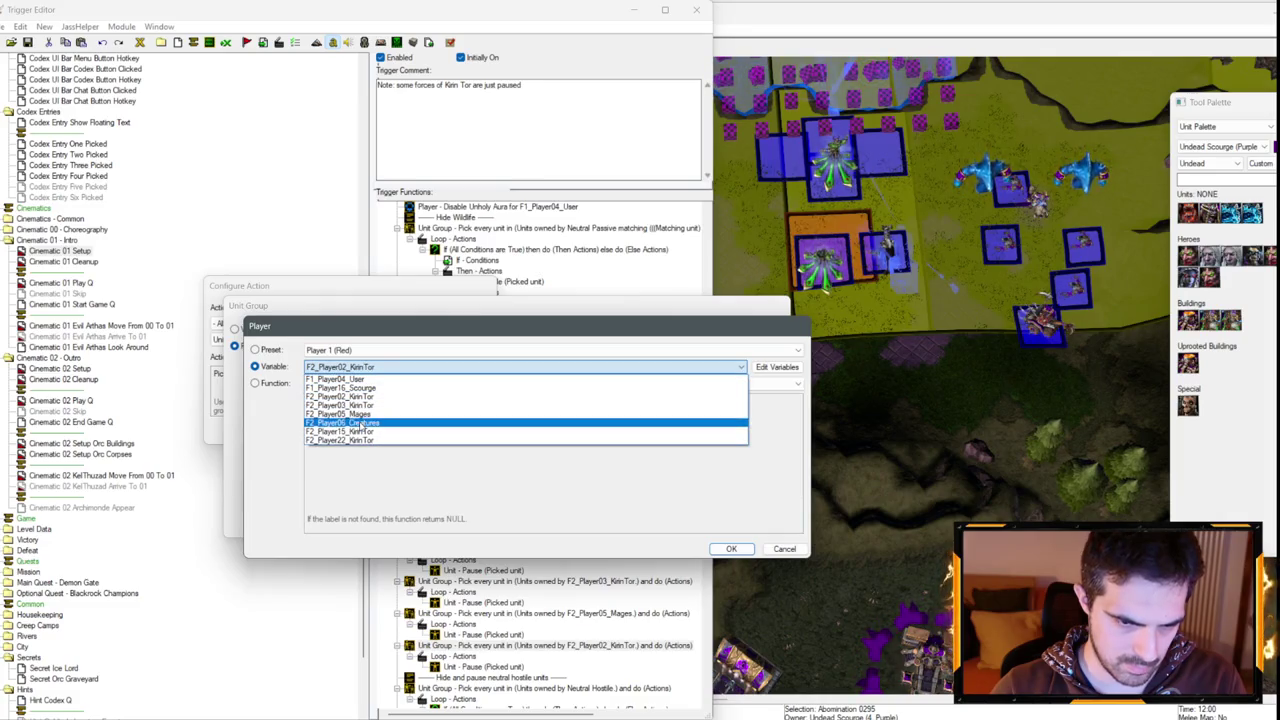
left_click(343, 422)
key("Return")
key("Return")
key("Return")
Step: Duplicate the Creatures pause loop and set the copy's owner to F2_Player15_KirinTor
key("ctrl+c")
key("ctrl+v")
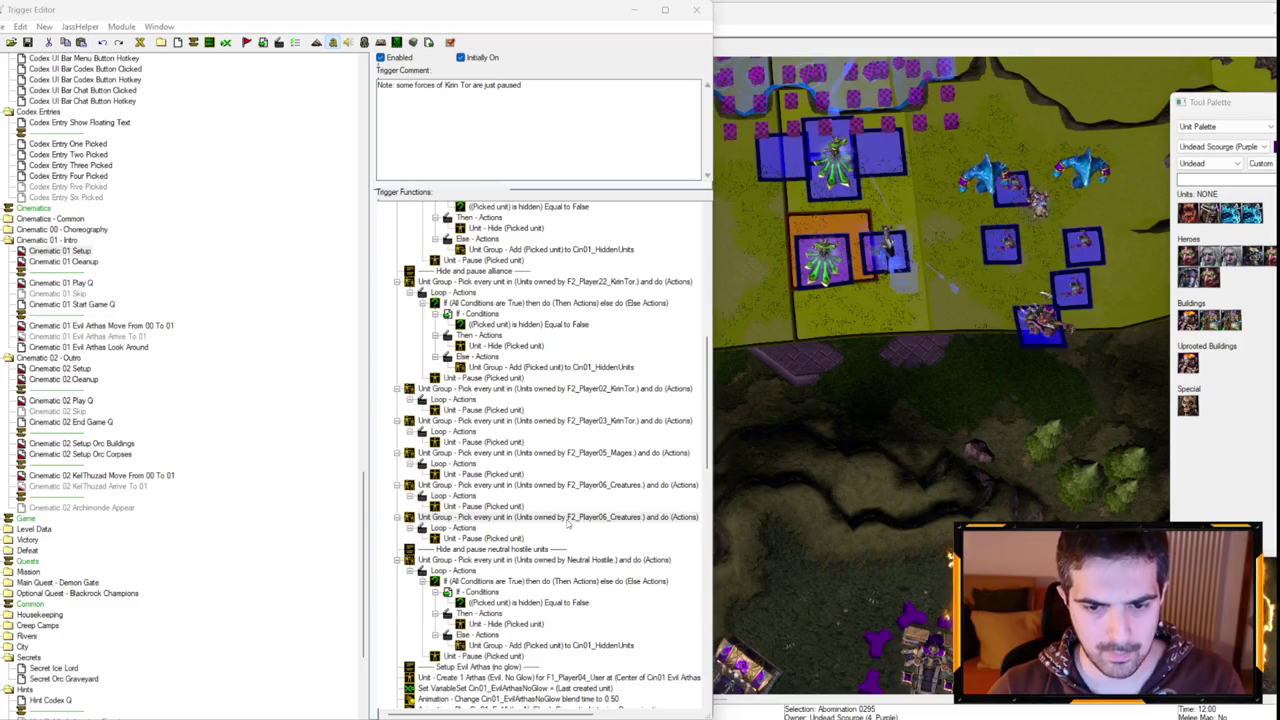
double_click(568, 518)
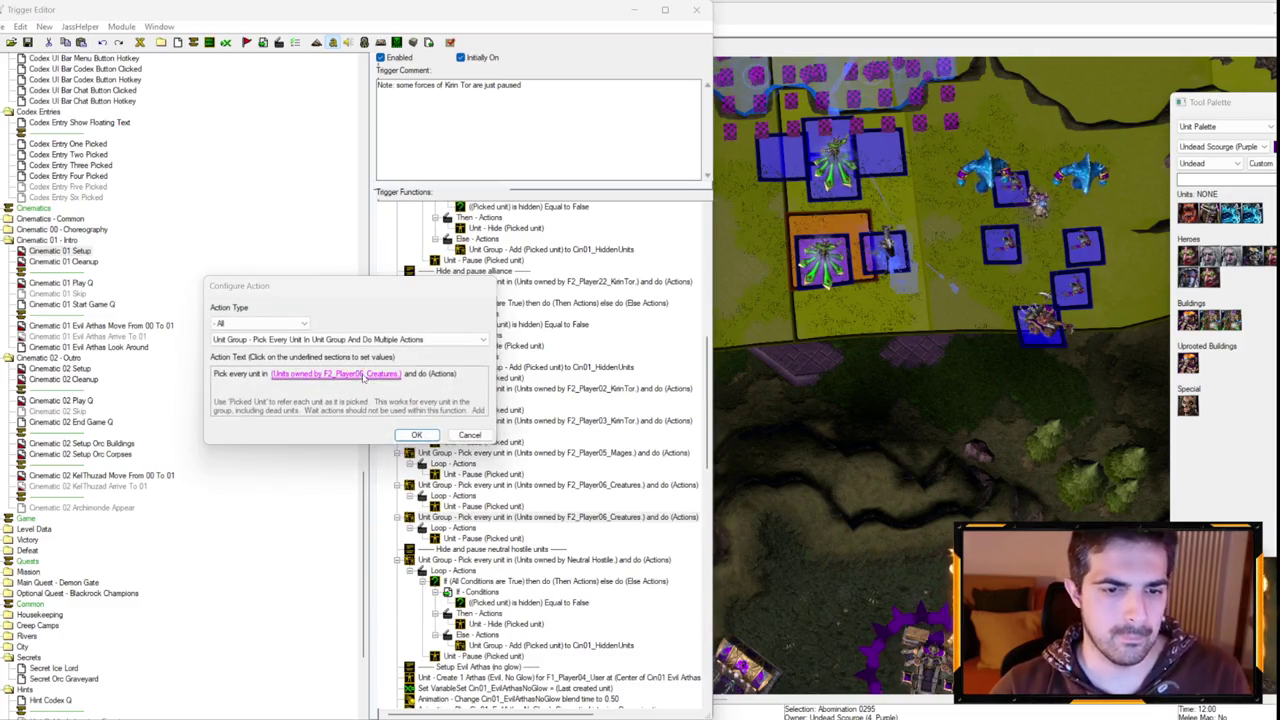
left_click(352, 373)
left_click(354, 366)
key("Down")
key("Down")
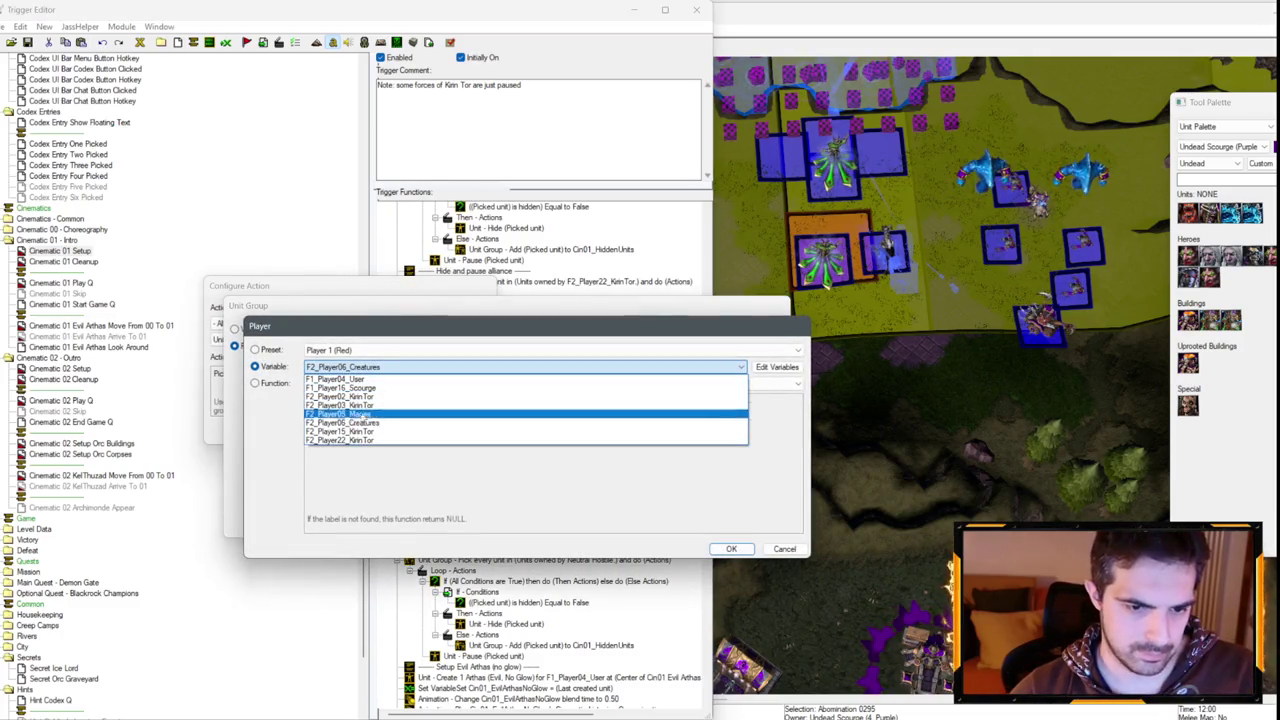
key("Return")
key("Return")
key("Return")
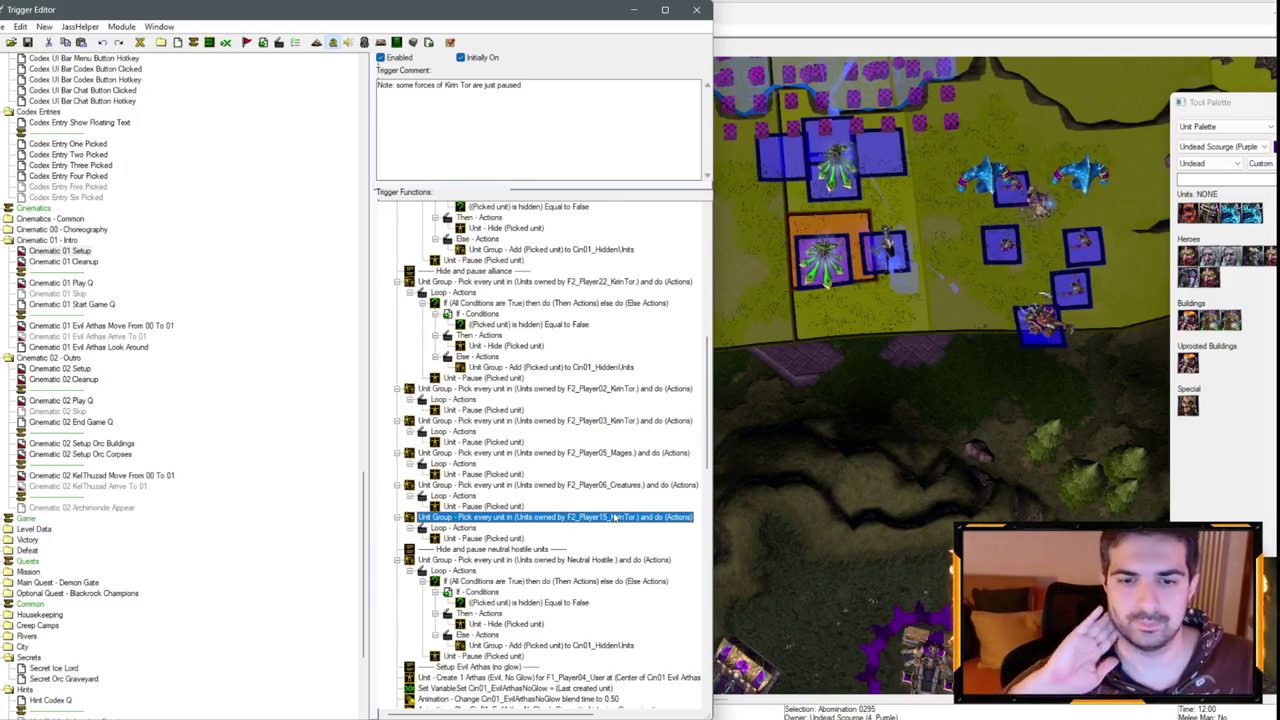
Step: Paste a copy of the Setup Antonidas comment below the Antonidas walk sound action
scroll(615, 517, "down", 15)
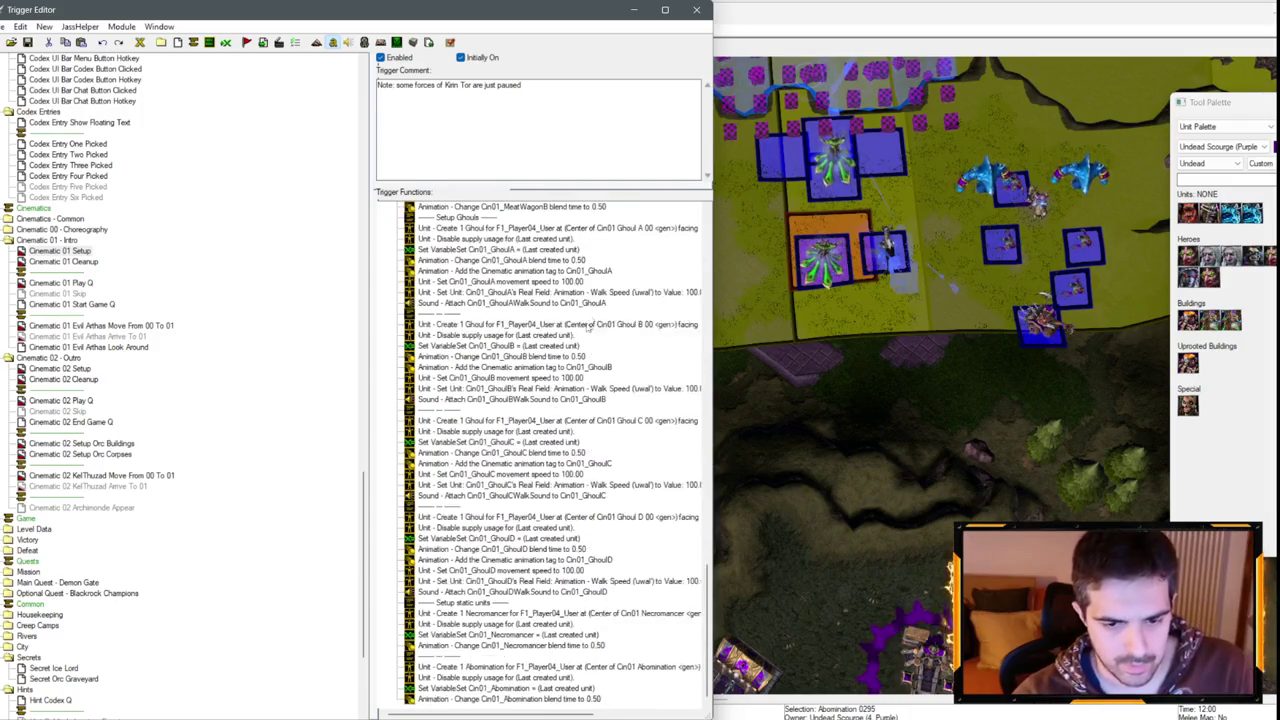
scroll(560, 370, "up", 15)
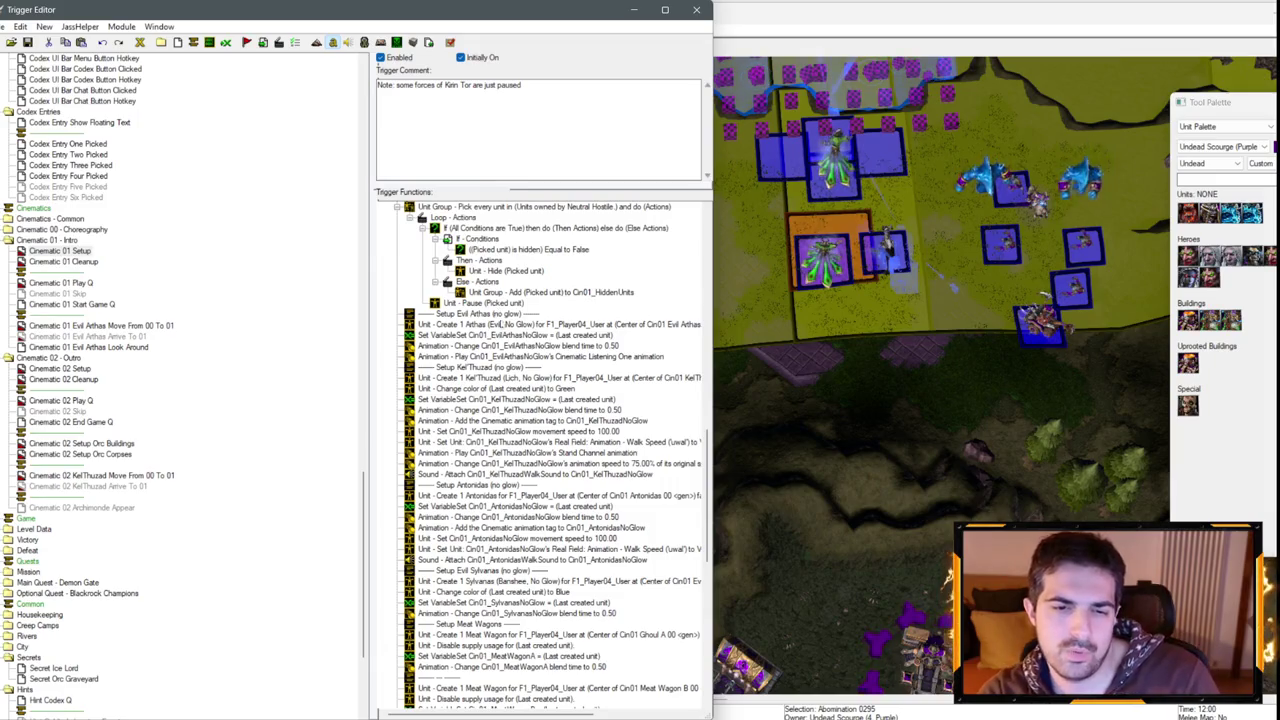
scroll(522, 334, "down", 5)
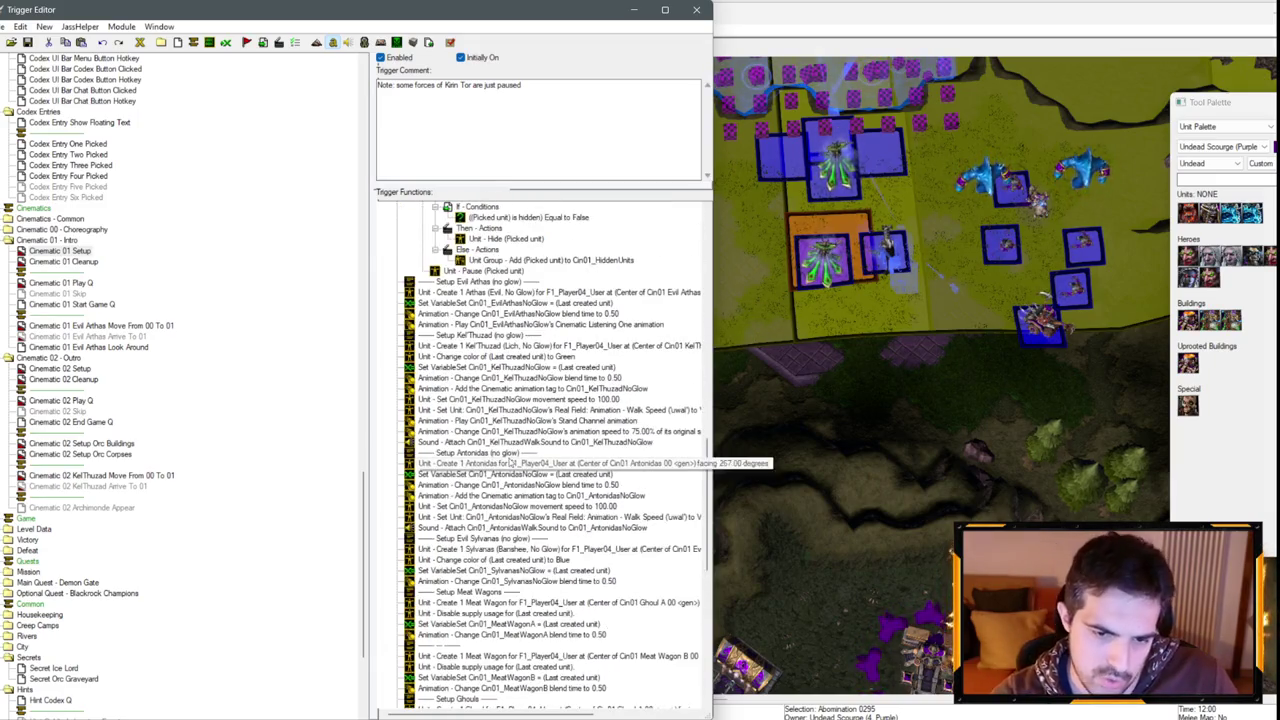
left_click(508, 452)
left_click(522, 527)
key("ctrl+v")
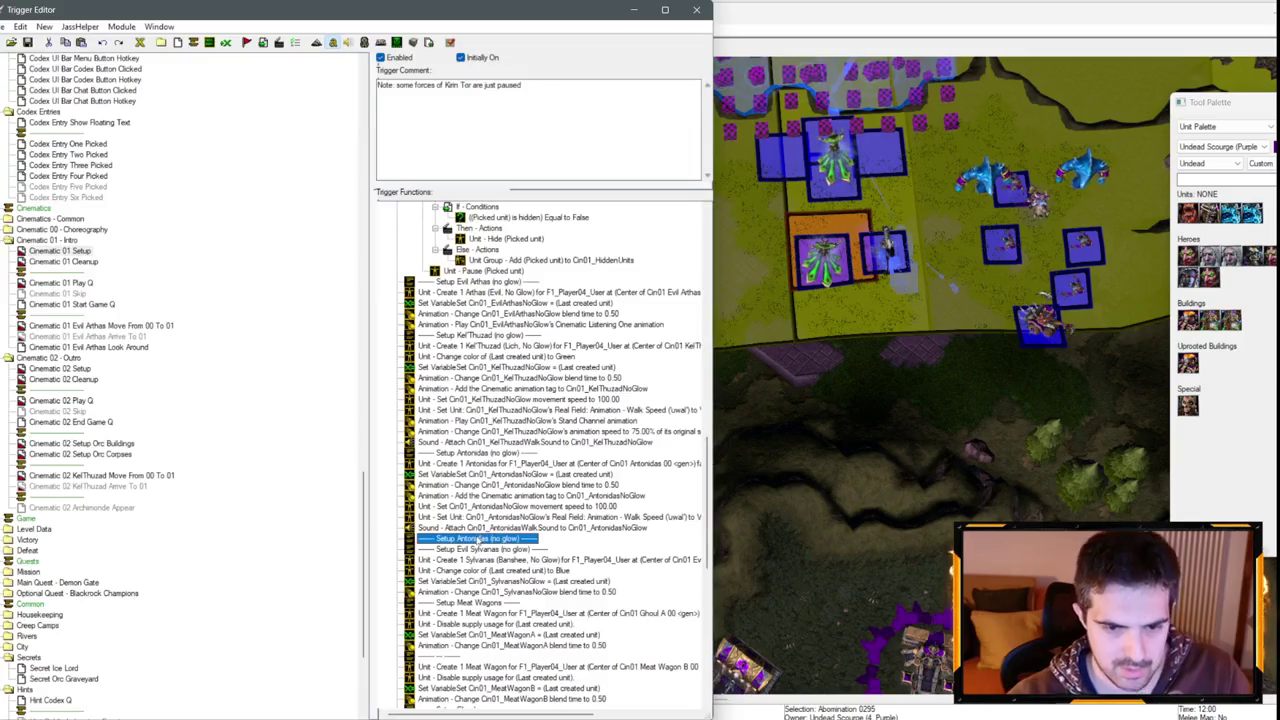
key("Return")
Step: Rename the pasted comment to 'Setup Archmages (no glow)'
left_click(300, 374)
left_click_drag(390, 325, 307, 336)
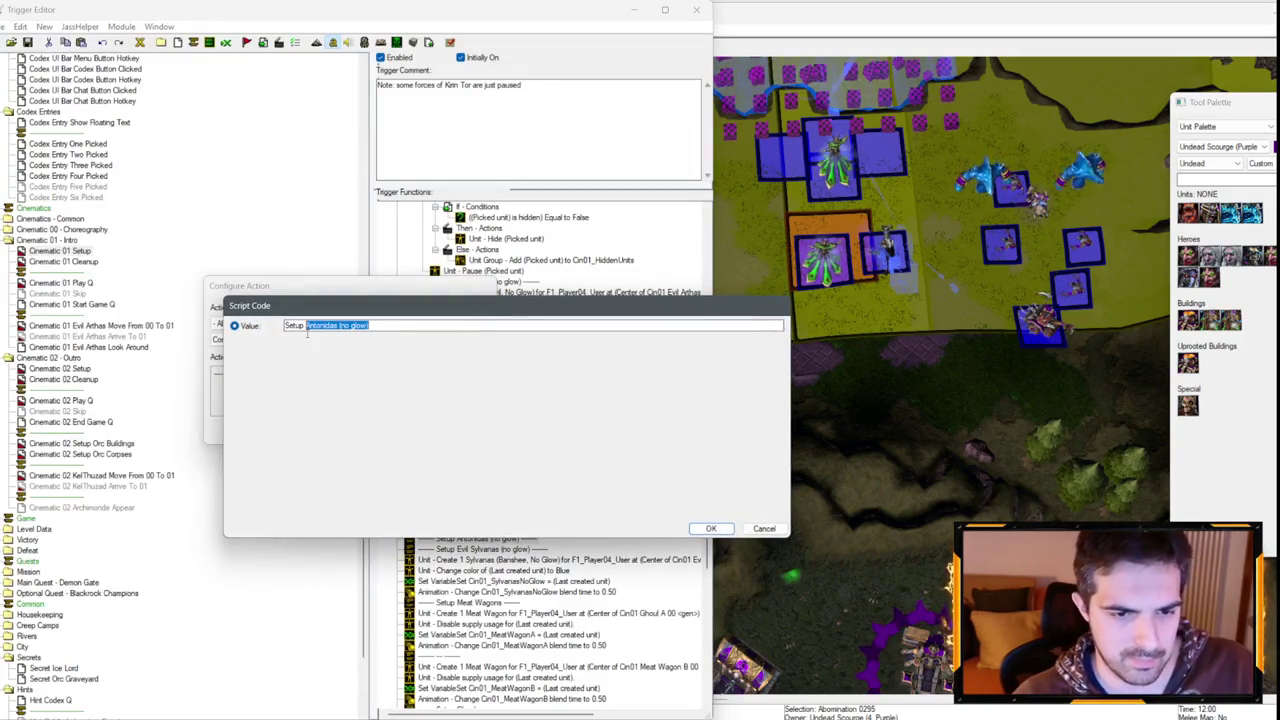
type("Archmages (n")
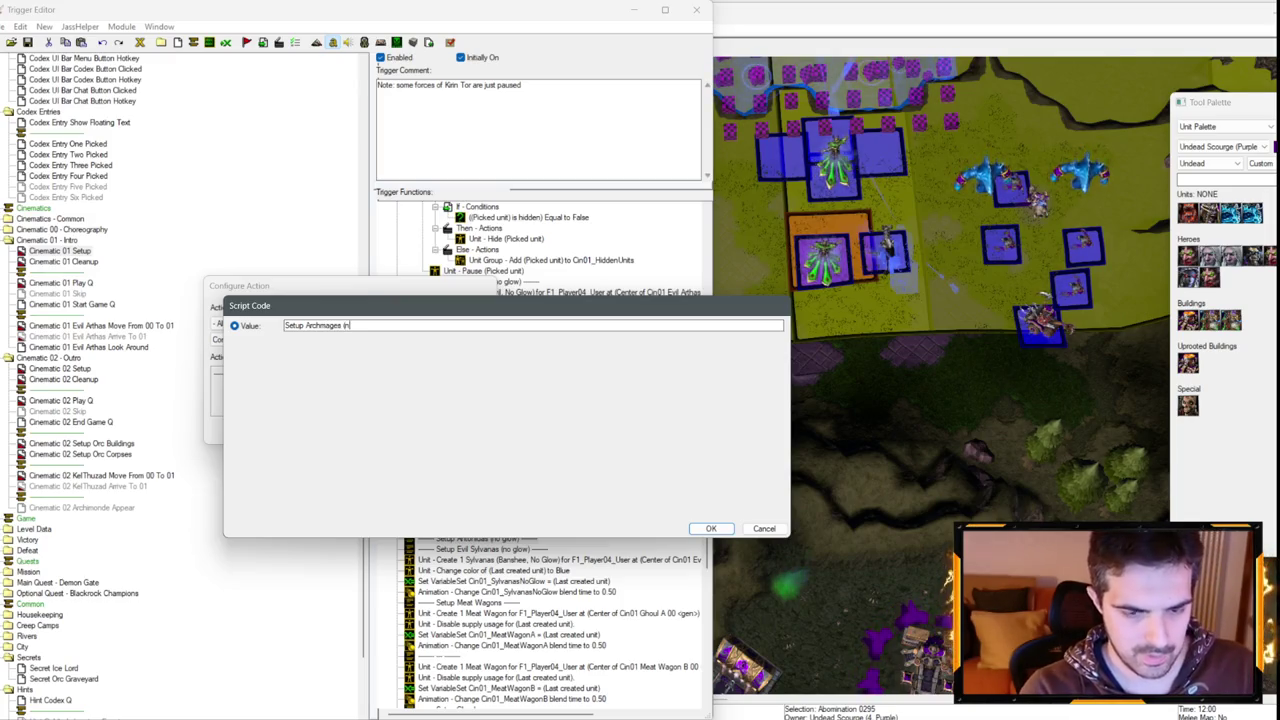
key("Return")
key("Return")
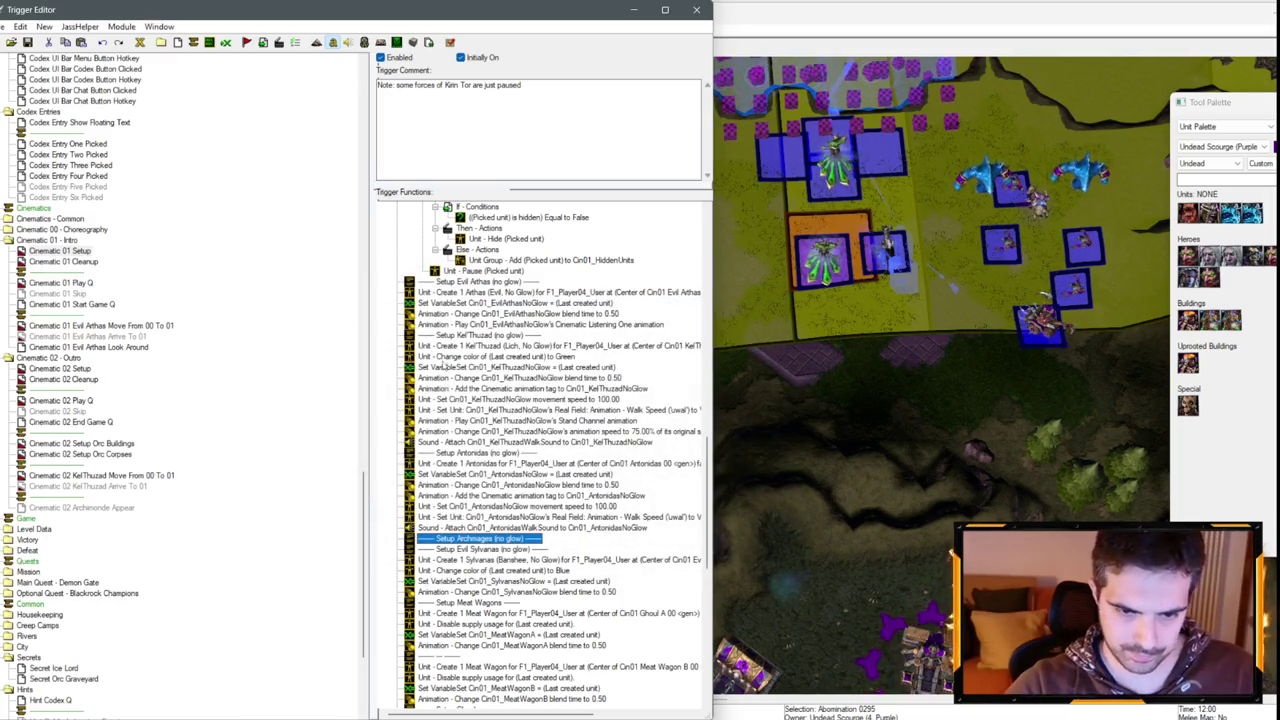
Step: Paste the Antonidas create-unit and 0.50 blend-time actions under Setup Archmages
left_click(508, 466)
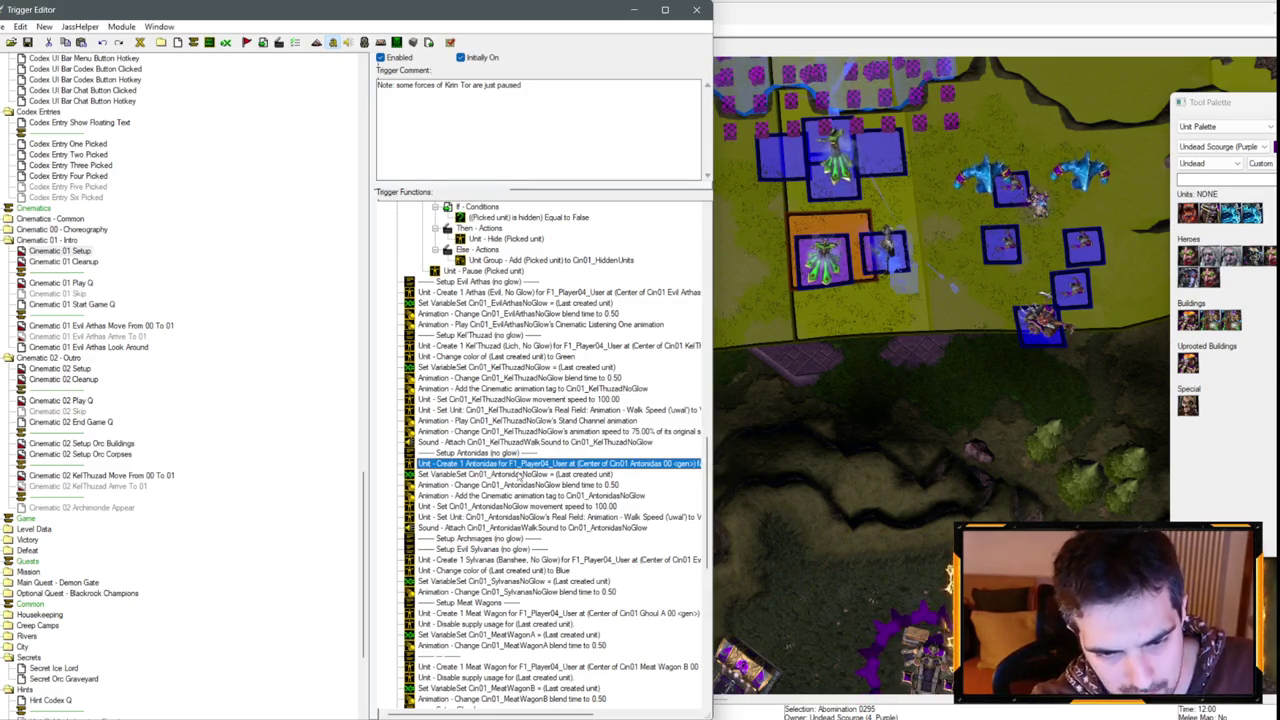
left_click(520, 485, "ctrl")
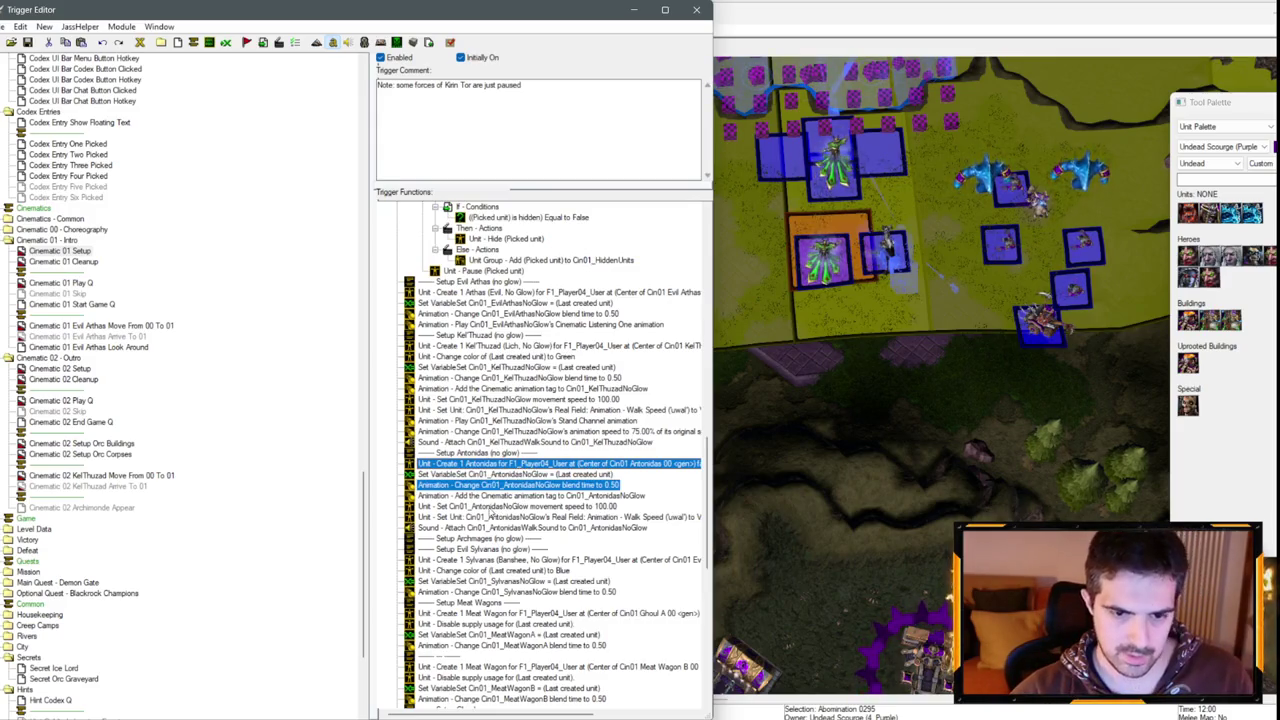
left_click(500, 540)
key("ctrl+v")
Step: Set the pasted Create Unit action's unit type to the custom hero Conjurus Rex
double_click(501, 550)
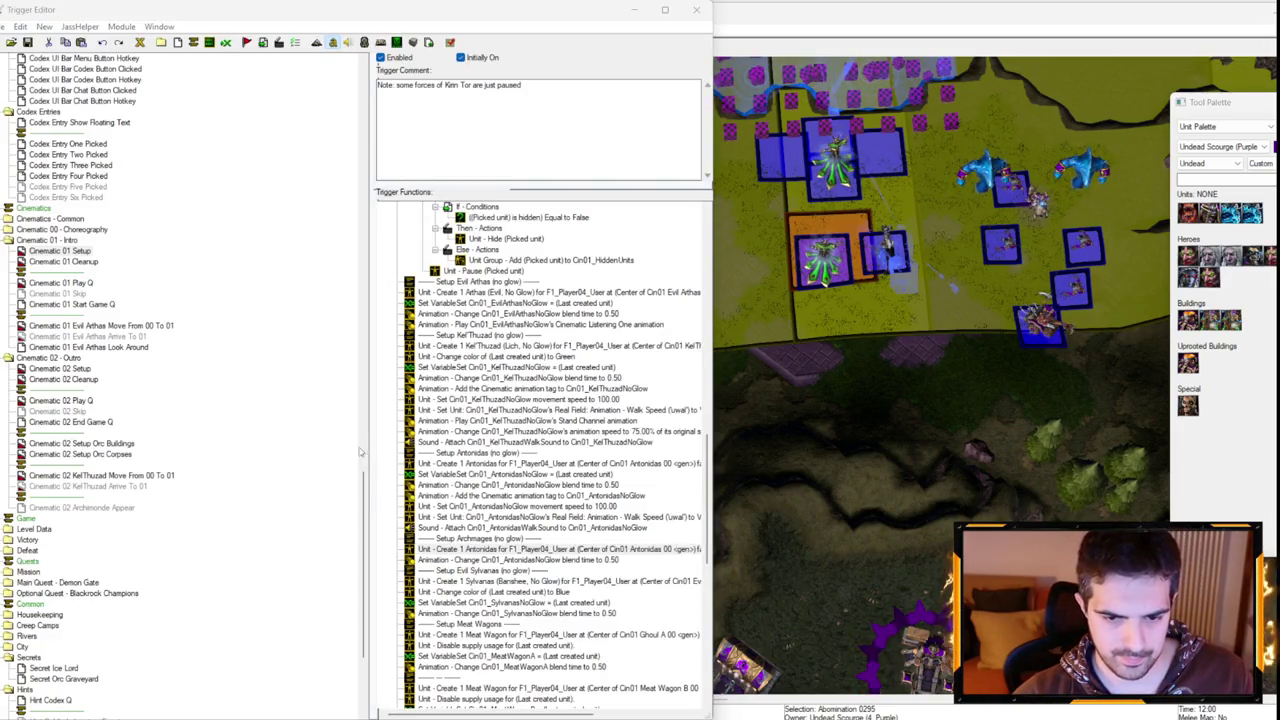
left_click(262, 373)
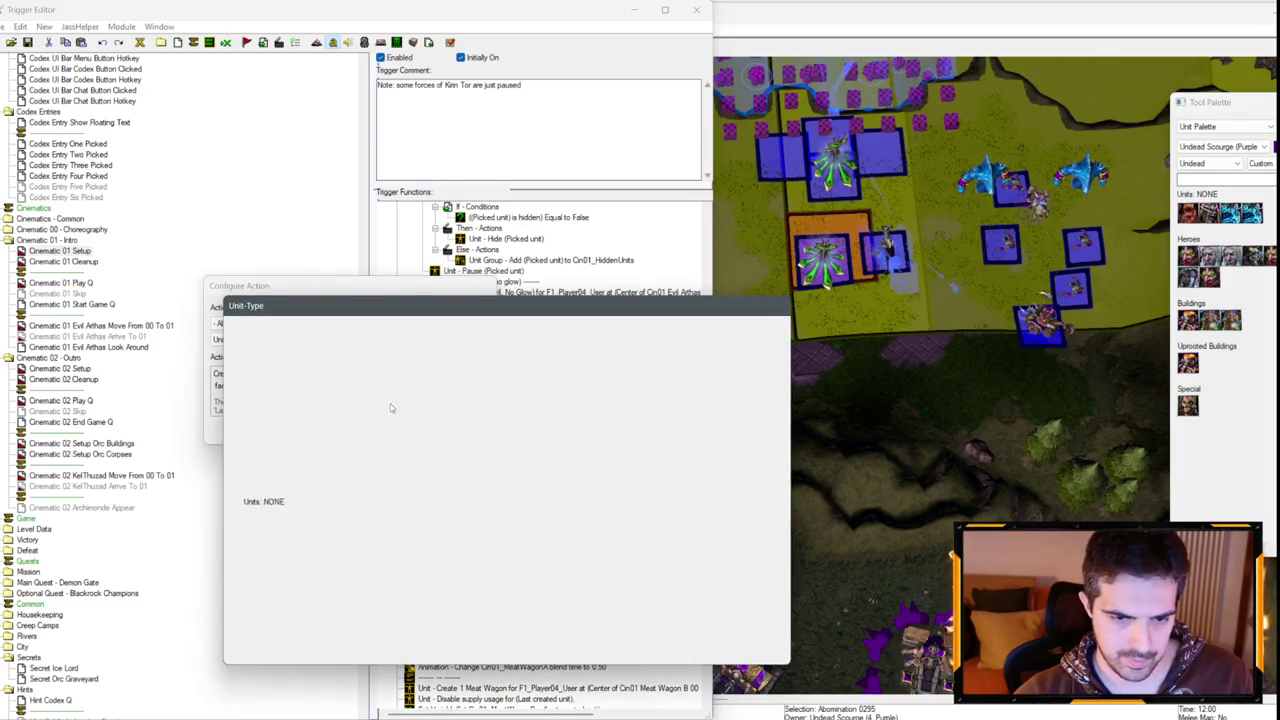
left_click(345, 471)
left_click(345, 497)
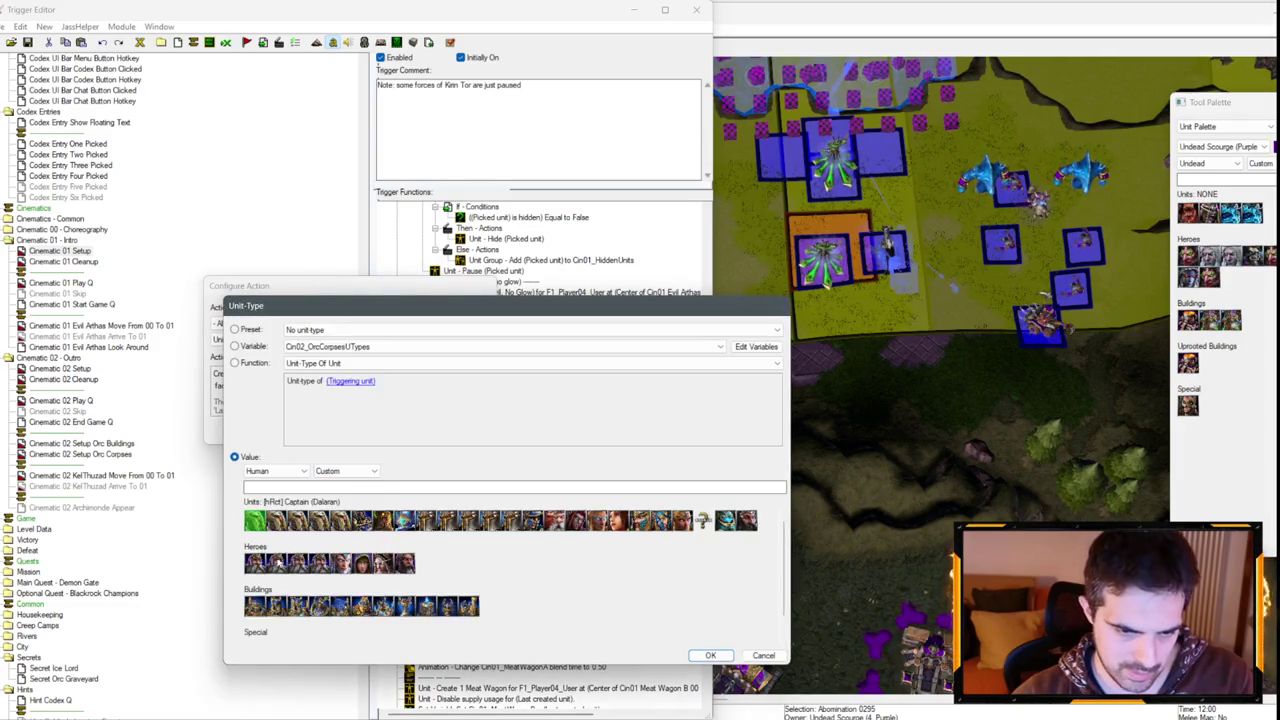
double_click(265, 565)
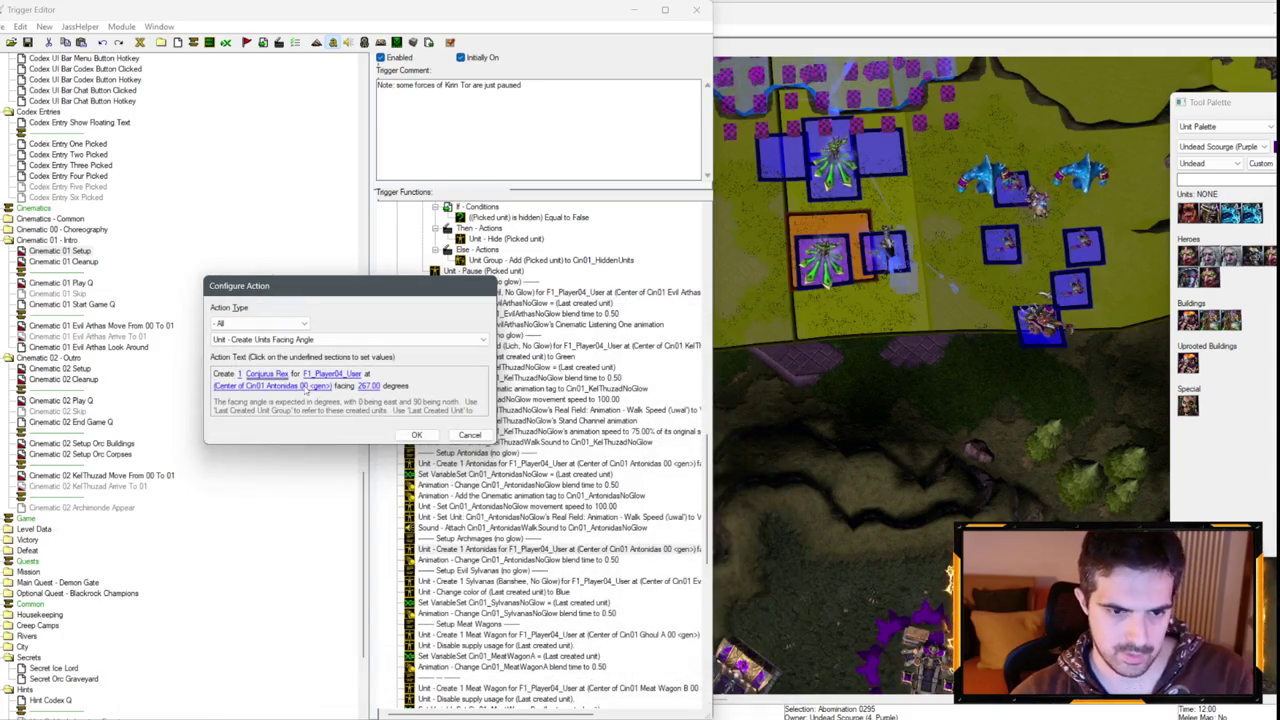
left_click(325, 389)
left_click(388, 367)
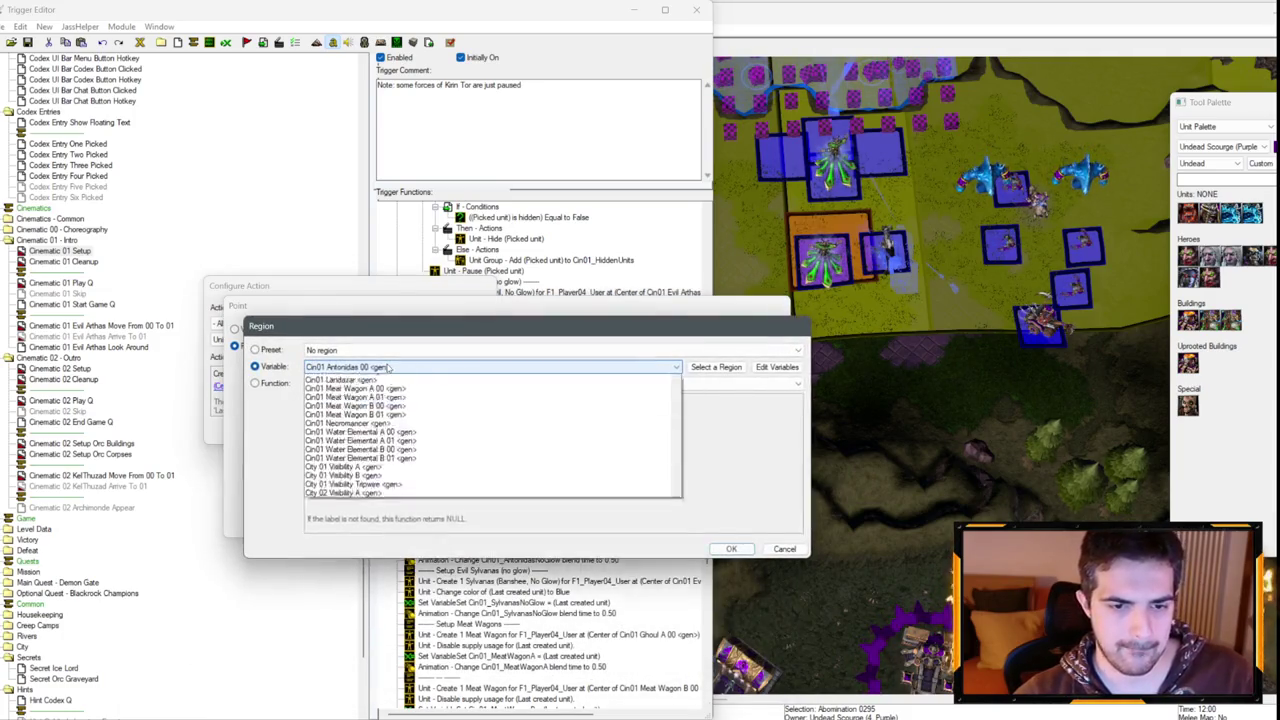
key("Return")
left_click(913, 445)
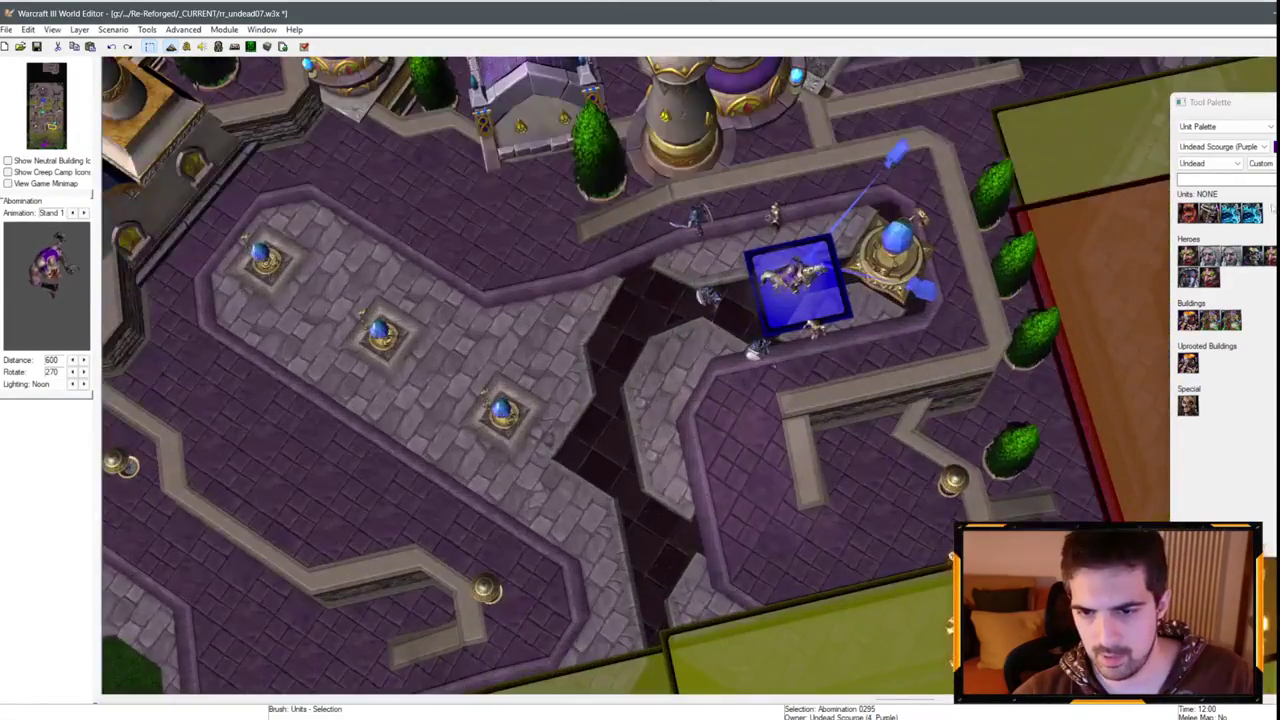
Step: Spawn Conjurus Rex at the center of Cin01 Conjurus Rex, facing 351 degrees
key("Return")
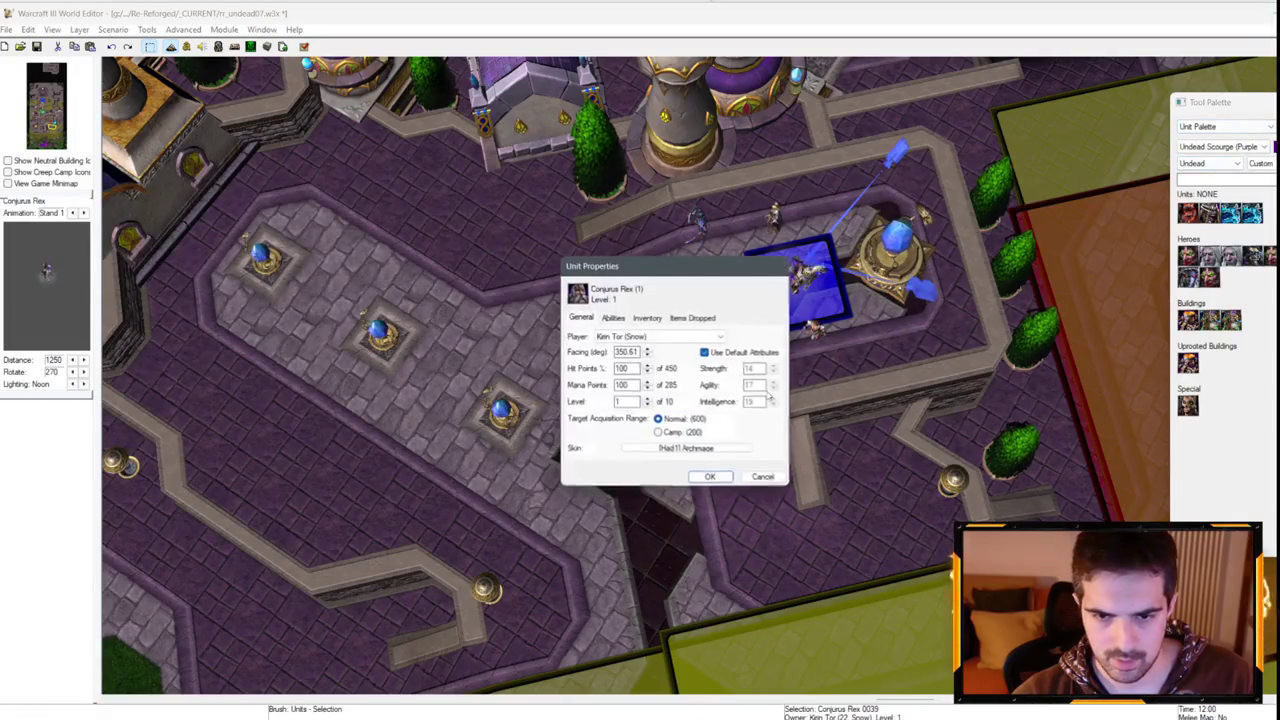
left_click(755, 482)
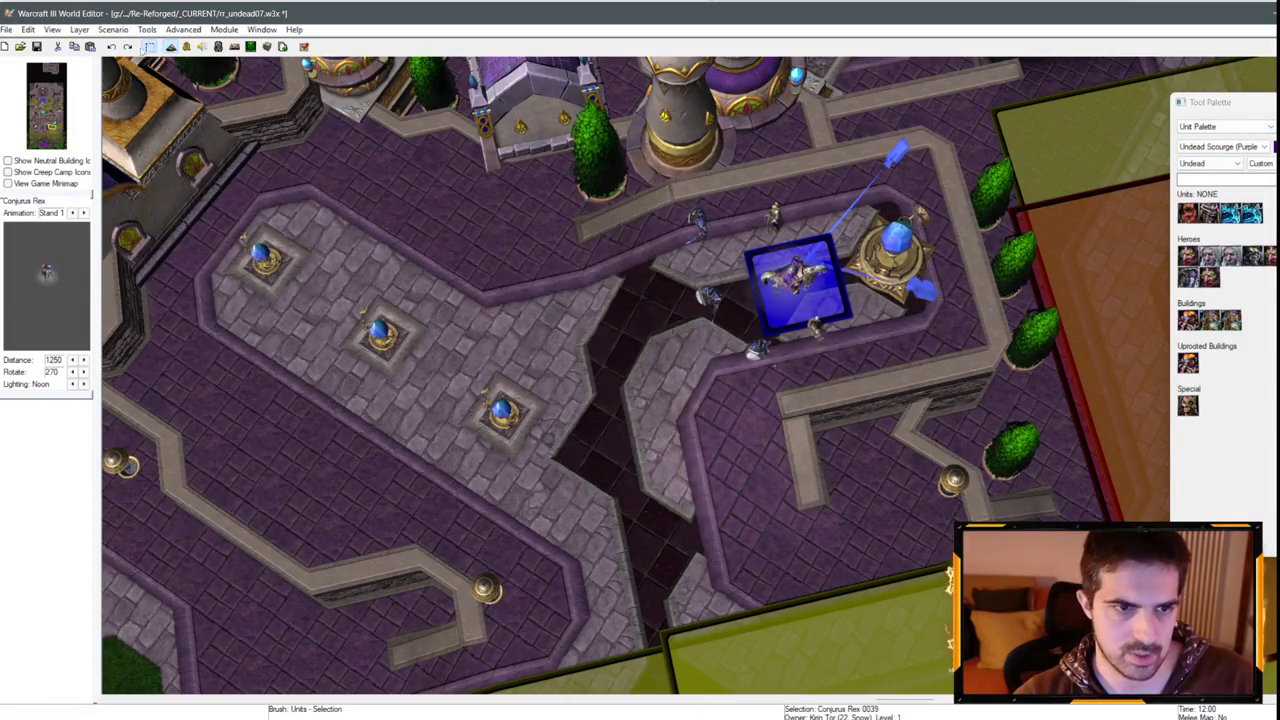
left_click(709, 528)
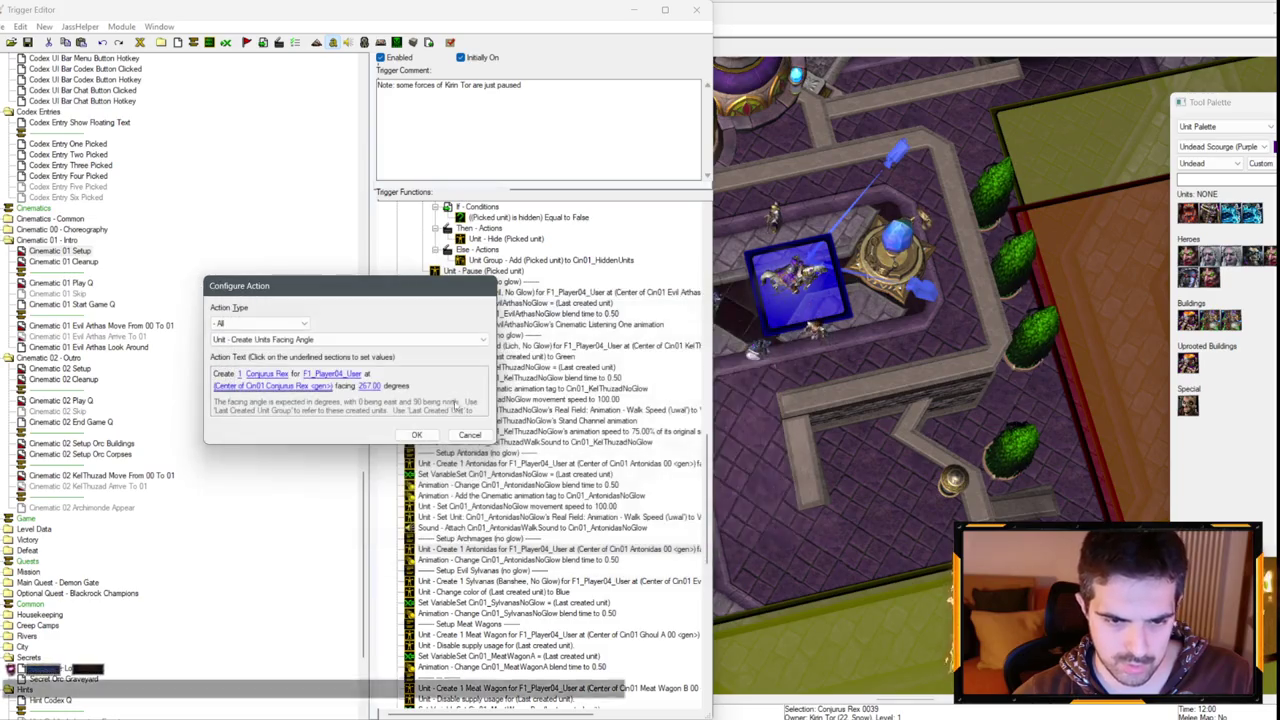
left_click(372, 306)
type("351")
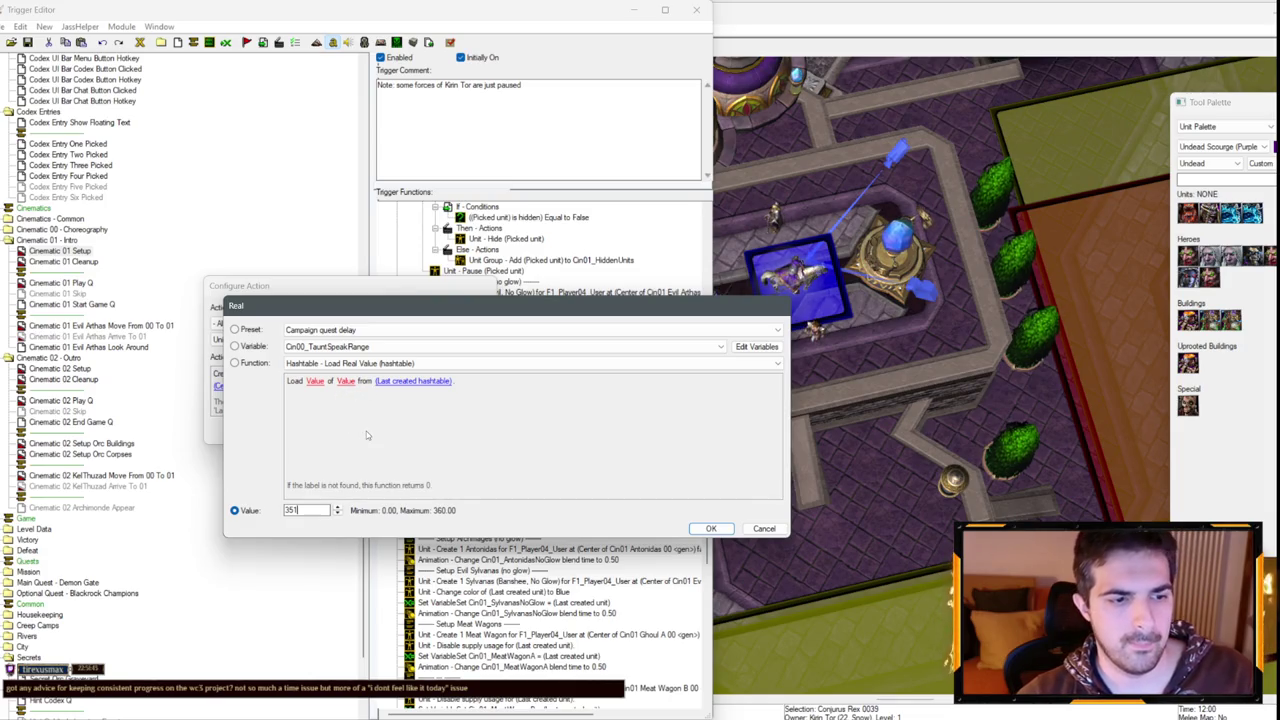
key("Return")
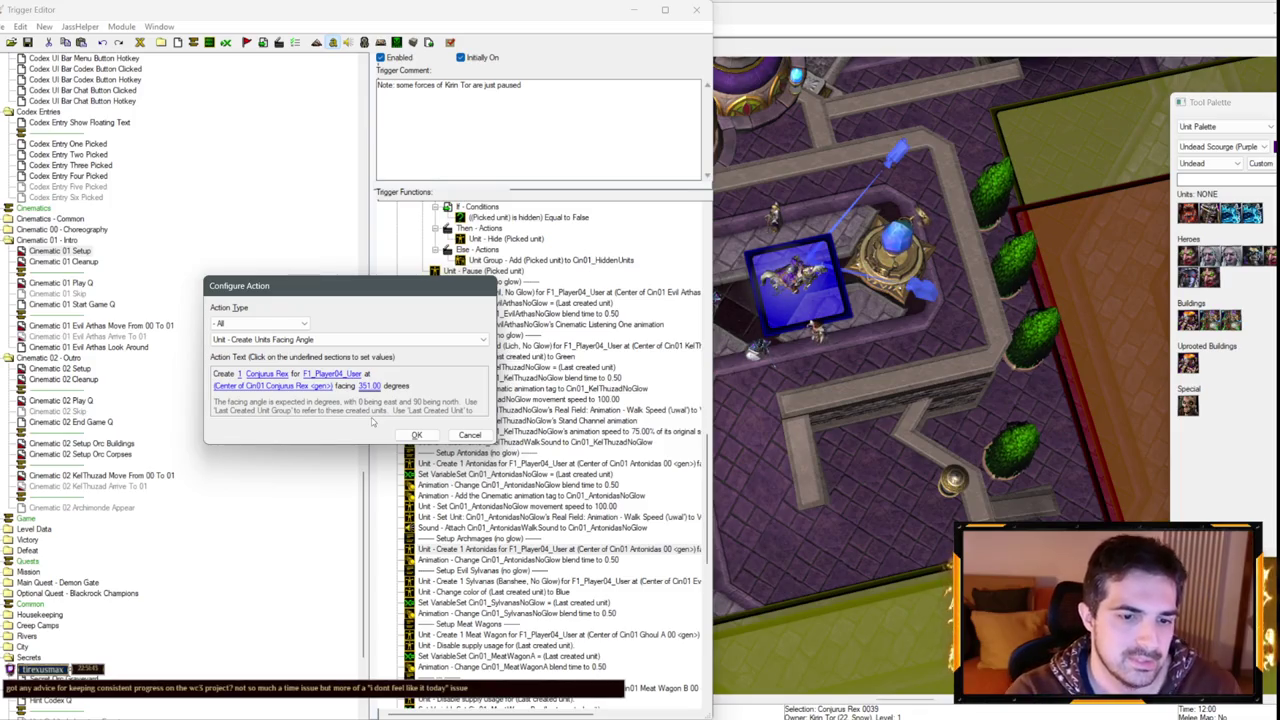
left_click(417, 435)
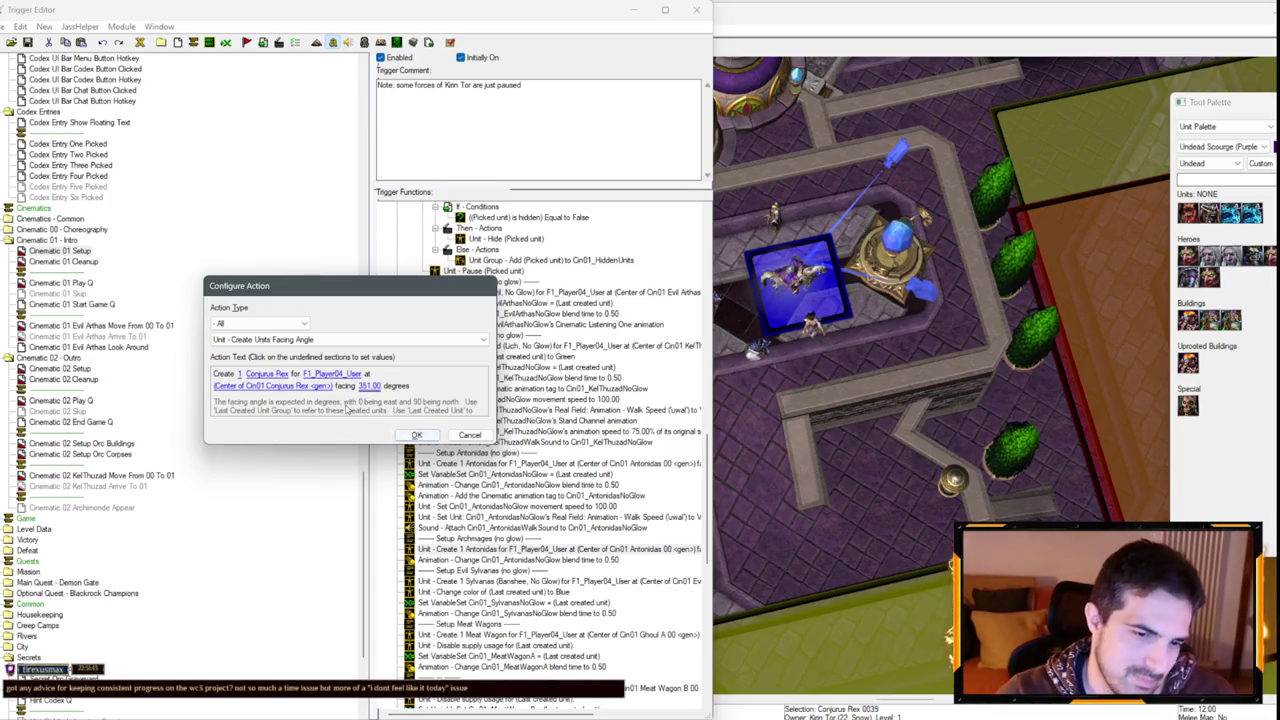
Step: Make Neutral Passive the owner of the created Conjurus Rex
double_click(470, 549)
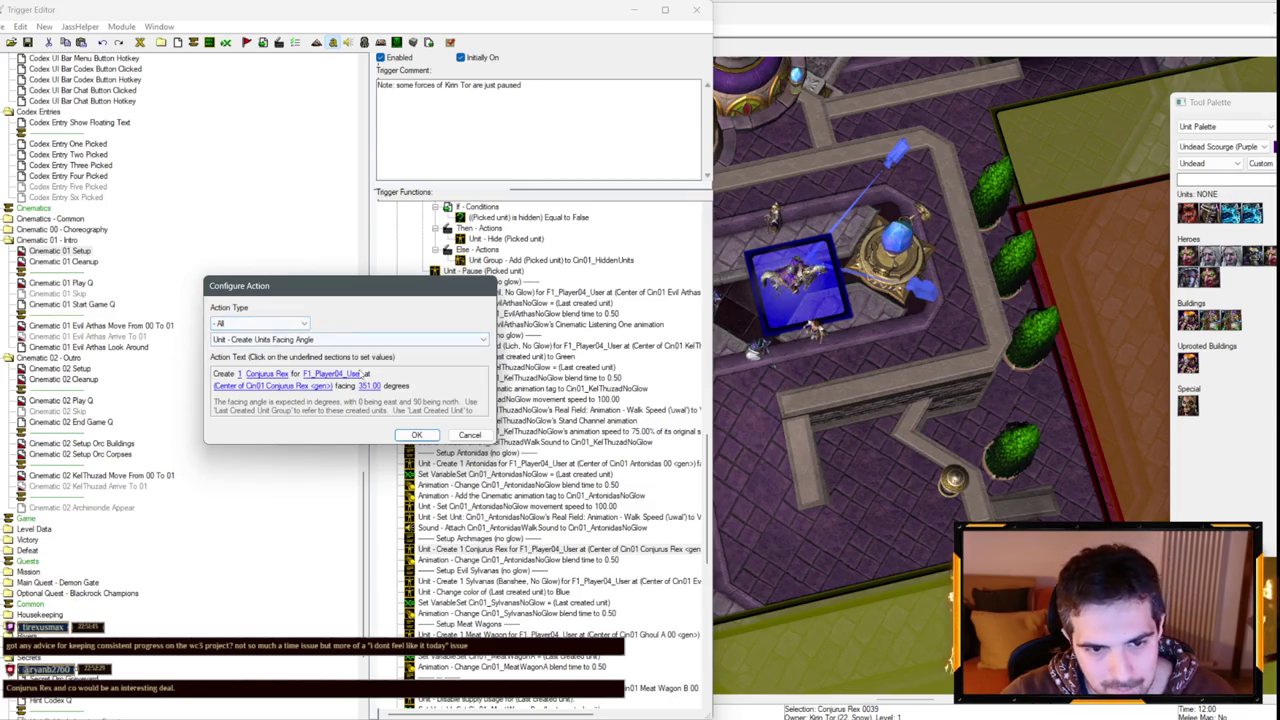
left_click(333, 373)
left_click(314, 331)
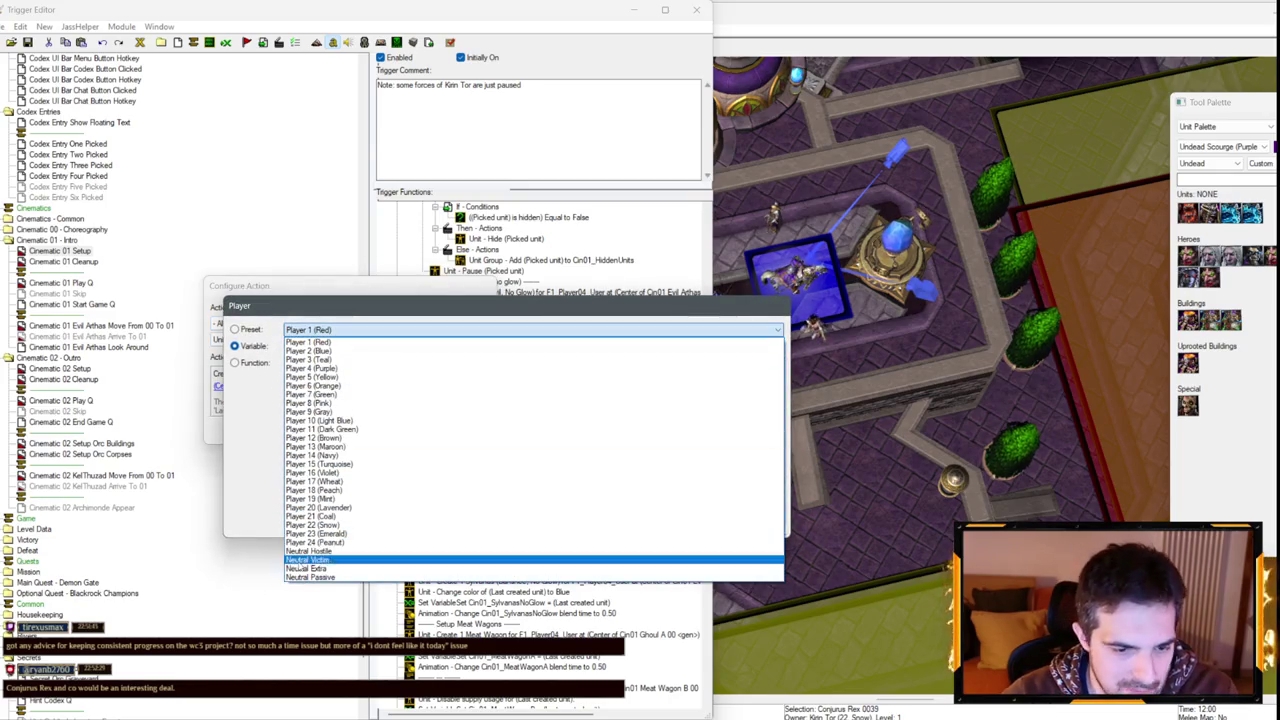
left_click(310, 578)
key("Return")
key("Return")
scroll(516, 400, "down", 6)
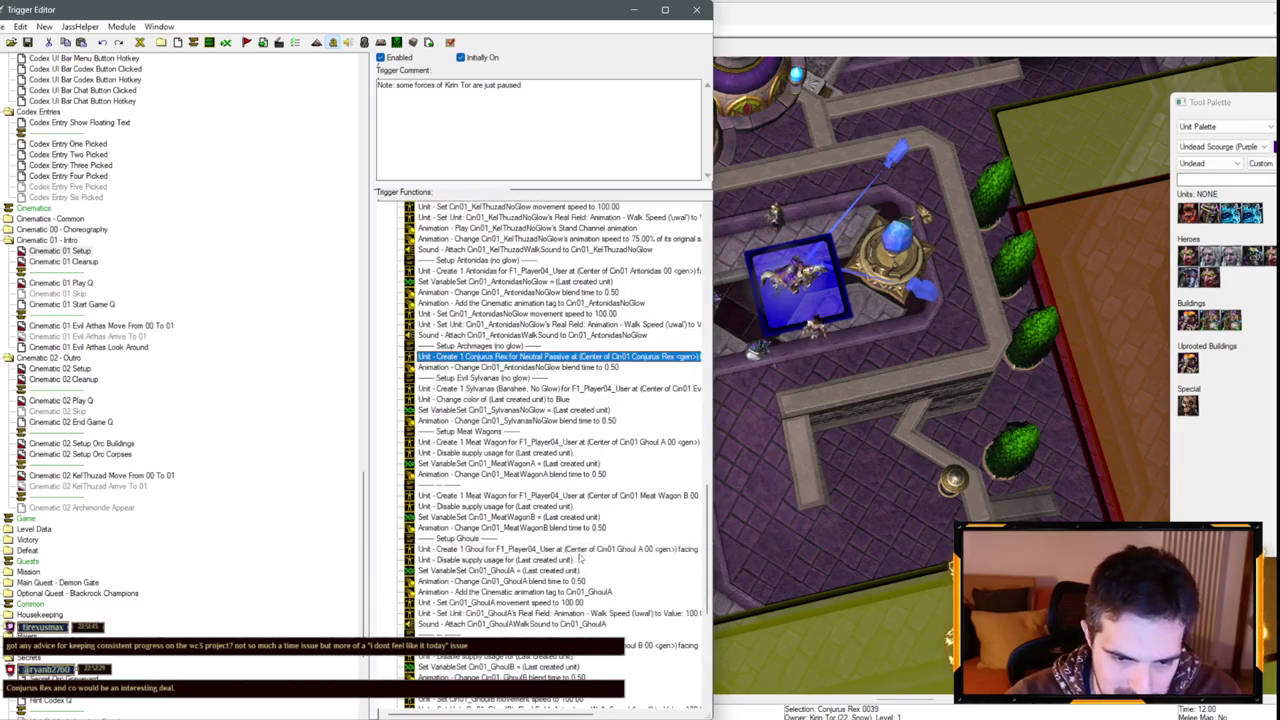
Step: Apply the archmage blend-time action to Last Created Unit
double_click(470, 367)
left_click(300, 372)
left_click(340, 363)
left_click(330, 384)
key("Return")
key("Return")
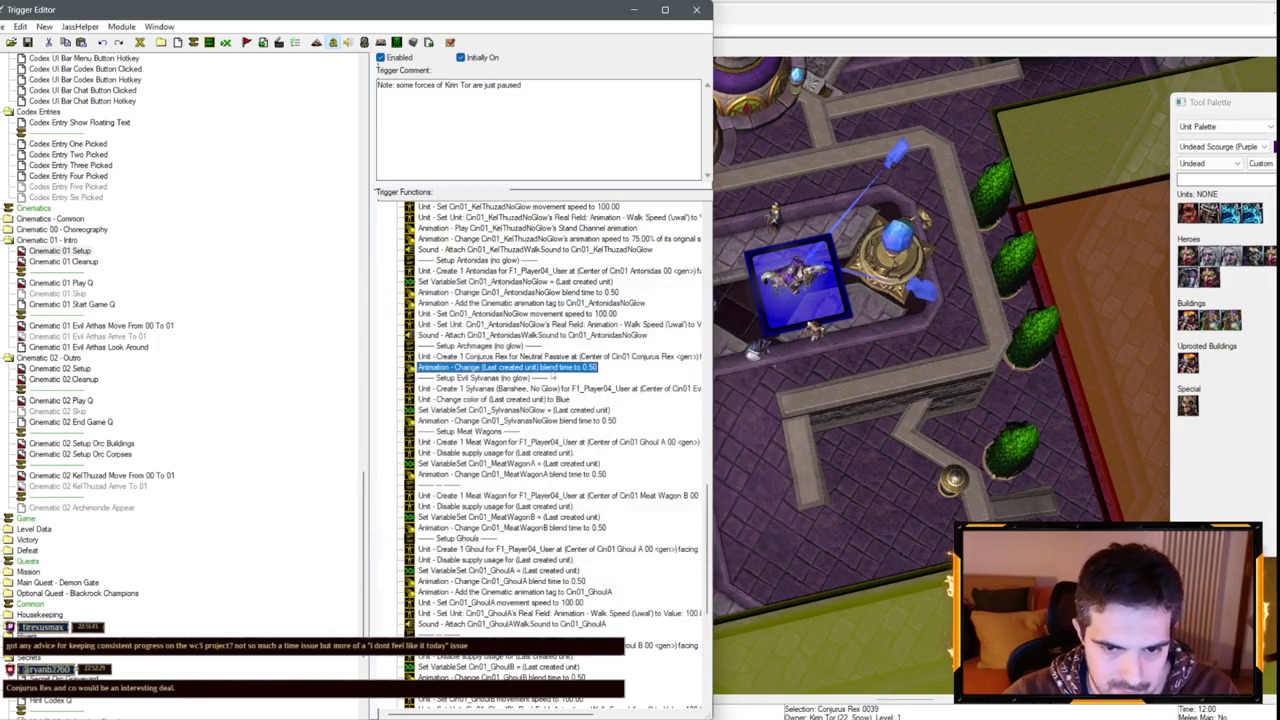
double_click(541, 356)
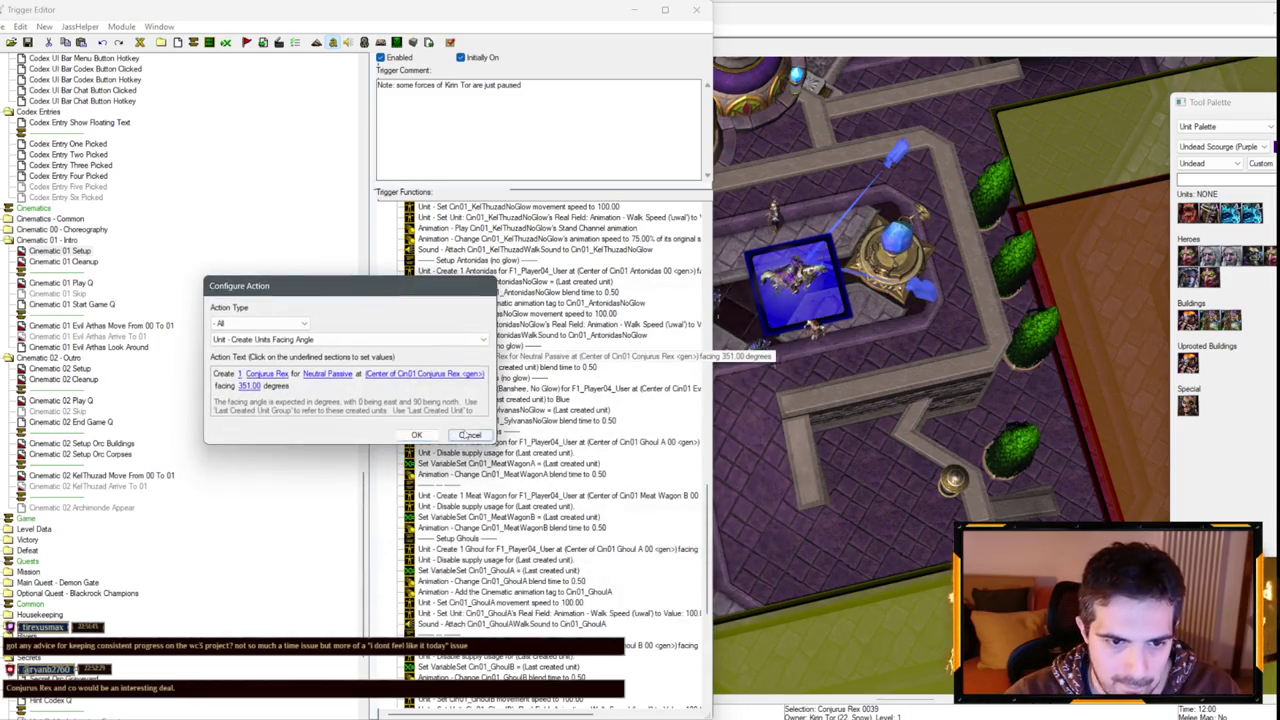
left_click(468, 435)
Step: Copy the colour-change action under Antonidas's creation and set its colour to Violet
left_click_drag(528, 290, 529, 412)
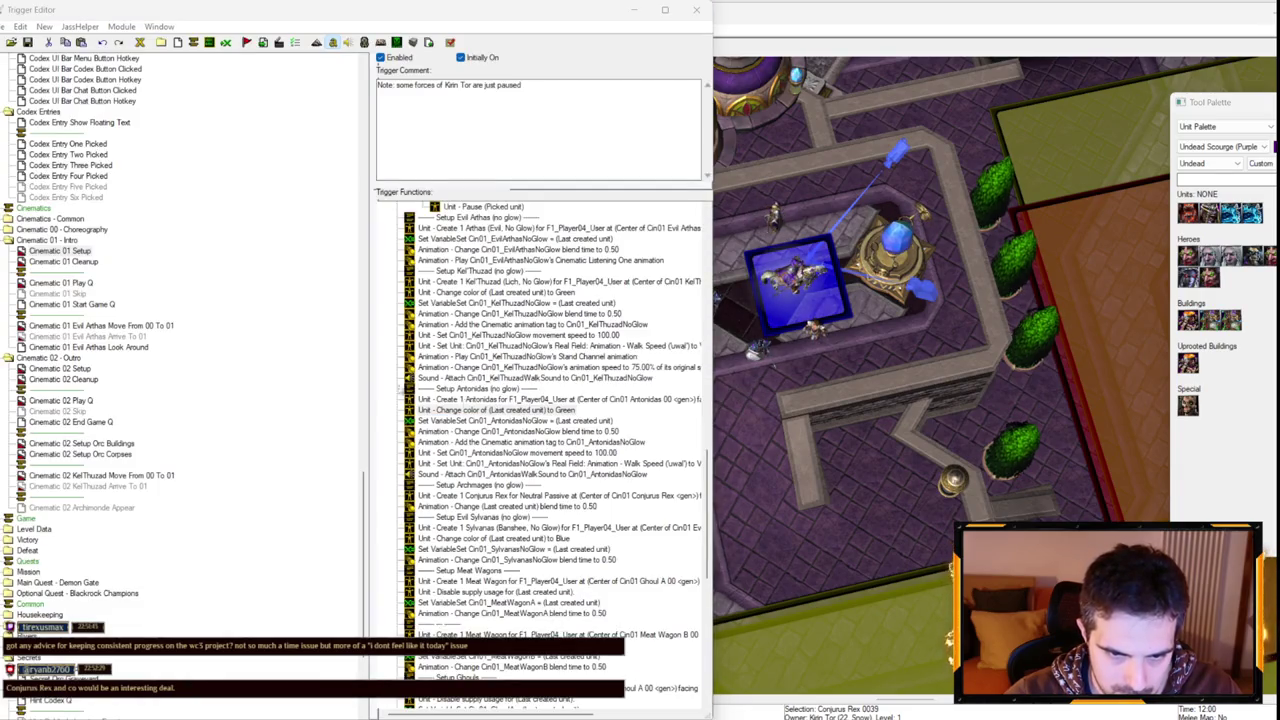
double_click(400, 386)
left_click(295, 369)
left_click(300, 330)
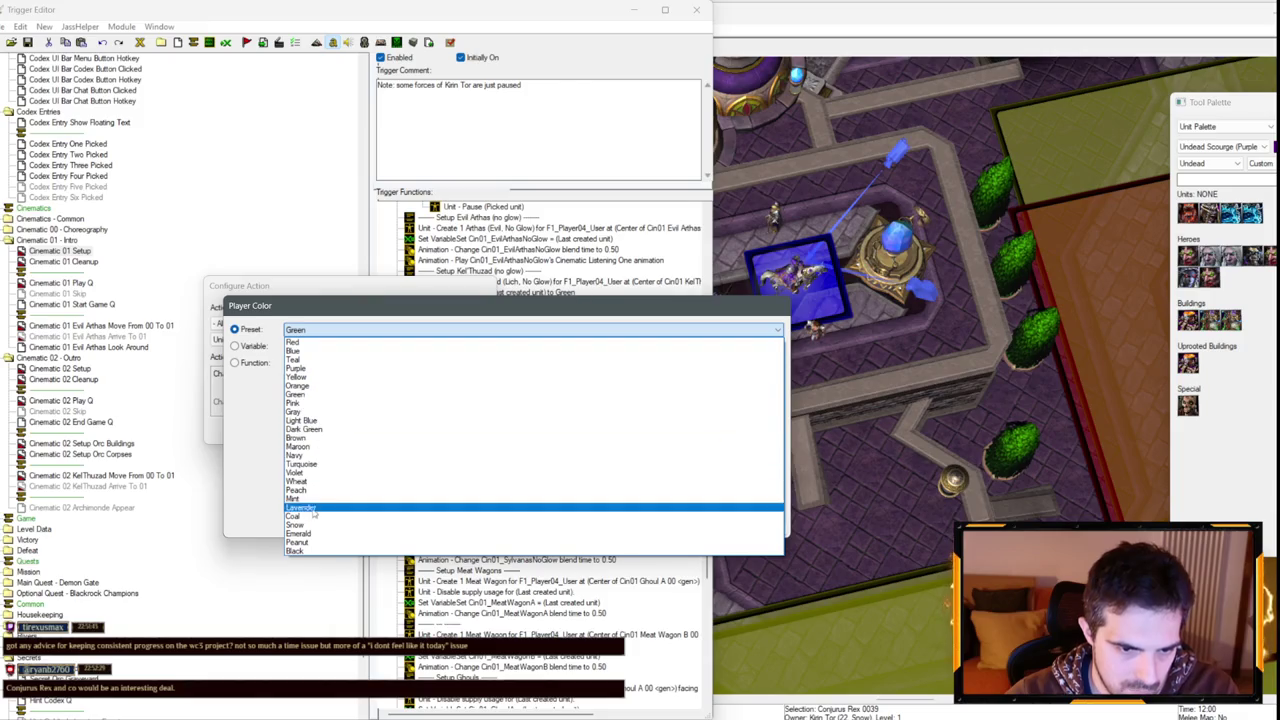
left_click(311, 478)
key("Return")
key("Return")
Step: Paste the Violet colour action under Conjurus Rex and select the three archmage actions
scroll(556, 410, "down", 3)
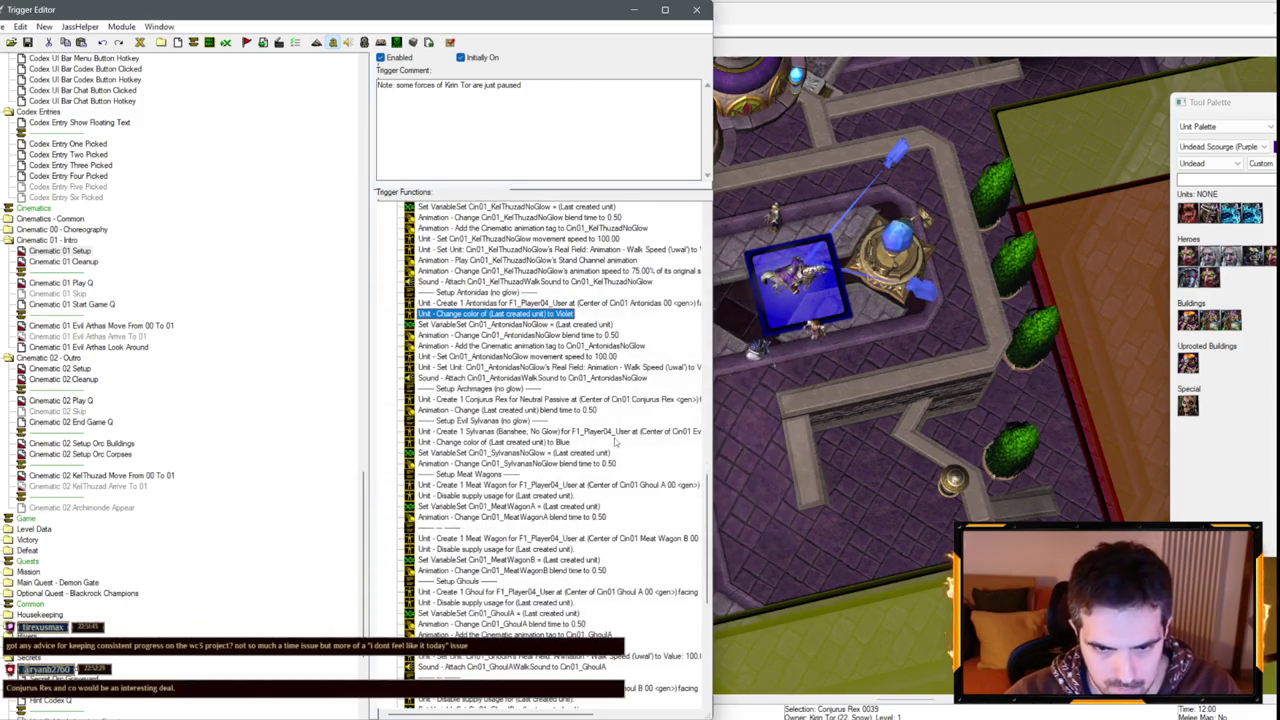
left_click(556, 401)
key("ctrl+v")
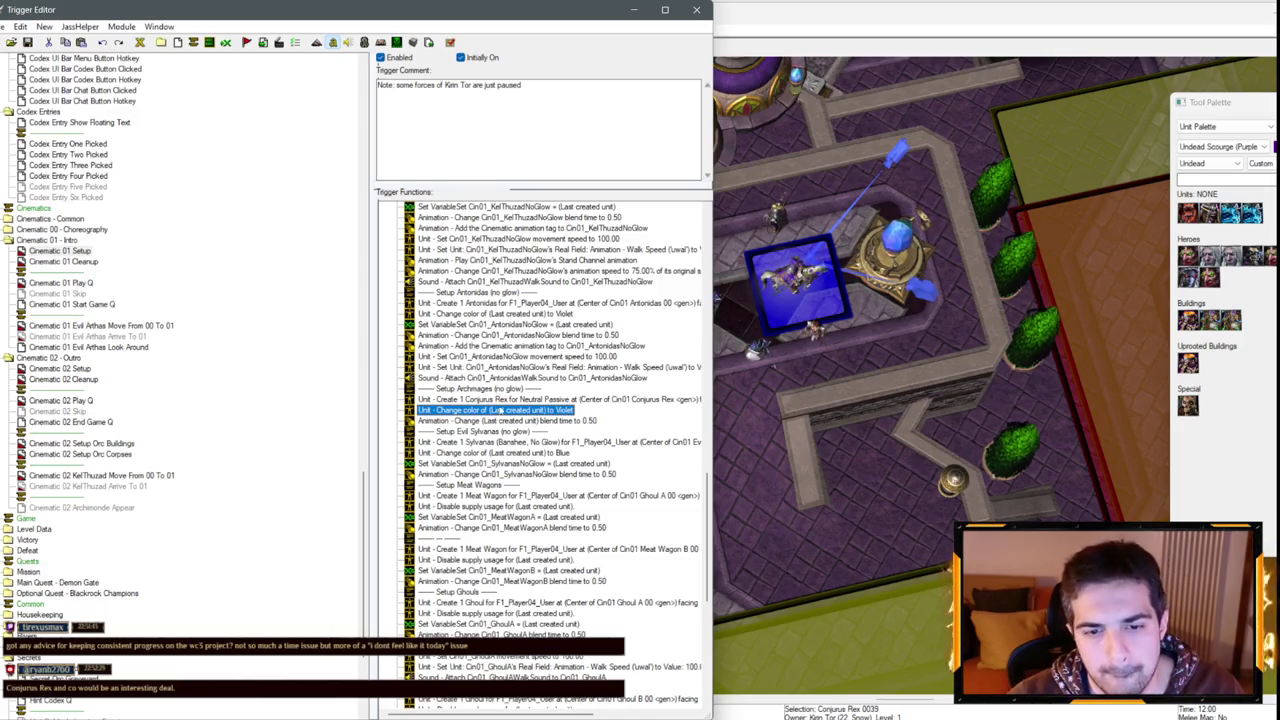
left_click(588, 404, "ctrl")
left_click(552, 421, "ctrl")
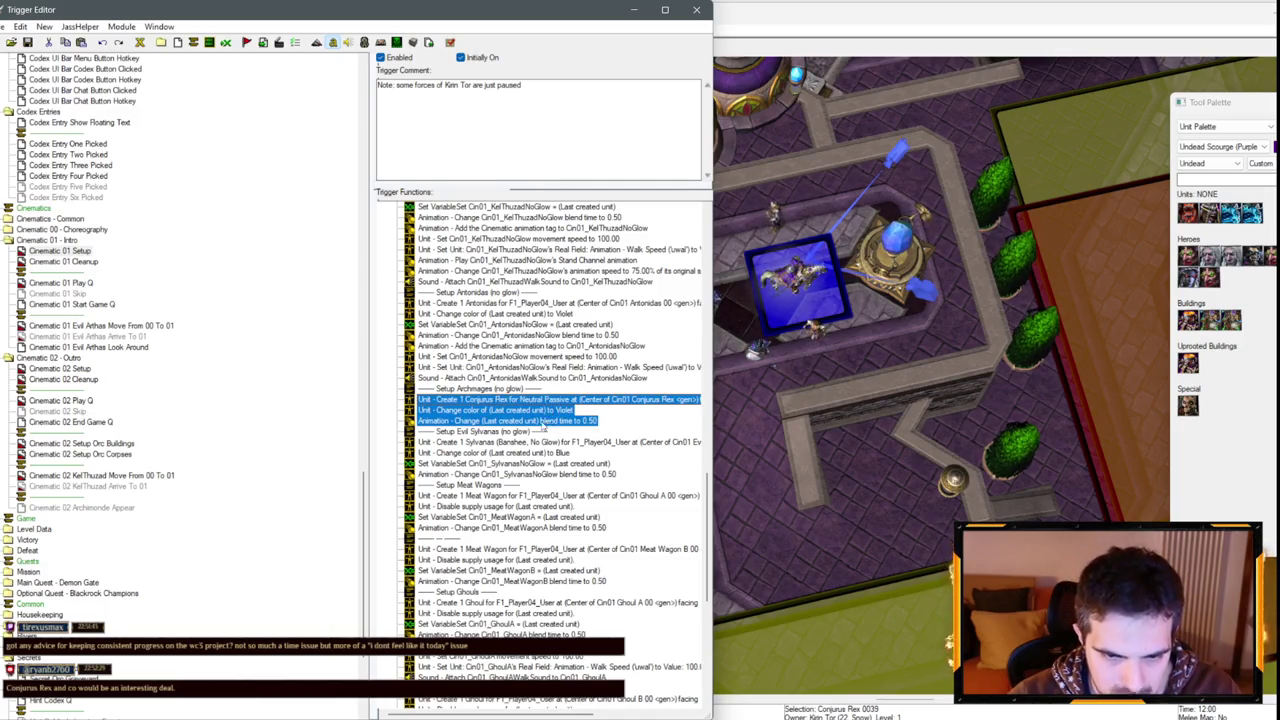
scroll(542, 426, "down", 1)
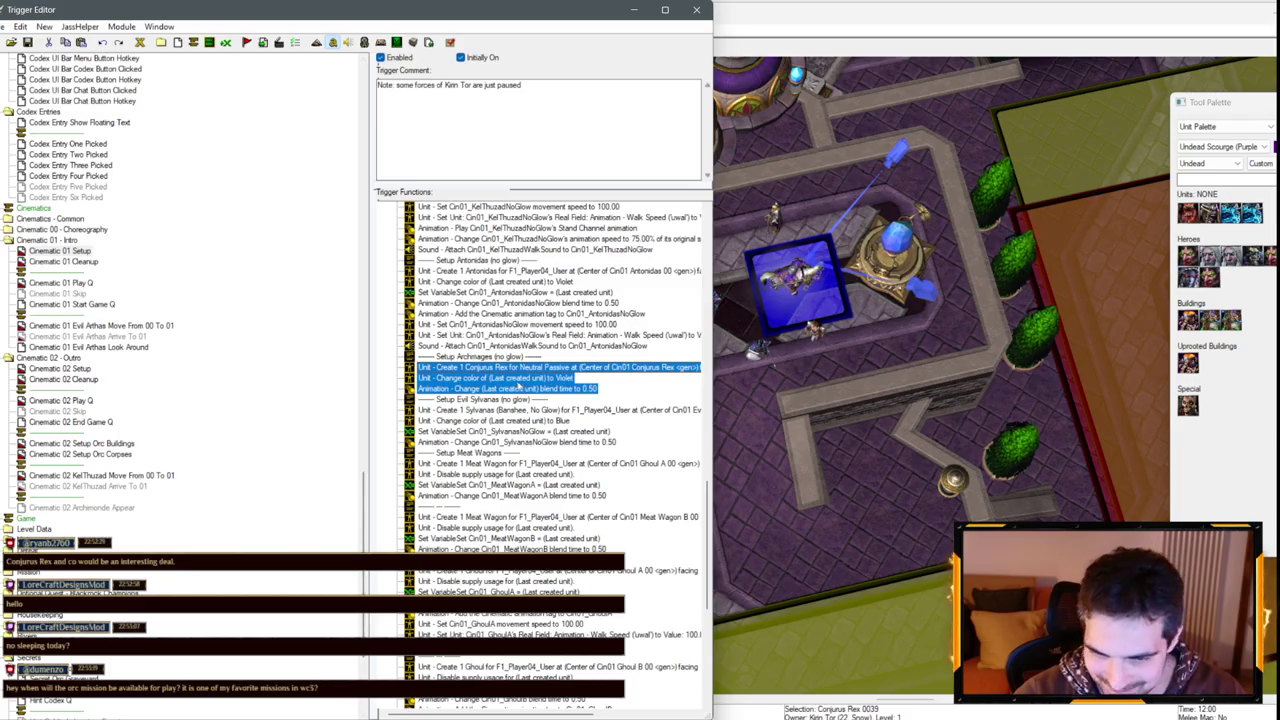
Step: Copy the Conjurus Rex create, Violet colour and blend-time rows into a second set
left_click(520, 389)
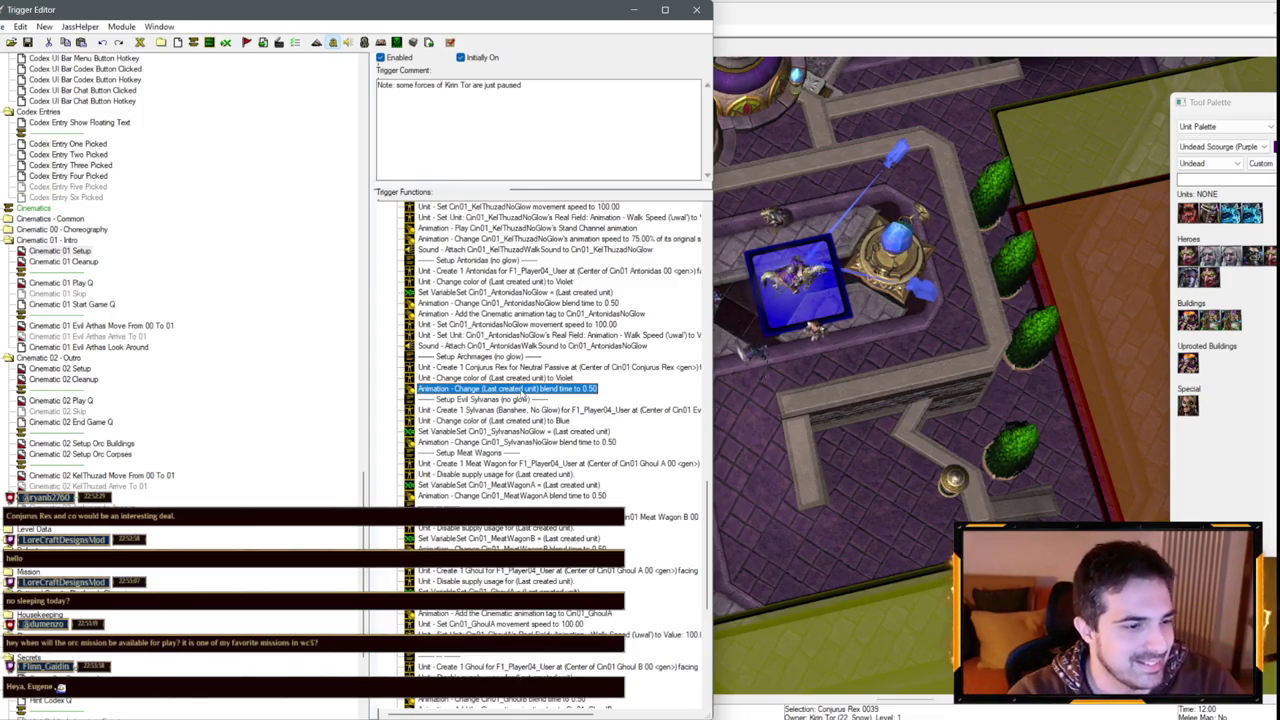
left_click(510, 367, "shift")
key("ctrl+c")
key("ctrl+v")
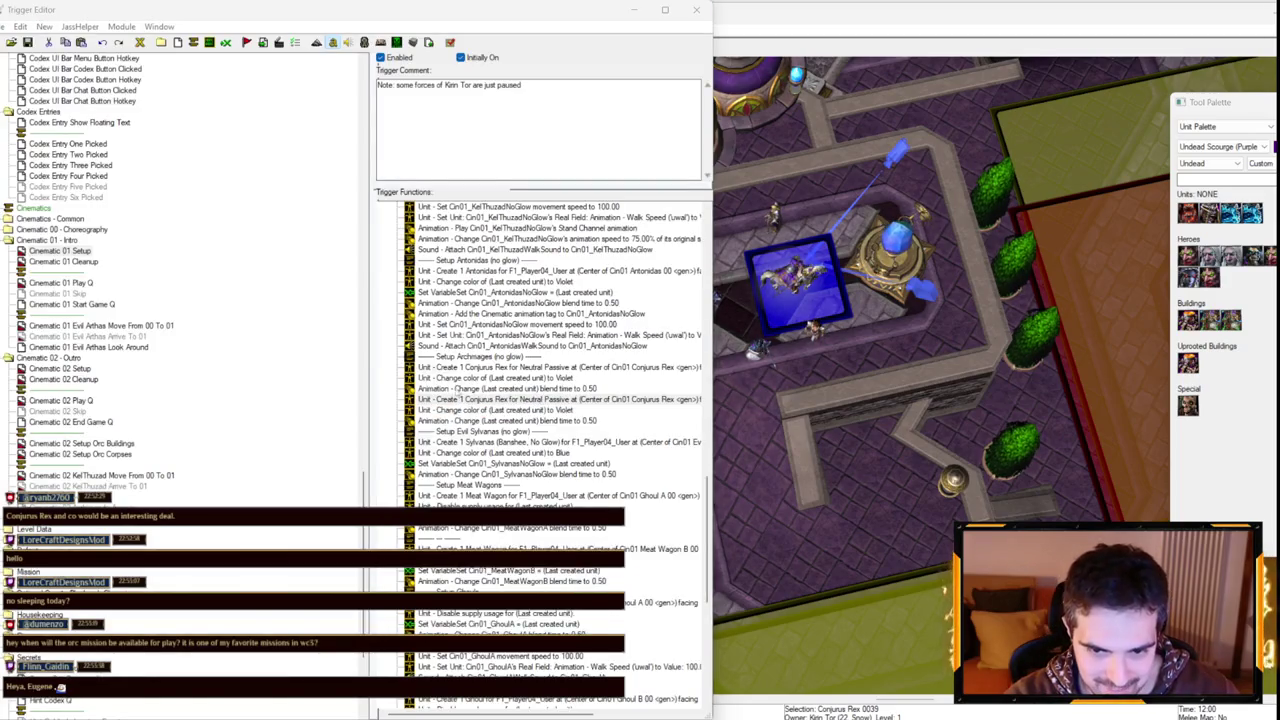
double_click(456, 399)
left_click(292, 375)
Step: Make the duplicate create Fordred Aran, checking his placed unit on the map
left_click(710, 655)
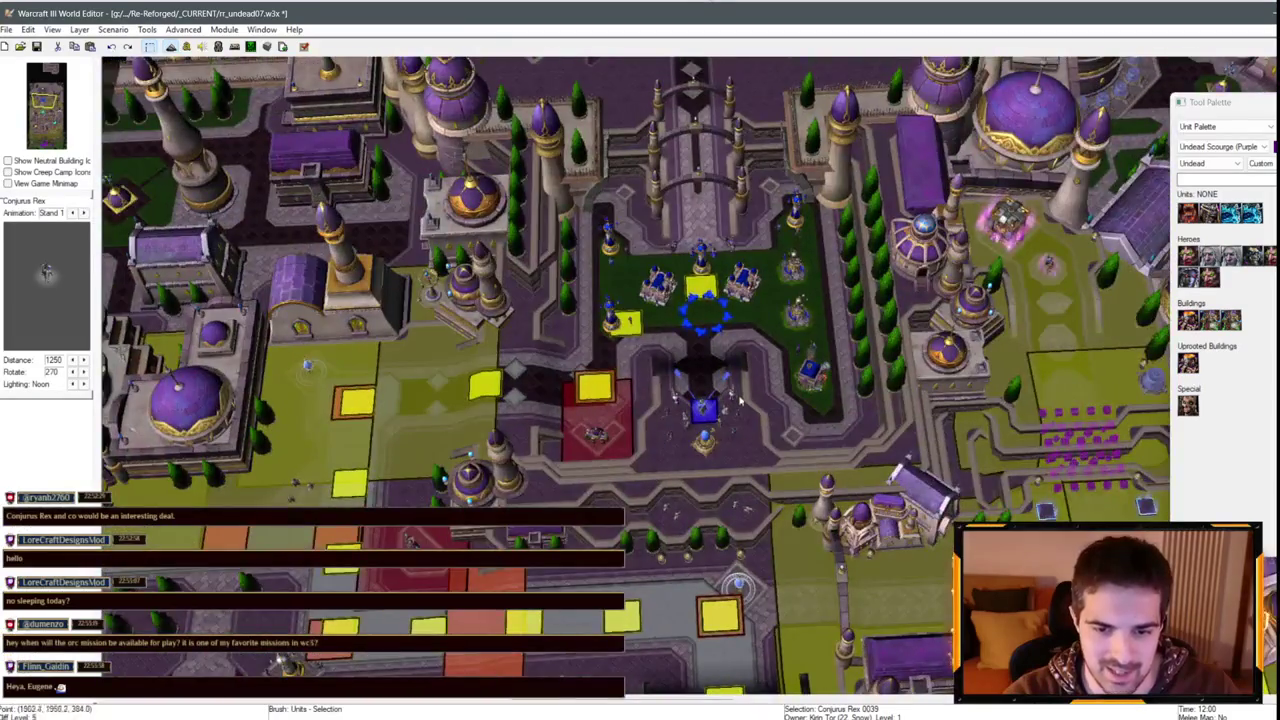
scroll(740, 400, "up", 5)
double_click(755, 450)
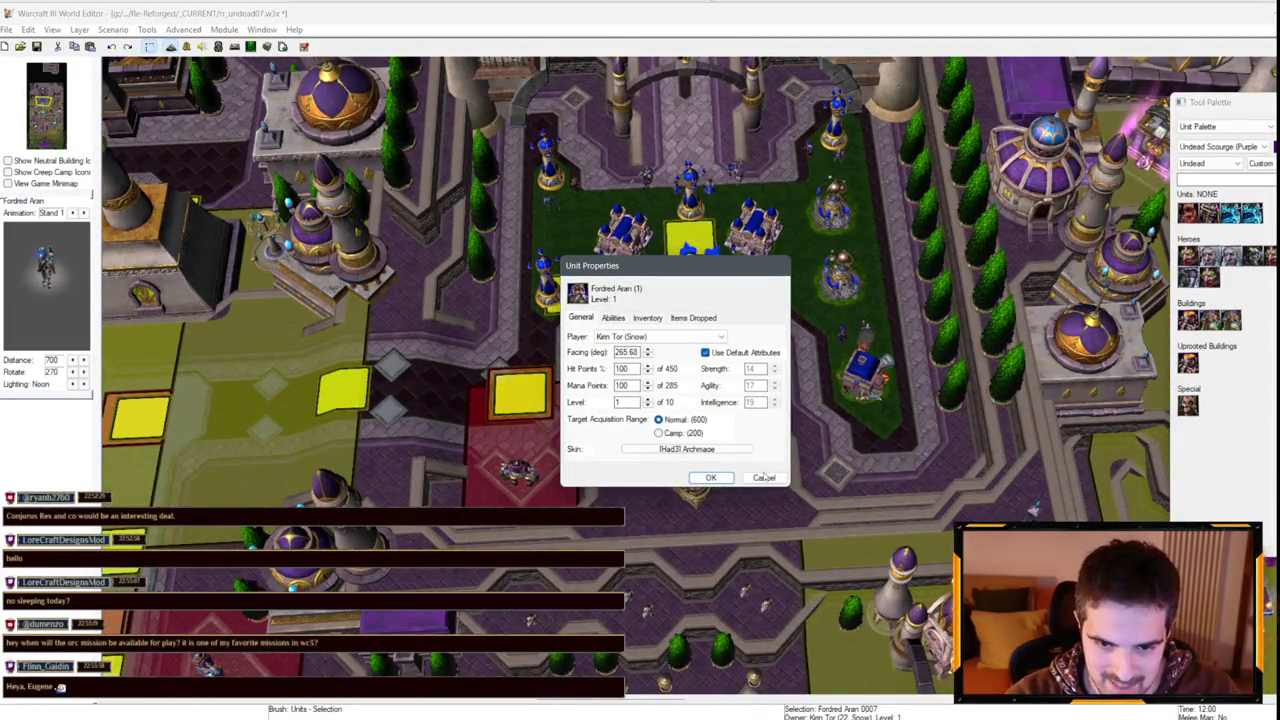
left_click(762, 477)
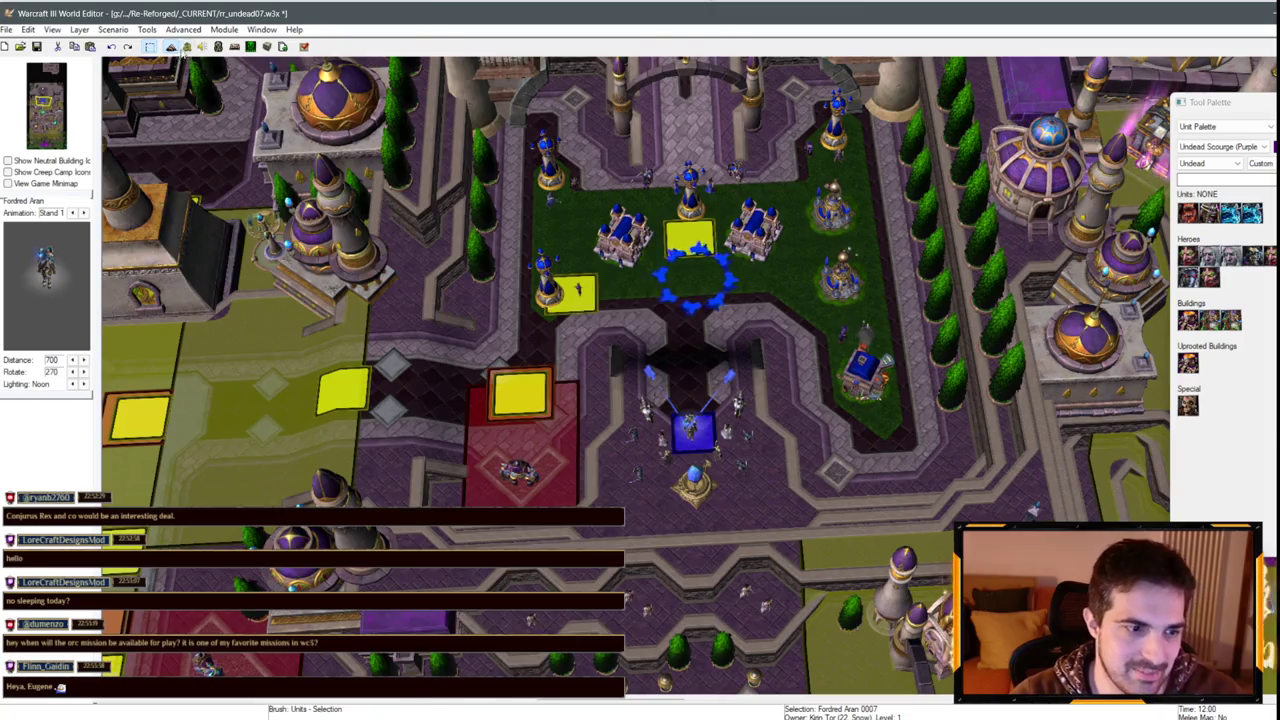
left_click(186, 47)
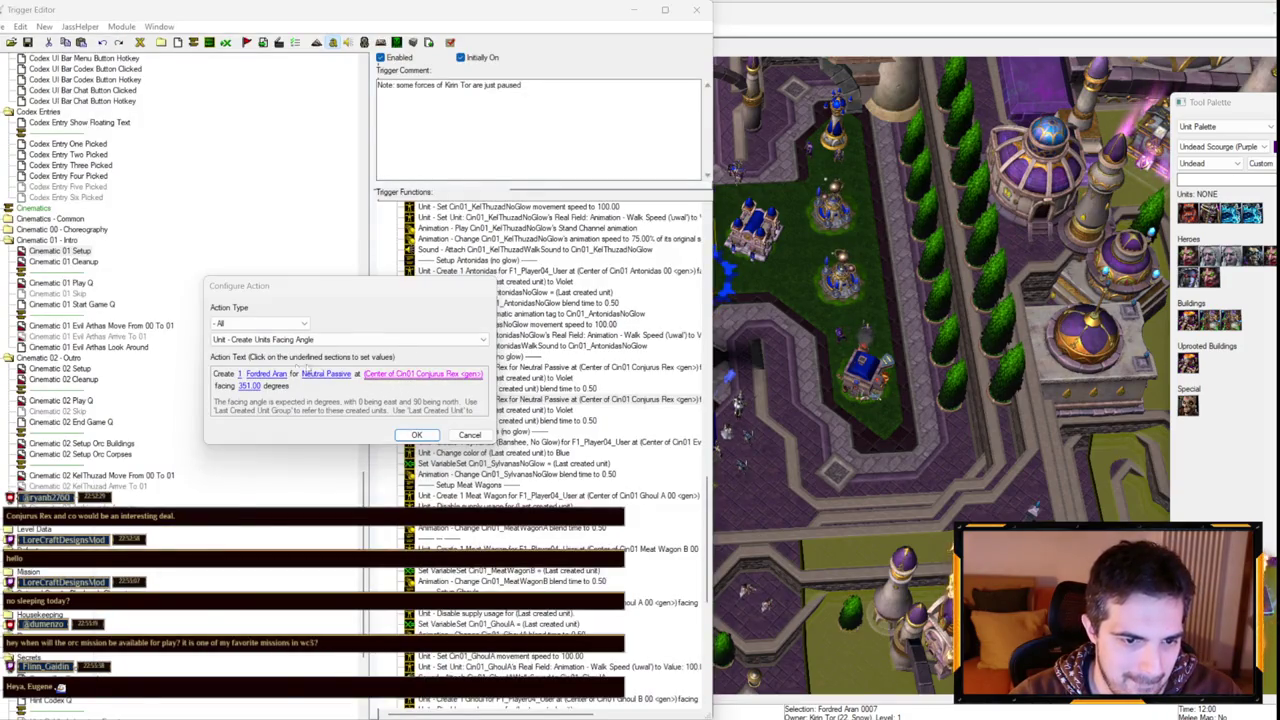
Step: Set the Fordred Aran spawn point to the Cin01 Fordred Aran region
left_click(420, 374)
left_click(360, 367)
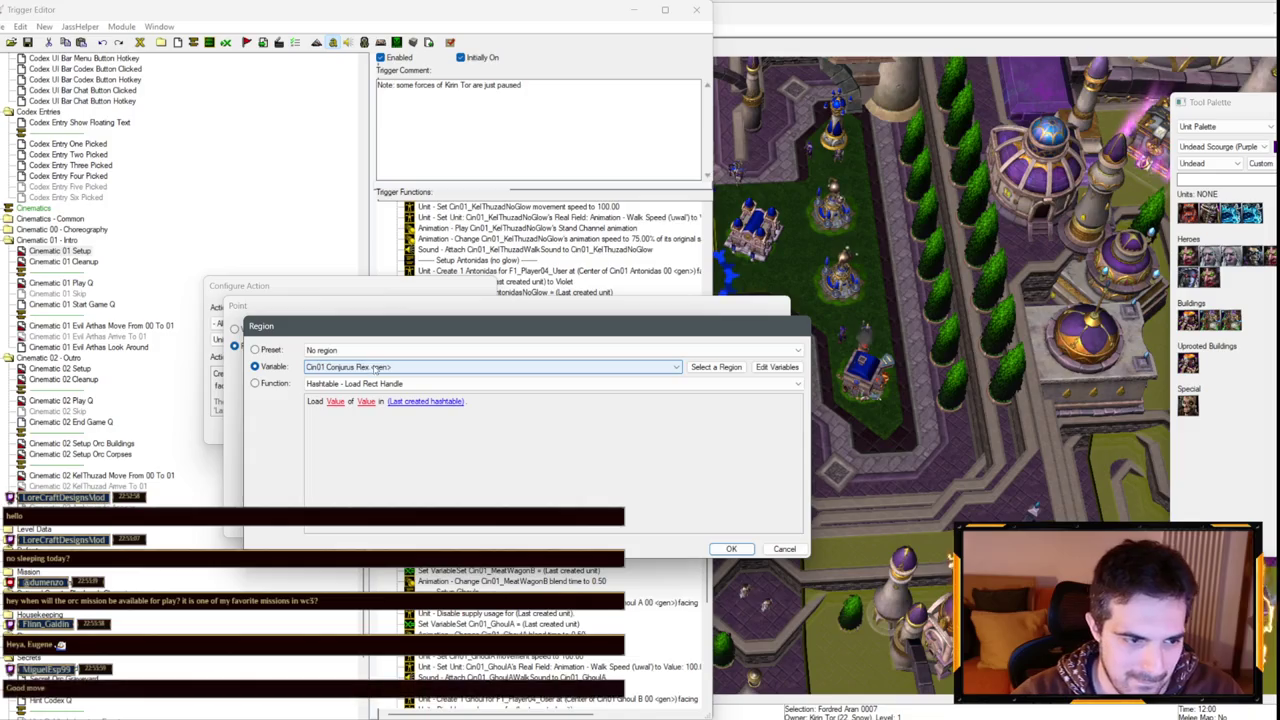
left_click(376, 368)
scroll(378, 394, "down", 2)
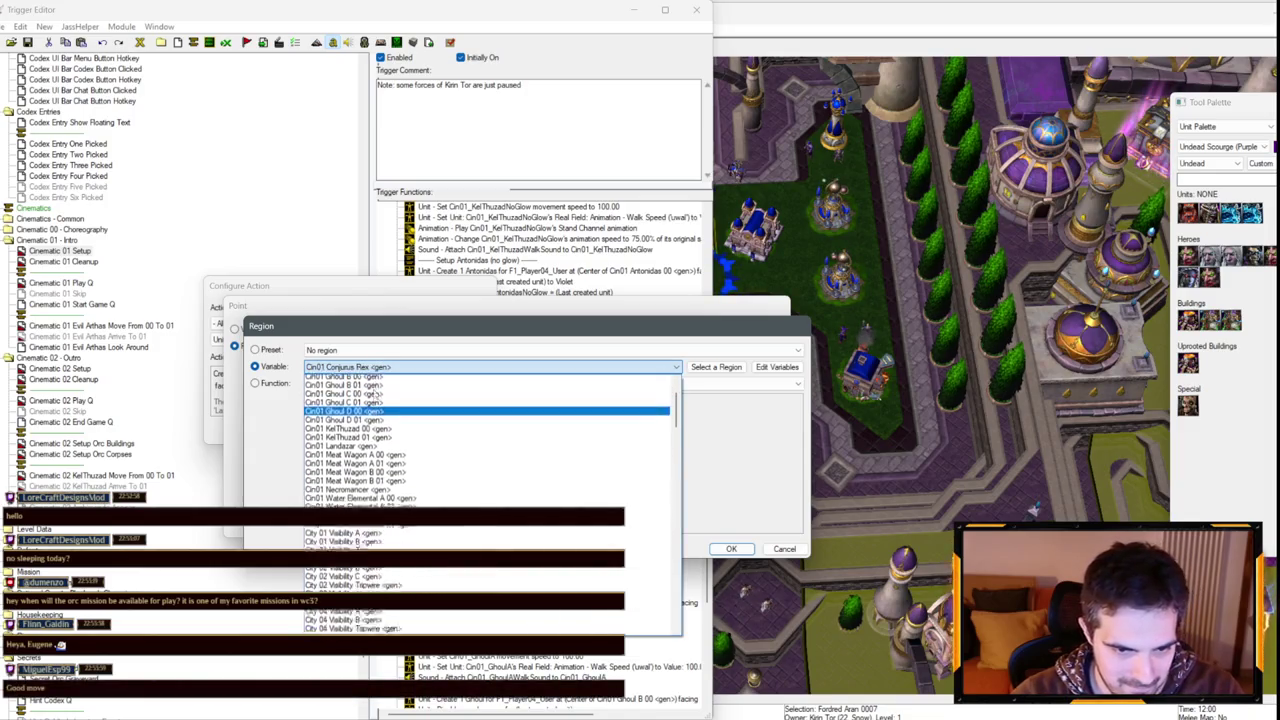
scroll(378, 393, "up", 2)
left_click(365, 417)
key("Return")
key("Return")
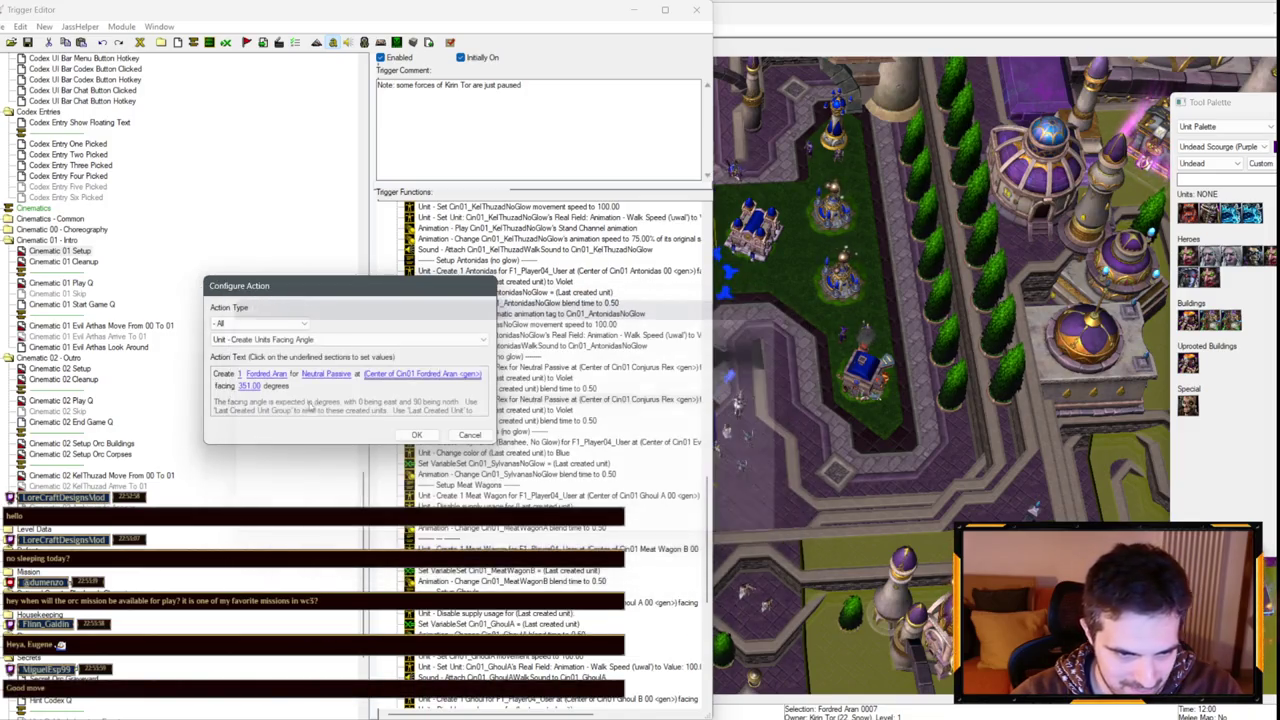
left_click(248, 385)
key("Return")
key("Return")
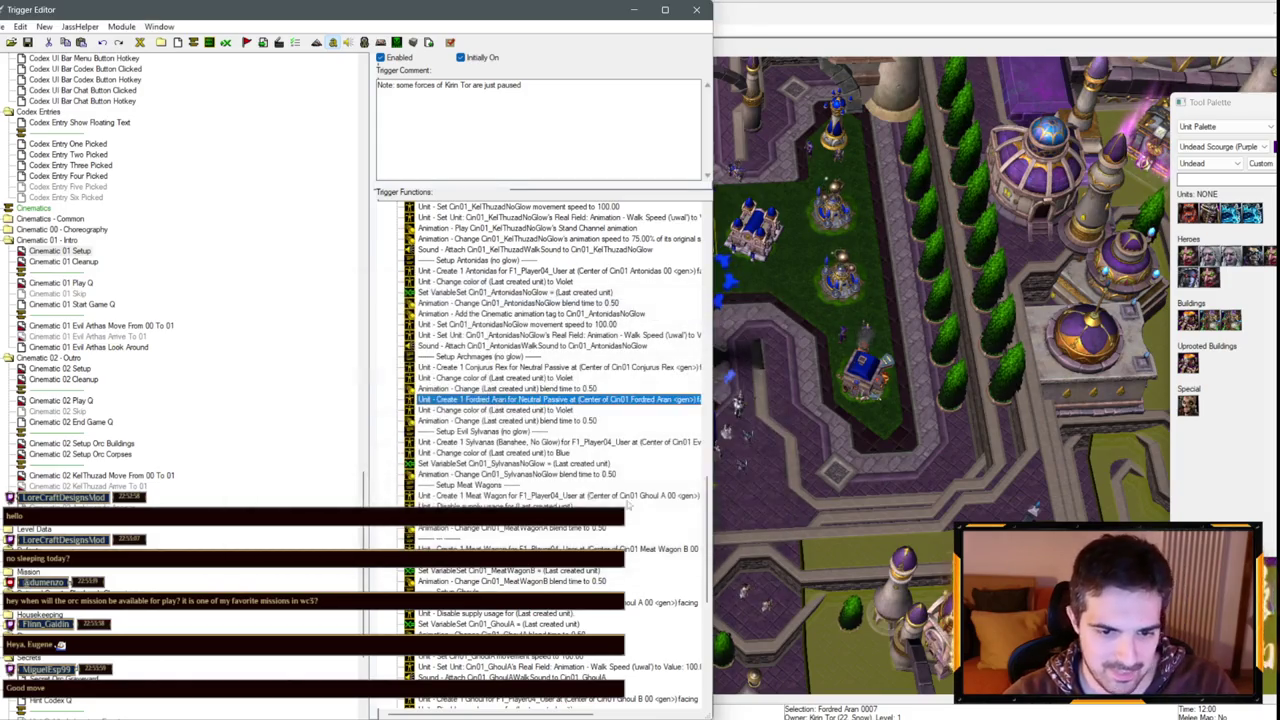
double_click(520, 420)
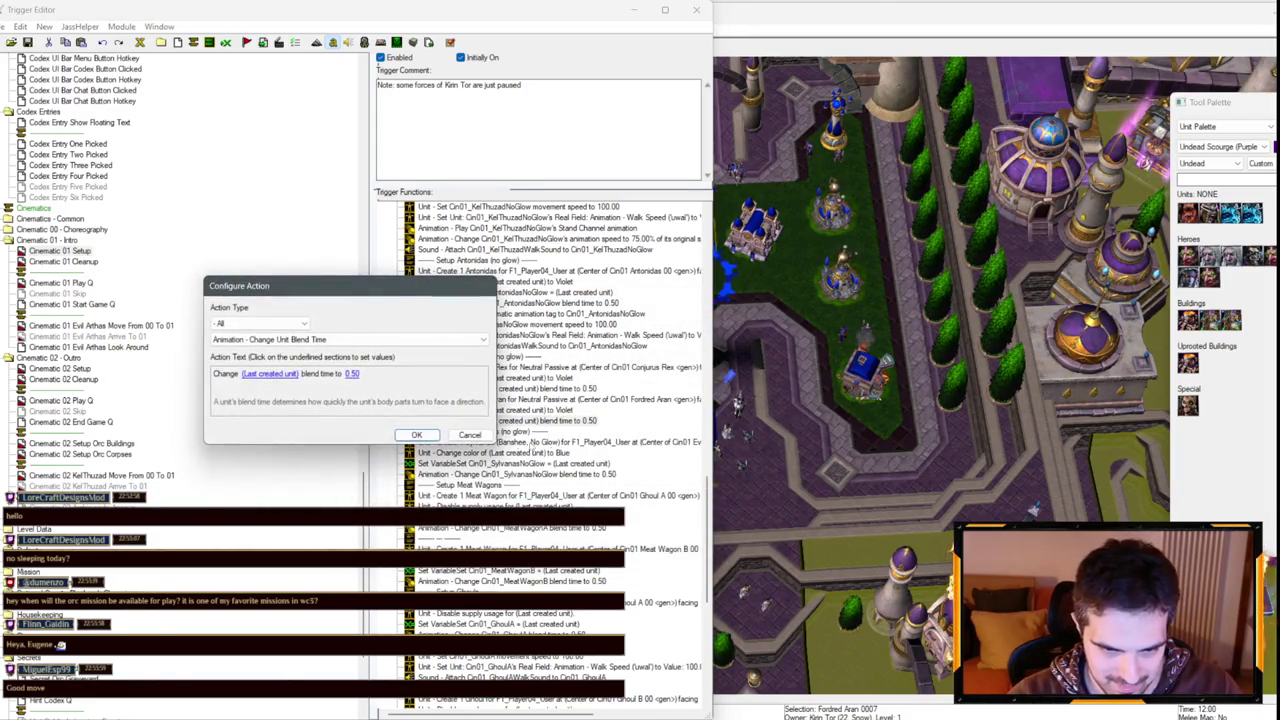
Step: Copy the Fordred Aran action block and change the copy's unit type to Landazar
key("Return")
left_click(560, 403)
mouse_move(560, 403)
left_mouse_down()
mouse_move(561, 426)
mouse_move(603, 438)
left_mouse_up()
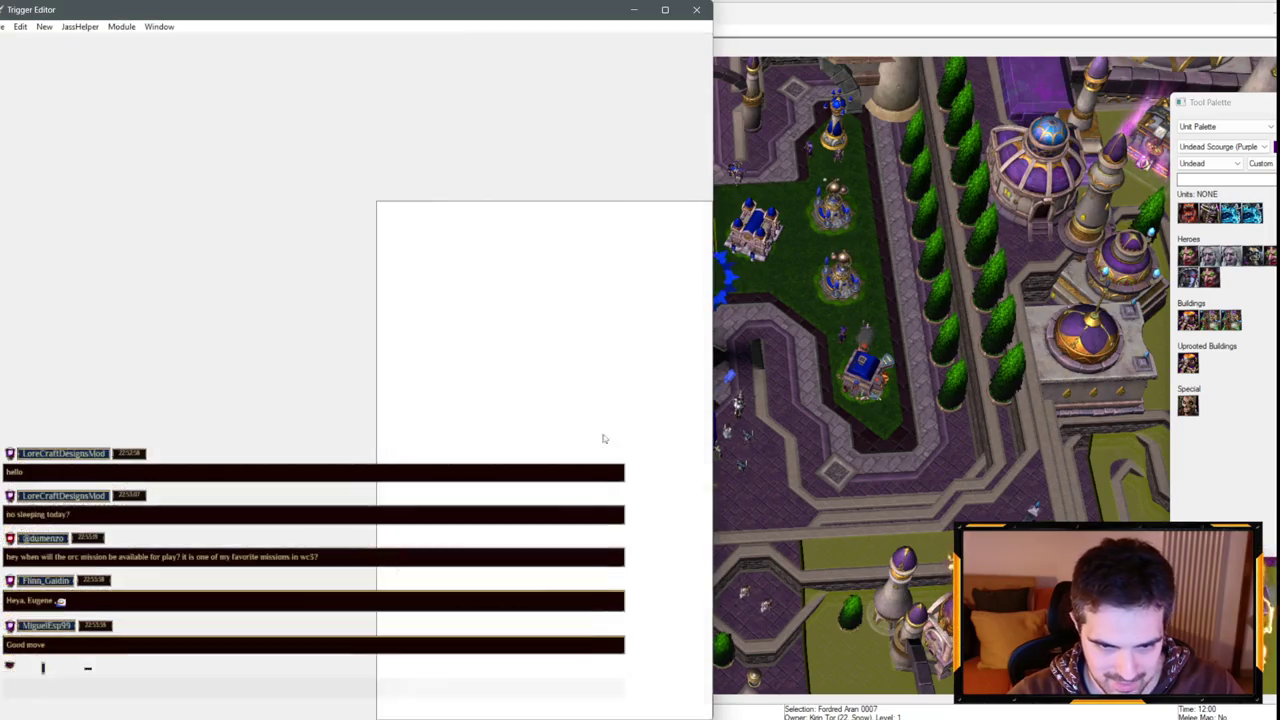
double_click(543, 436)
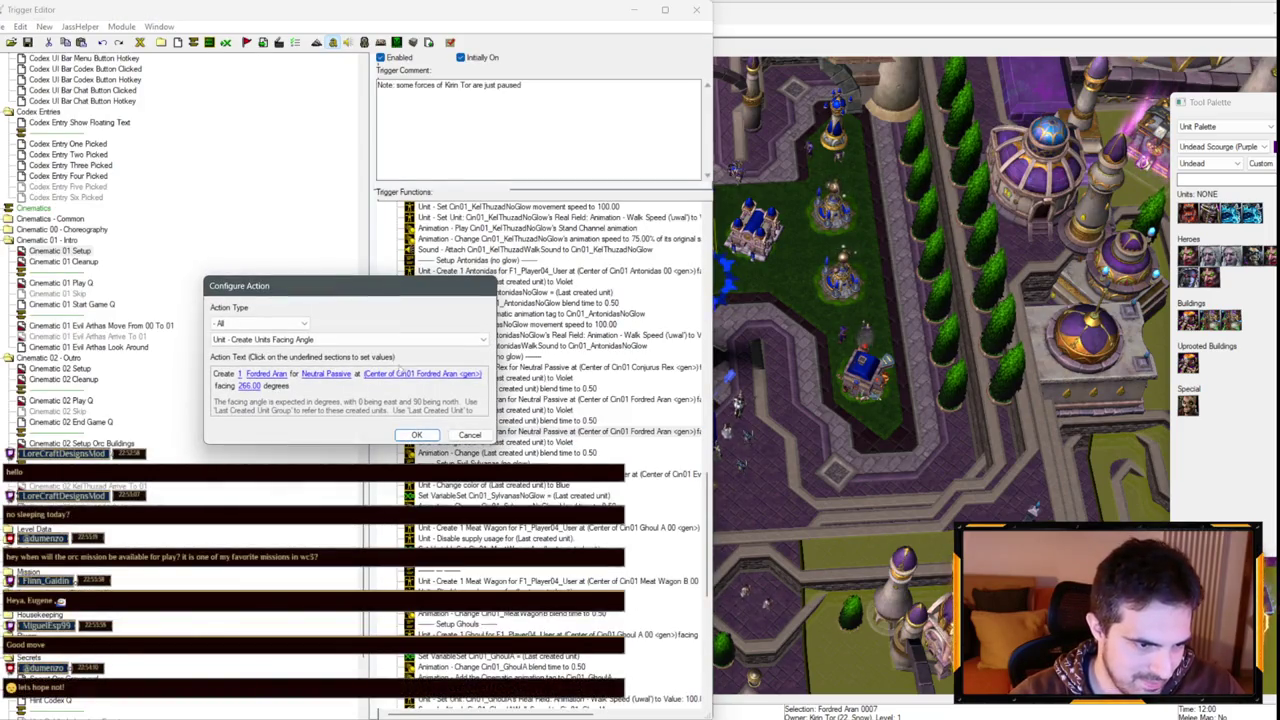
left_click(268, 374)
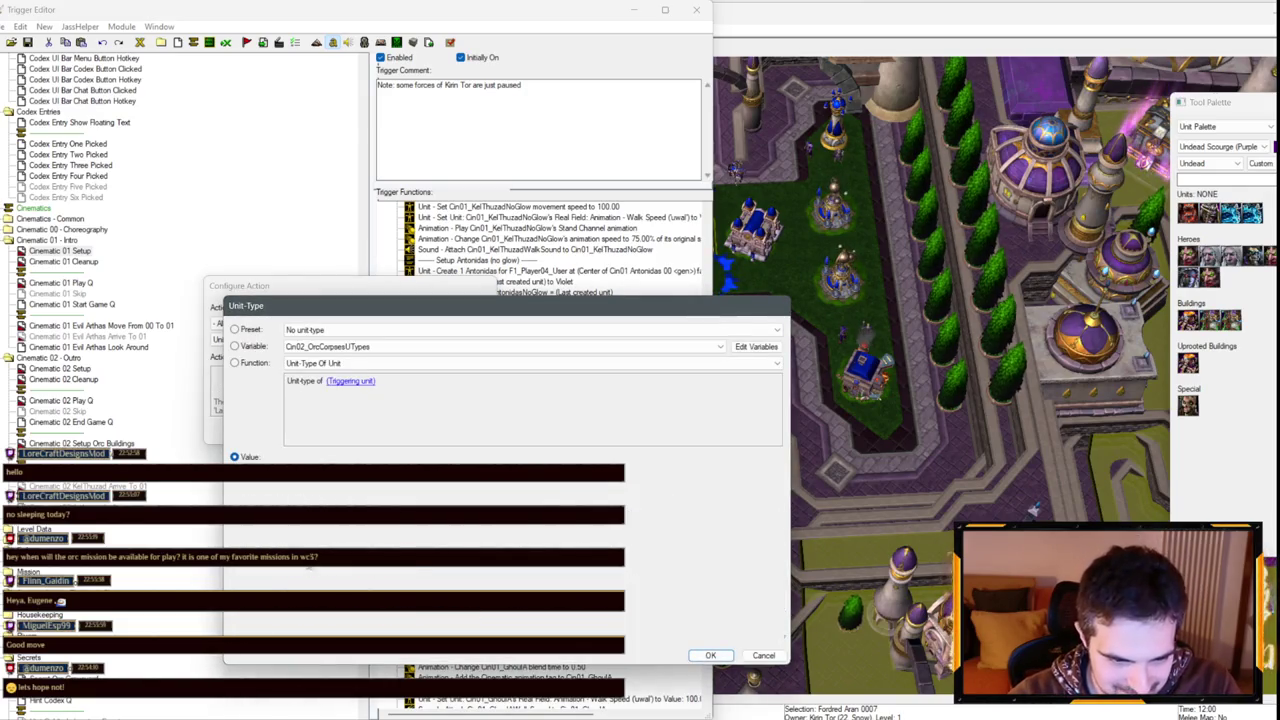
double_click(313, 568)
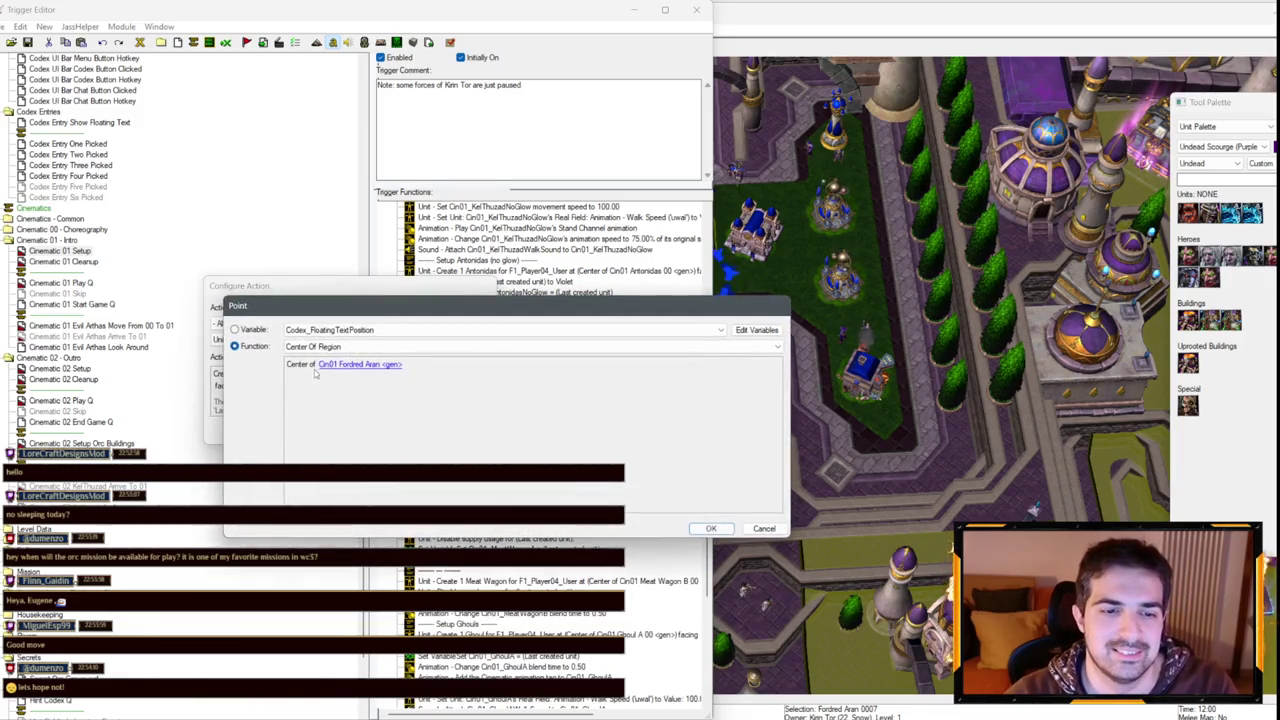
Step: Set Landazar's spawn region to Cin01 Landazar <gen>, checking the placed unit on the map
left_click(360, 364)
left_click(362, 367)
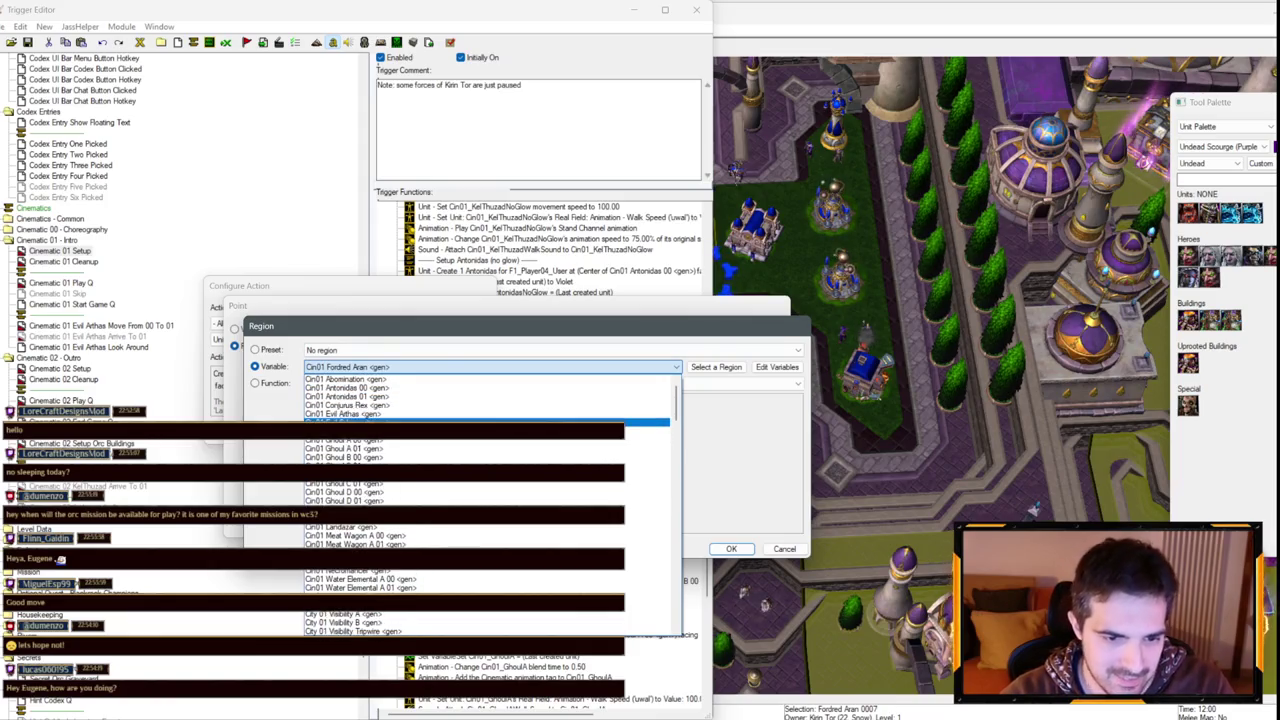
left_click(334, 500)
key("Return")
key("Return")
left_click_drag(376, 543, 647, 290)
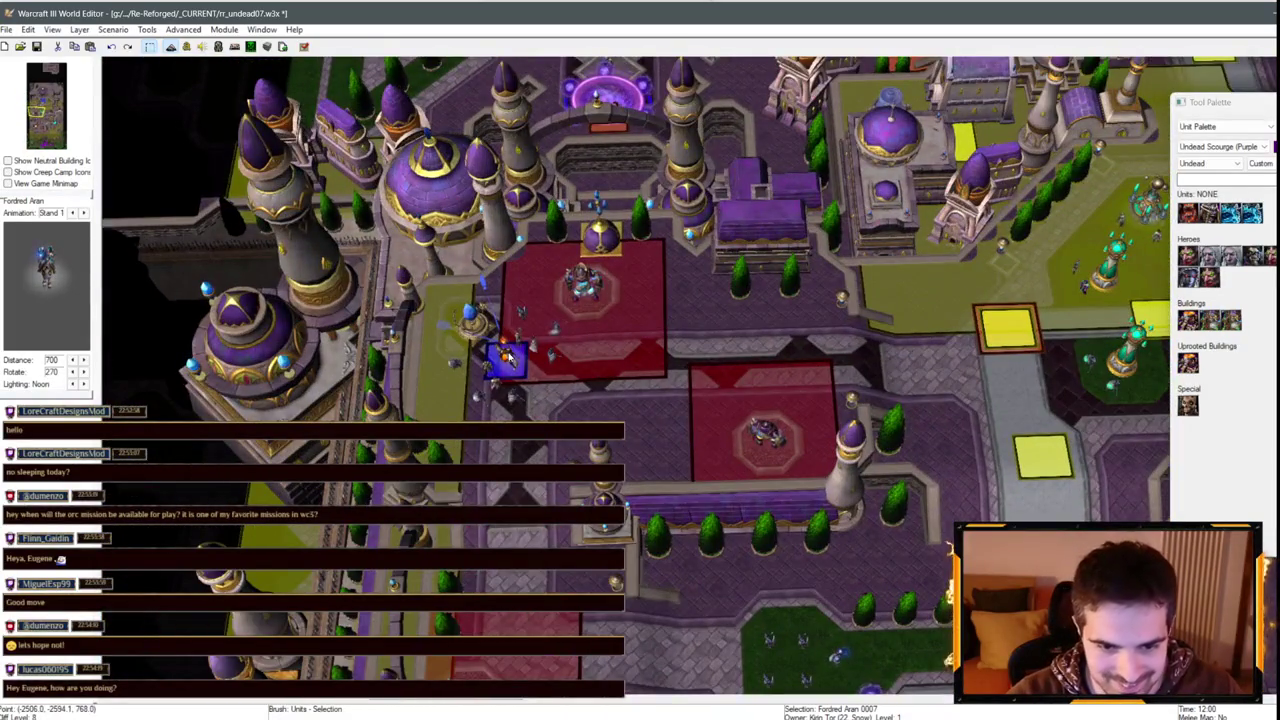
double_click(765, 432)
left_click(766, 477)
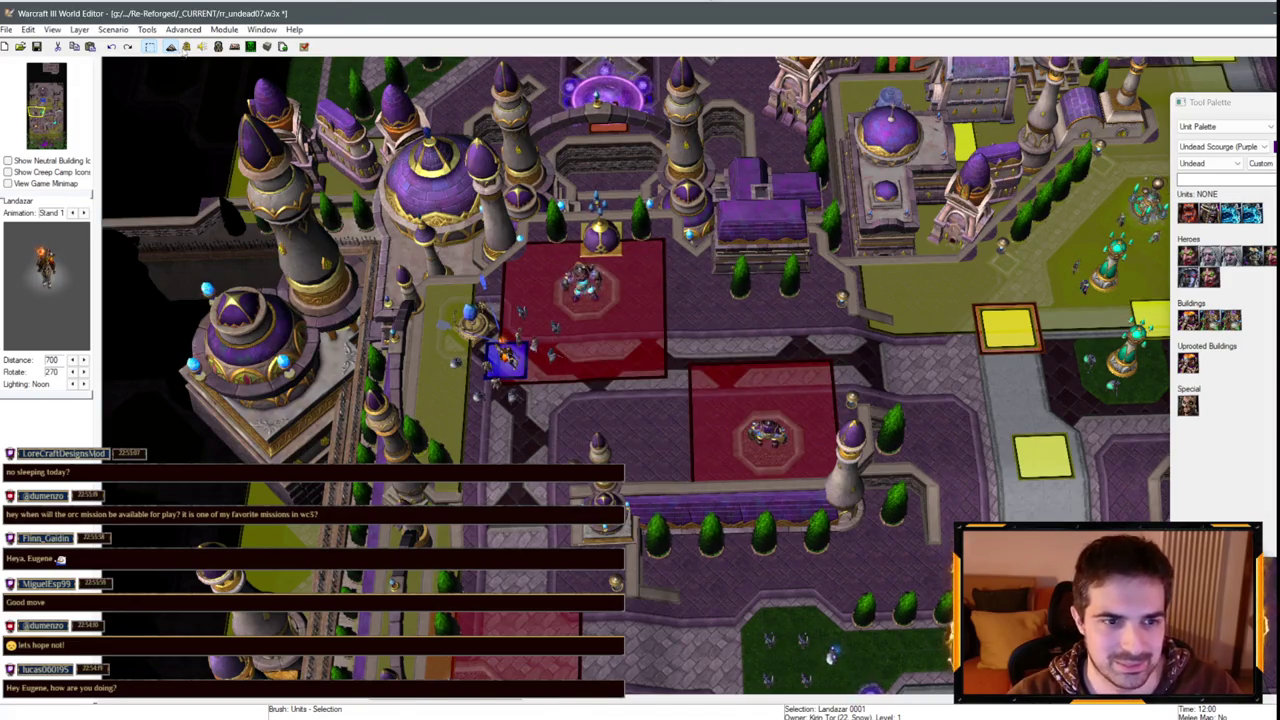
key("F4")
key("Return")
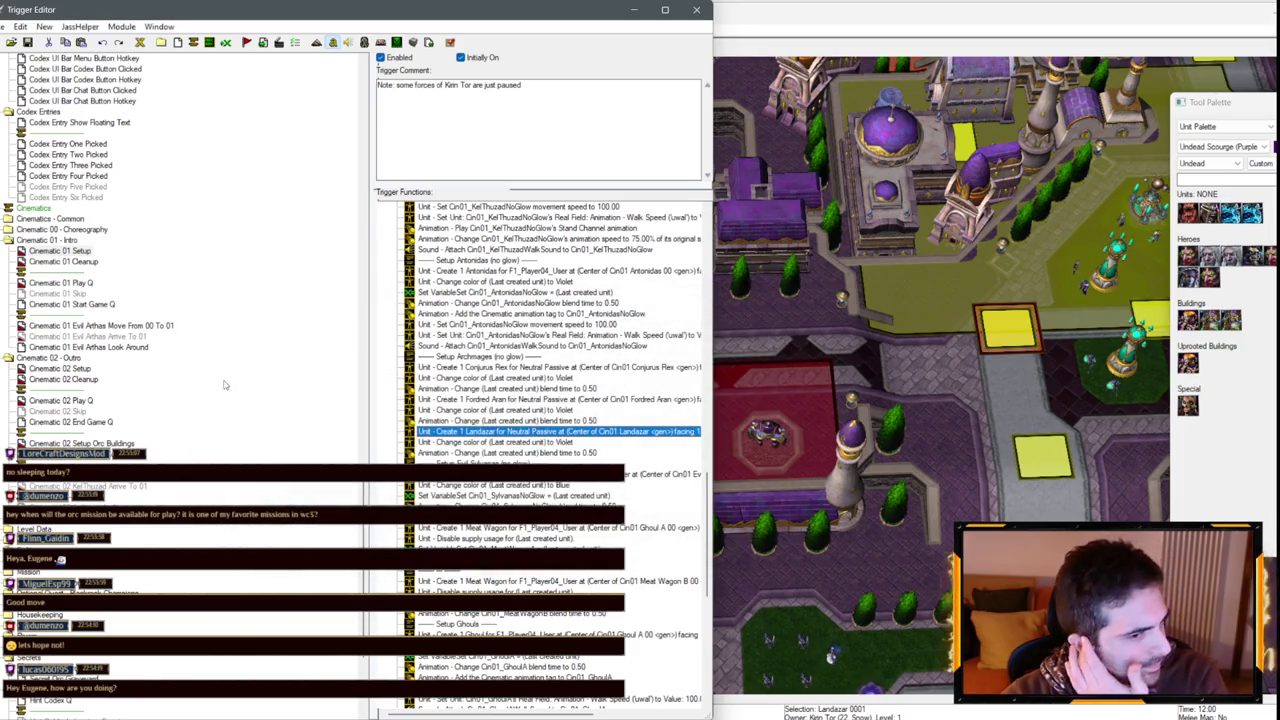
Step: Add the last created unit to Cin01_Archmages after Landazar's blend time, then insert an action after Conjurus Rex's
right_click(551, 455)
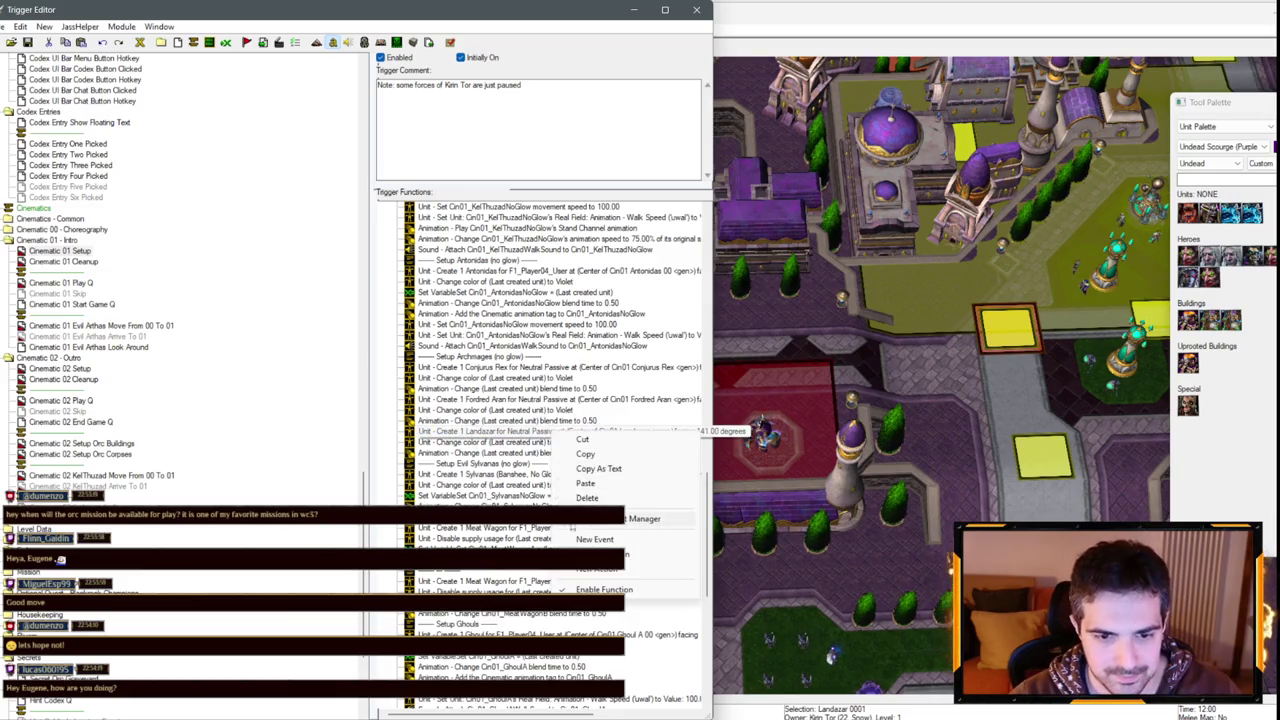
right_click(510, 455)
left_click(549, 595)
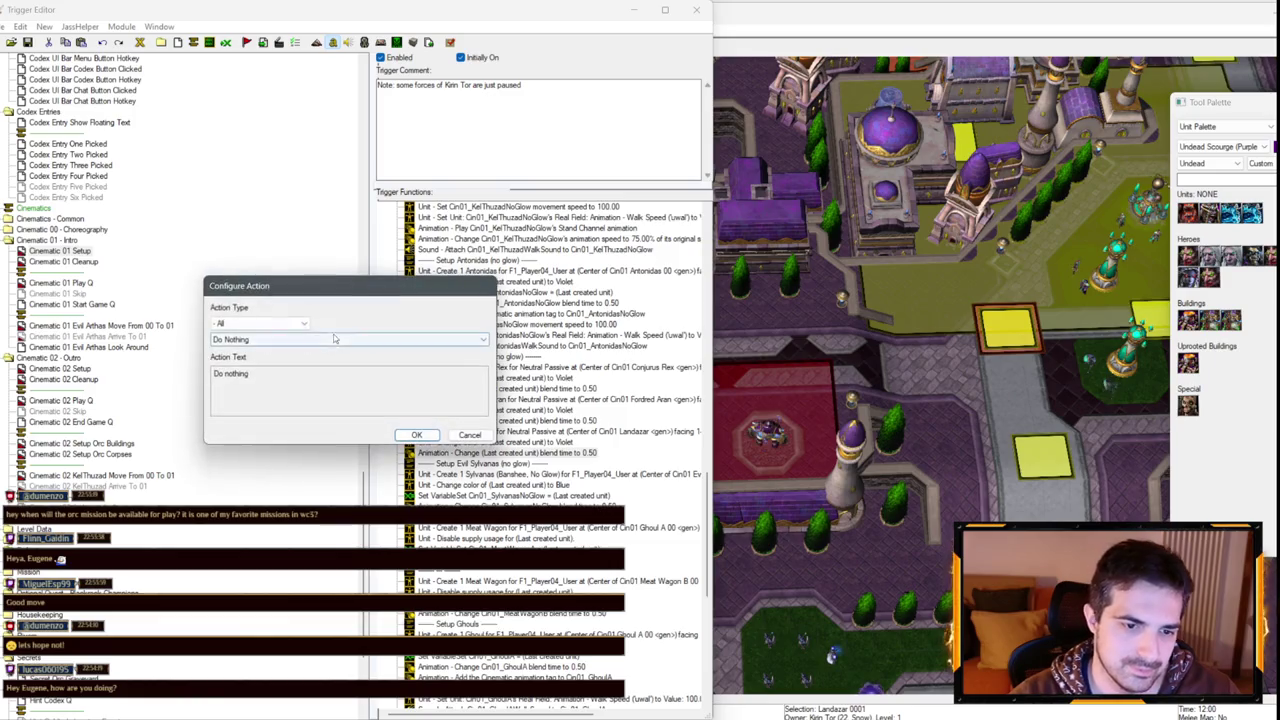
left_click(260, 323)
left_click(228, 570)
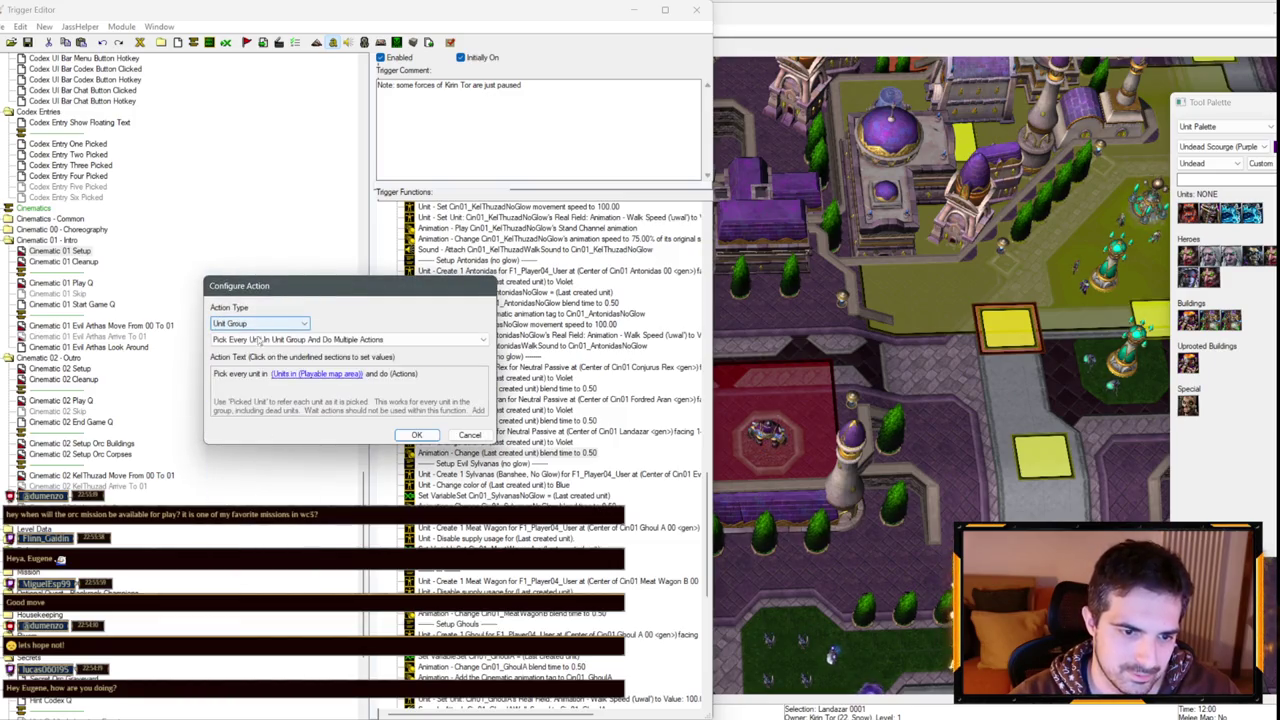
left_click(330, 339)
left_click(238, 370)
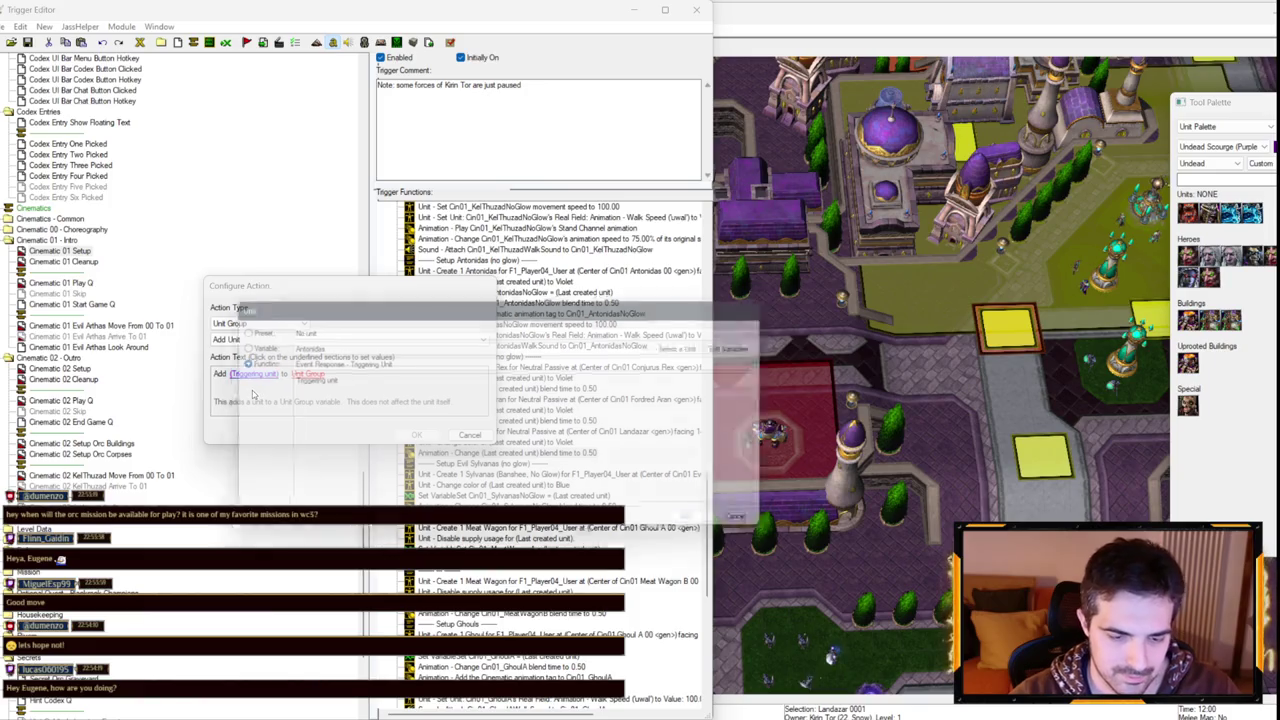
left_click(256, 374)
key("Escape")
left_click(316, 374)
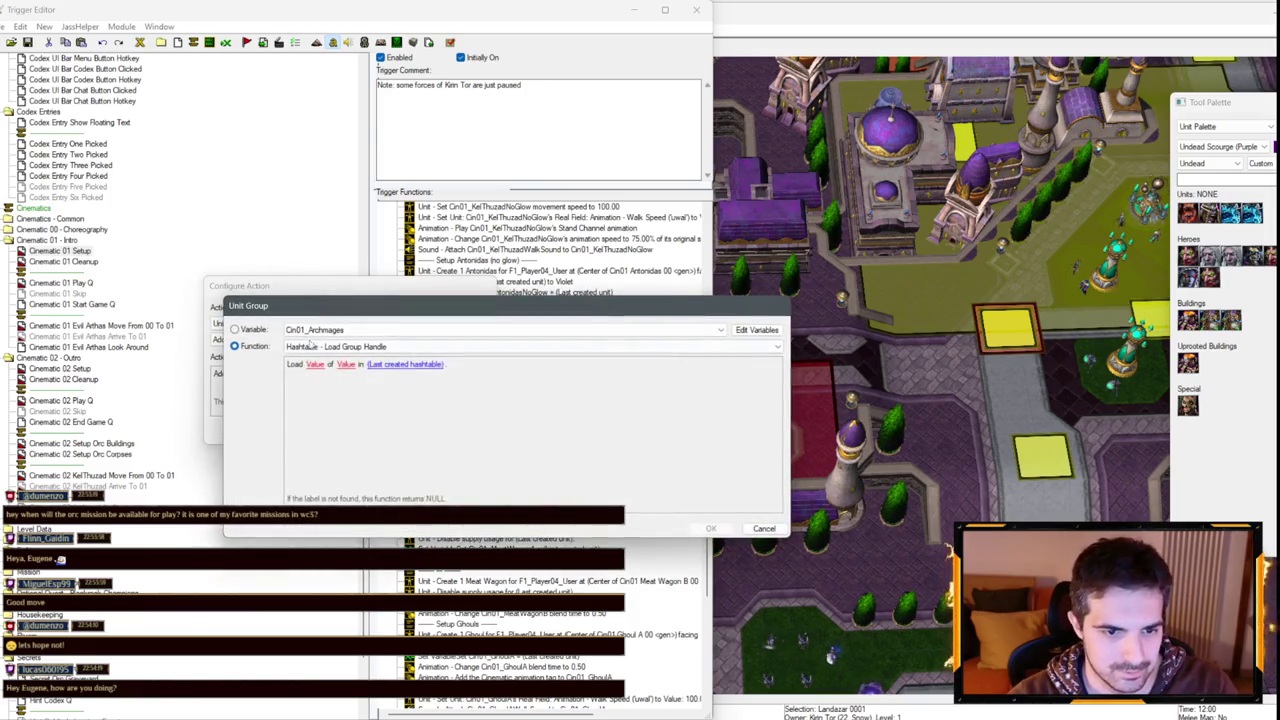
key("Return")
key("Return")
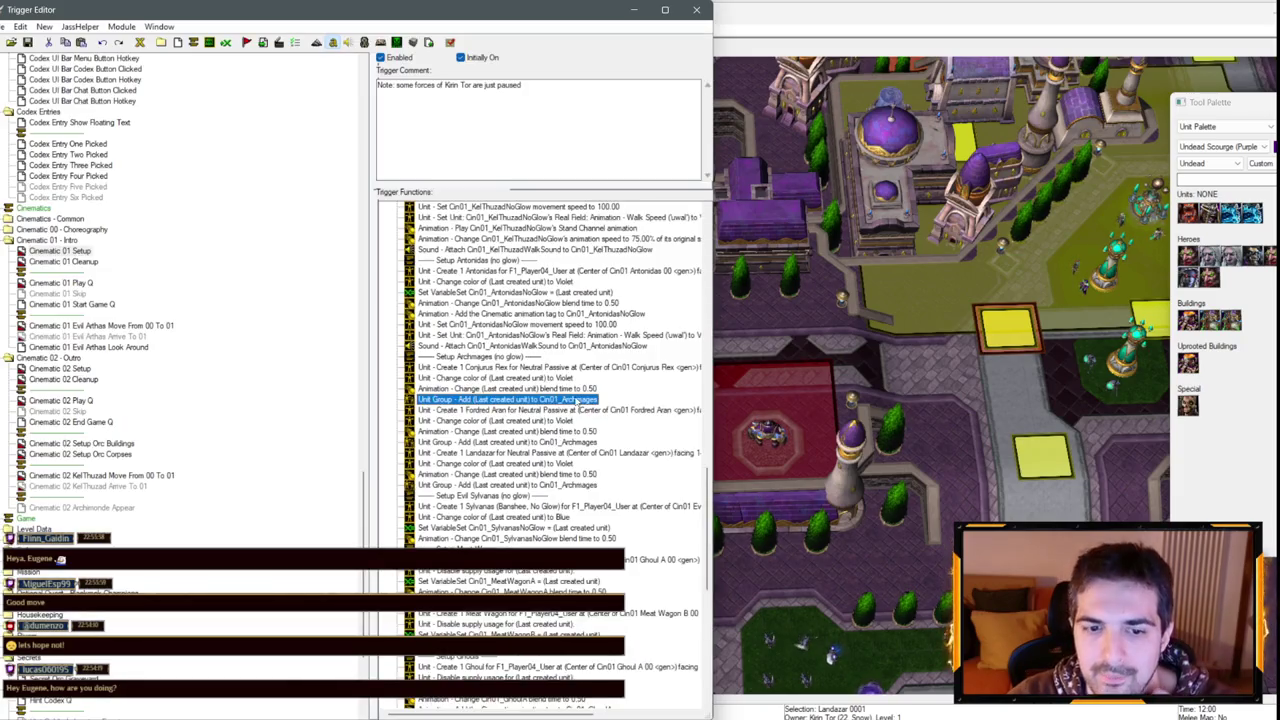
right_click(565, 402)
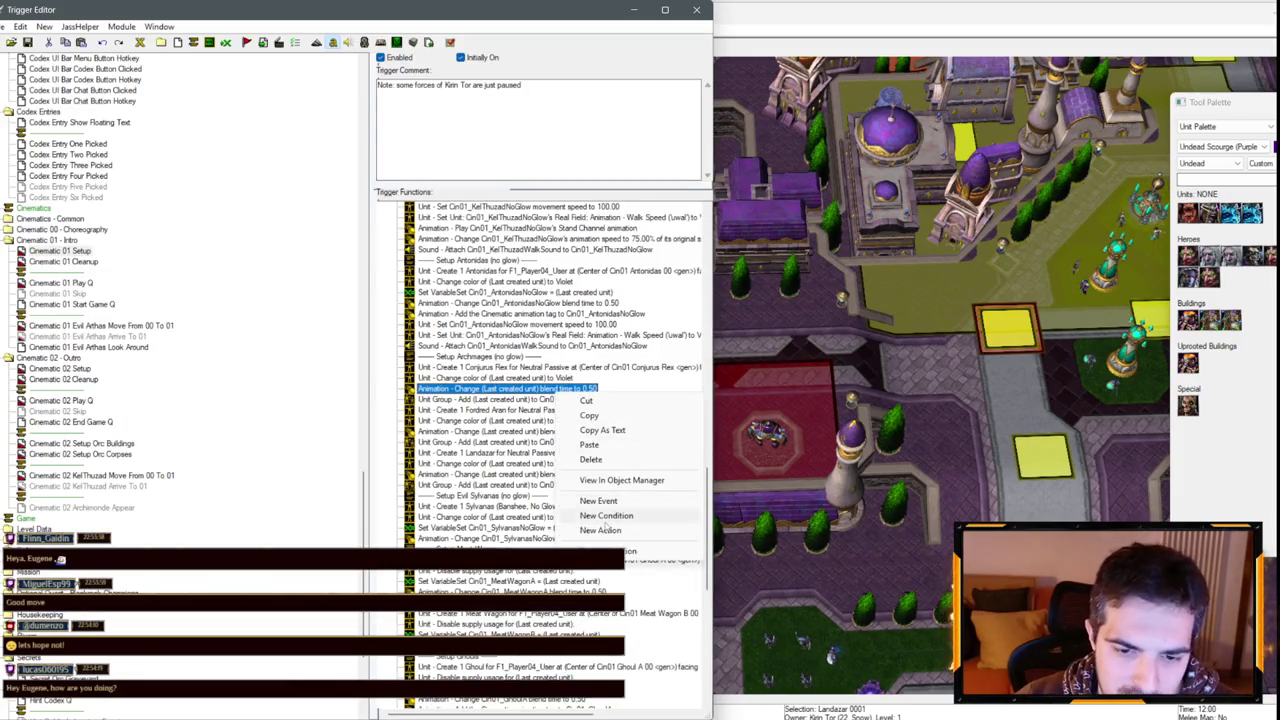
left_click(600, 528)
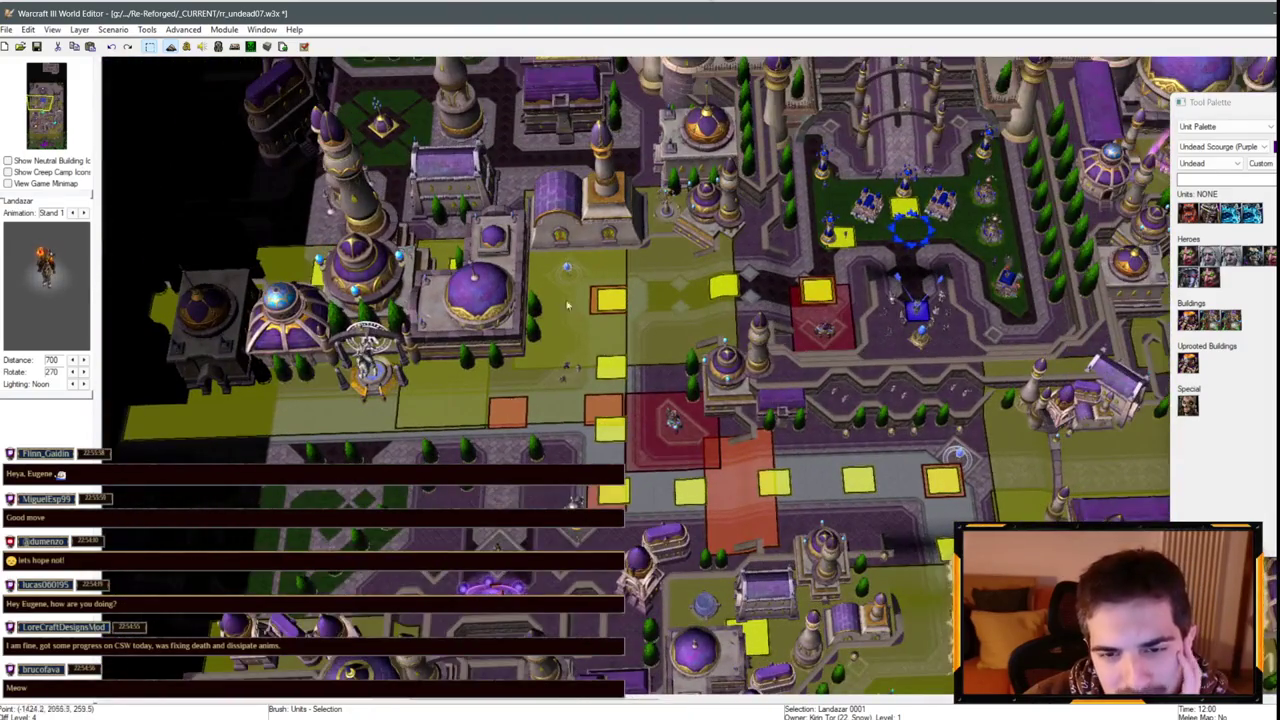
Step: Zoom to Landazar on the map and view its unit properties without changing anything
key("Down")
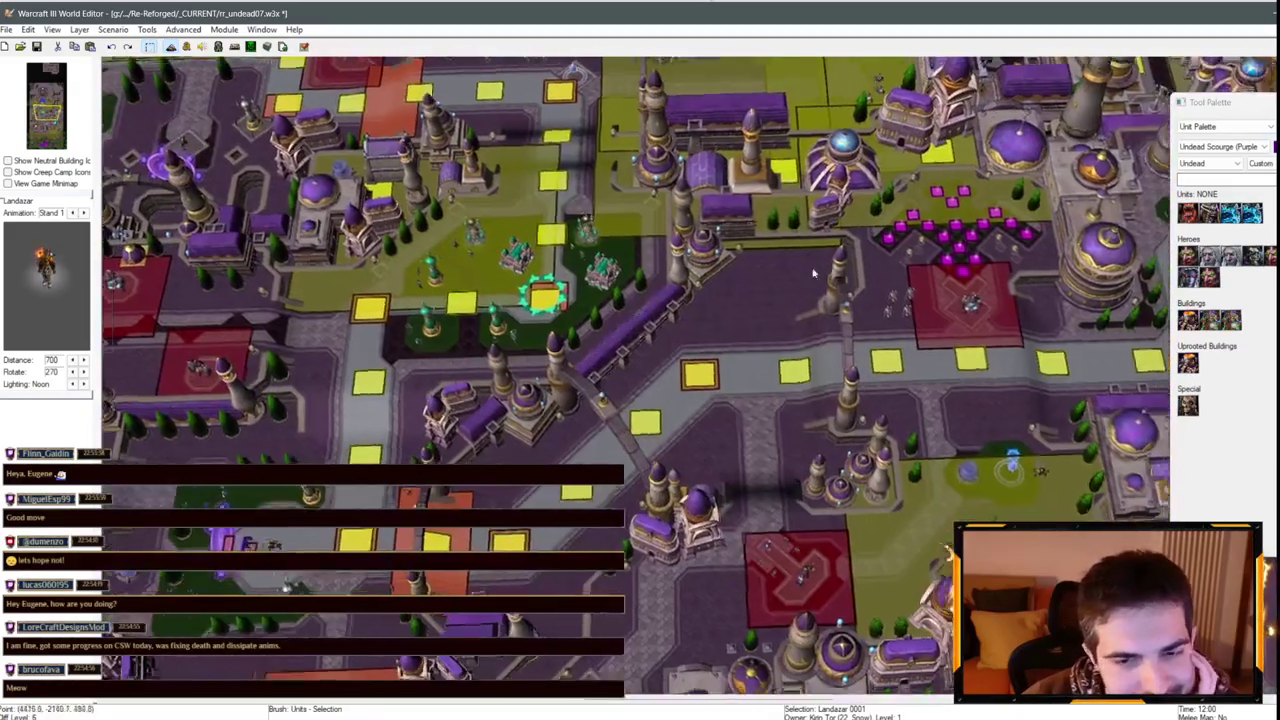
scroll(563, 304, "up", 5)
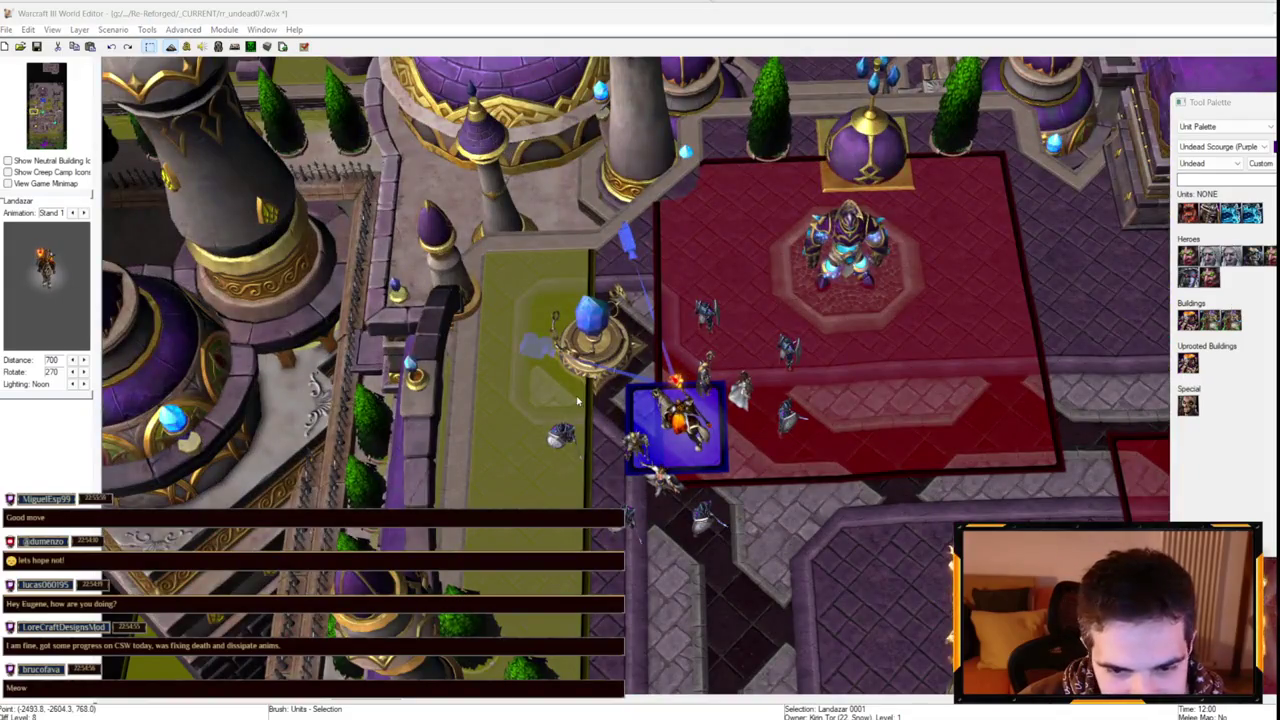
double_click(676, 410)
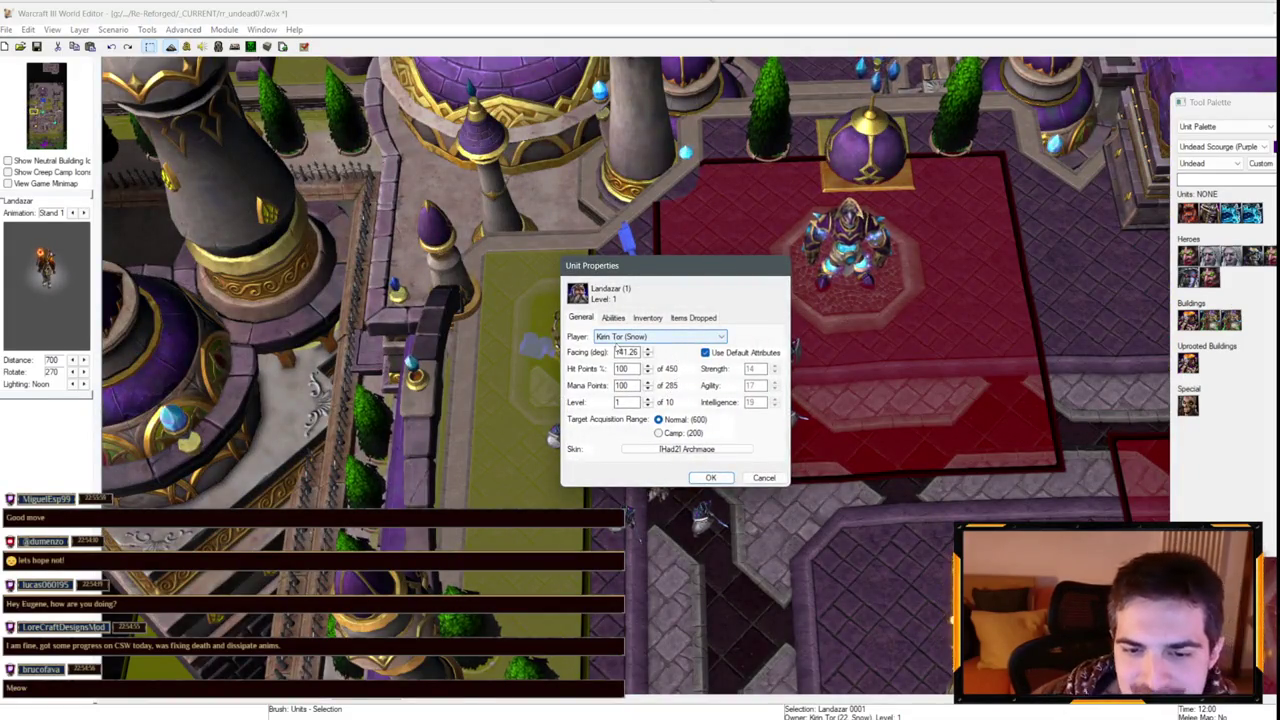
left_click(763, 477)
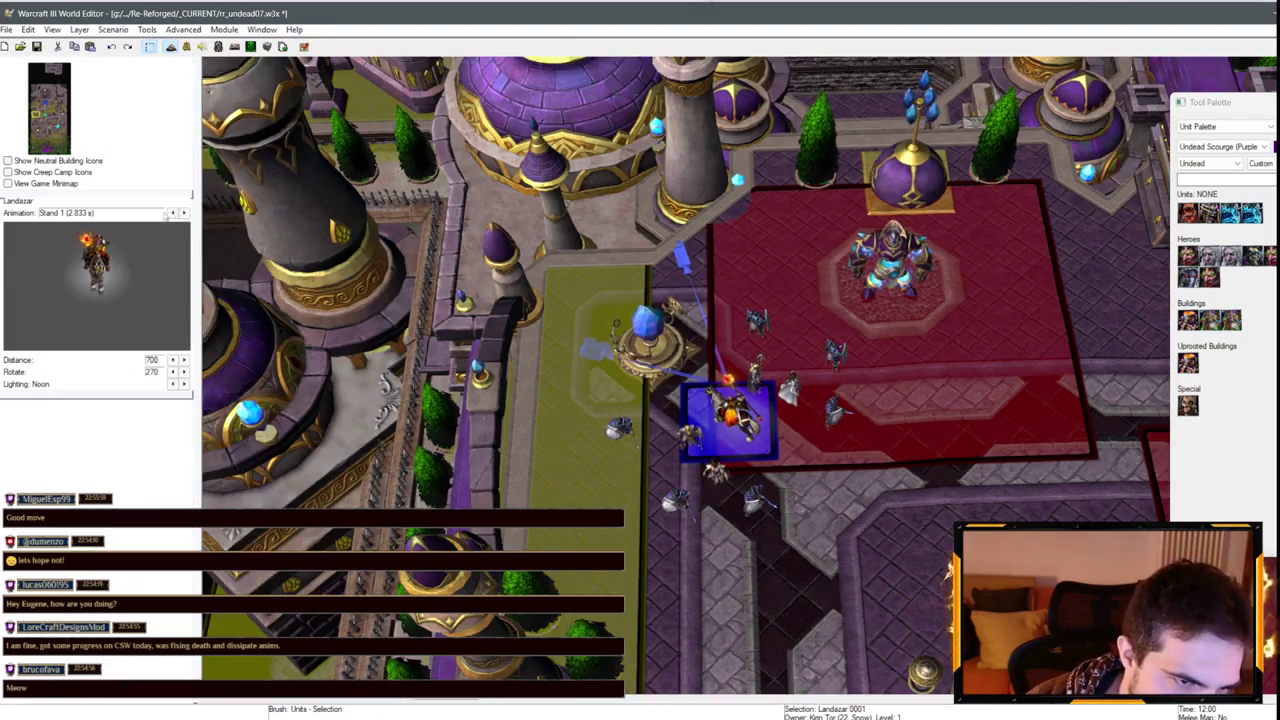
Step: Cycle Landazar's preview through three animations, then bring the Trigger Editor back
left_click(183, 213)
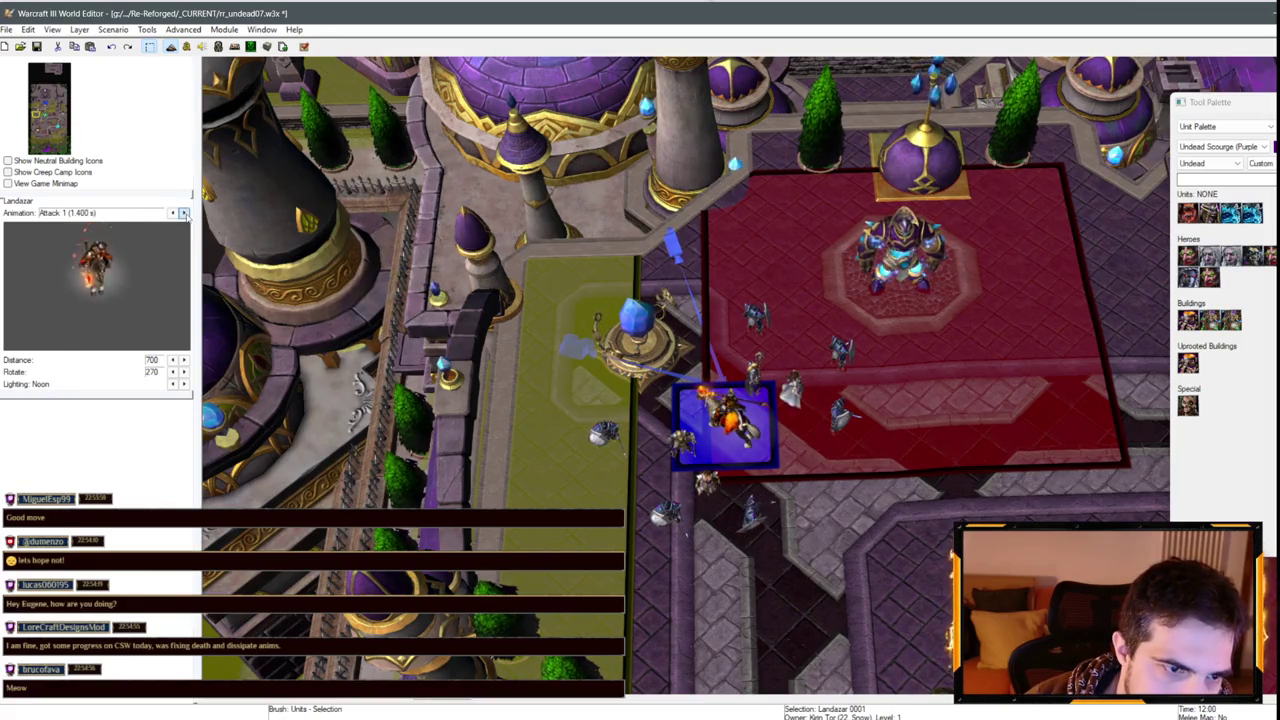
left_click(183, 213)
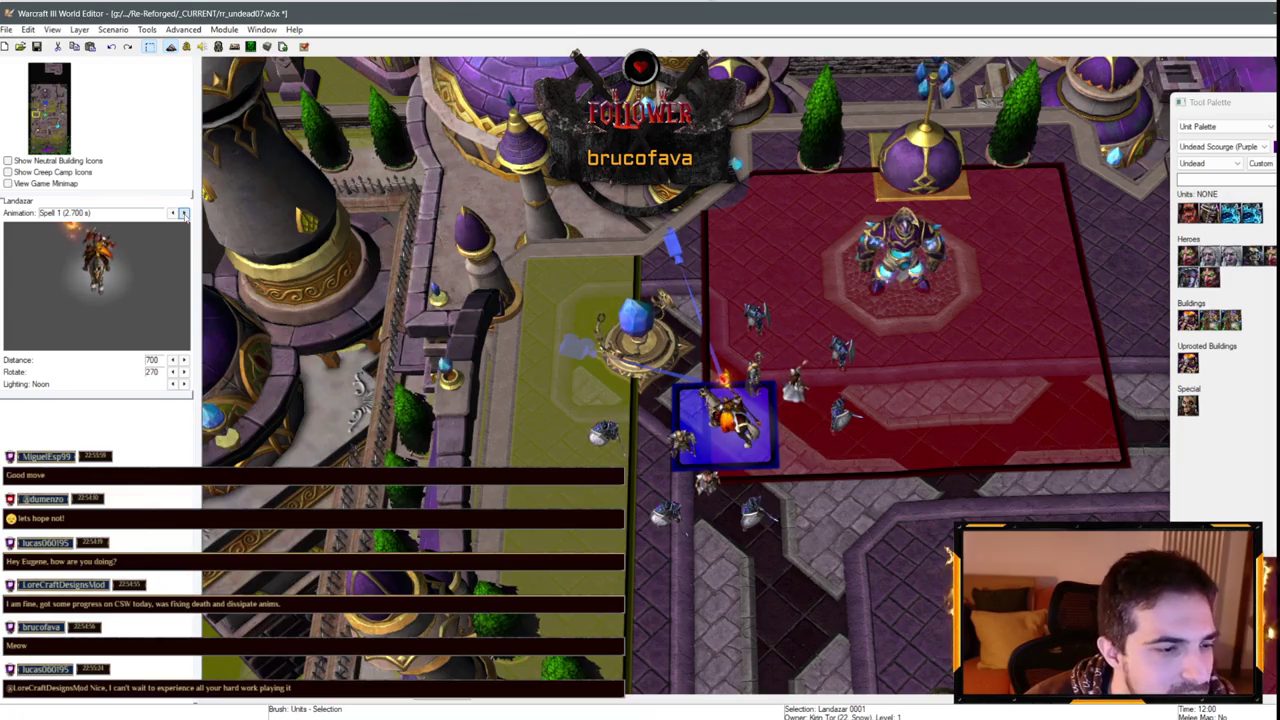
left_click(183, 213)
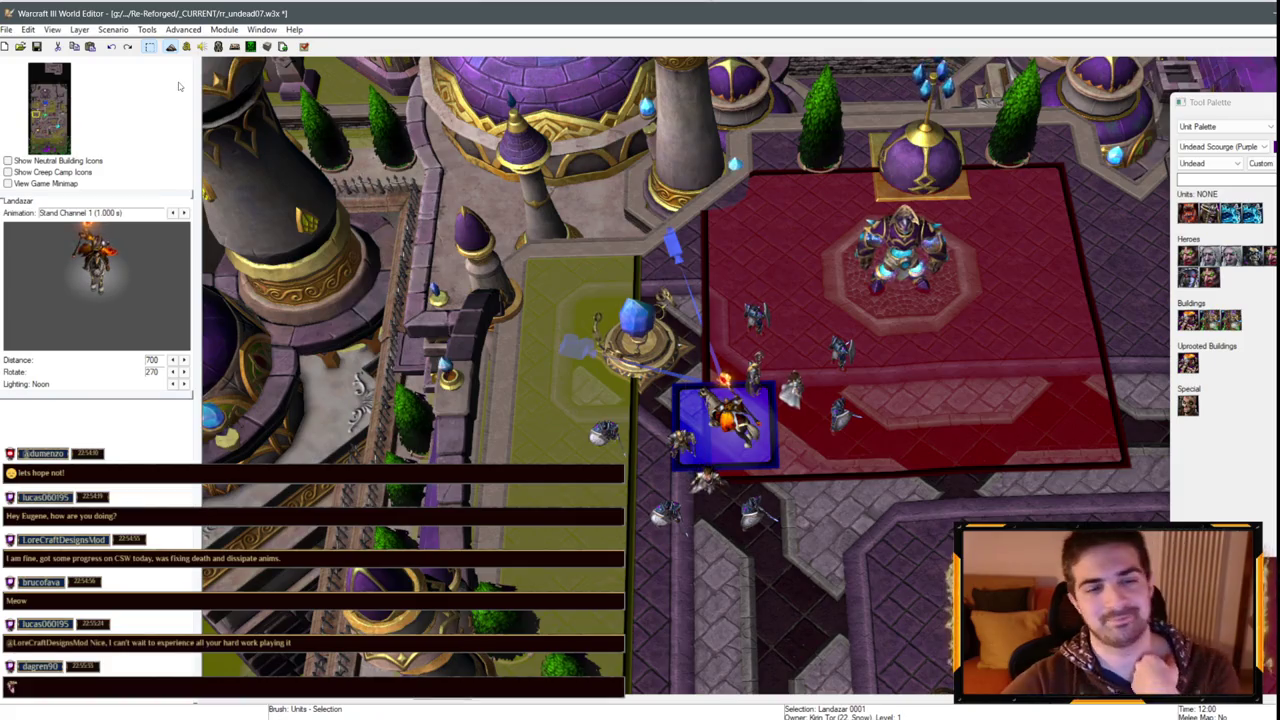
left_click(186, 46)
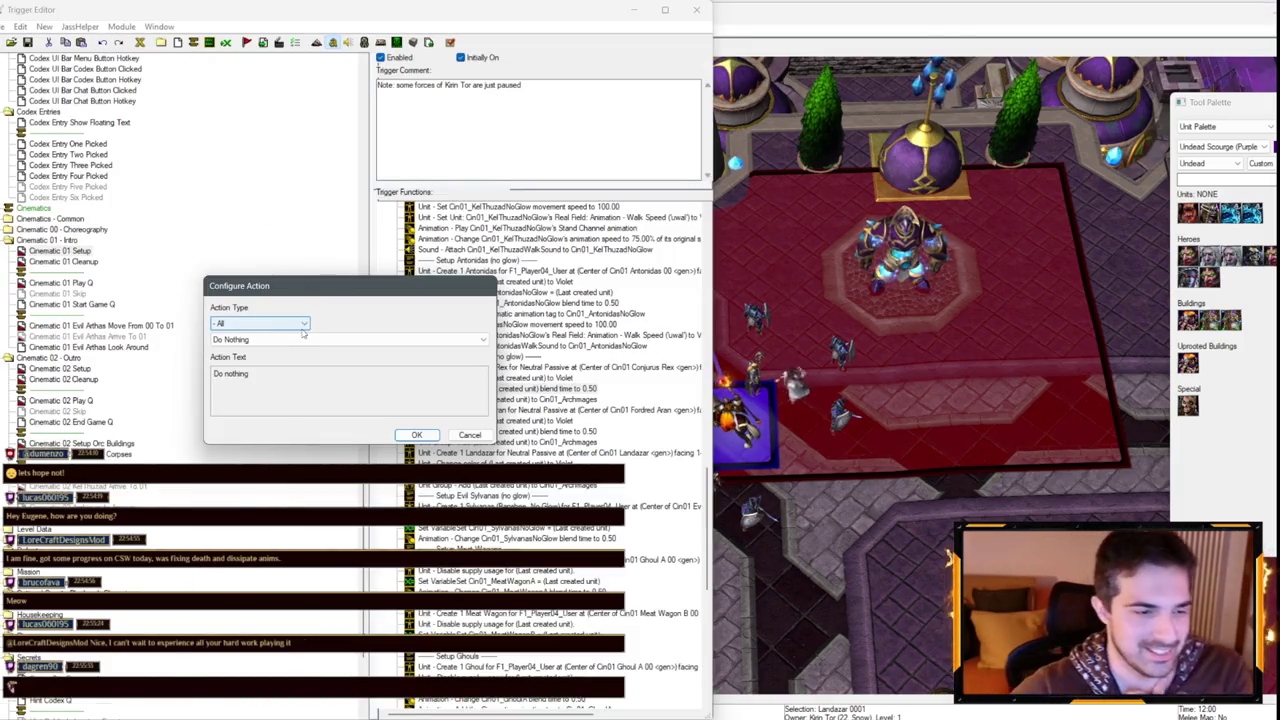
Step: Cancel the pending new action and duplicate Conjurus Rex's blend-time action
left_click(260, 323)
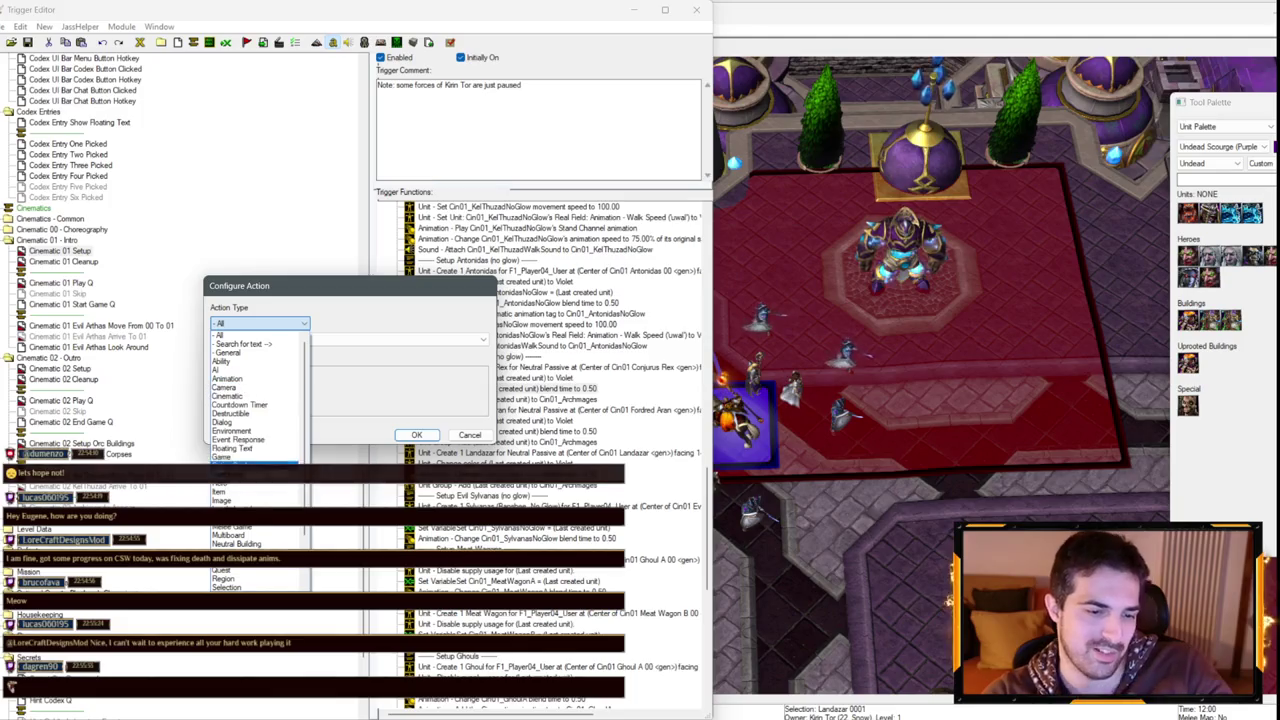
left_click(245, 500)
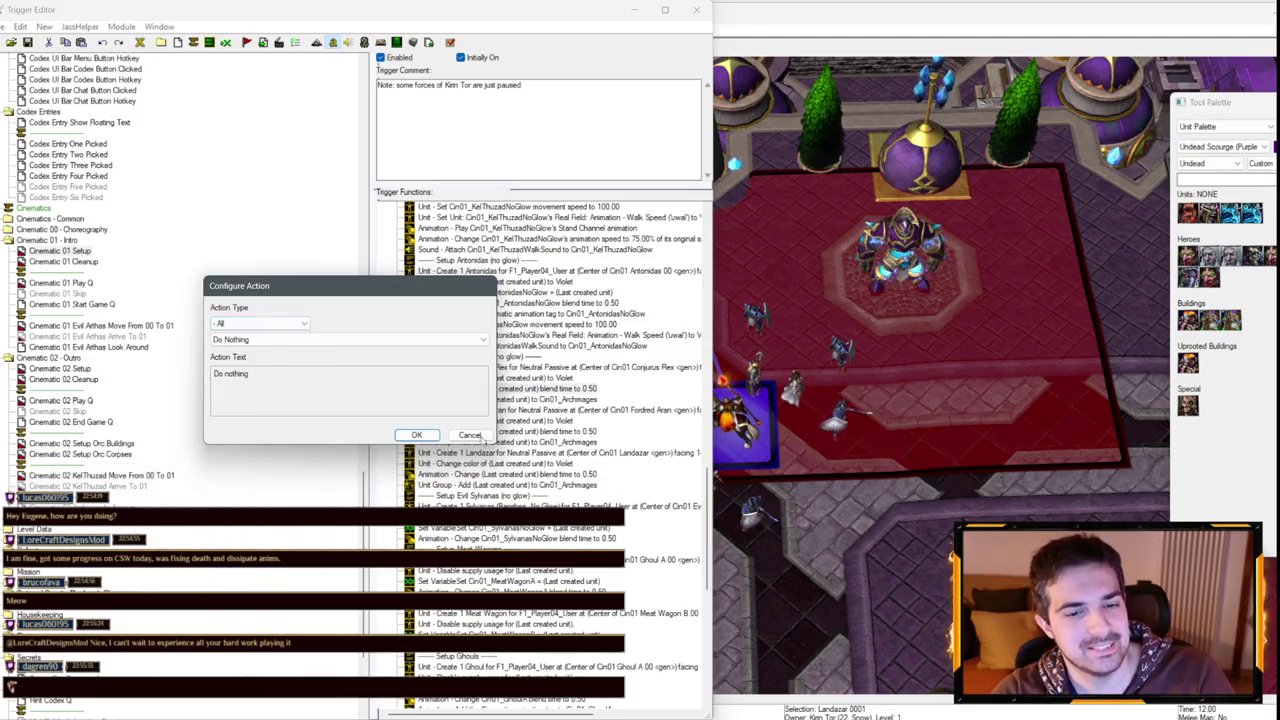
left_click(469, 435)
right_click(519, 390)
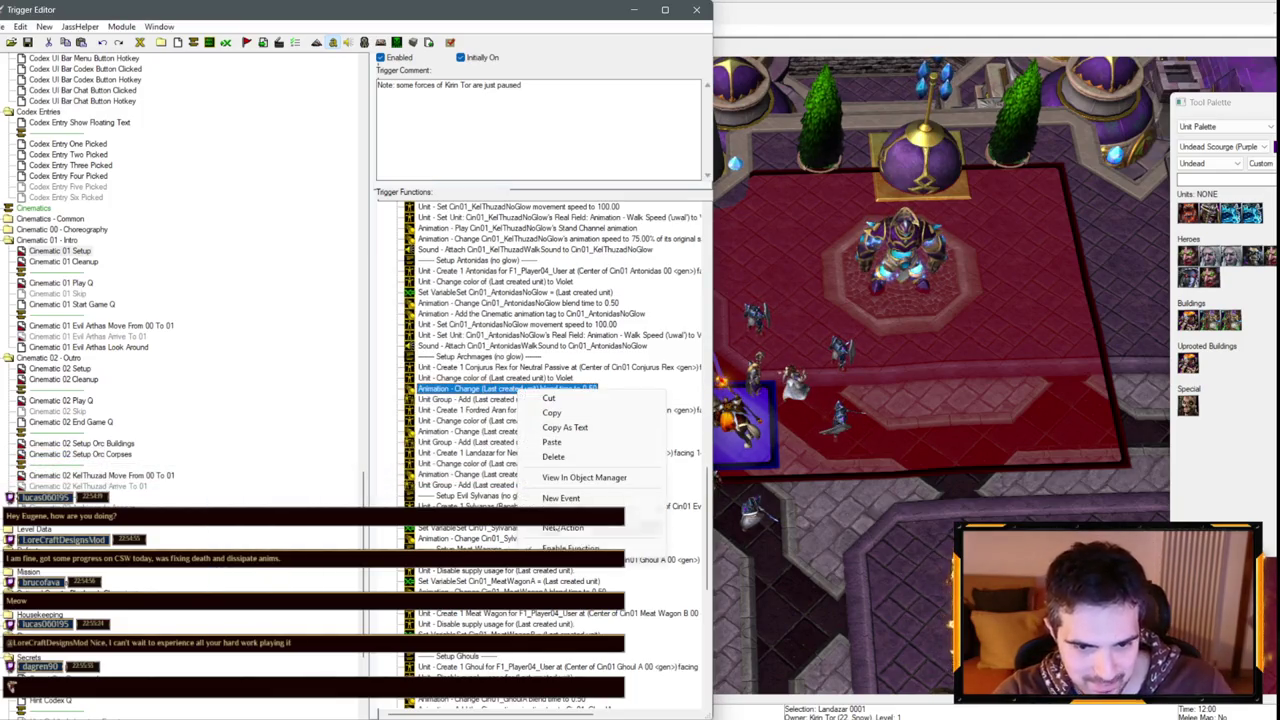
left_click(560, 445)
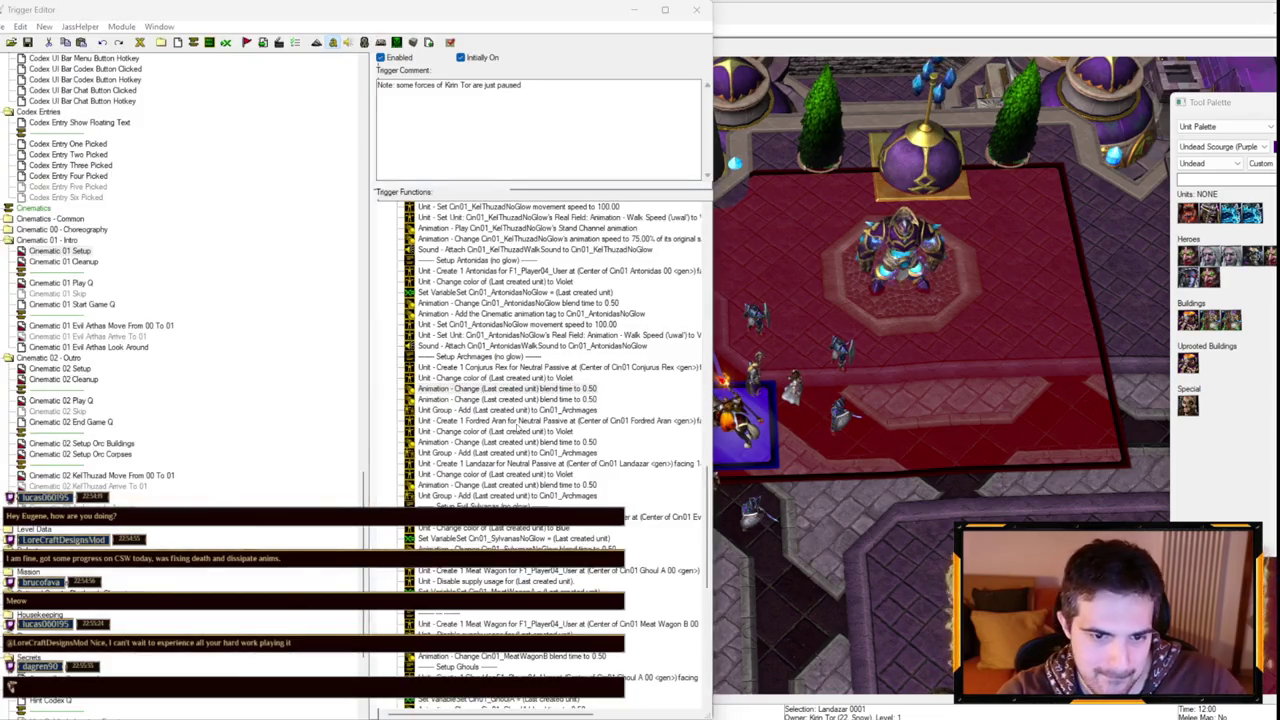
double_click(503, 398)
left_click(486, 436)
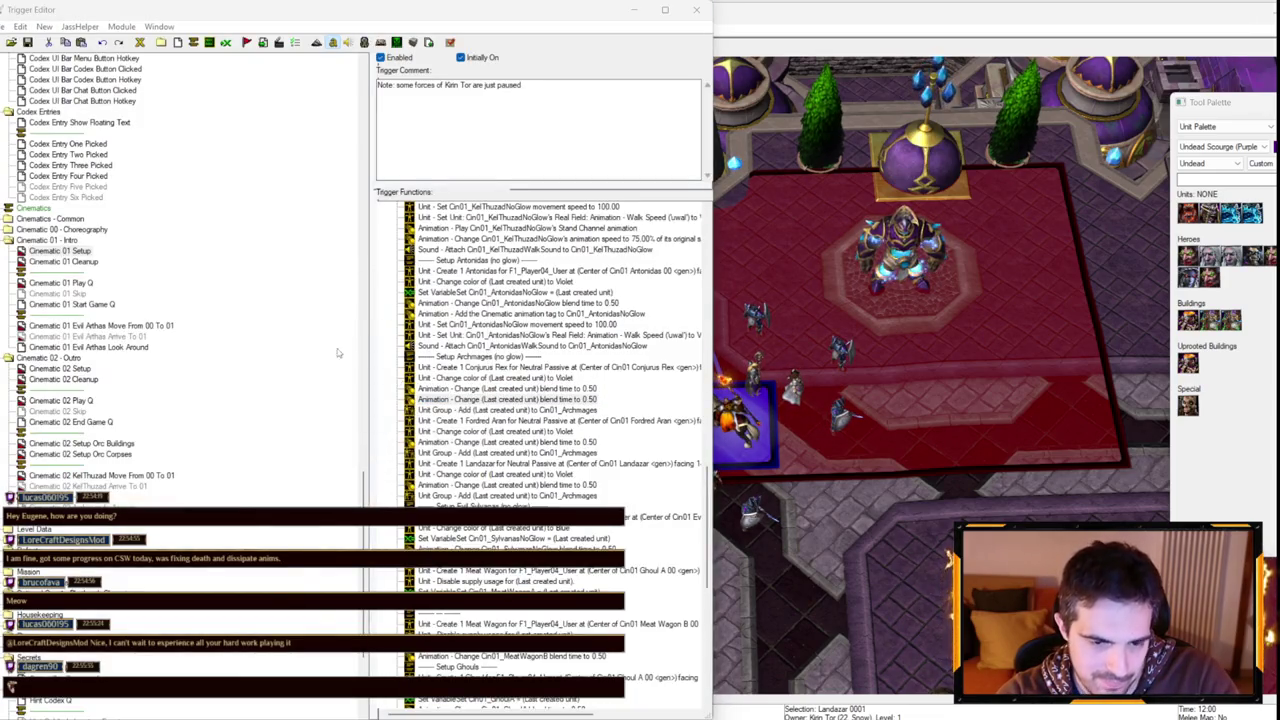
double_click(505, 400)
Step: Change the duplicated action to Animation - Play Unit Animation
left_click(258, 340)
scroll(258, 345, "up", 3)
left_click(258, 340)
left_click(258, 323)
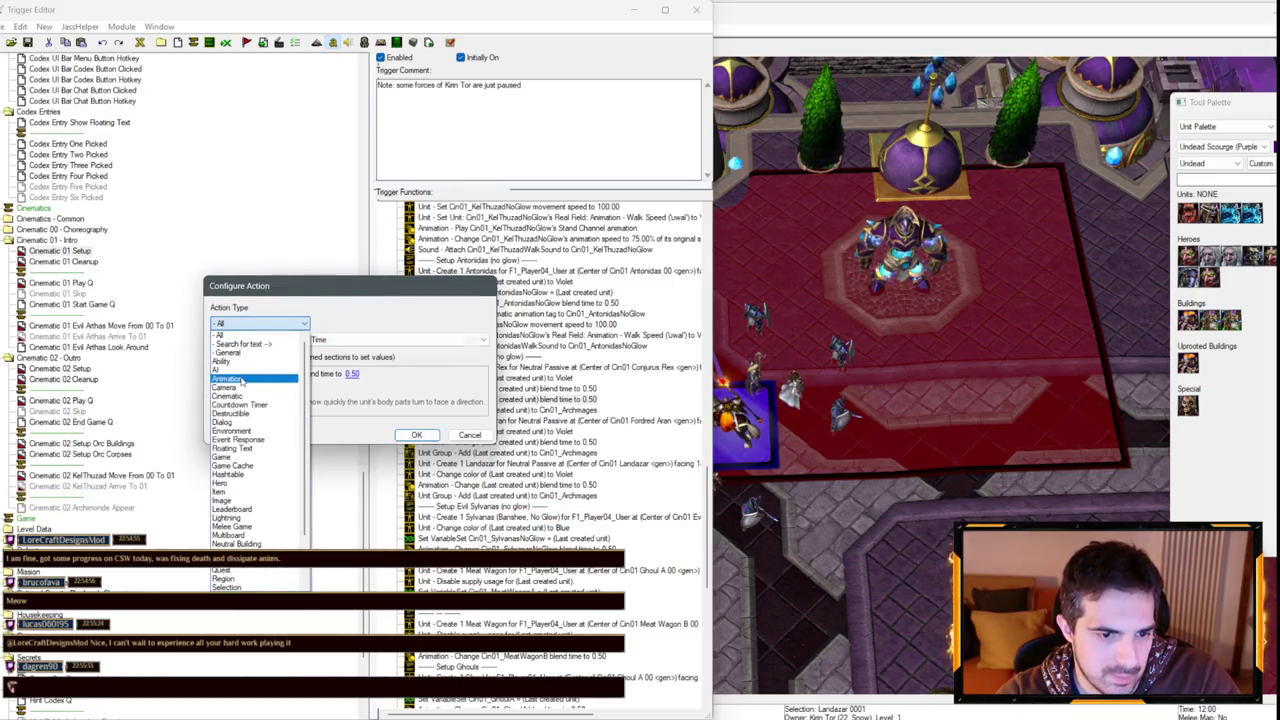
left_click(227, 378)
left_click(258, 340)
left_click(258, 349)
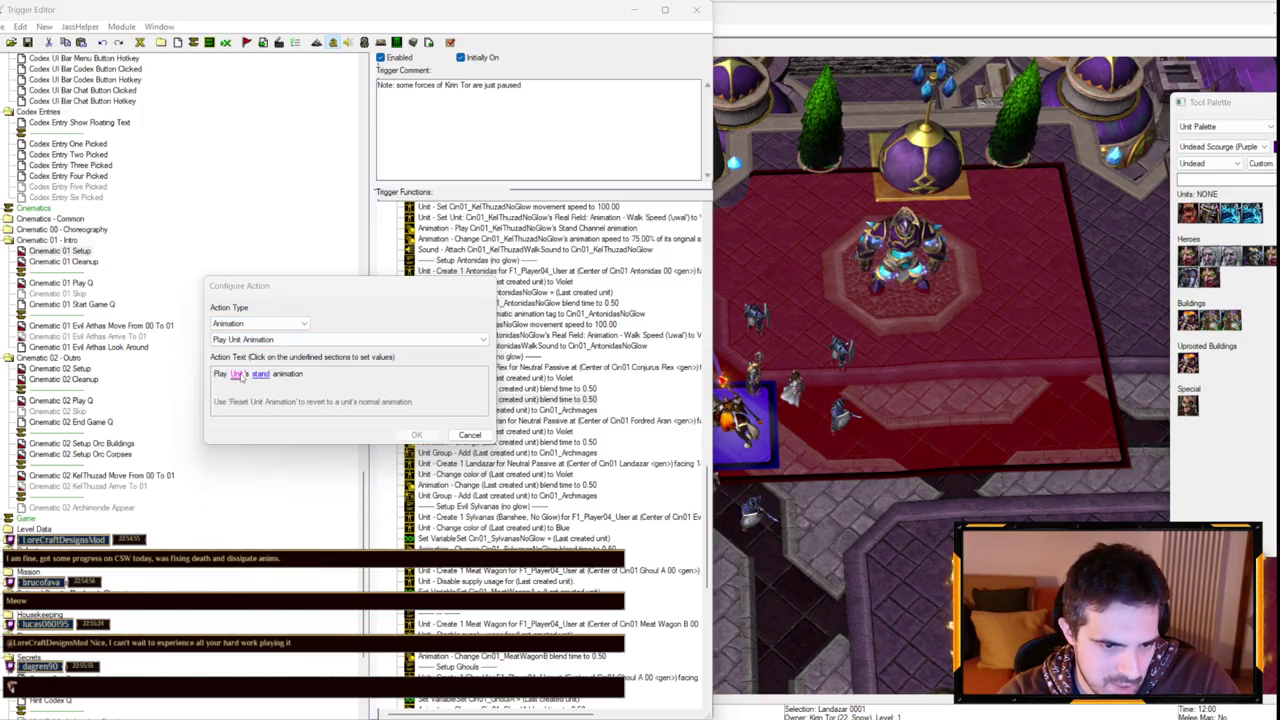
Step: Make it play Stand Channel on the last created unit
left_click(238, 374)
left_click(530, 363)
left_click(330, 385)
left_click(710, 528)
left_click(304, 376)
type("S")
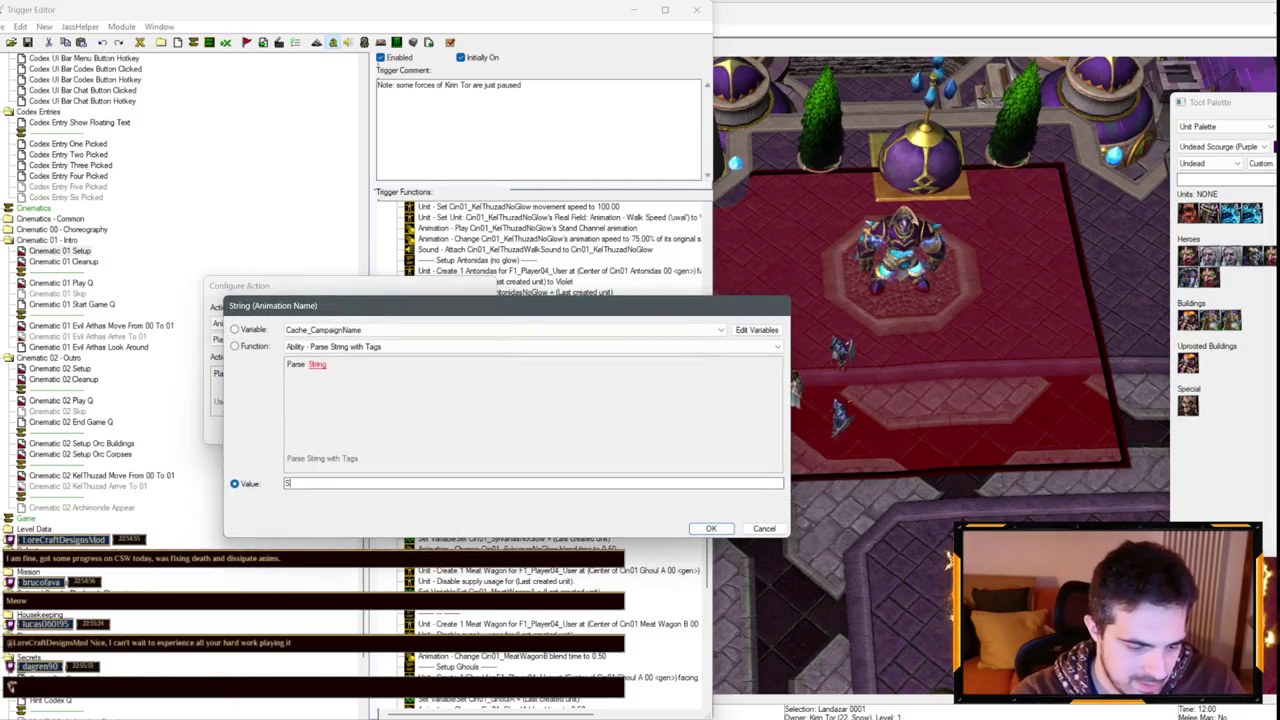
key("Return")
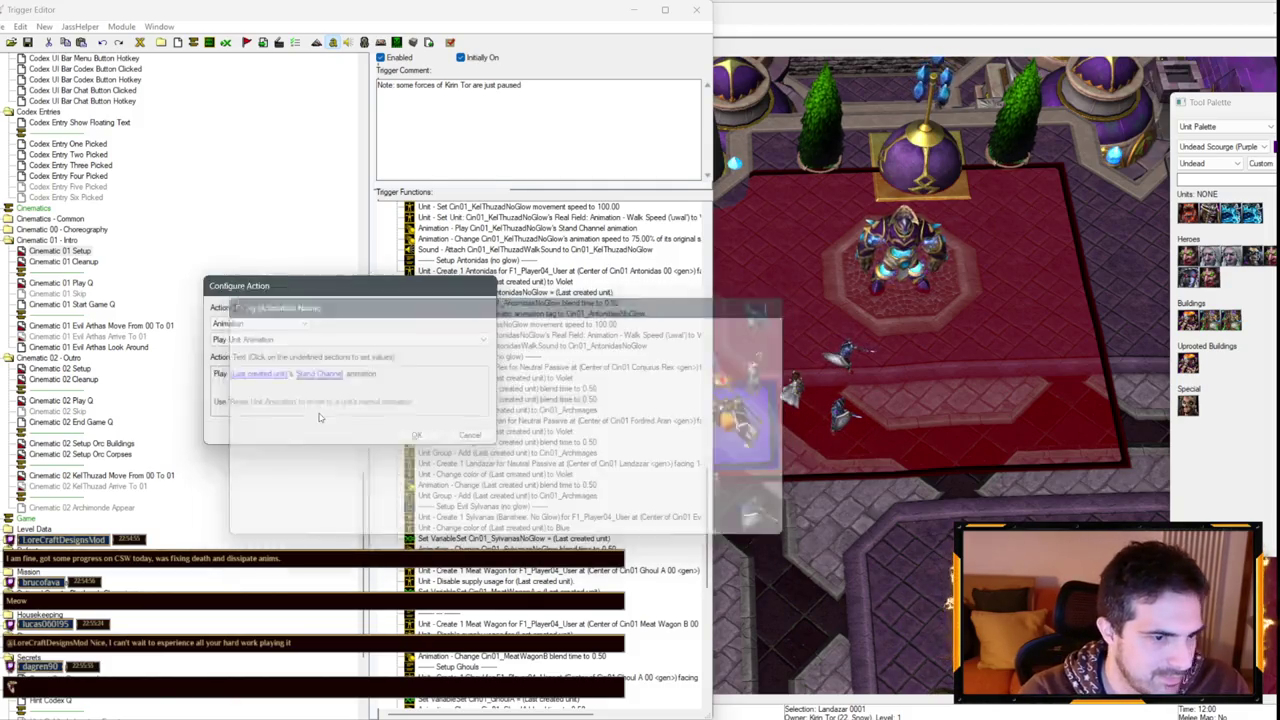
key("Return")
Step: Paste the Stand Channel animation action after Fordred Aran's and Landazar's blend-time actions
left_click(634, 10)
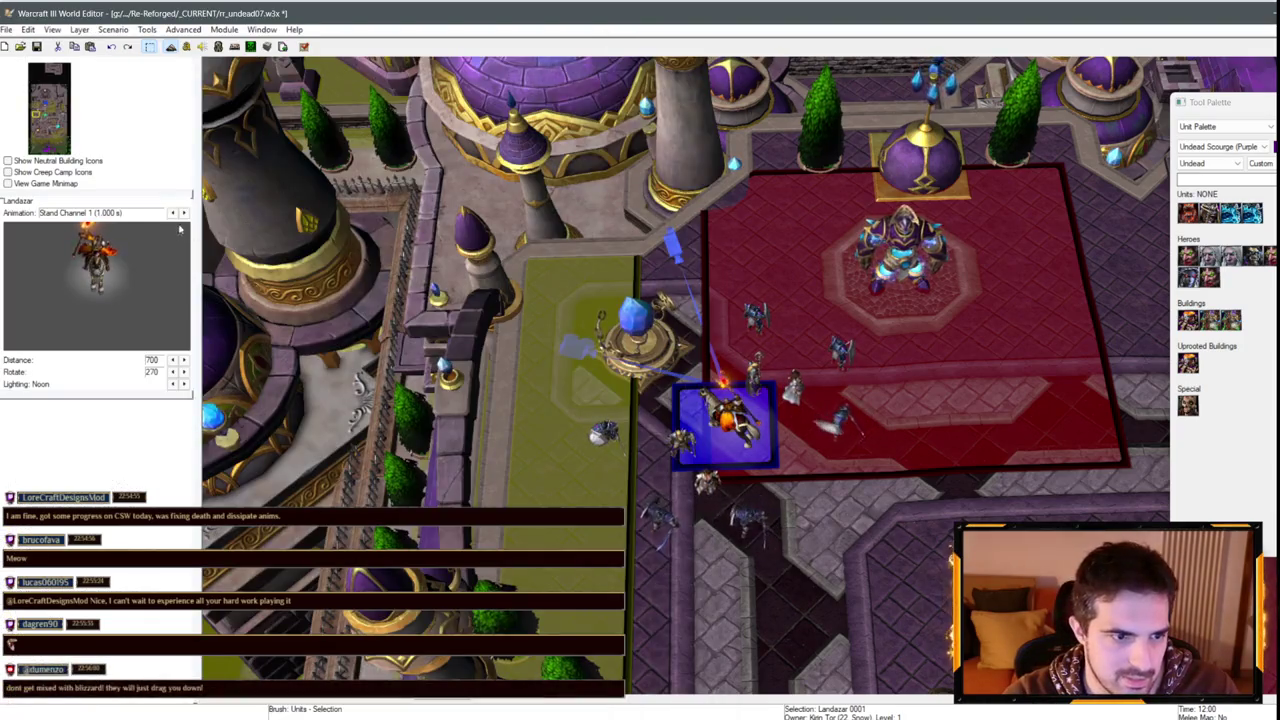
key("F4")
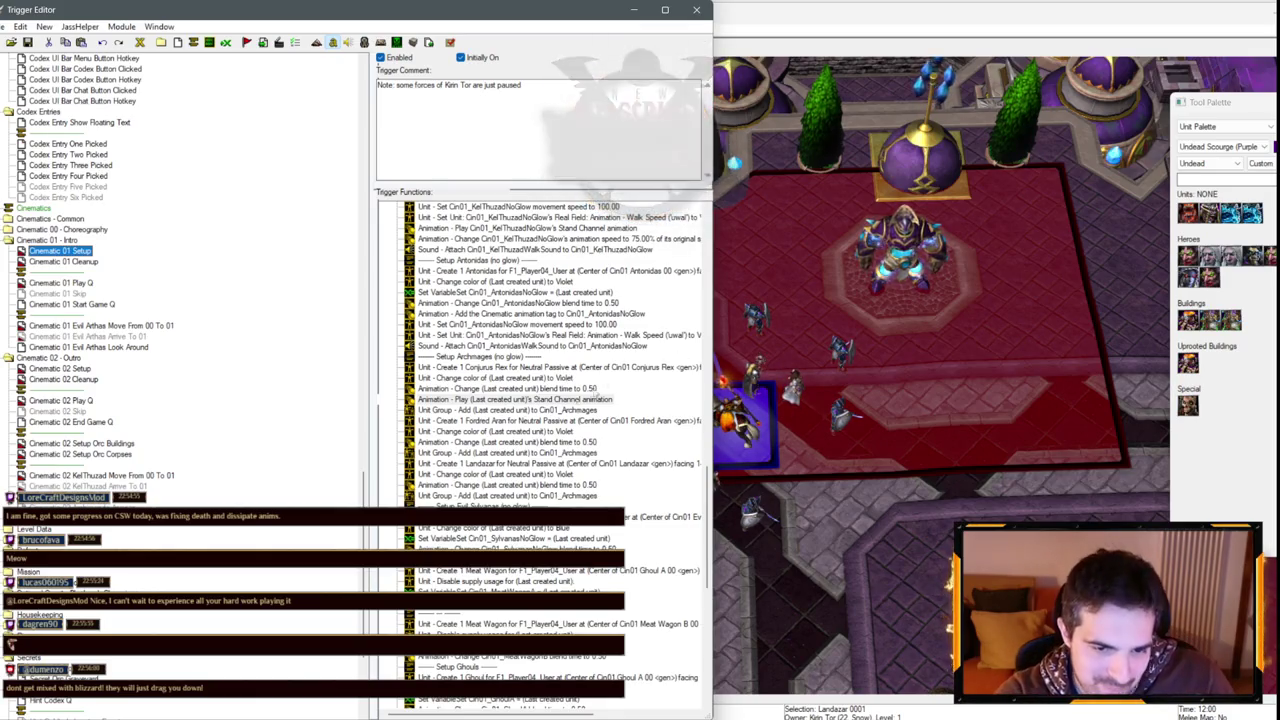
left_click(495, 400)
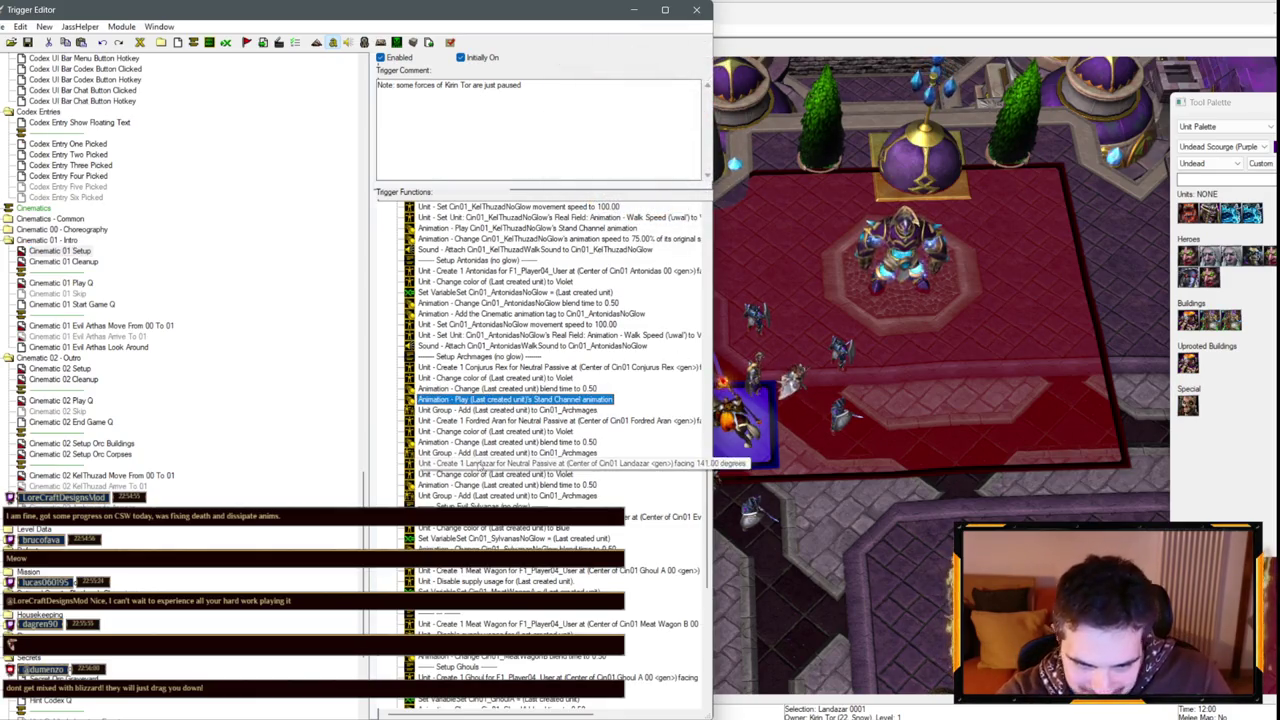
left_click(472, 454)
left_click(468, 442)
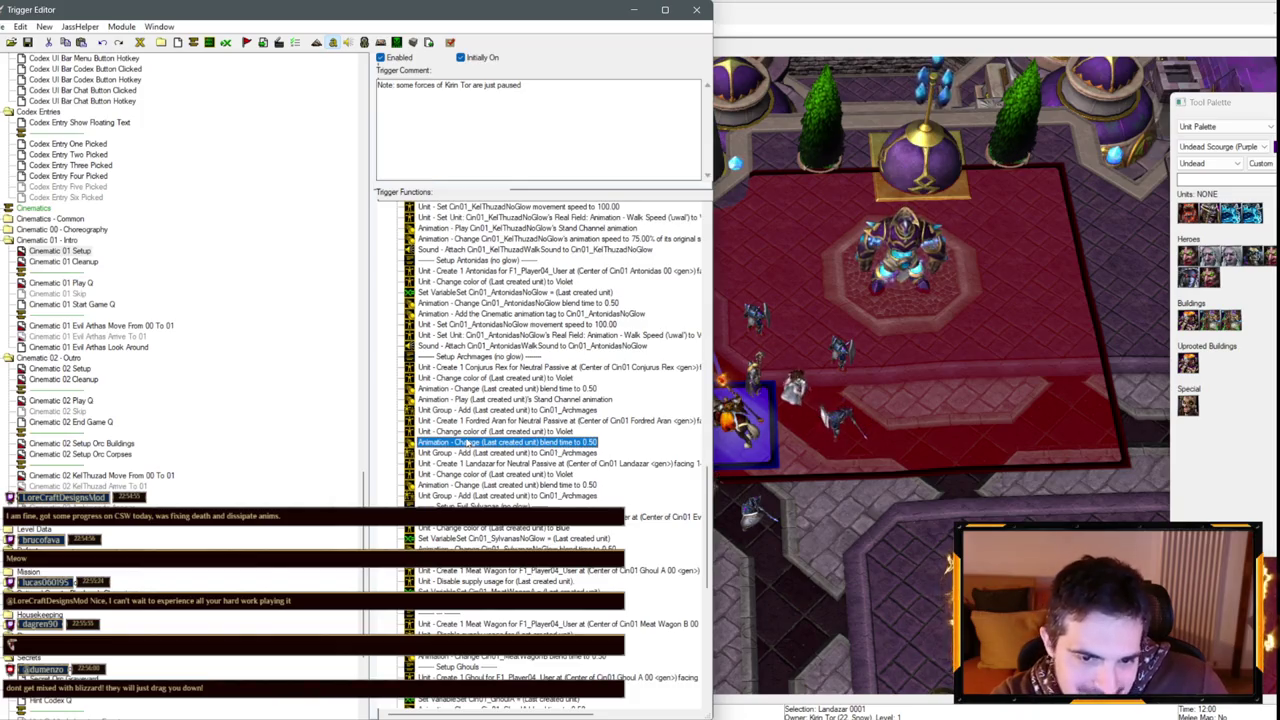
key("ctrl+v")
left_click(515, 495)
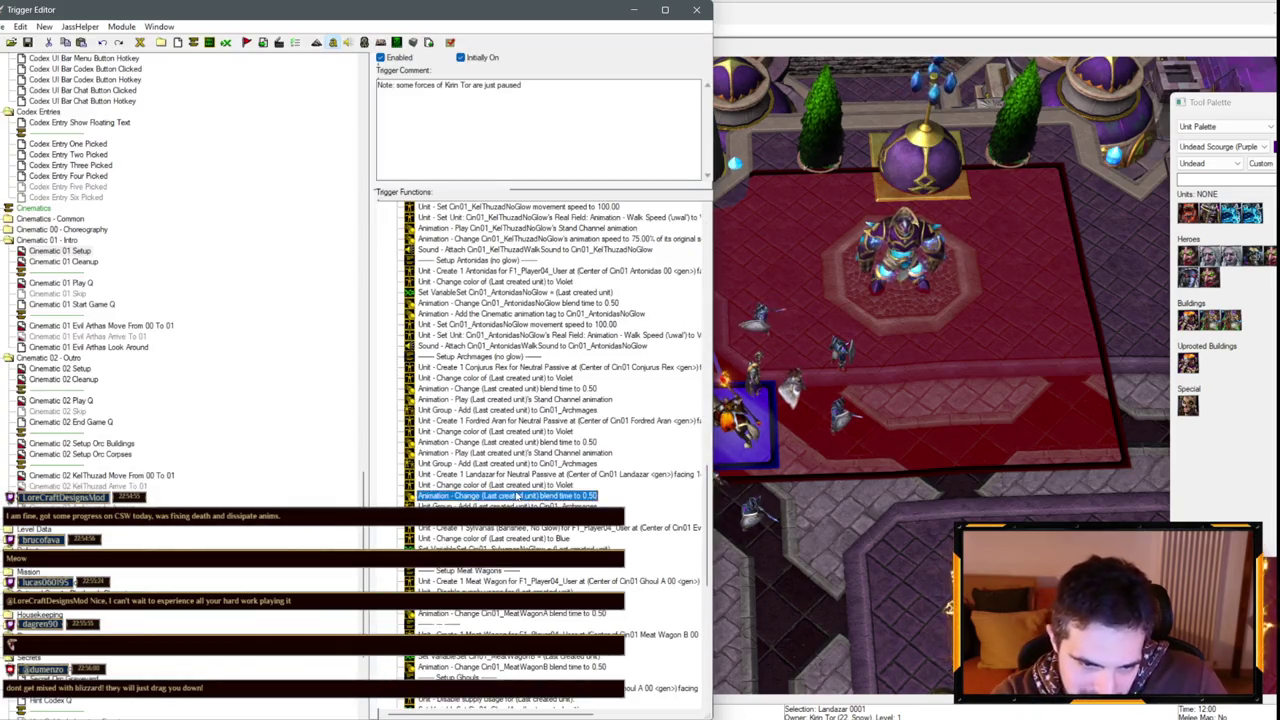
key("ctrl+v")
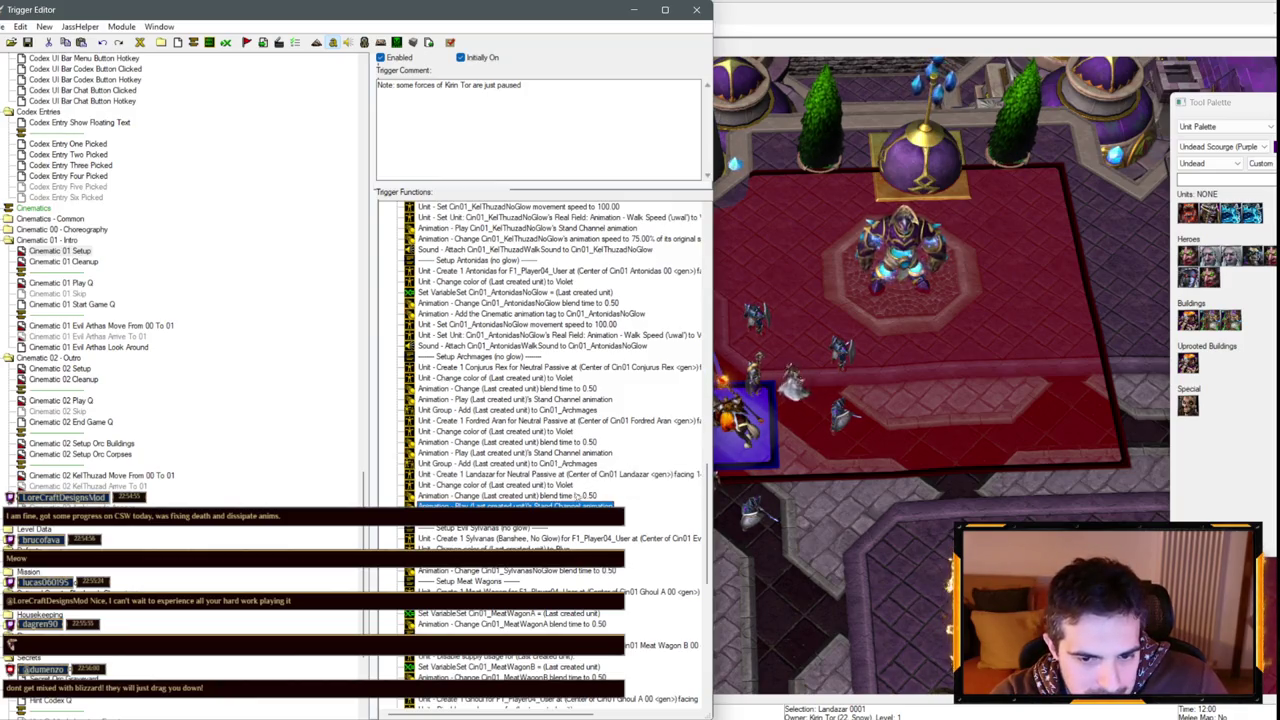
Step: Replace the 0.50 blend times with 0.00 for Fordred Aran and Conjurus Rex
double_click(577, 496)
left_click(345, 374)
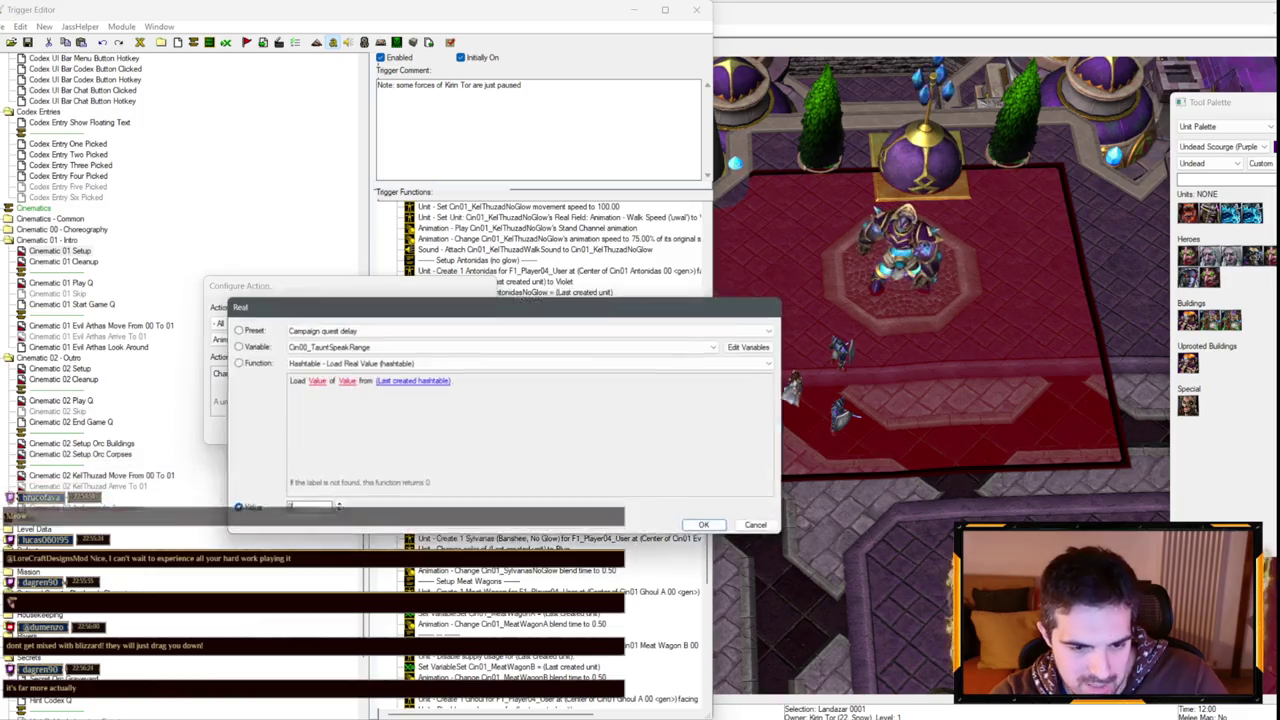
key("Return")
key("Return")
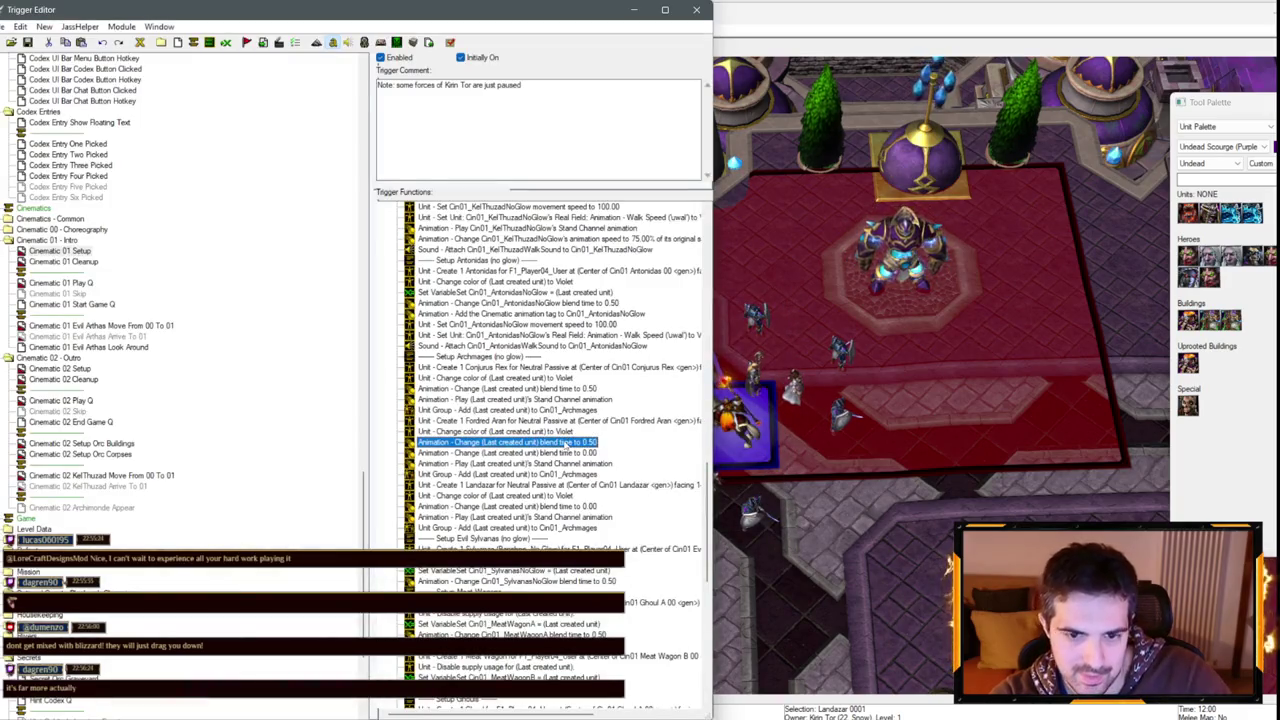
key("Delete")
left_click(572, 388)
key("ctrl+v")
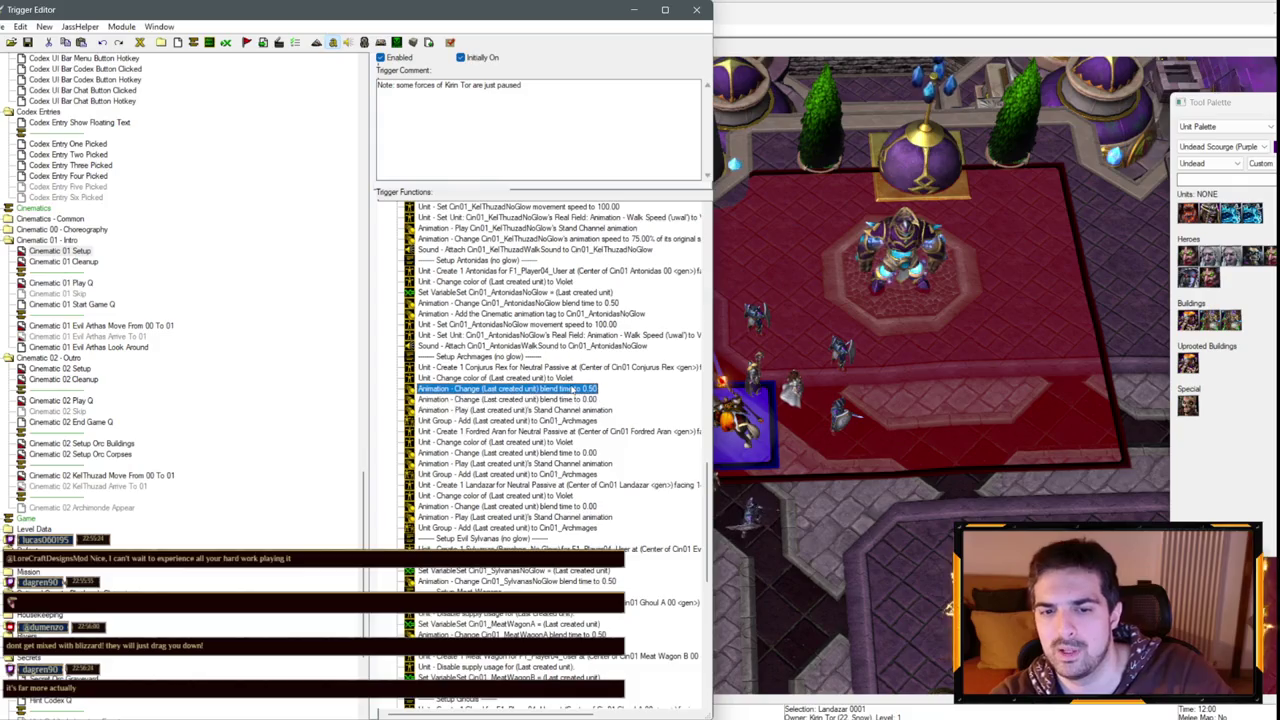
key("Delete")
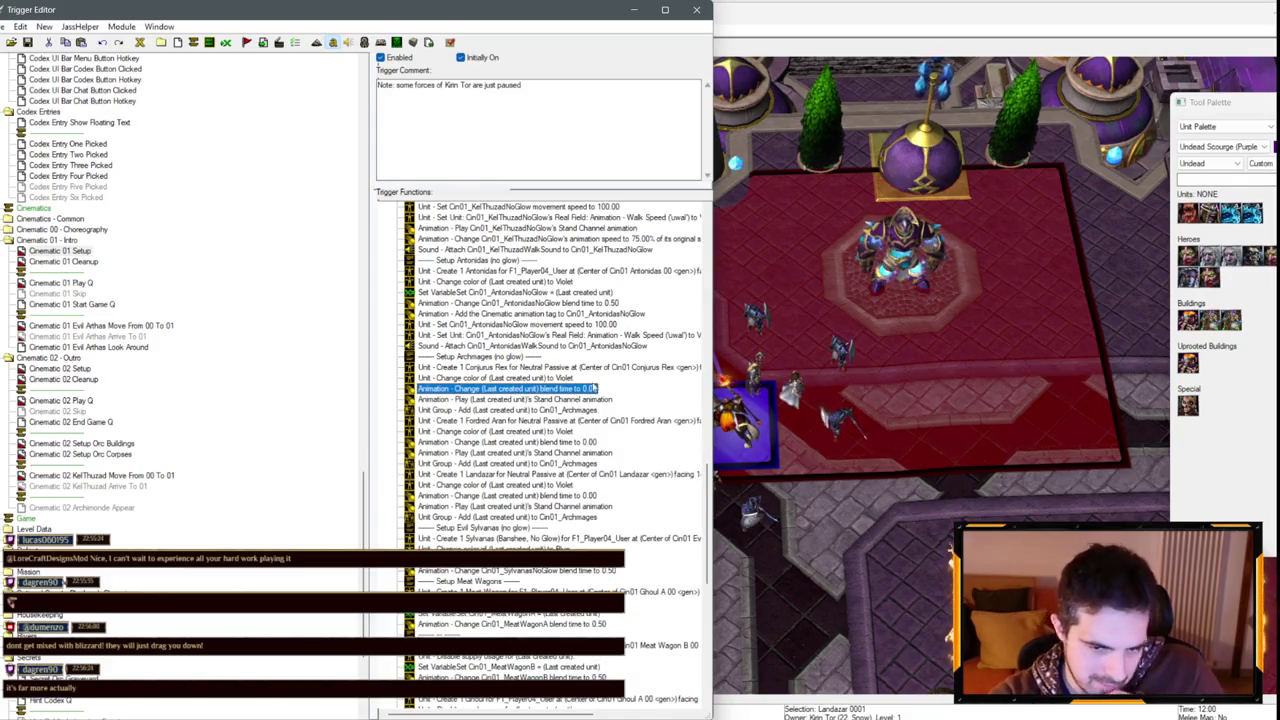
Step: Copy the Setup Evil Sylvanas (no glow) comment to after Sylvanas's actions and open the copy
scroll(595, 390, "down", 5)
scroll(545, 399, "down", 5)
scroll(555, 390, "up", 8)
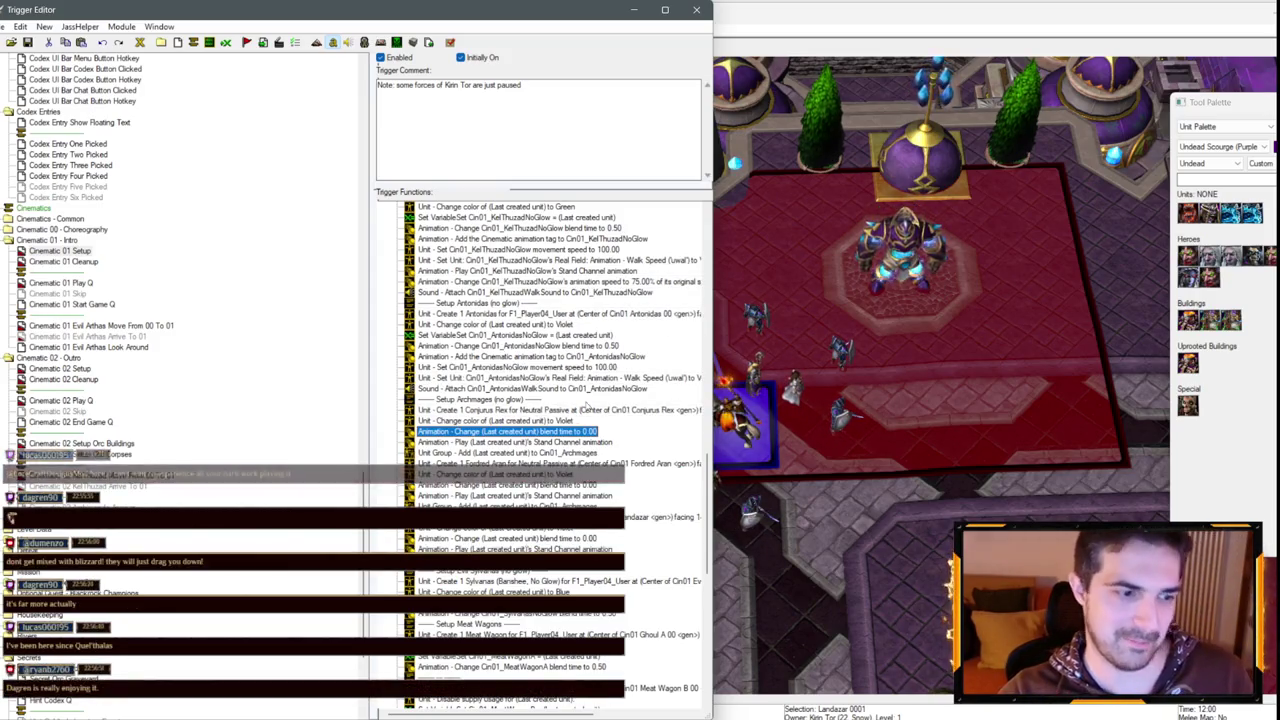
scroll(521, 400, "down", 3)
scroll(523, 398, "down", 6)
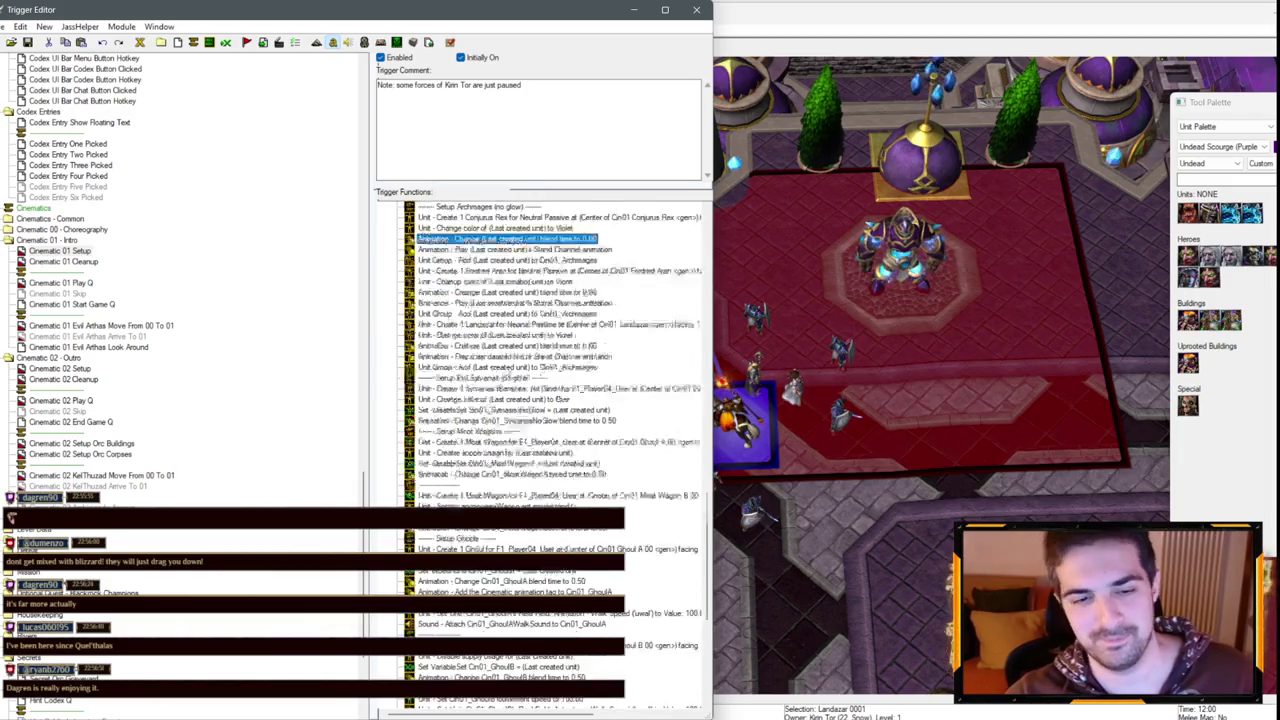
scroll(474, 343, "up", 2)
left_click(479, 345)
left_click_drag(558, 398, 550, 386)
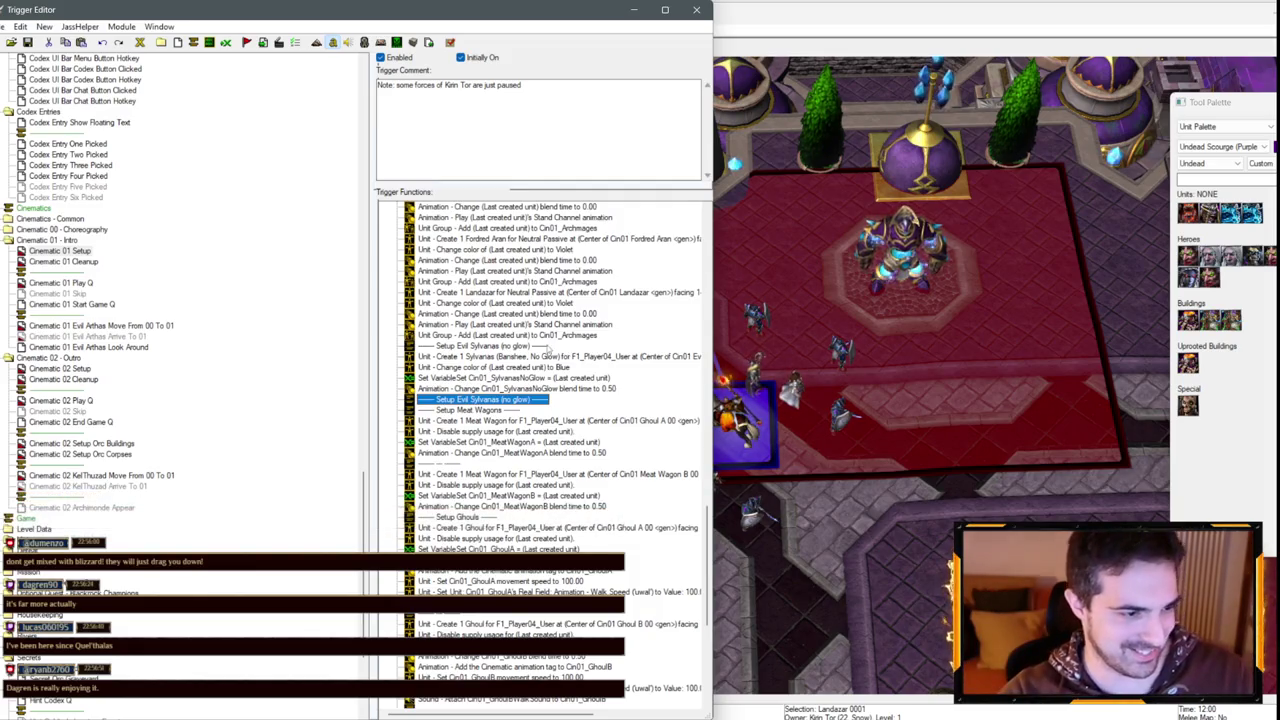
double_click(540, 400)
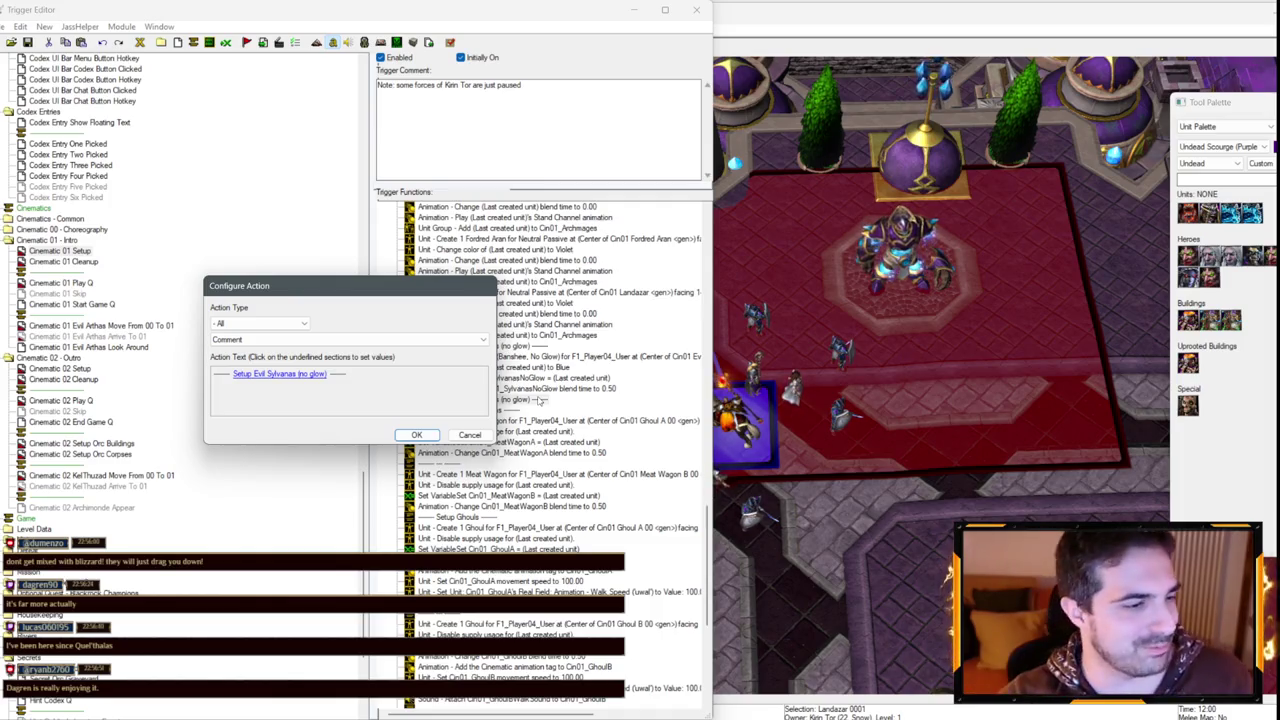
Step: Reword the copied comment to 'Setup Water Elementals' and select the first Meat Wagon's actions
left_click(290, 373)
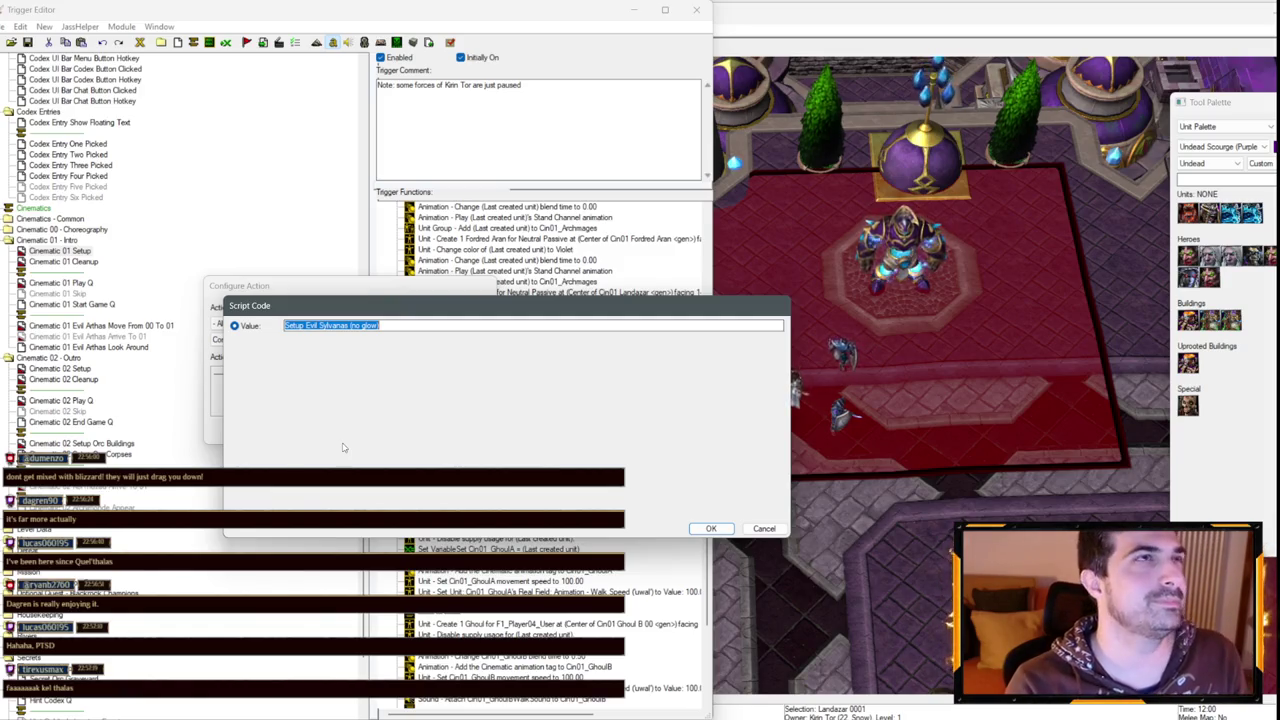
type("Setup Water Elementals")
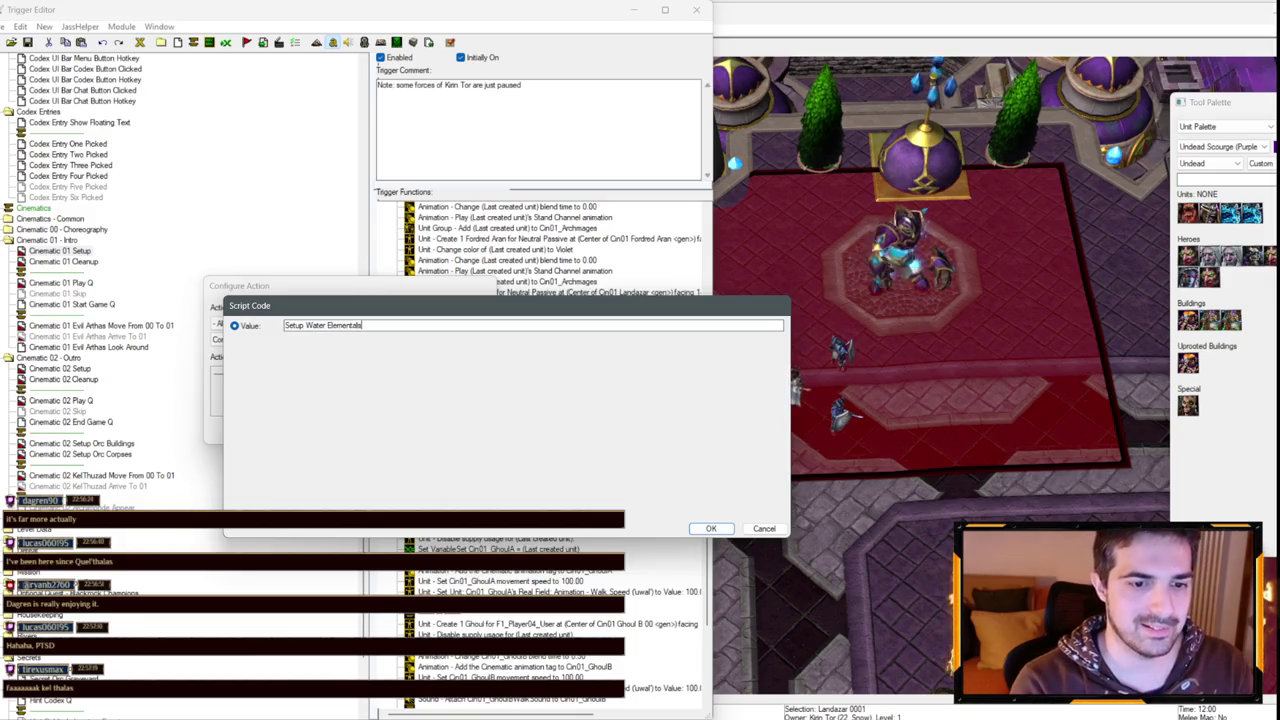
key("Return")
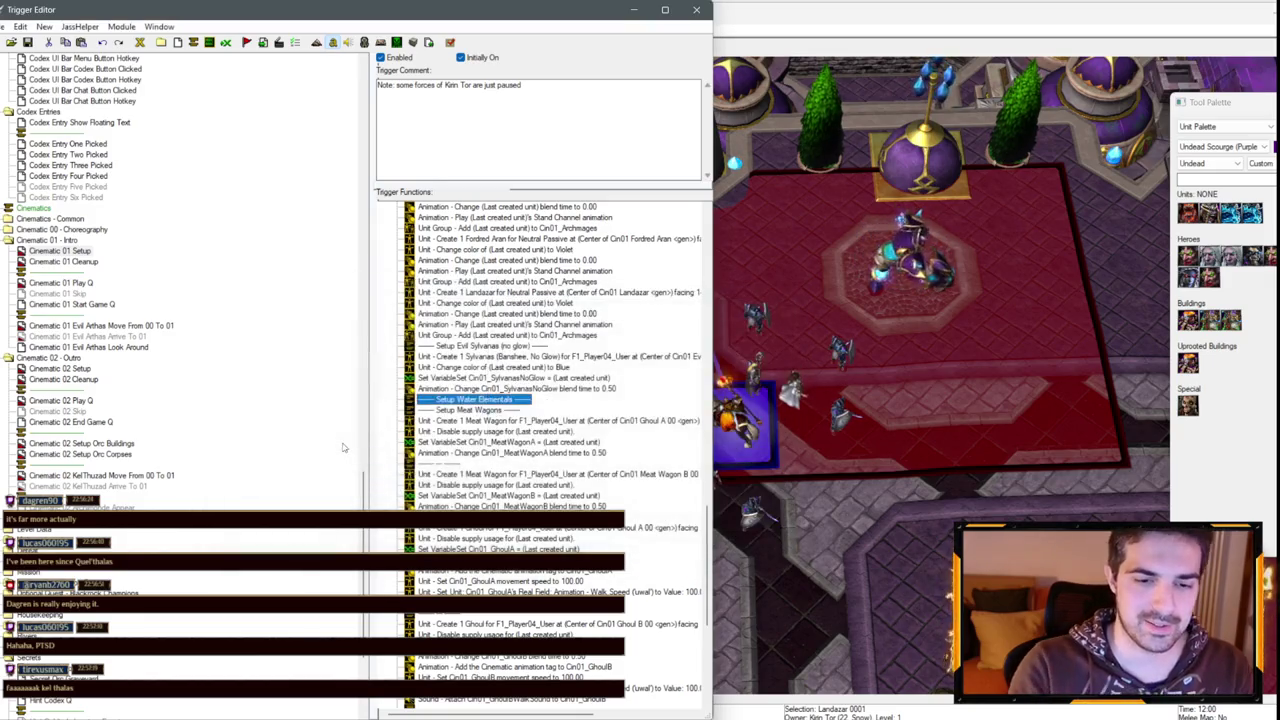
left_click(470, 421)
key("shift+Down")
key("shift+Down")
key("shift+Down")
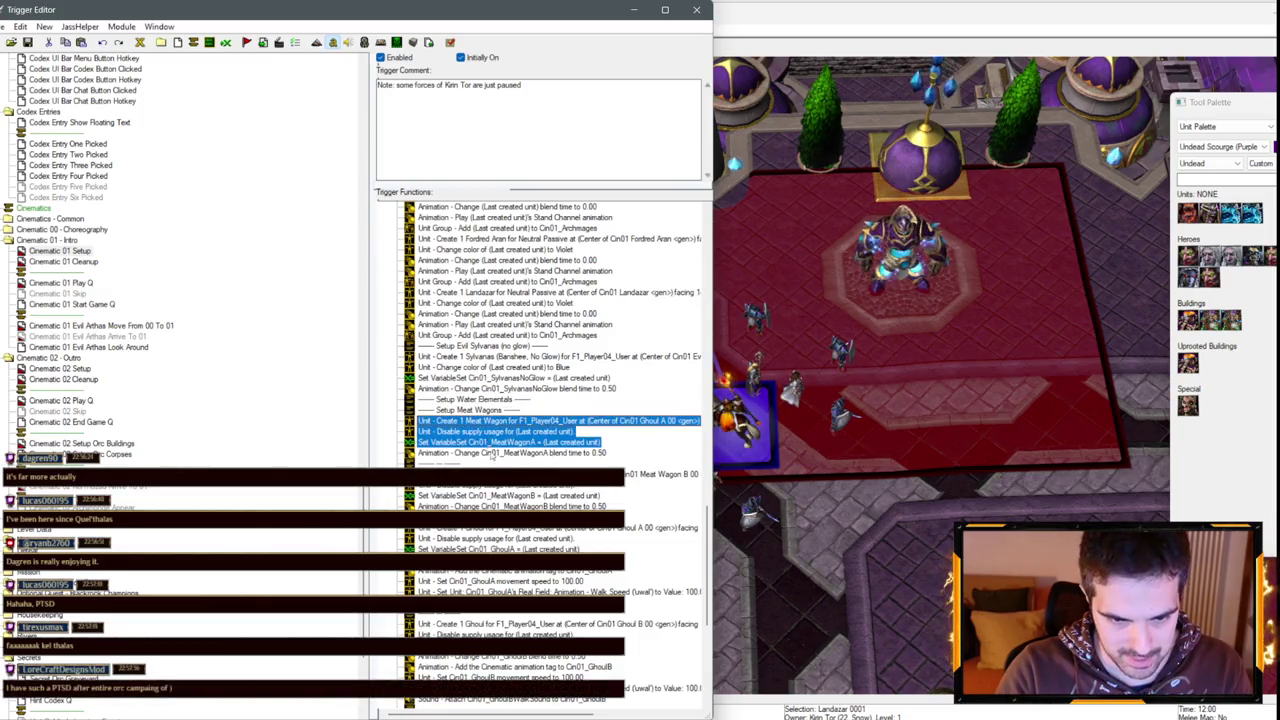
Step: Move Setup Meat Wagons below Meat Wagon A's actions and paste in Antonidas's two speed actions
left_click_drag(505, 410, 533, 441)
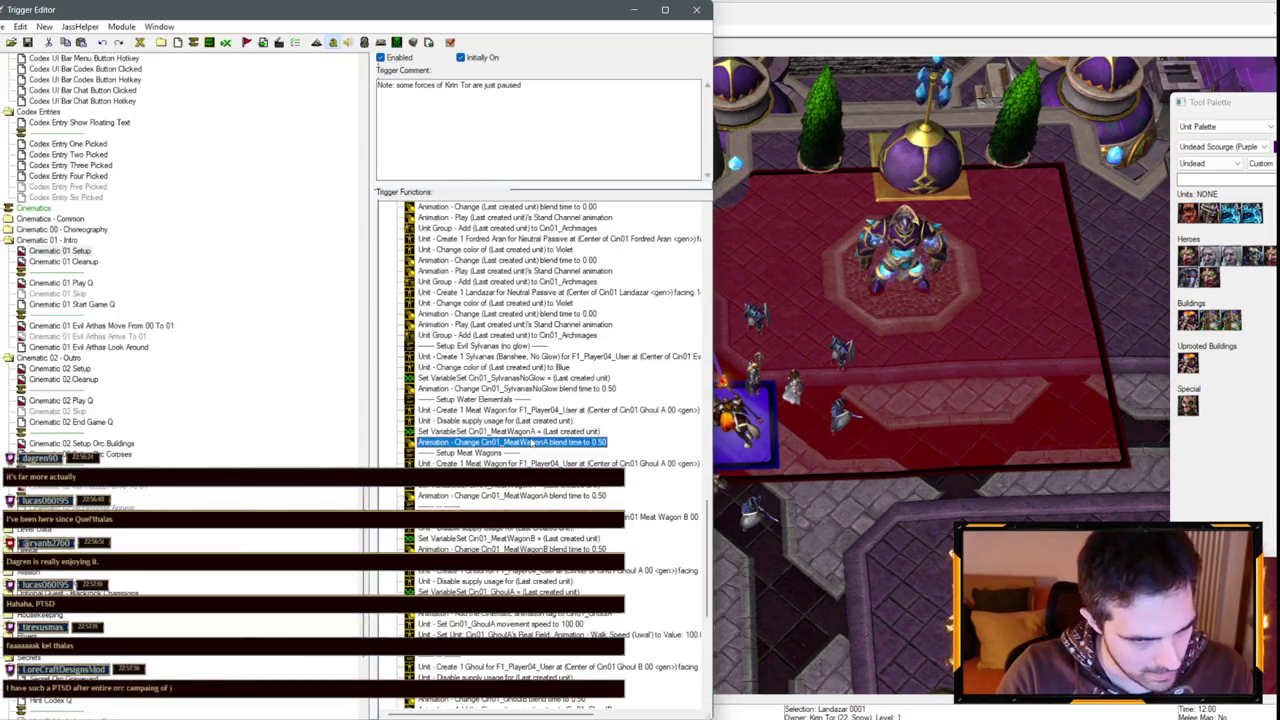
scroll(594, 280, "up", 4)
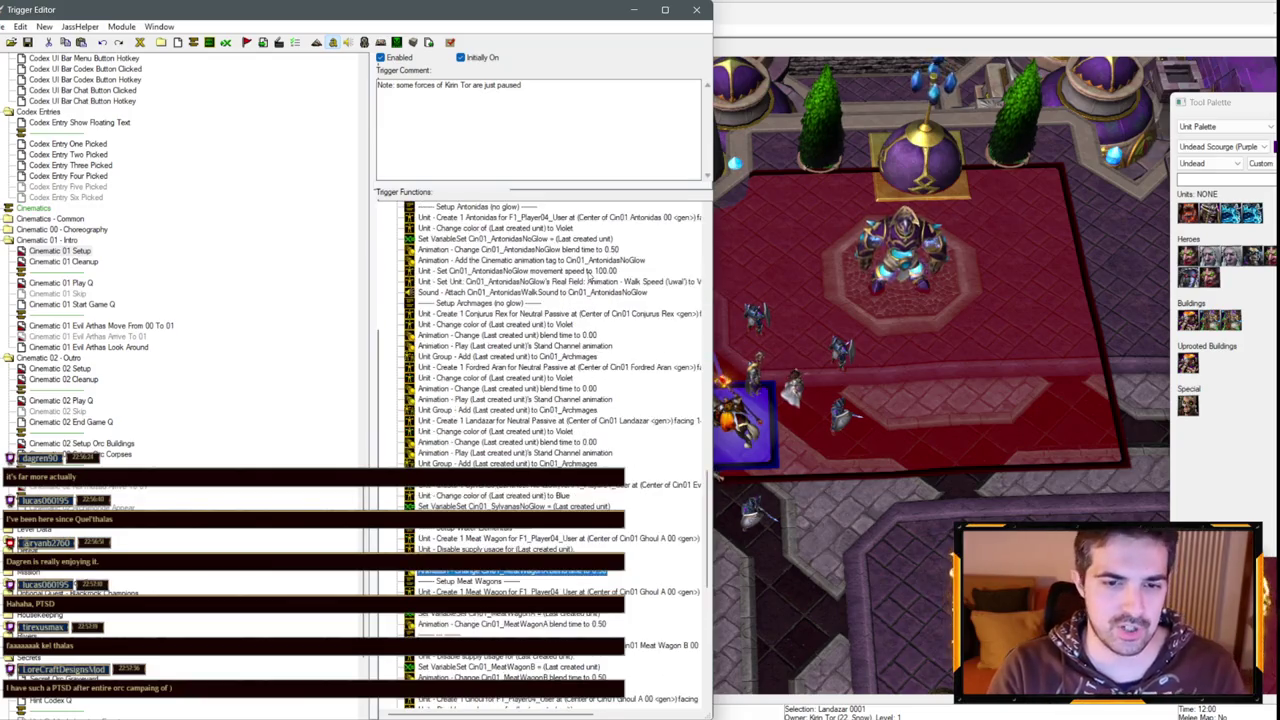
scroll(596, 283, "up", 1)
left_click(570, 310)
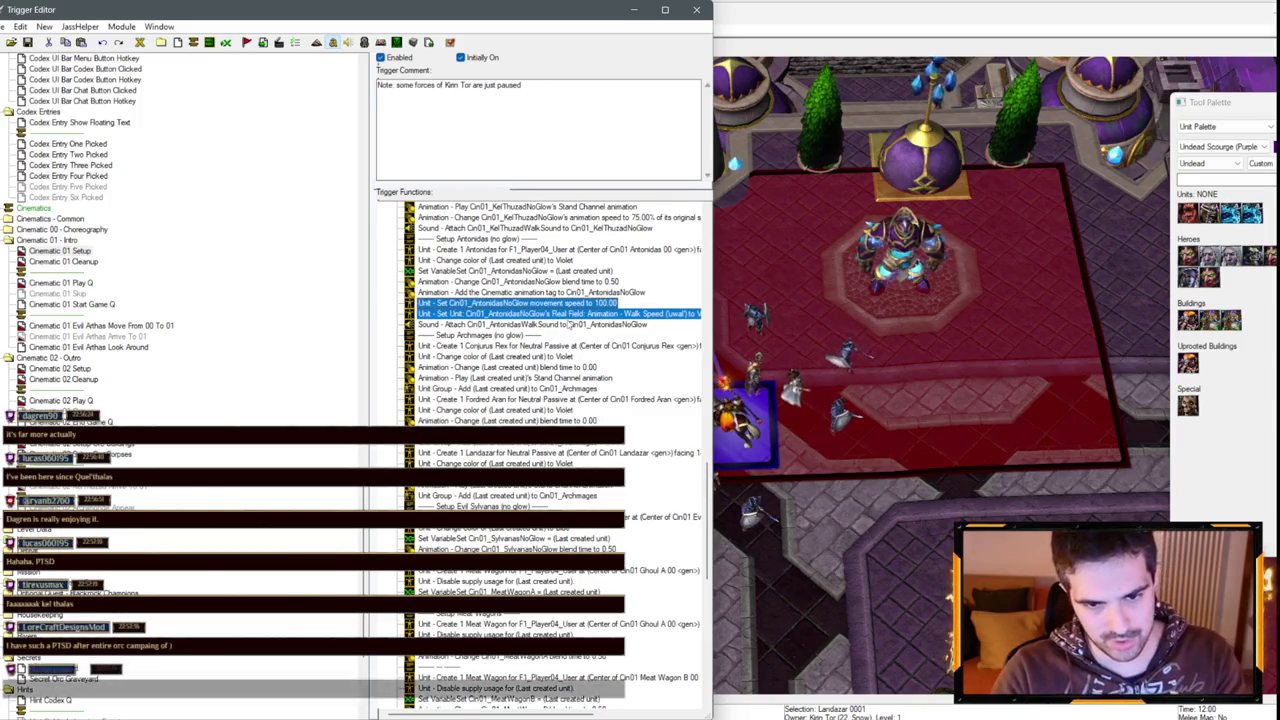
left_click(565, 303, "shift")
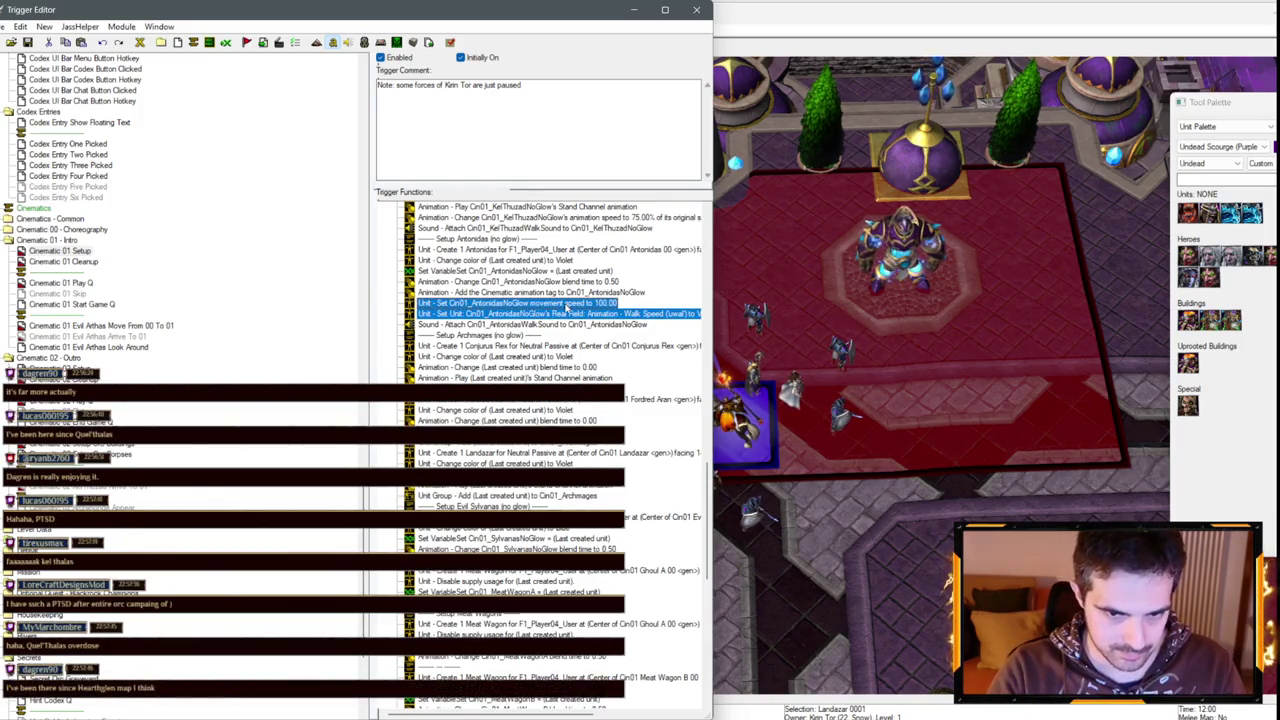
scroll(572, 421, "down", 4)
key("ctrl+v")
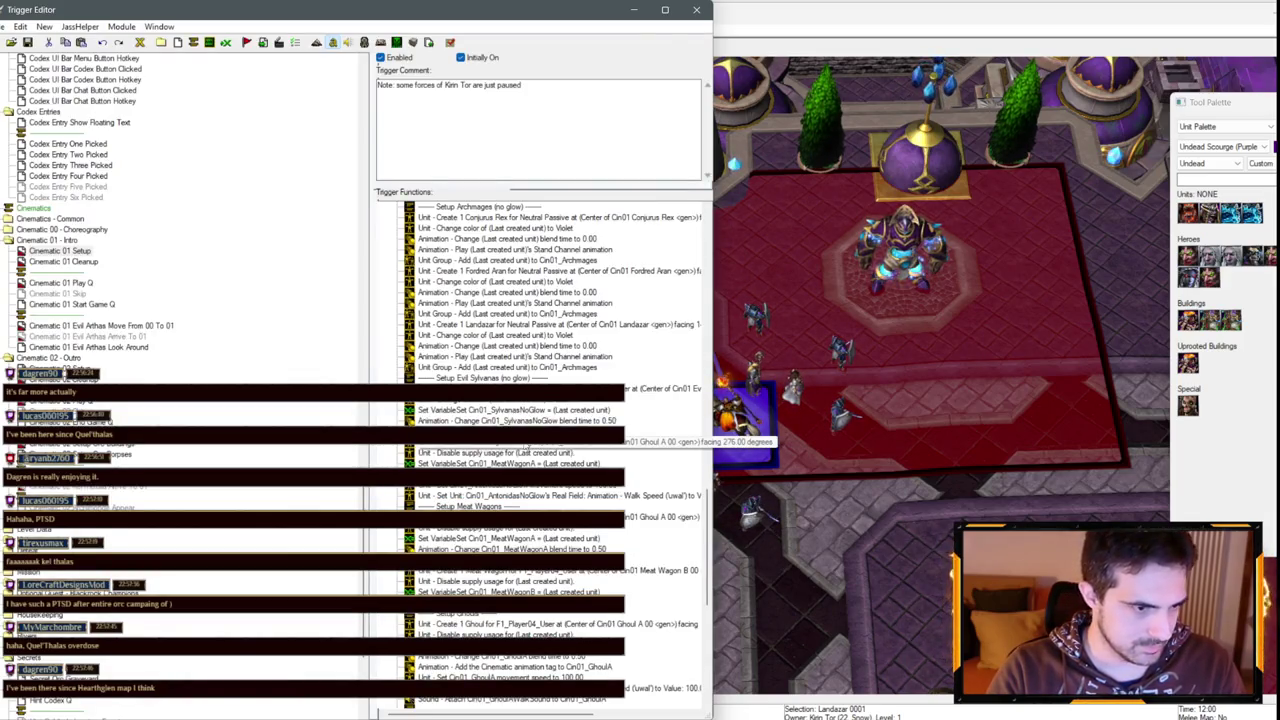
Step: Change the copied create action's unit type to the Human Water Elemental (Level 3)
double_click(539, 446)
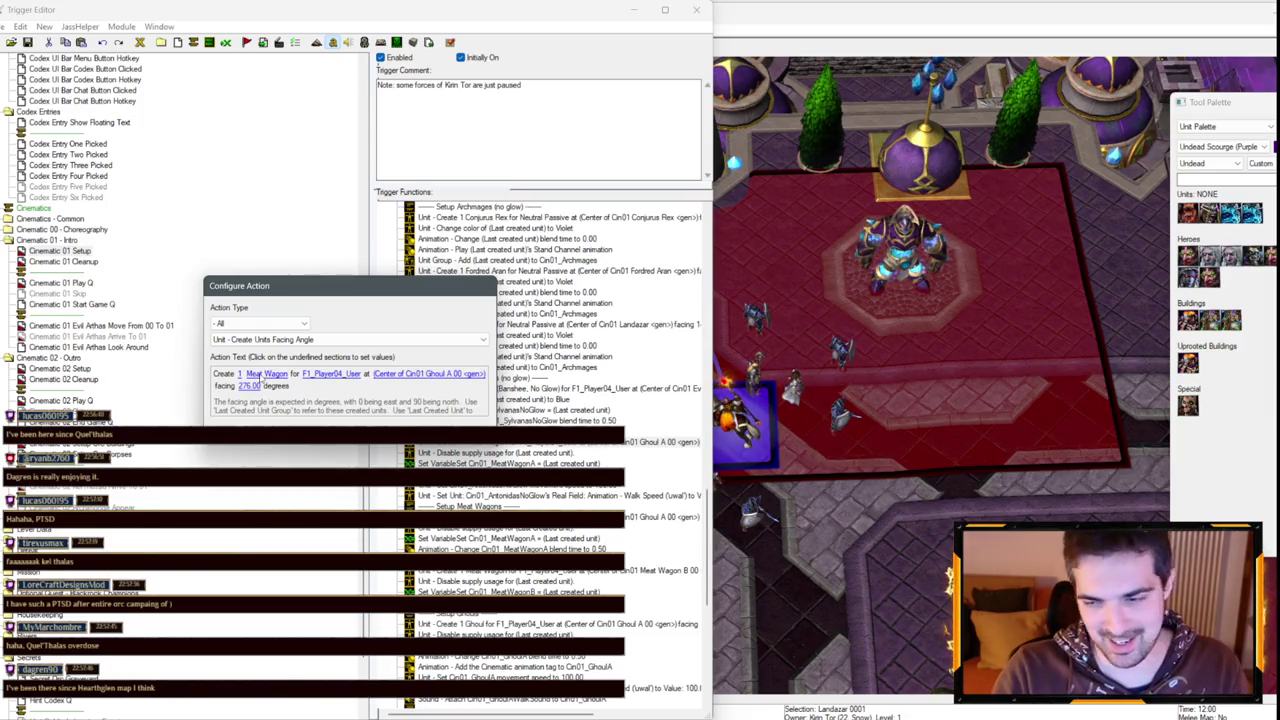
left_click(262, 374)
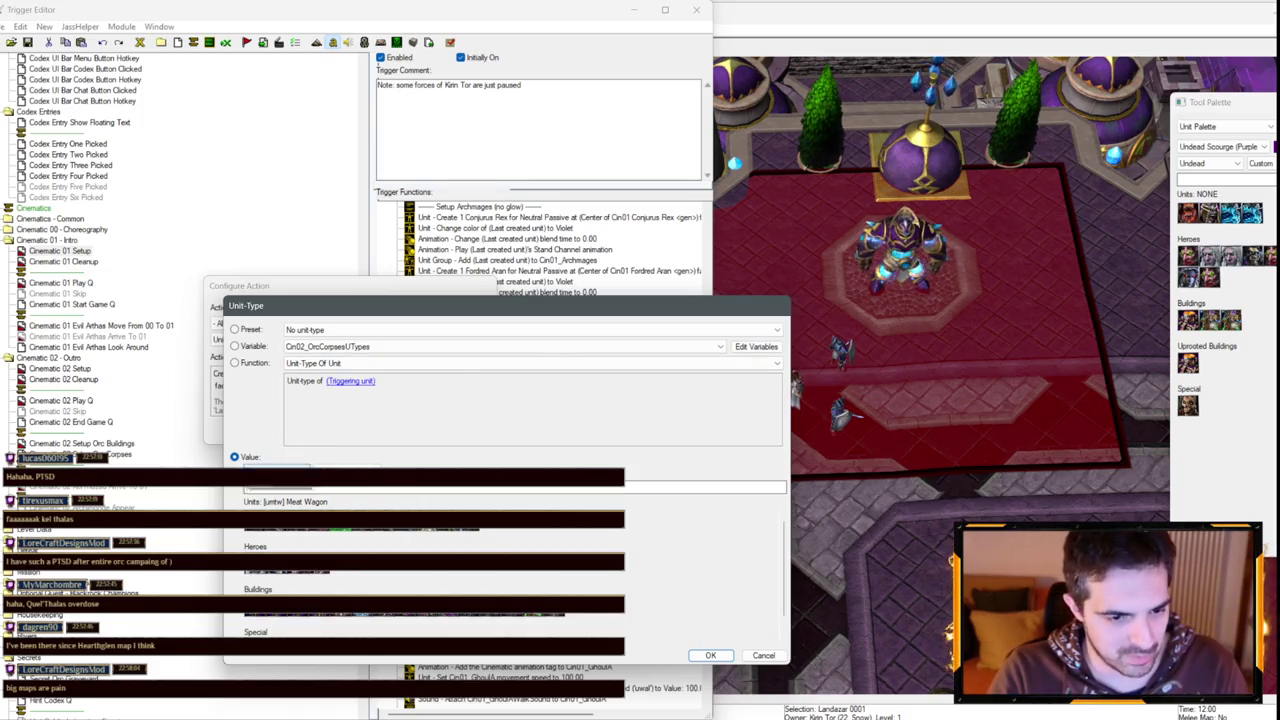
mouse_move(336, 315)
left_mouse_down()
mouse_move(698, 276)
mouse_move(580, 233)
left_mouse_up()
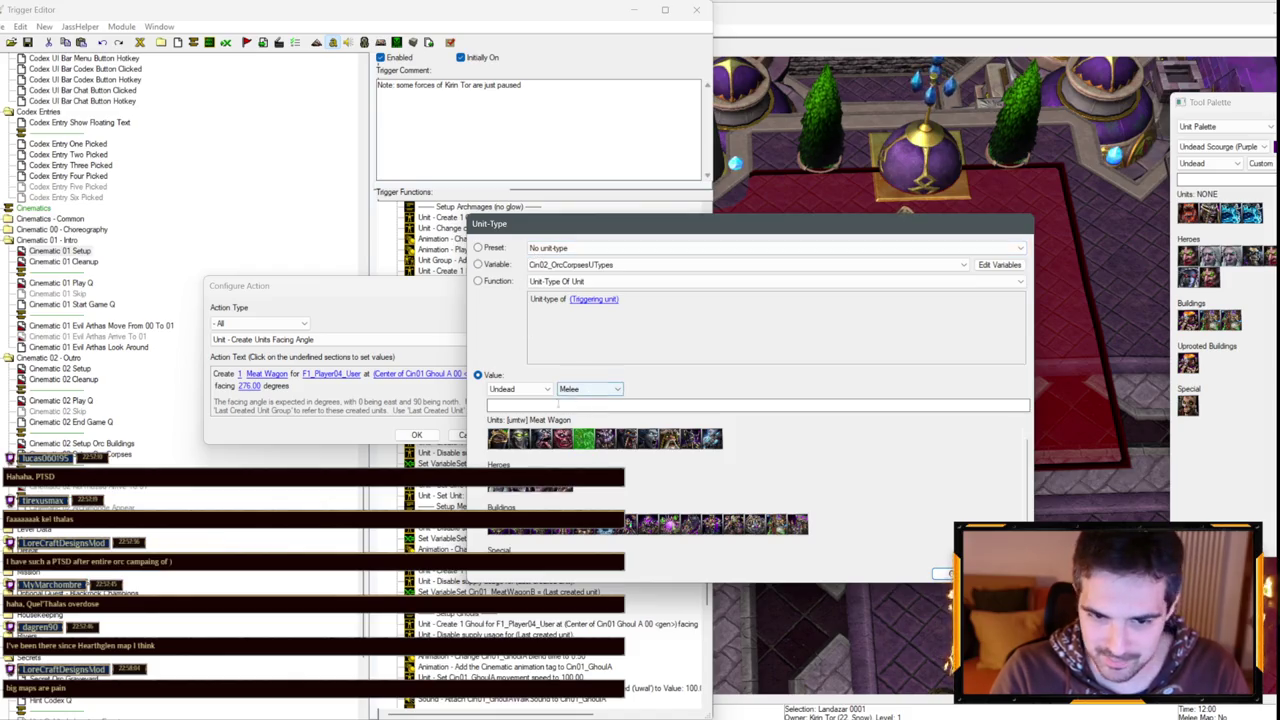
left_click(517, 389)
left_click(504, 417)
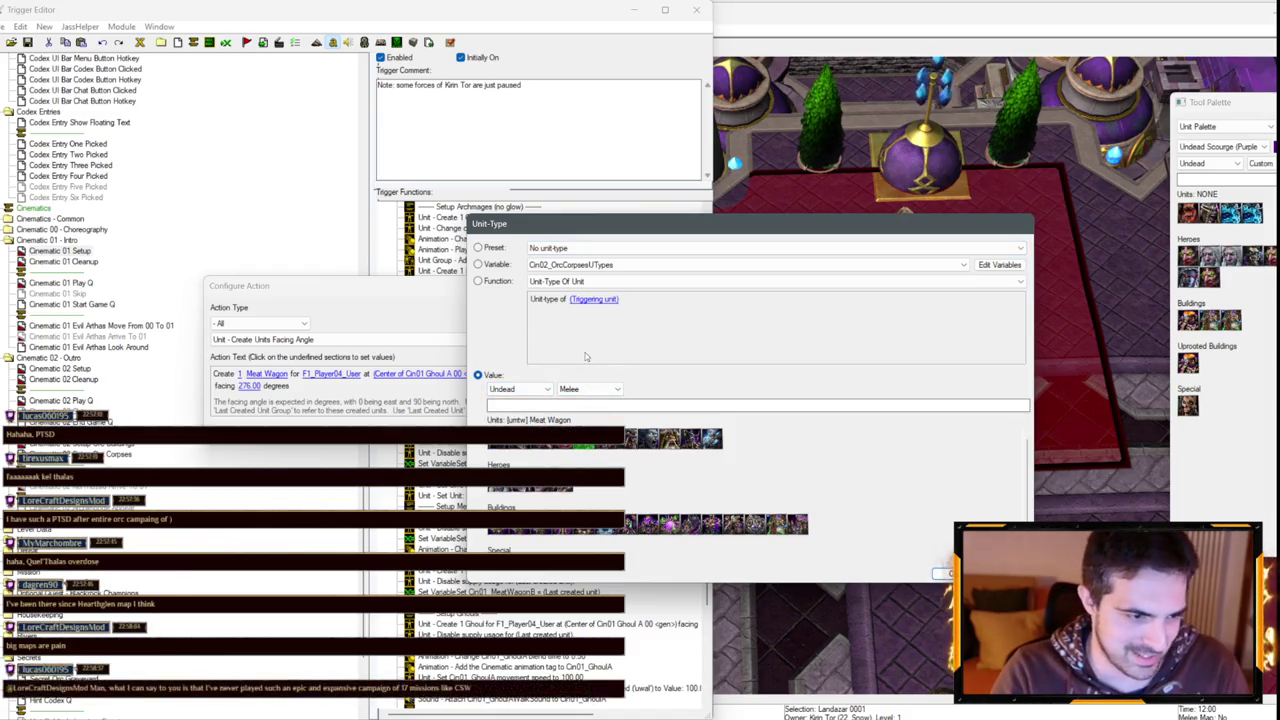
mouse_move(607, 231)
left_mouse_down()
mouse_move(934, 224)
mouse_move(868, 222)
left_mouse_up()
left_click(806, 381)
left_click(790, 392)
left_click(840, 380)
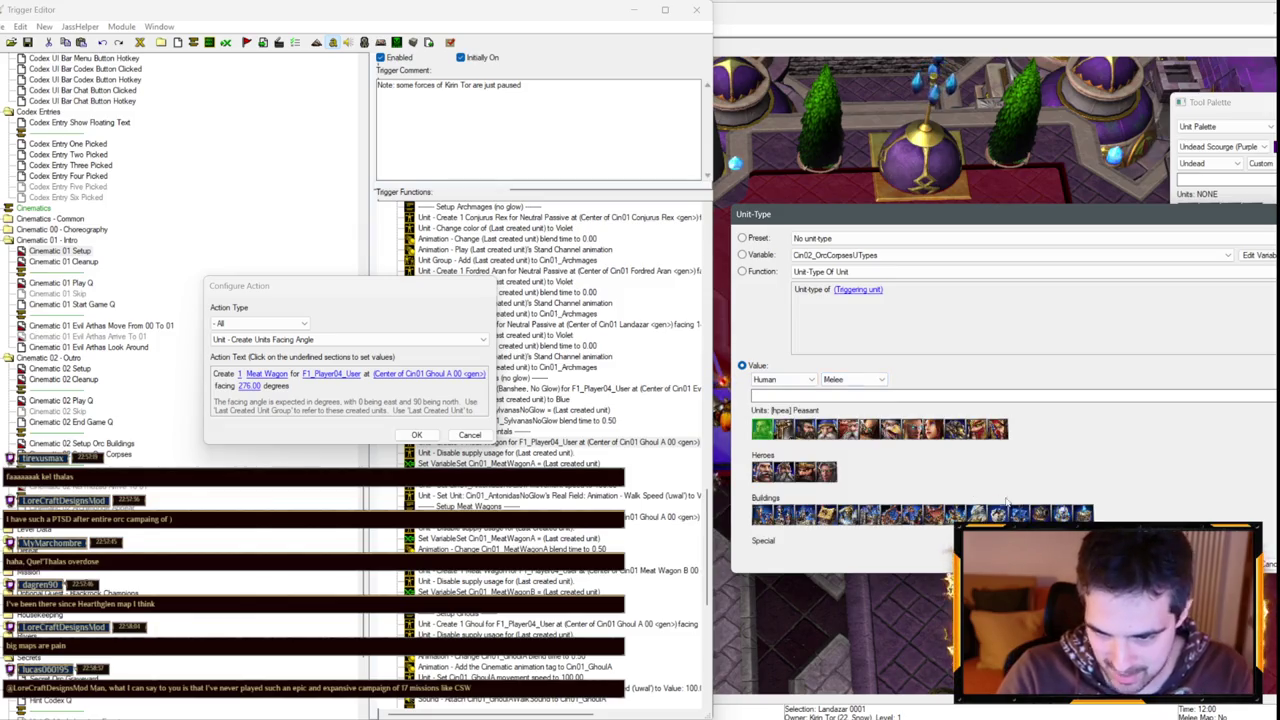
left_click(833, 390)
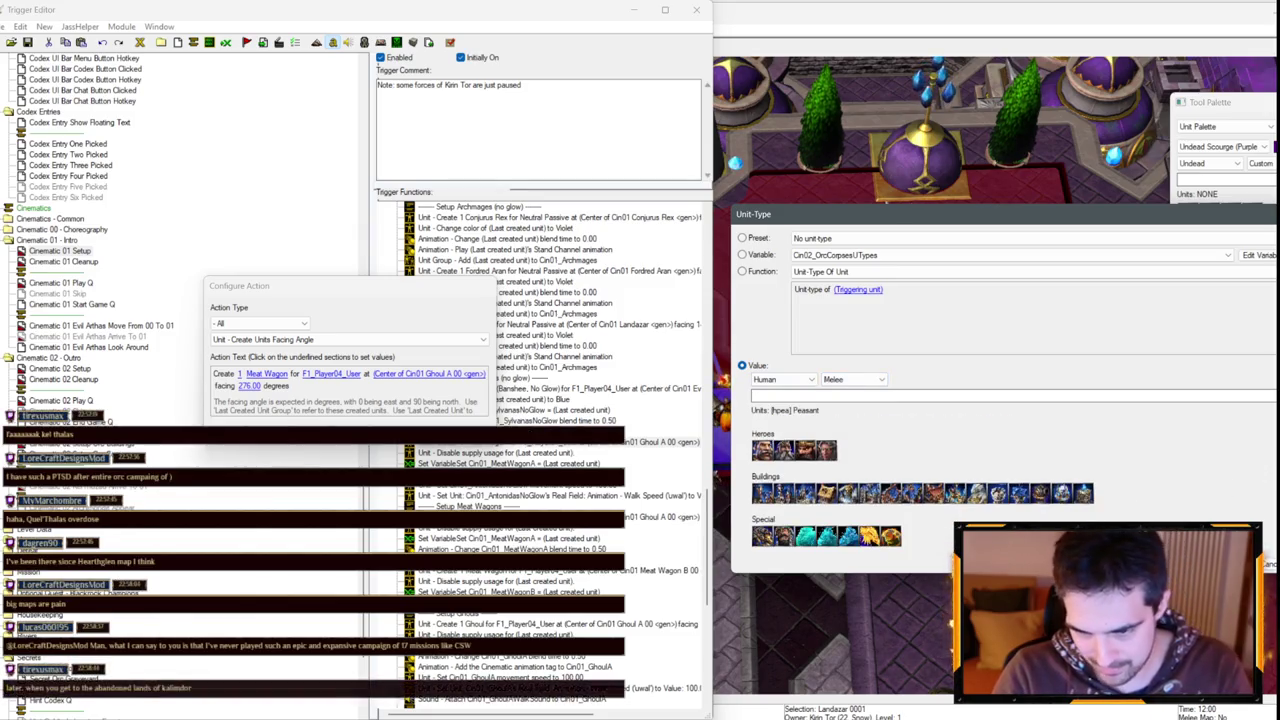
double_click(850, 539)
key("Return")
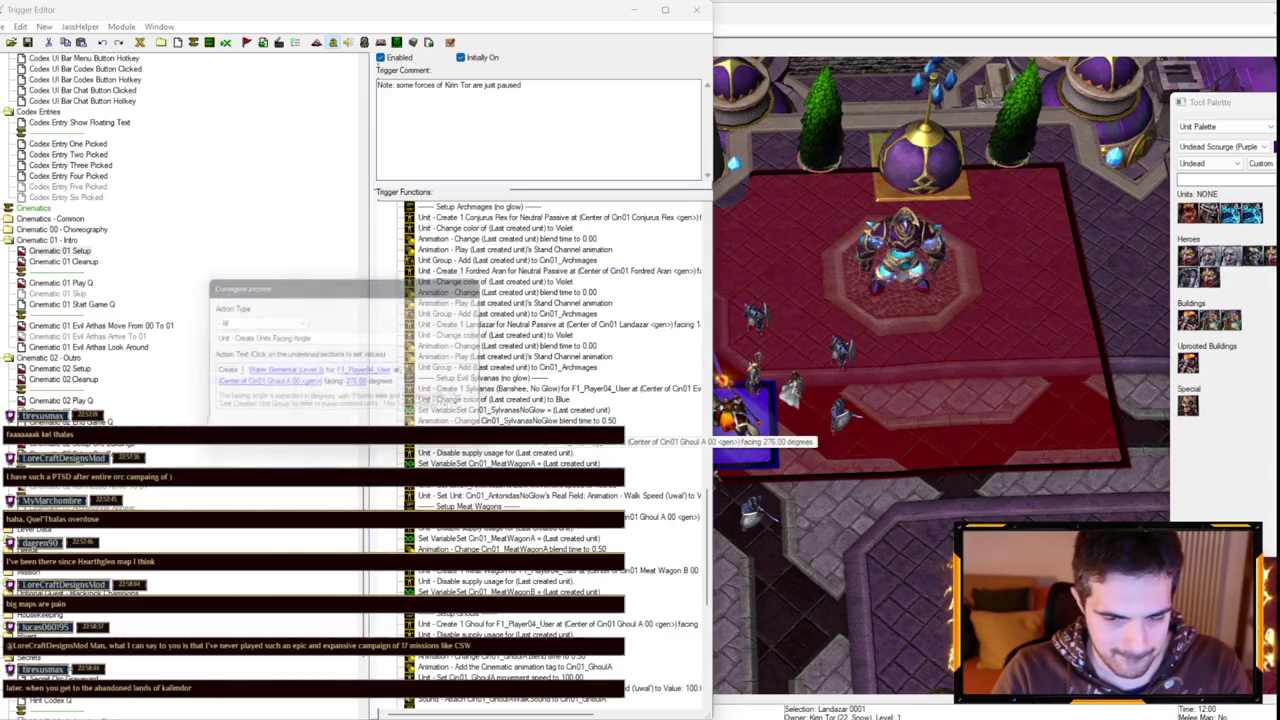
Step: Set the spawn point to the centre of Cin01 Water Elemental A 00 <gen>
left_click(250, 382)
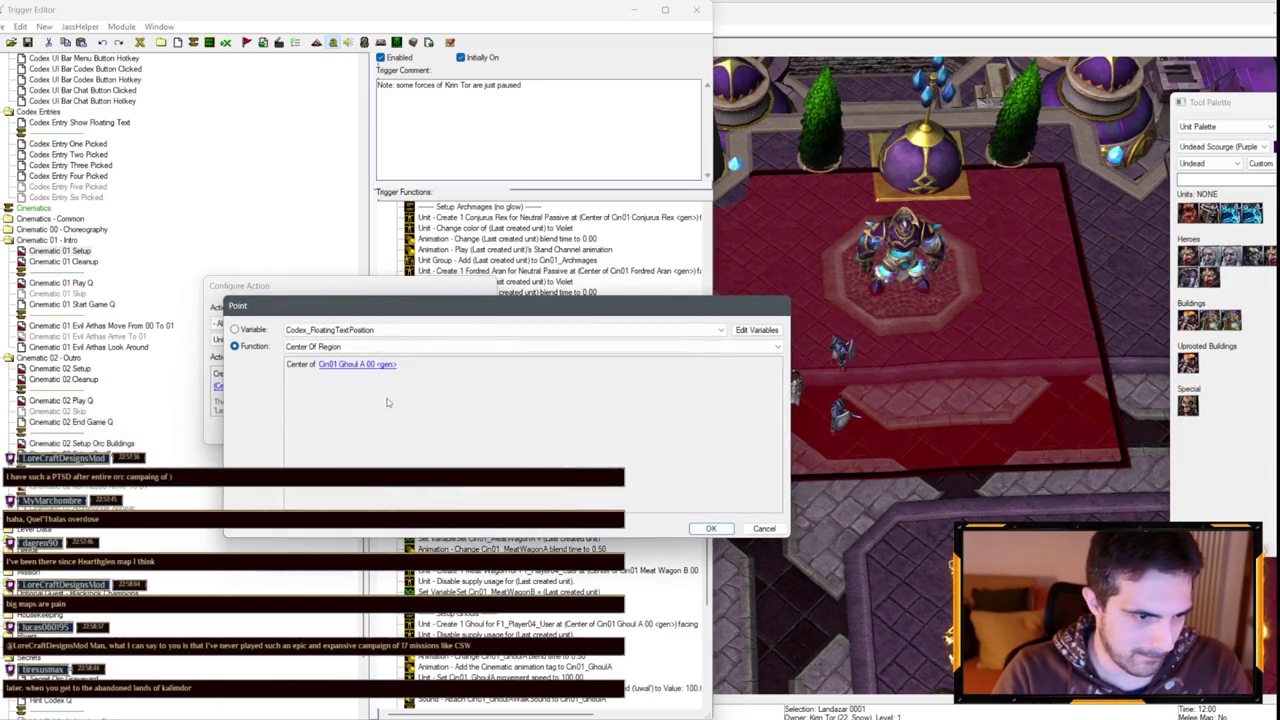
left_click(350, 365)
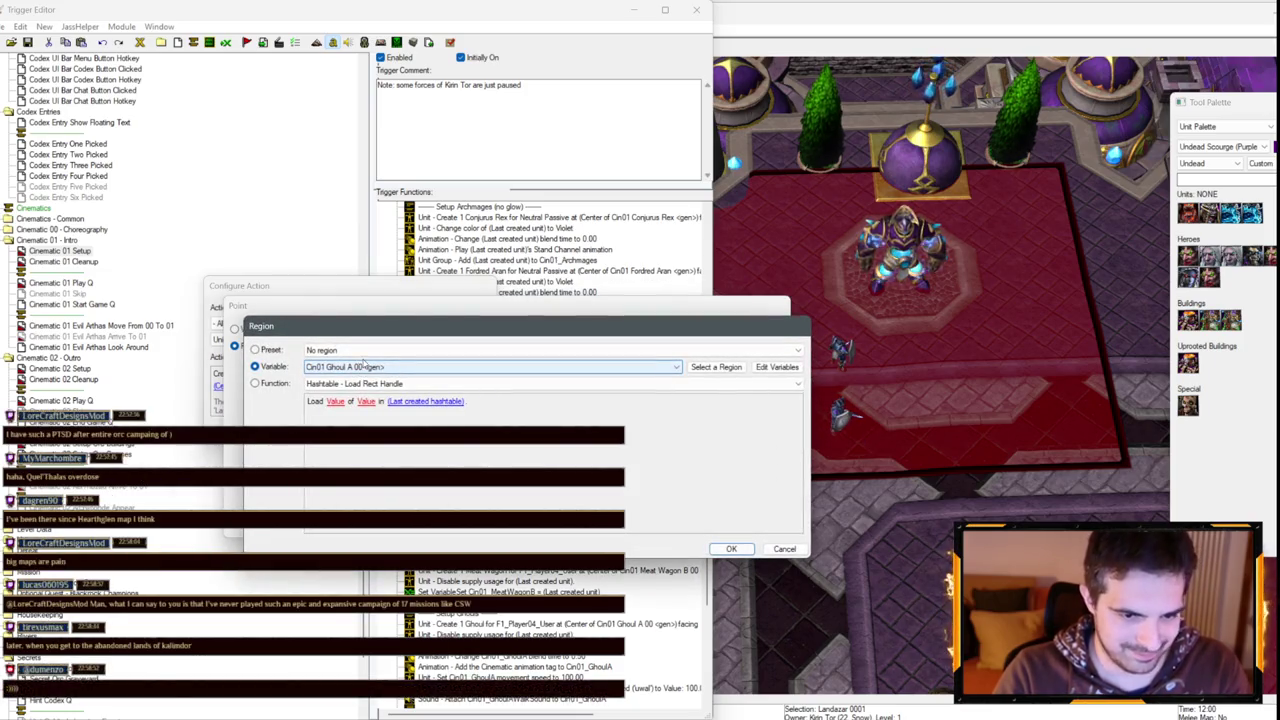
left_click(363, 366)
left_click(408, 420)
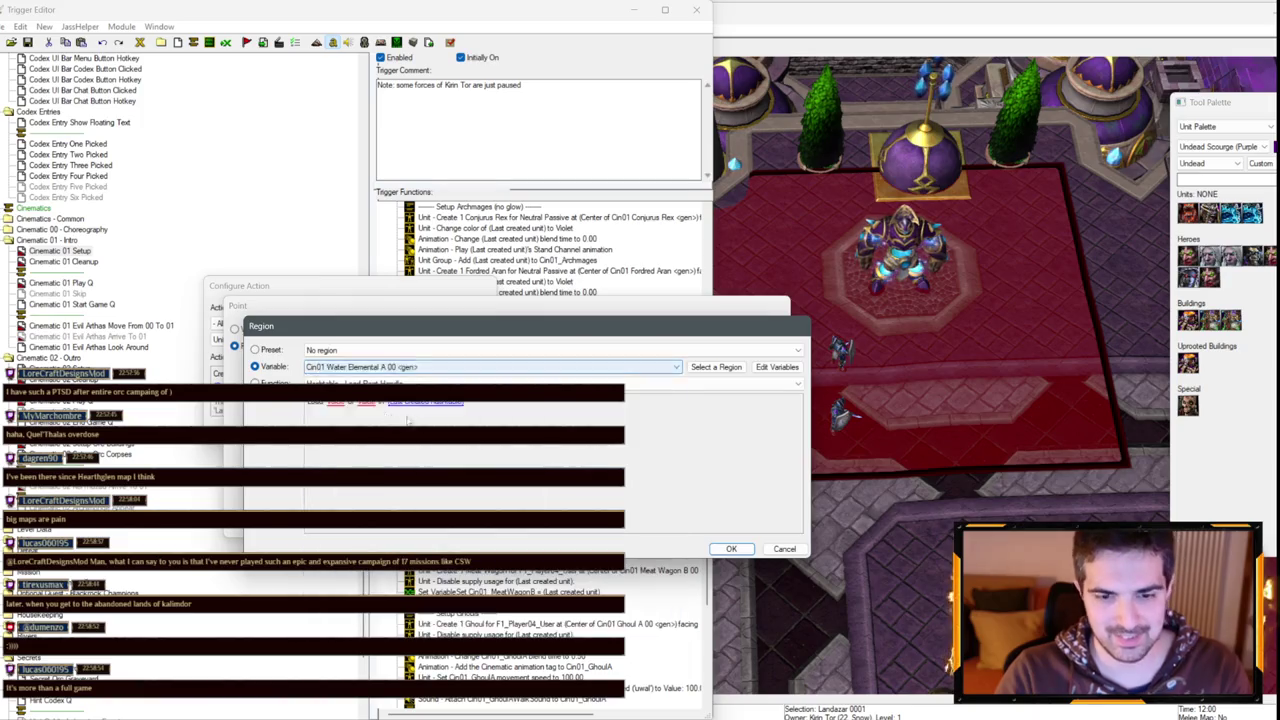
left_click(731, 549)
left_click(645, 415)
left_click(795, 495)
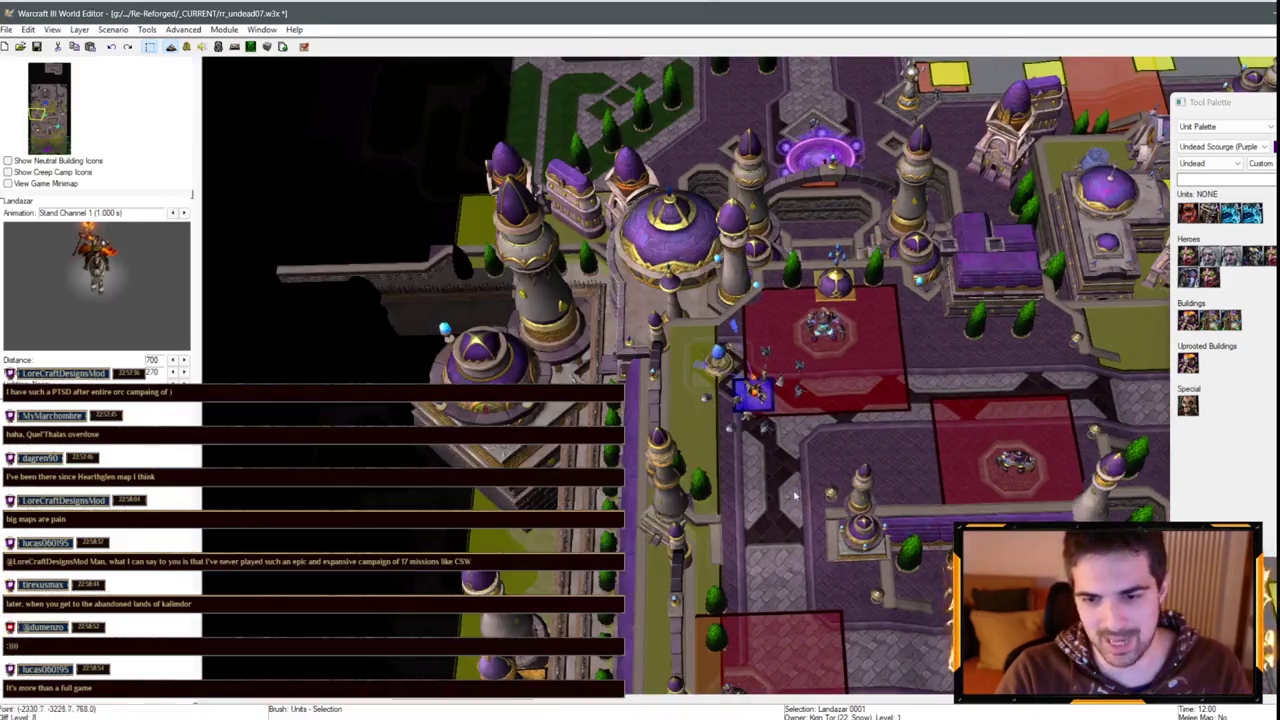
Step: Locate the Water Elemental A region near the elementals using the Region Palette
key("Down")
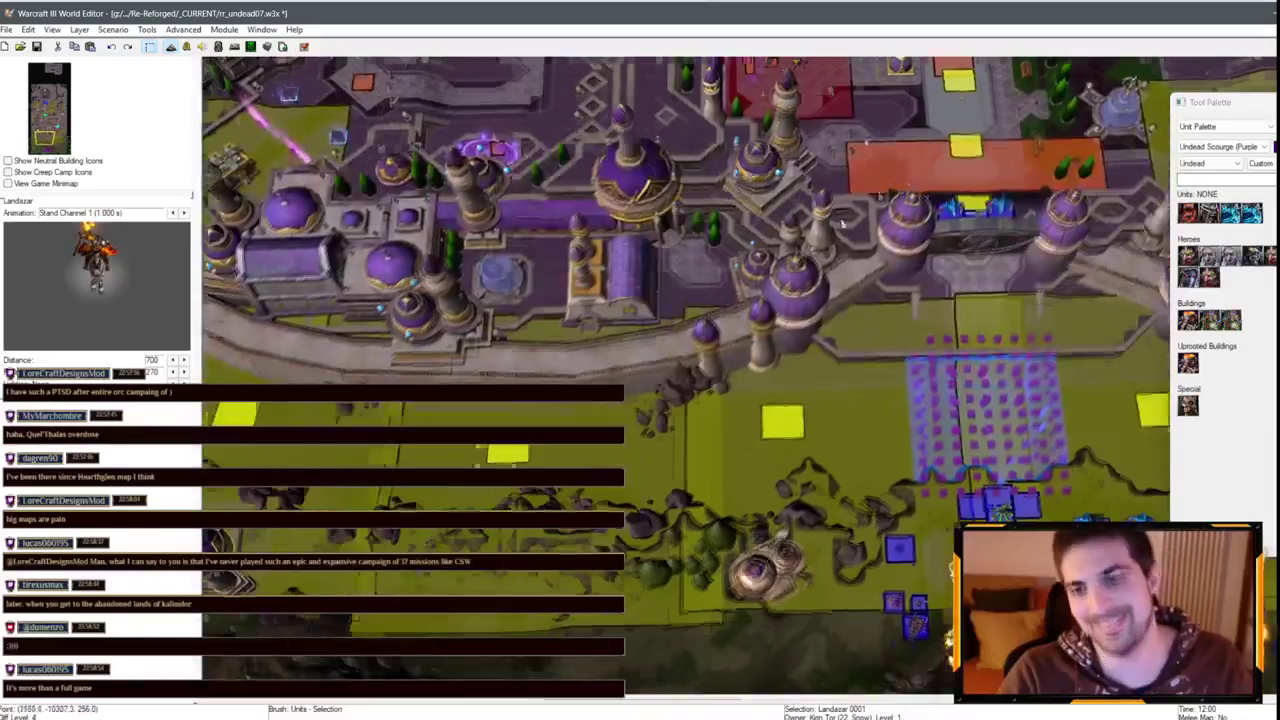
scroll(787, 435, "up", 5)
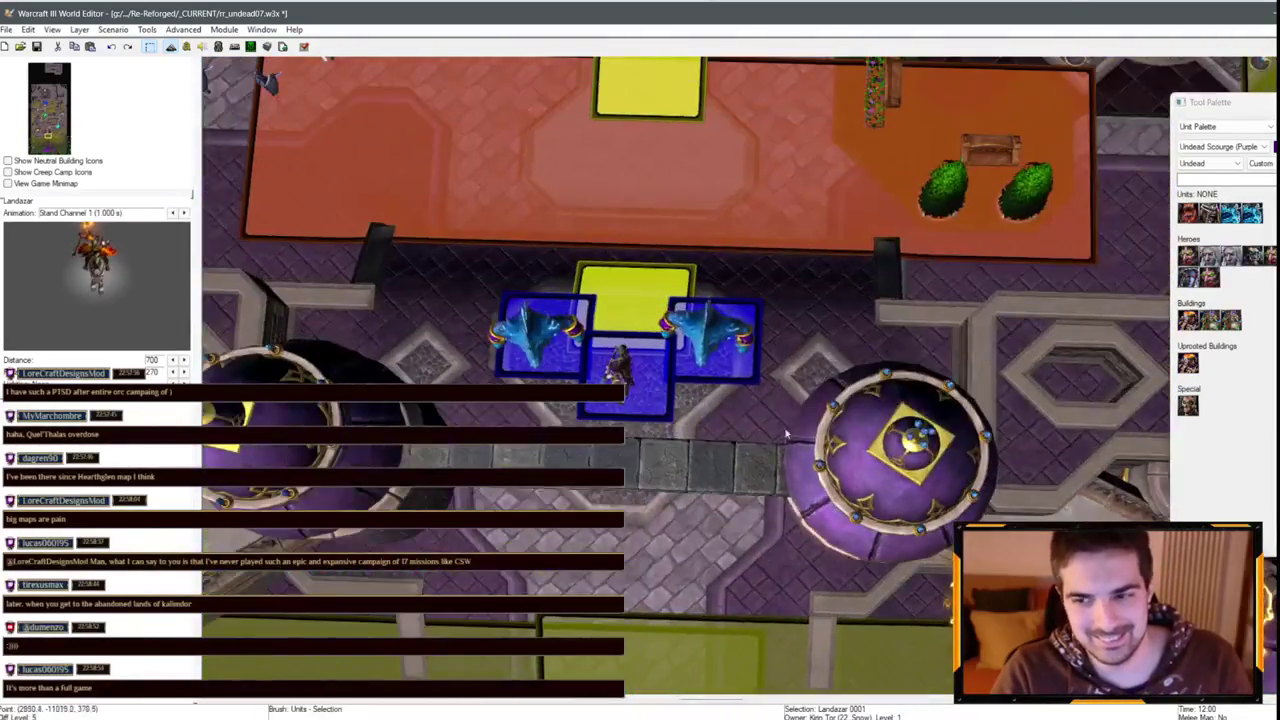
left_click(1224, 126)
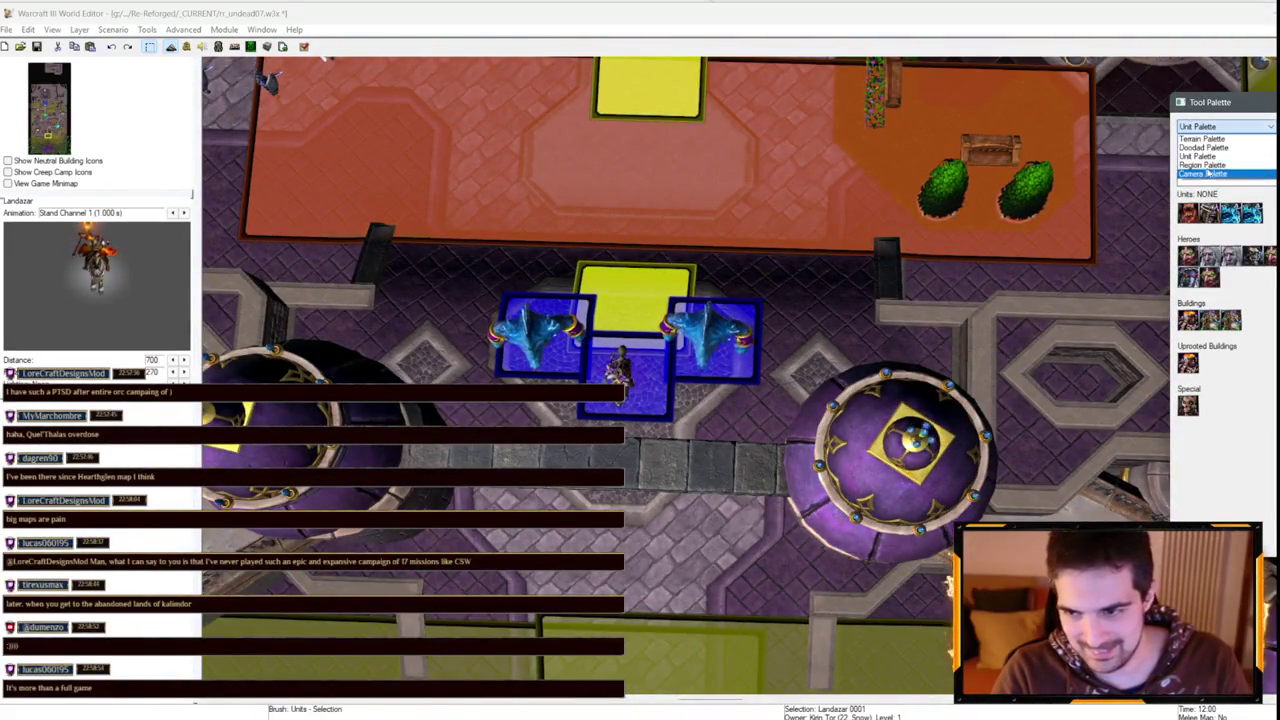
left_click(1203, 164)
left_click(533, 370)
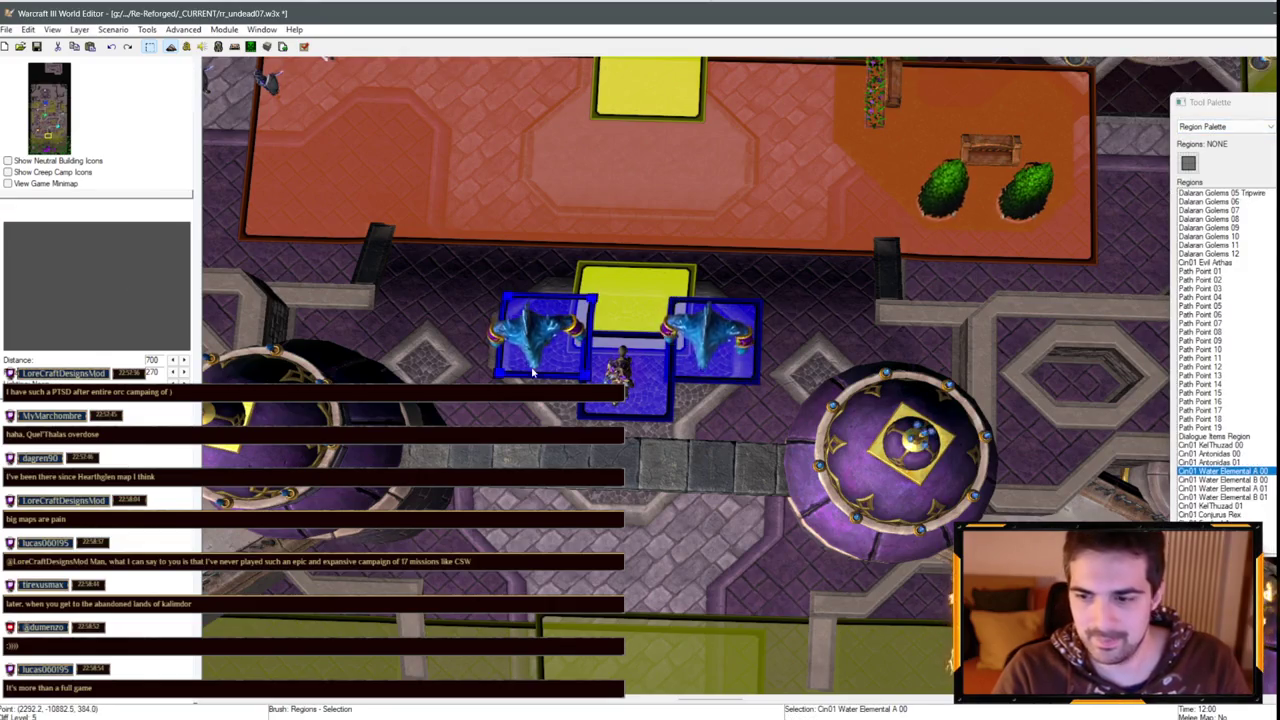
scroll(533, 372, "up", 2)
left_click(1224, 126)
left_click(1205, 150)
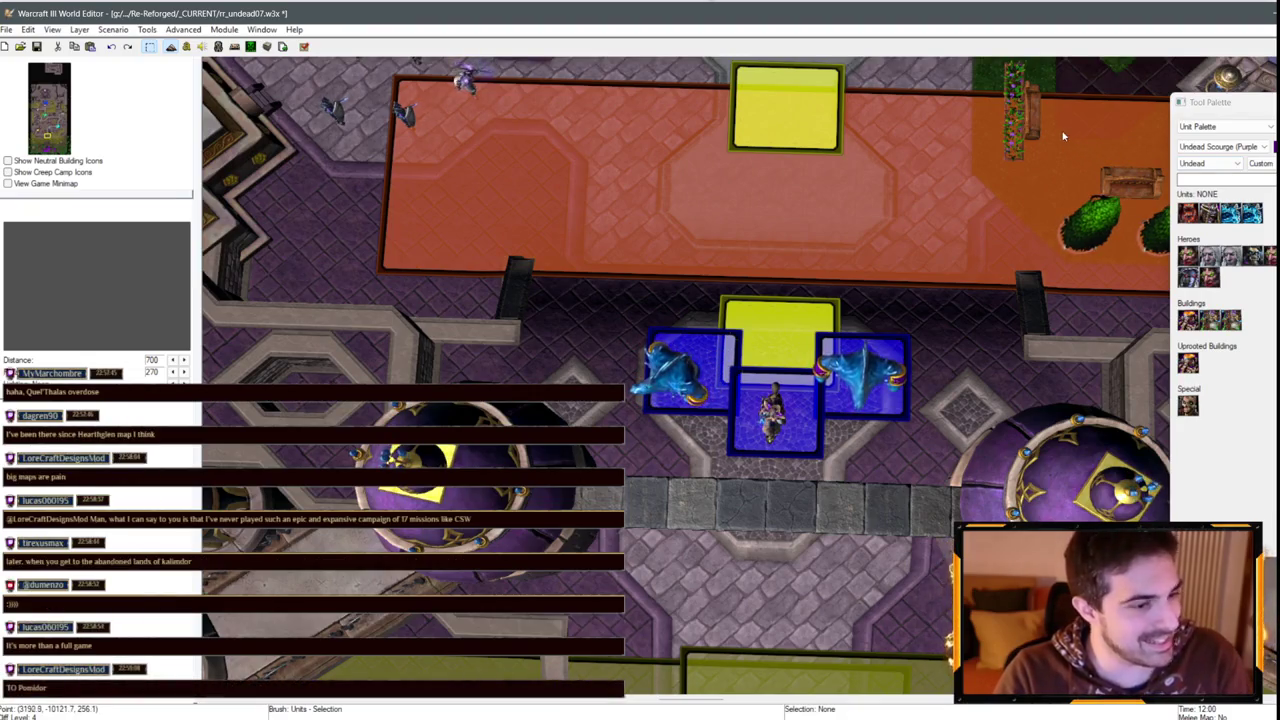
Step: Read the left Water Elemental's 275.18° facing and return to the create action
double_click(676, 348)
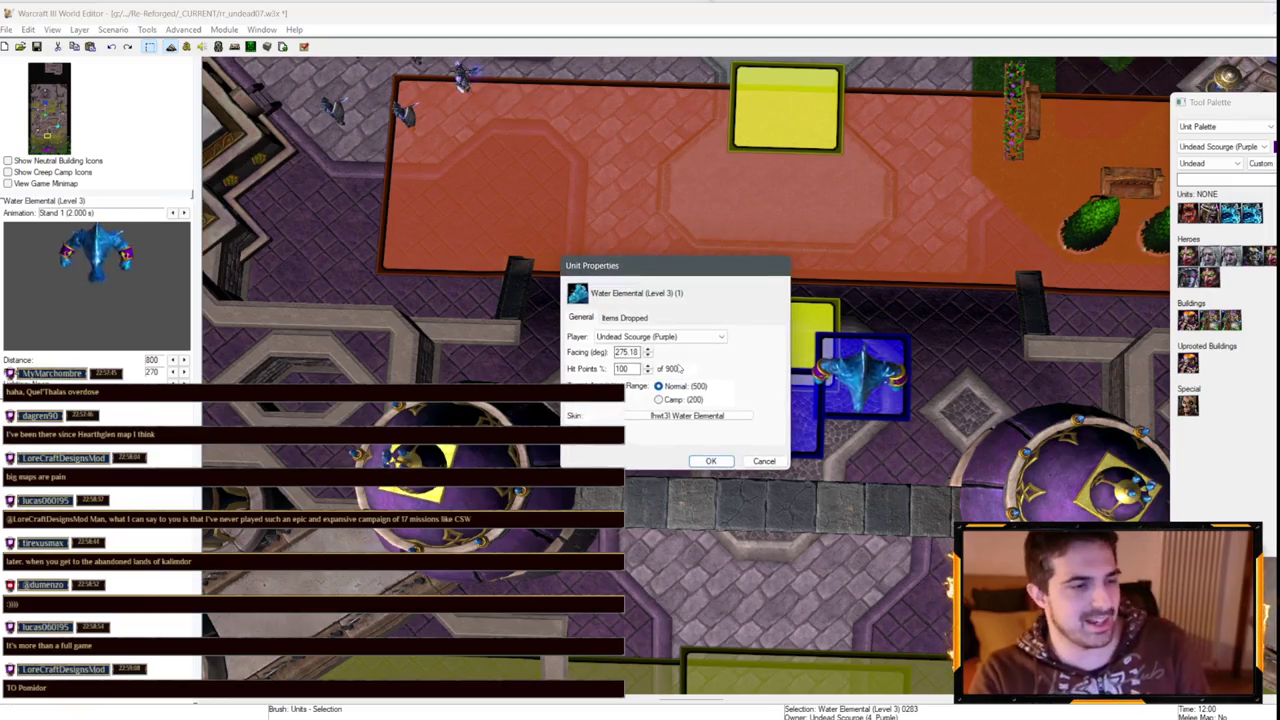
left_click(711, 461)
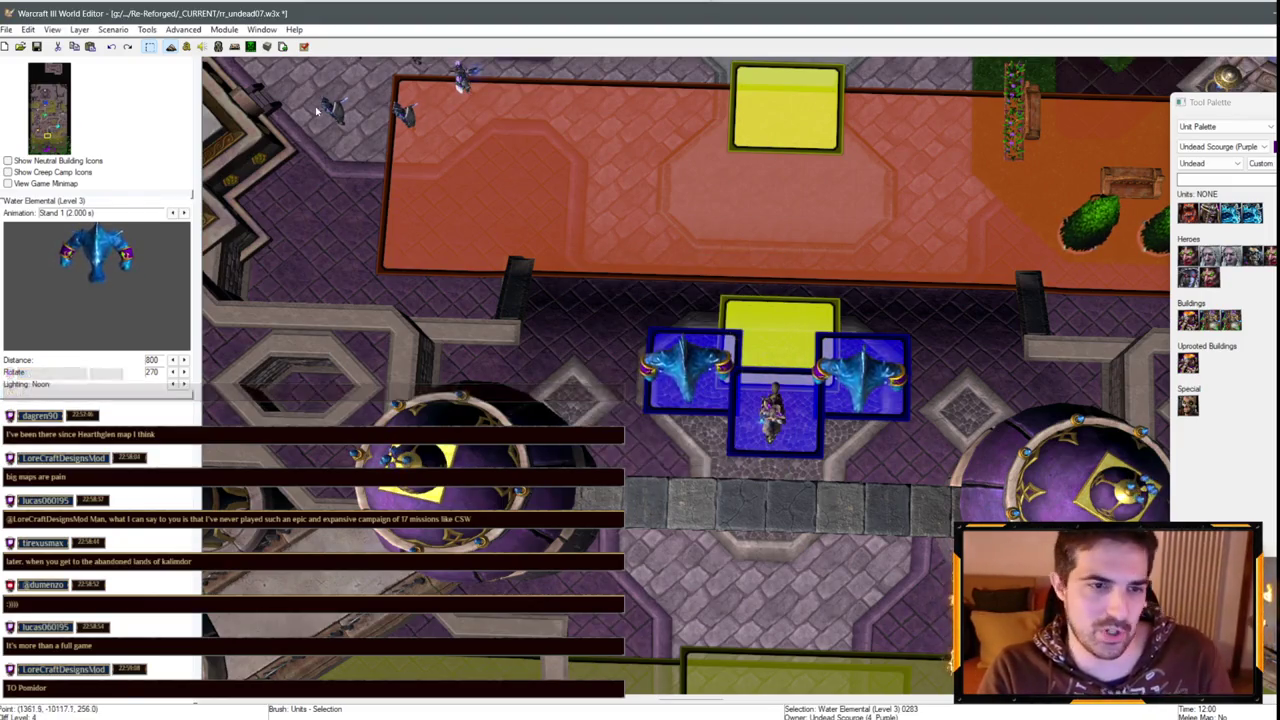
key("alt+Tab")
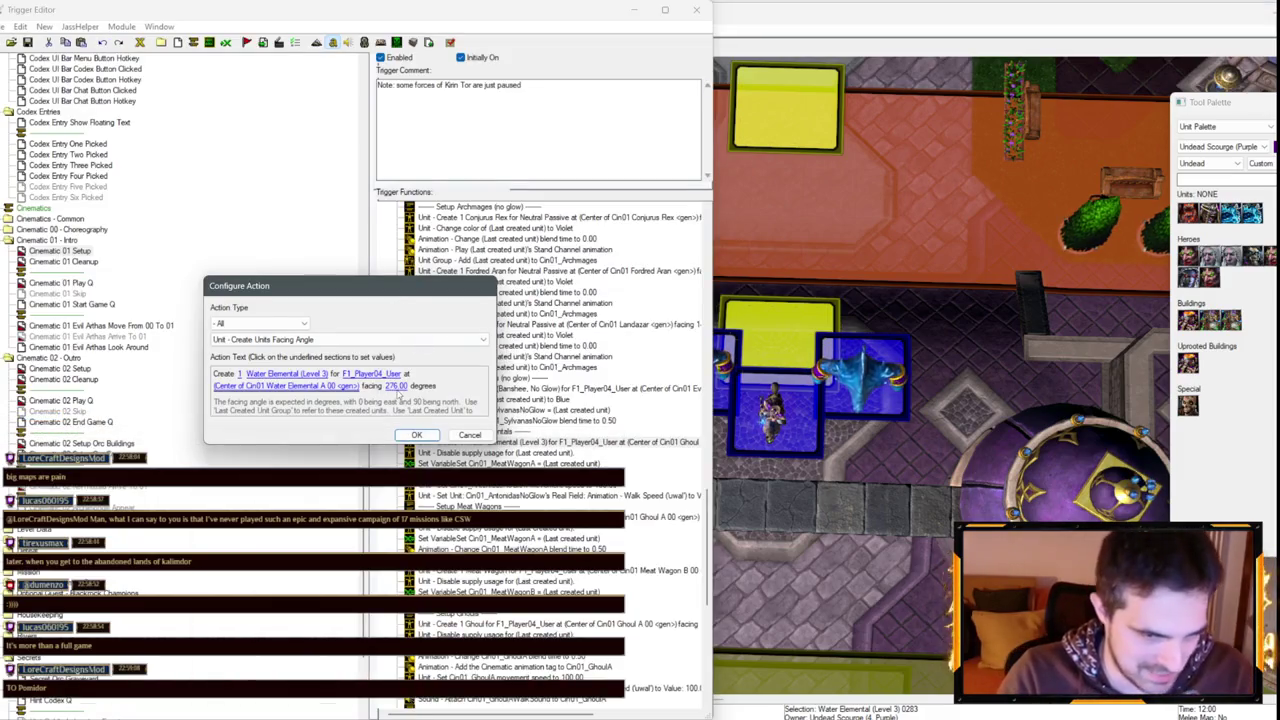
Step: Face the new Water Elemental 275 degrees and confirm its create action
left_click(397, 386)
key("Return")
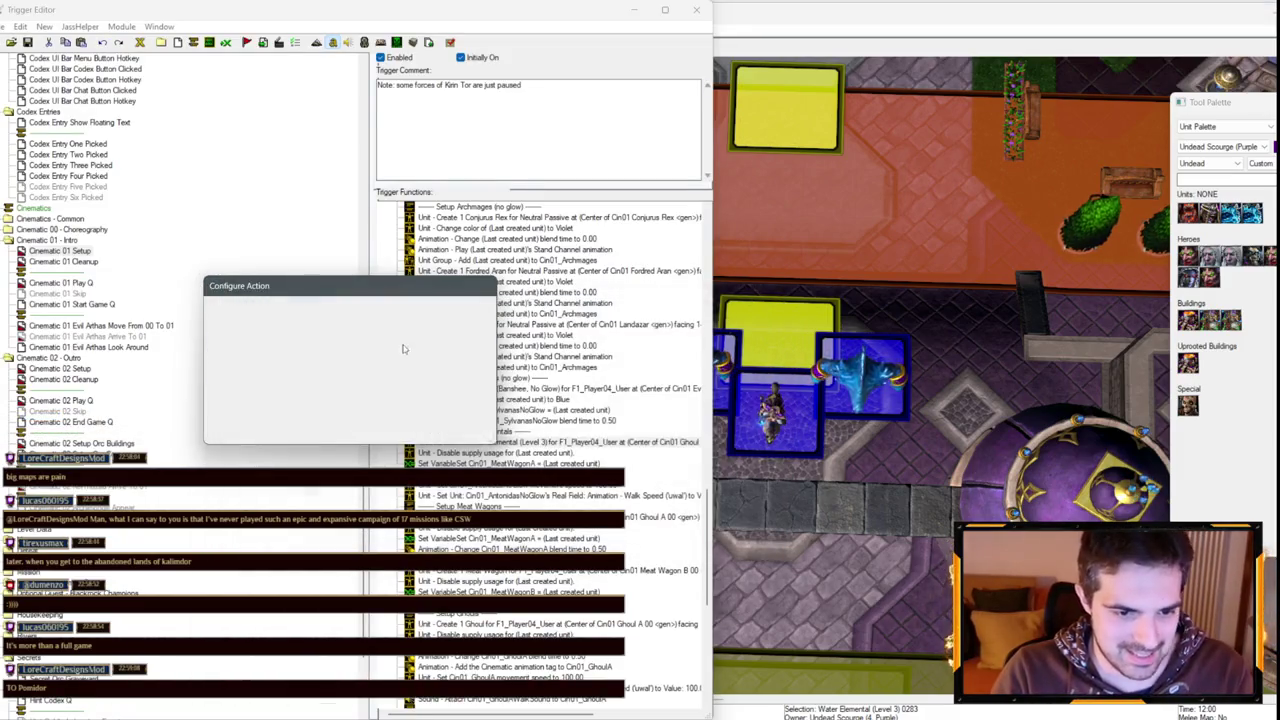
key("Return")
Step: Store the created Water Elemental in the Cin01_WaterElementalA variable
double_click(535, 463)
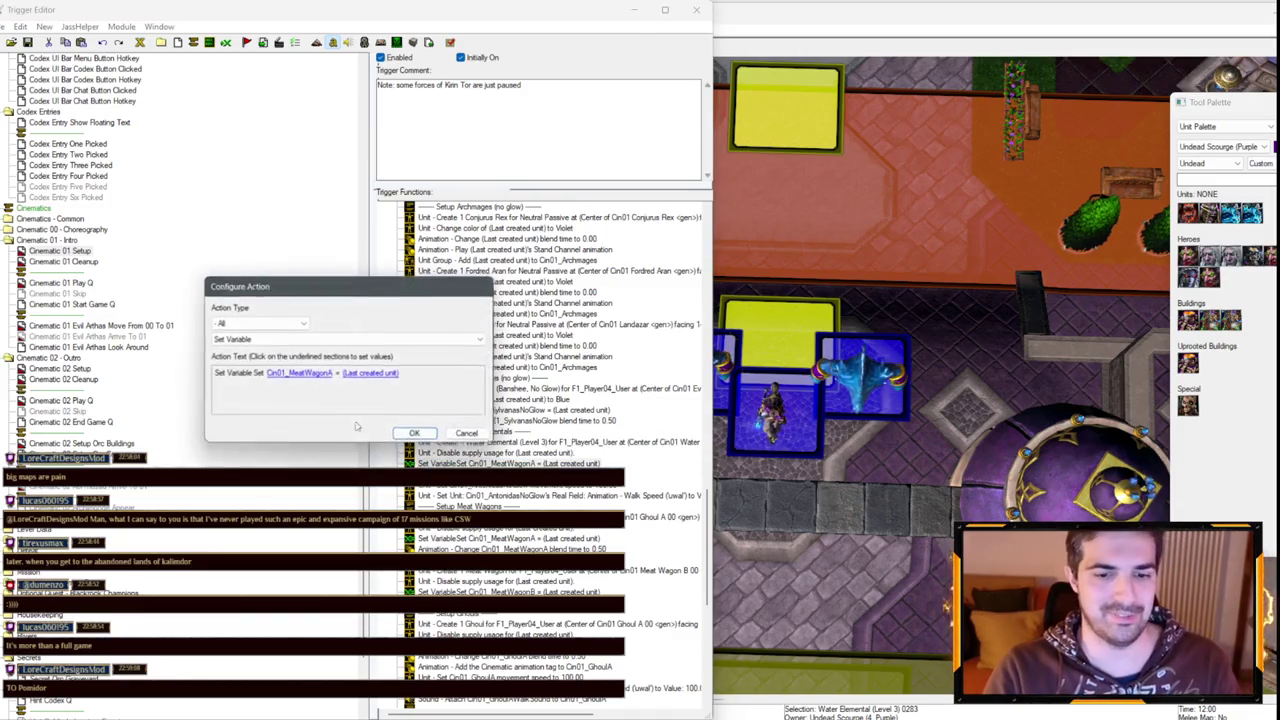
left_click(307, 372)
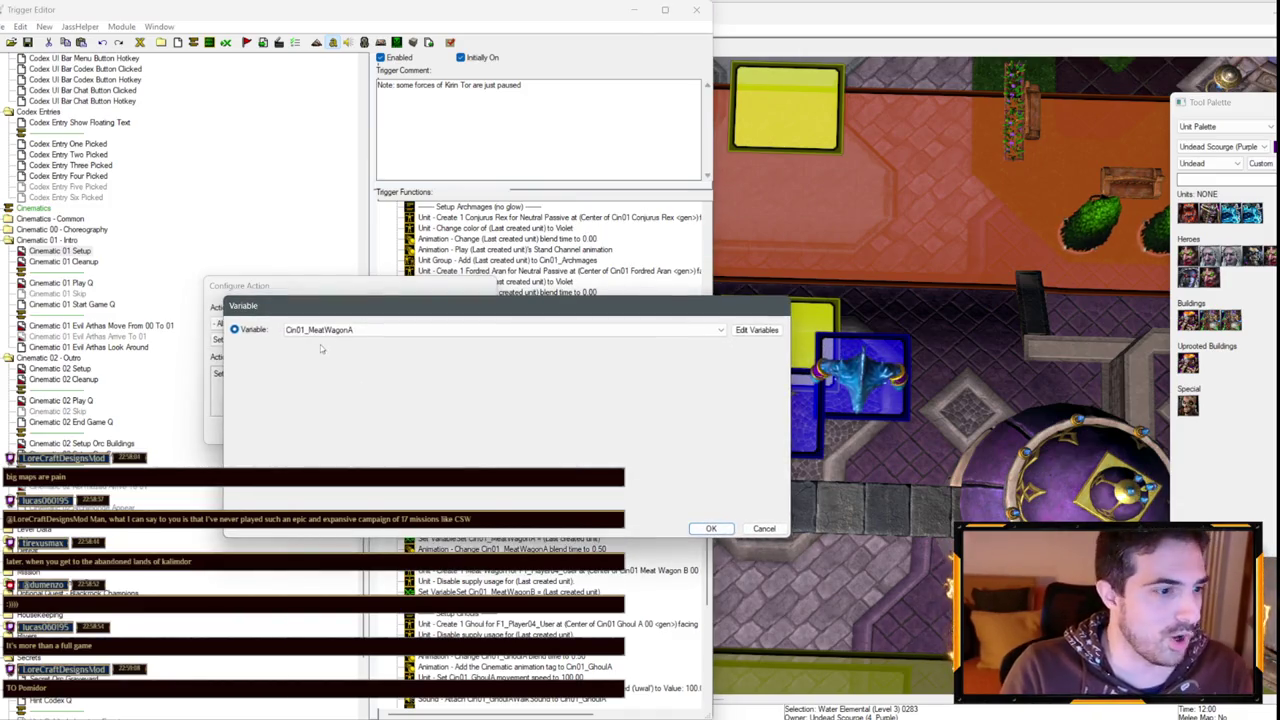
left_click(355, 330)
scroll(372, 372, "up", 2)
scroll(368, 375, "up", 3)
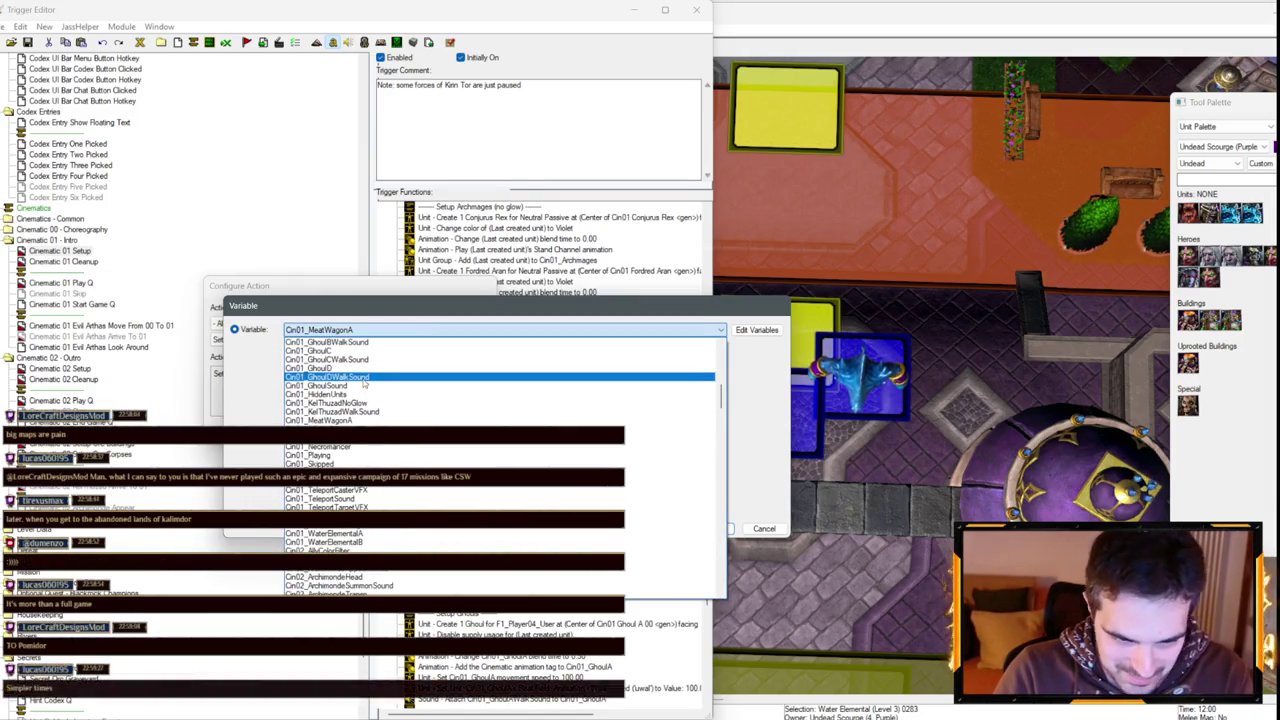
scroll(362, 381, "down", 3)
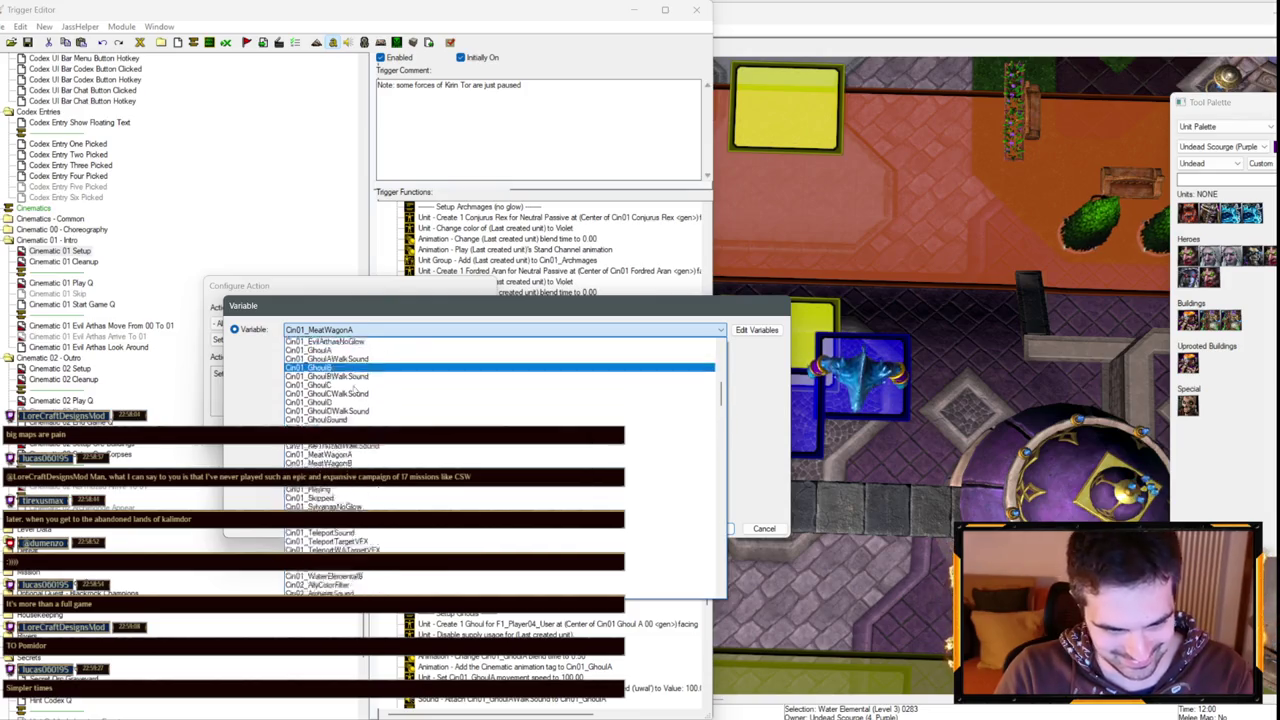
left_click(330, 507)
key("Return")
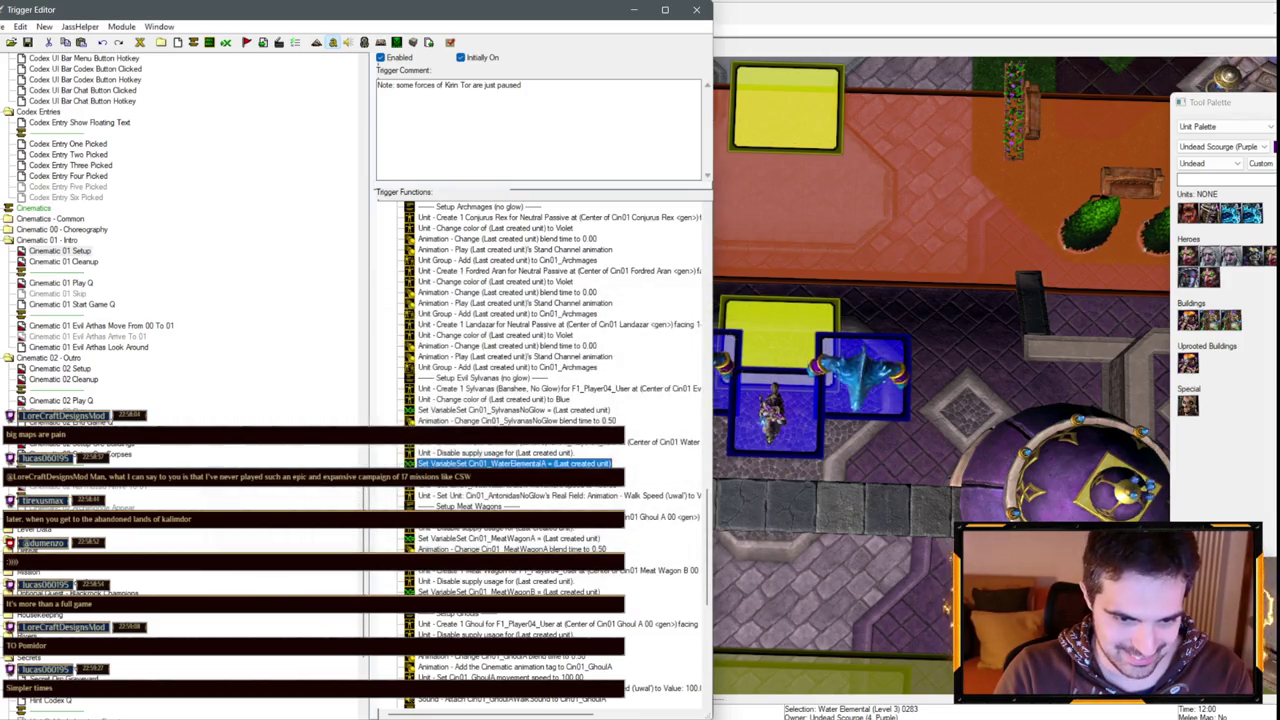
Step: Apply the blend time and movement speed actions to Cin01_WaterElementalA
double_click(510, 549)
left_click(292, 378)
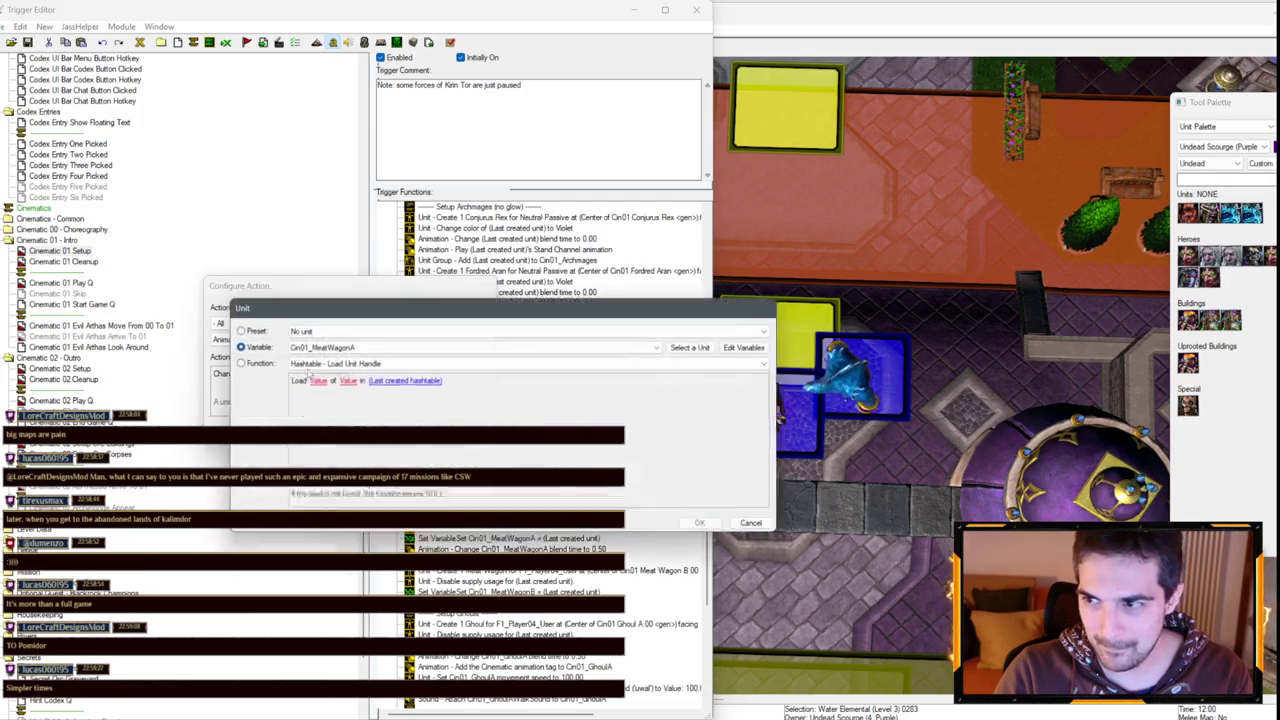
left_click(381, 347)
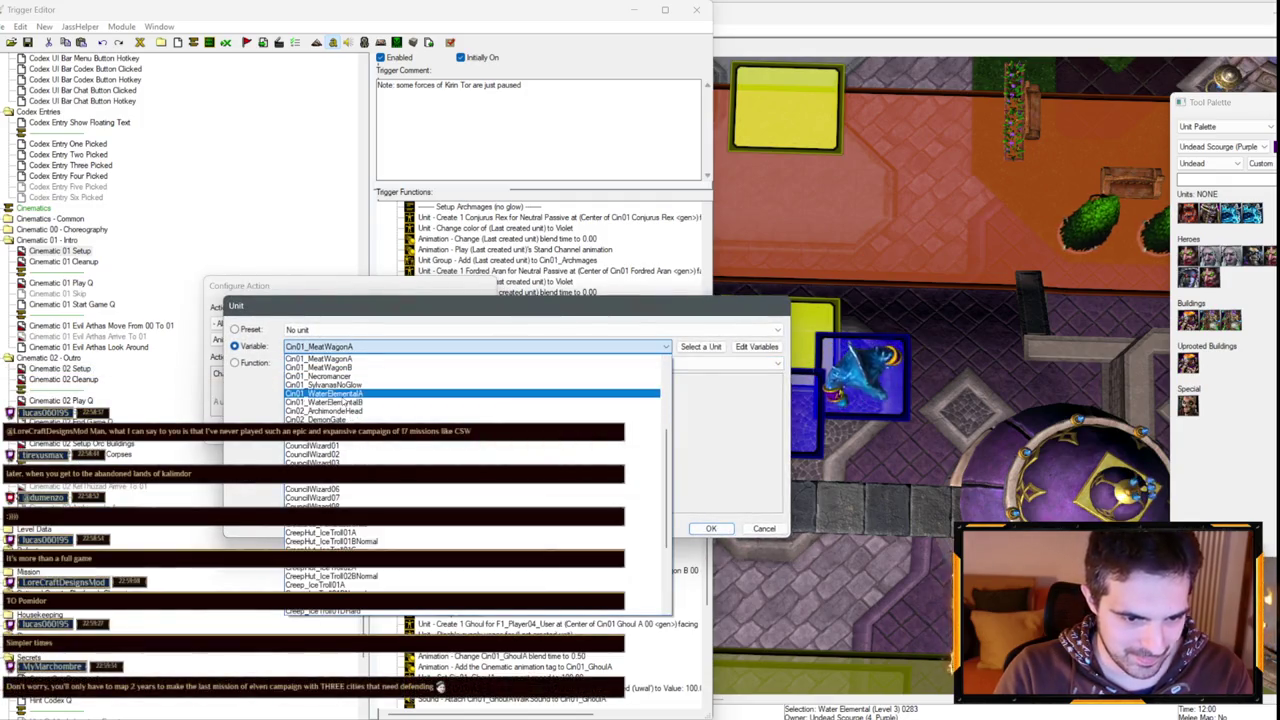
left_click(342, 401)
key("Return")
key("Return")
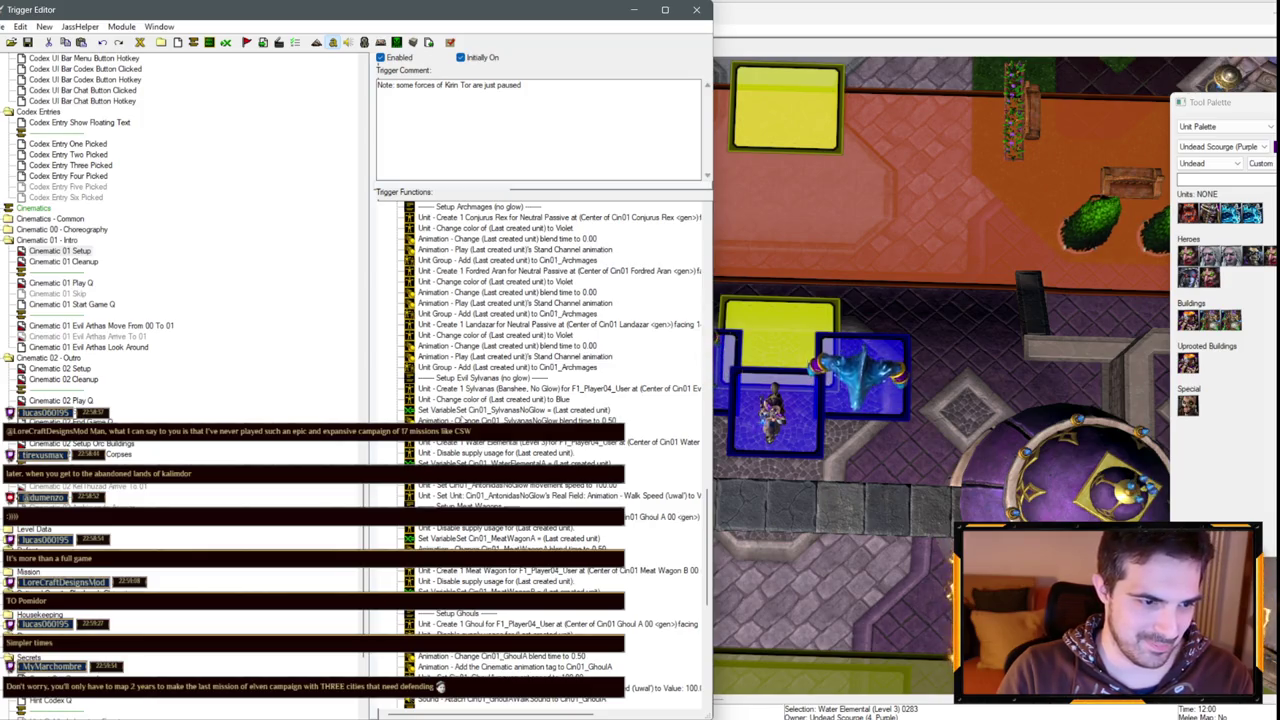
double_click(480, 488)
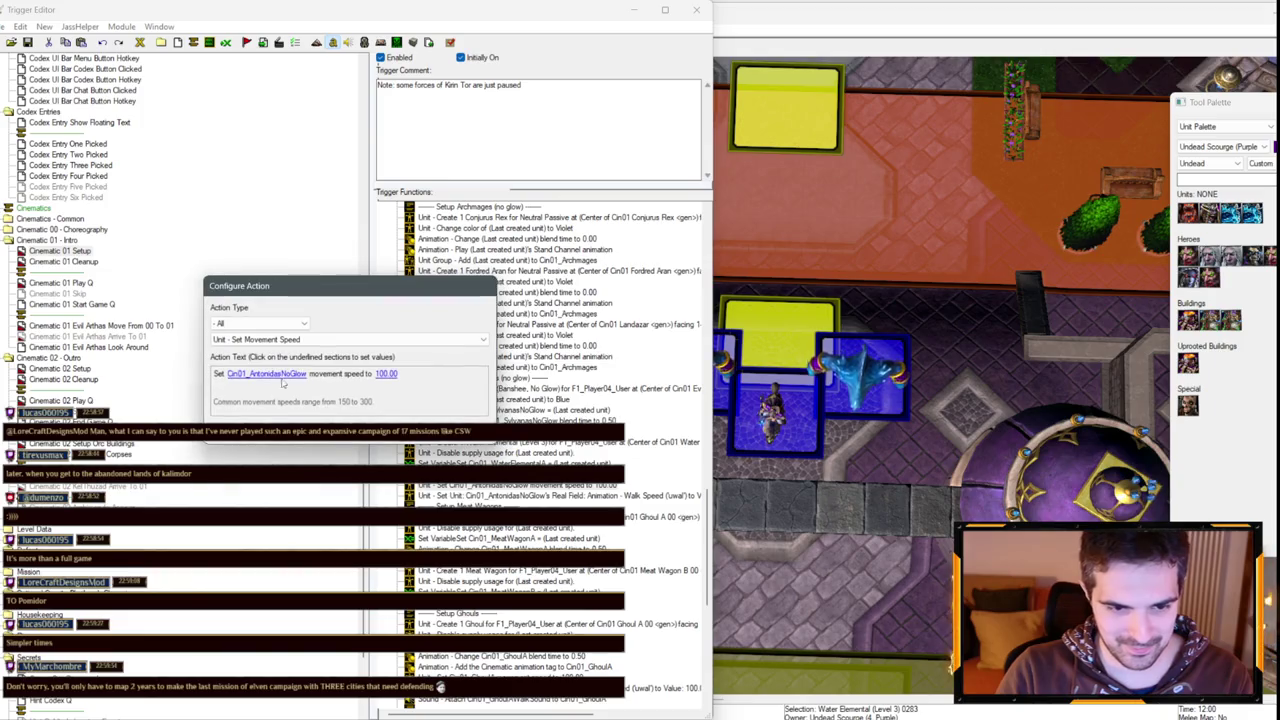
left_click(284, 375)
left_click(330, 346)
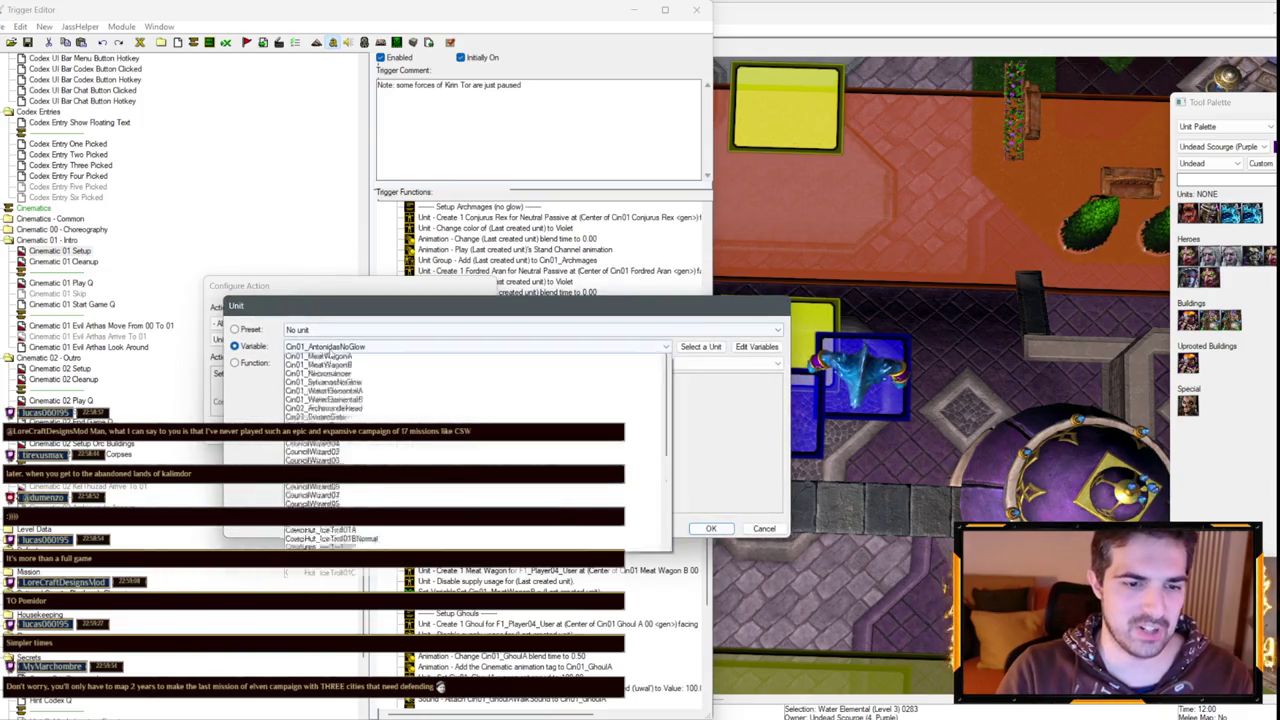
scroll(367, 480, "down", 1)
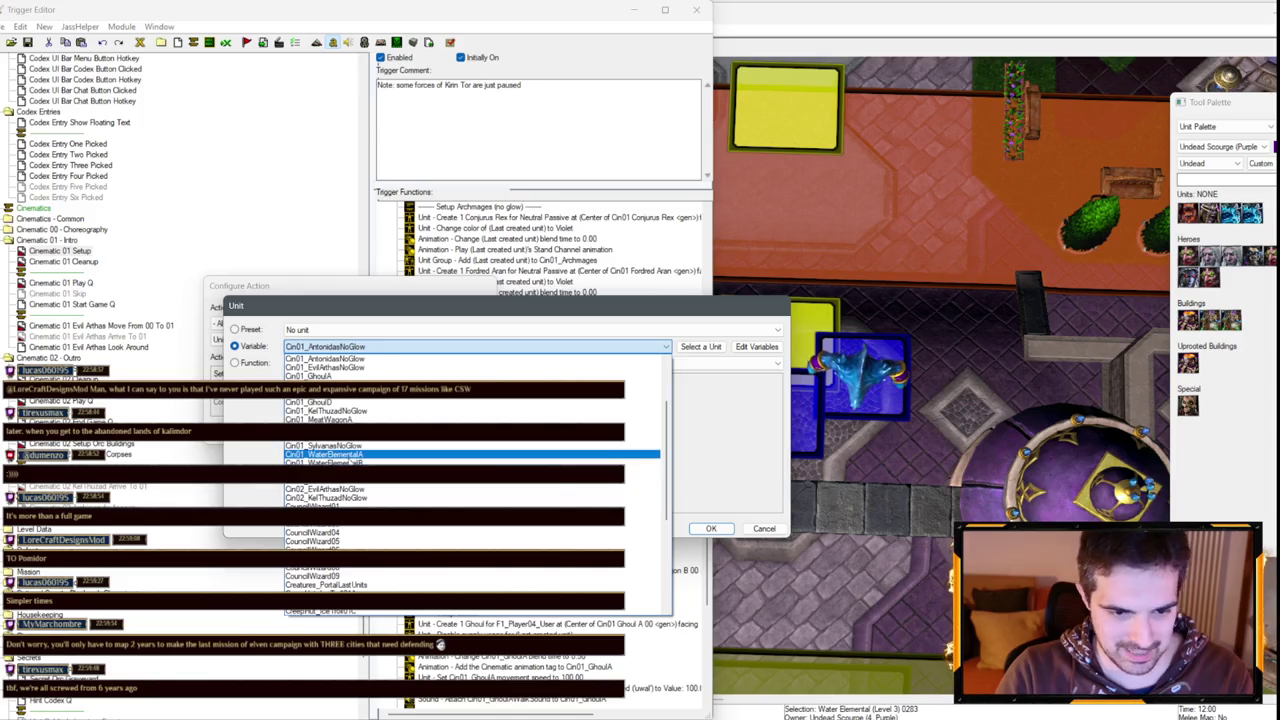
left_click(324, 454)
key("Return")
key("Return")
Step: Set Cin01_WaterElementalA's Walk Speed, add a Run Speed row, and paste a duplicate block
double_click(560, 495)
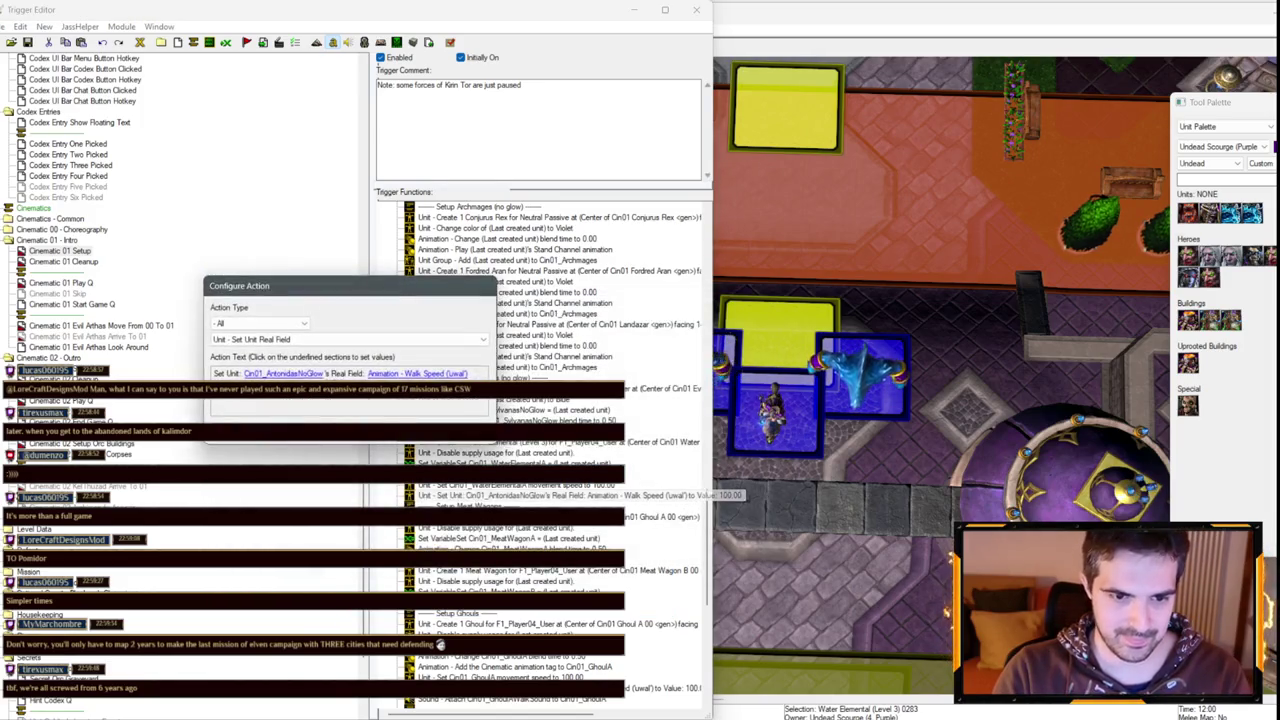
left_click(300, 372)
left_click(355, 345)
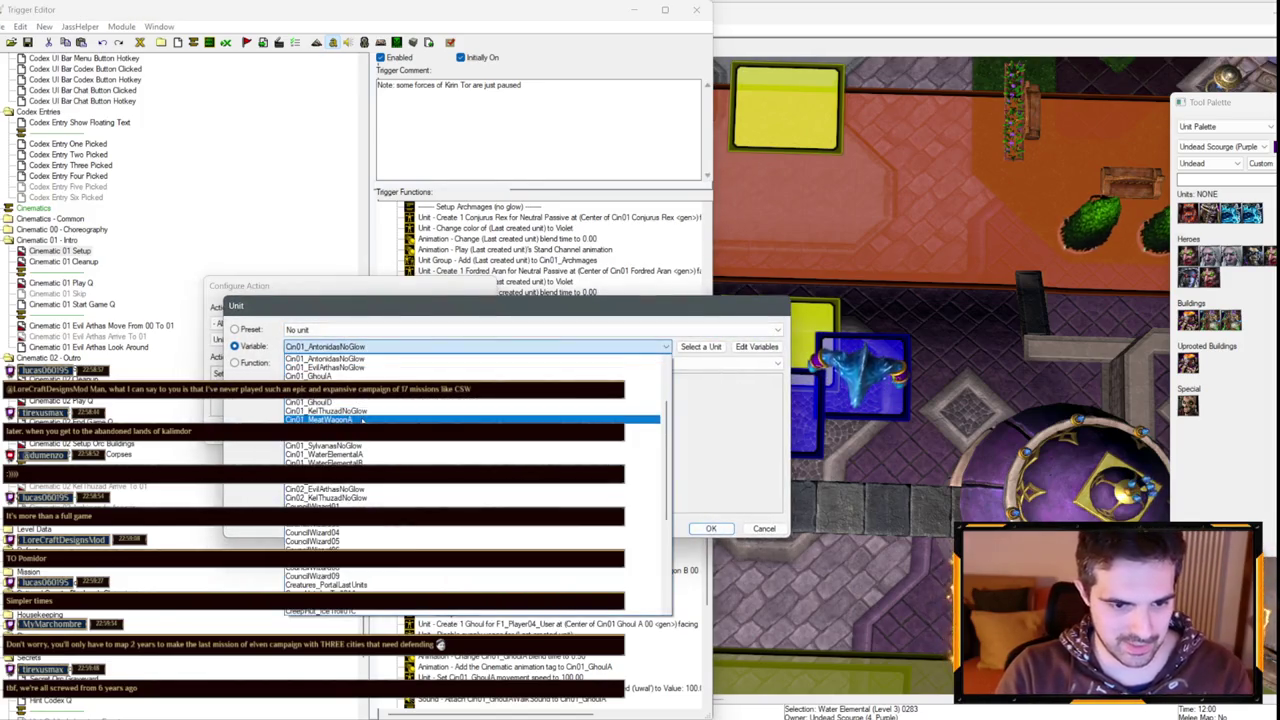
left_click(324, 454)
key("Return")
key("Return")
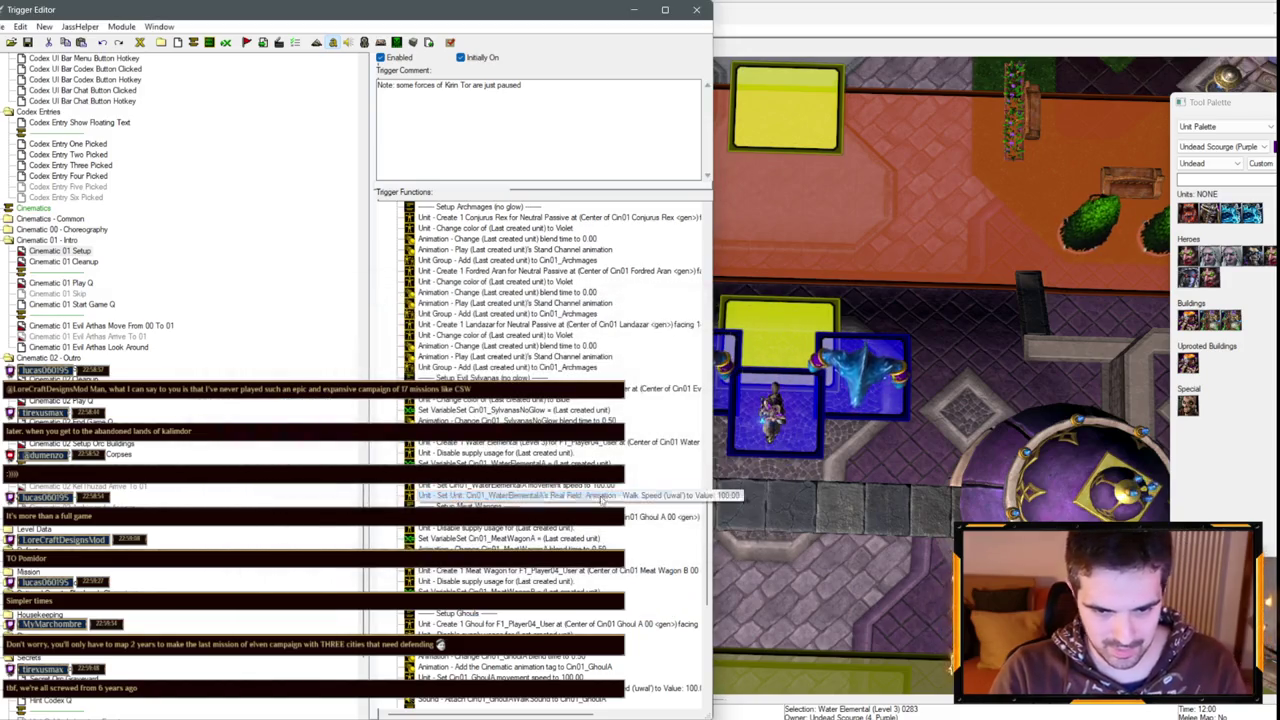
left_click(410, 372)
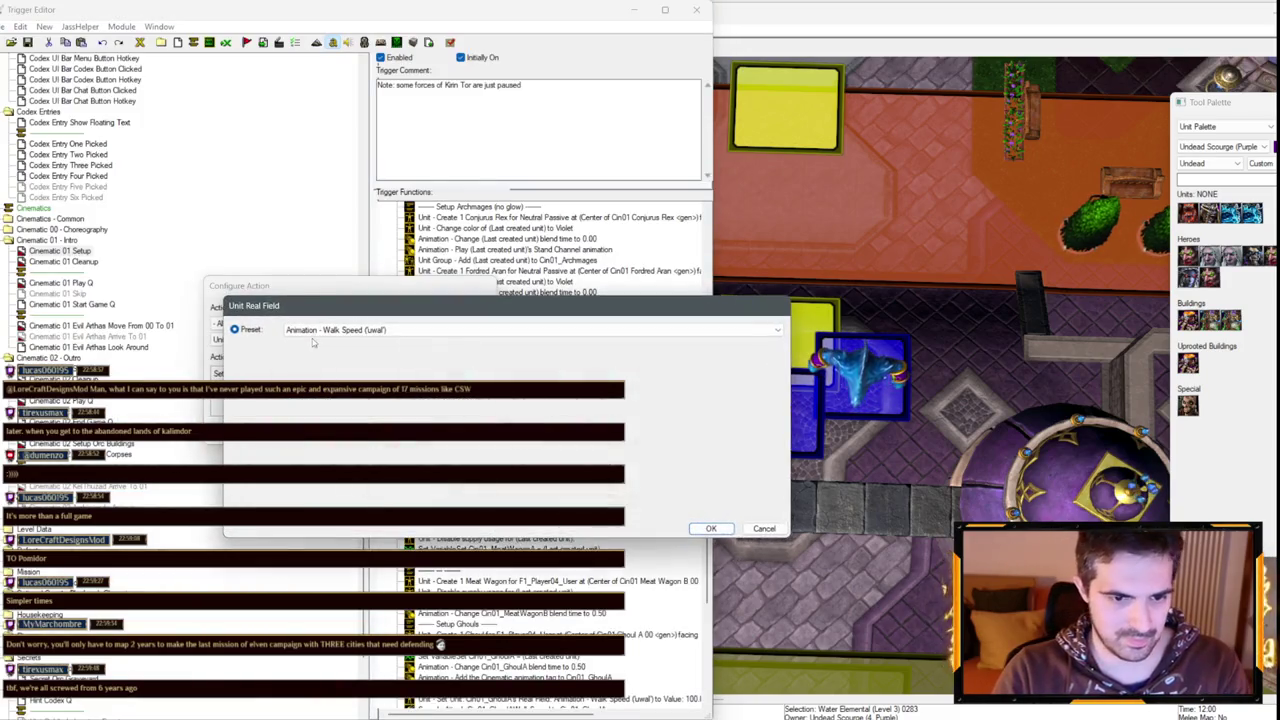
left_click(450, 330)
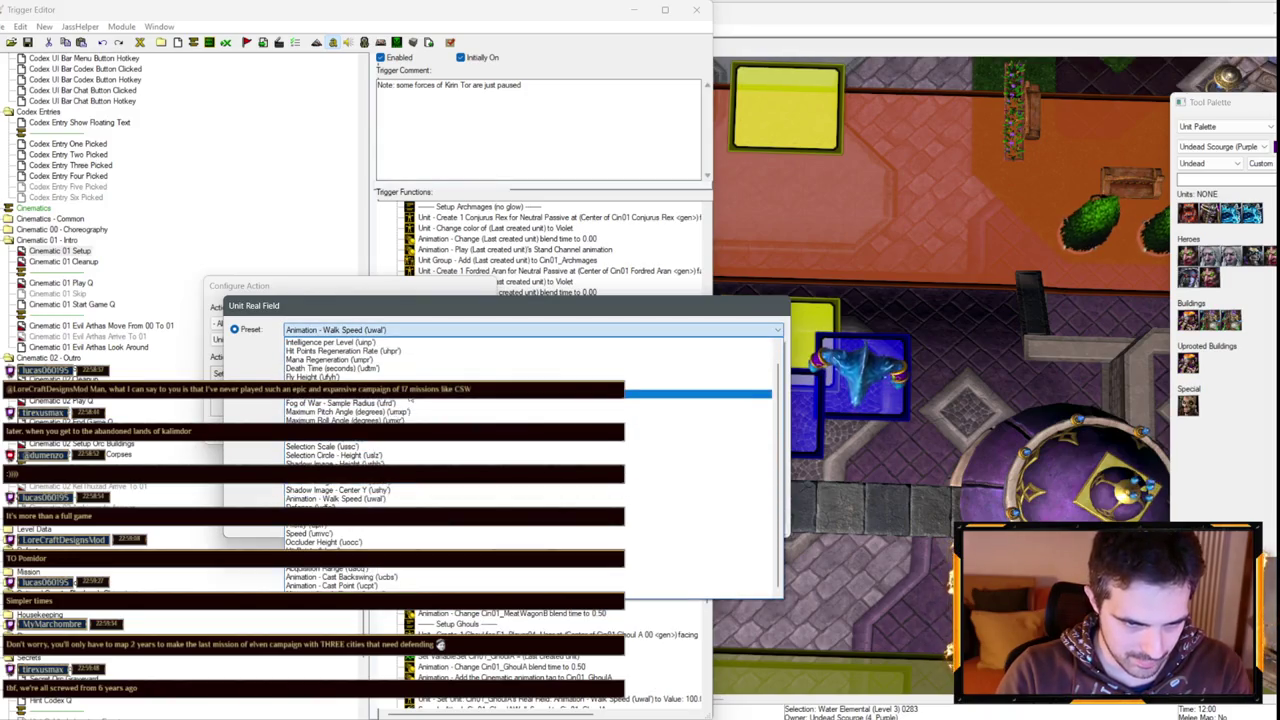
left_click(340, 424)
key("Return")
key("Return")
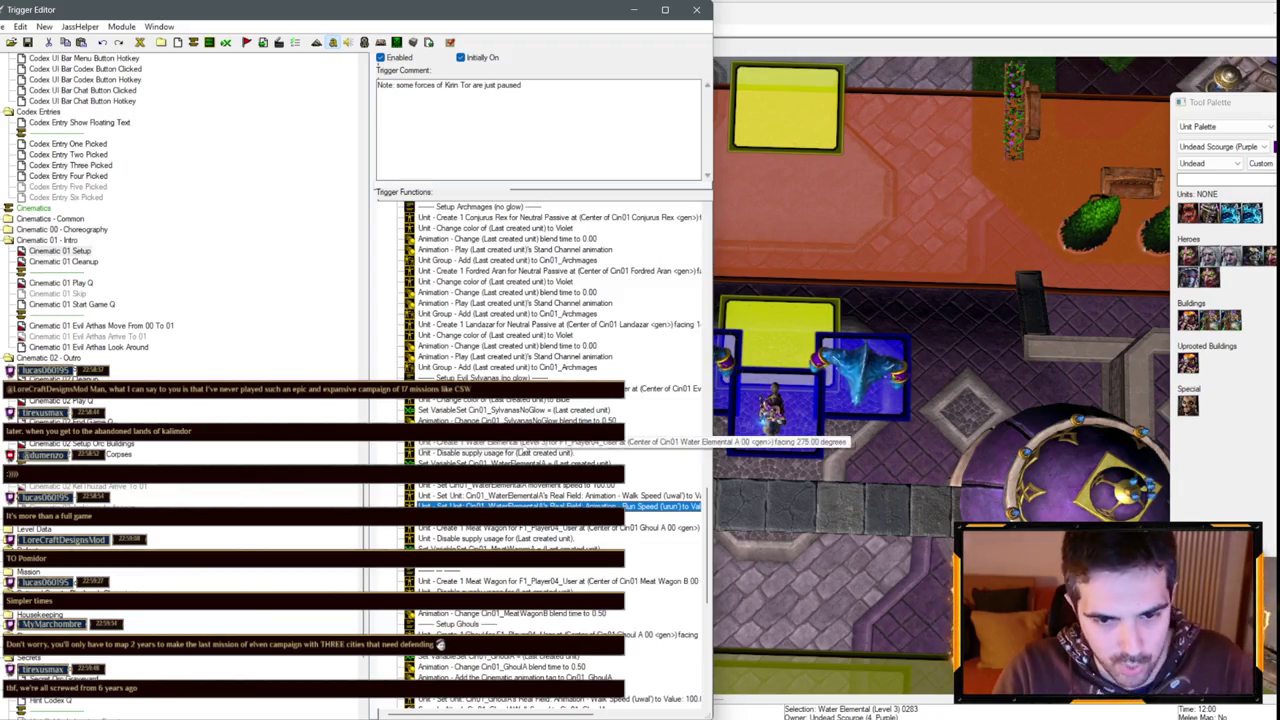
key("ctrl+v")
Step: Duplicate the Water Elemental block and spawn the copy at Cin01 Water Elemental B 00
left_click(540, 441)
left_click(540, 505, "shift")
left_click_drag(540, 505, 540, 528)
double_click(540, 528)
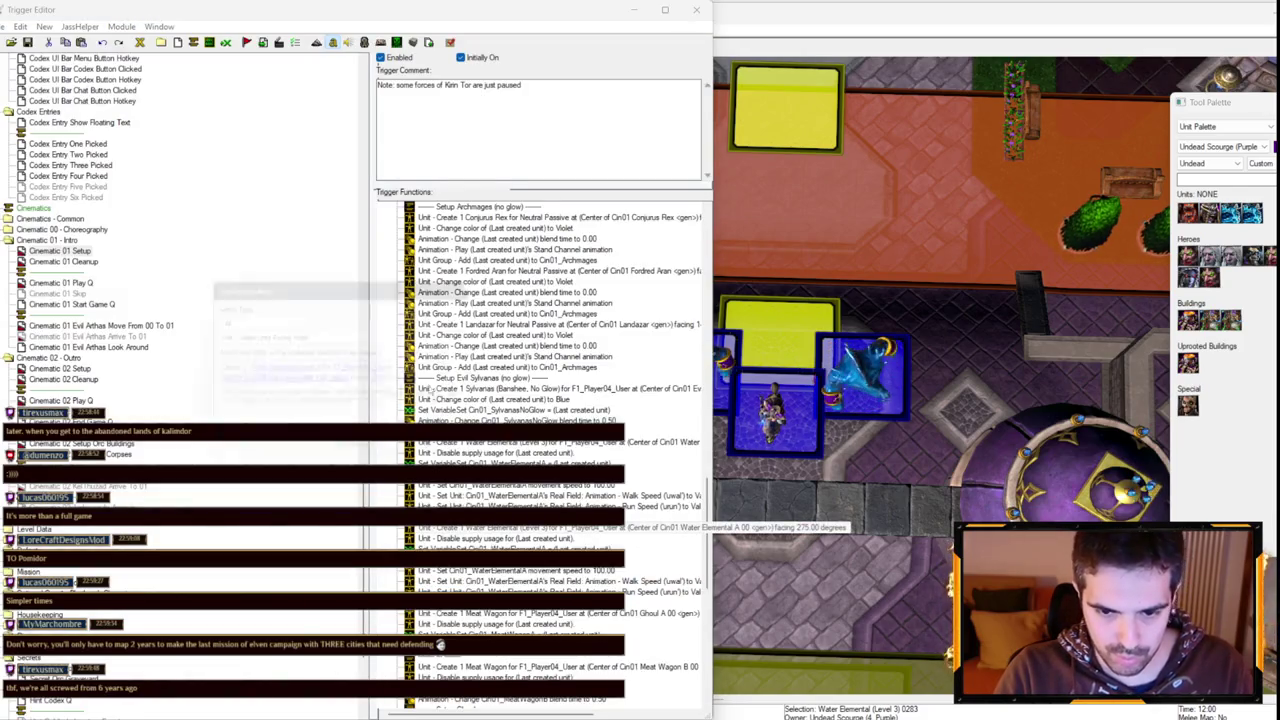
left_click(330, 387)
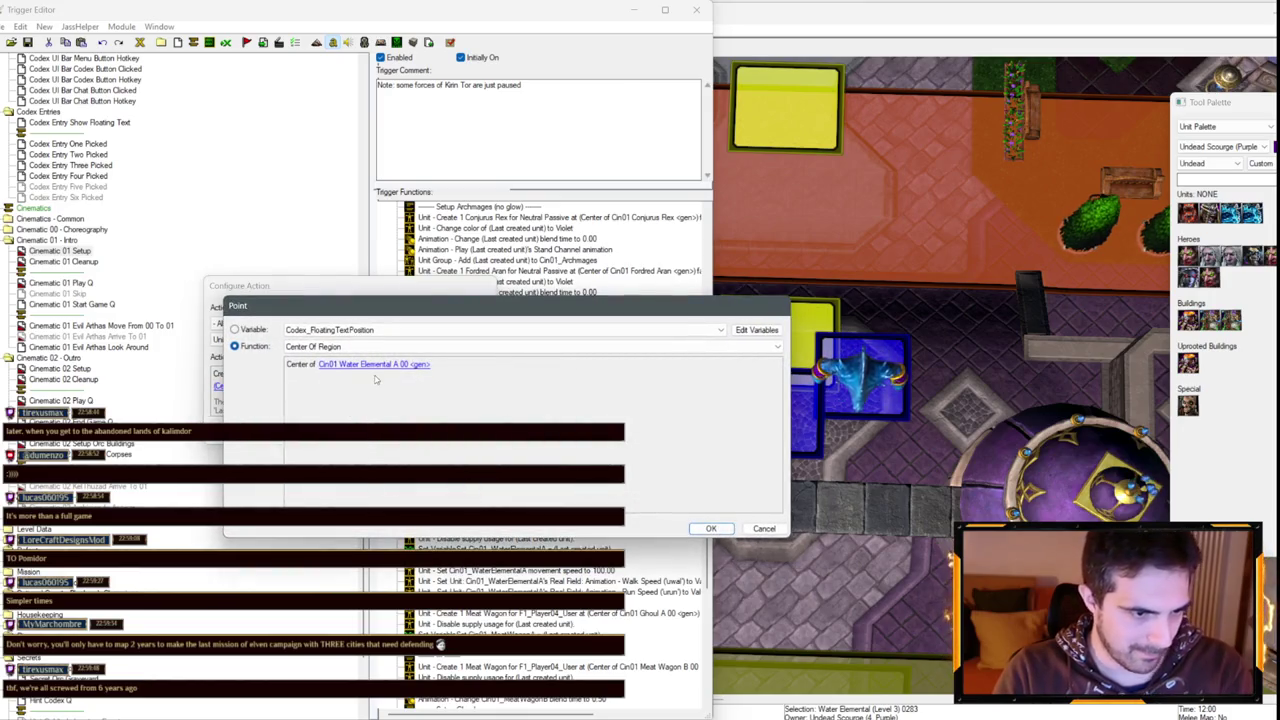
left_click(366, 367)
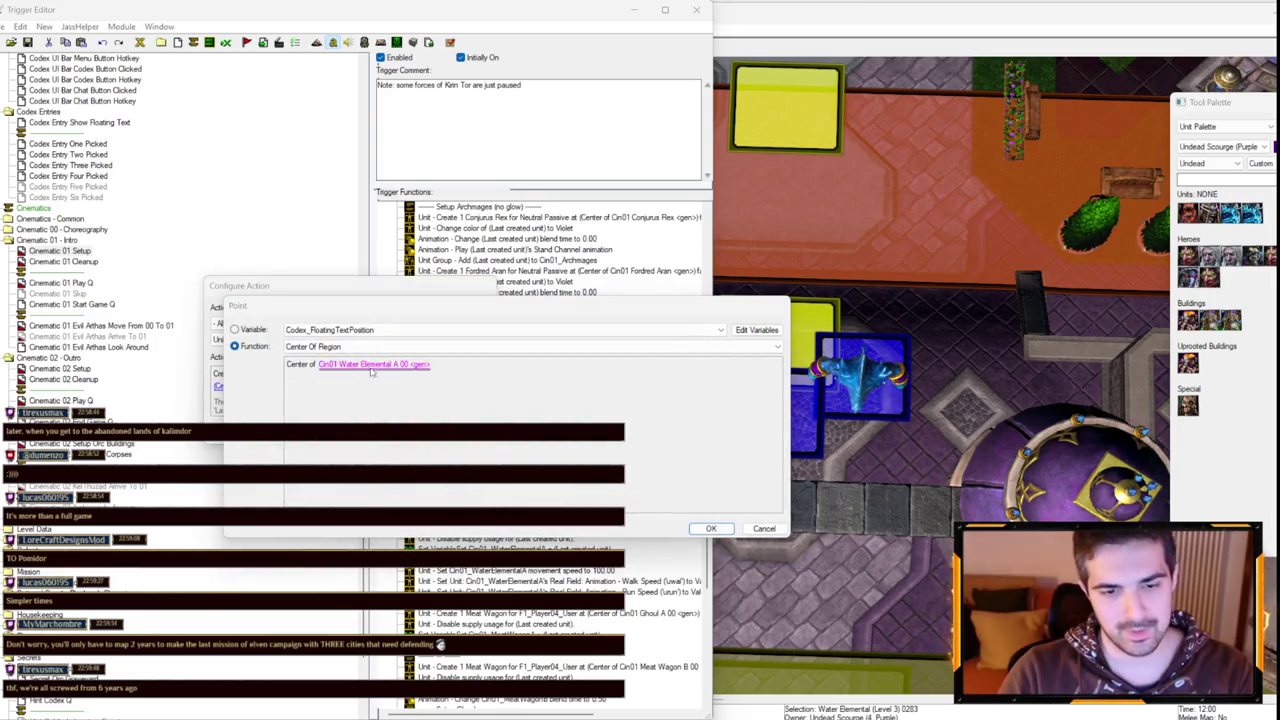
key("Down")
key("Return")
key("Return")
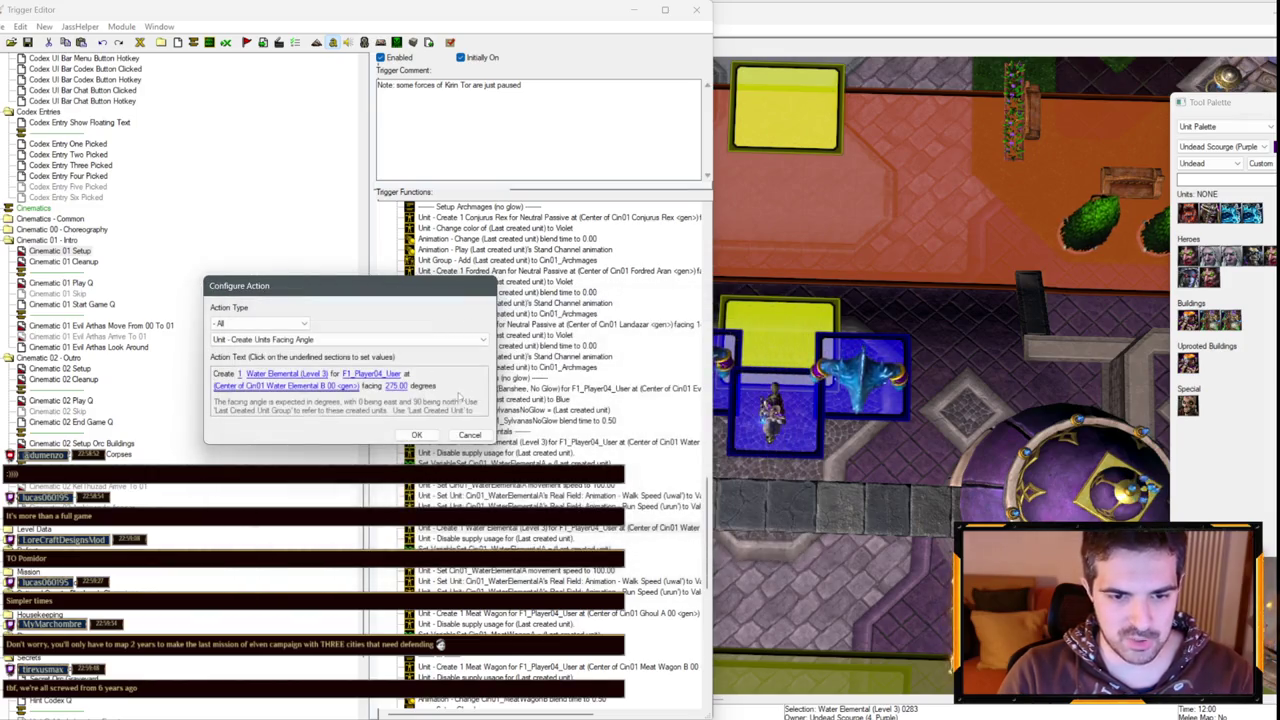
key("Return")
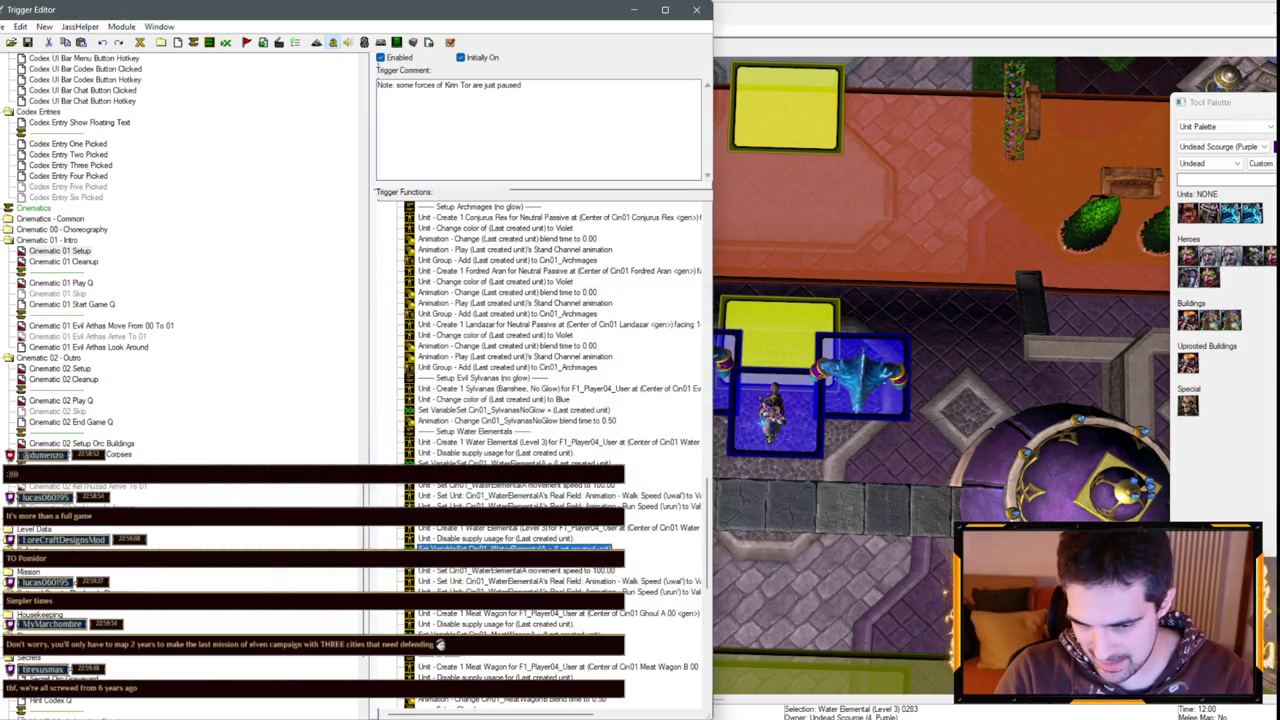
Step: Store the second elemental in Cin01_WaterElementalB and apply its blend time to it
key("Return")
left_click(305, 373)
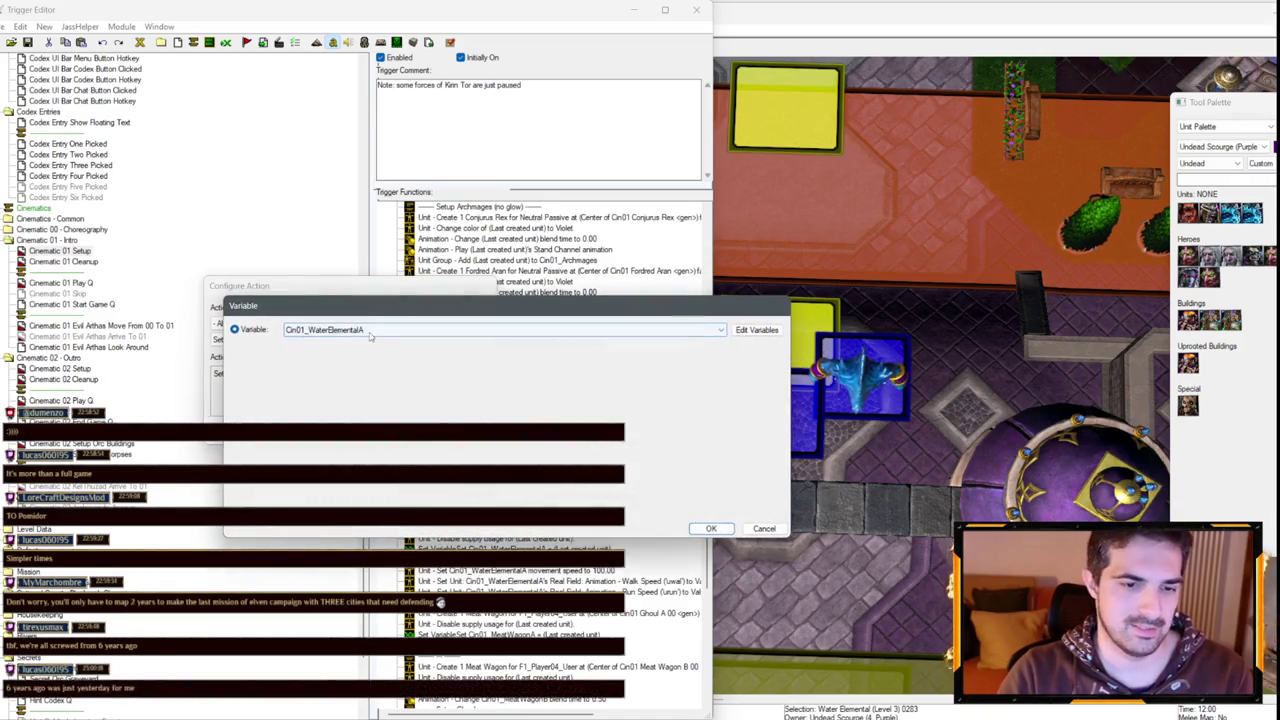
key("Return")
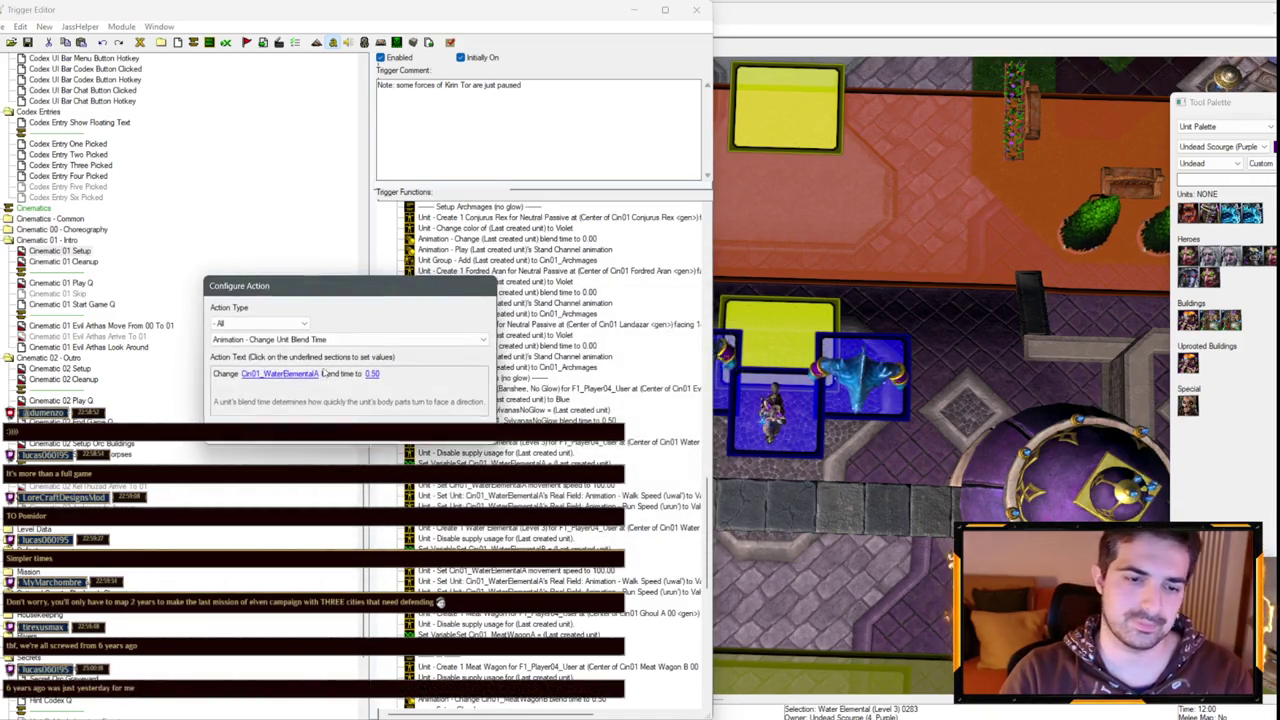
left_click(312, 373)
key("Down")
key("Return")
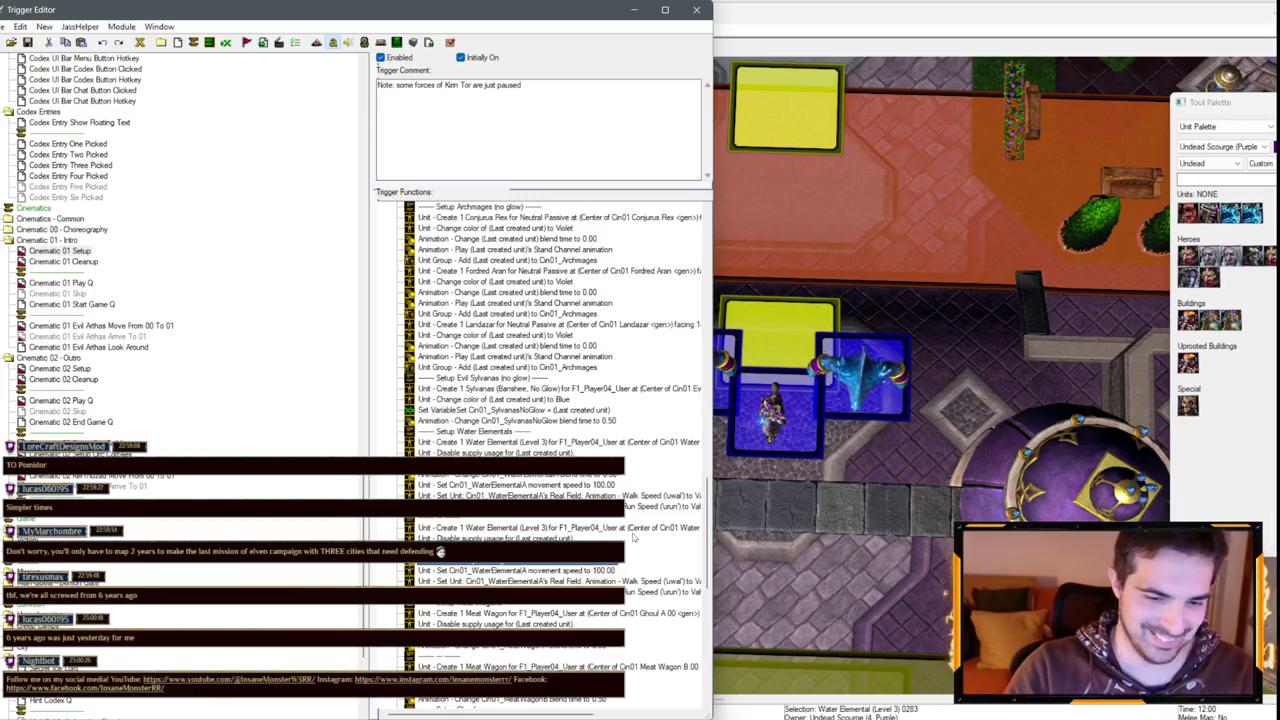
Step: Switch the second block's movement and walk speed actions to Cin01_WaterElementalB
double_click(604, 572)
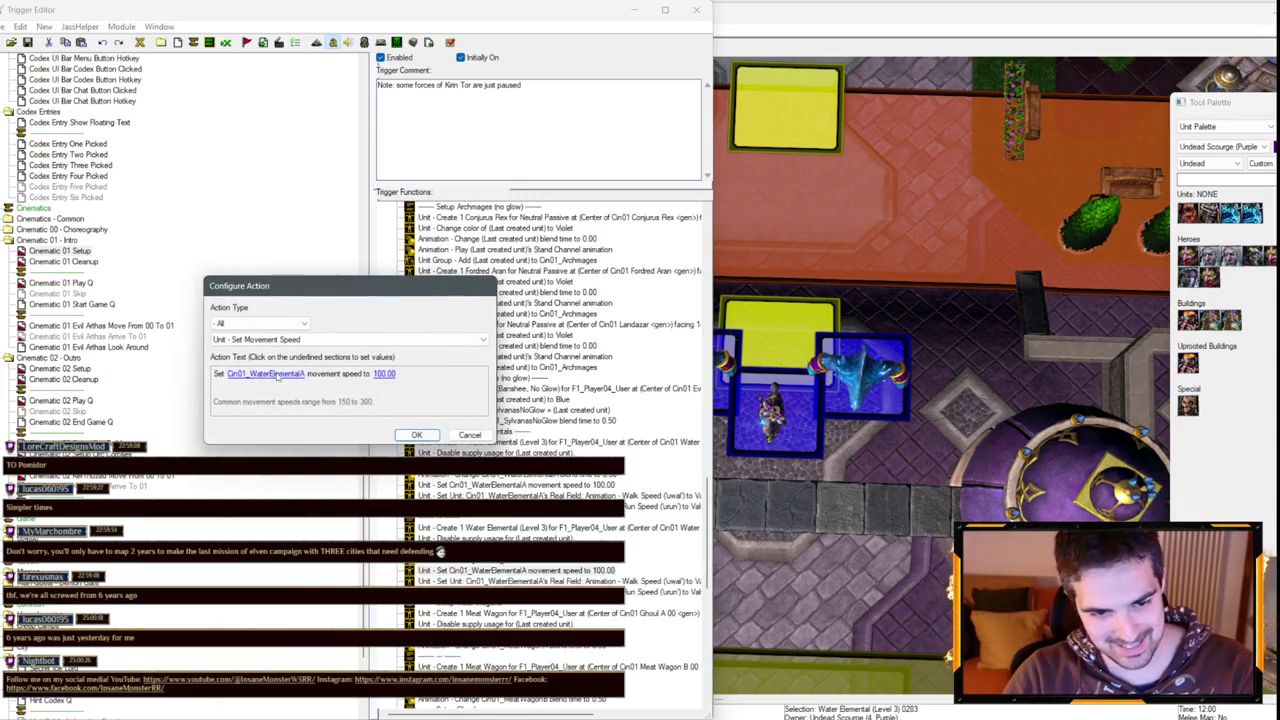
left_click(278, 375)
key("Down")
key("Return")
key("Return")
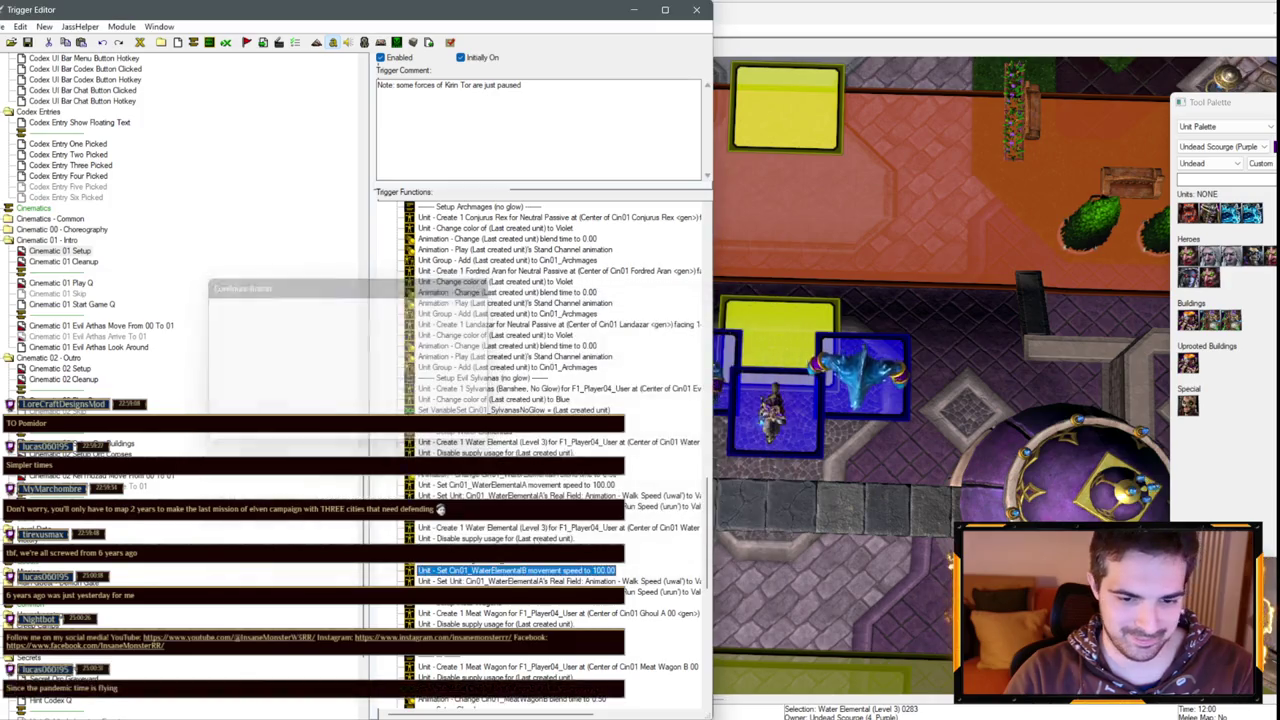
double_click(520, 581)
left_click(280, 374)
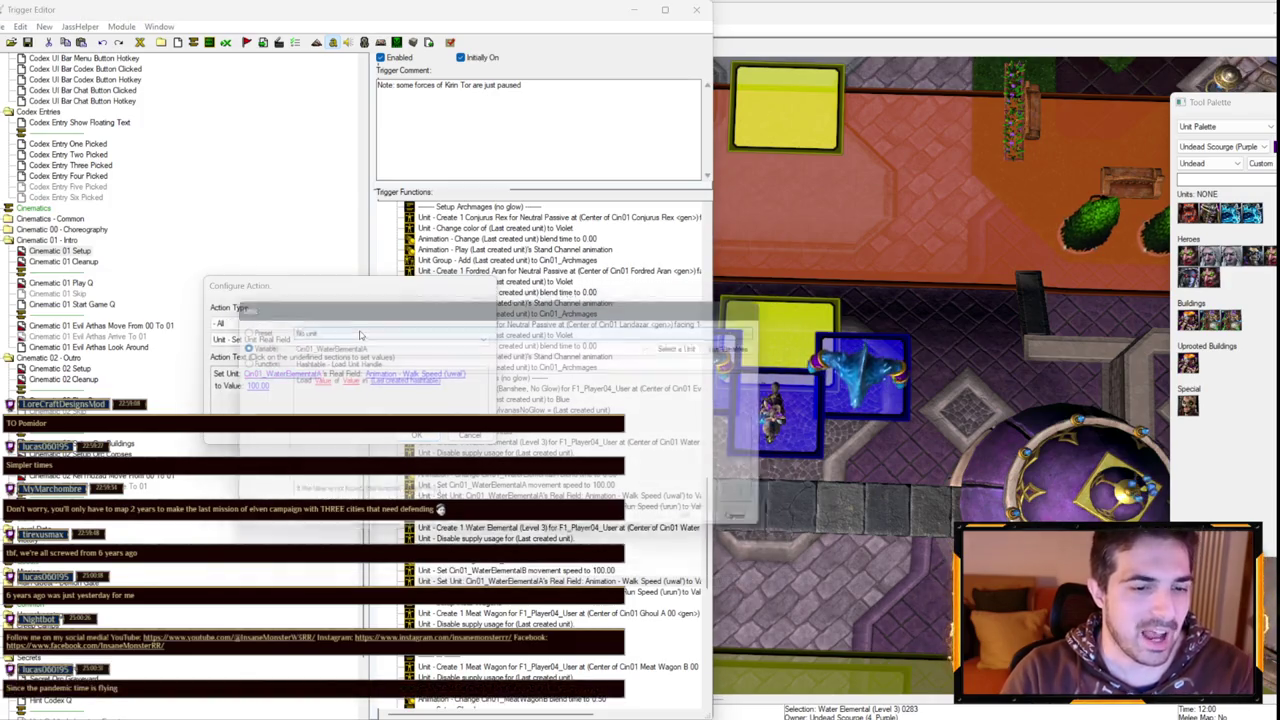
key("Down")
key("Return")
key("Return")
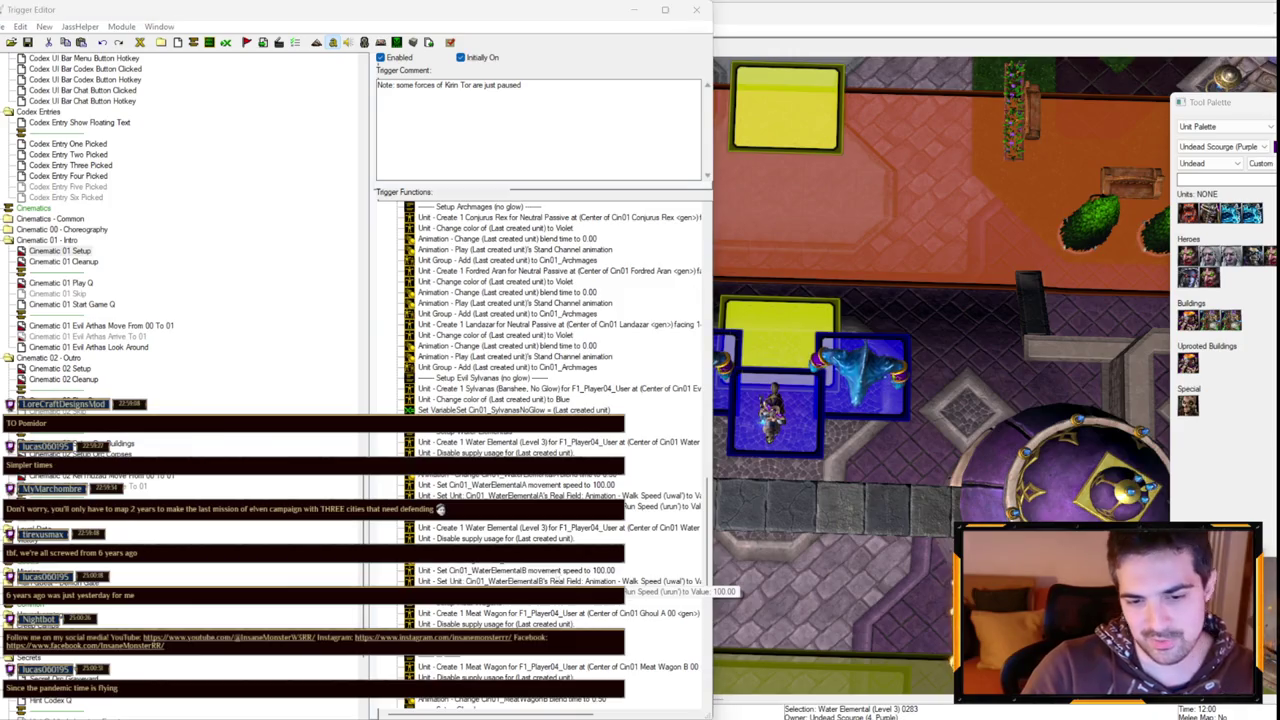
Step: Point the second block's run speed action at Cin01_WaterElementalB
double_click(480, 495)
left_click(286, 383)
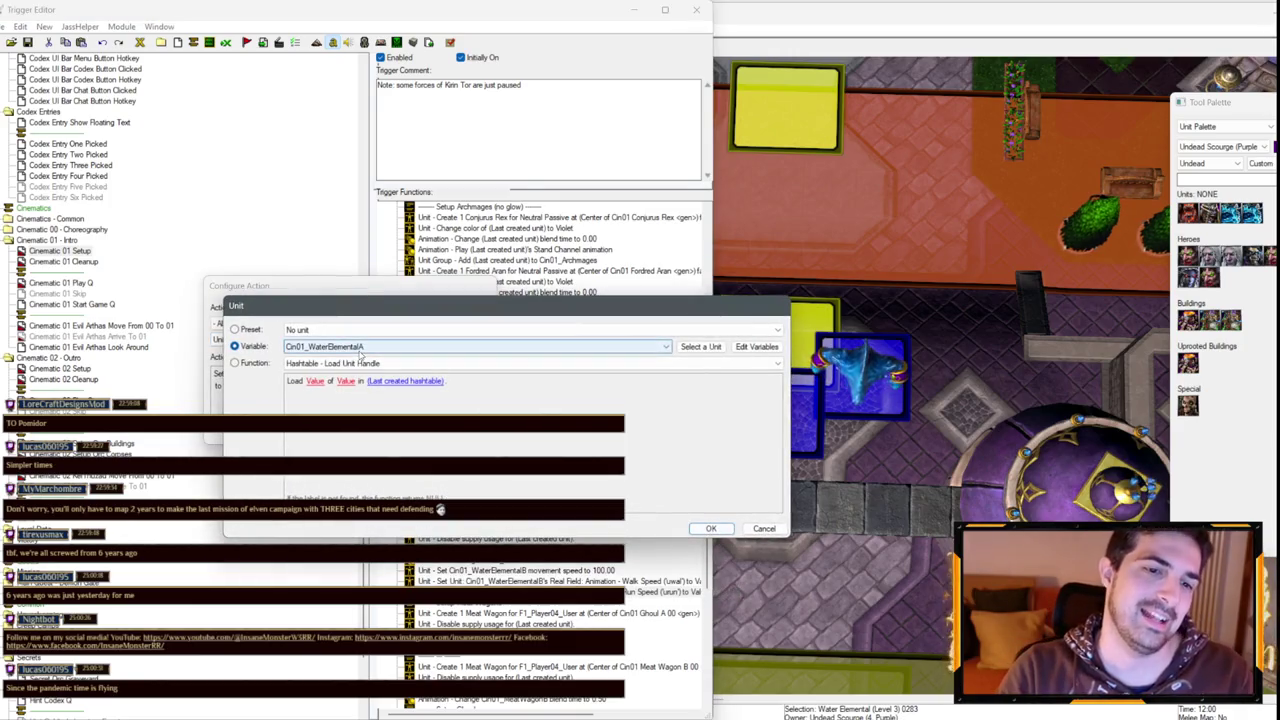
key("Return")
key("Return")
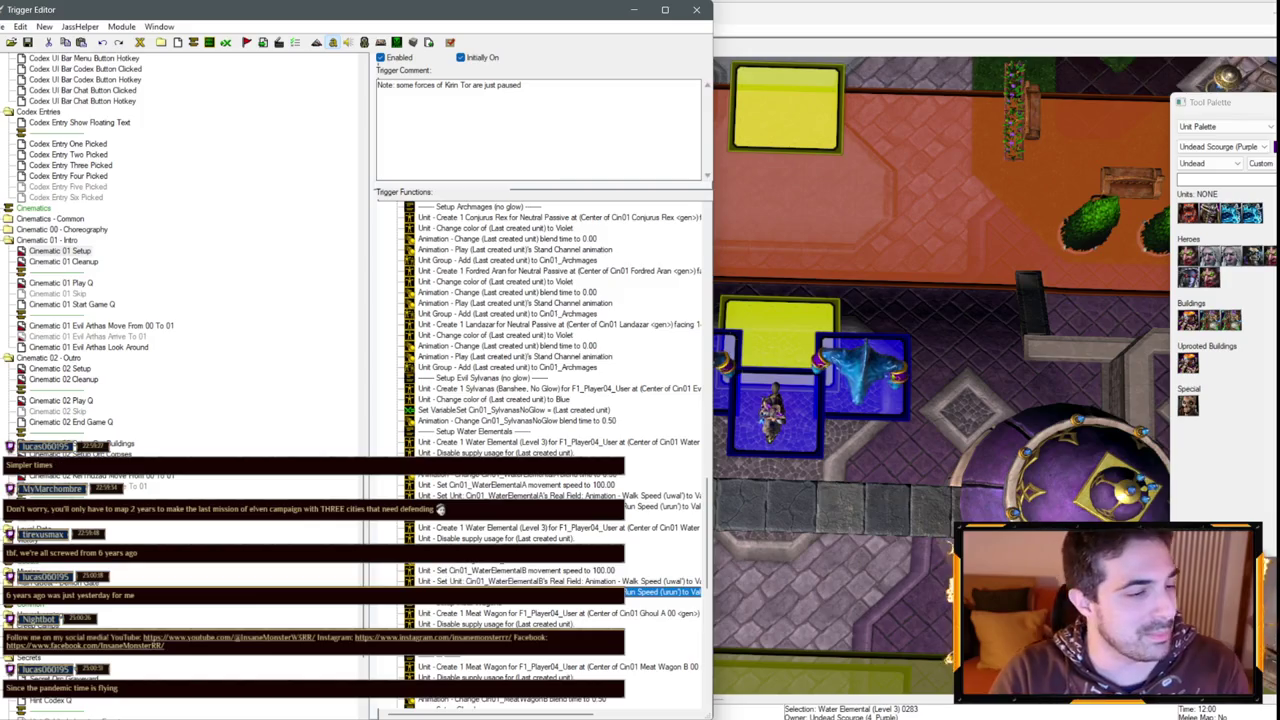
scroll(595, 437, "down", 2)
scroll(582, 424, "down", 4)
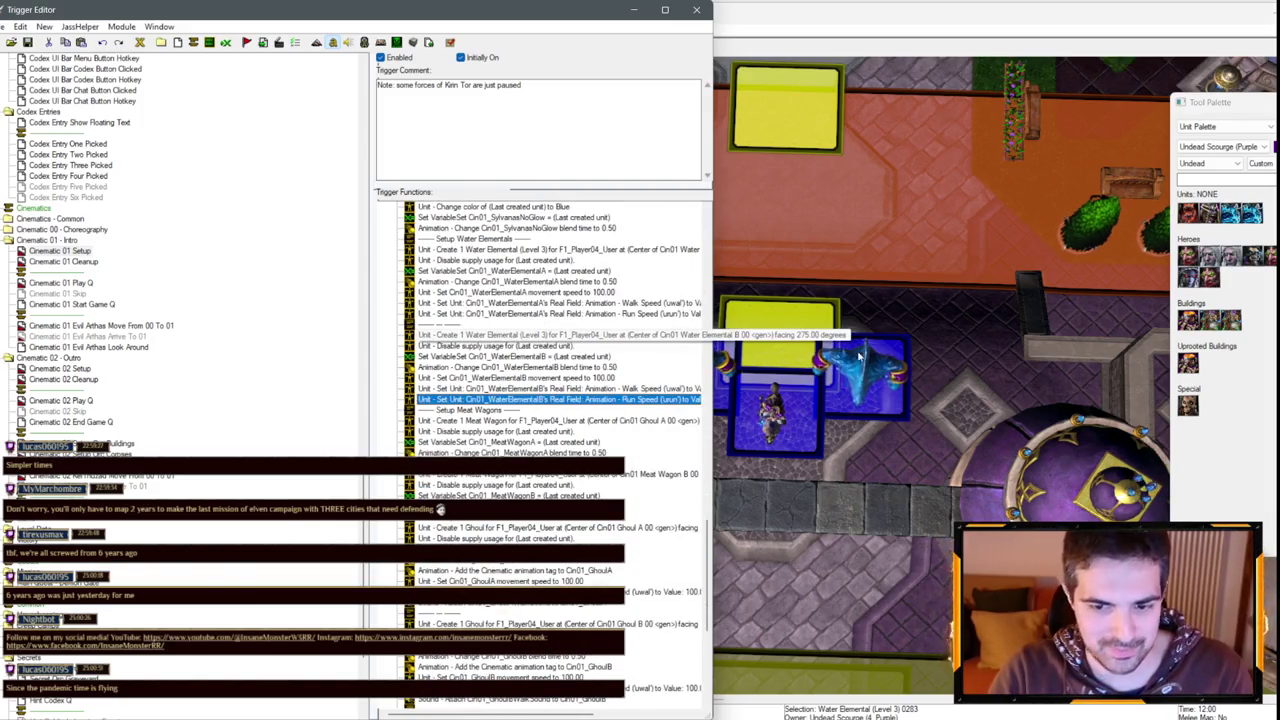
scroll(535, 372, "up", 10)
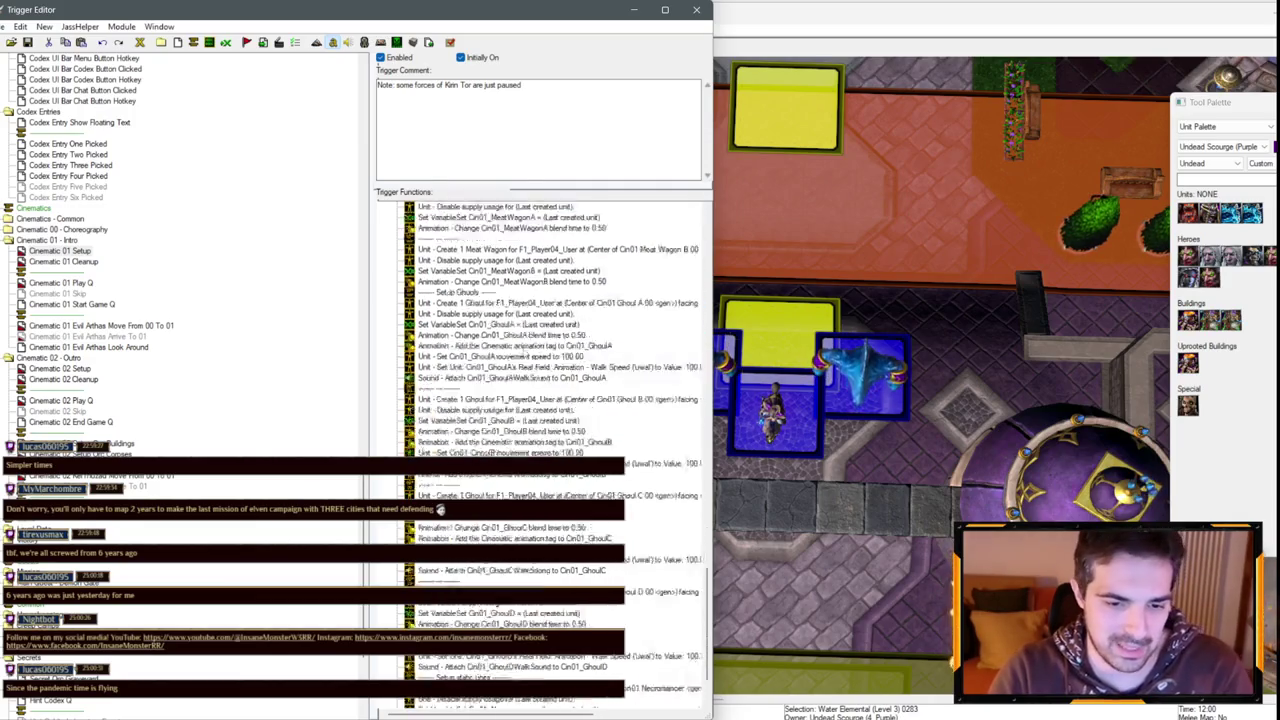
Step: Delete Evil Arthas Look Around and paste a Cinematic 02 Archimonde Appear copy below Arrive To 01
scroll(535, 297, "up", 10)
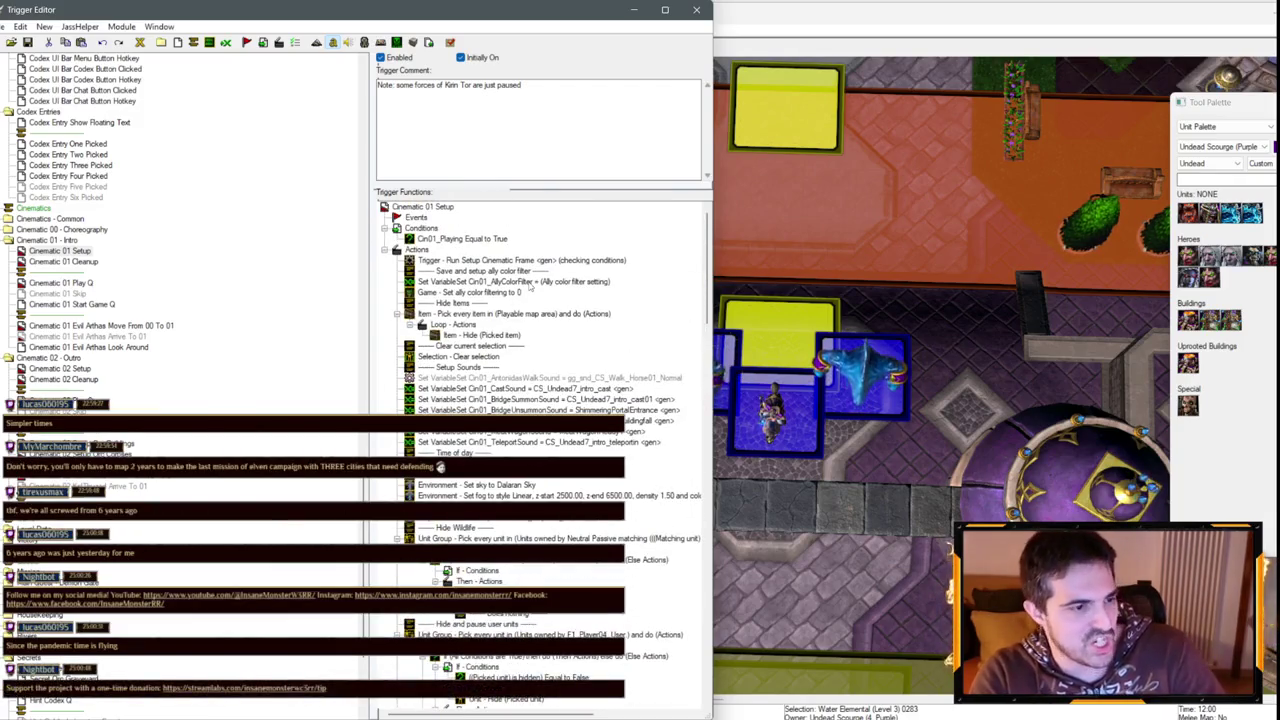
left_click(101, 346)
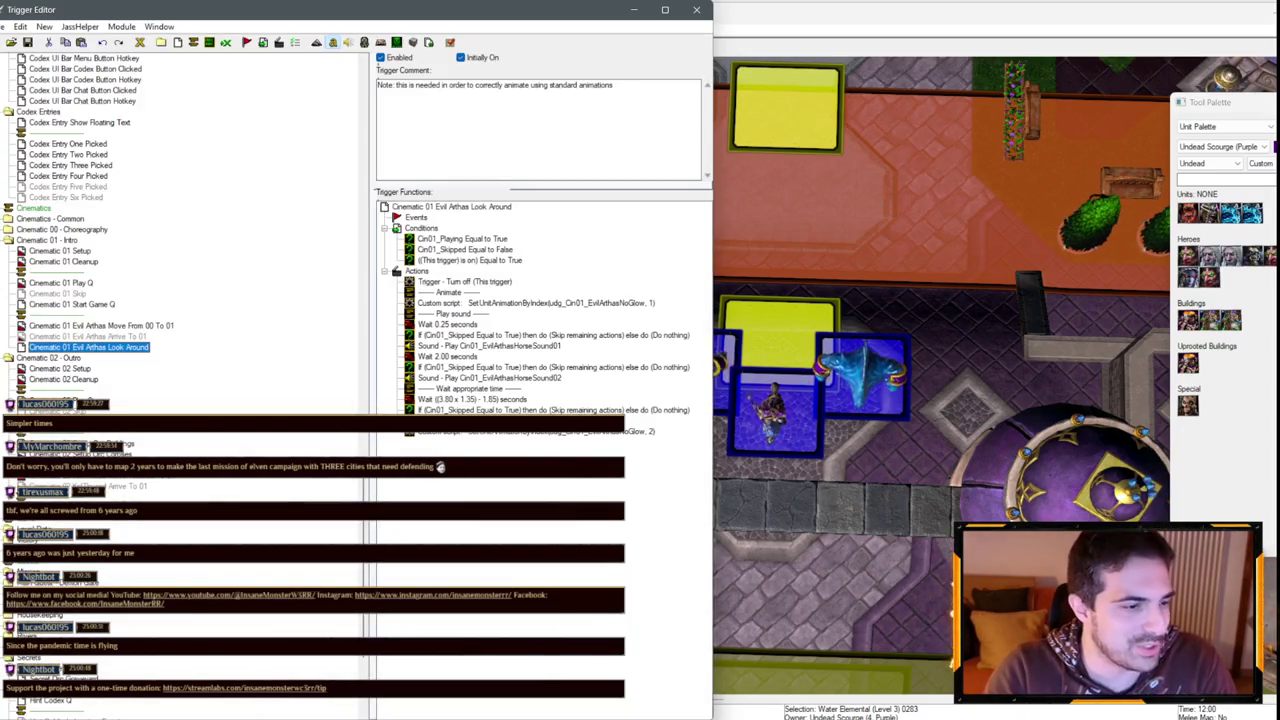
key("Delete")
left_click(100, 496)
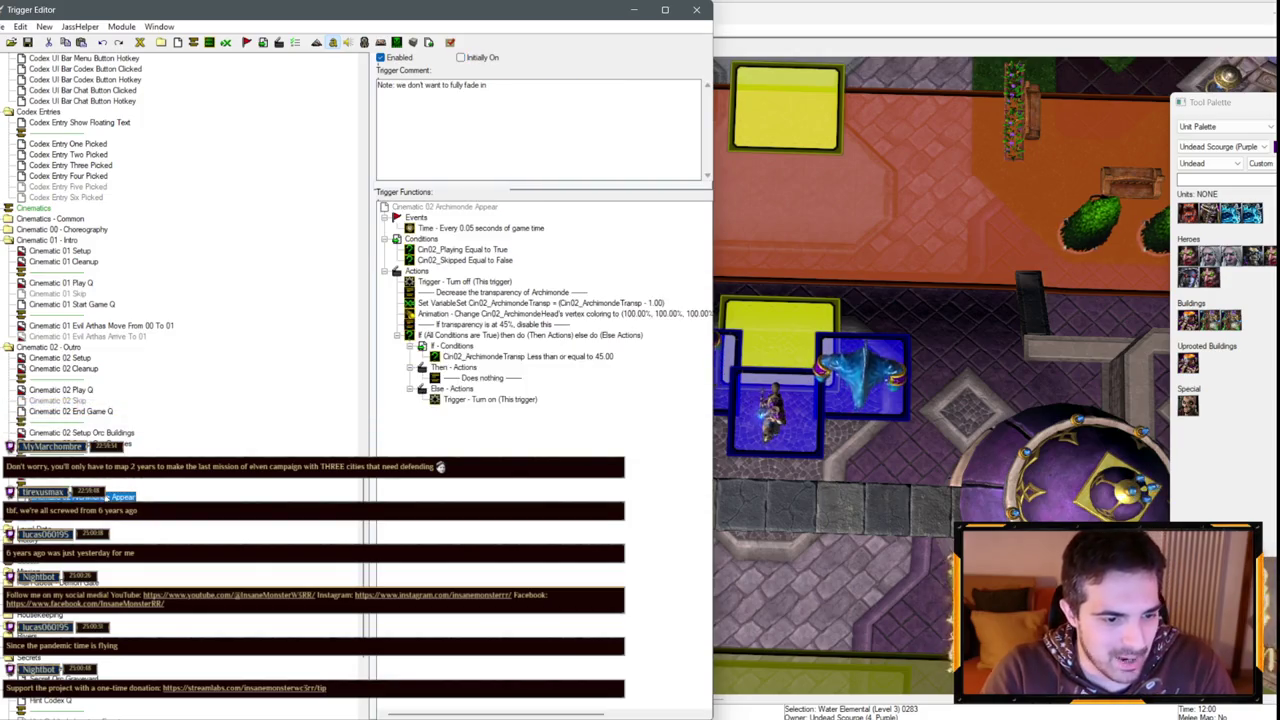
left_click(90, 340)
key("ctrl+v")
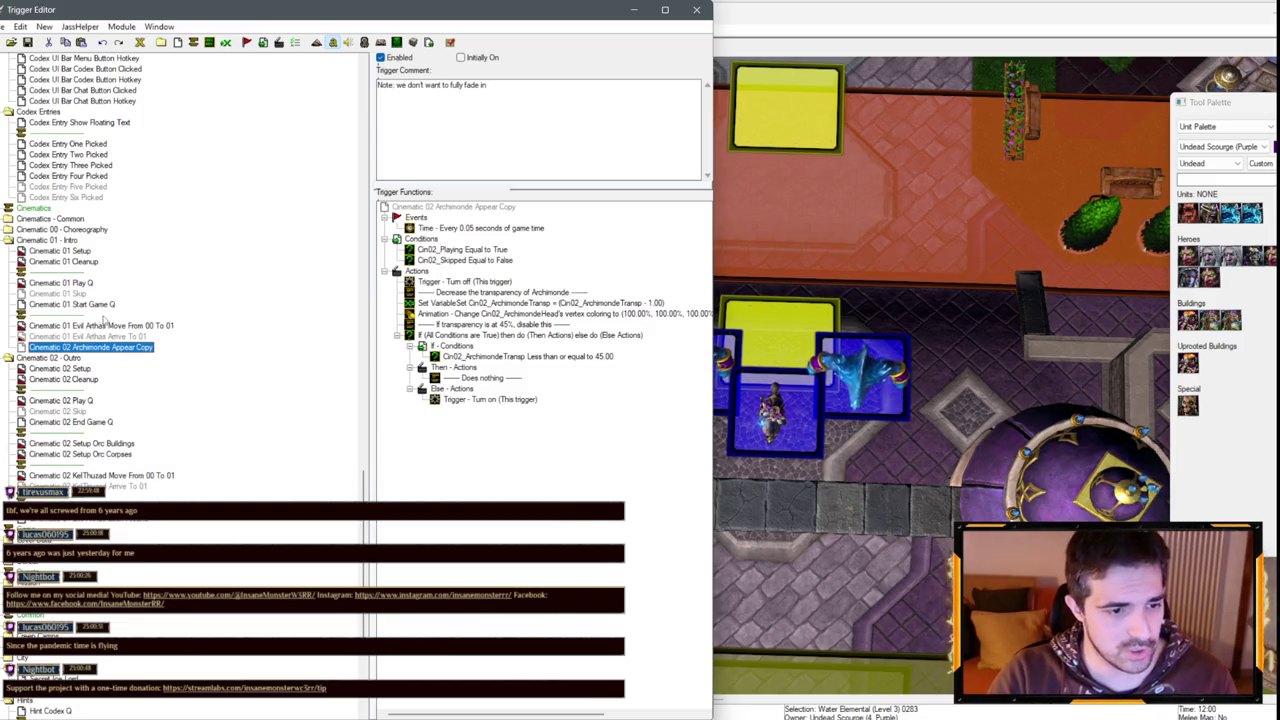
Step: Rename the copied trigger to Cinematic 01 Antonidas Disappear
left_click(68, 347)
key("BackSpace")
type("1")
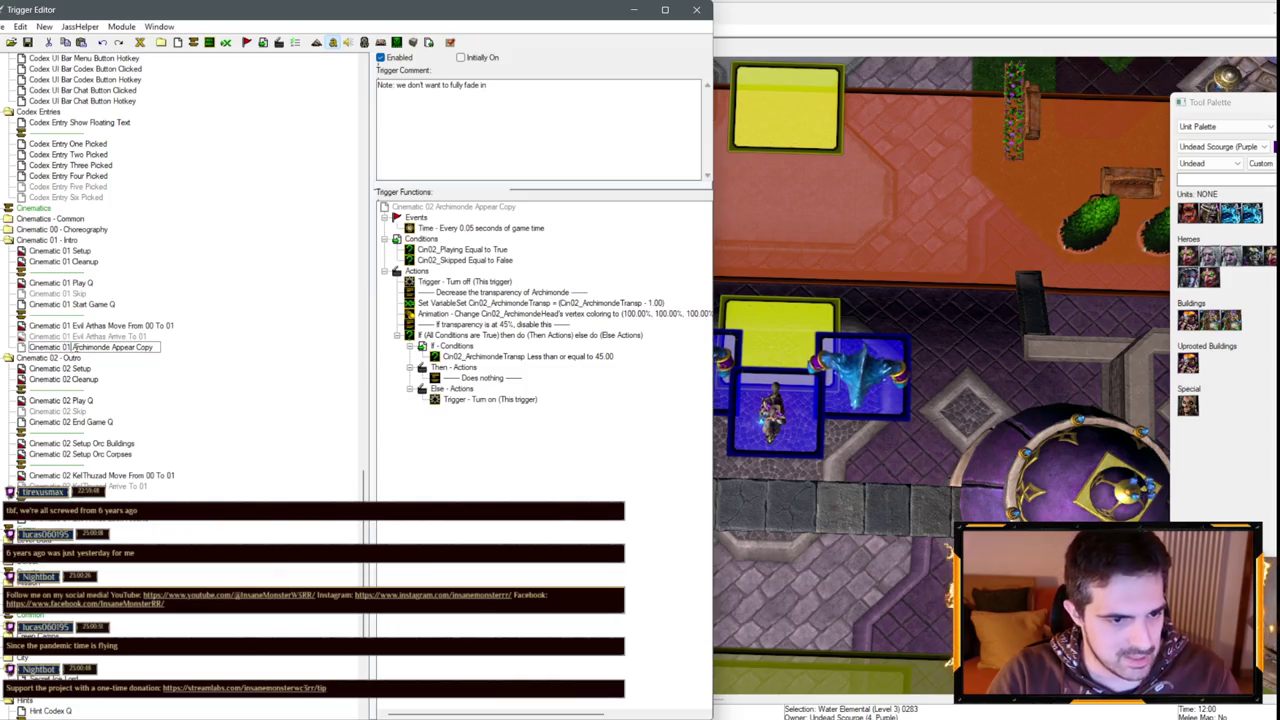
left_click_drag(72, 347, 282, 368)
type("A")
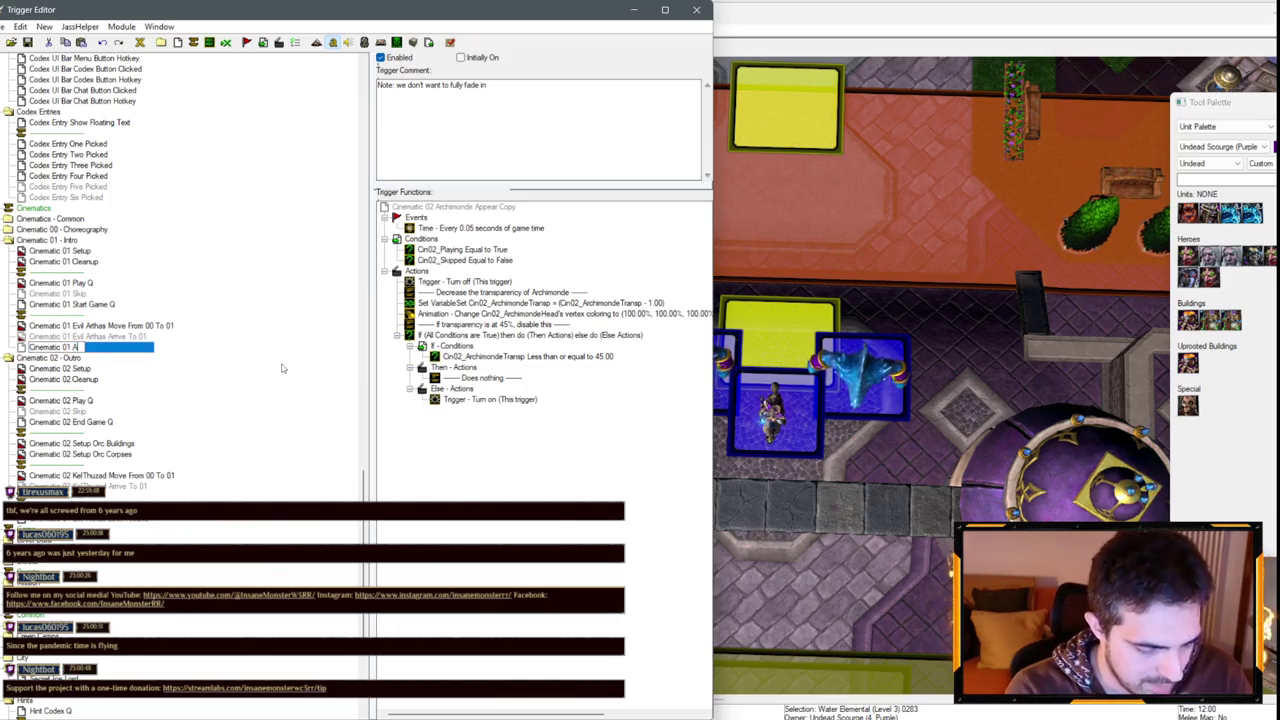
type("ntonidas Disappear")
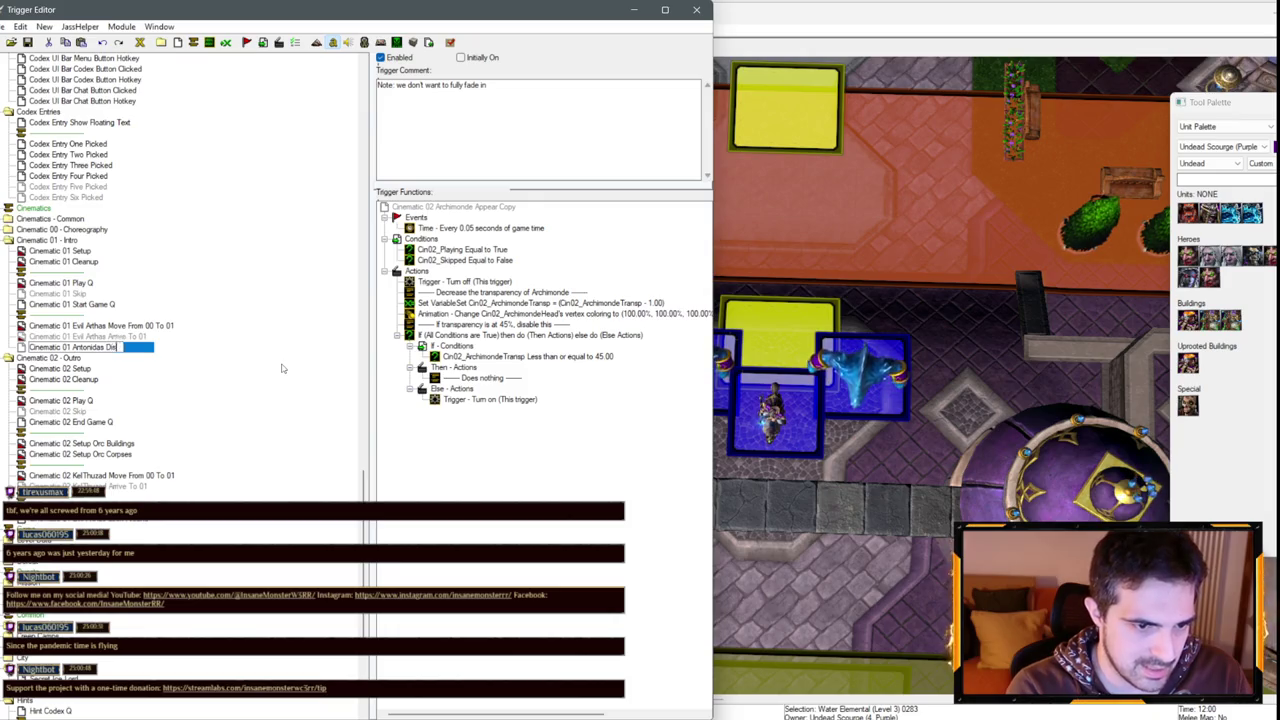
key("Return")
Step: Add a separator comment above the renamed trigger
left_click(80, 316)
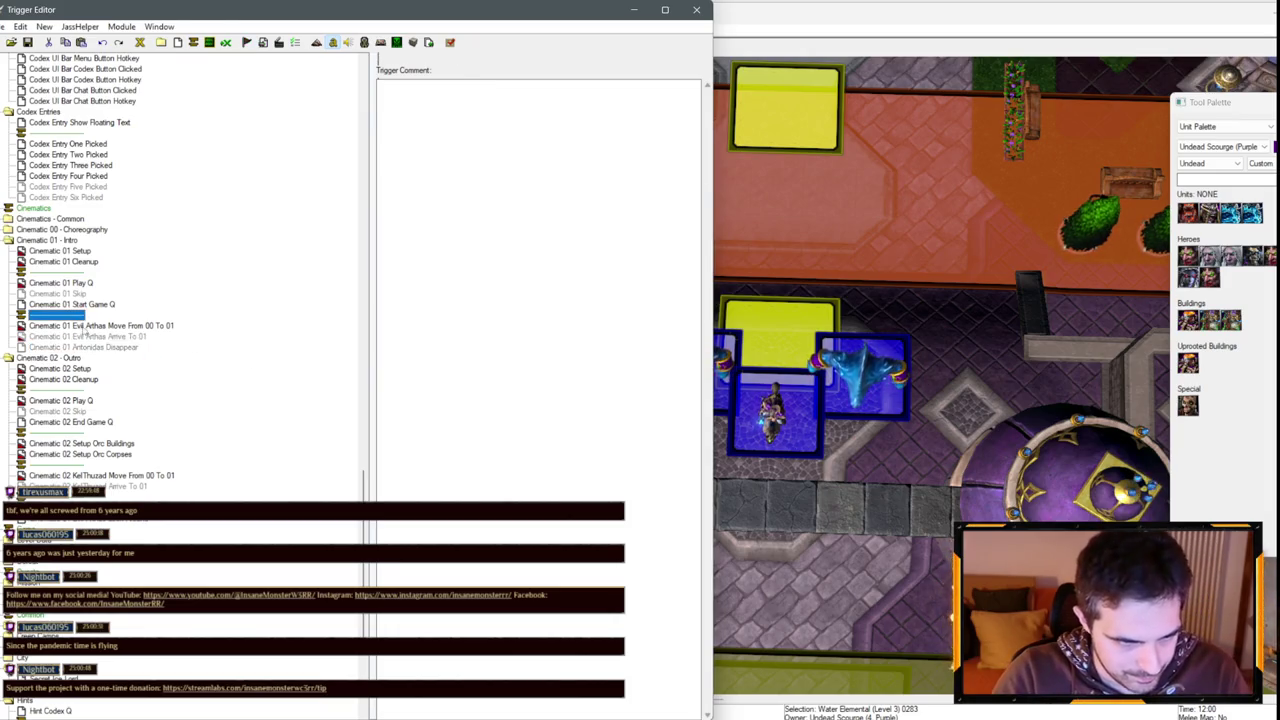
key("ctrl+c")
left_click(85, 336)
key("ctrl+v")
Step: Change the trigger's name to Cinematic 01 Antonidas Escort Disappear
left_click(90, 357)
left_click(105, 358)
left_click(106, 358)
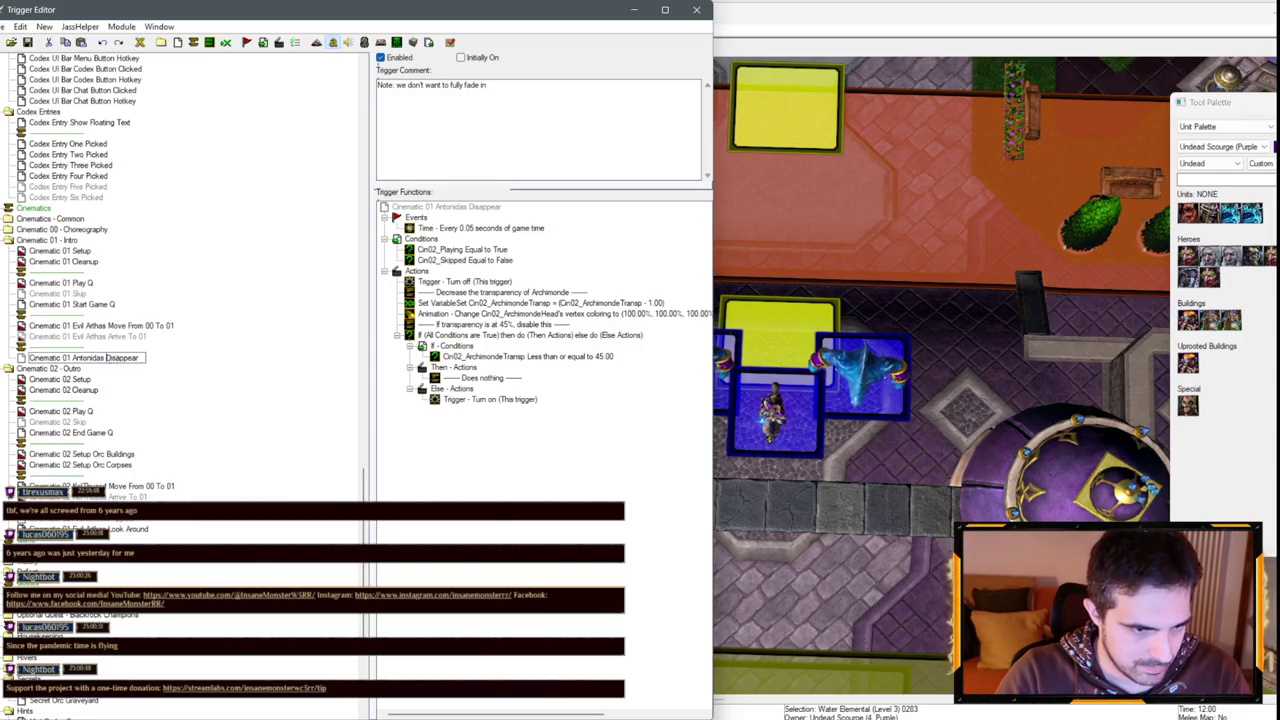
type("Wa")
key("BackSpace")
key("BackSpace")
type("Escort")
key("Return")
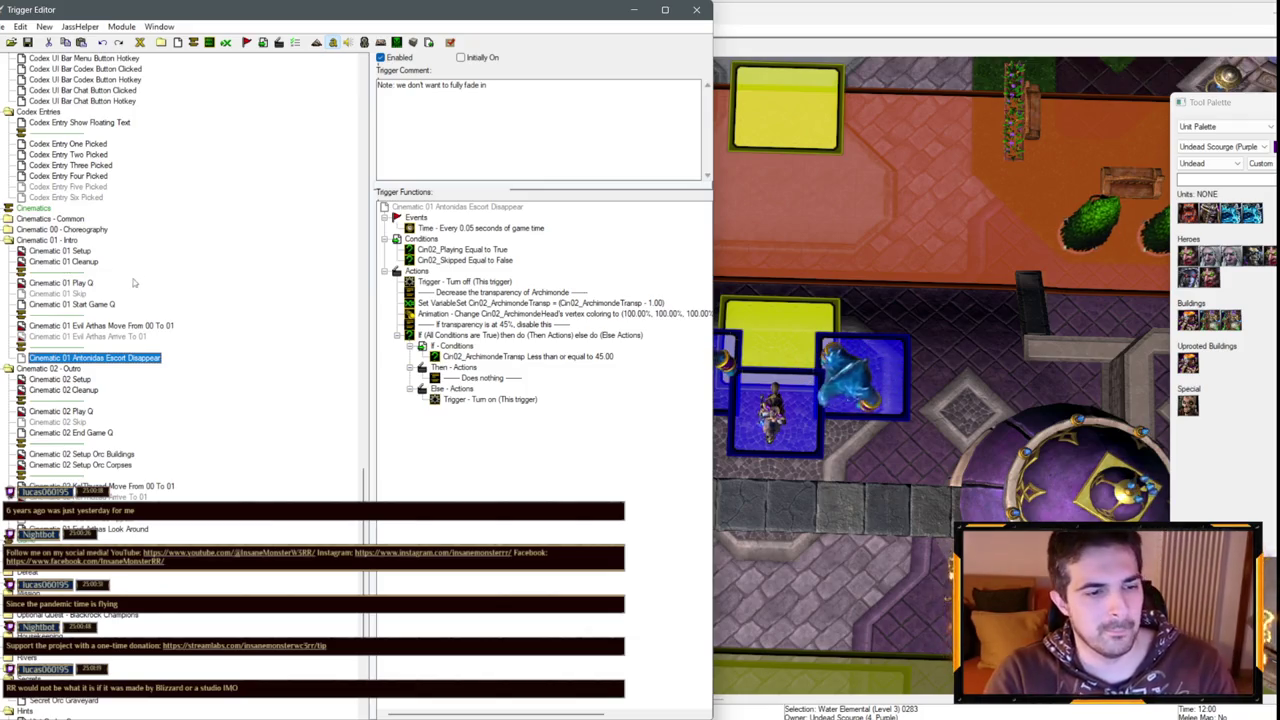
left_click(95, 326)
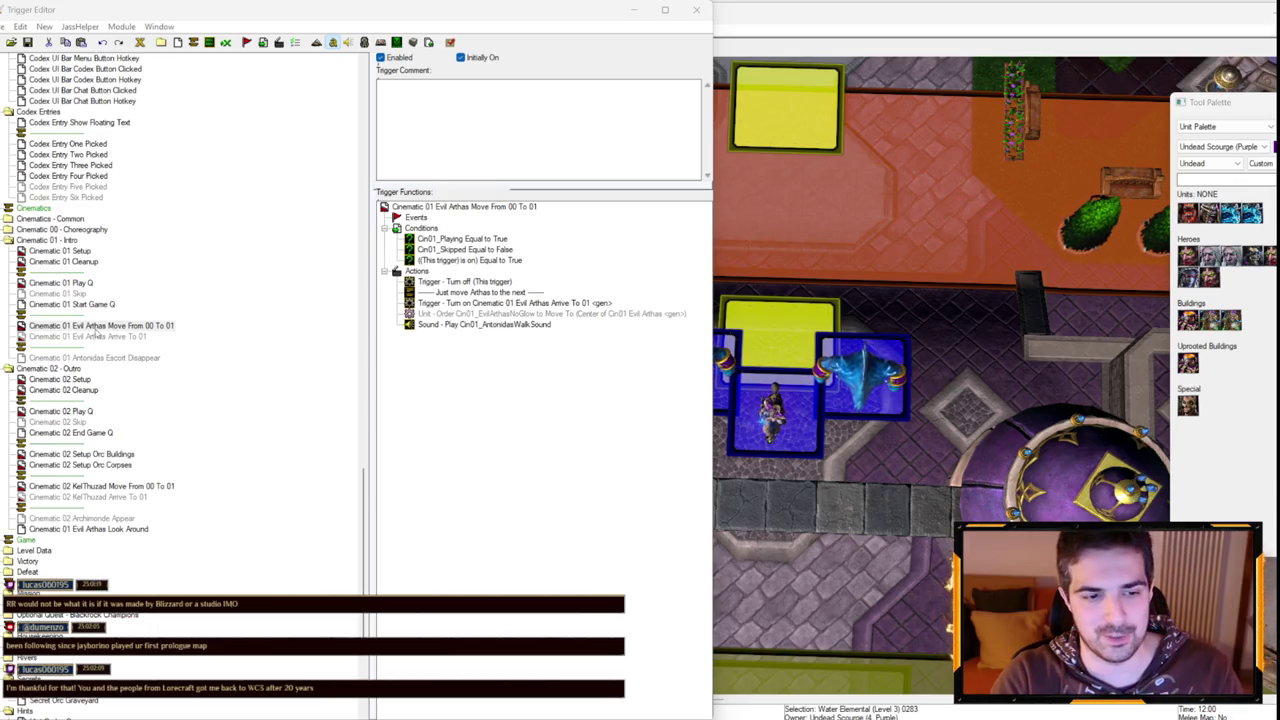
Step: Rename Evil Arthas Move From 00 To 01 to Cinematic 01 Antonidas Move From 00 To 01
left_click(95, 328)
left_click(92, 328)
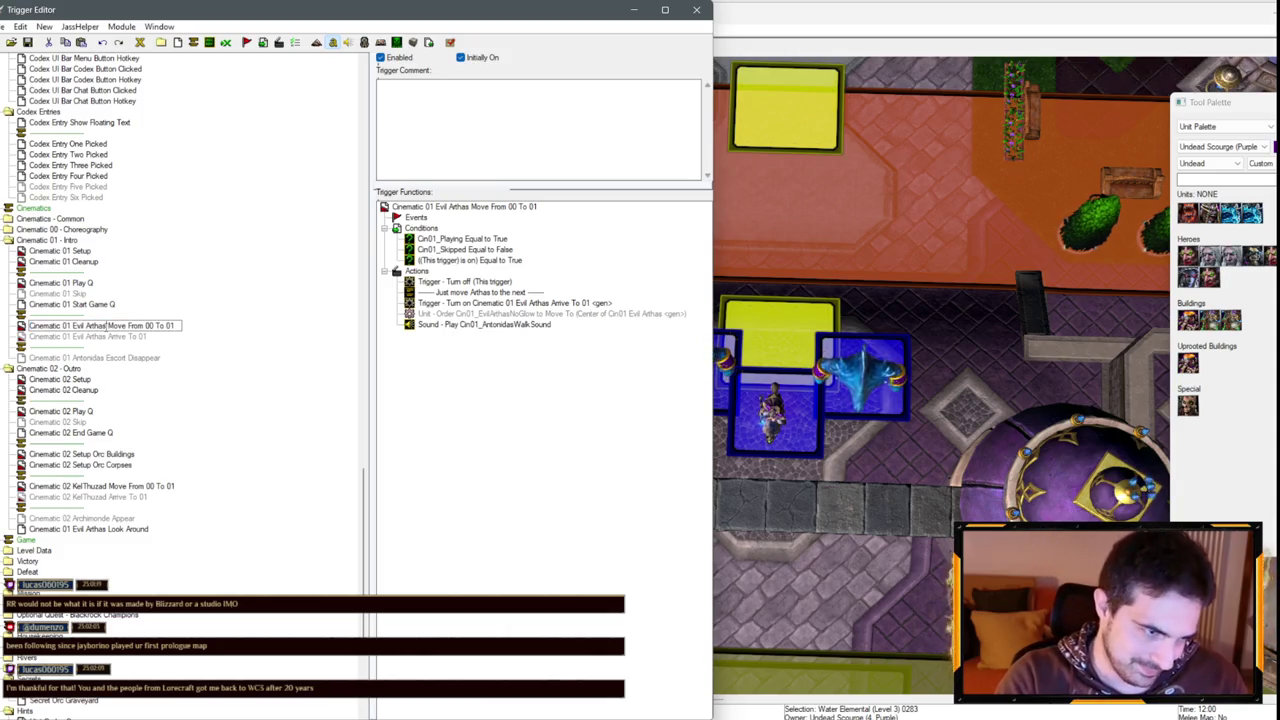
left_click_drag(107, 326, 72, 326)
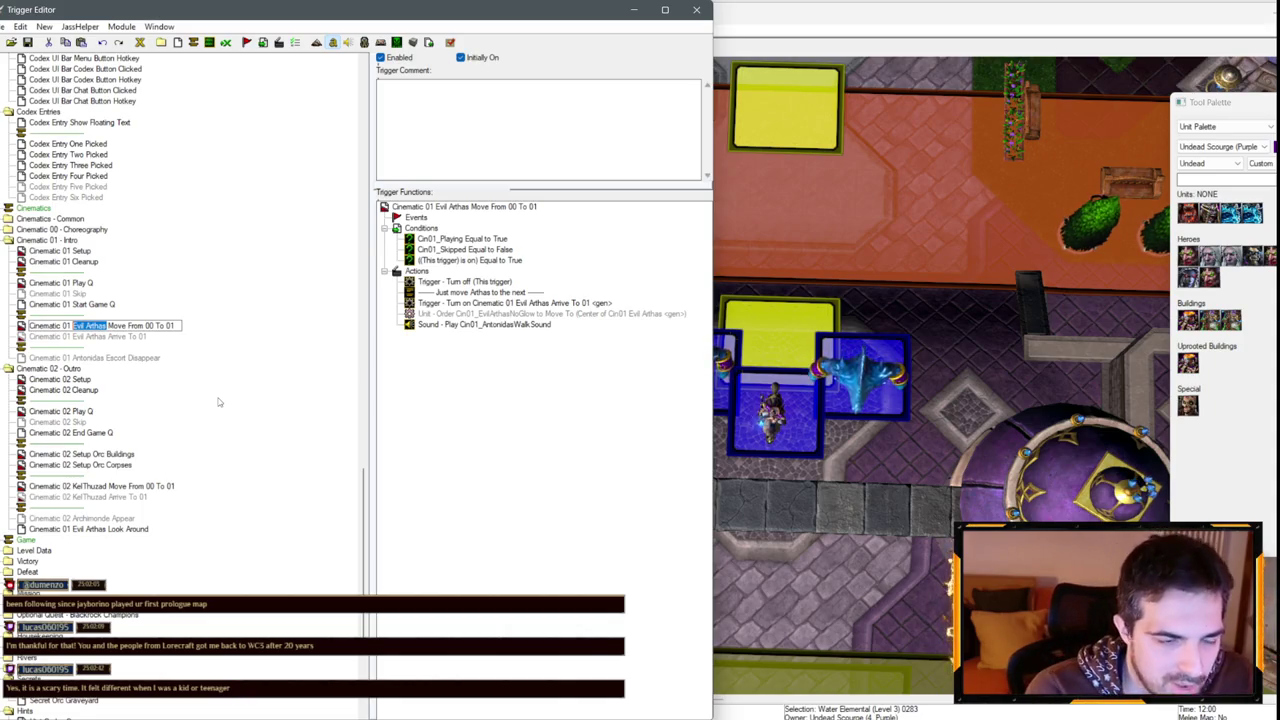
type("Antonidas")
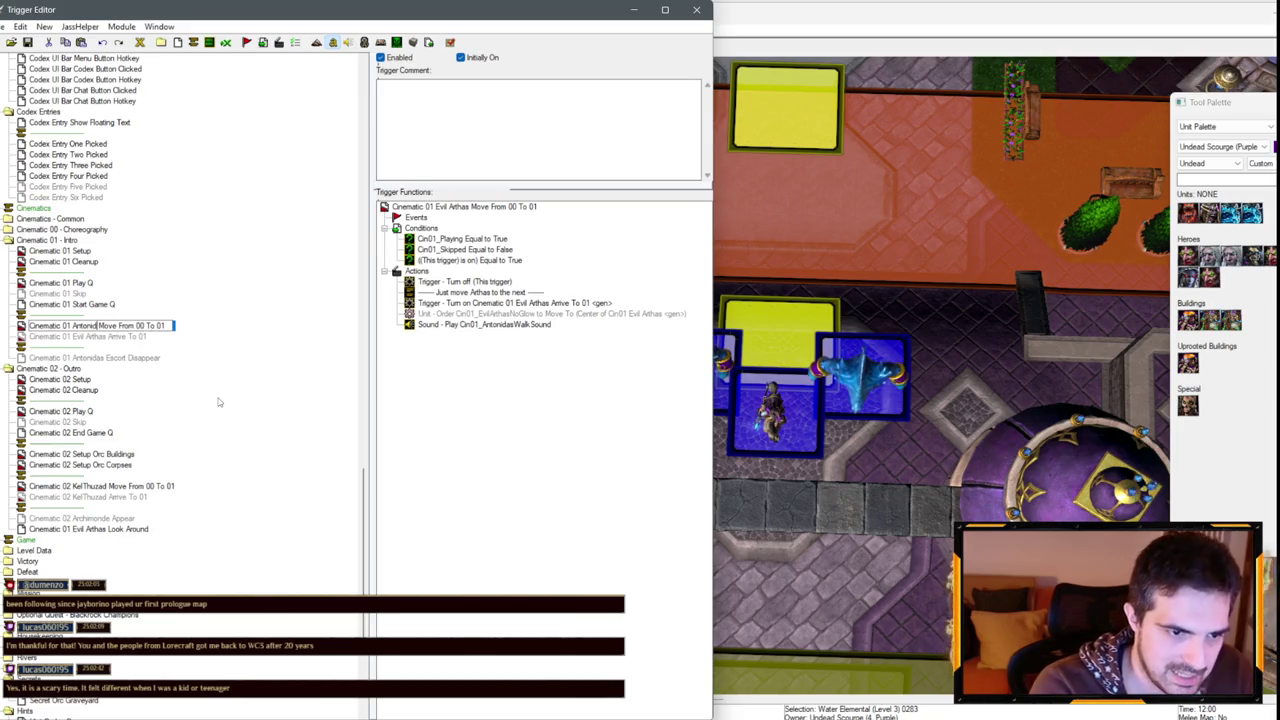
key("Return")
Step: Rename Evil Arthas Arrive To 01 to Cinematic 01 Antonidas Arrive To 01
left_click(88, 336)
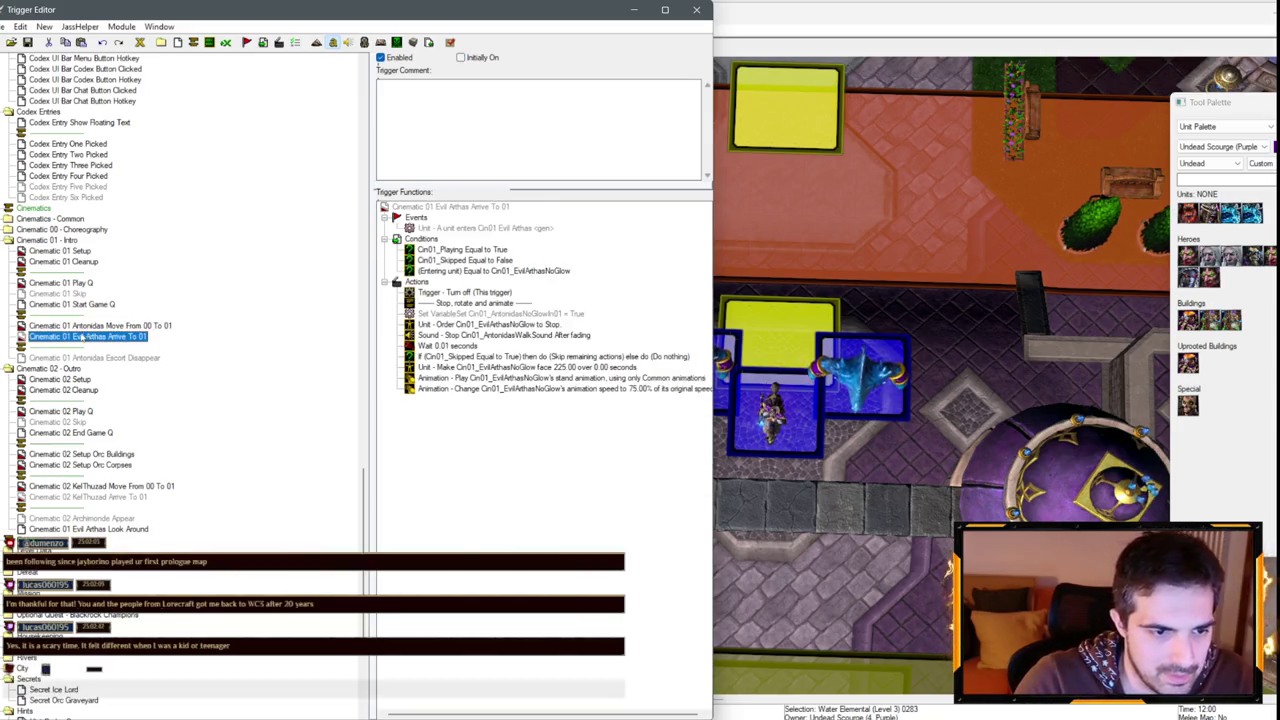
double_click(81, 336)
key("shift+Right")
key("shift+Right")
key("shift+Right")
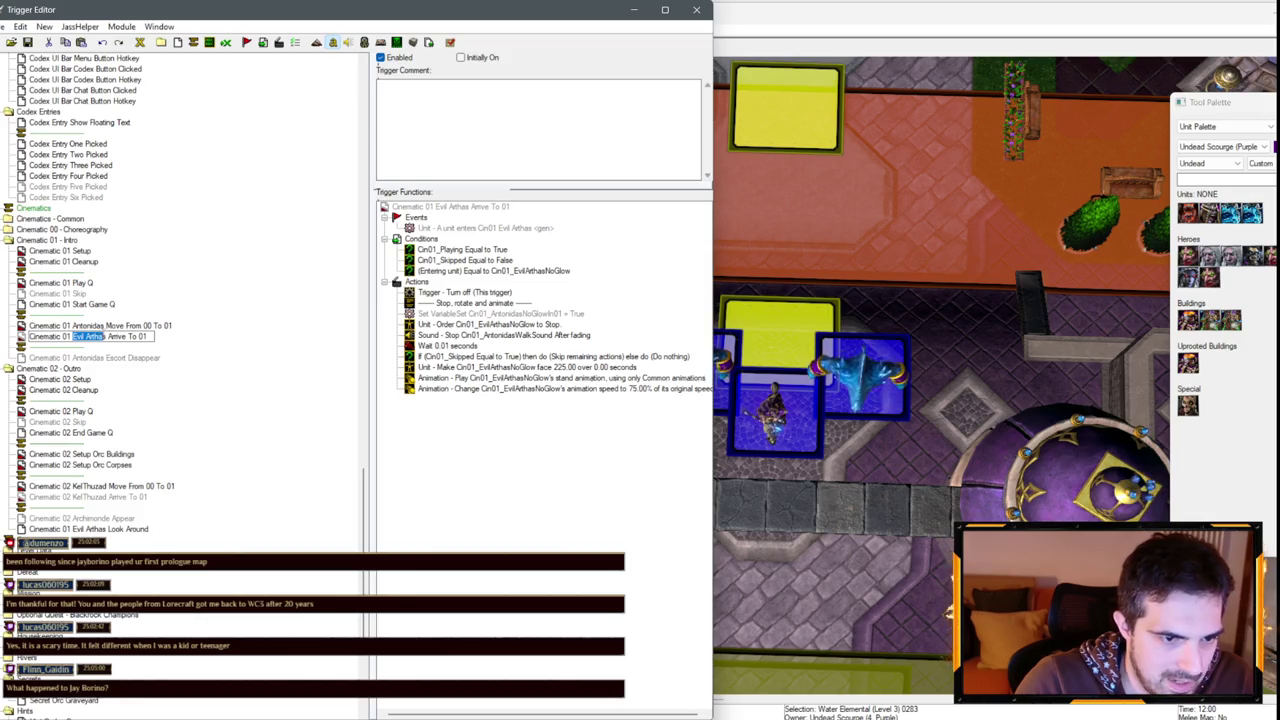
type("Antonidas")
key("Return")
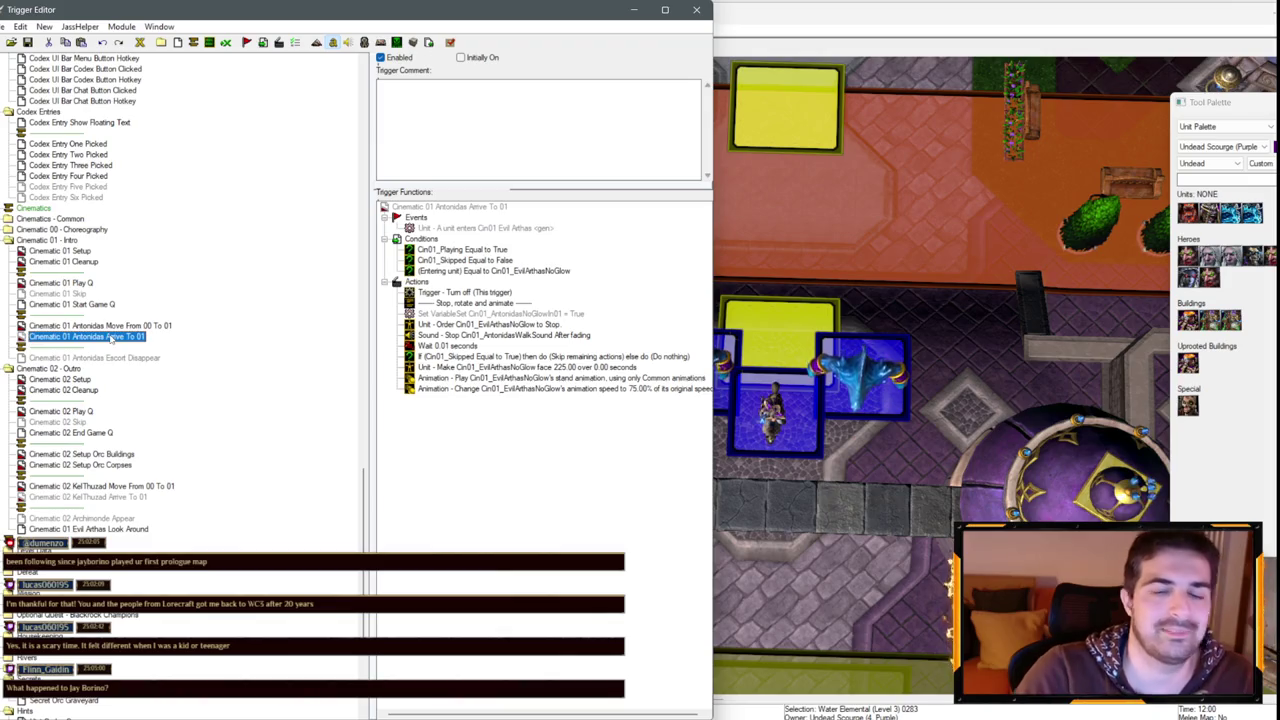